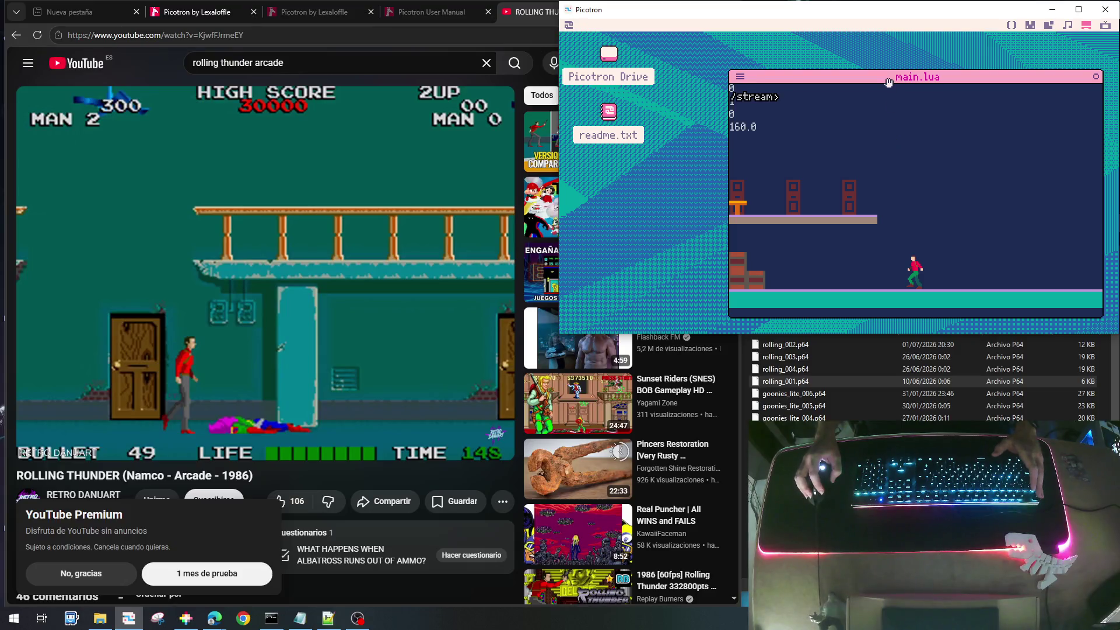
# Exit the running game and switch to the sprite editor showing sheet 0
pyautogui.press('Escape')
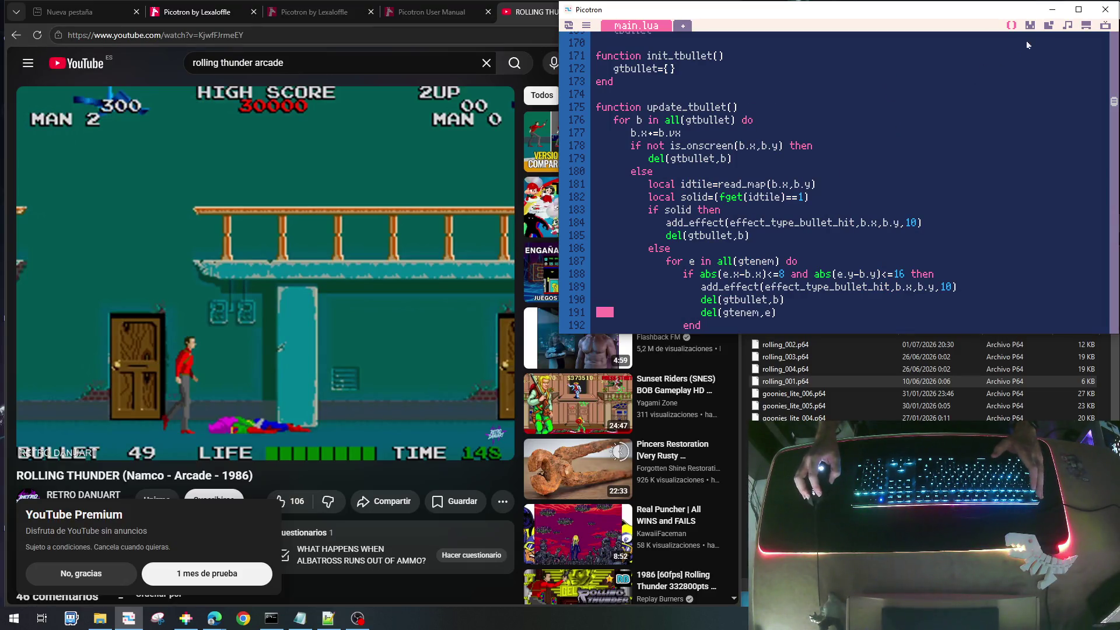
pyautogui.click(1030, 29)
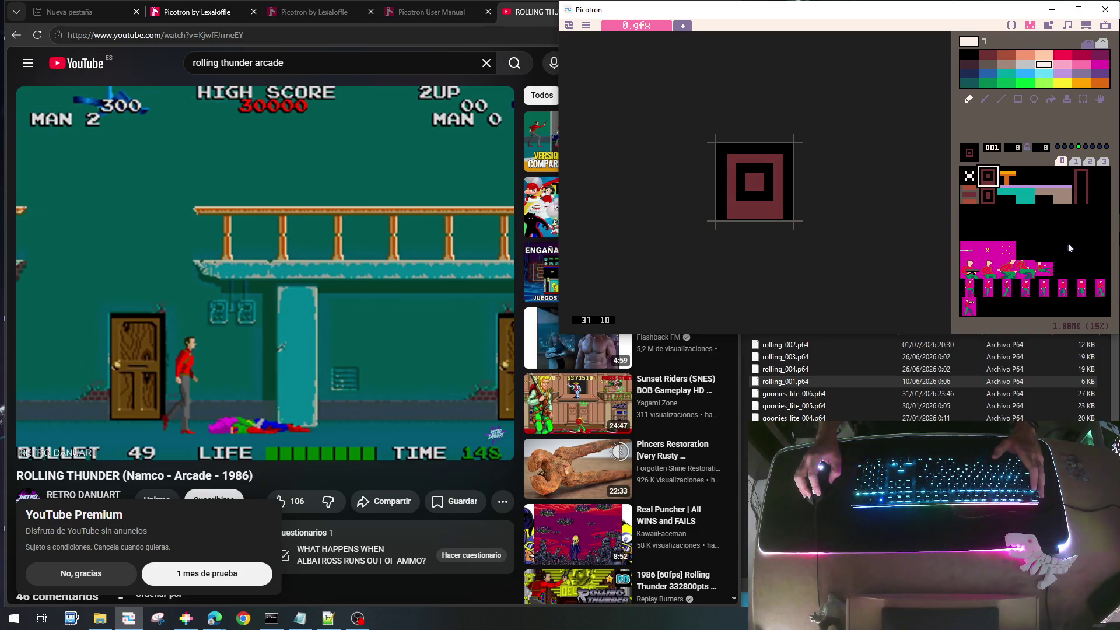
# Browse empty sprite sheets 1 and 2, settle on sheet 1's first slot, and pick magenta
pyautogui.click(1074, 162)
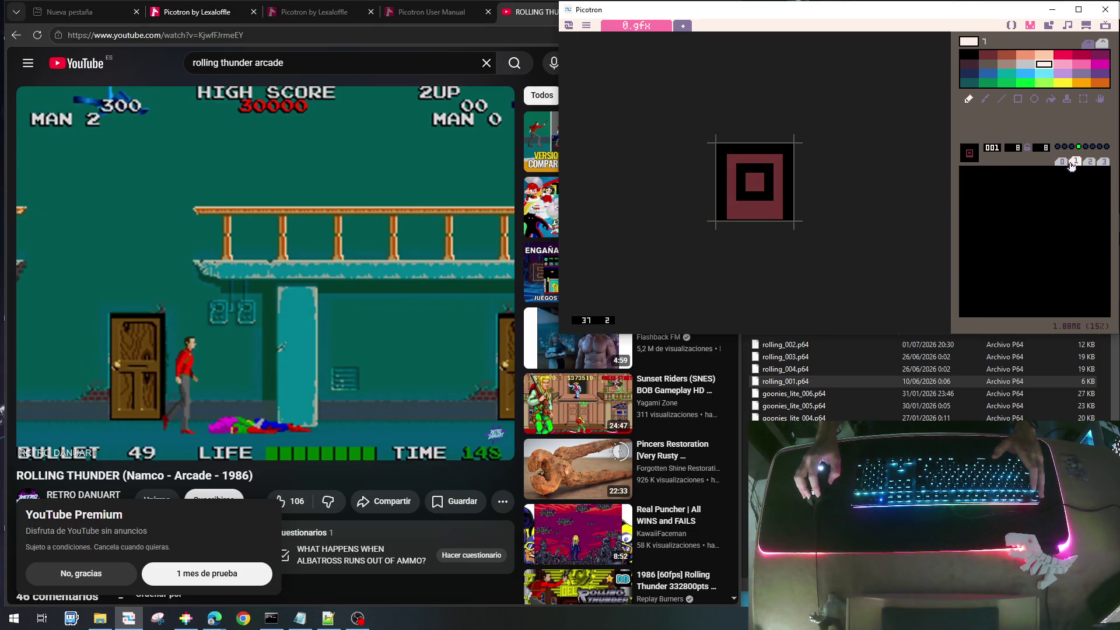
pyautogui.moveTo(1029, 193); pyautogui.dragTo(968, 184)
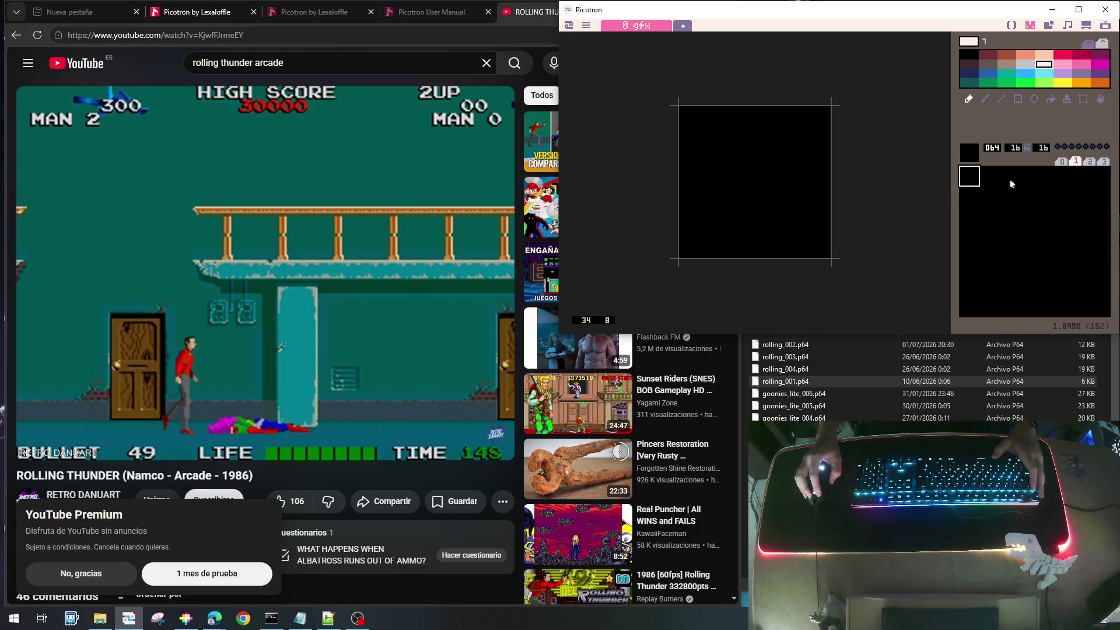
pyautogui.click(1086, 162)
pyautogui.click(970, 193)
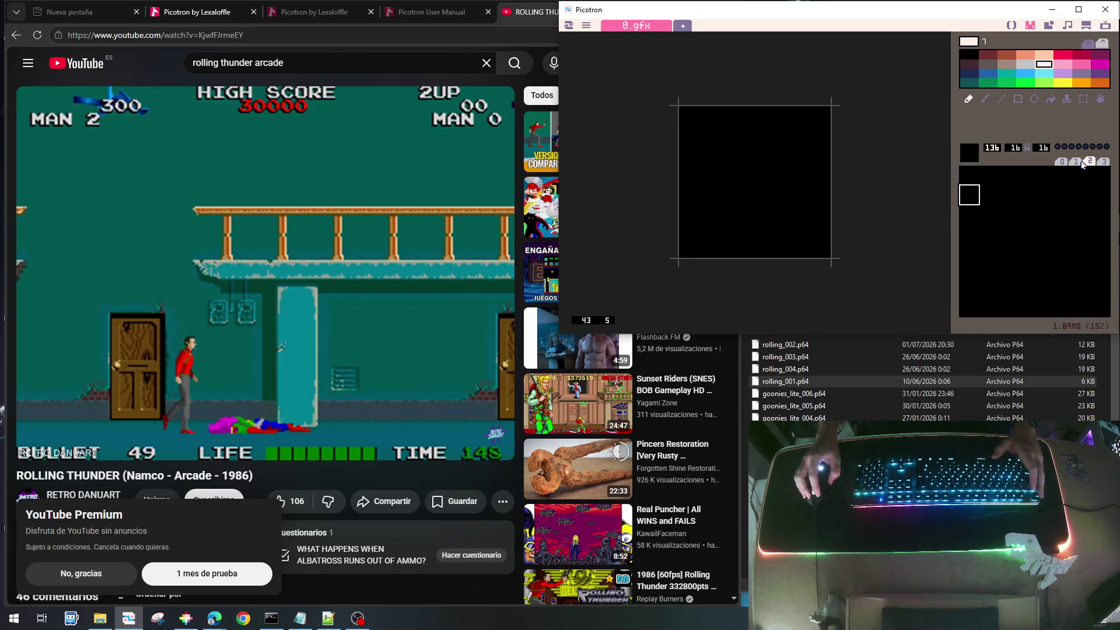
pyautogui.click(1074, 162)
pyautogui.click(978, 182)
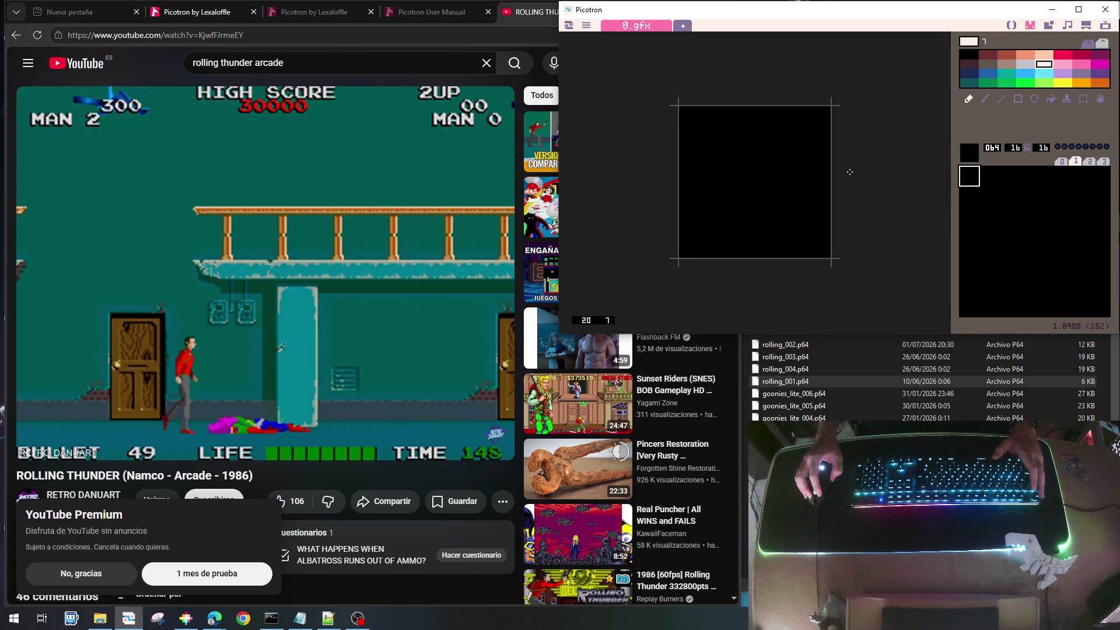
pyautogui.click(1099, 64)
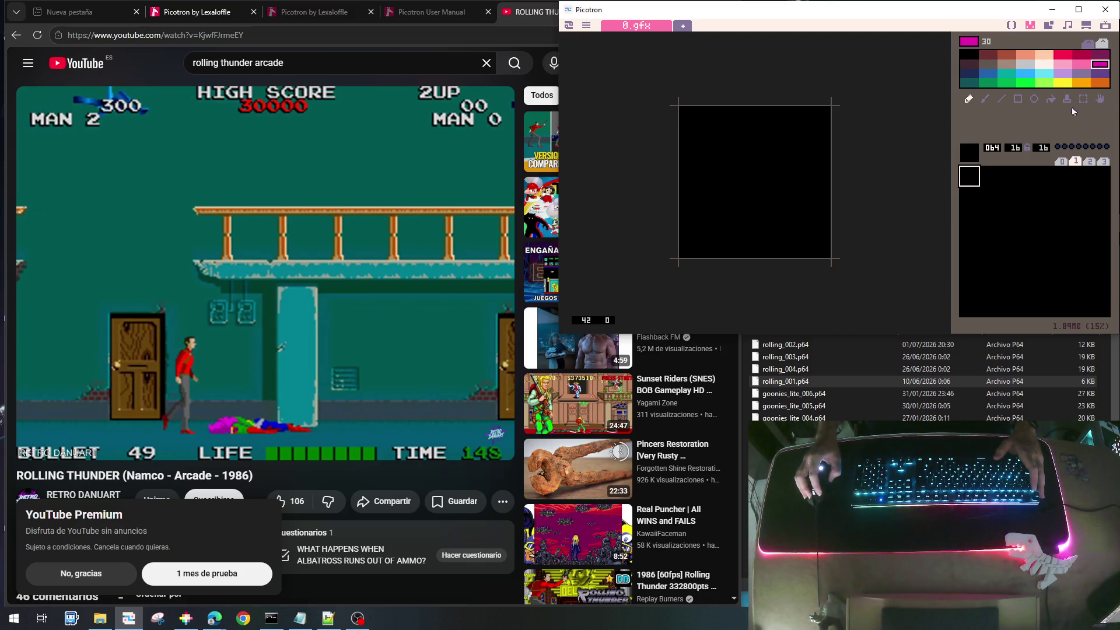
# Check sheet 0's existing sprites, then return to blank sprite 064 on sheet 1
pyautogui.click(1063, 163)
pyautogui.click(987, 251)
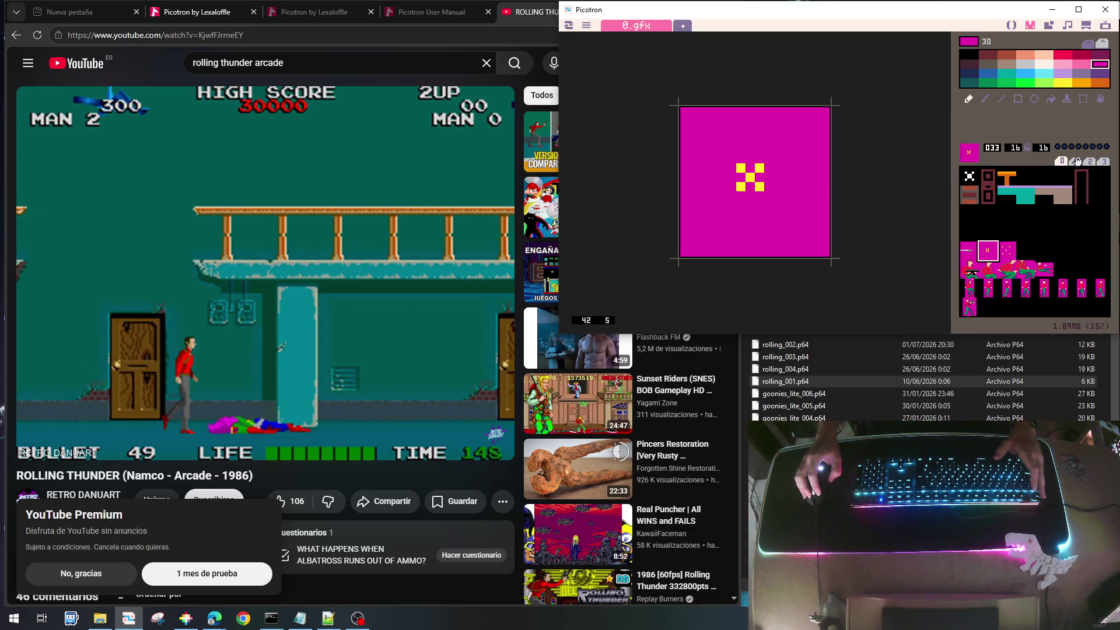
pyautogui.click(1076, 162)
pyautogui.click(970, 183)
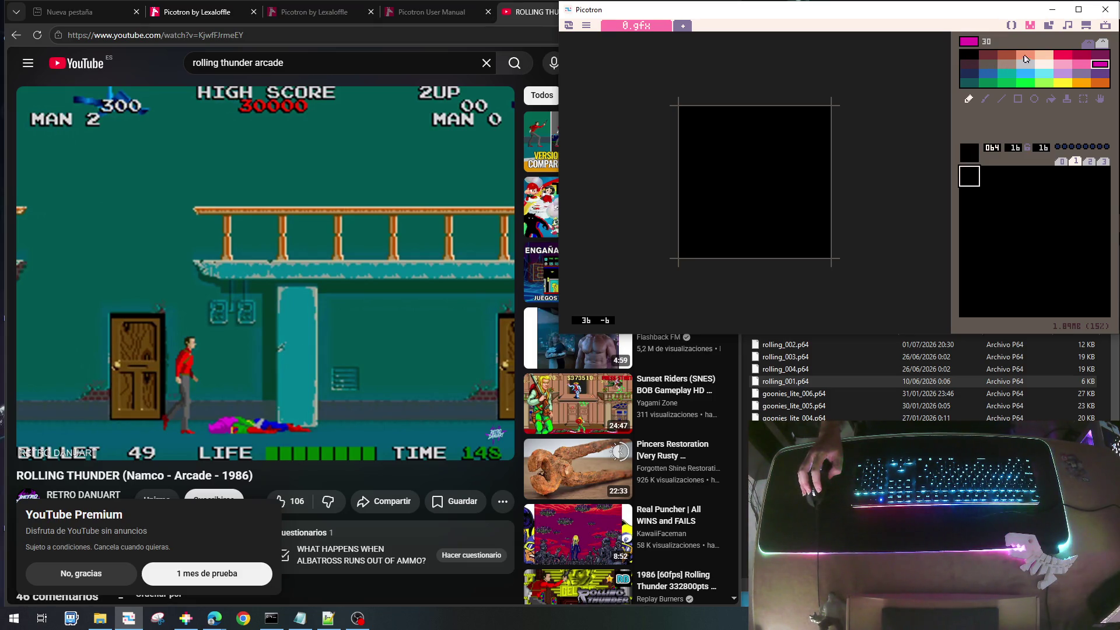
# Draw a short green L-shaped stroke, then flood the sprite background magenta
pyautogui.click(1025, 82)
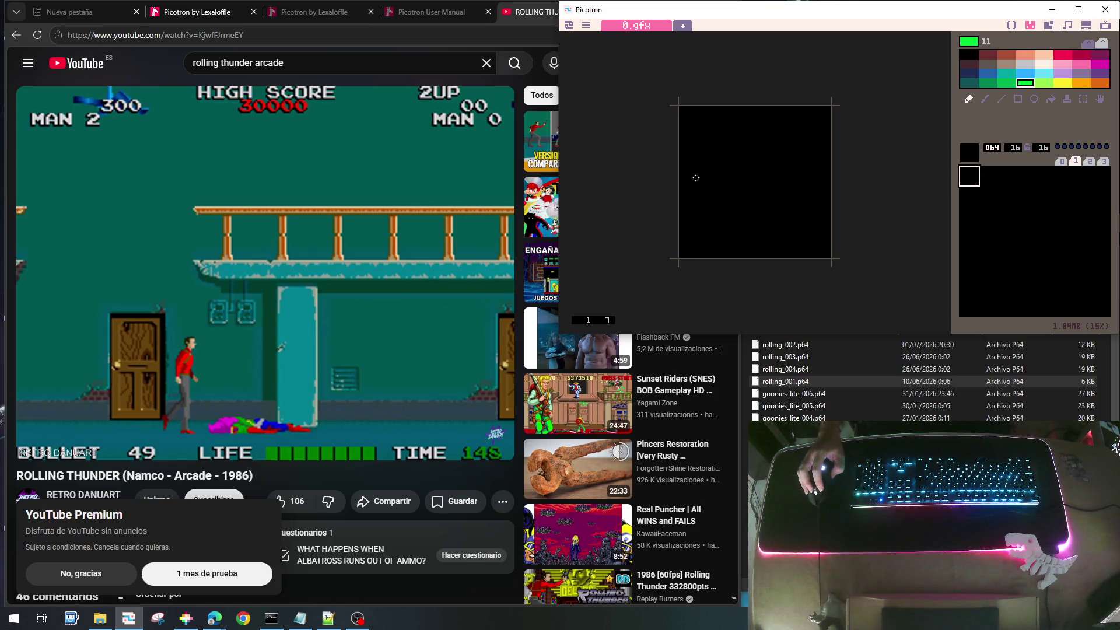
pyautogui.click(703, 160)
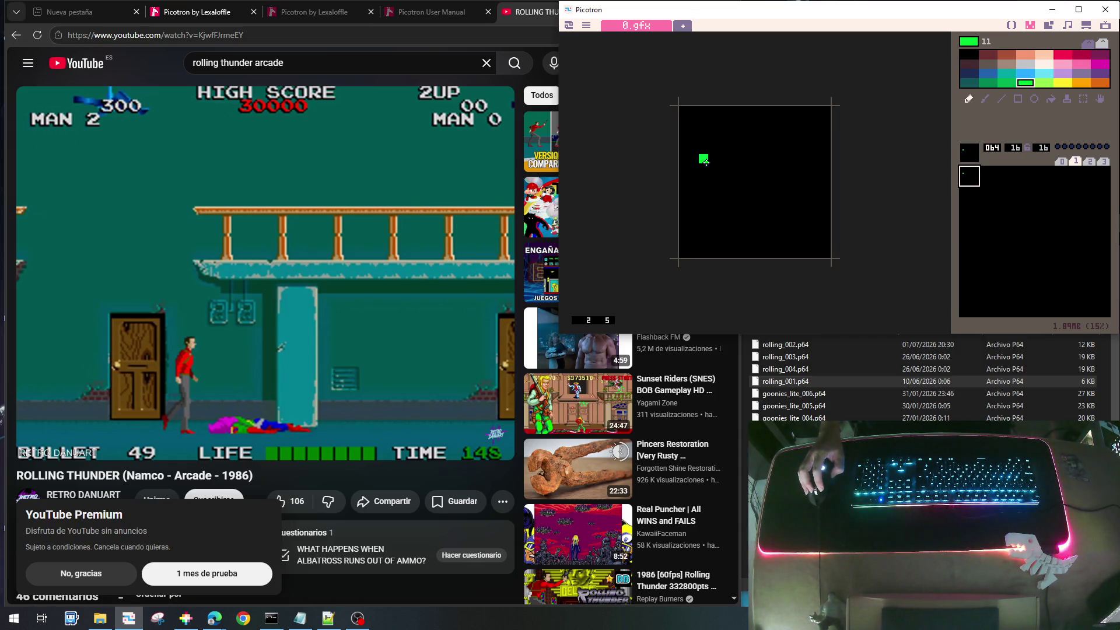
pyautogui.moveTo(705, 161)
pyautogui.mouseDown()
pyautogui.moveTo(723, 158)
pyautogui.moveTo(722, 147)
pyautogui.mouseUp()
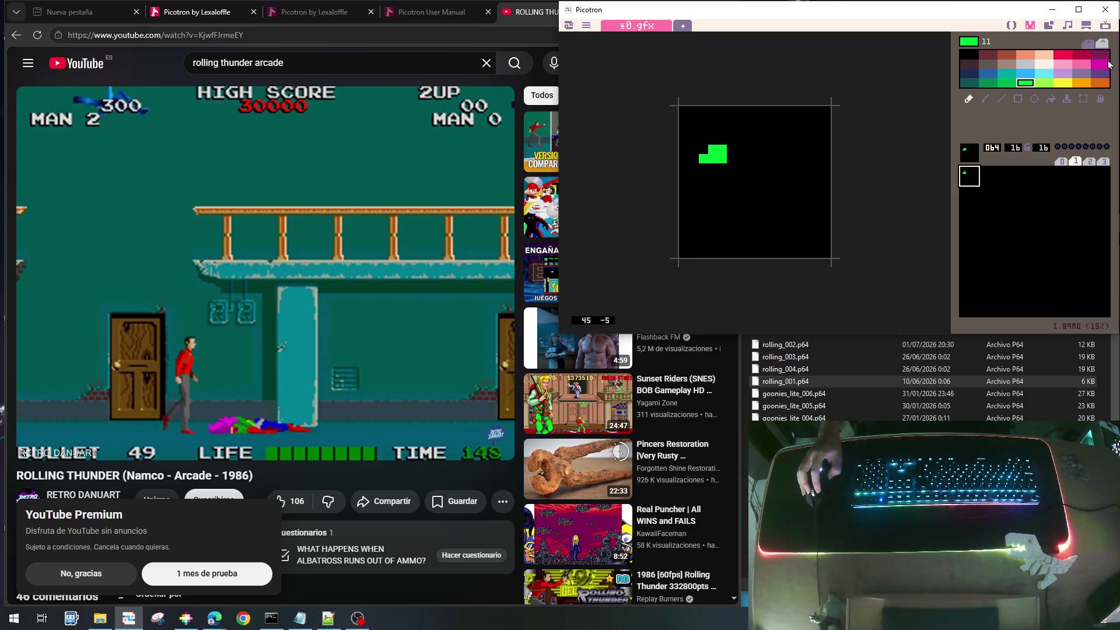
pyautogui.click(1104, 64)
pyautogui.click(1050, 98)
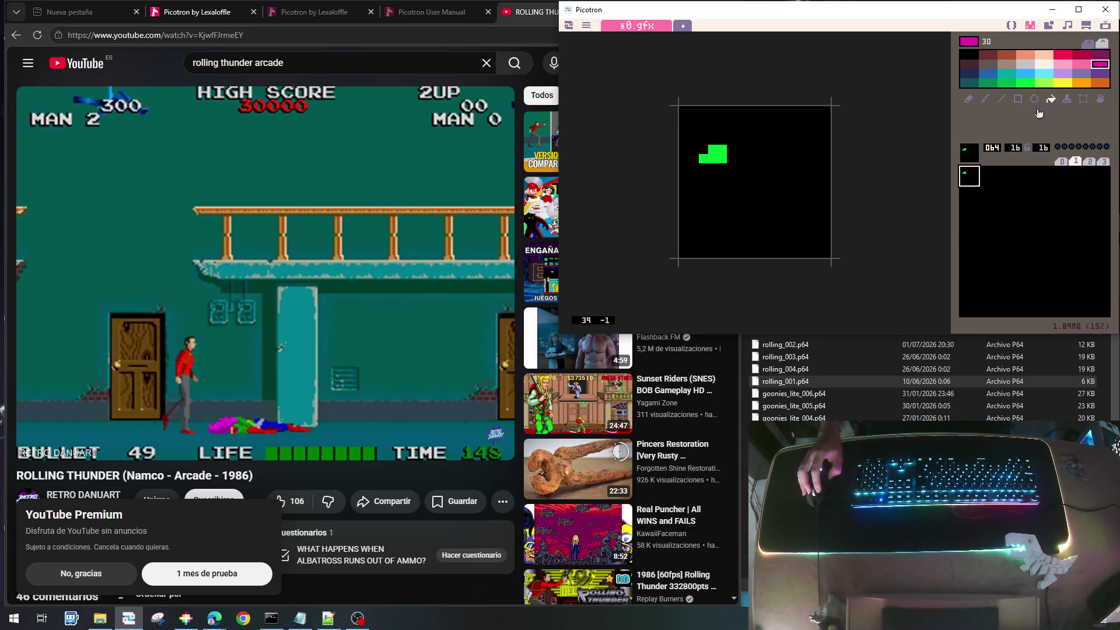
pyautogui.click(778, 168)
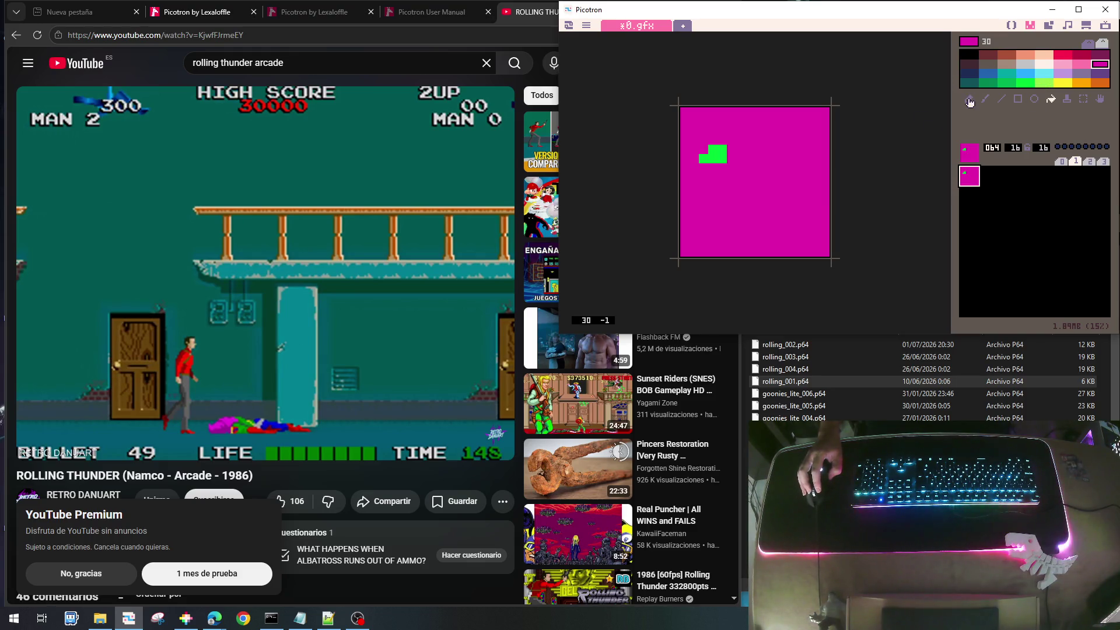
# Extend the green shape rightward and downward, sampling colours from the sprite
pyautogui.click(968, 98)
pyautogui.rightClick(724, 155)
pyautogui.moveTo(725, 155)
pyautogui.mouseDown()
pyautogui.moveTo(705, 205)
pyautogui.moveTo(731, 166)
pyautogui.moveTo(709, 163)
pyautogui.moveTo(747, 154)
pyautogui.moveTo(739, 172)
pyautogui.moveTo(749, 190)
pyautogui.moveTo(750, 175)
pyautogui.moveTo(784, 153)
pyautogui.moveTo(823, 145)
pyautogui.moveTo(794, 169)
pyautogui.moveTo(778, 152)
pyautogui.mouseUp()
pyautogui.click(1062, 82)
pyautogui.rightClick(718, 174)
pyautogui.rightClick(756, 148)
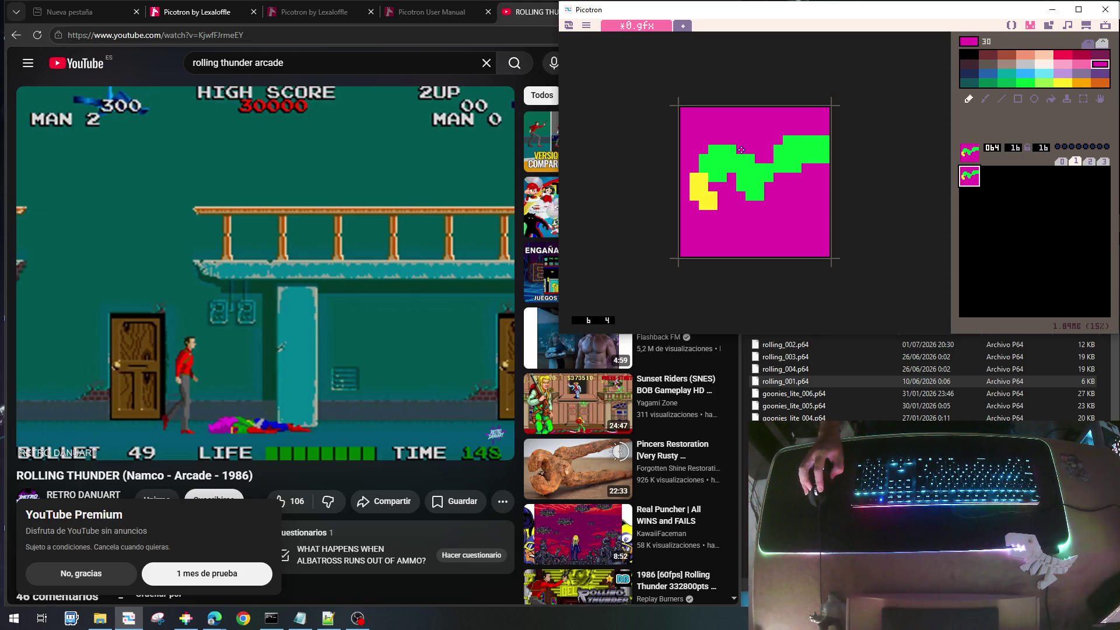
pyautogui.rightClick(744, 178)
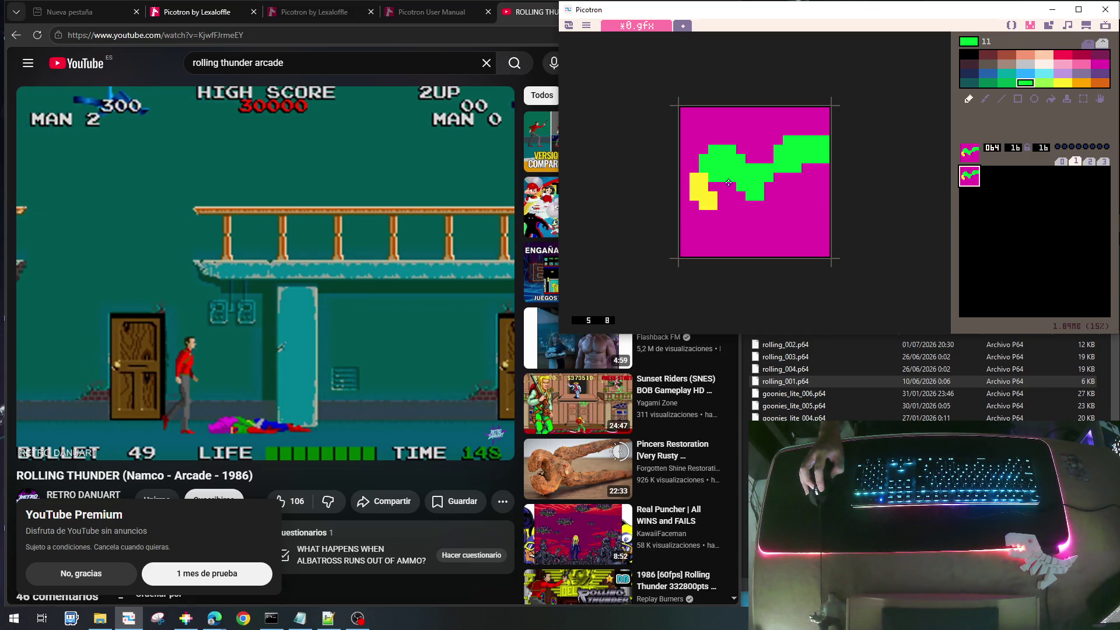
pyautogui.moveTo(728, 183)
pyautogui.mouseDown()
pyautogui.moveTo(744, 207)
pyautogui.moveTo(728, 232)
pyautogui.mouseUp()
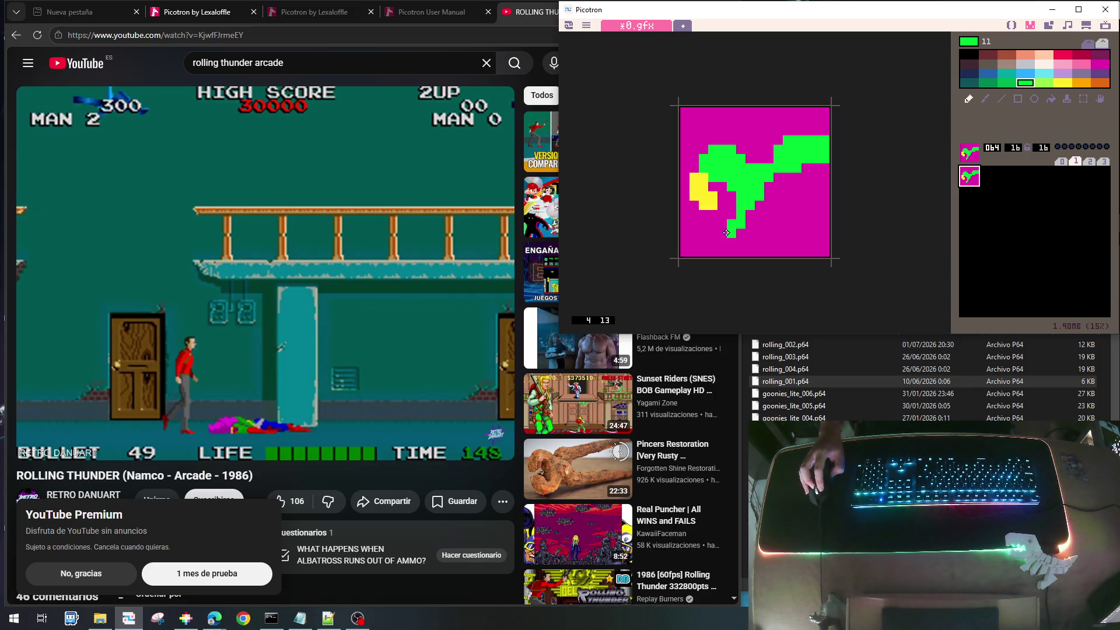
pyautogui.click(726, 233)
# Add yellow pixels inside the body and along the bottom, plus green pixels on the right
pyautogui.rightClick(698, 184)
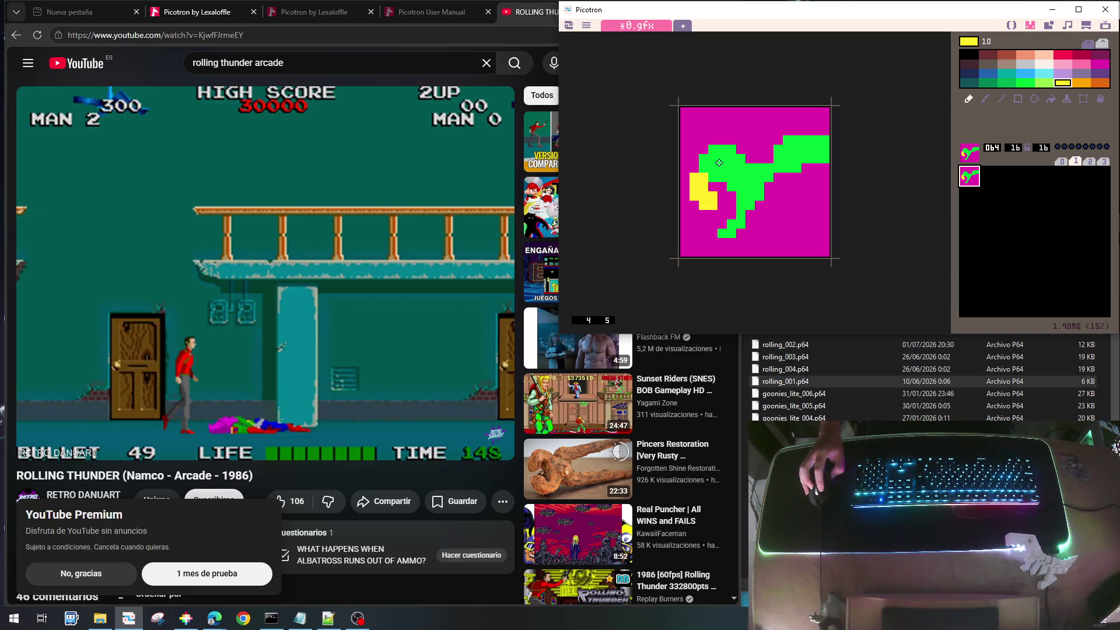
pyautogui.click(719, 159)
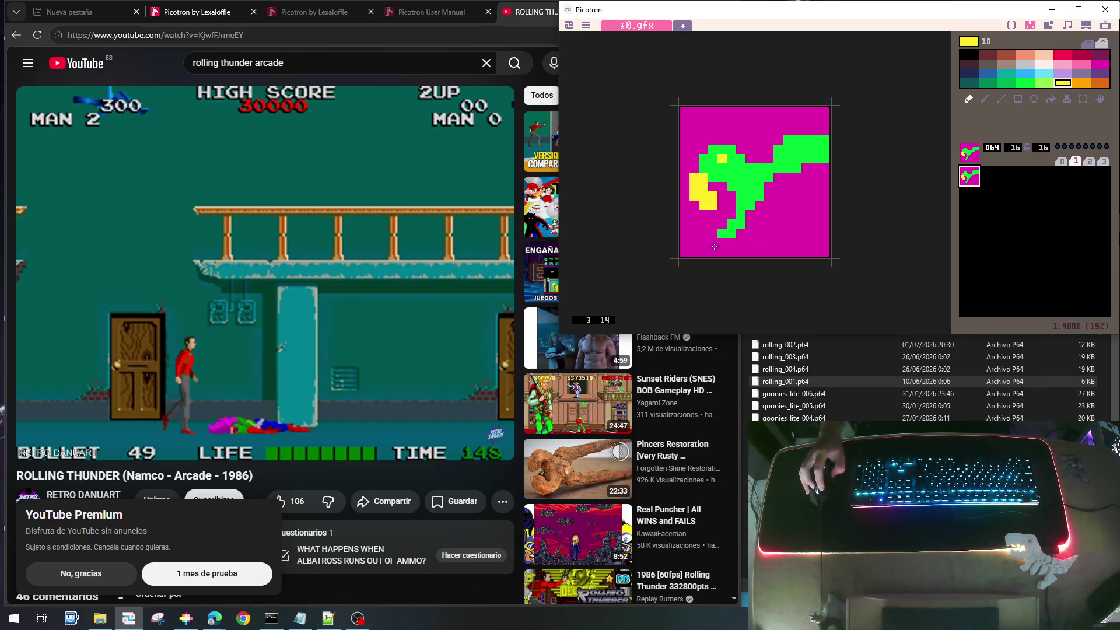
pyautogui.moveTo(713, 234)
pyautogui.mouseDown()
pyautogui.moveTo(702, 234)
pyautogui.moveTo(719, 251)
pyautogui.mouseUp()
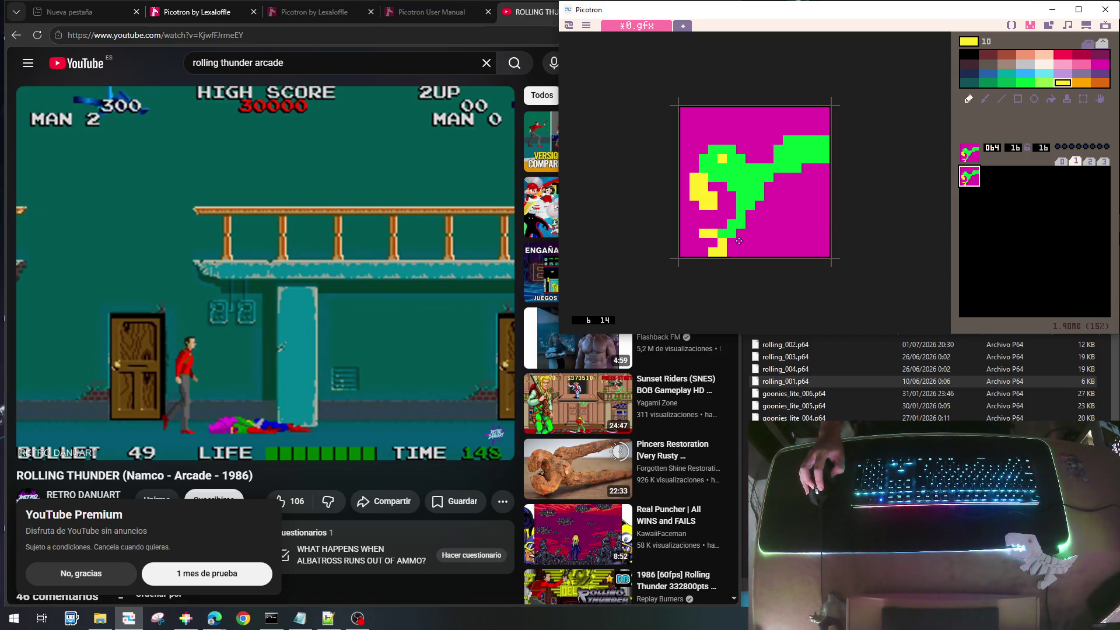
pyautogui.rightClick(759, 197)
pyautogui.moveTo(762, 196)
pyautogui.mouseDown()
pyautogui.moveTo(817, 192)
pyautogui.moveTo(823, 226)
pyautogui.moveTo(768, 204)
pyautogui.moveTo(818, 213)
pyautogui.moveTo(747, 216)
pyautogui.moveTo(769, 234)
pyautogui.mouseUp()
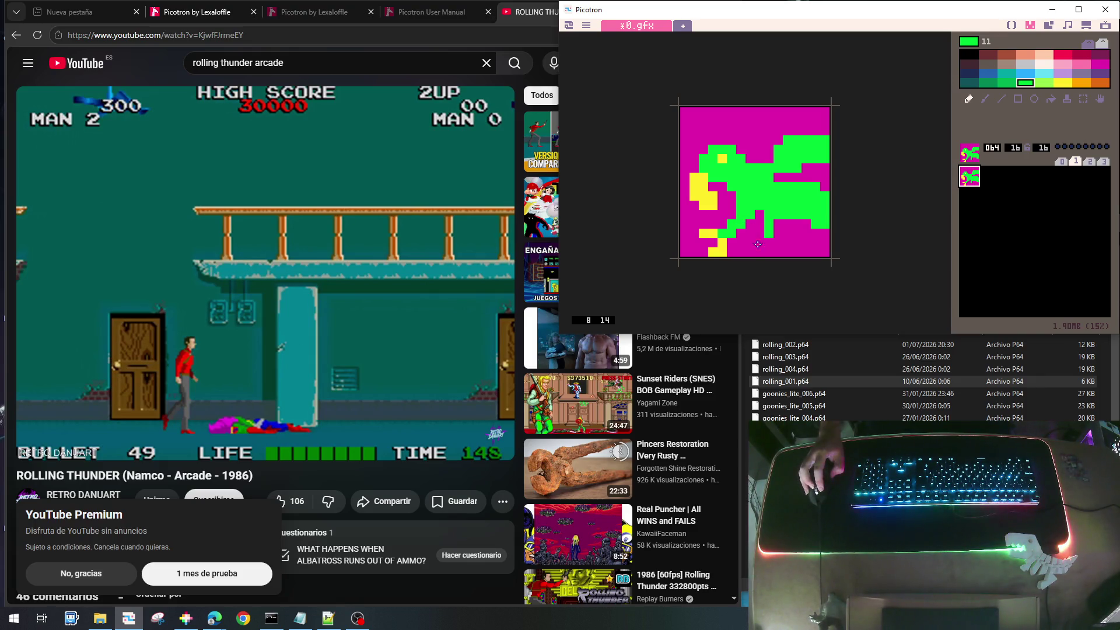
pyautogui.click(757, 243)
pyautogui.rightClick(721, 242)
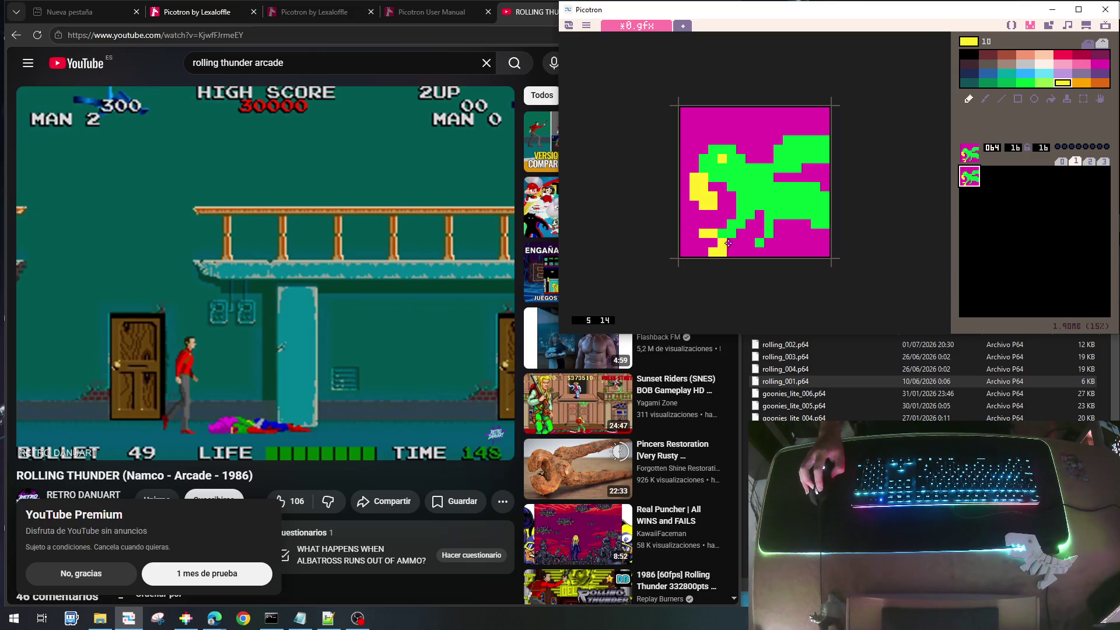
pyautogui.click(748, 242)
pyautogui.click(741, 242)
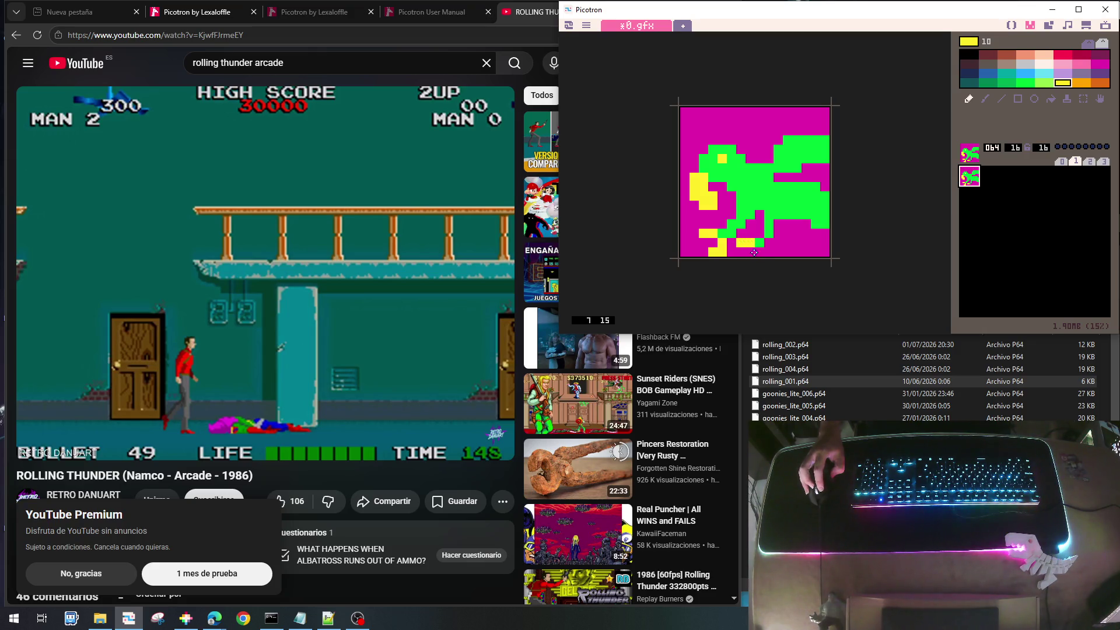
pyautogui.click(758, 252)
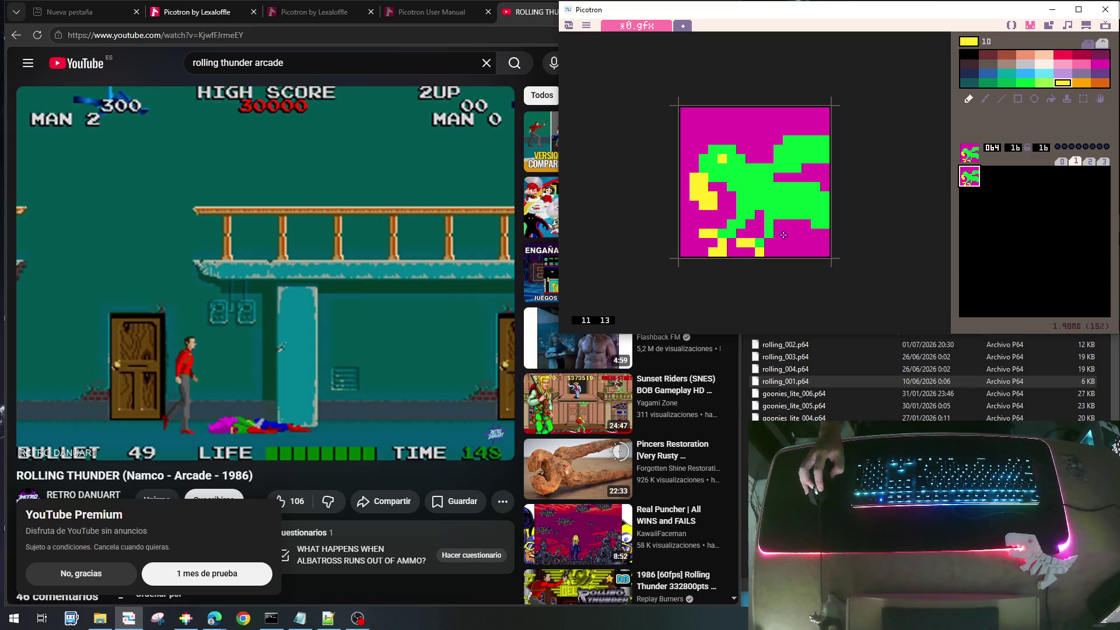
# Add green pixels at the bottom right and repaint stray green and yellow pixels magenta
pyautogui.rightClick(781, 204)
pyautogui.moveTo(809, 234); pyautogui.dragTo(815, 243)
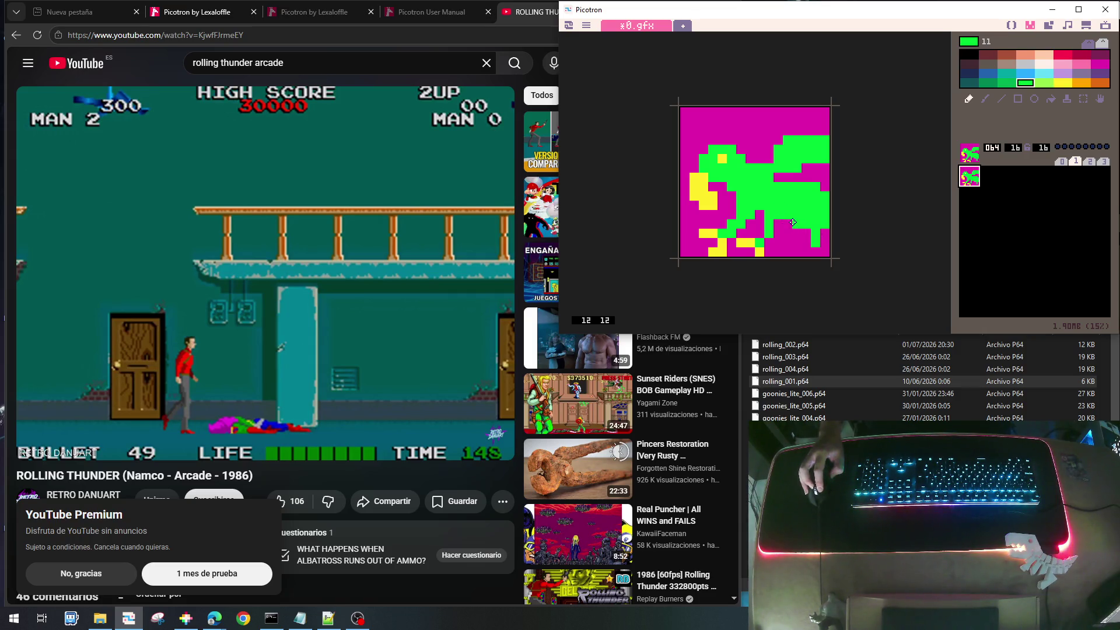
pyautogui.click(825, 234)
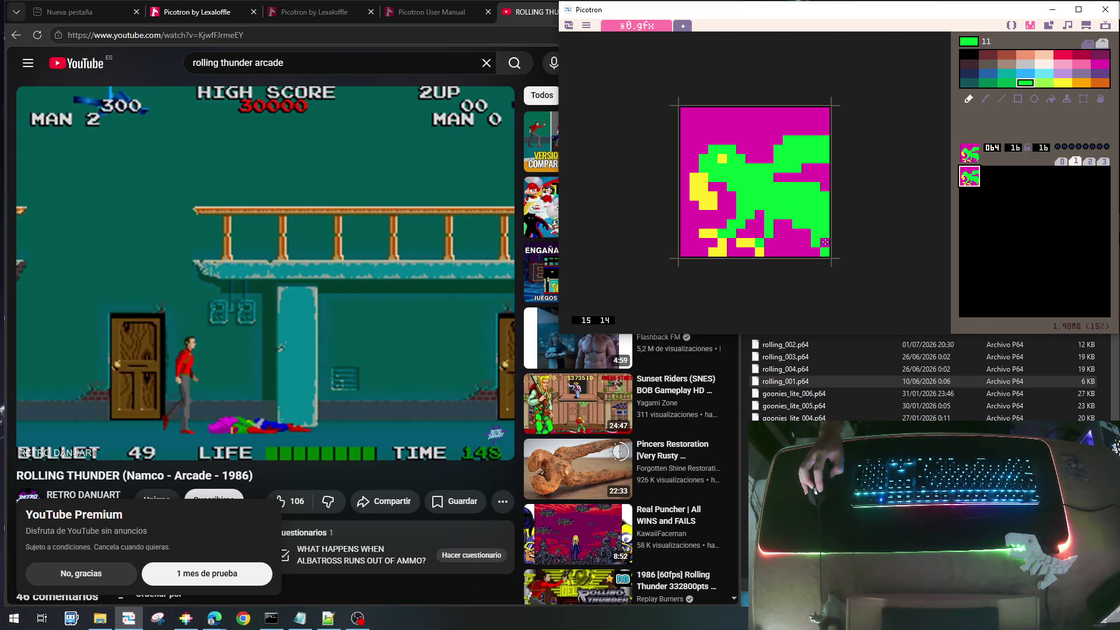
pyautogui.rightClick(824, 255)
pyautogui.click(812, 244)
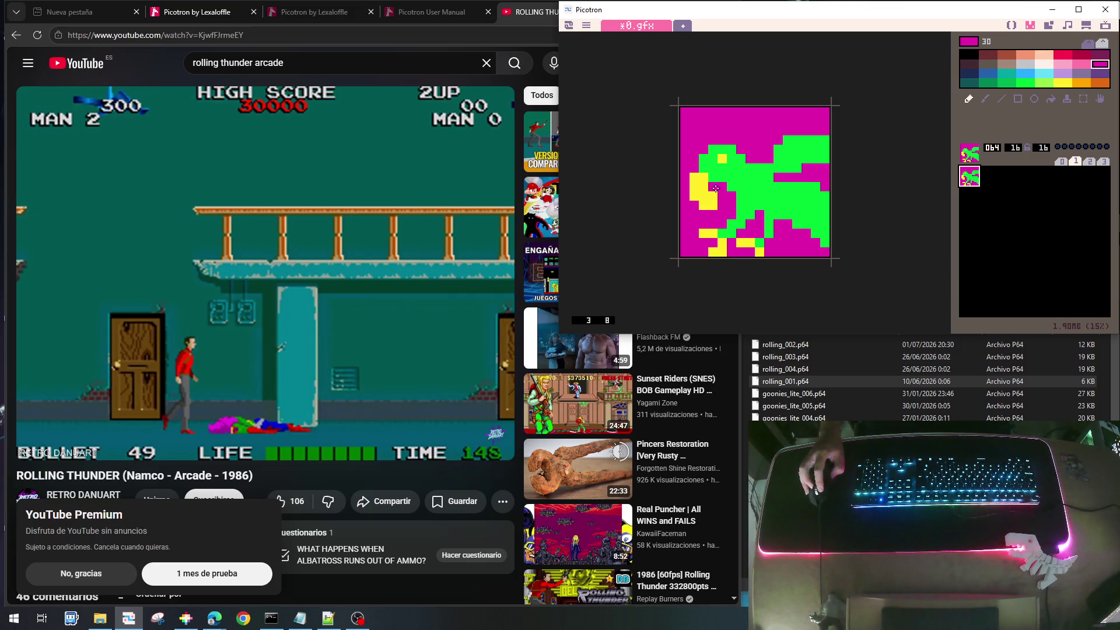
pyautogui.moveTo(715, 188); pyautogui.dragTo(700, 203)
pyautogui.rightClick(691, 174)
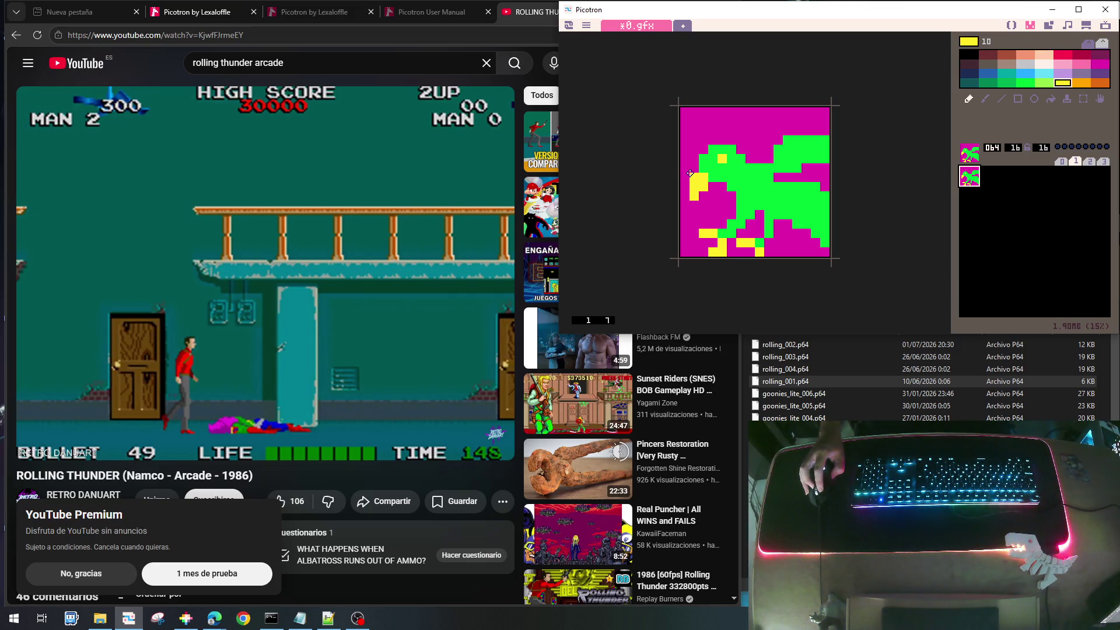
pyautogui.rightClick(687, 152)
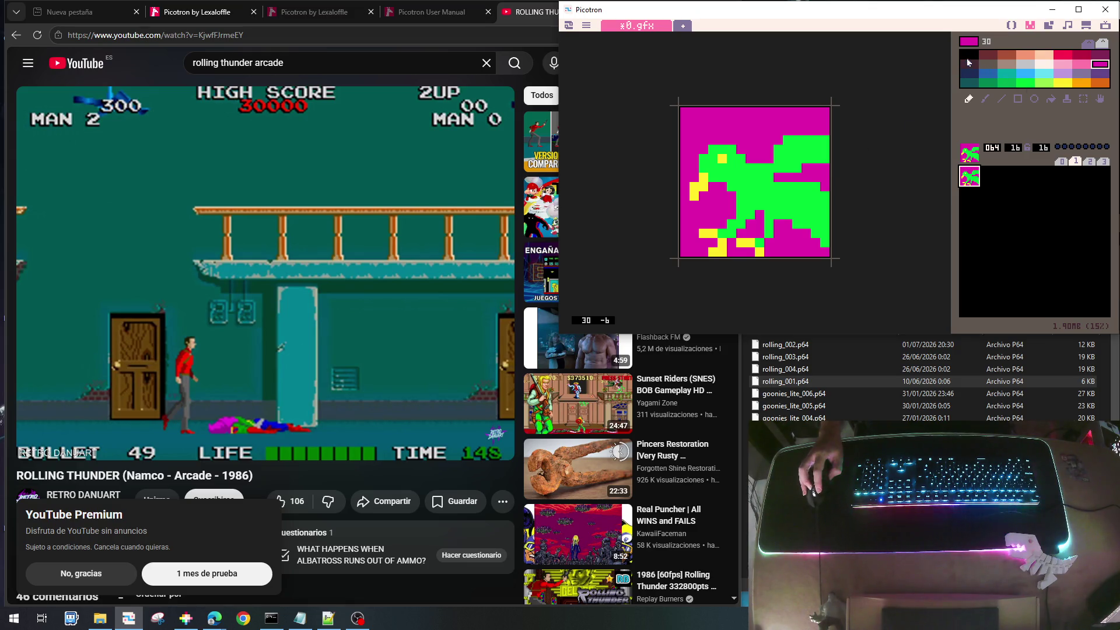
# Try black, then paint yellow pixels from cell 12,8 down toward 14,10 and on the left
pyautogui.click(968, 63)
pyautogui.click(976, 54)
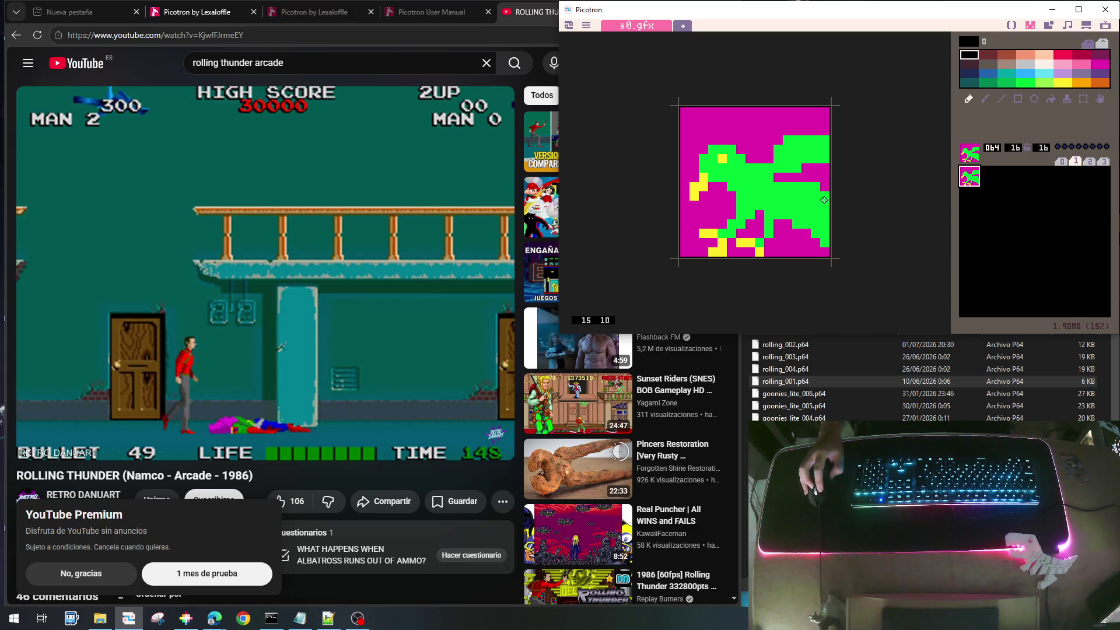
pyautogui.moveTo(820, 197)
pyautogui.mouseDown()
pyautogui.moveTo(819, 187)
pyautogui.moveTo(824, 247)
pyautogui.mouseUp()
pyautogui.rightClick(795, 216)
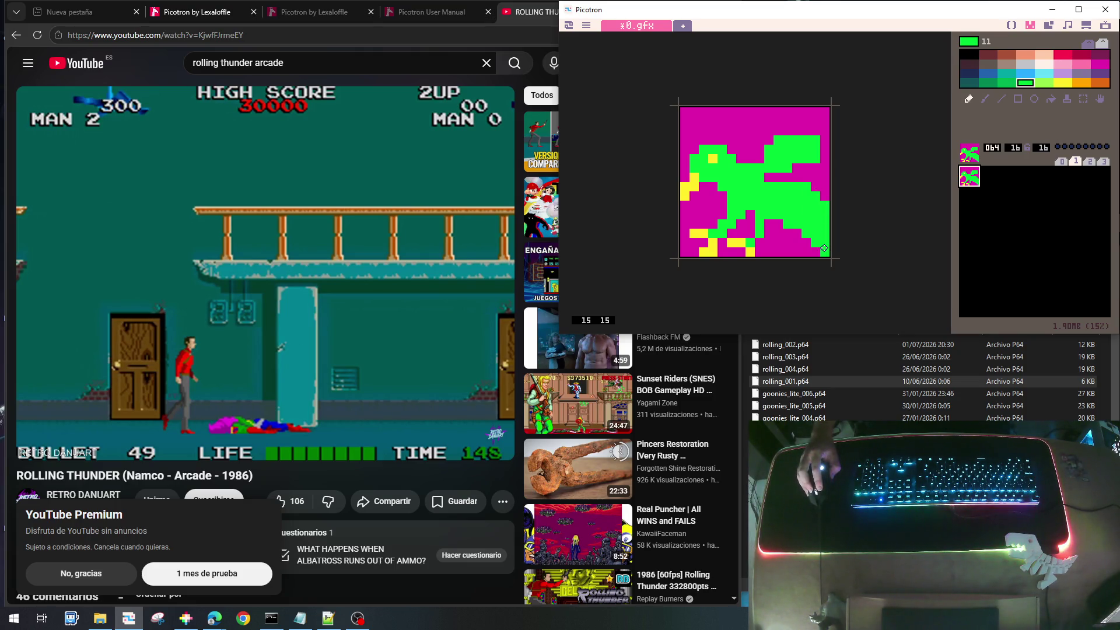
pyautogui.rightClick(690, 192)
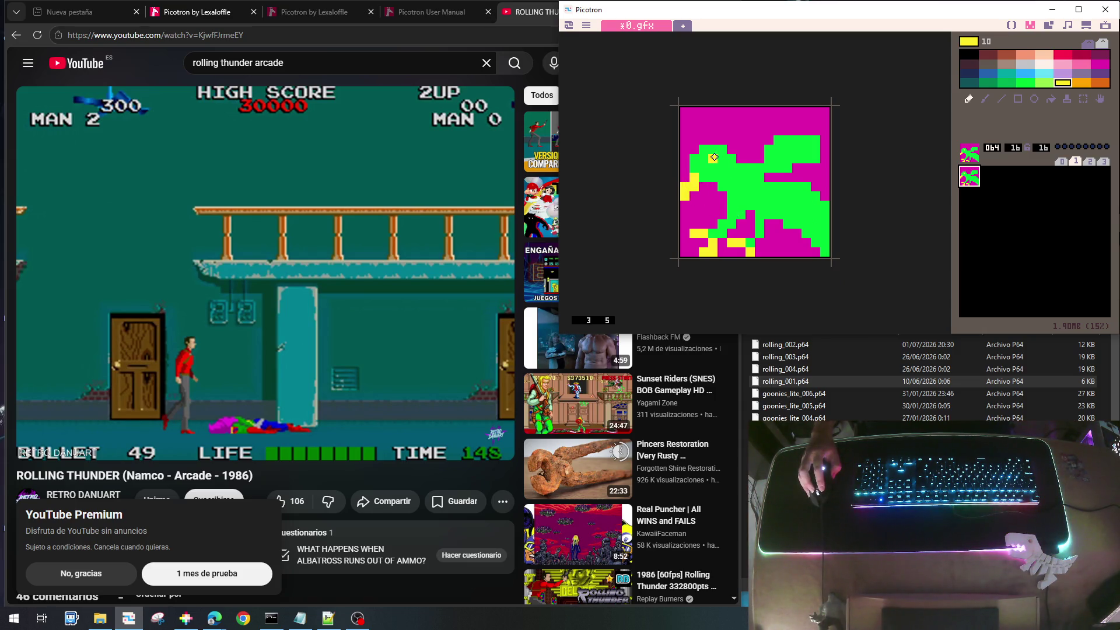
pyautogui.click(794, 185)
pyautogui.moveTo(786, 194)
pyautogui.mouseDown()
pyautogui.moveTo(779, 217)
pyautogui.moveTo(806, 218)
pyautogui.moveTo(807, 234)
pyautogui.mouseUp()
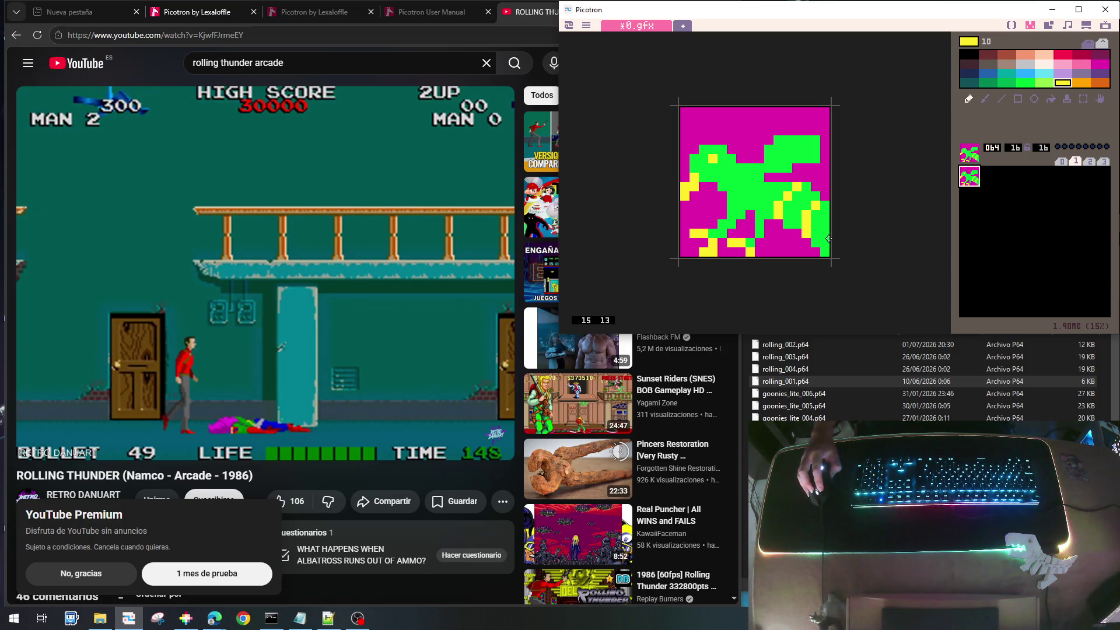
pyautogui.rightClick(819, 178)
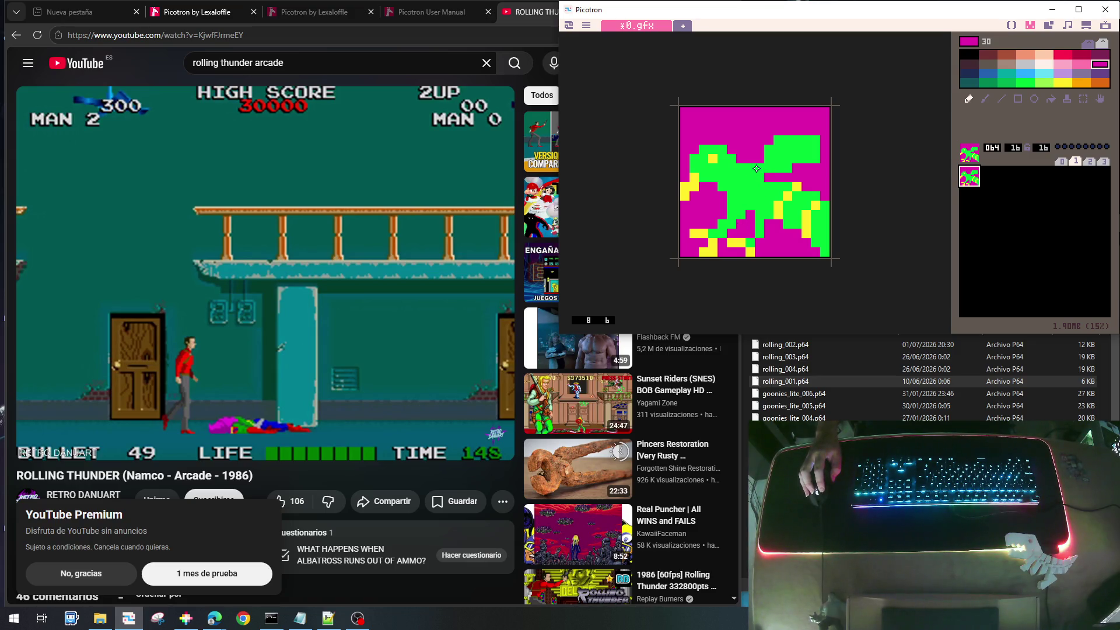
pyautogui.rightClick(779, 207)
pyautogui.click(758, 167)
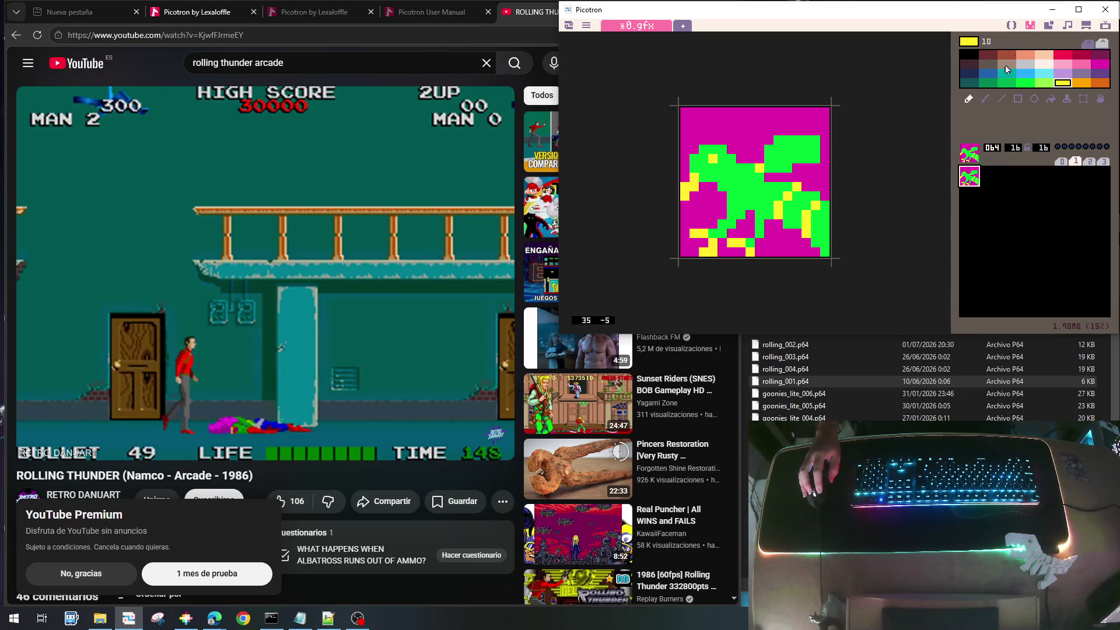
# Try a yellow flood fill of the top magenta area, then undo it
pyautogui.click(1050, 99)
pyautogui.click(763, 147)
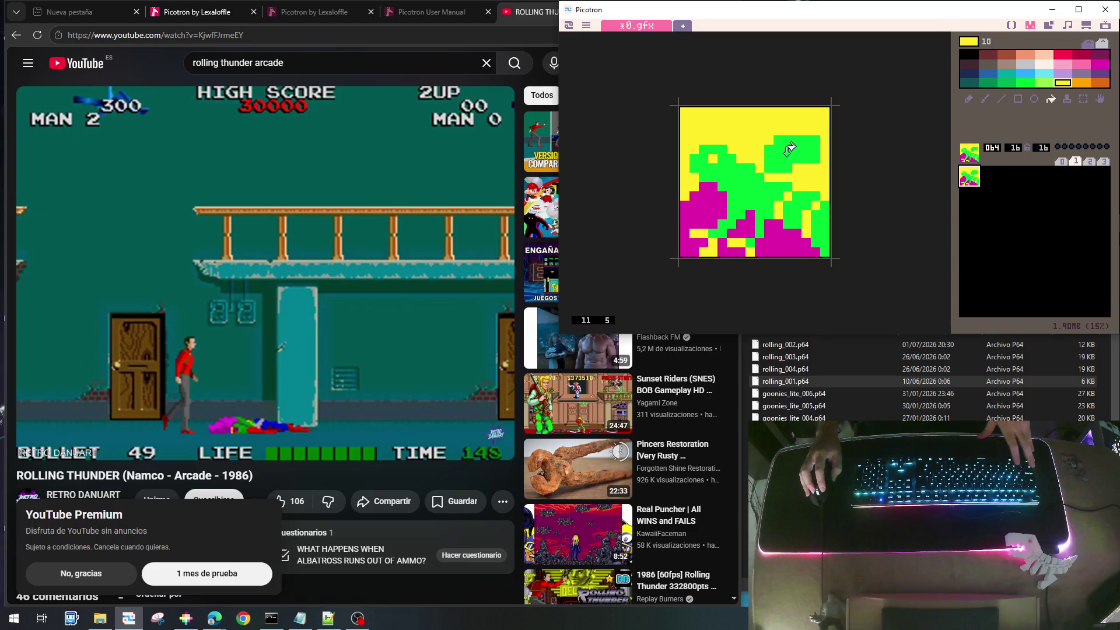
pyautogui.hotkey('ctrl', 'z')
pyautogui.hotkey('ctrl', 'z')
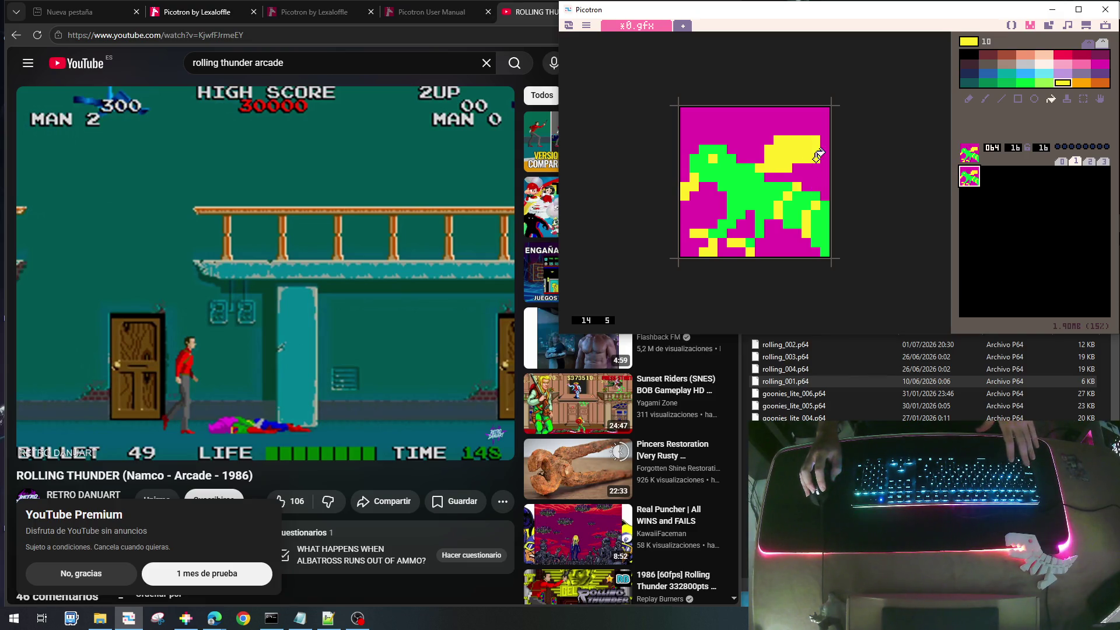
pyautogui.click(968, 99)
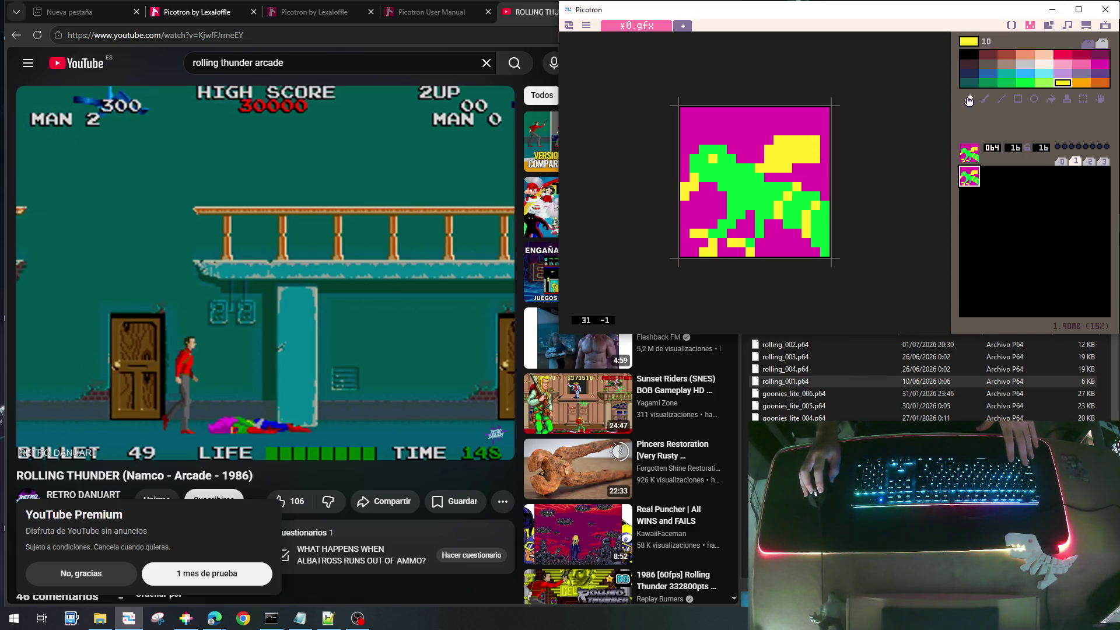
# Paint yellow runs along rows 2 and 8 and a yellow diagonal streak up and right
pyautogui.moveTo(795, 130); pyautogui.dragTo(823, 146)
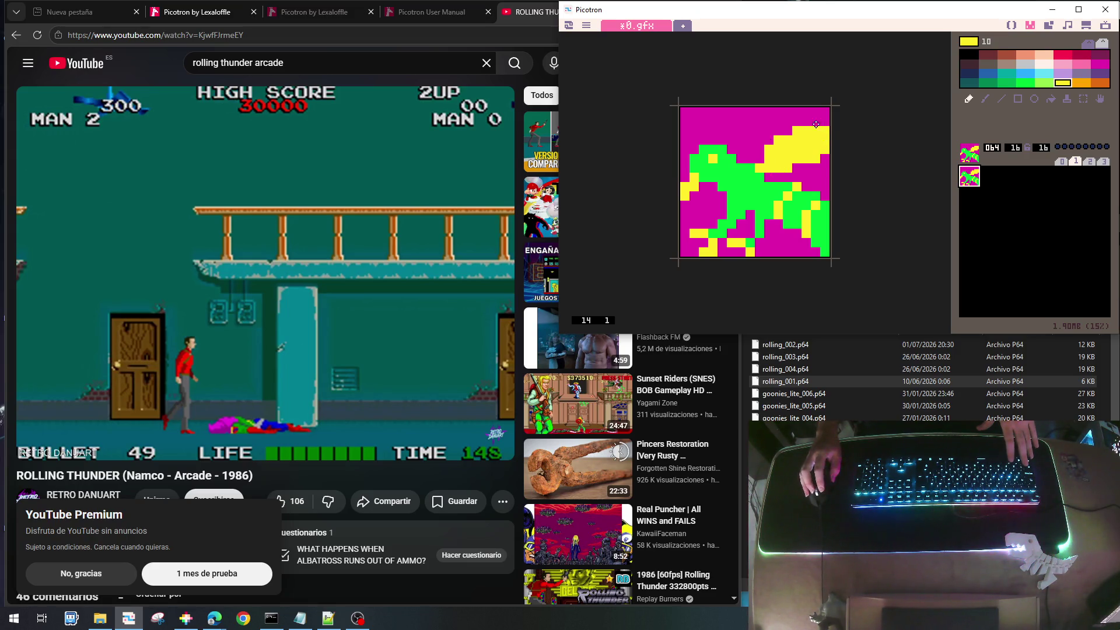
pyautogui.moveTo(795, 186)
pyautogui.mouseDown()
pyautogui.moveTo(823, 170)
pyautogui.moveTo(827, 189)
pyautogui.mouseUp()
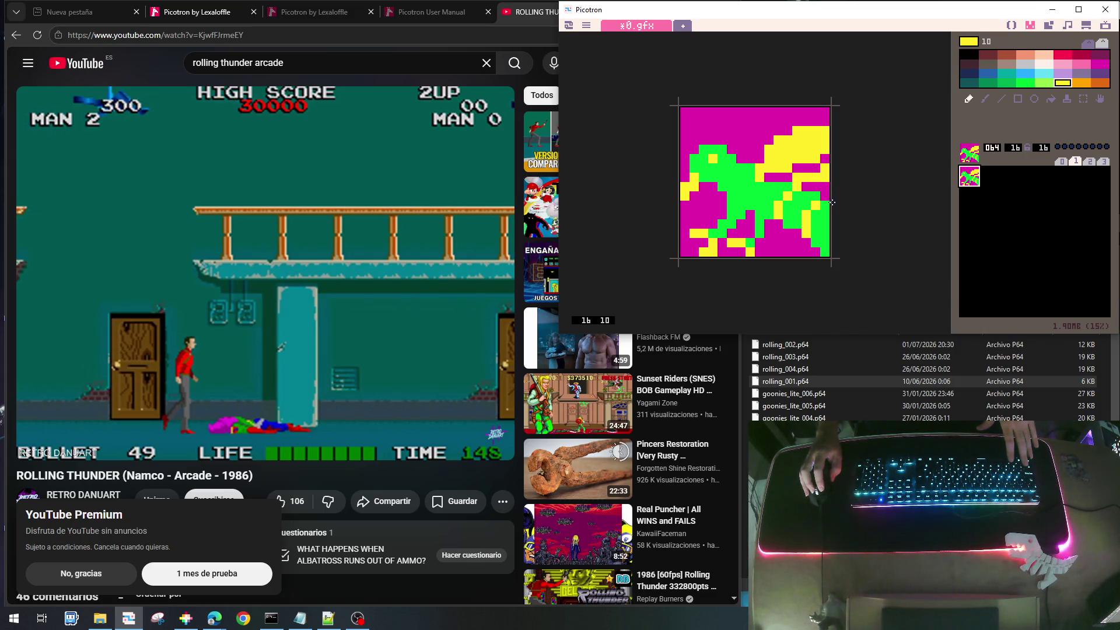
pyautogui.rightClick(812, 187)
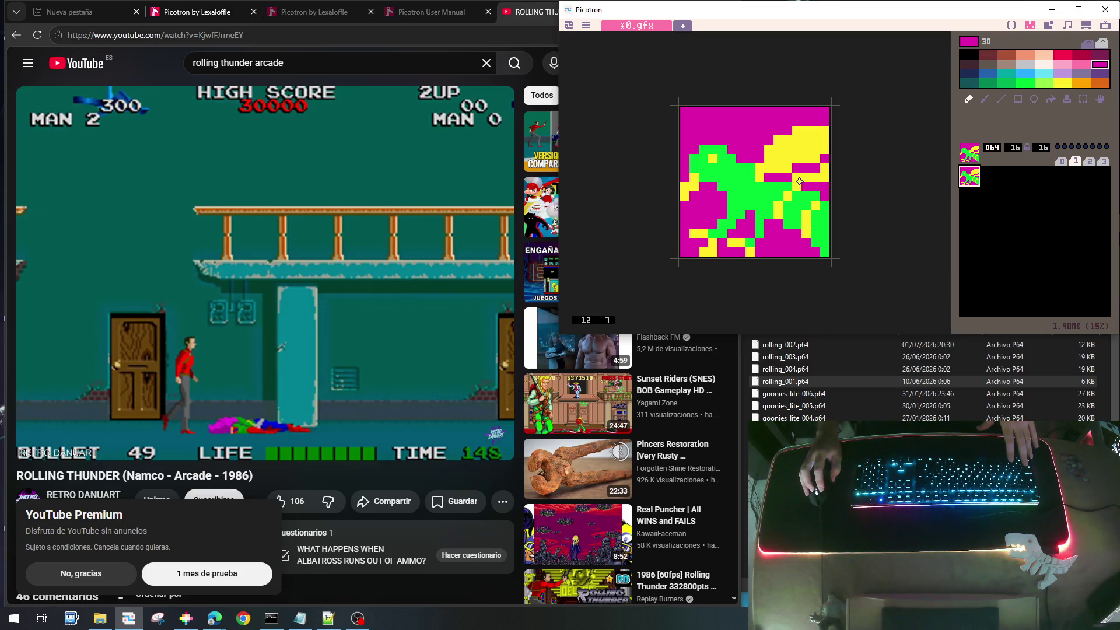
pyautogui.moveTo(799, 182); pyautogui.dragTo(821, 178)
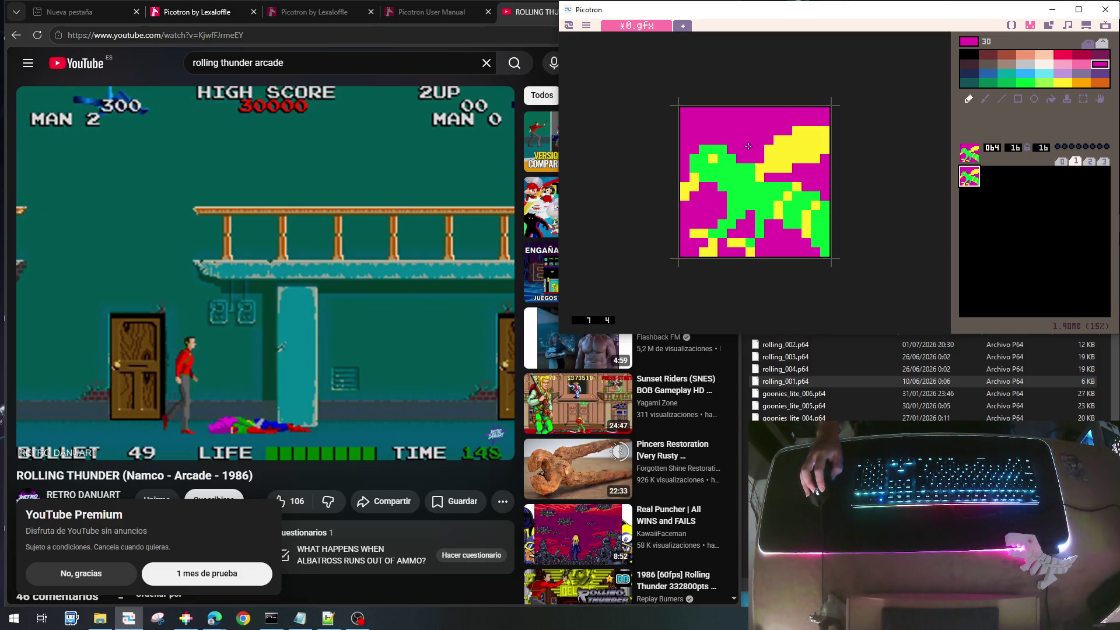
pyautogui.rightClick(762, 160)
pyautogui.moveTo(741, 151)
pyautogui.mouseDown()
pyautogui.moveTo(780, 120)
pyautogui.moveTo(774, 112)
pyautogui.moveTo(800, 111)
pyautogui.mouseUp()
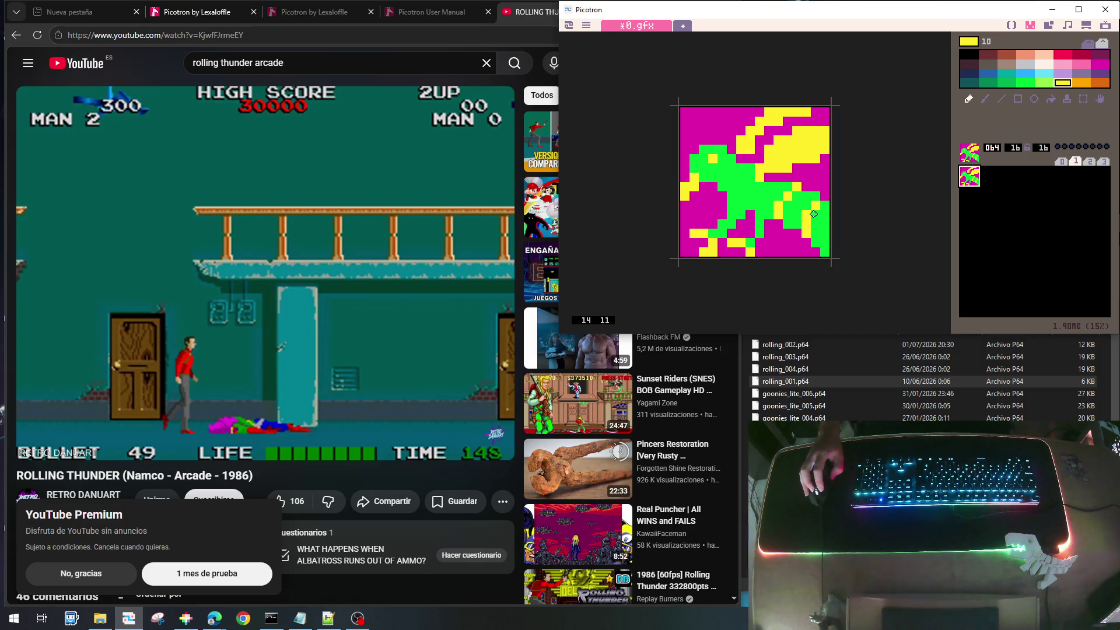
# Touch up left-edge pixels yellow, including cell 0,8, then copy the sprite
pyautogui.rightClick(739, 125)
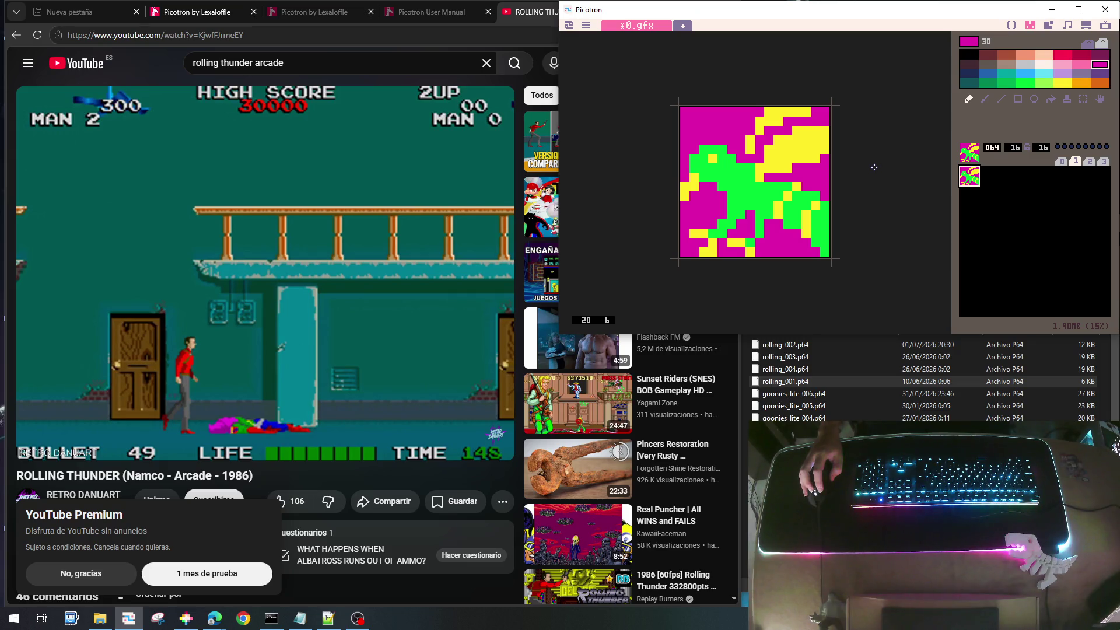
pyautogui.rightClick(740, 188)
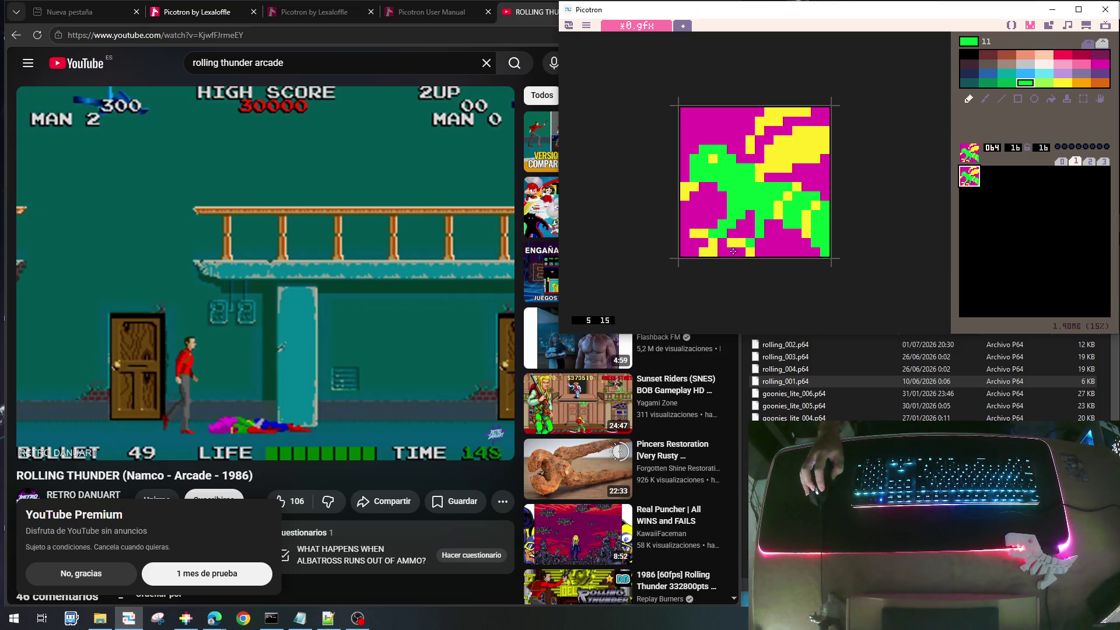
pyautogui.rightClick(683, 175)
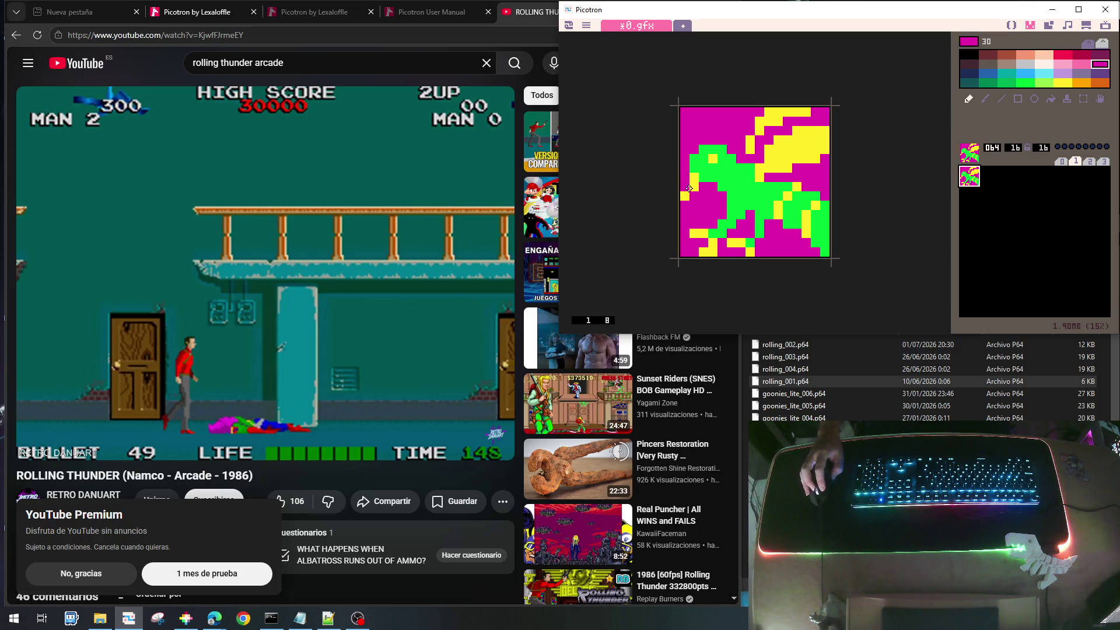
pyautogui.rightClick(685, 195)
pyautogui.click(686, 187)
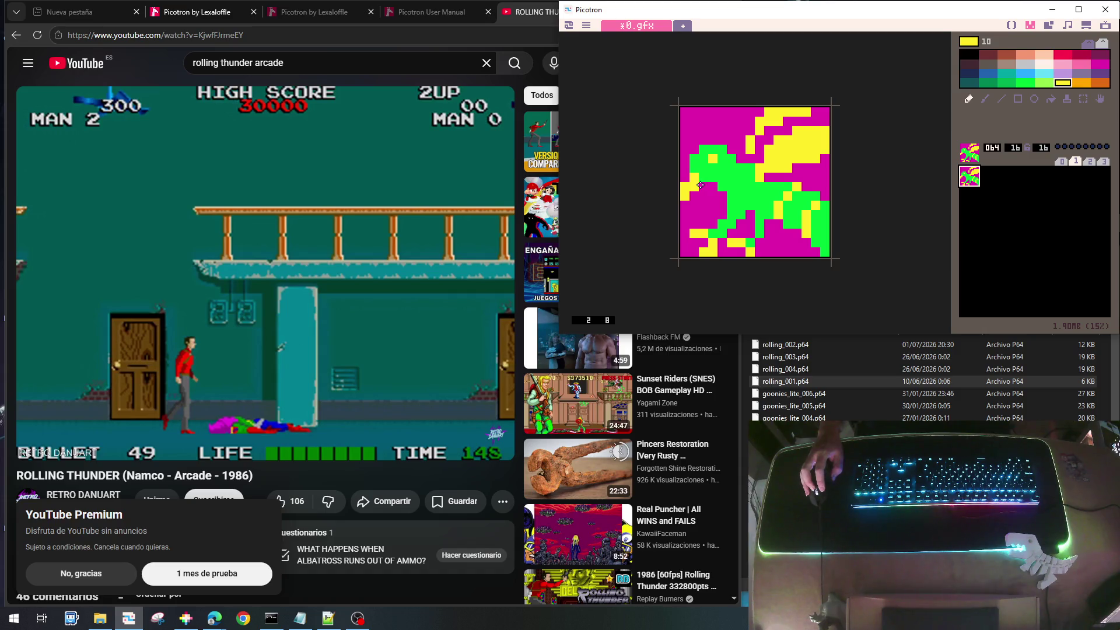
pyautogui.click(700, 185)
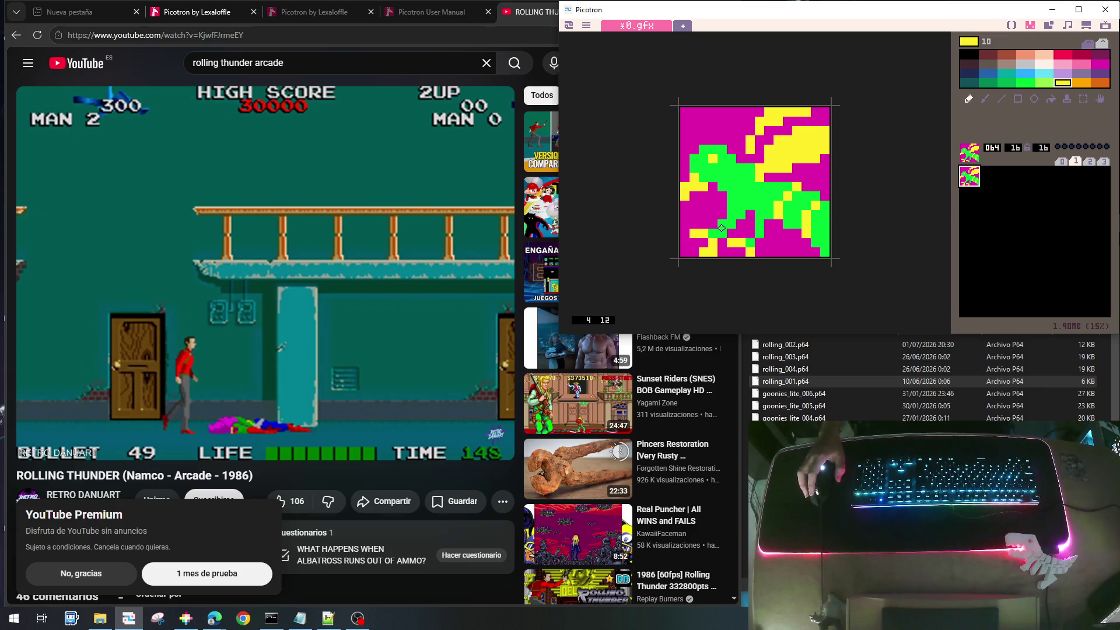
pyautogui.hotkey('ctrl', 'c')
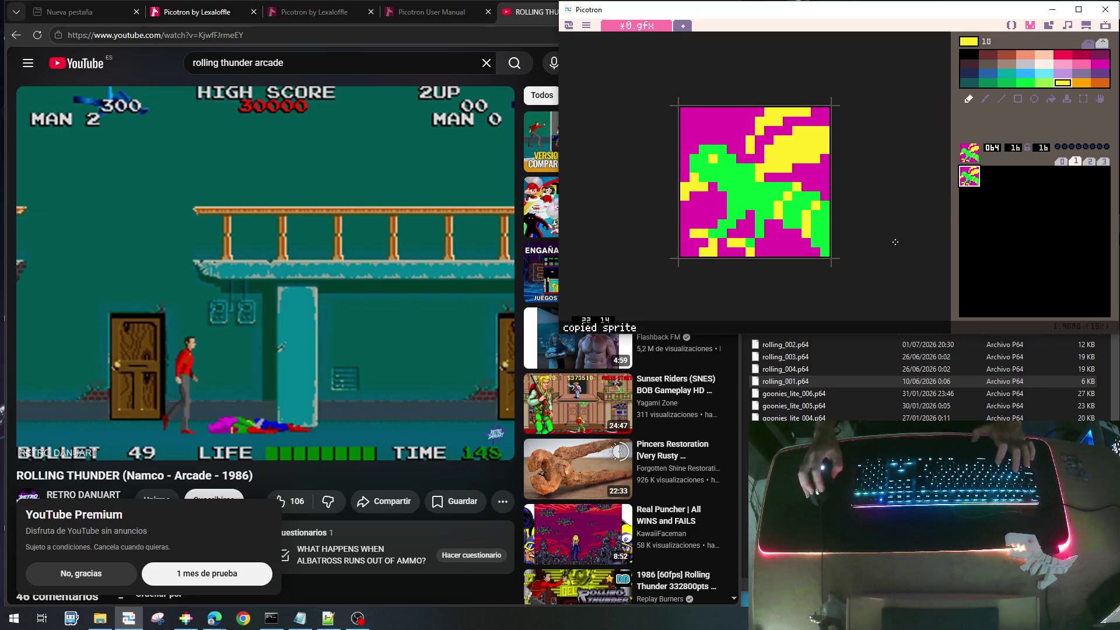
# Paste the copied sprite into slot 065 and rework its lower-right green and magenta pixels
pyautogui.click(986, 174)
pyautogui.hotkey('ctrl', 'v')
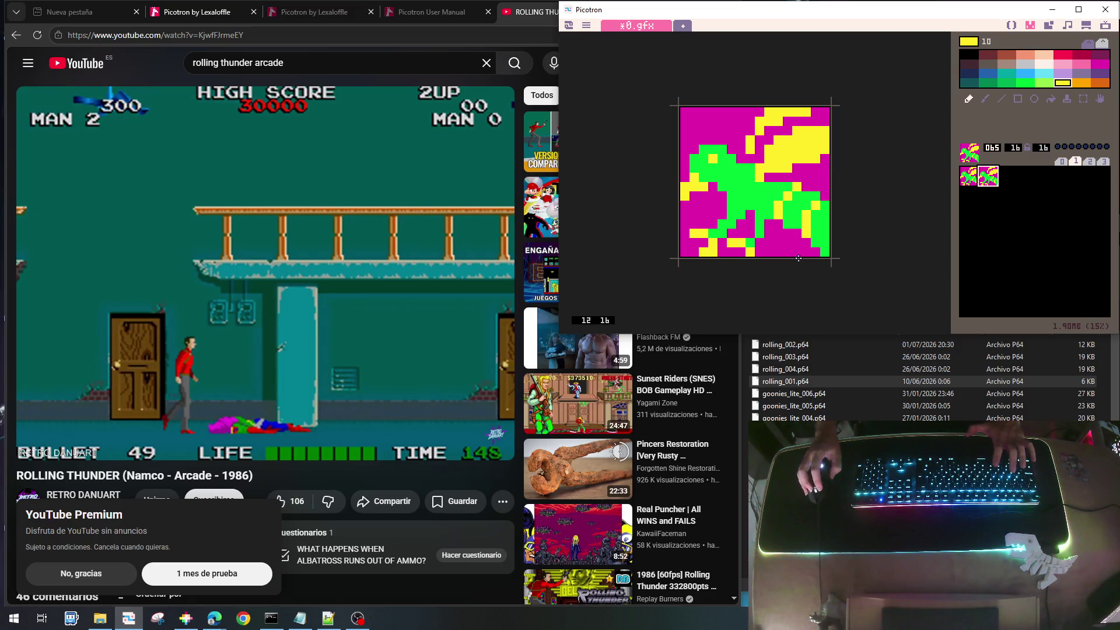
pyautogui.rightClick(793, 225)
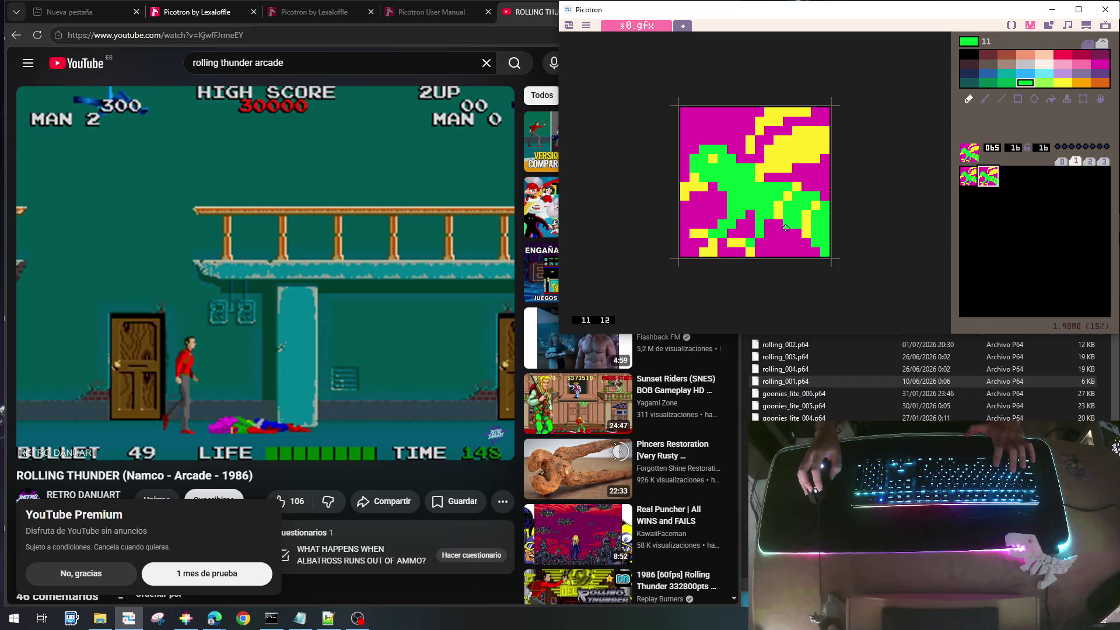
pyautogui.moveTo(798, 245); pyautogui.dragTo(817, 256)
pyautogui.rightClick(826, 198)
pyautogui.moveTo(826, 199); pyautogui.dragTo(828, 232)
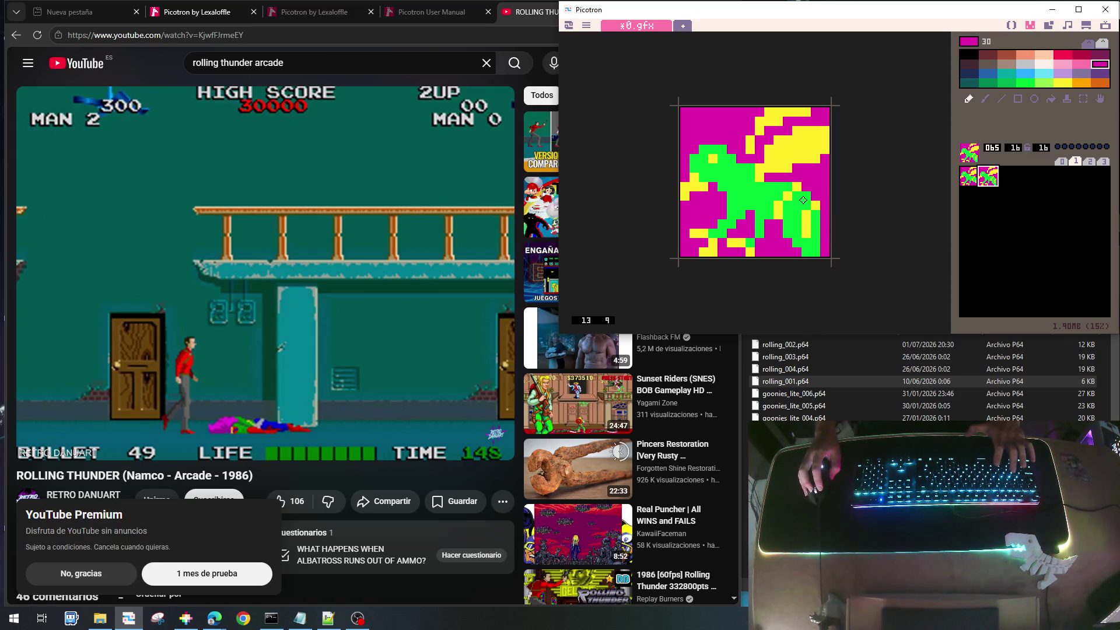
# Repaint row 2's yellow pixels magenta and redraw yellow along the top diagonal, including 14,1
pyautogui.rightClick(806, 223)
pyautogui.rightClick(812, 237)
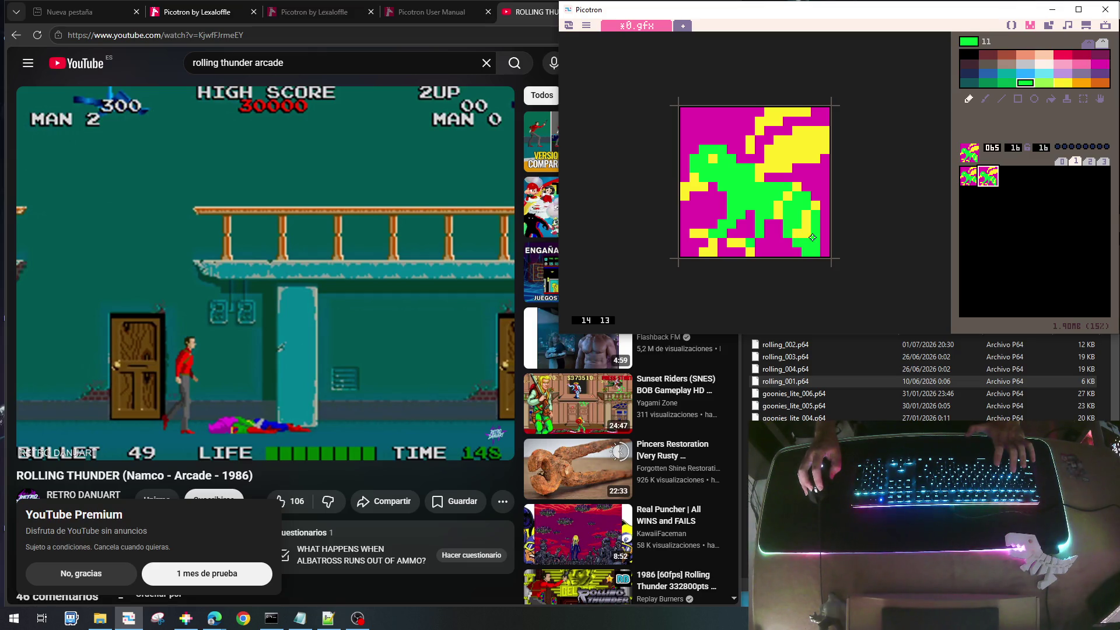
pyautogui.rightClick(775, 216)
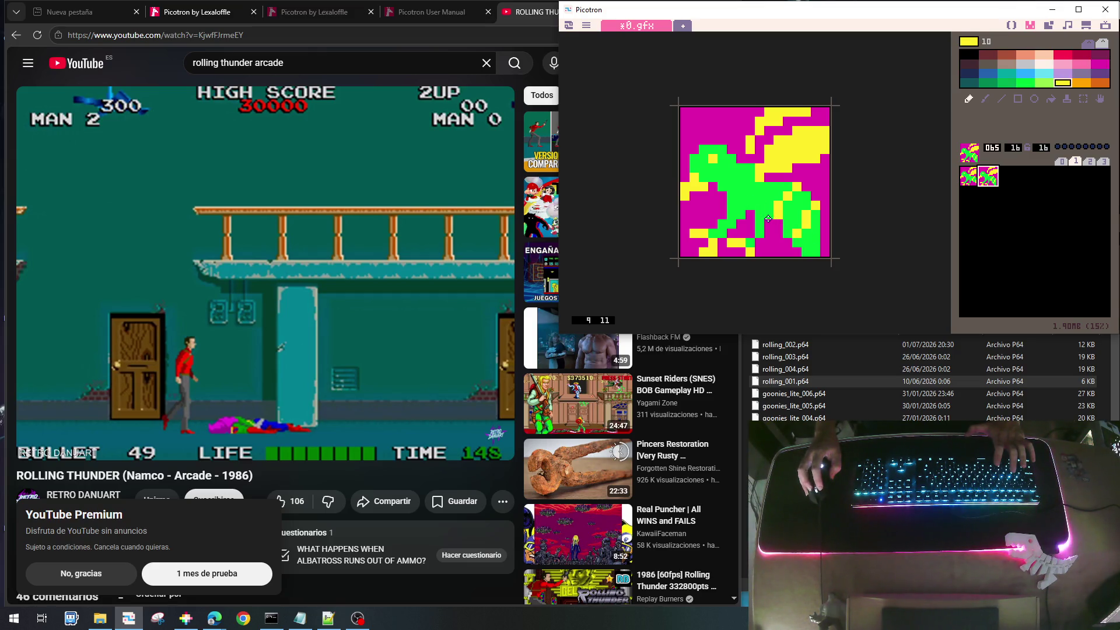
pyautogui.rightClick(785, 217)
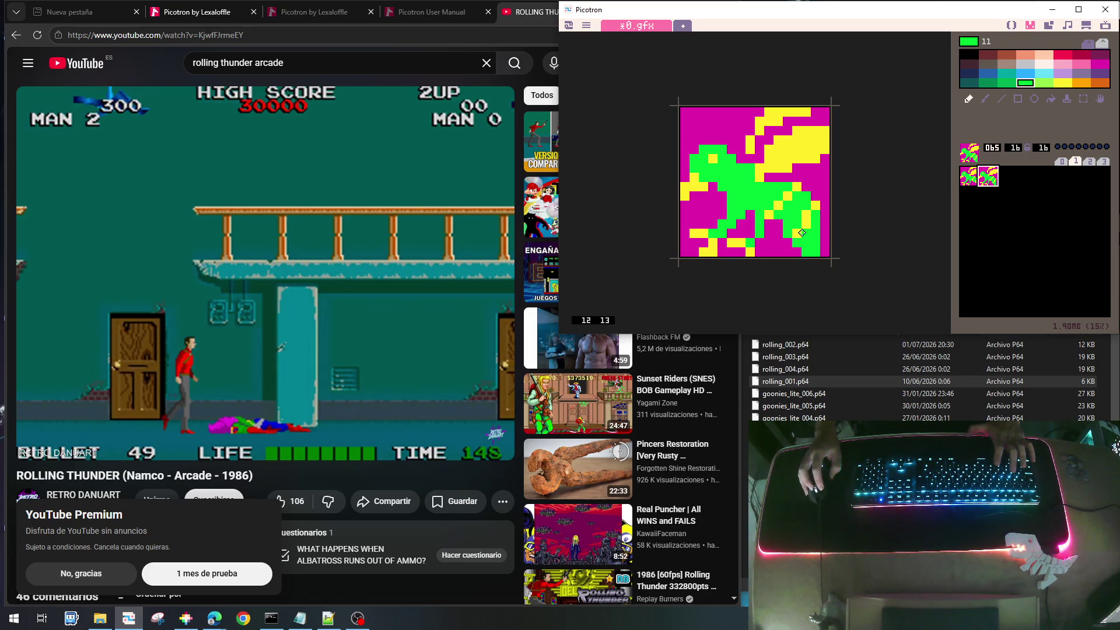
pyautogui.rightClick(803, 224)
pyautogui.rightClick(808, 239)
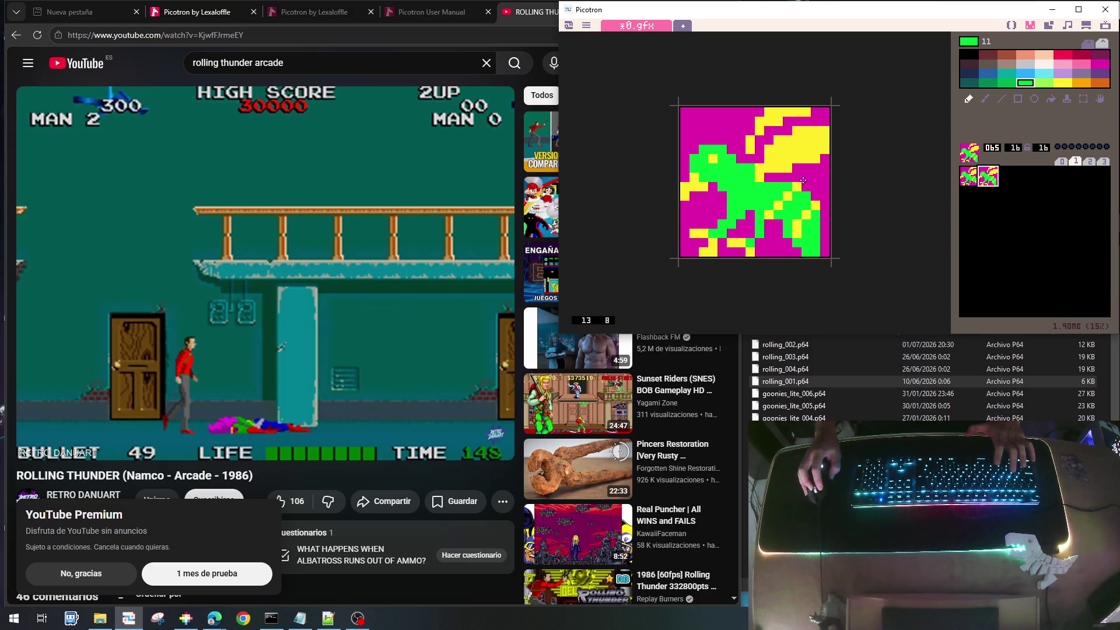
pyautogui.rightClick(787, 165)
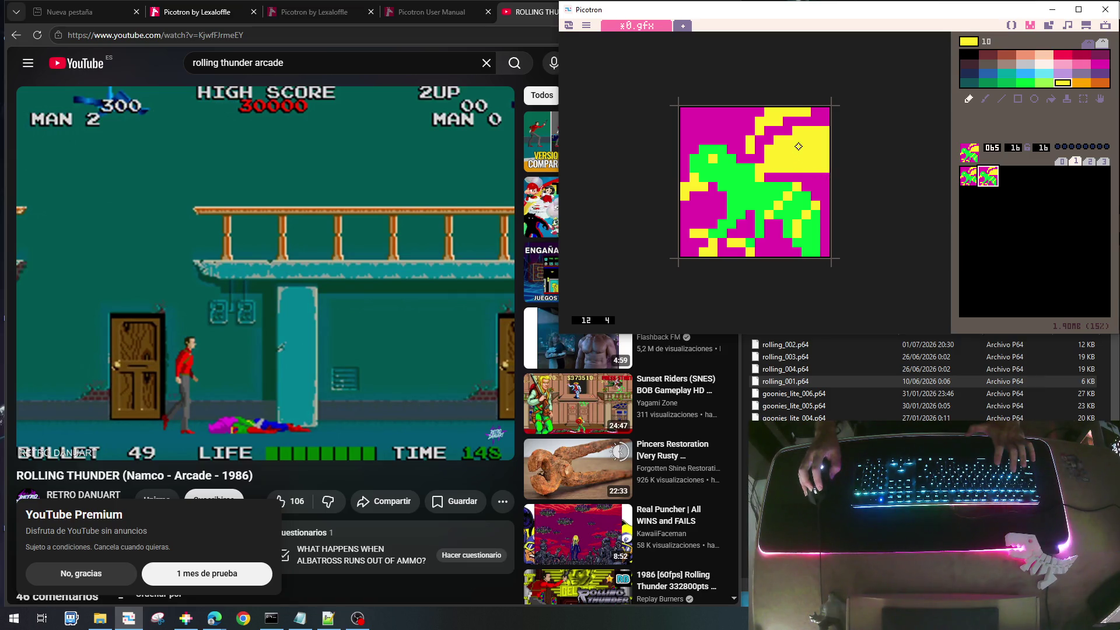
pyautogui.rightClick(770, 133)
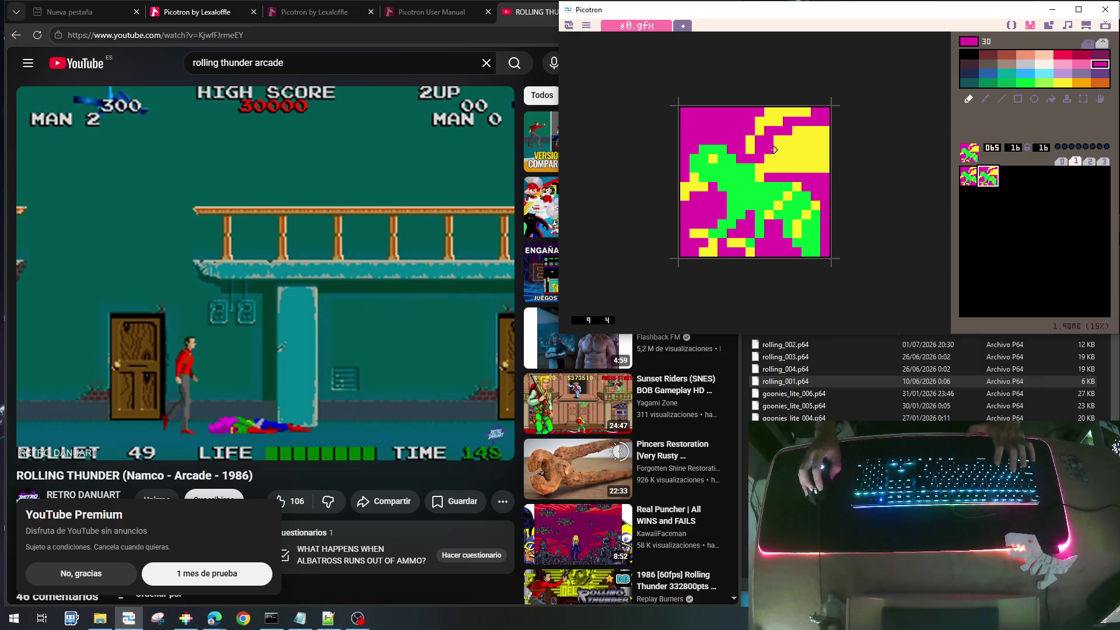
pyautogui.moveTo(795, 131); pyautogui.dragTo(816, 131)
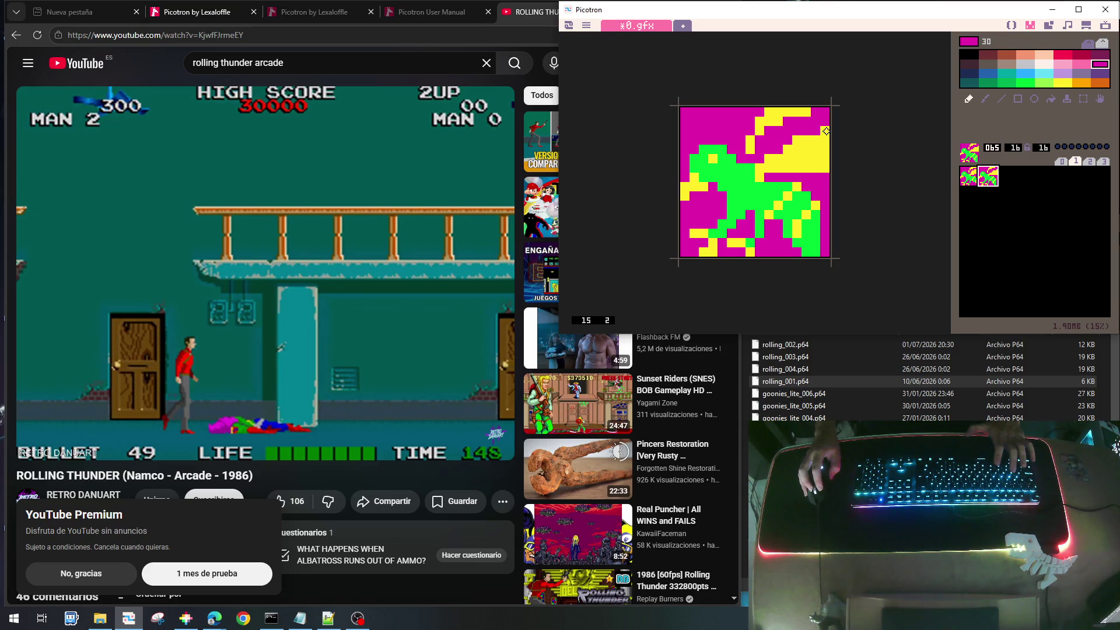
pyautogui.rightClick(815, 167)
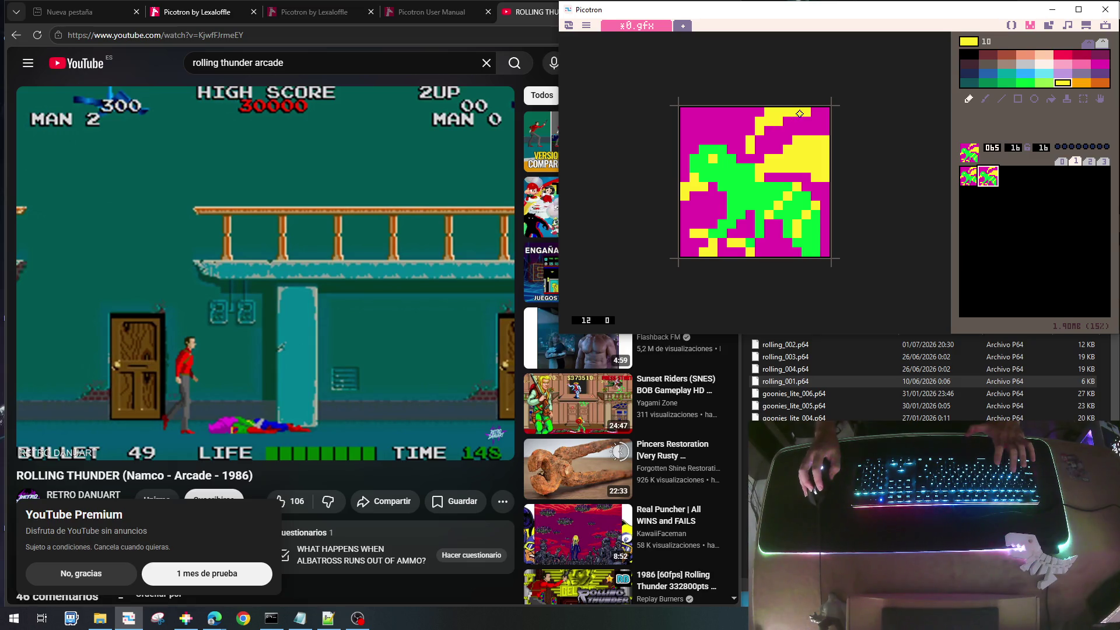
pyautogui.moveTo(802, 121); pyautogui.dragTo(760, 140)
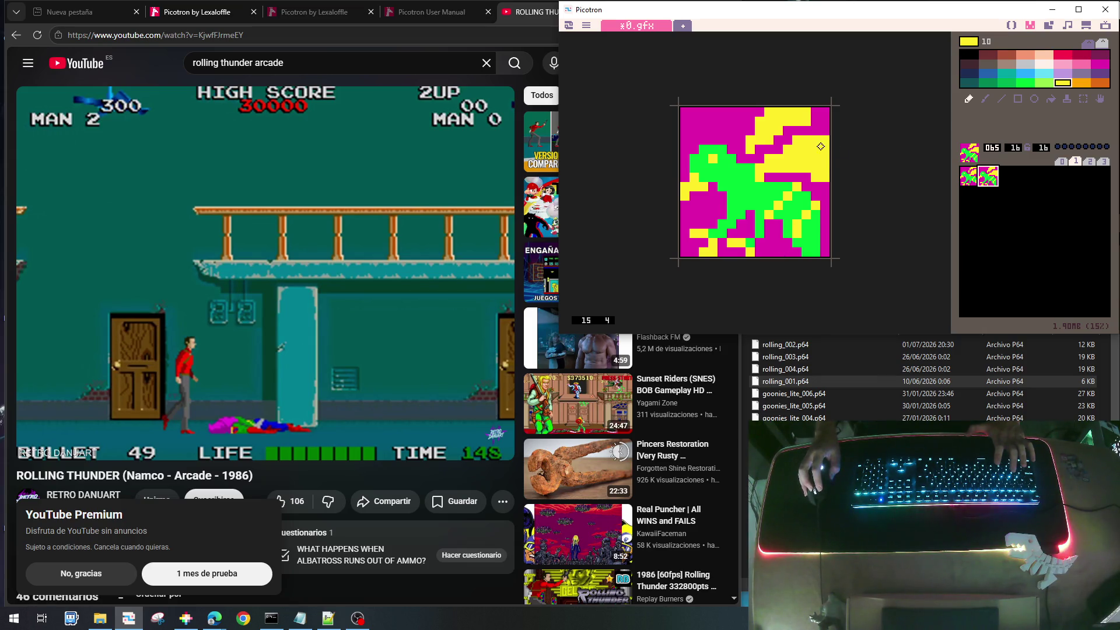
pyautogui.click(817, 121)
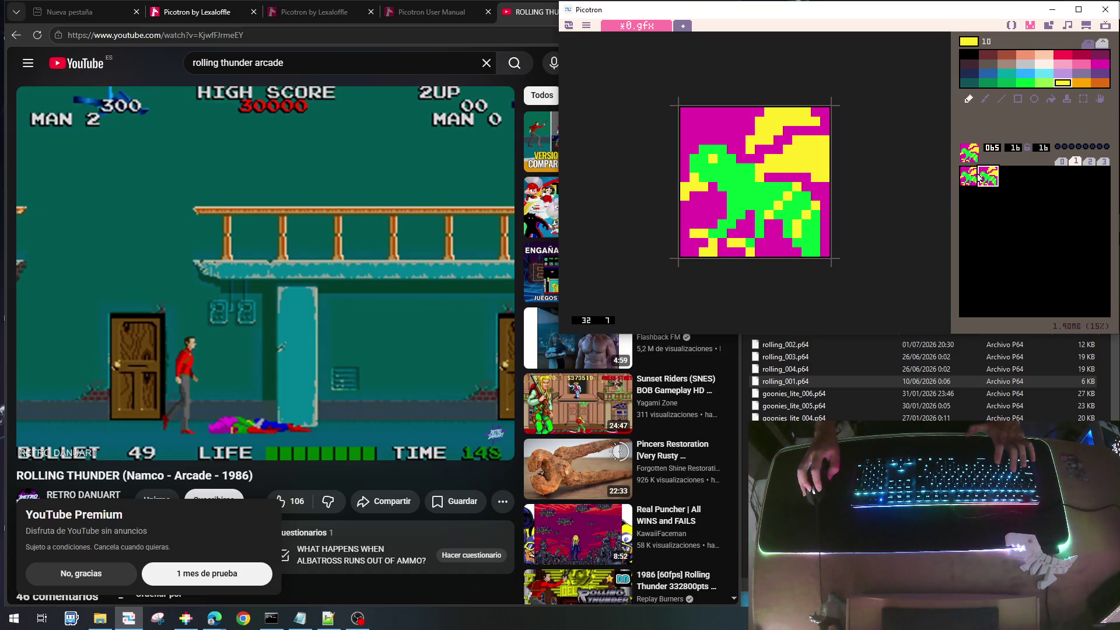
# Paint the right edge of rows 13–15 green
pyautogui.rightClick(809, 233)
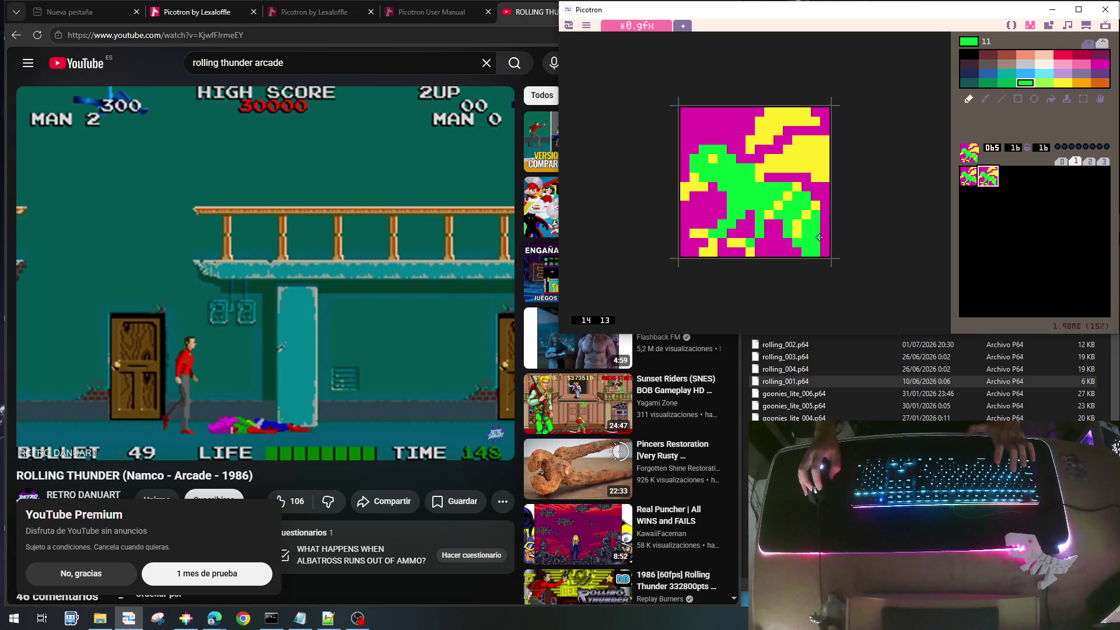
pyautogui.moveTo(821, 233); pyautogui.dragTo(825, 254)
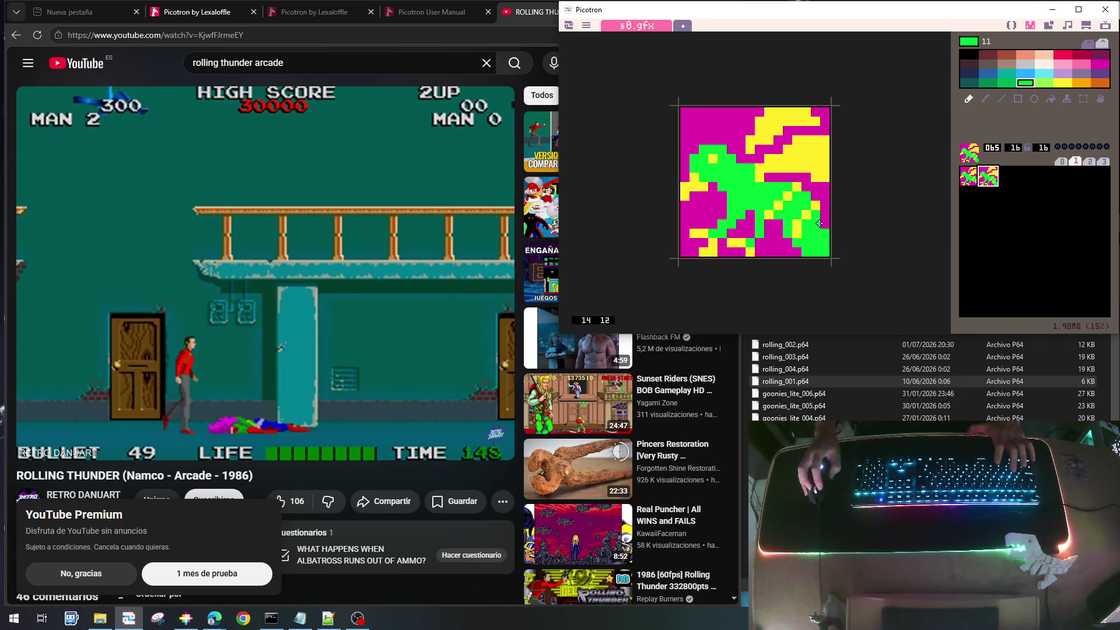
pyautogui.rightClick(784, 246)
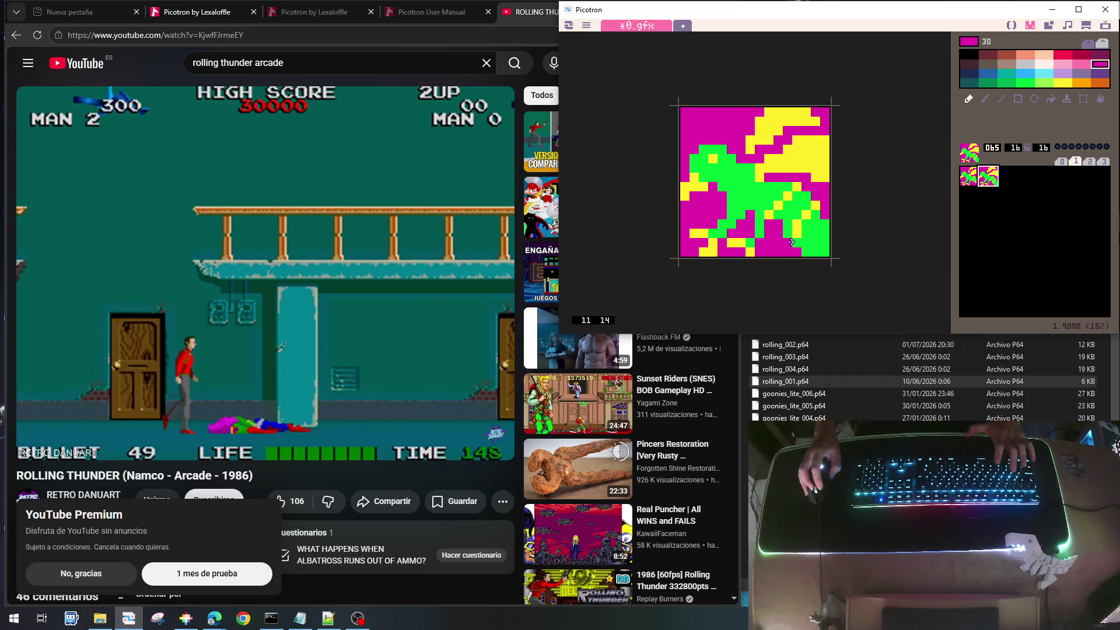
# Repaint a lower-right pixel magenta and flip between sprites 064 and 065 to compare
pyautogui.click(806, 252)
pyautogui.click(978, 177)
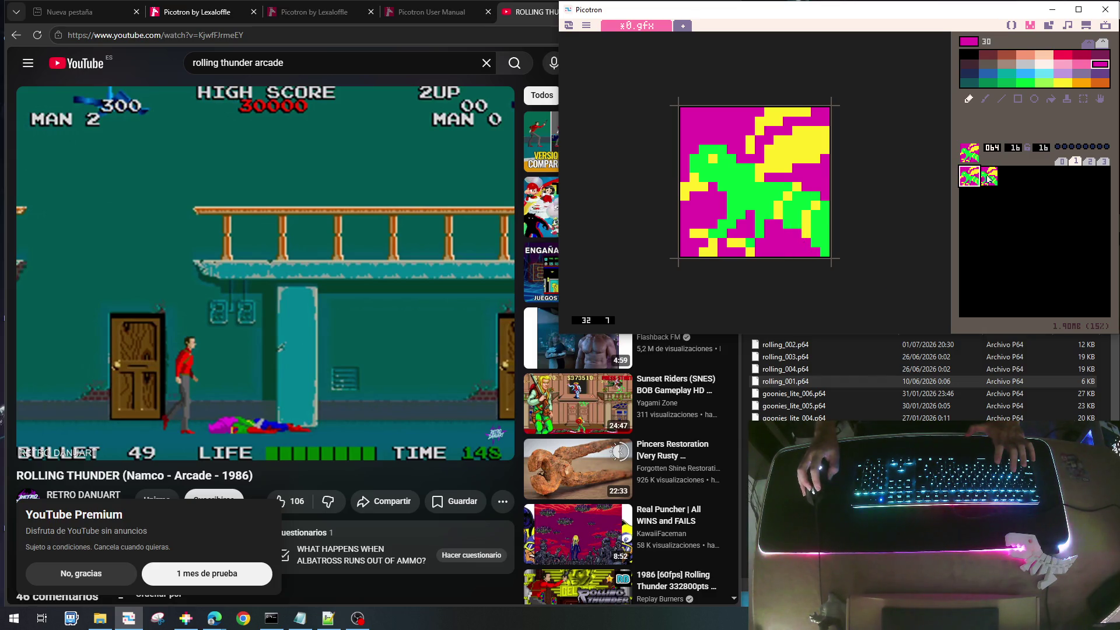
pyautogui.click(989, 177)
pyautogui.click(973, 177)
pyautogui.click(990, 177)
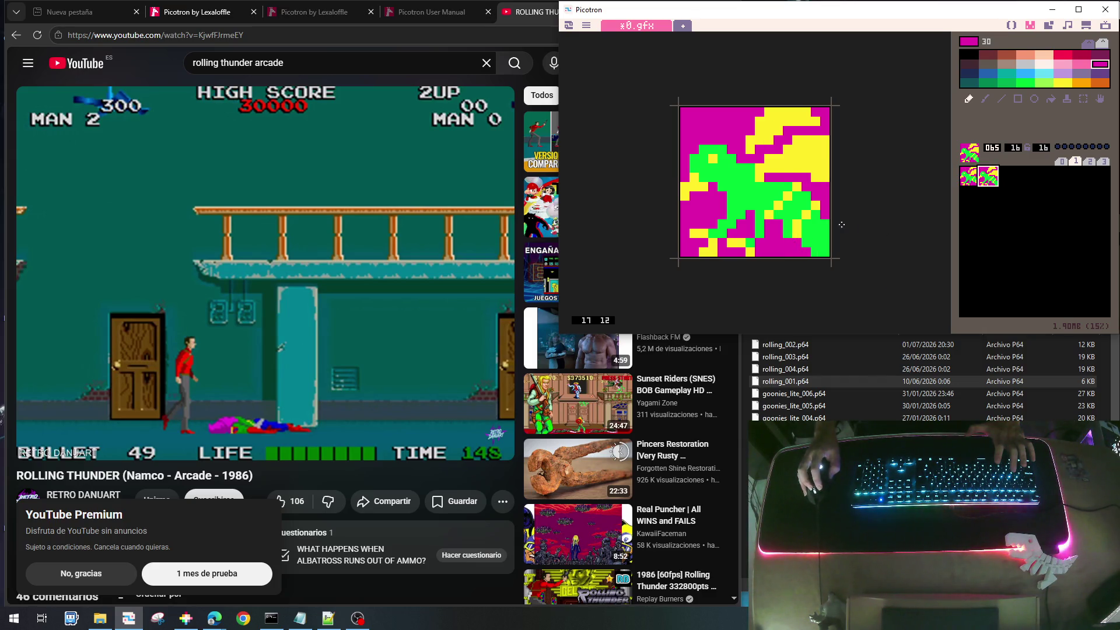
pyautogui.click(966, 177)
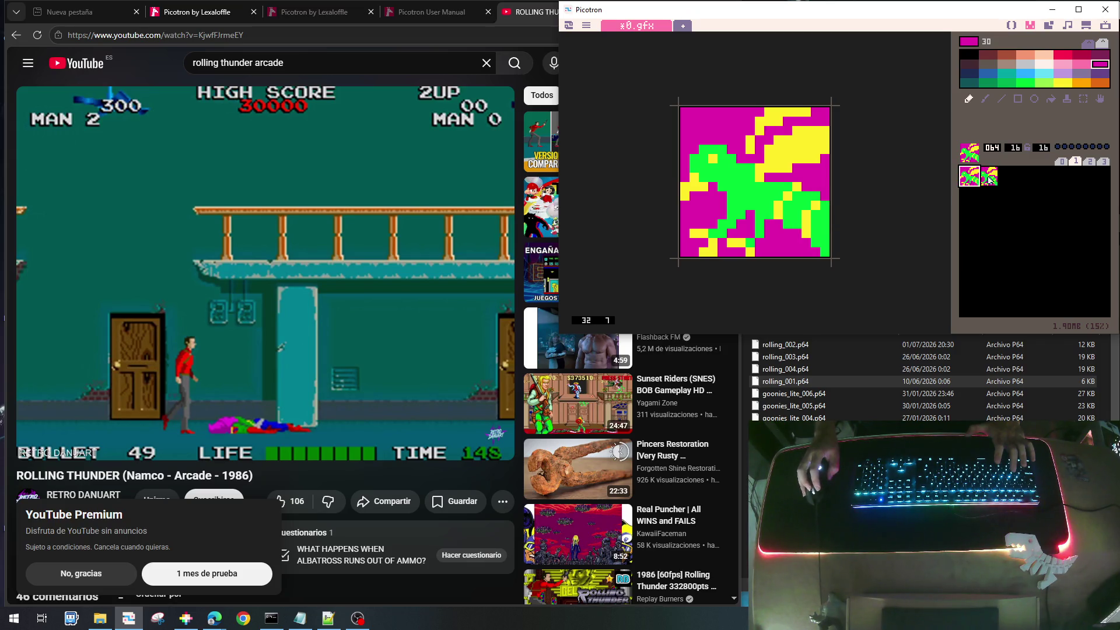
pyautogui.click(989, 177)
pyautogui.click(973, 177)
pyautogui.click(992, 178)
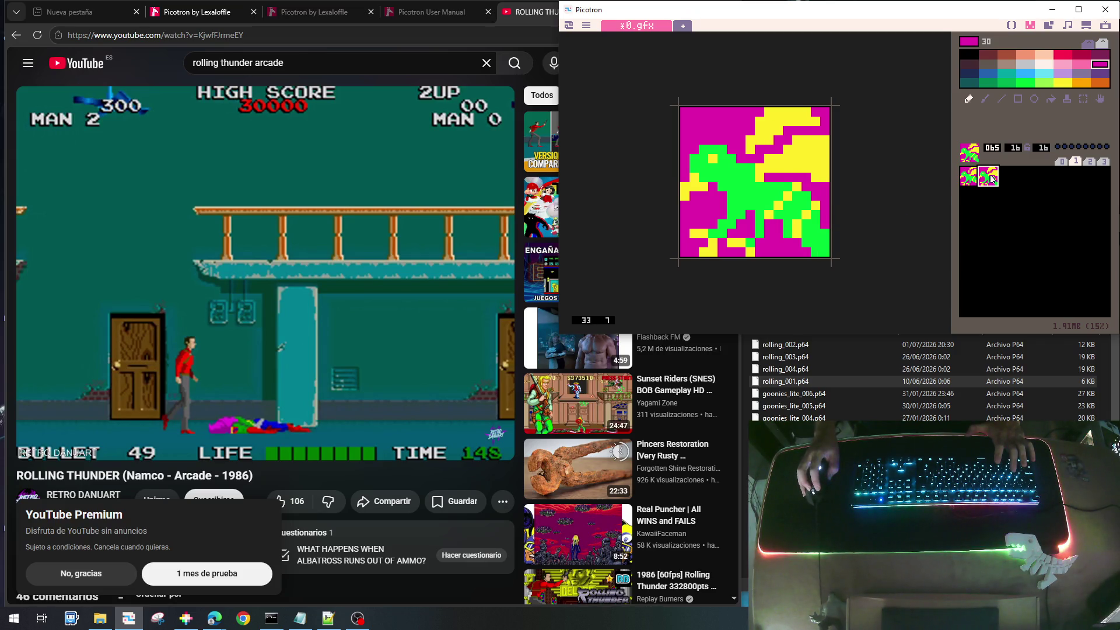
# Sample green and magenta from sprite 065, then flip to 064 and back several times
pyautogui.rightClick(805, 245)
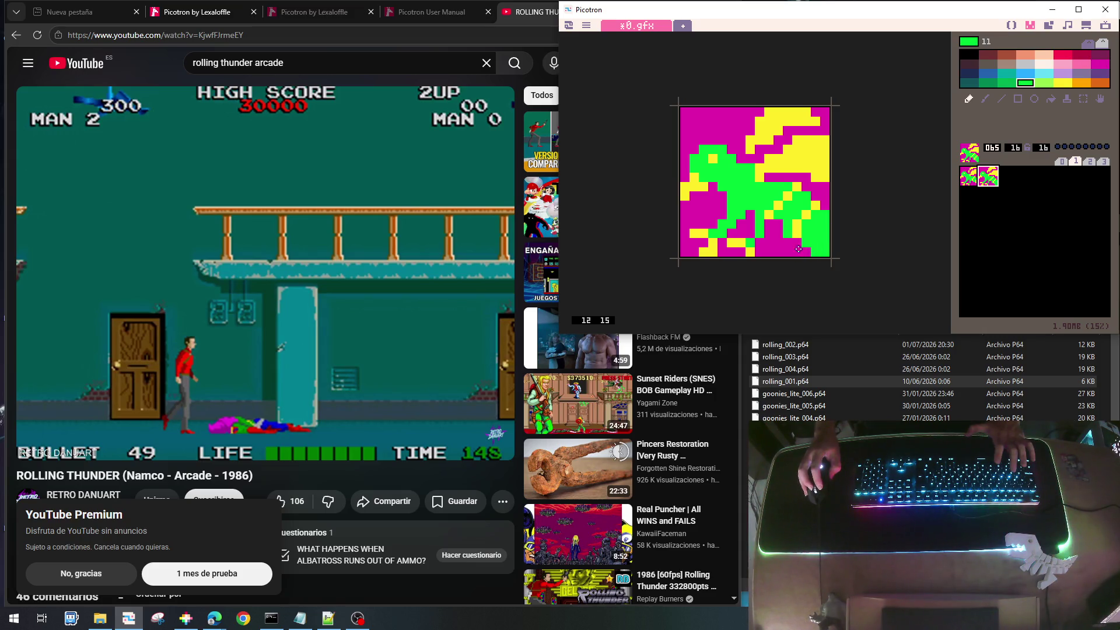
pyautogui.rightClick(791, 243)
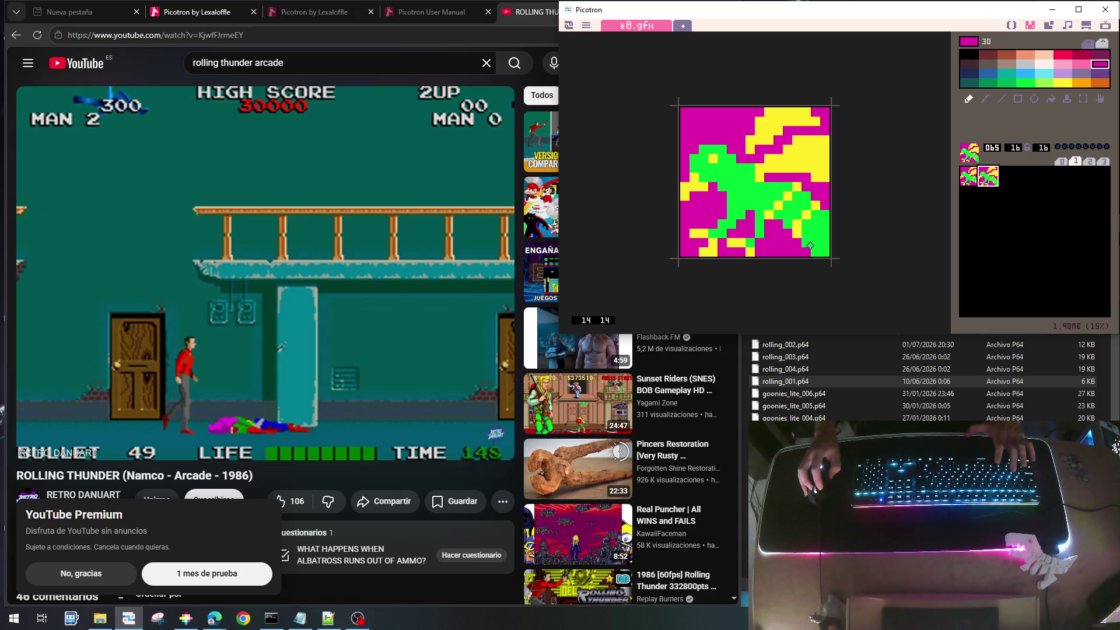
pyautogui.click(969, 182)
pyautogui.click(985, 182)
pyautogui.click(967, 183)
pyautogui.click(984, 183)
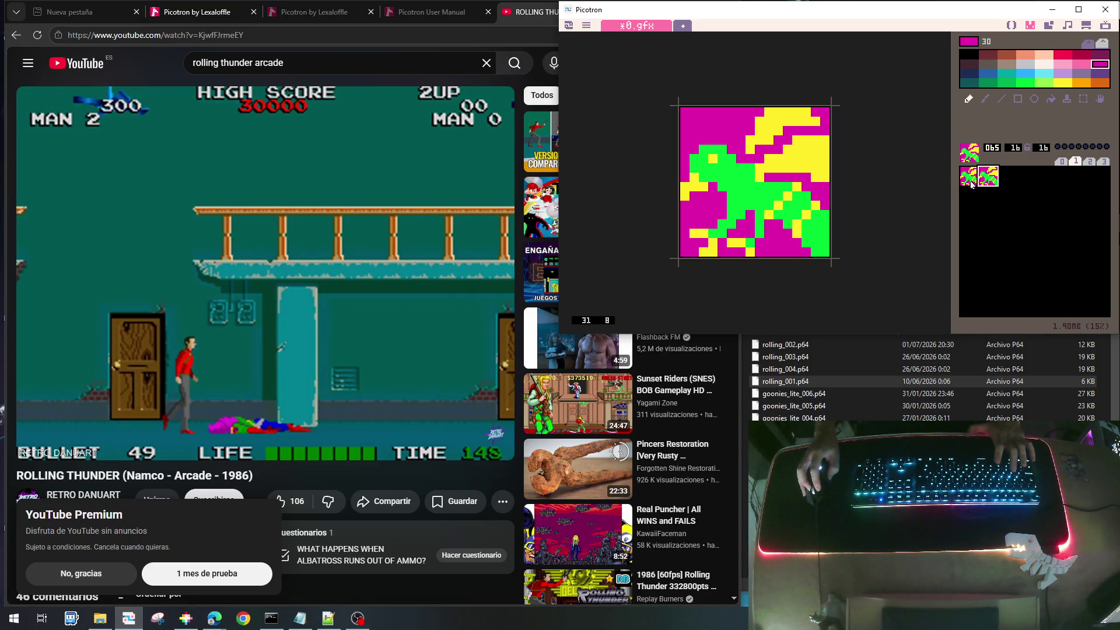
pyautogui.click(970, 185)
pyautogui.click(980, 186)
pyautogui.click(976, 185)
pyautogui.click(982, 186)
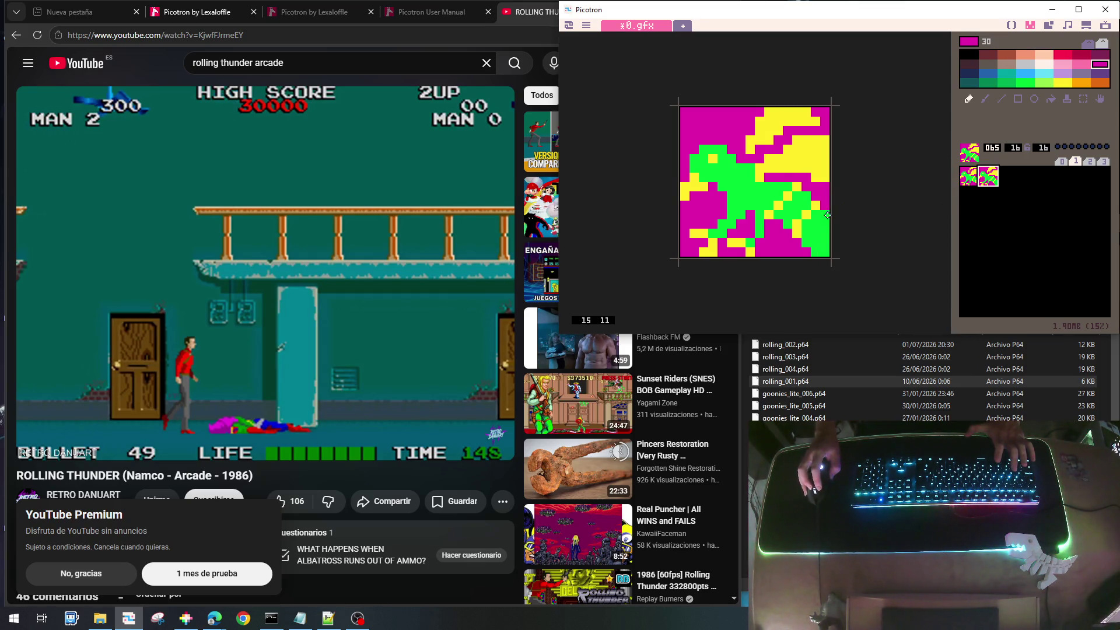
# Compare the two wasp frames again, finishing on sprite 065 with yellow sampled
pyautogui.click(975, 175)
pyautogui.click(995, 174)
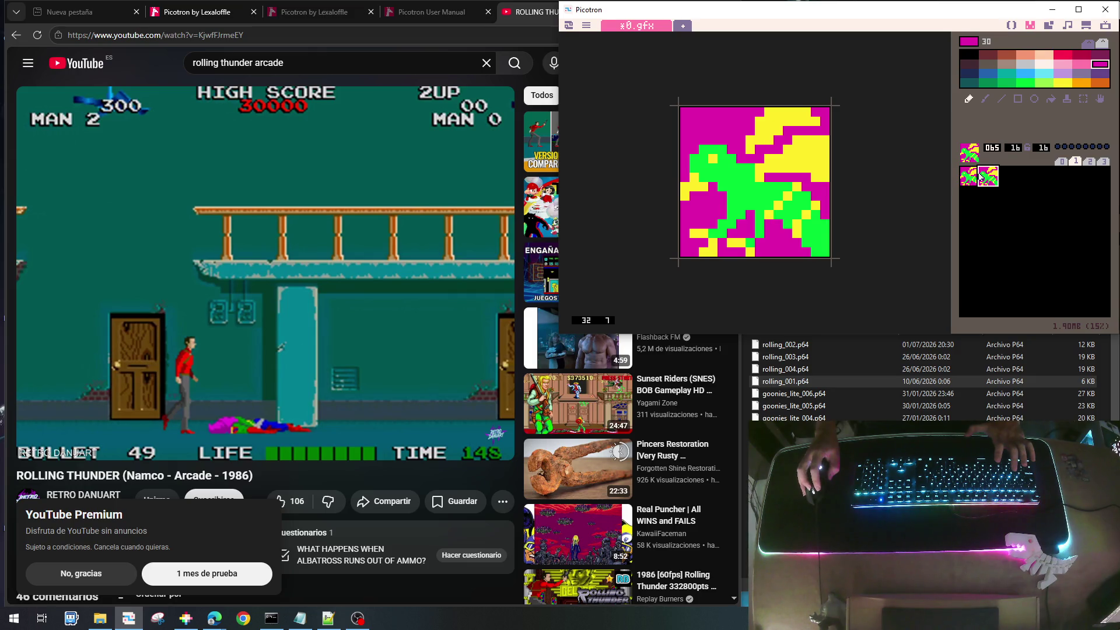
pyautogui.click(969, 176)
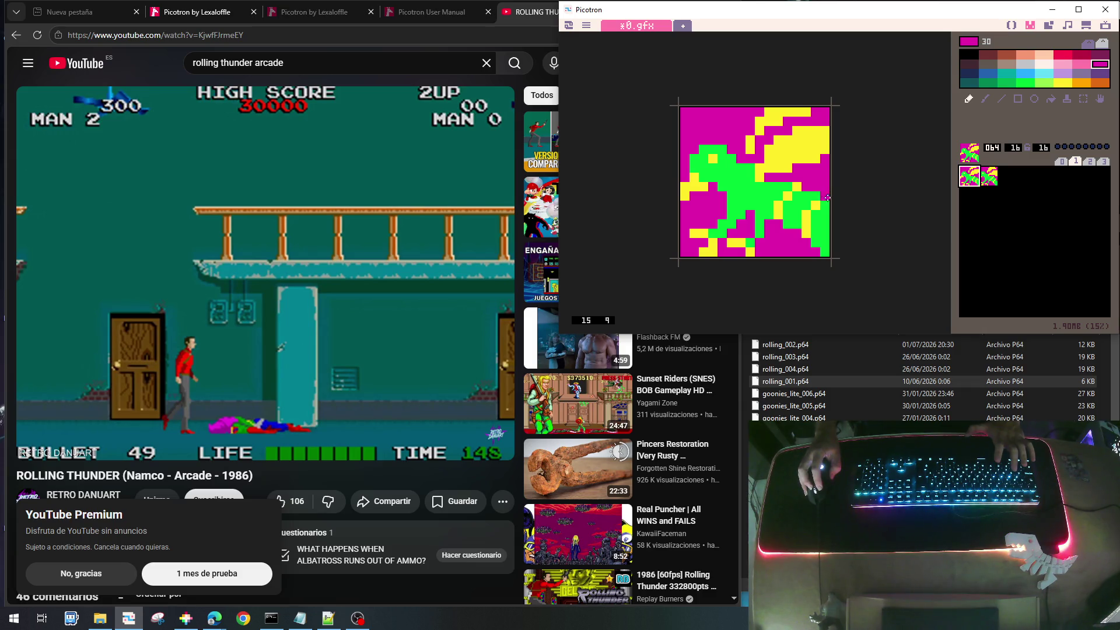
pyautogui.click(983, 177)
pyautogui.click(970, 178)
pyautogui.click(982, 177)
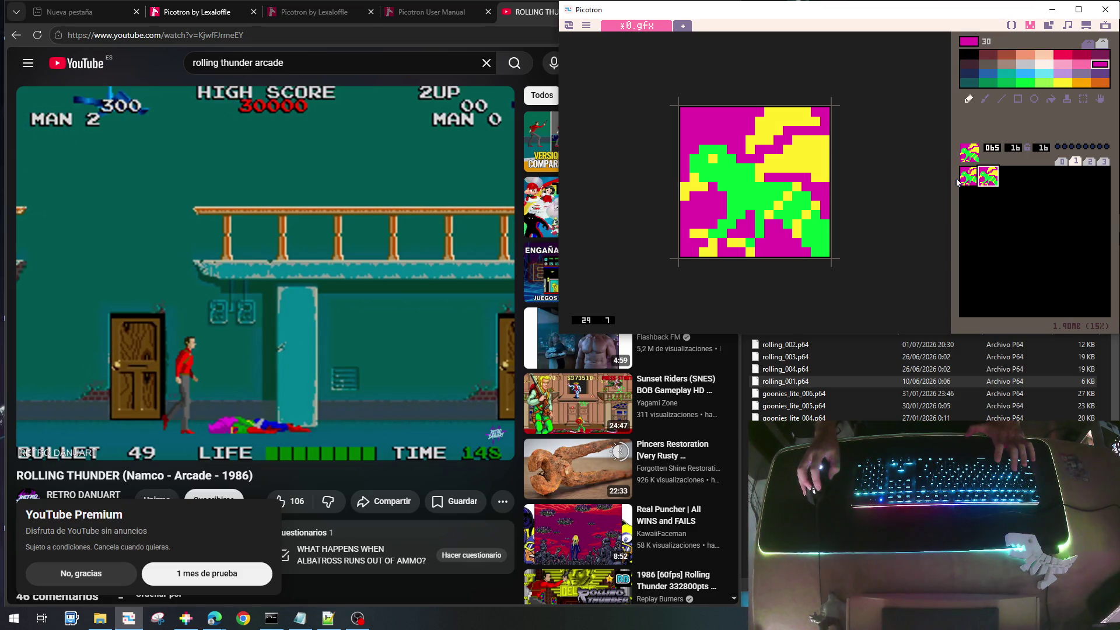
pyautogui.click(970, 178)
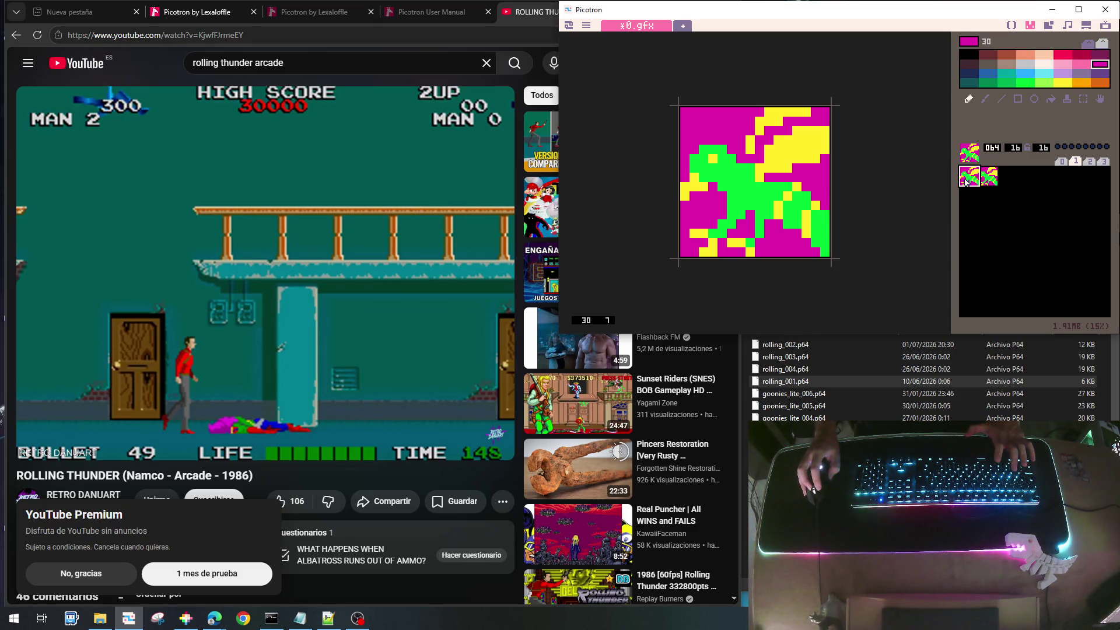
pyautogui.rightClick(817, 237)
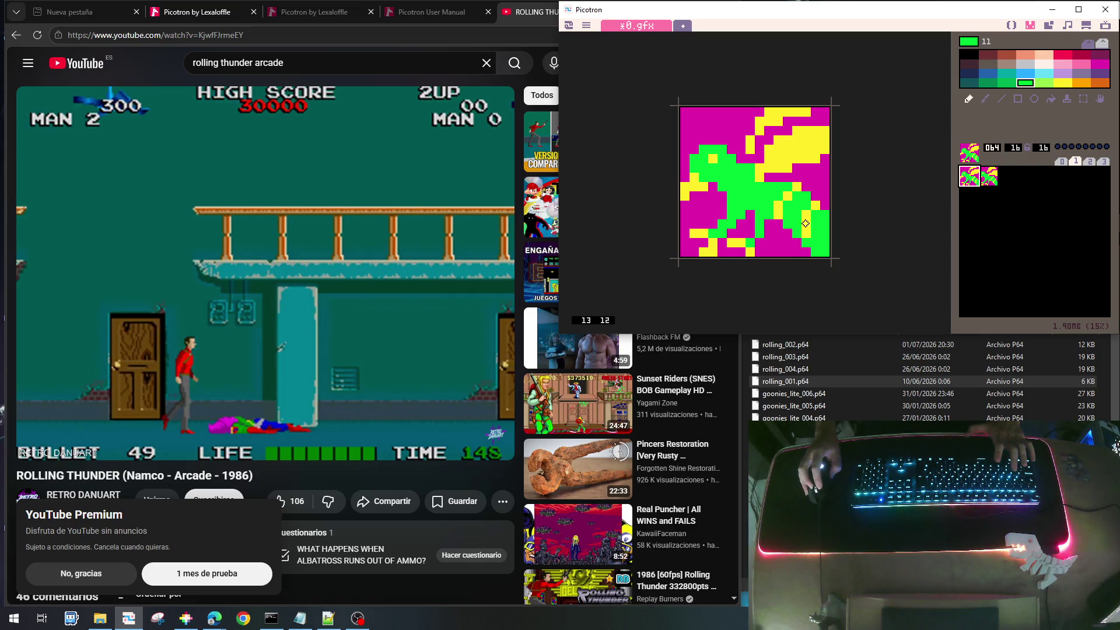
pyautogui.click(990, 177)
pyautogui.click(968, 179)
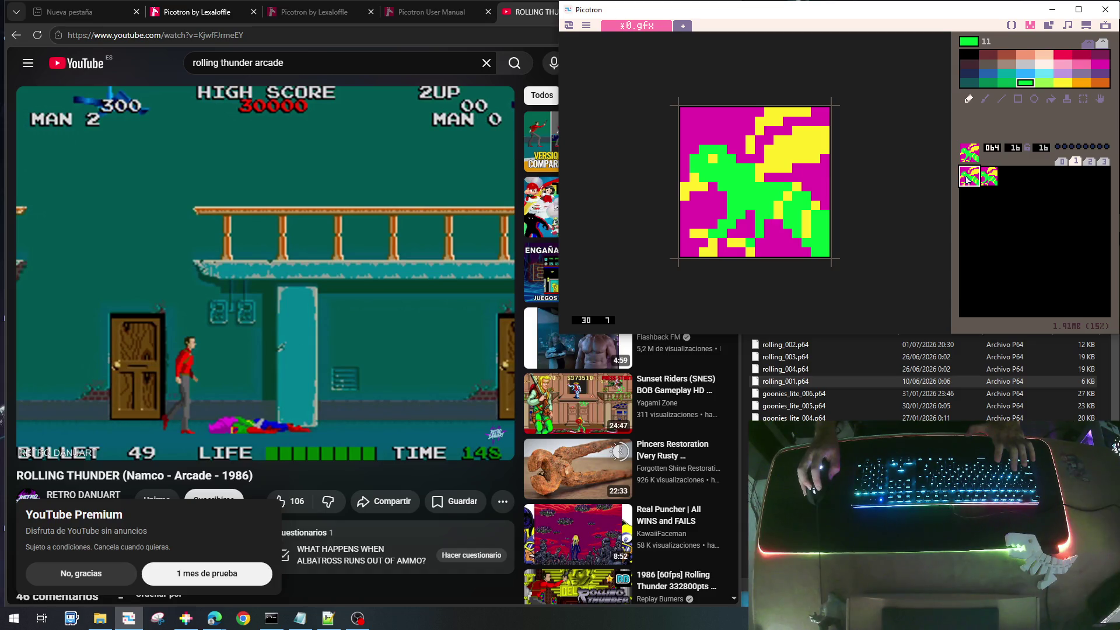
pyautogui.click(984, 179)
pyautogui.click(965, 179)
pyautogui.click(988, 180)
pyautogui.rightClick(781, 207)
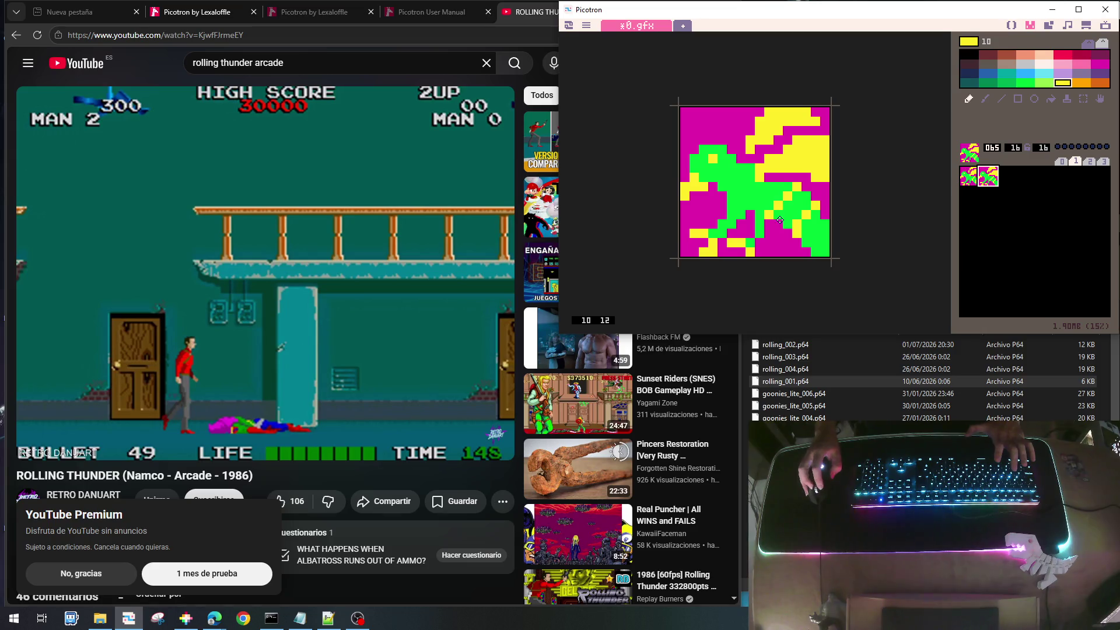
pyautogui.rightClick(765, 213)
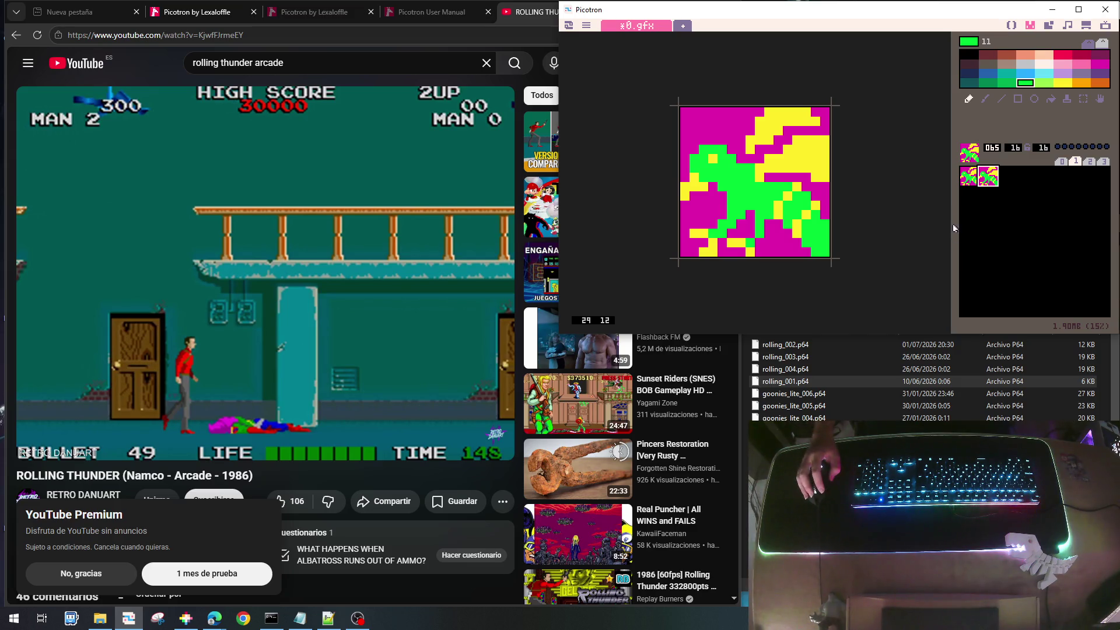
# Flood-fill new sprite 072 solid magenta (30), then ready the circle tool in white (7)
pyautogui.click(965, 203)
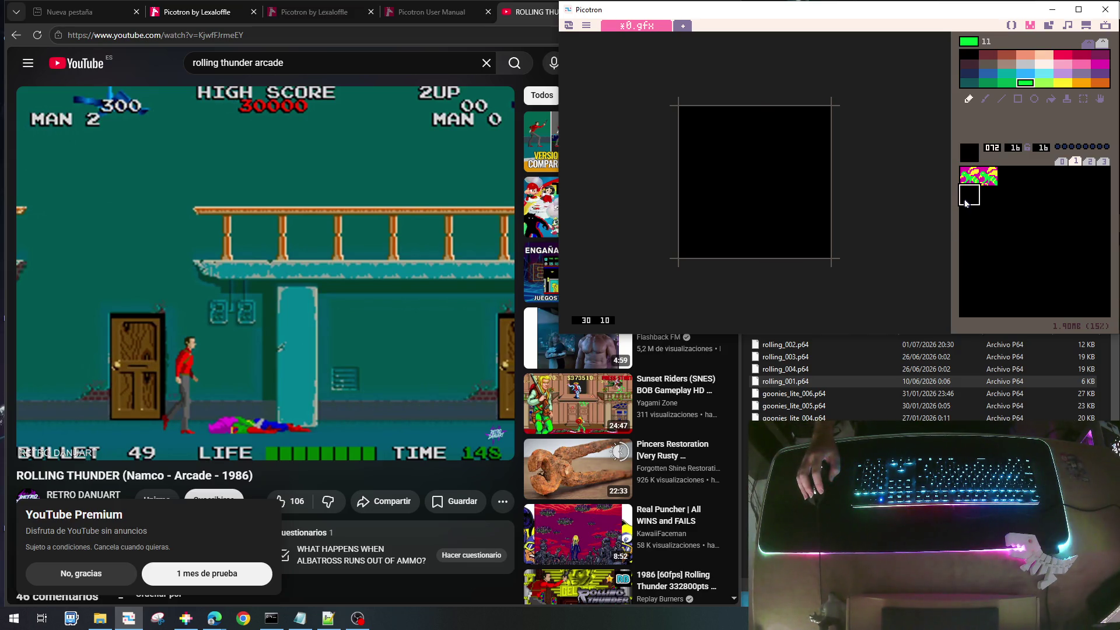
pyautogui.click(1100, 64)
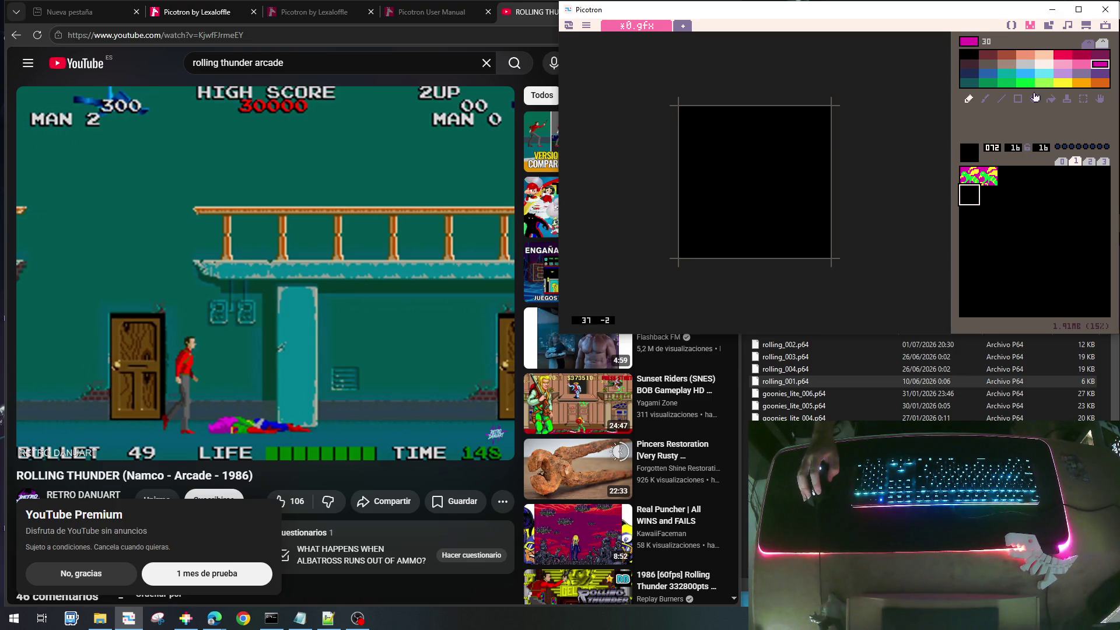
pyautogui.click(1057, 101)
pyautogui.click(784, 165)
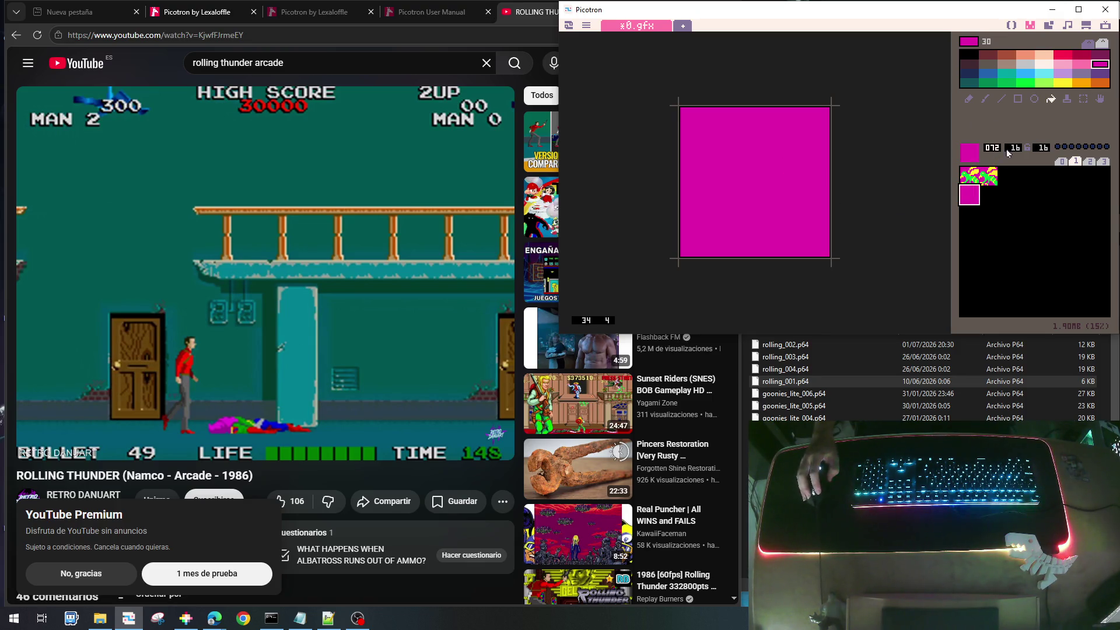
pyautogui.click(1034, 98)
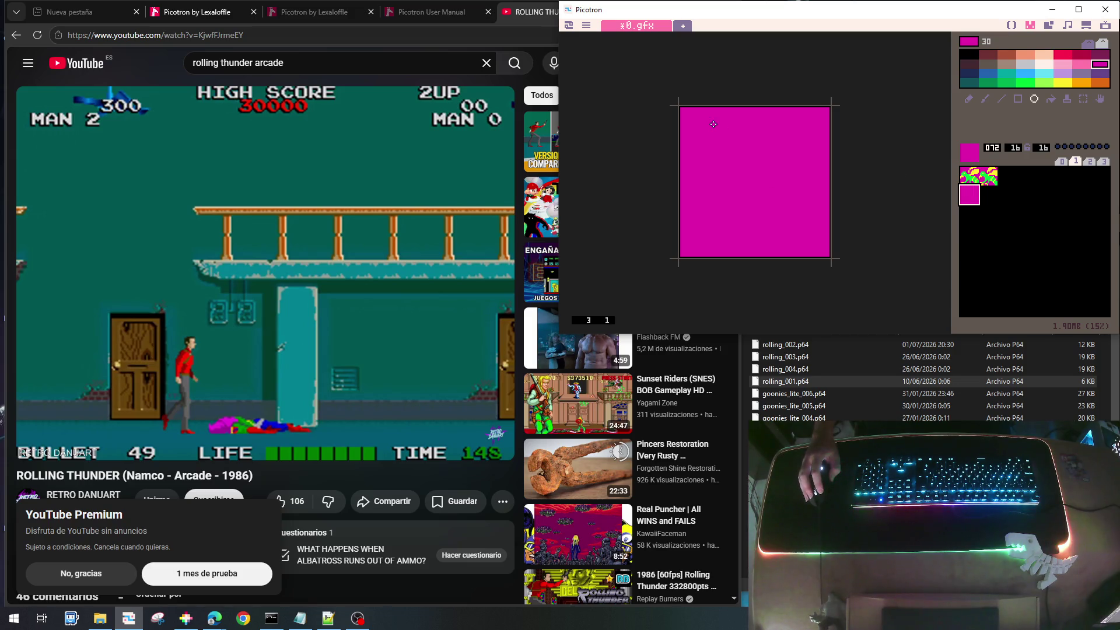
pyautogui.click(1044, 64)
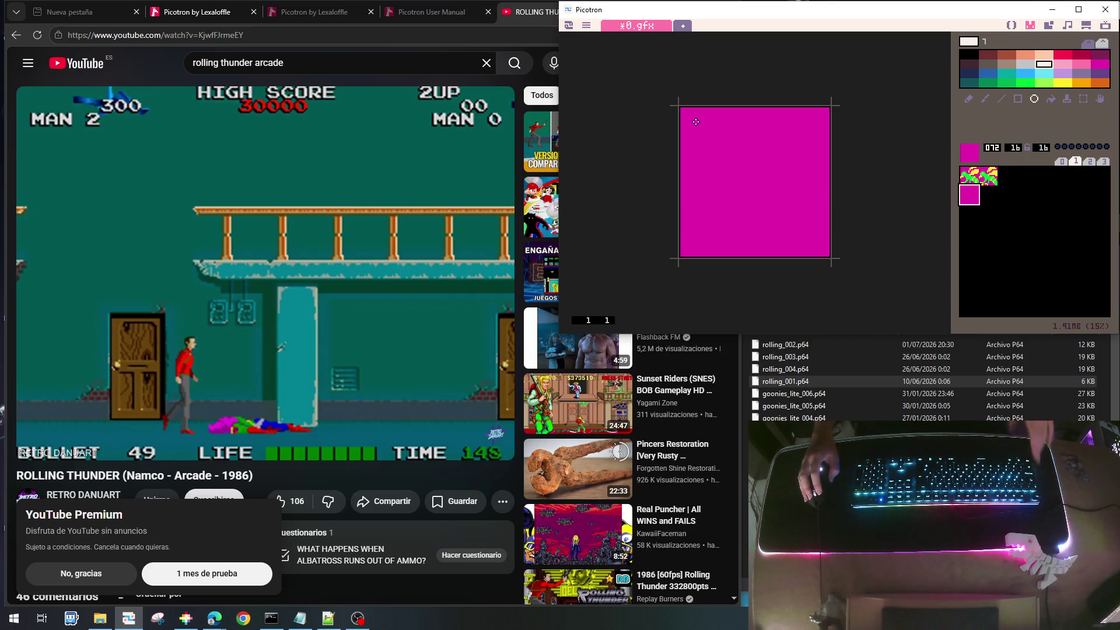
# Draw a white circle on sprite 072 and paste copies into the following slots up to 075
pyautogui.moveTo(696, 122)
pyautogui.mouseDown()
pyautogui.moveTo(817, 225)
pyautogui.moveTo(813, 241)
pyautogui.mouseUp()
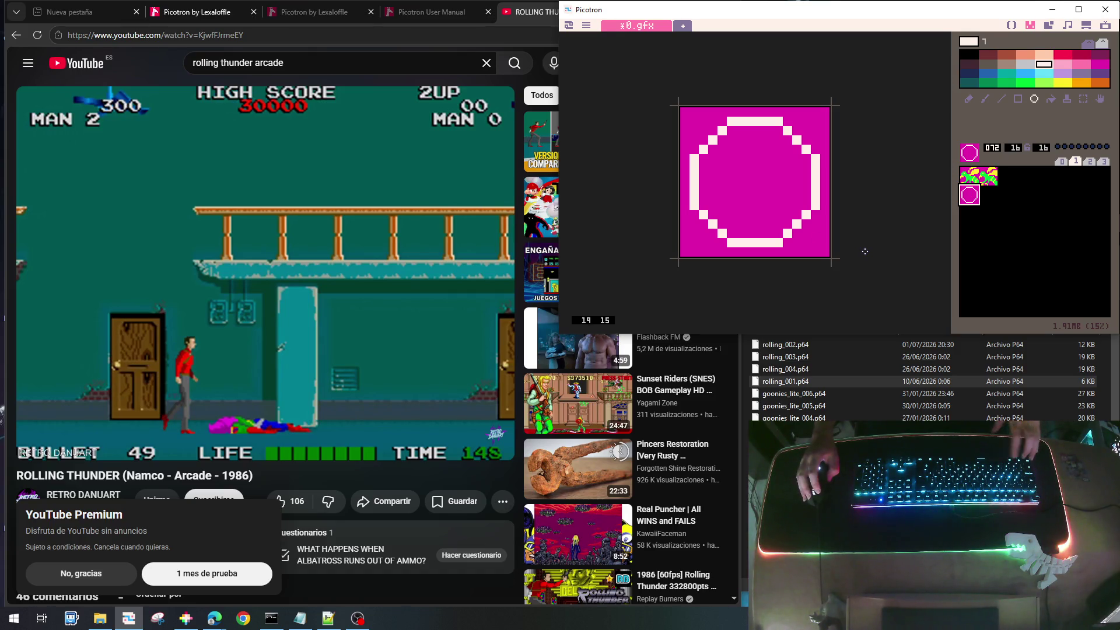
pyautogui.hotkey('ctrl', 'c')
pyautogui.click(1000, 198)
pyautogui.hotkey('ctrl', 'v')
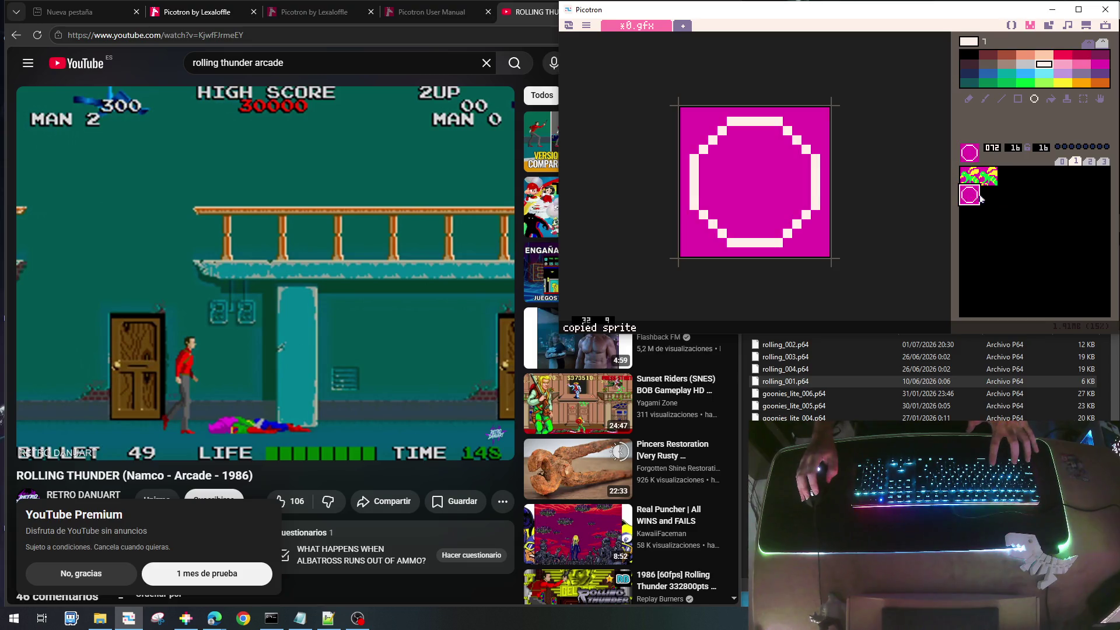
pyautogui.click(987, 198)
pyautogui.hotkey('ctrl', 'v')
pyautogui.click(1006, 198)
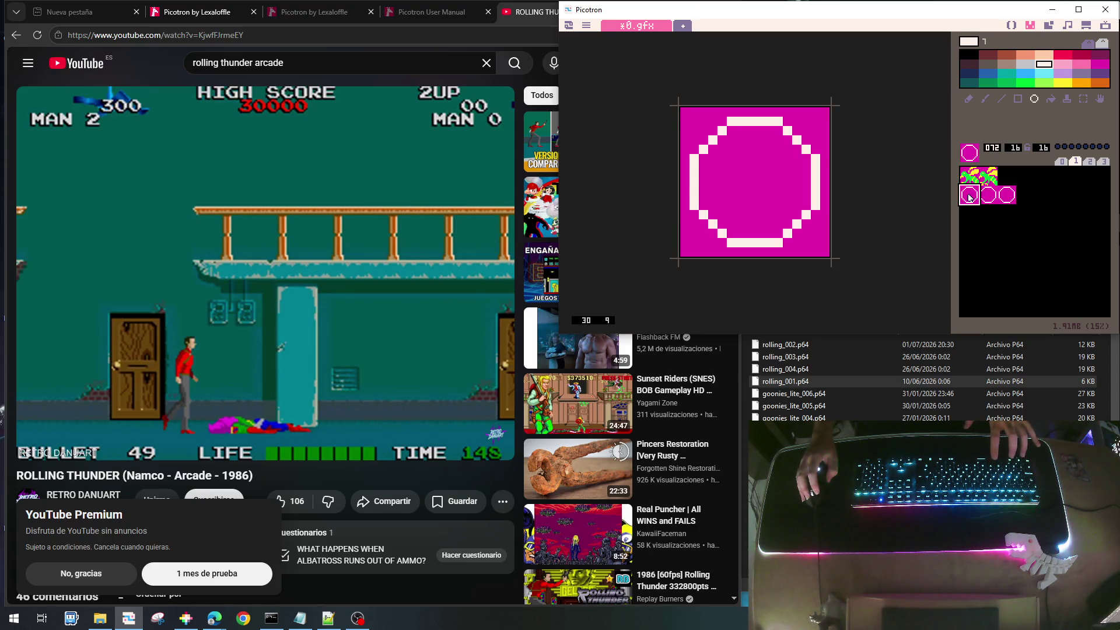
pyautogui.click(1024, 198)
pyautogui.hotkey('ctrl', 'v')
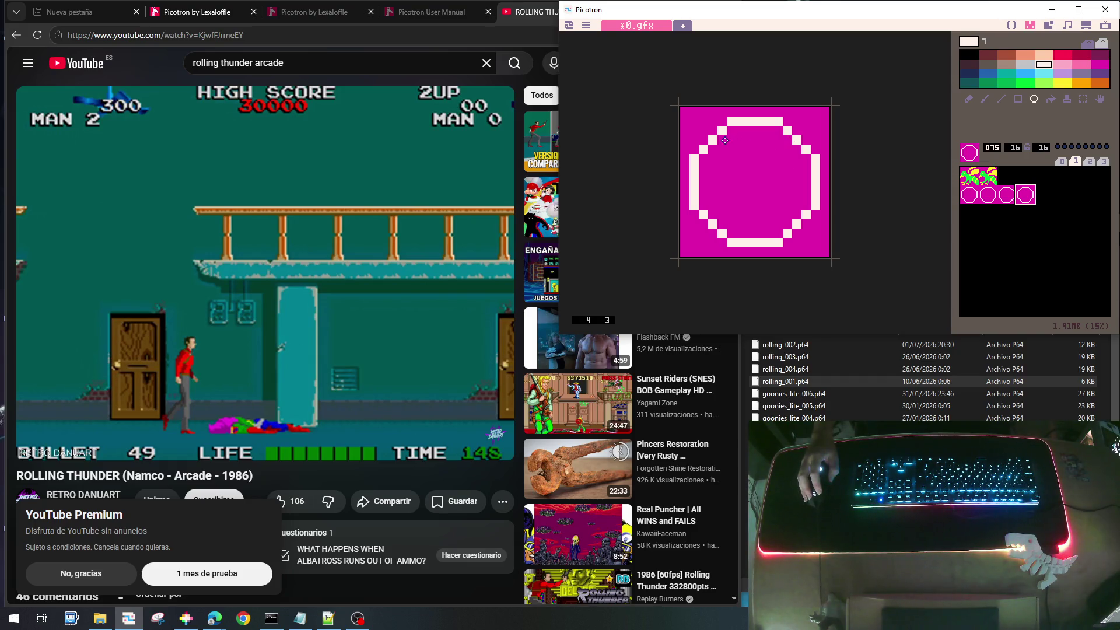
# Try thickening sprite 072's ring with larger circles, compare the results, then revert to the thin outline
pyautogui.moveTo(699, 127); pyautogui.dragTo(814, 238)
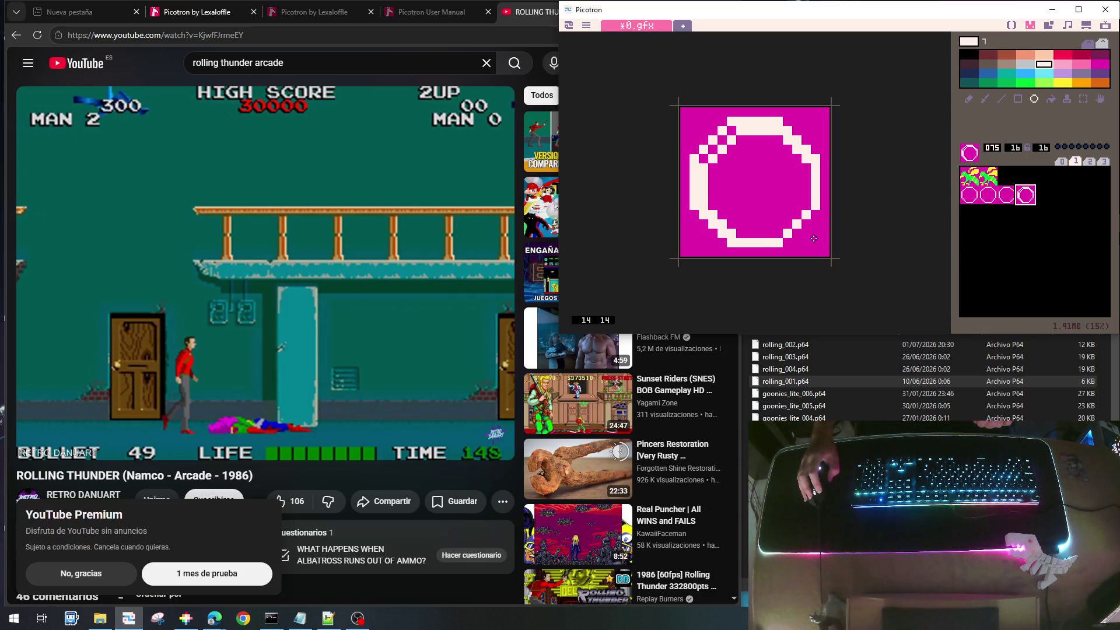
pyautogui.hotkey('ctrl', 'z')
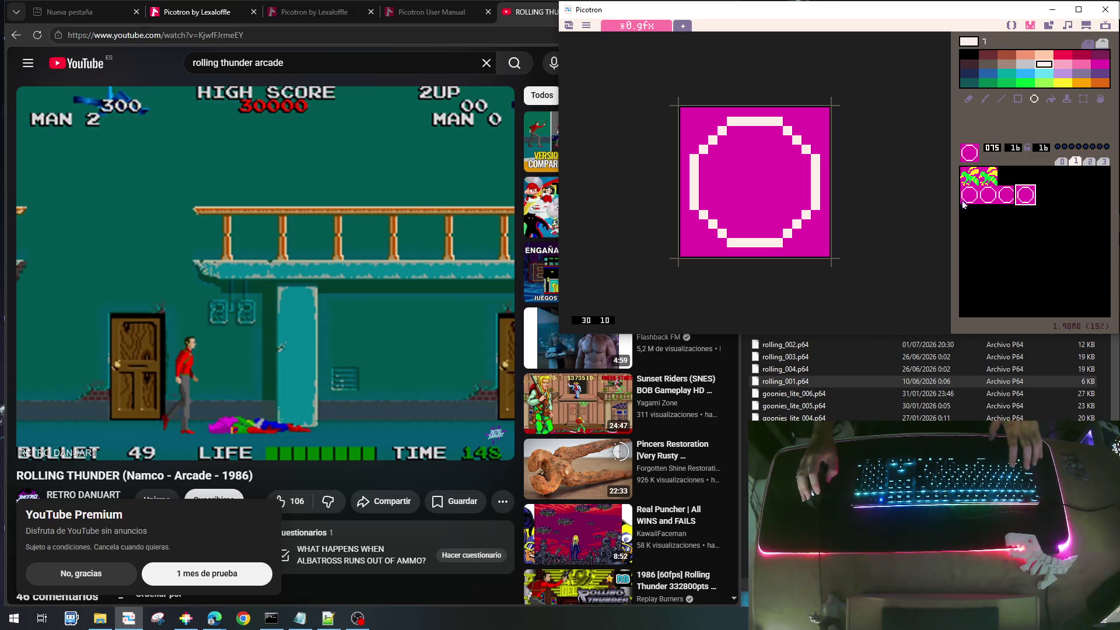
pyautogui.click(965, 200)
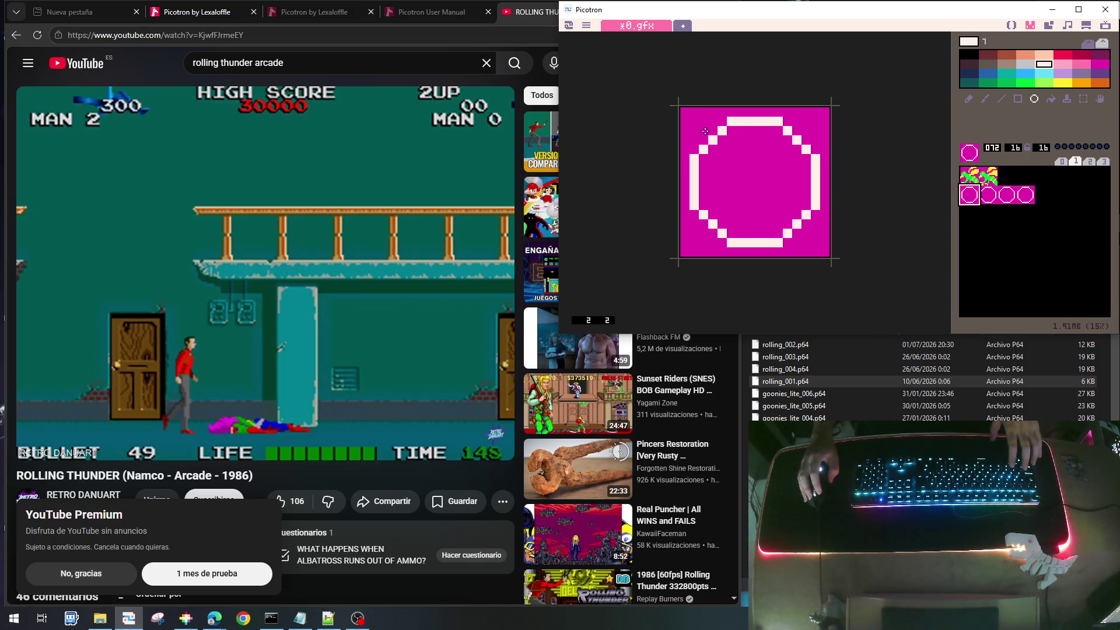
pyautogui.moveTo(705, 131)
pyautogui.mouseDown()
pyautogui.moveTo(749, 192)
pyautogui.moveTo(813, 243)
pyautogui.mouseUp()
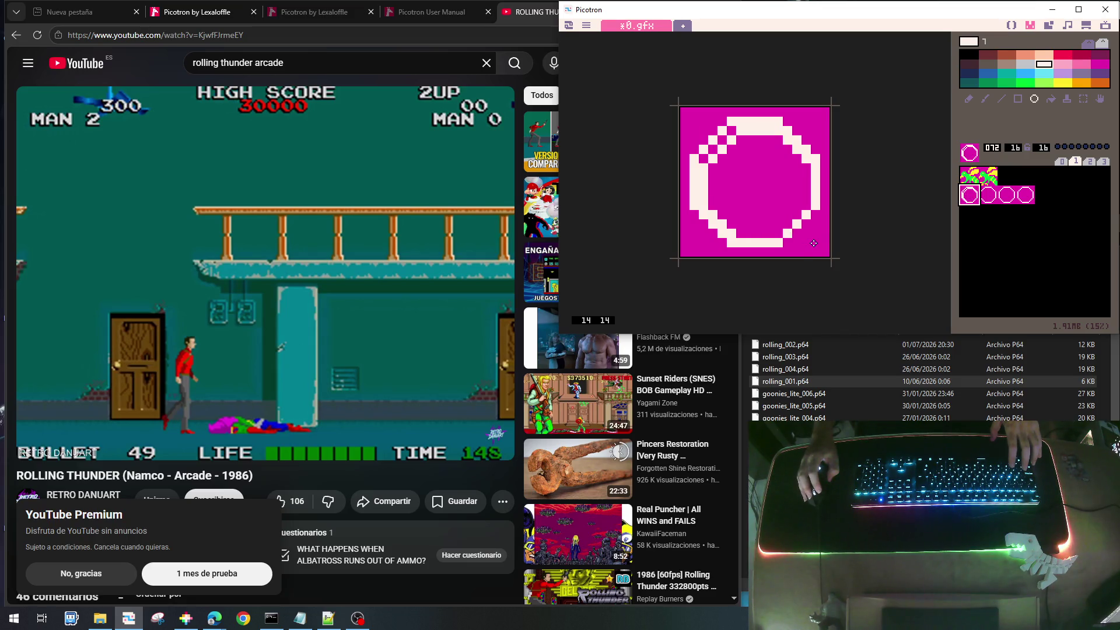
pyautogui.moveTo(731, 132)
pyautogui.mouseDown()
pyautogui.moveTo(703, 160)
pyautogui.moveTo(769, 227)
pyautogui.moveTo(787, 140)
pyautogui.moveTo(801, 232)
pyautogui.mouseUp()
pyautogui.hotkey('ctrl', 'z')
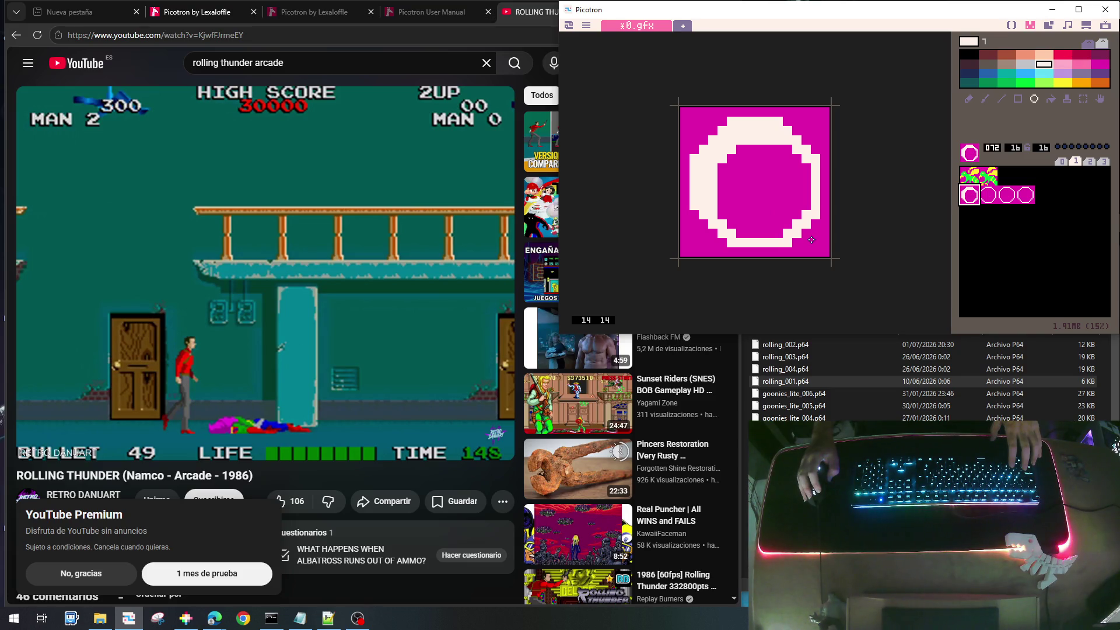
pyautogui.hotkey('ctrl', 'y')
pyautogui.hotkey('ctrl', 'z')
pyautogui.hotkey('ctrl', 'y')
pyautogui.hotkey('ctrl', 'z')
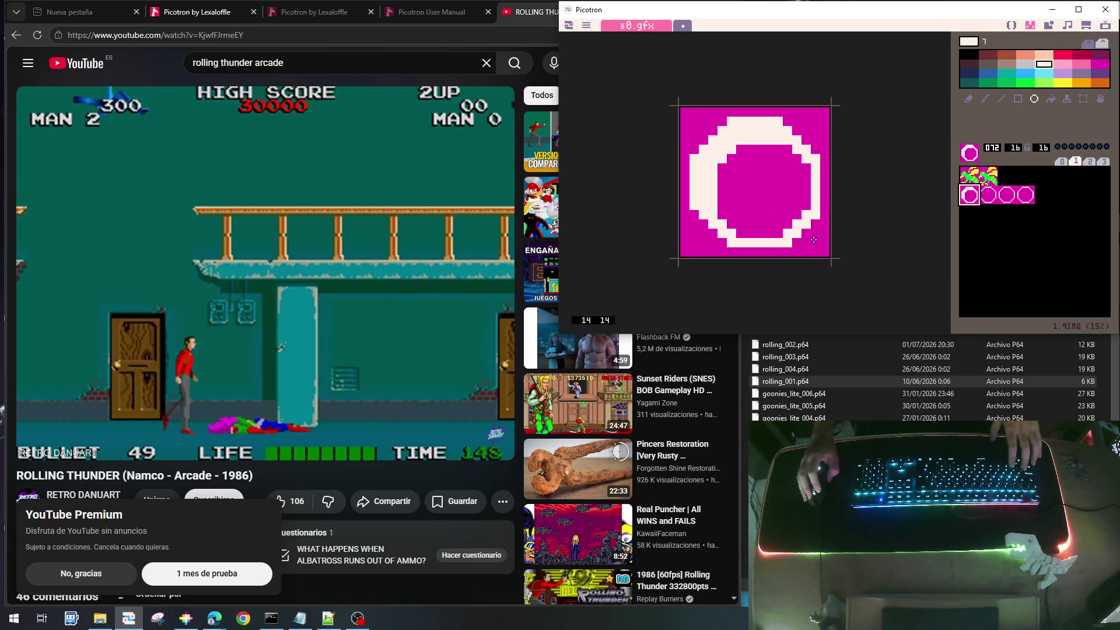
pyautogui.hotkey('ctrl', 'y')
pyautogui.hotkey('ctrl', 'z')
pyautogui.hotkey('ctrl', 'y')
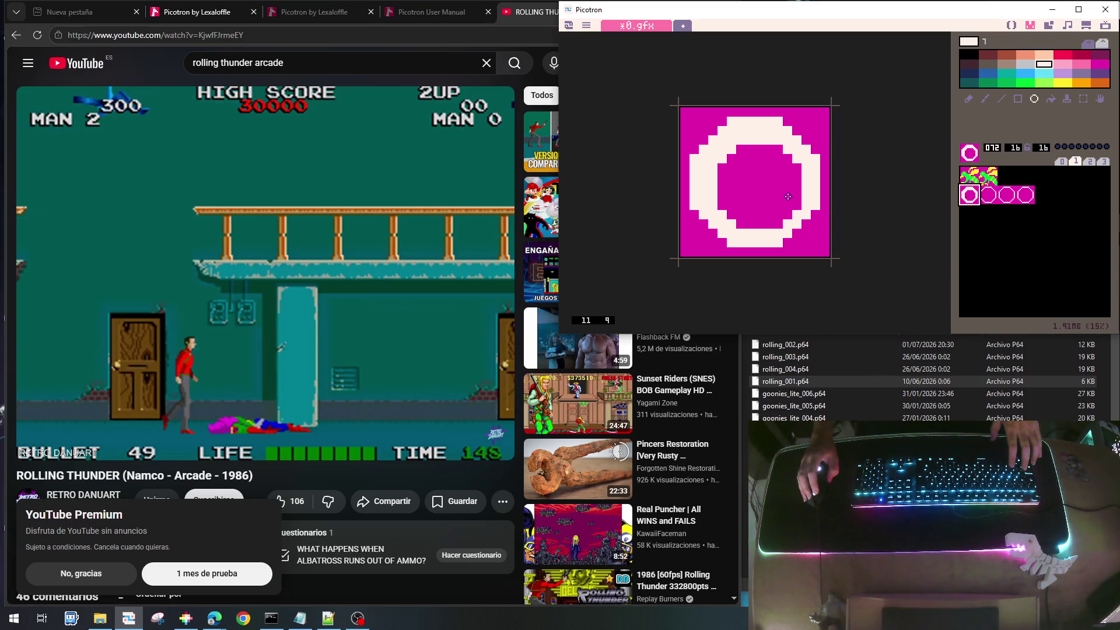
pyautogui.hotkey('ctrl', 'z')
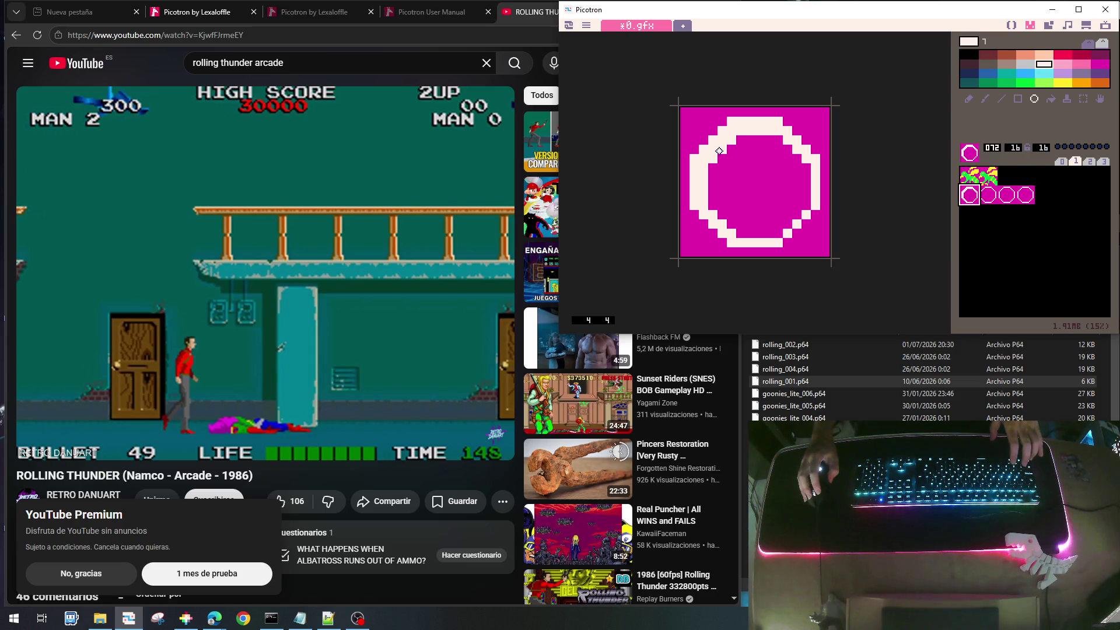
# Draw an inner circle to thicken the ring on 072 and erase stray pixels with magenta
pyautogui.moveTo(718, 146)
pyautogui.mouseDown()
pyautogui.moveTo(811, 238)
pyautogui.moveTo(800, 250)
pyautogui.moveTo(808, 236)
pyautogui.mouseUp()
pyautogui.moveTo(810, 237); pyautogui.dragTo(729, 218)
pyautogui.rightClick(793, 242)
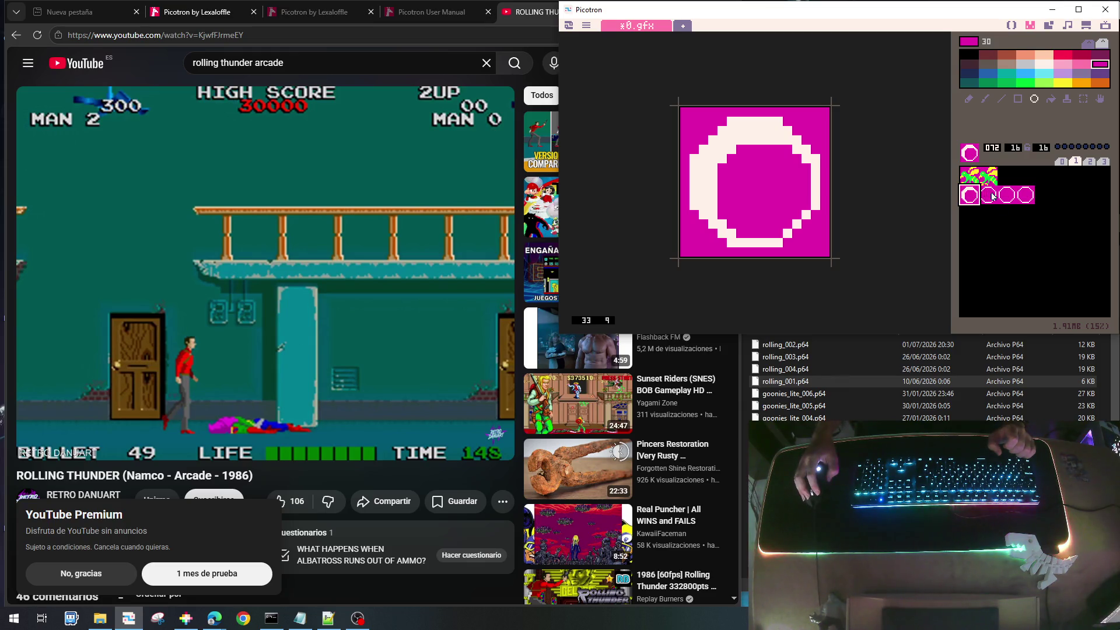
pyautogui.click(992, 197)
pyautogui.click(972, 205)
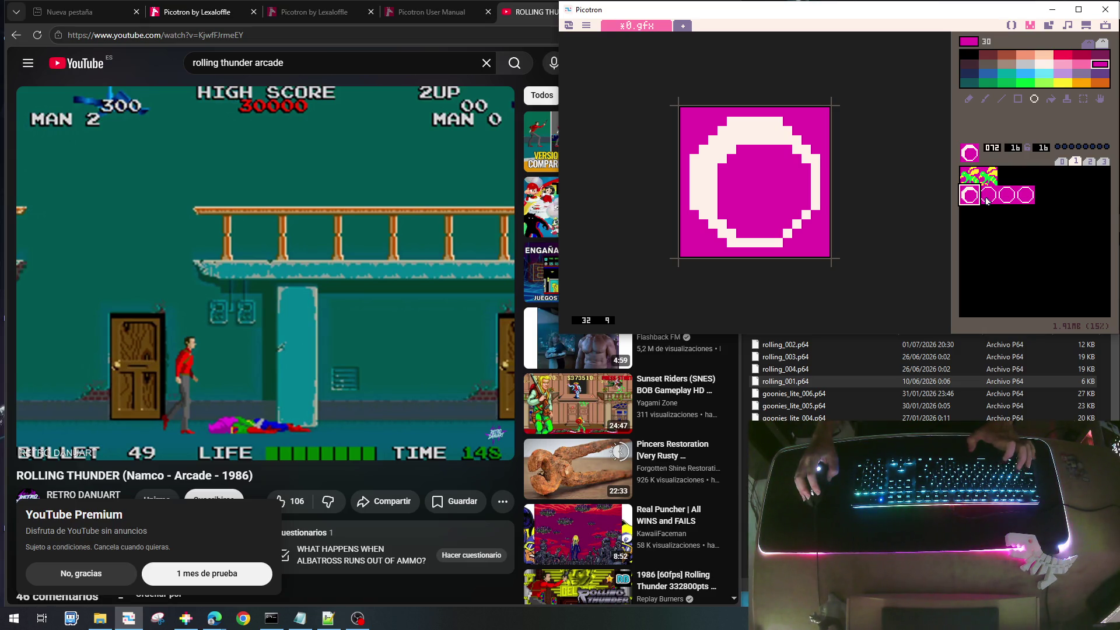
# Copy the thick ring into sprite 073 and erase its lower-right section into a crescent with the pencil
pyautogui.hotkey('ctrl', 'c')
pyautogui.click(987, 199)
pyautogui.hotkey('ctrl', 'v')
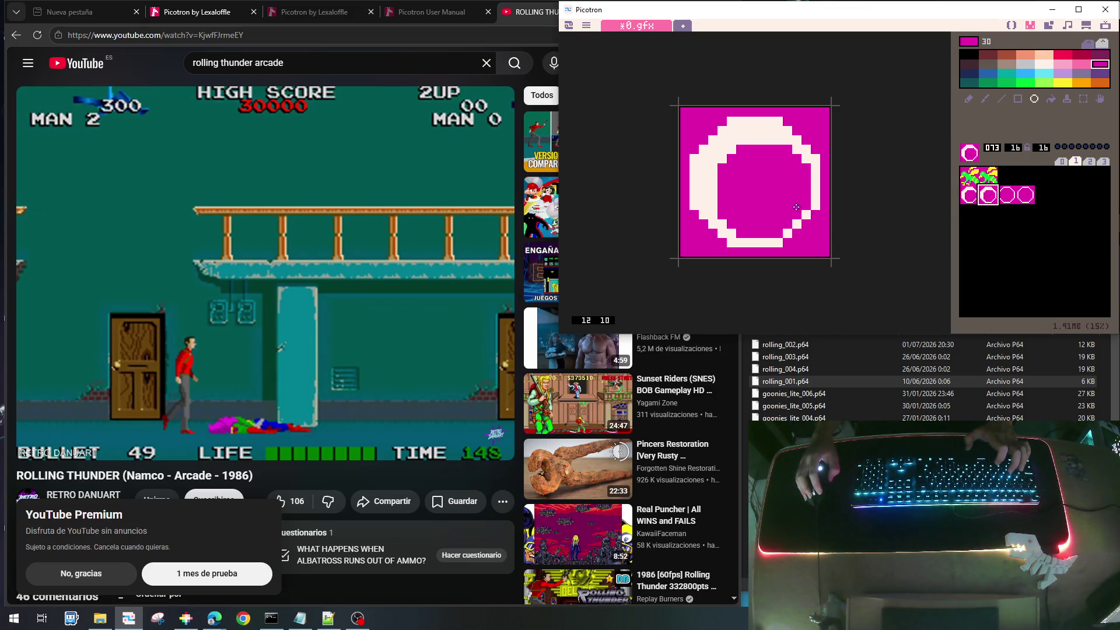
pyautogui.press('p')
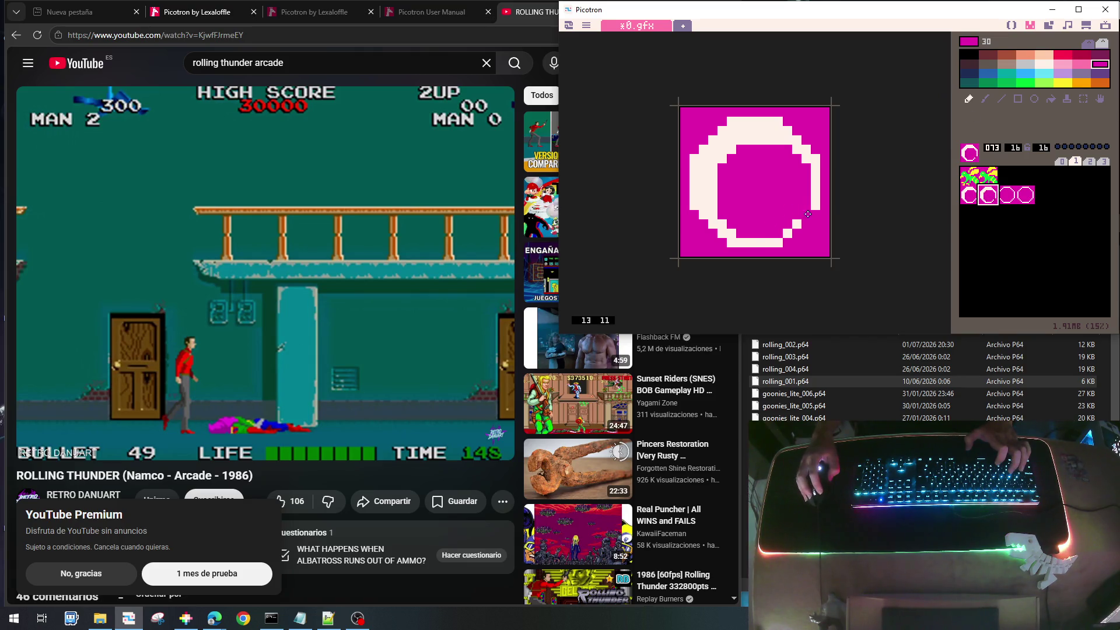
pyautogui.moveTo(808, 214)
pyautogui.mouseDown()
pyautogui.moveTo(787, 233)
pyautogui.moveTo(814, 207)
pyautogui.moveTo(776, 243)
pyautogui.mouseUp()
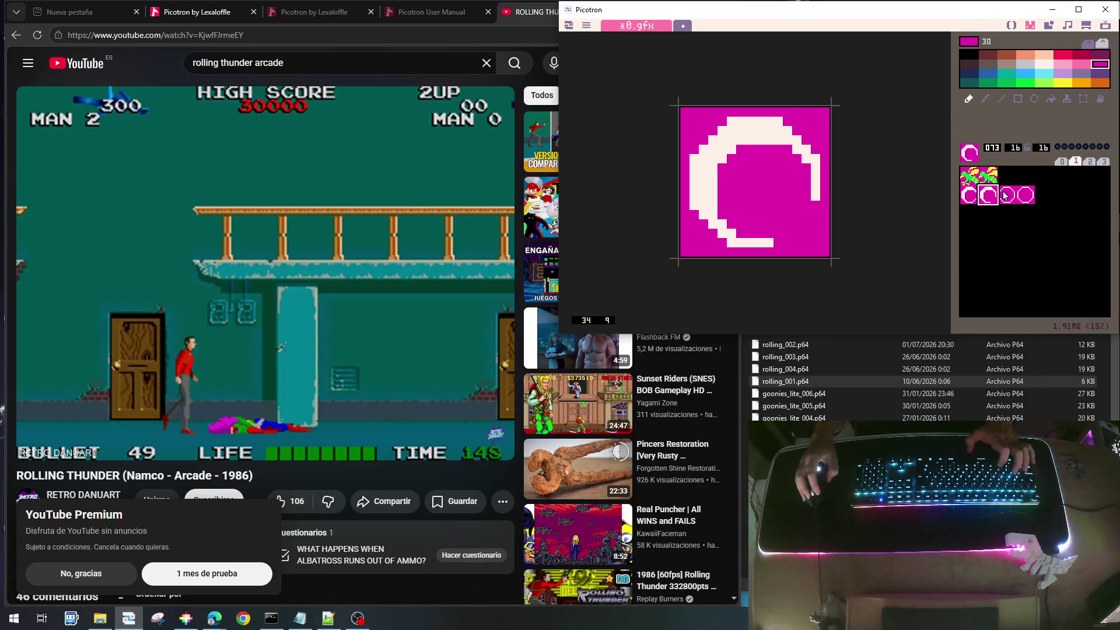
pyautogui.click(816, 196)
pyautogui.moveTo(769, 242); pyautogui.dragTo(759, 242)
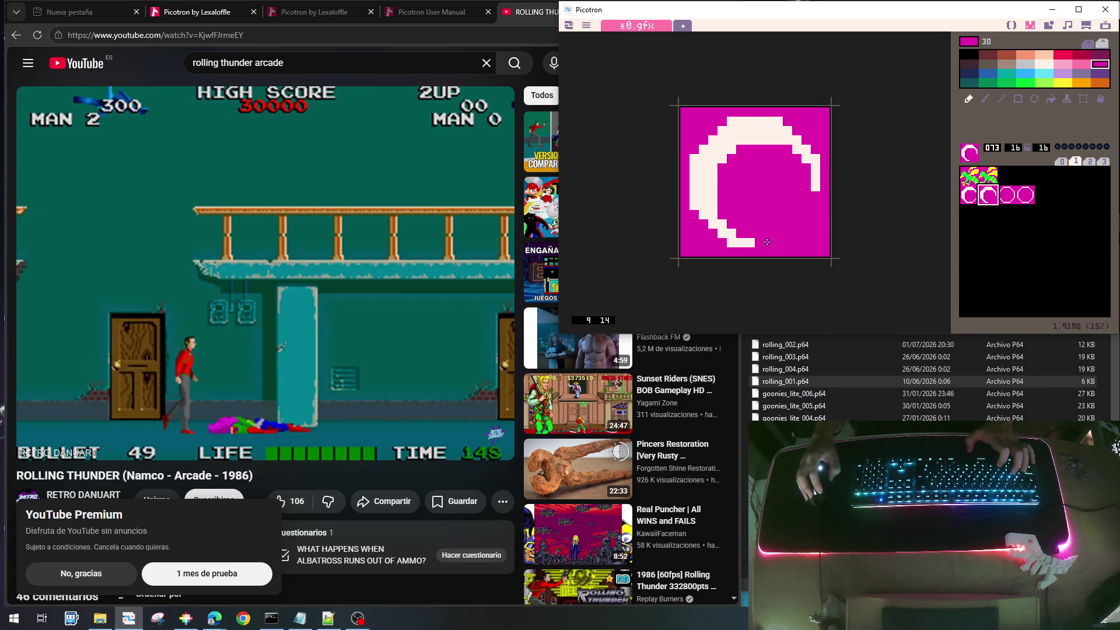
pyautogui.click(818, 190)
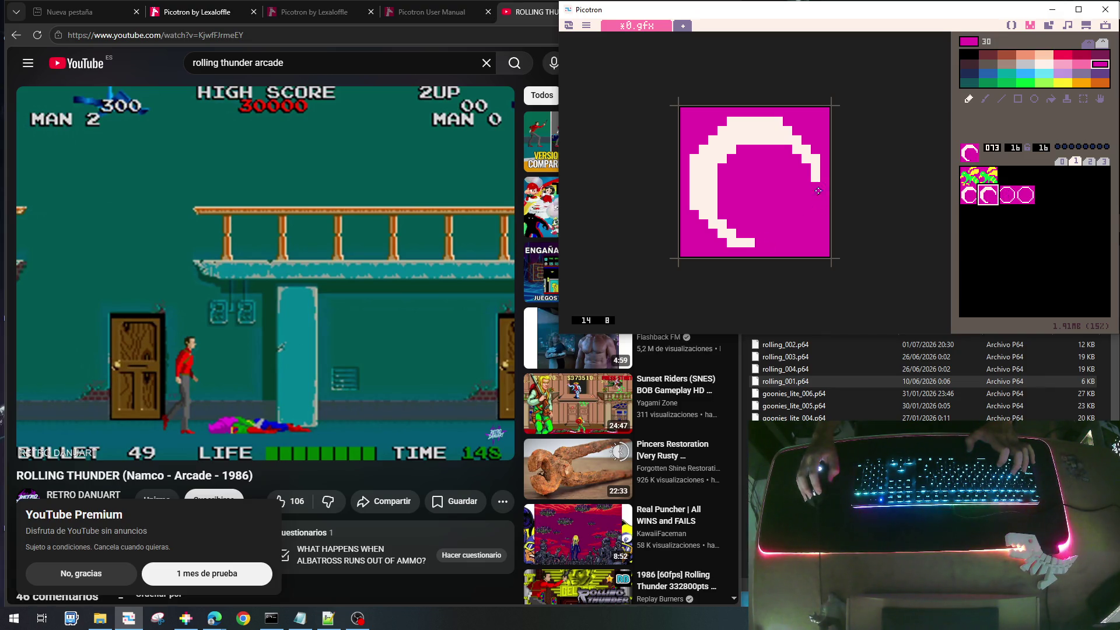
# Copy the crescent into sprite 074 and trim it thinner and shorter
pyautogui.click(1007, 195)
pyautogui.click(988, 195)
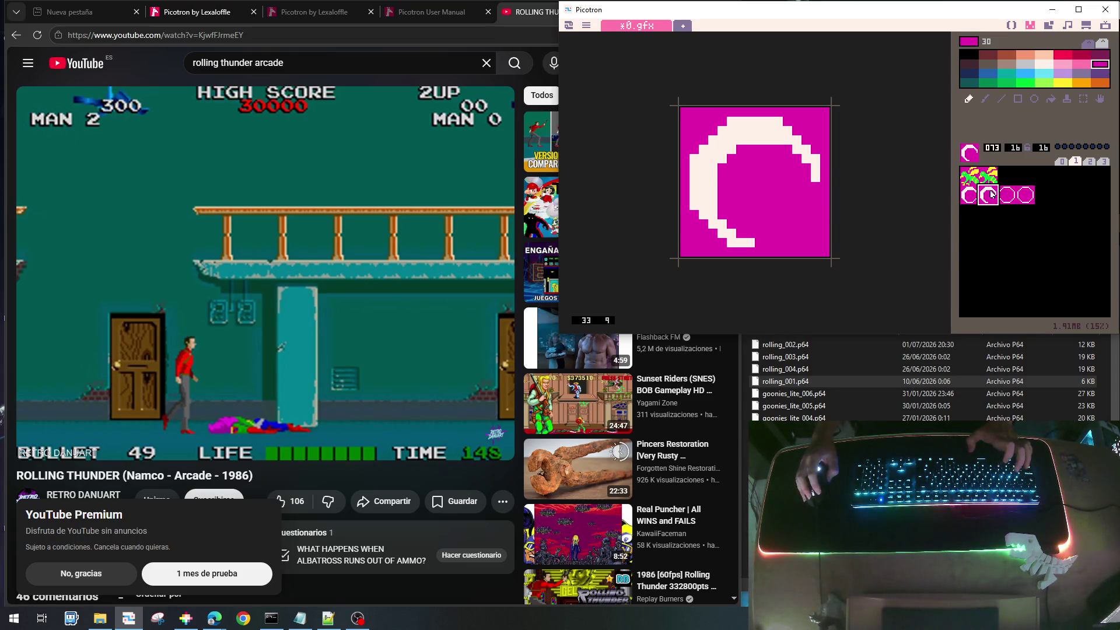
pyautogui.hotkey('ctrl', 'c')
pyautogui.click(1003, 199)
pyautogui.hotkey('ctrl', 'v')
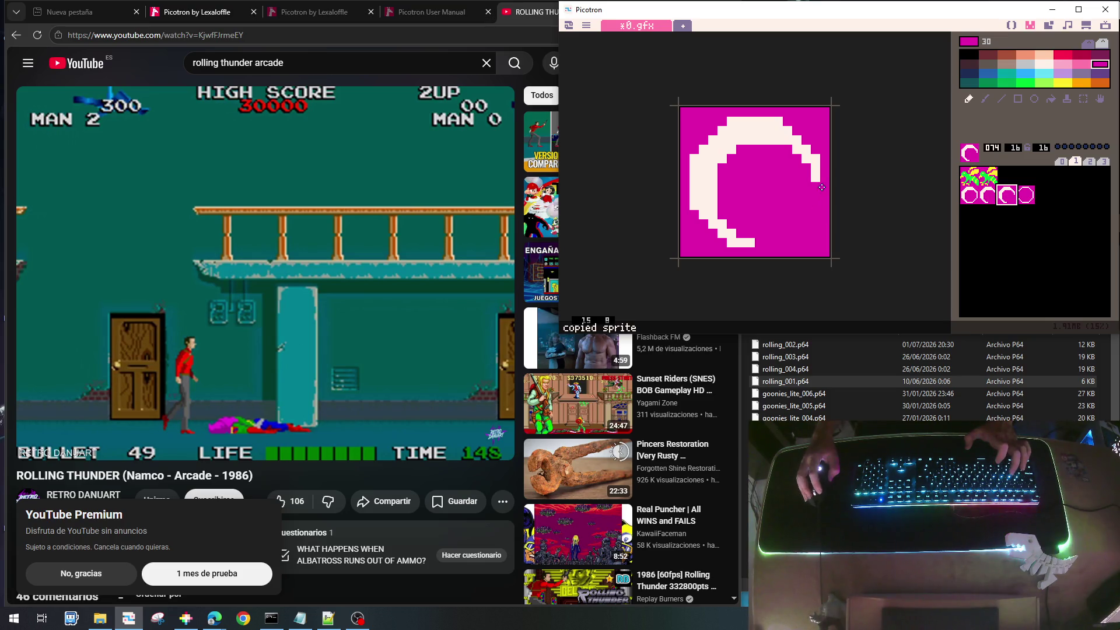
pyautogui.moveTo(815, 181)
pyautogui.mouseDown()
pyautogui.moveTo(814, 158)
pyautogui.moveTo(796, 151)
pyautogui.mouseUp()
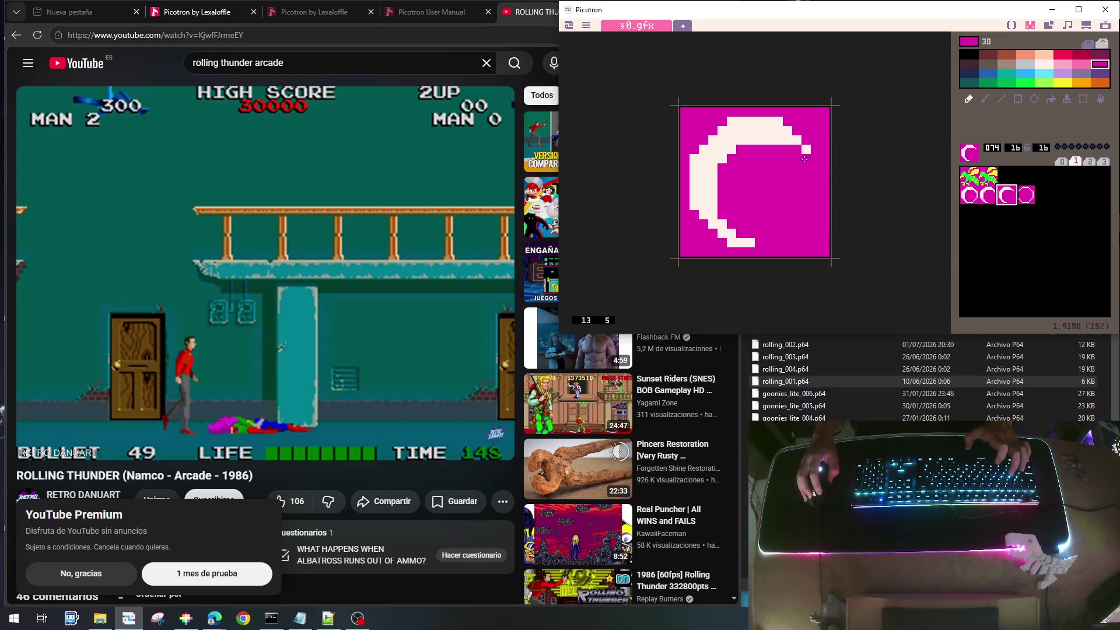
pyautogui.moveTo(744, 247); pyautogui.dragTo(737, 236)
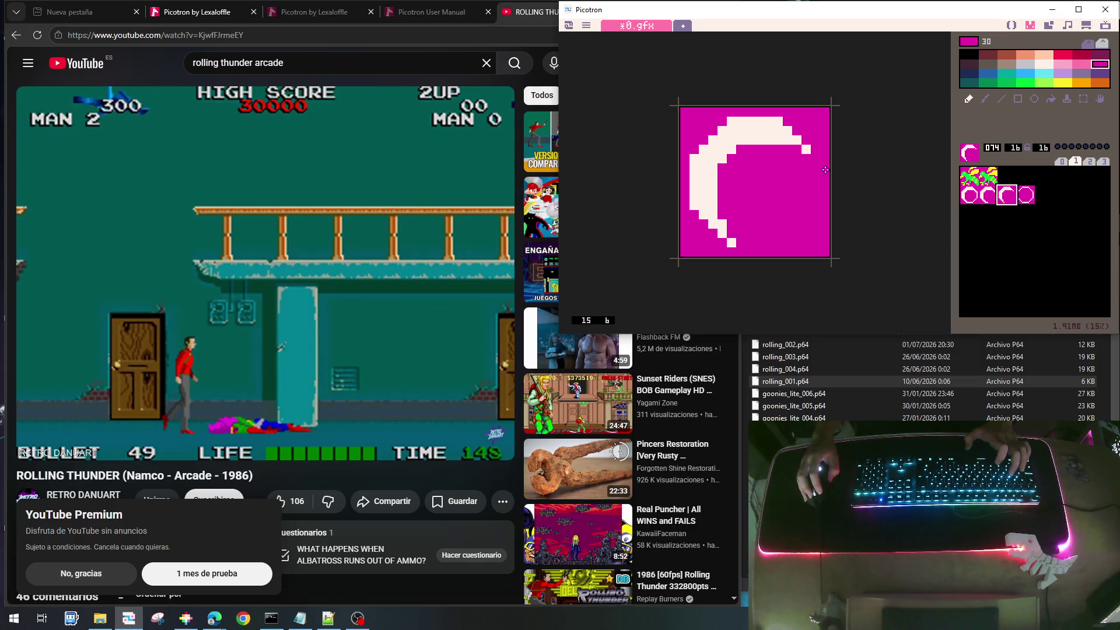
pyautogui.moveTo(791, 141)
pyautogui.mouseDown()
pyautogui.moveTo(731, 150)
pyautogui.moveTo(711, 196)
pyautogui.moveTo(724, 226)
pyautogui.mouseUp()
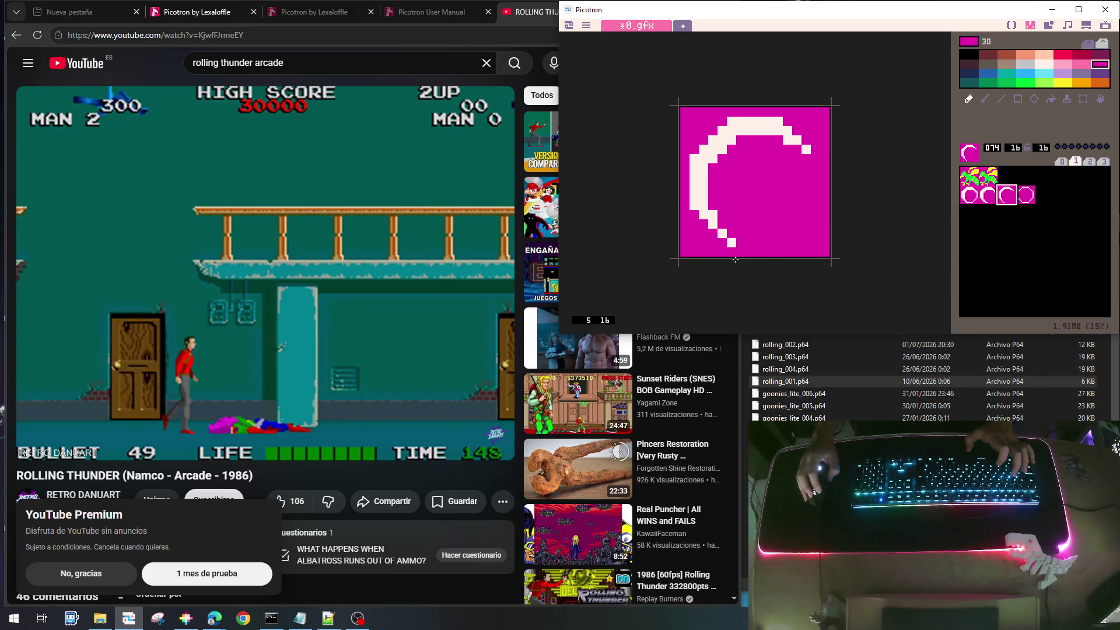
pyautogui.click(731, 242)
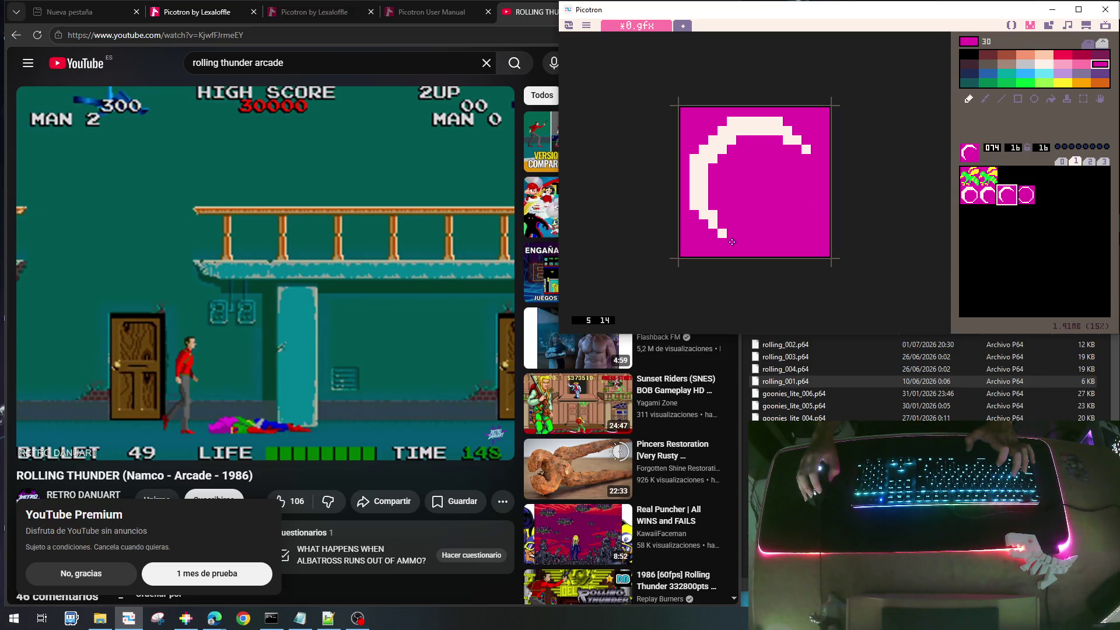
# Copy sprite 074 into slot 075 and trim the crescent's tips and top stroke
pyautogui.hotkey('ctrl', 'c')
pyautogui.click(1023, 194)
pyautogui.hotkey('ctrl', 'v')
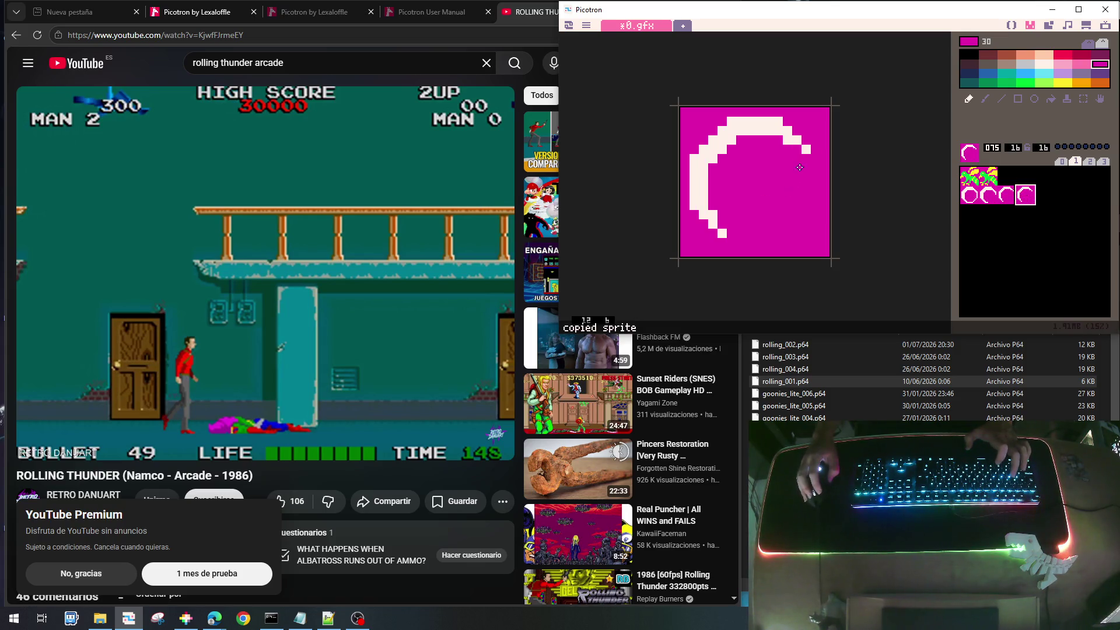
pyautogui.moveTo(805, 149)
pyautogui.mouseDown()
pyautogui.moveTo(770, 131)
pyautogui.moveTo(730, 134)
pyautogui.moveTo(703, 191)
pyautogui.moveTo(724, 233)
pyautogui.mouseUp()
pyautogui.click(725, 233)
pyautogui.moveTo(776, 132)
pyautogui.mouseDown()
pyautogui.moveTo(765, 122)
pyautogui.moveTo(782, 133)
pyautogui.mouseUp()
# Thin the arc's upper-left curve to one pixel, swapping between cream and magenta
pyautogui.rightClick(752, 122)
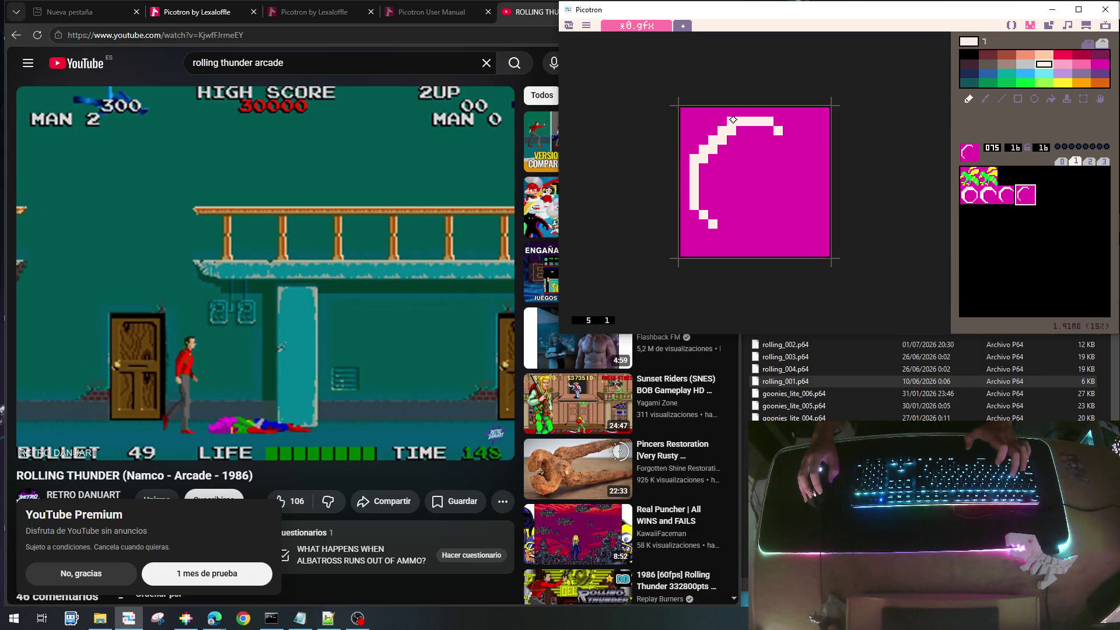
pyautogui.rightClick(729, 141)
pyautogui.click(731, 120)
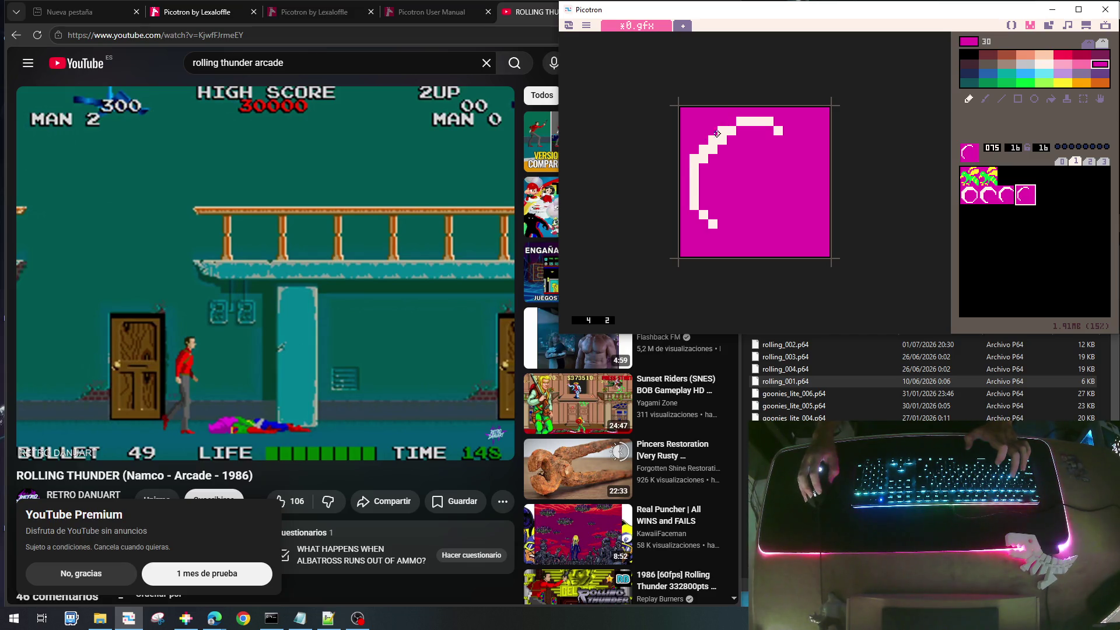
pyautogui.click(694, 159)
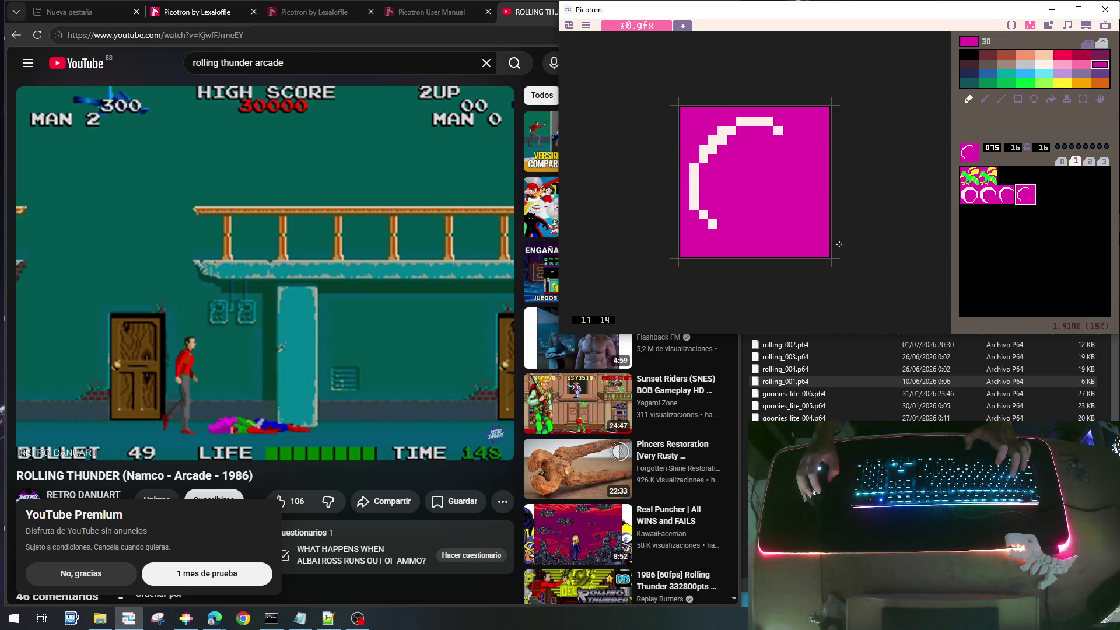
pyautogui.click(722, 140)
pyautogui.click(713, 149)
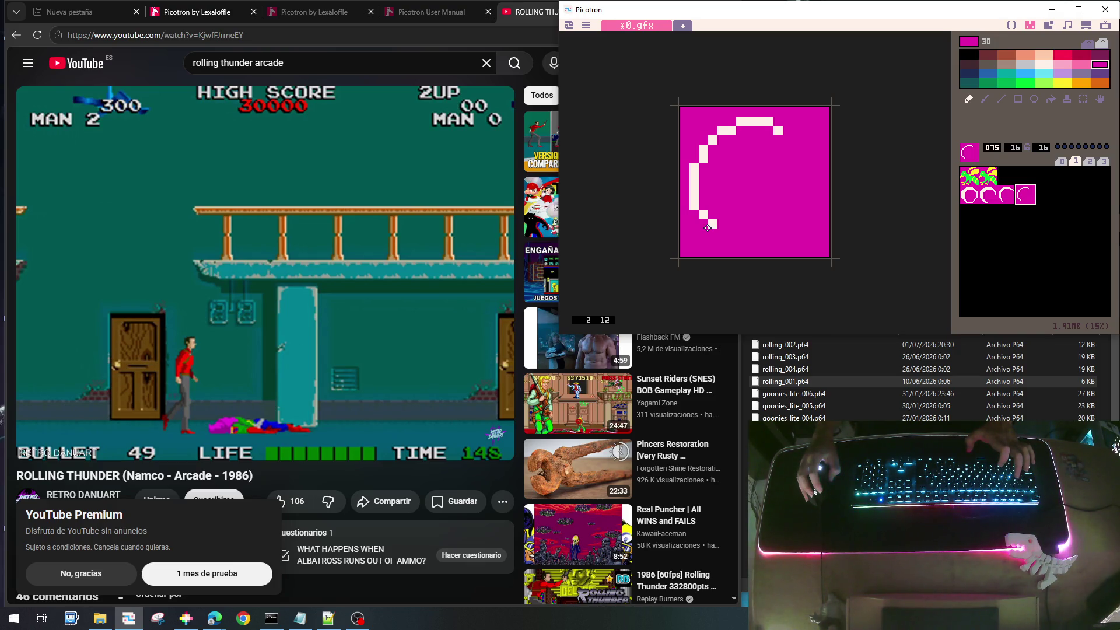
pyautogui.rightClick(777, 131)
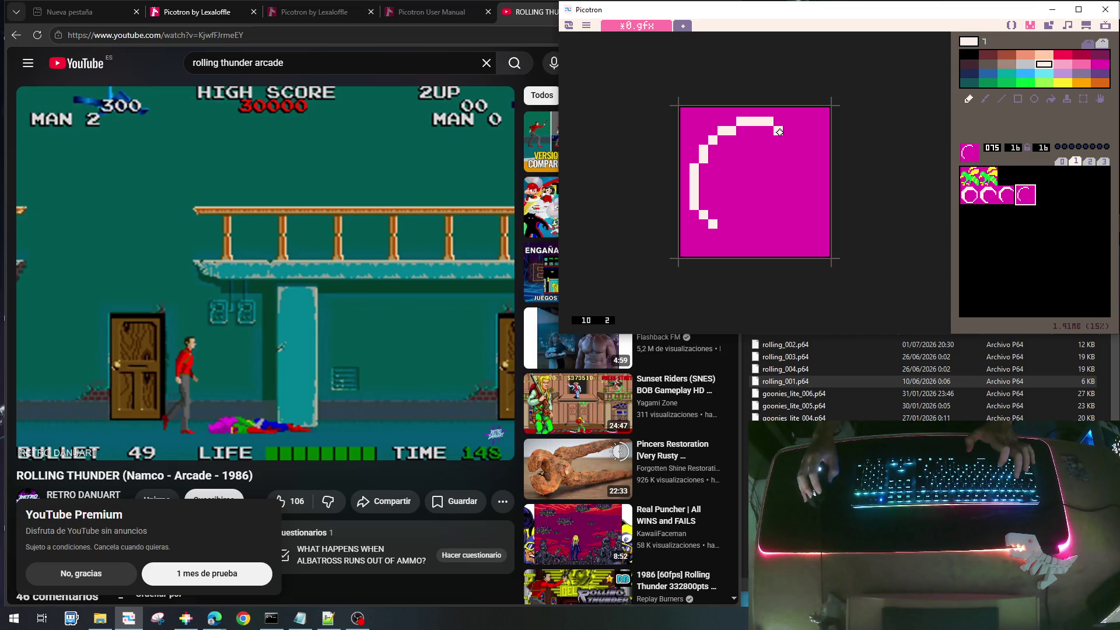
pyautogui.click(787, 140)
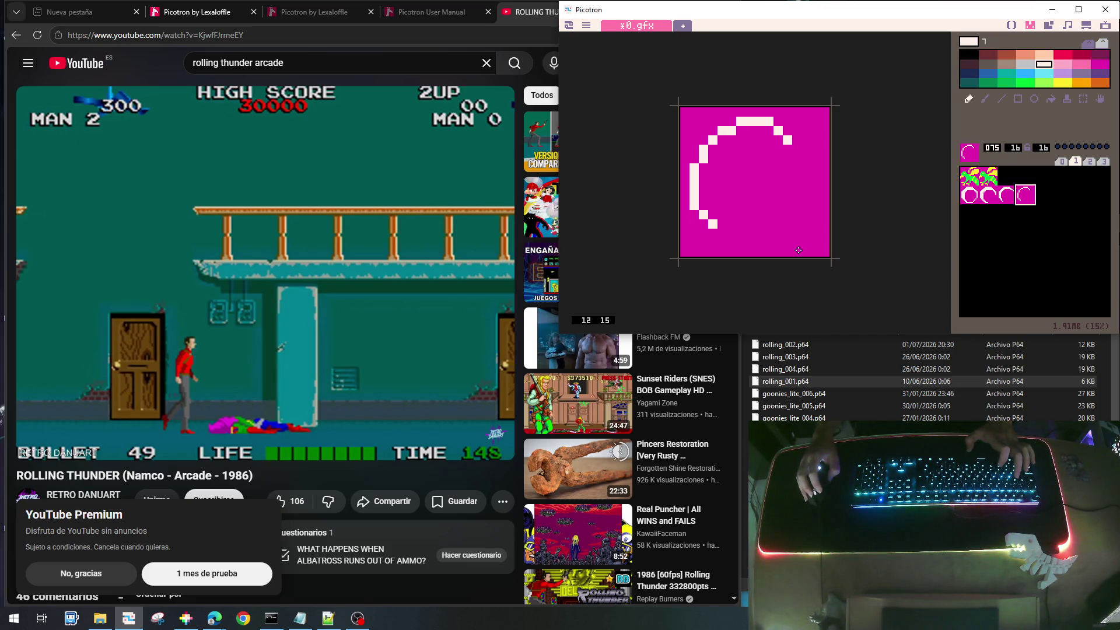
# Compare against frames 072–074 and add cream pixels at the arc's right end
pyautogui.click(968, 198)
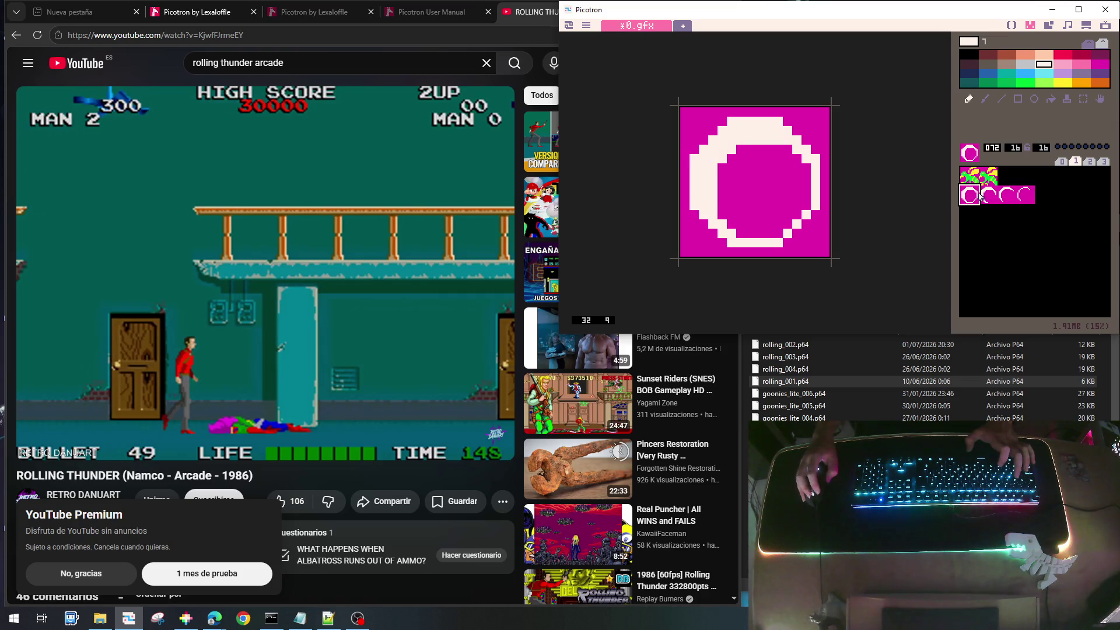
pyautogui.click(988, 195)
pyautogui.click(1002, 197)
pyautogui.click(1025, 196)
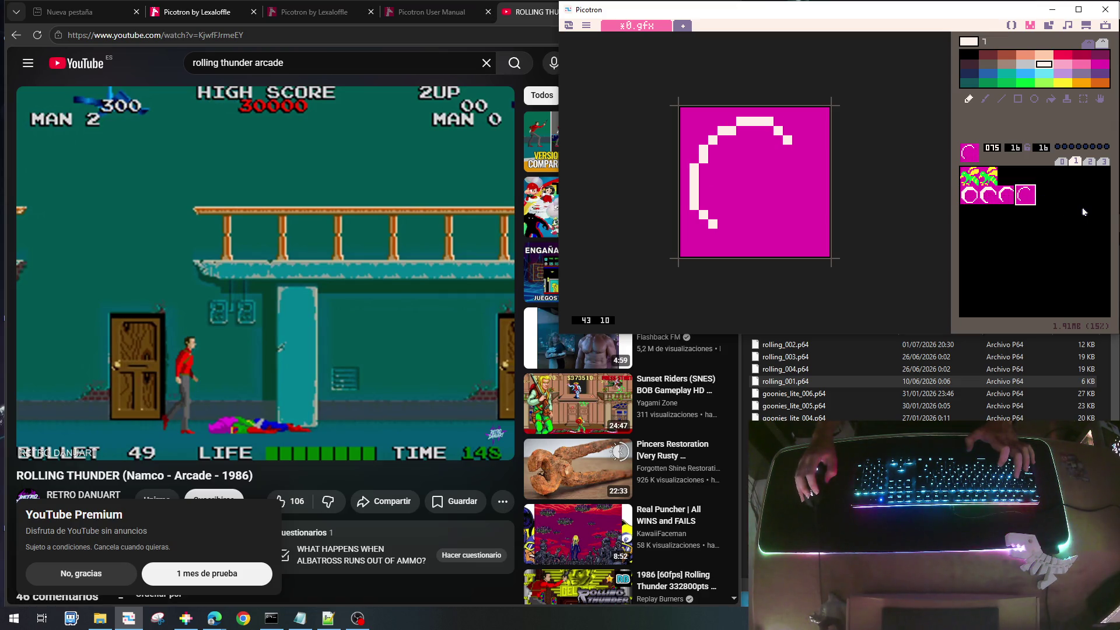
pyautogui.click(786, 131)
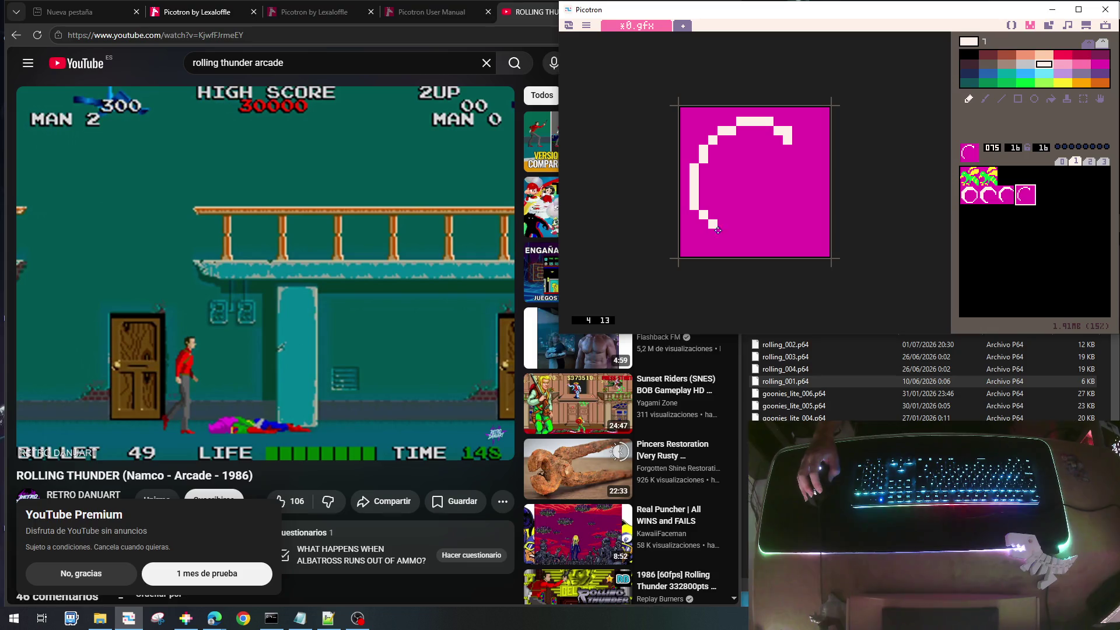
pyautogui.rightClick(787, 144)
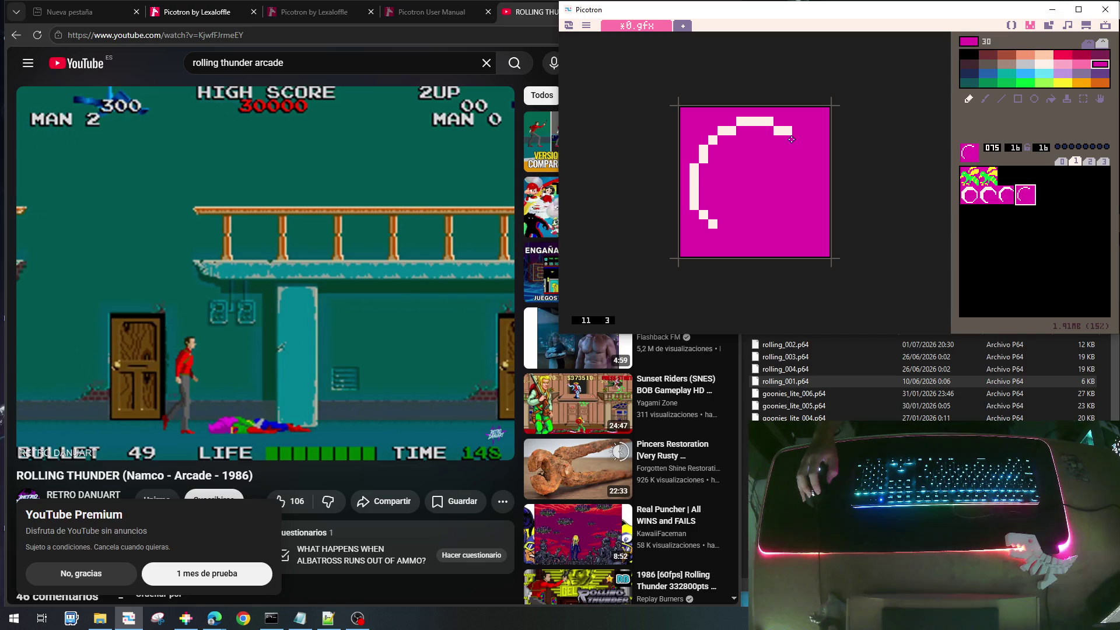
pyautogui.rightClick(786, 130)
pyautogui.click(797, 139)
# Step through arc sprites 072–075, then load the green creature sprite 064 on the canvas
pyautogui.click(1005, 195)
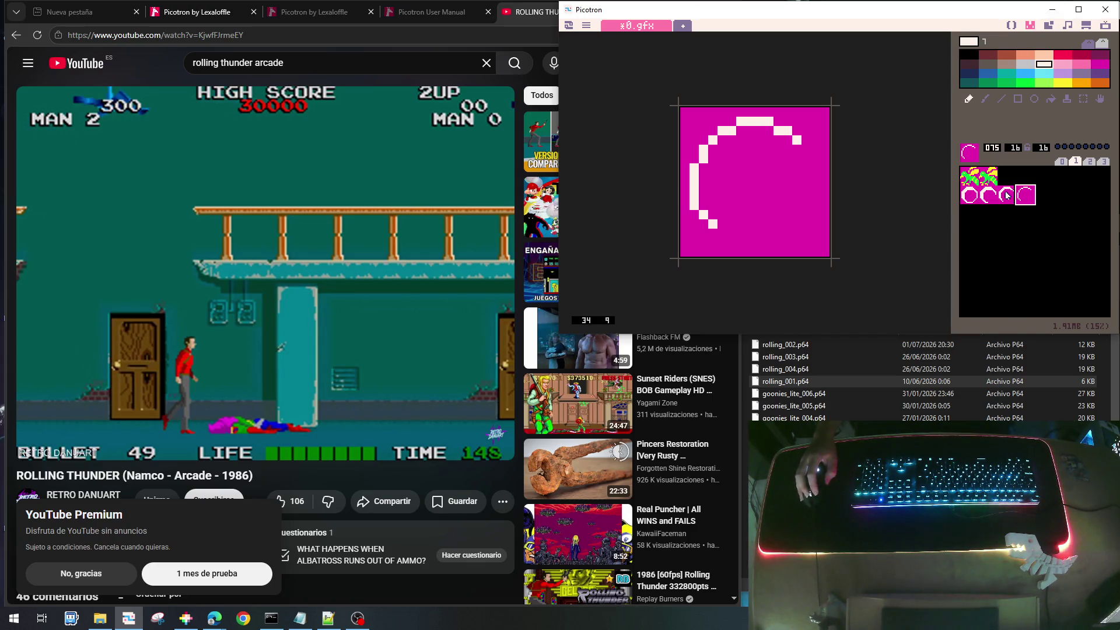
pyautogui.click(1021, 198)
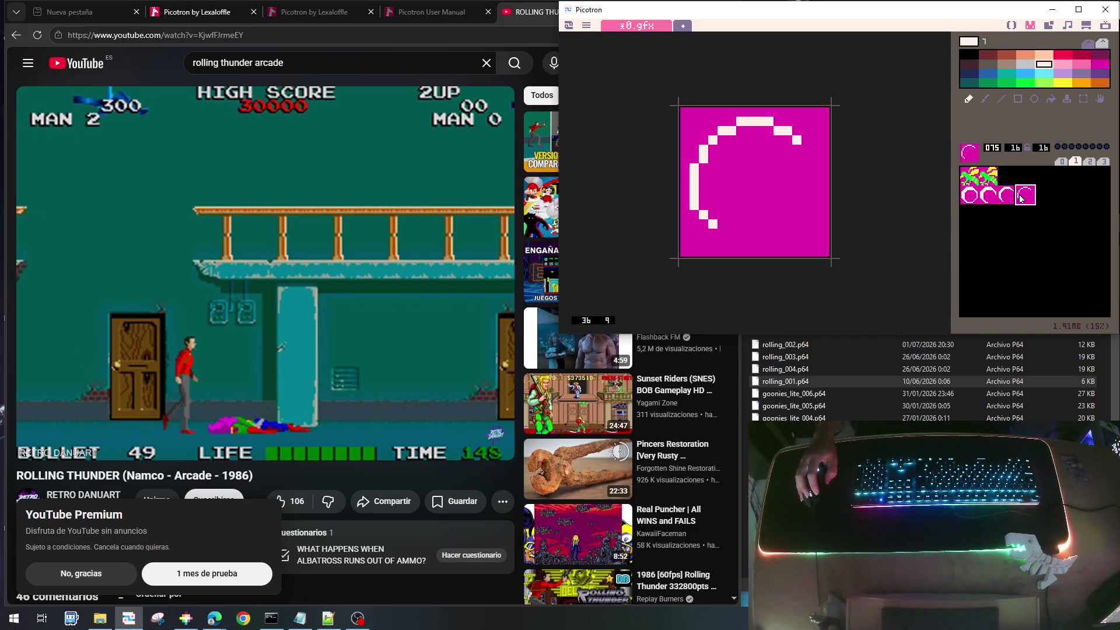
pyautogui.click(969, 195)
pyautogui.click(987, 195)
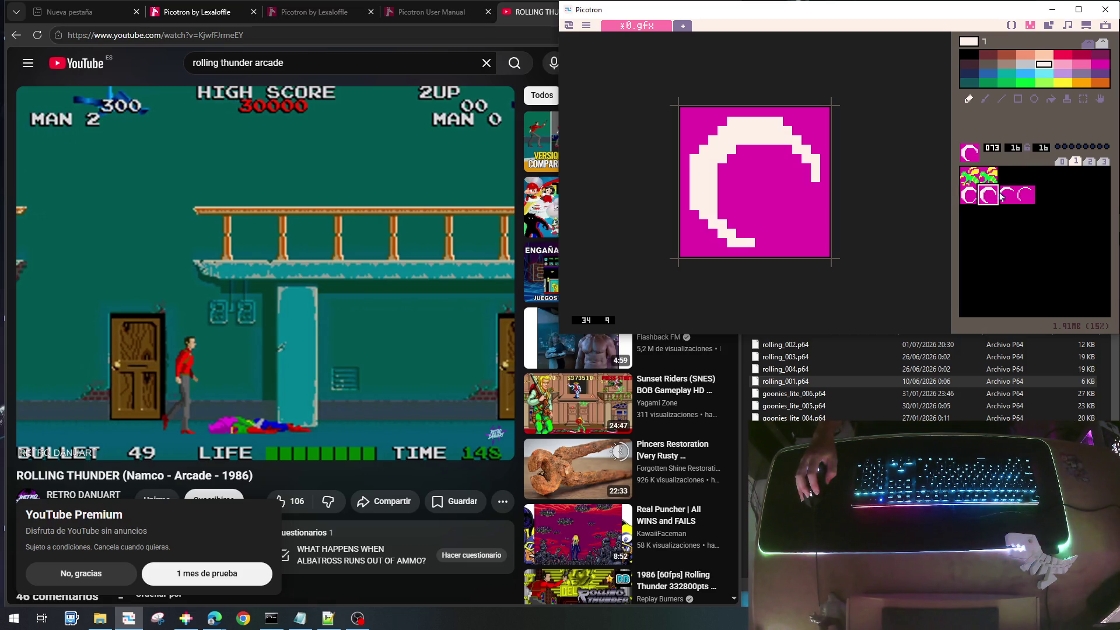
pyautogui.click(1006, 194)
pyautogui.click(1022, 198)
pyautogui.click(1037, 203)
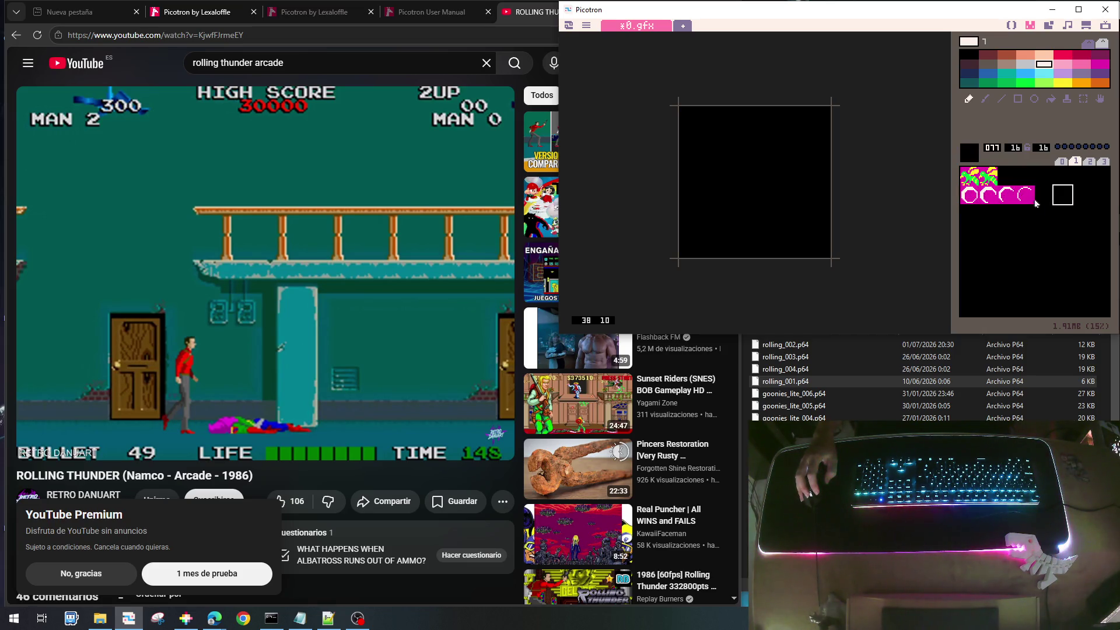
pyautogui.click(1029, 202)
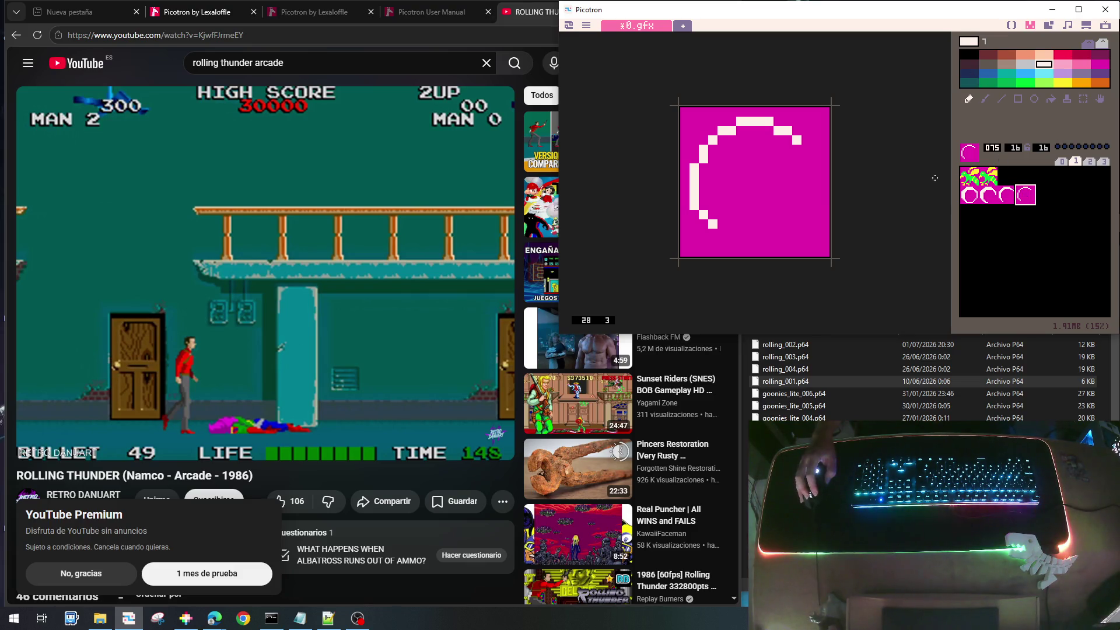
pyautogui.click(971, 177)
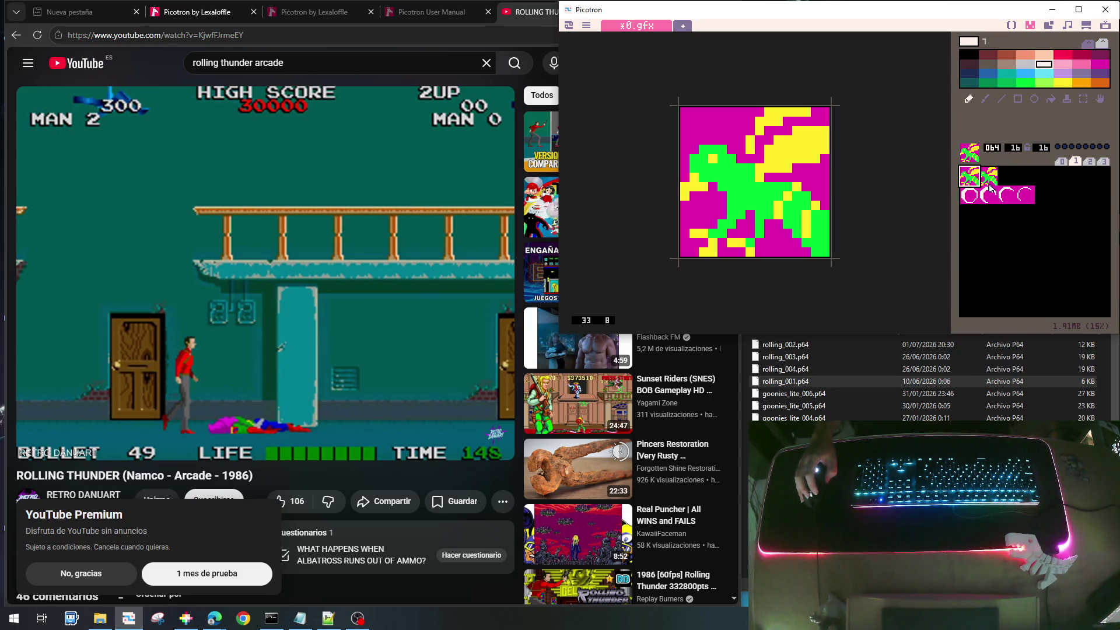
# Bucket-fill sprite 064's three bright green areas with dark green colour 27
pyautogui.click(1006, 83)
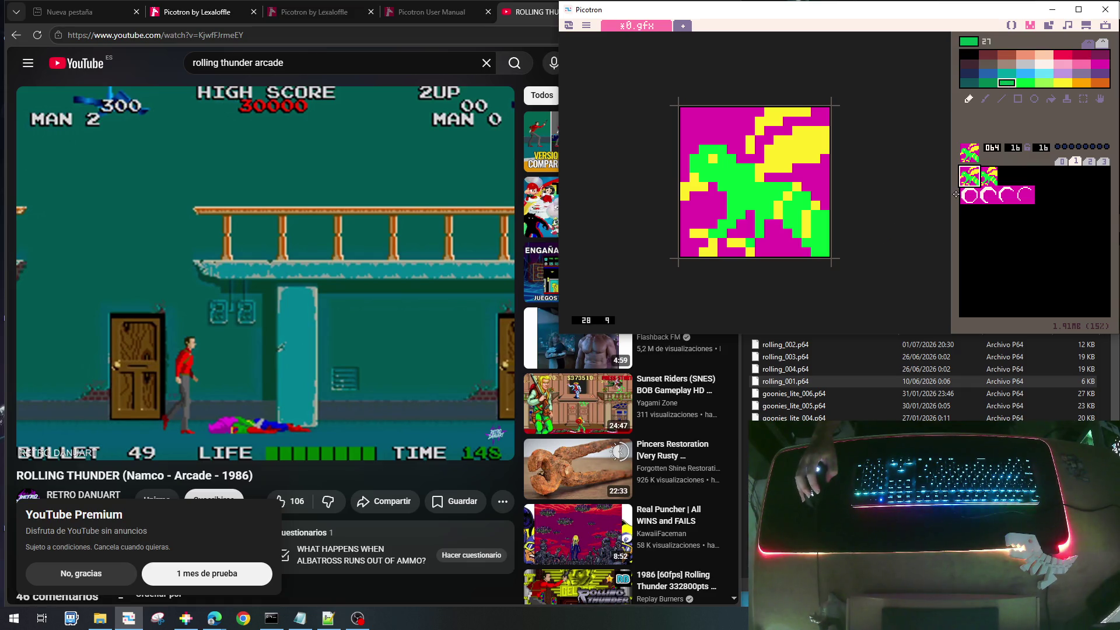
pyautogui.click(1051, 99)
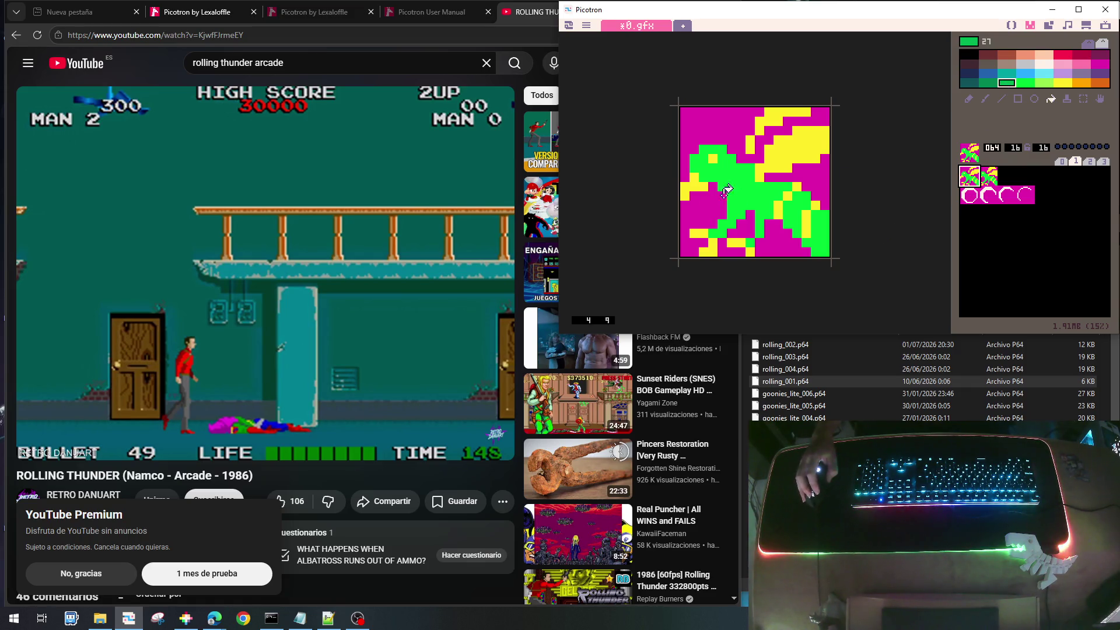
pyautogui.click(738, 187)
pyautogui.click(798, 204)
pyautogui.click(820, 230)
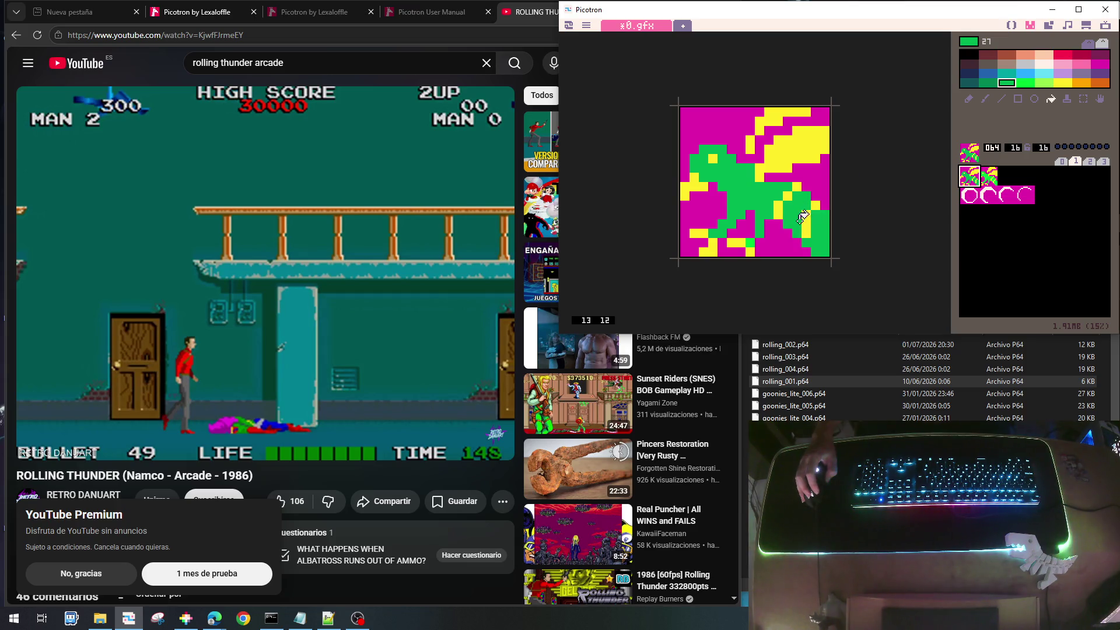
# Fill the same three green areas on sprite 065, then reselect sprite 064
pyautogui.click(988, 175)
pyautogui.click(720, 173)
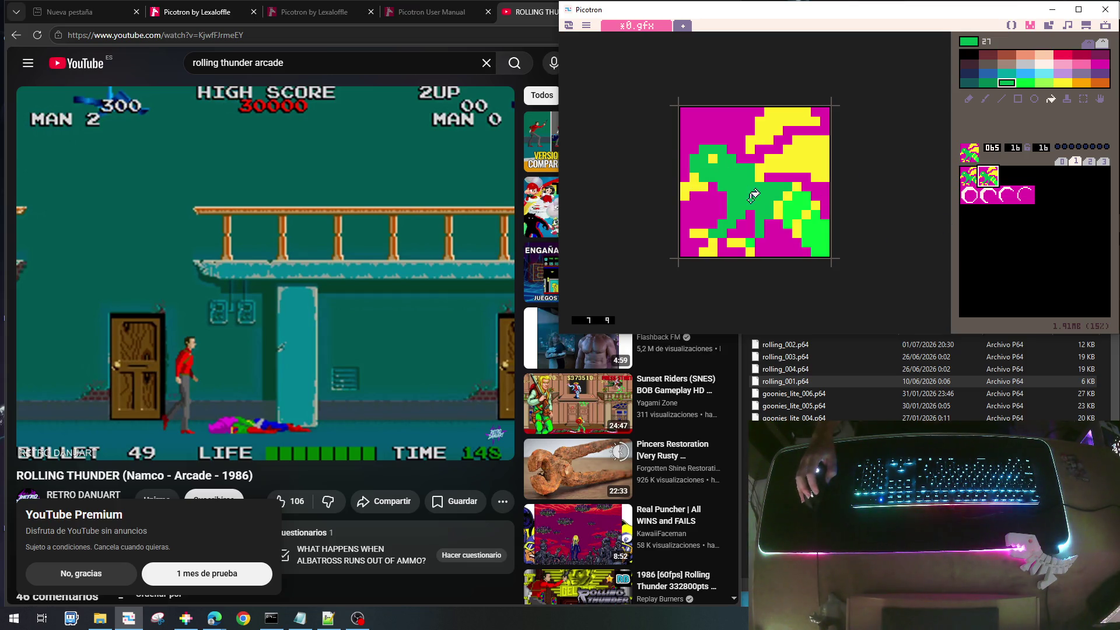
pyautogui.click(792, 201)
pyautogui.click(819, 229)
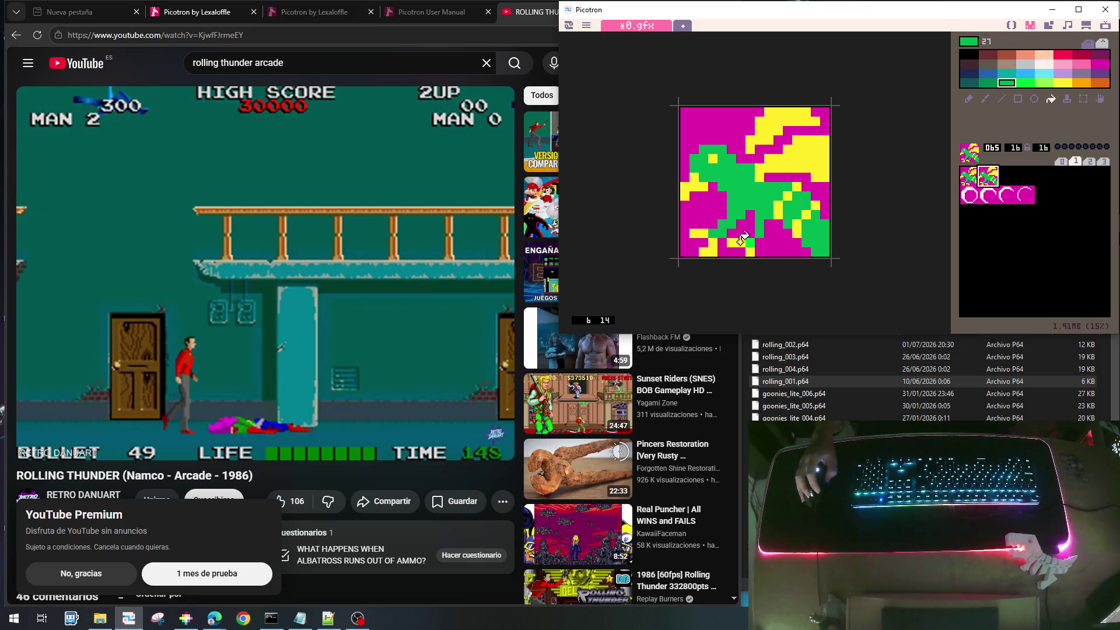
pyautogui.click(969, 184)
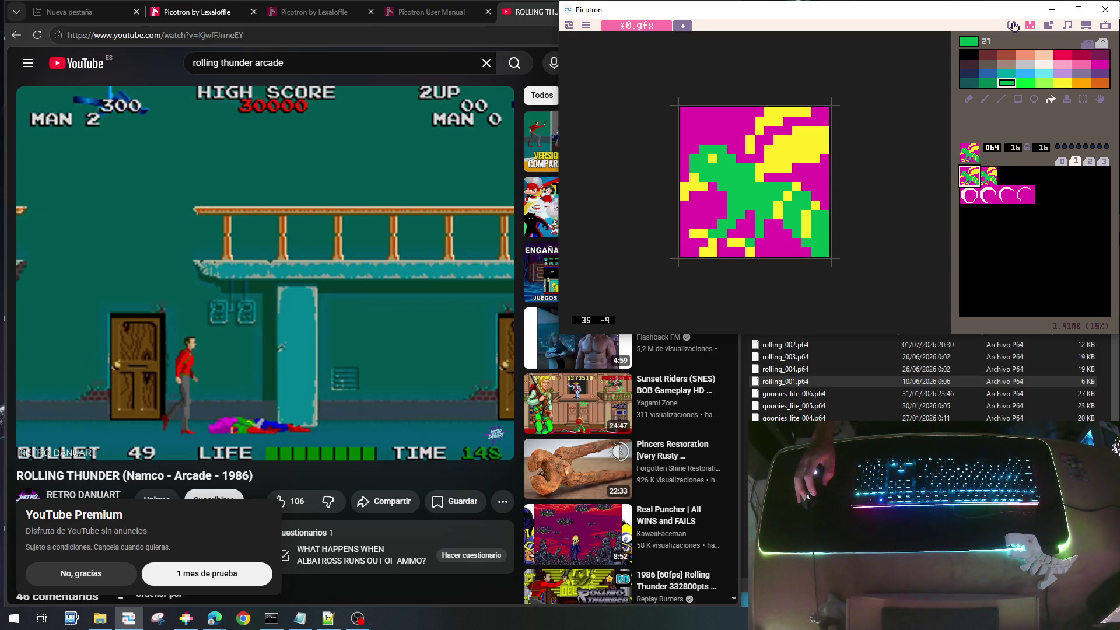
# Switch to main.lua in the code editor and scroll to the player status constants near line 41
pyautogui.click(1013, 27)
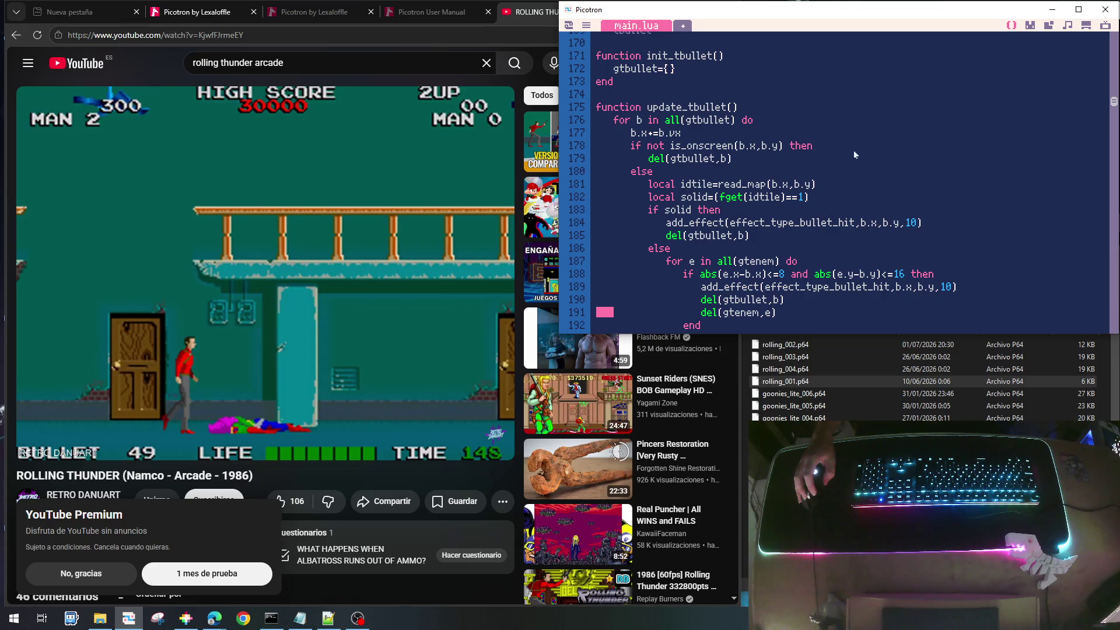
pyautogui.scroll(5, 839, 161)
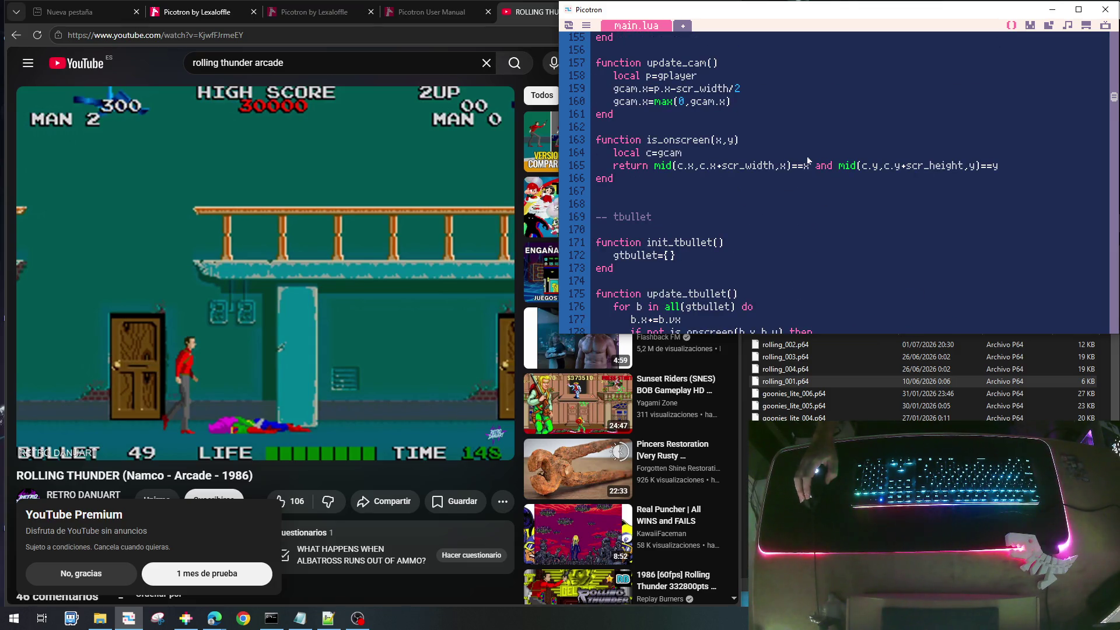
pyautogui.scroll(20, 744, 229)
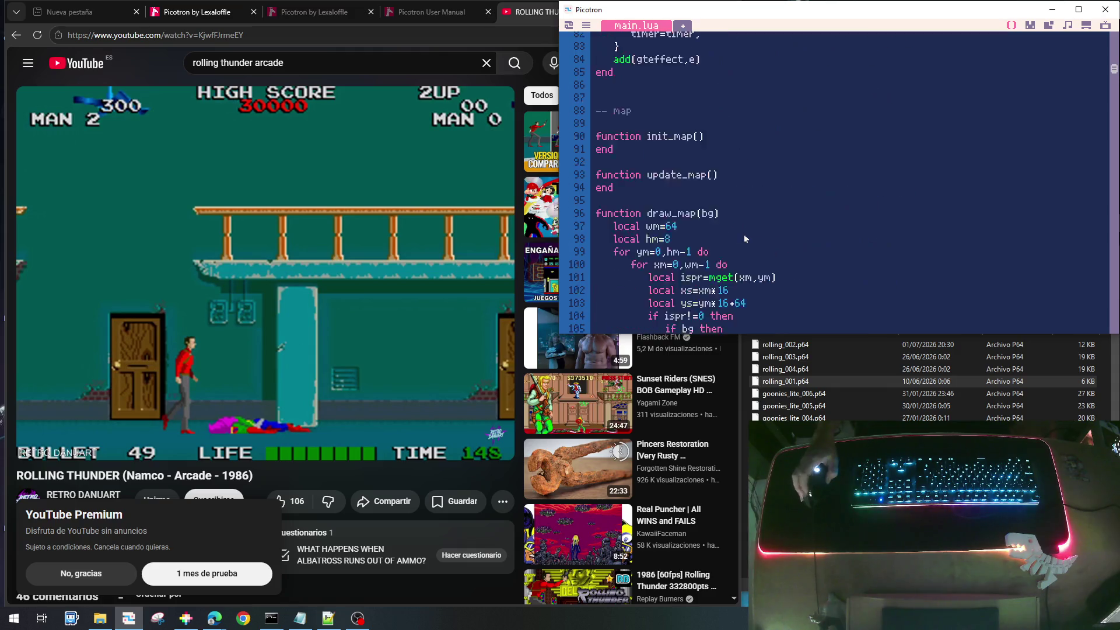
pyautogui.scroll(18, 744, 238)
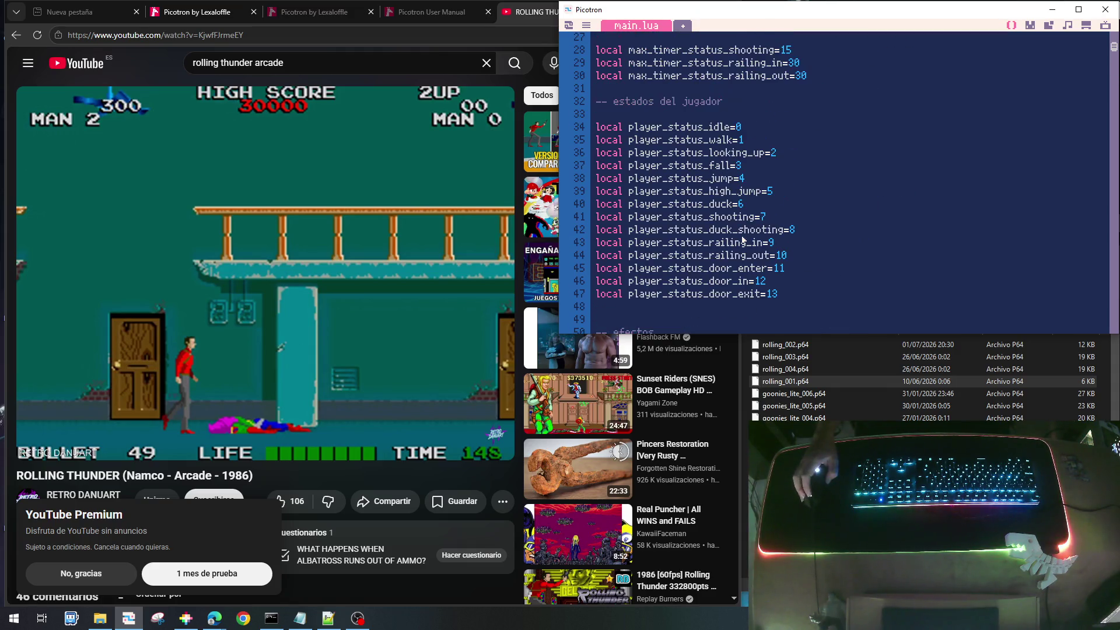
pyautogui.scroll(4, 742, 239)
pyautogui.scroll(-6, 742, 239)
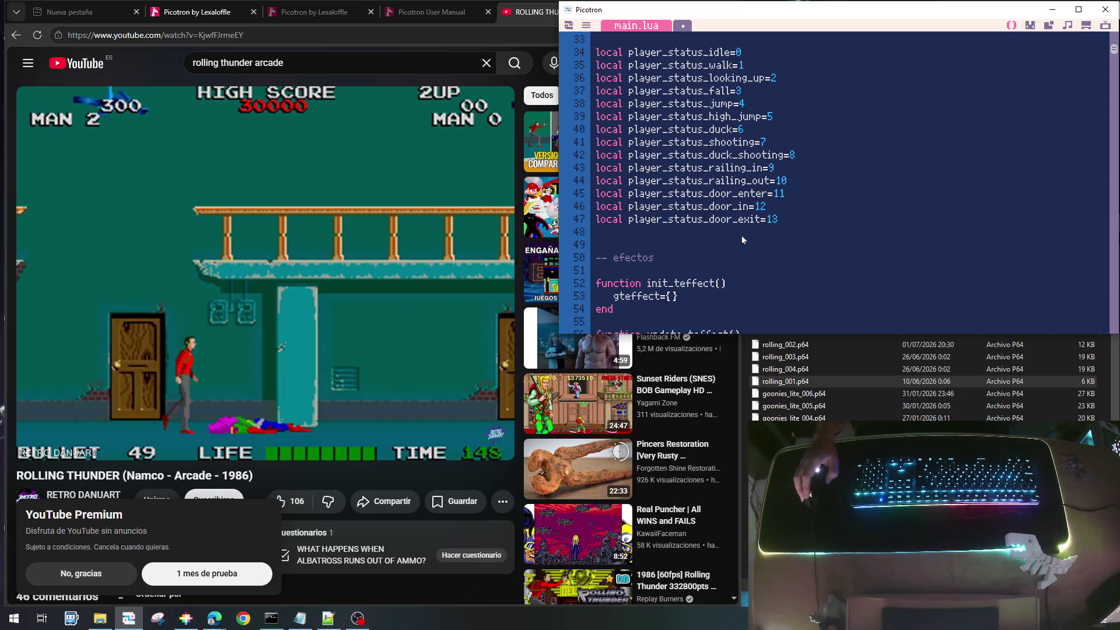
pyautogui.scroll(11, 743, 239)
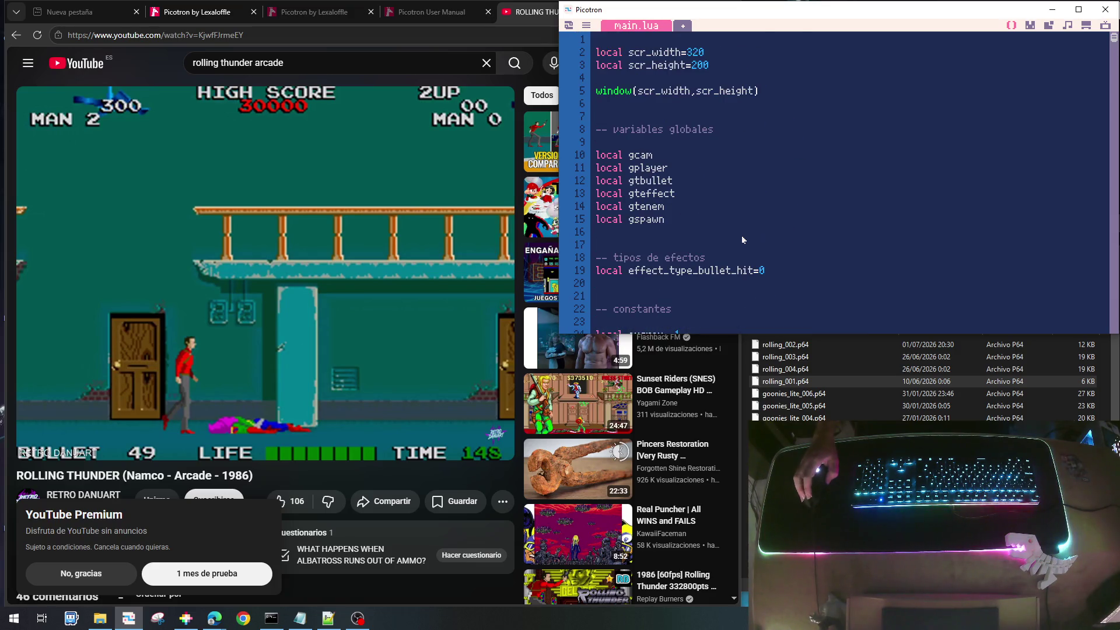
pyautogui.scroll(-5, 742, 239)
pyautogui.scroll(-7, 743, 239)
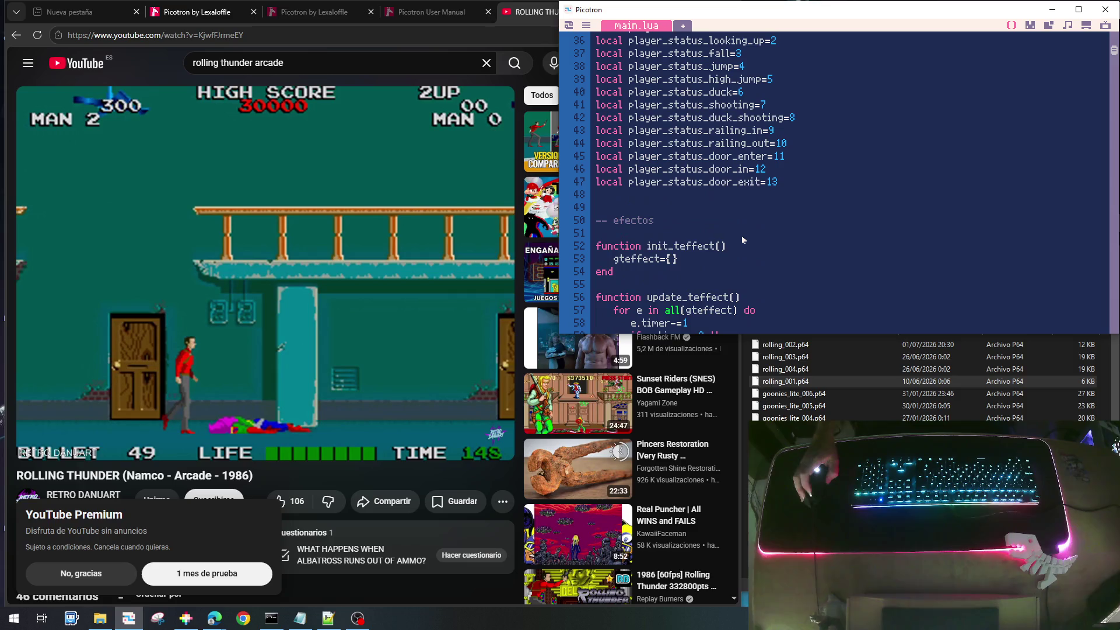
pyautogui.scroll(5, 655, 201)
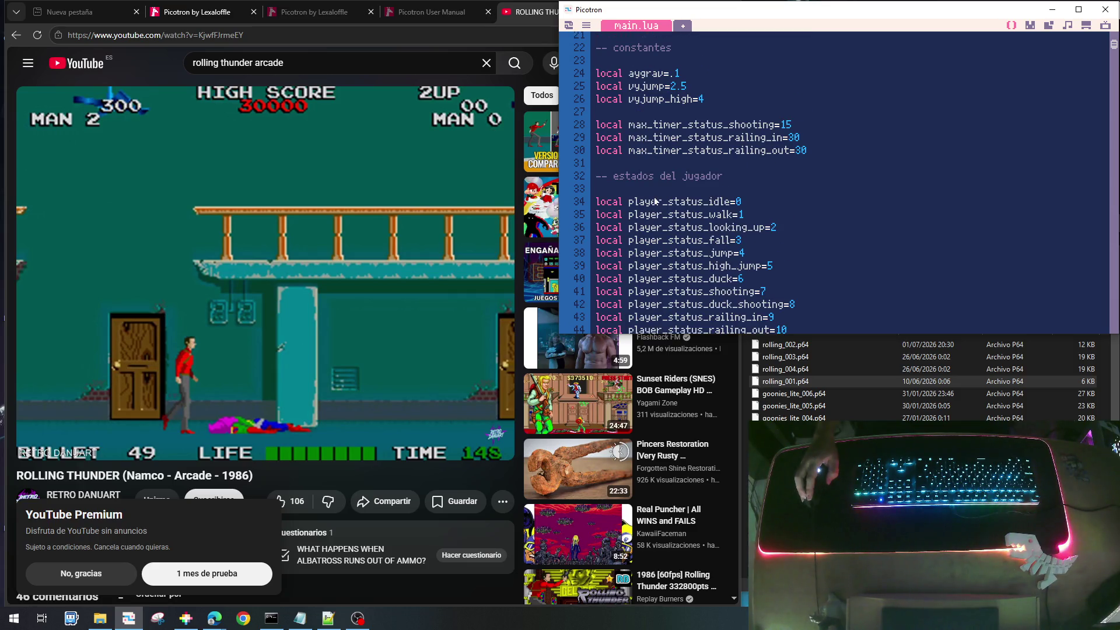
pyautogui.scroll(-7, 635, 204)
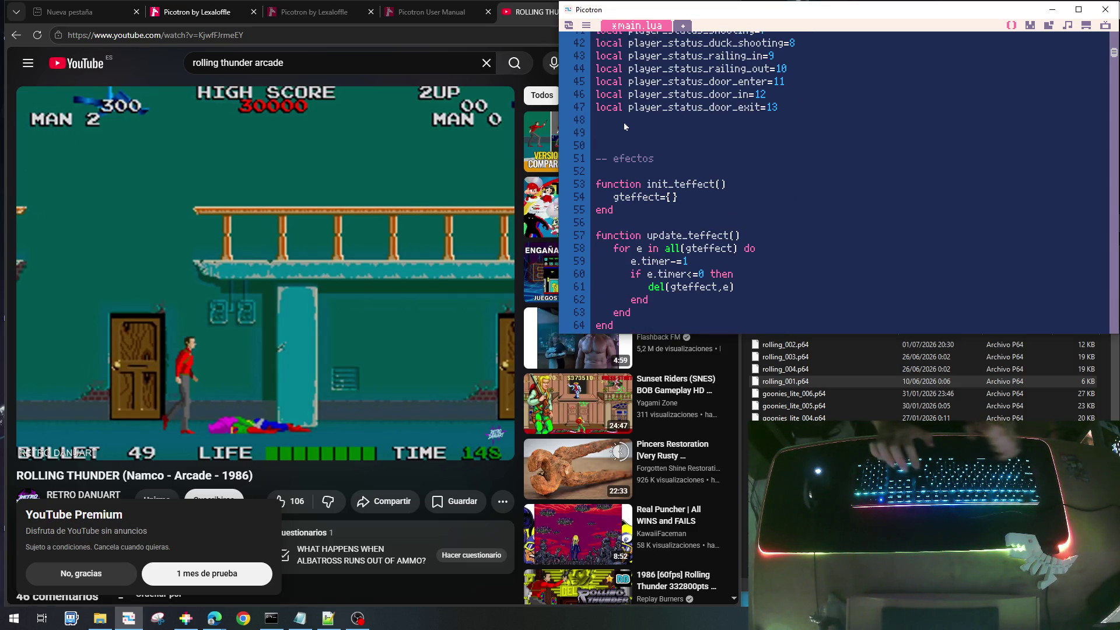
# Add a '-- tipos de enemigos' comment with 'local enemy_type_bee=0' below it, plus blank lines
pyautogui.press('Return')
pyautogui.write('-- tip')
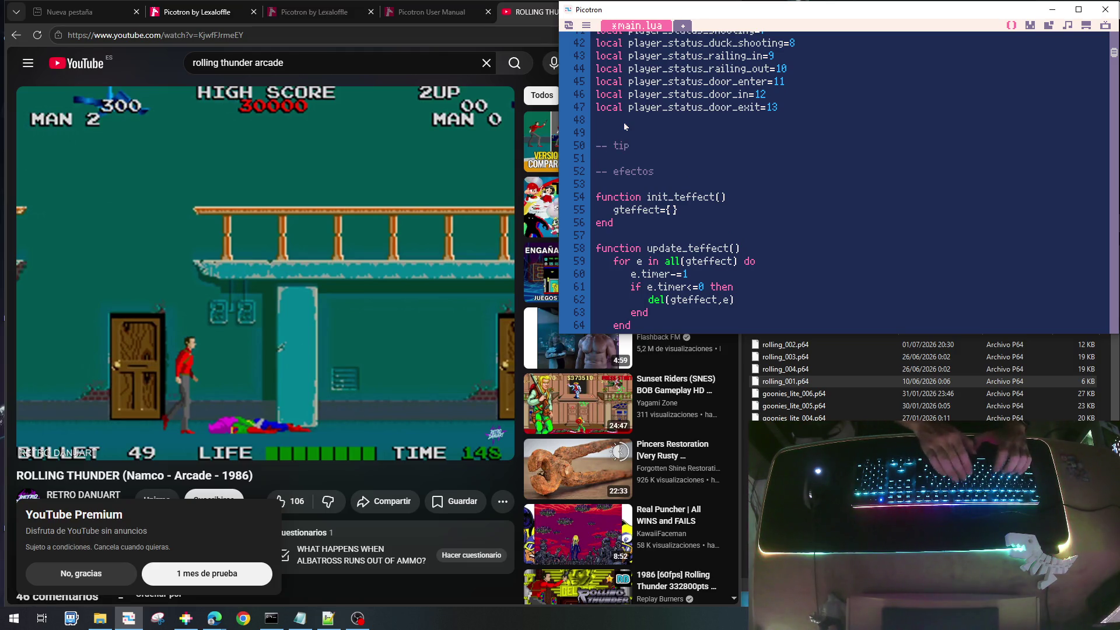
pyautogui.write('os de enem')
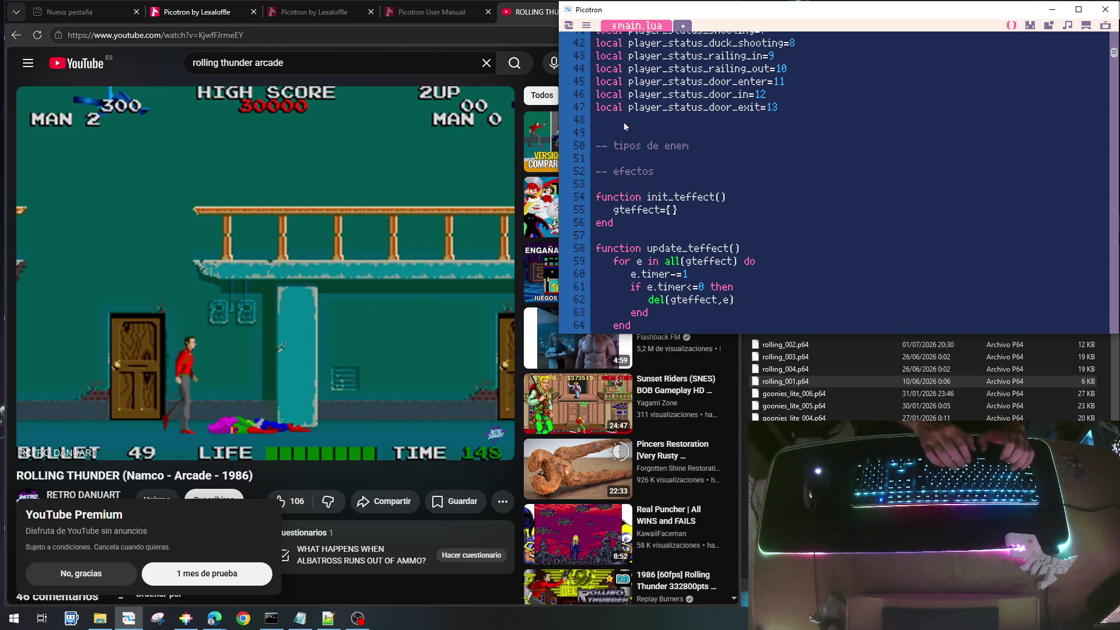
pyautogui.write('igos')
pyautogui.press('Return')
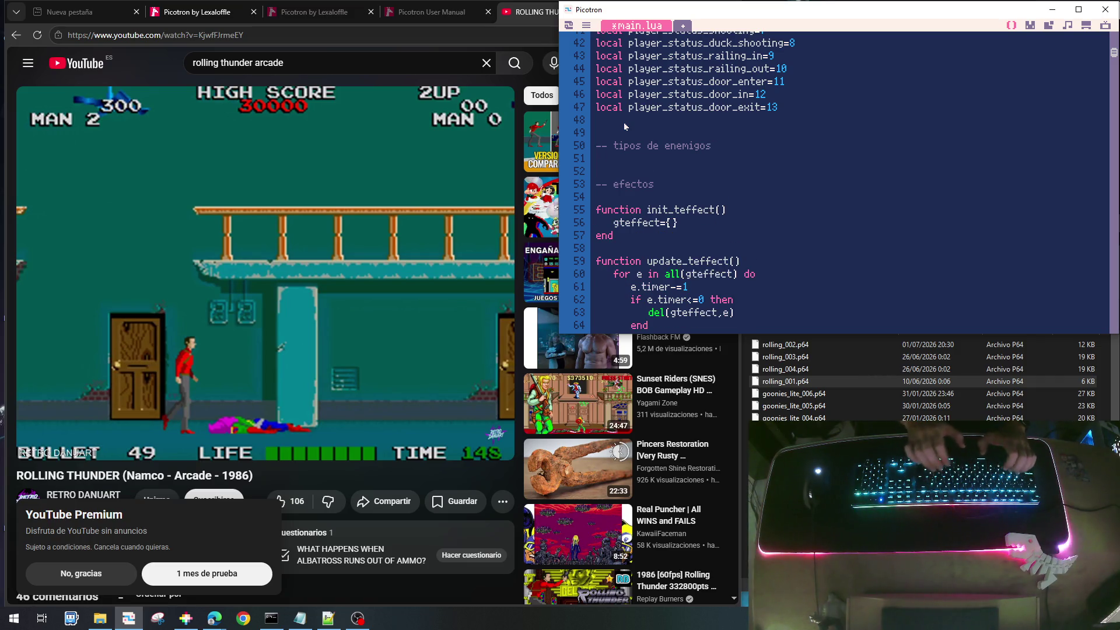
pyautogui.write('locval')
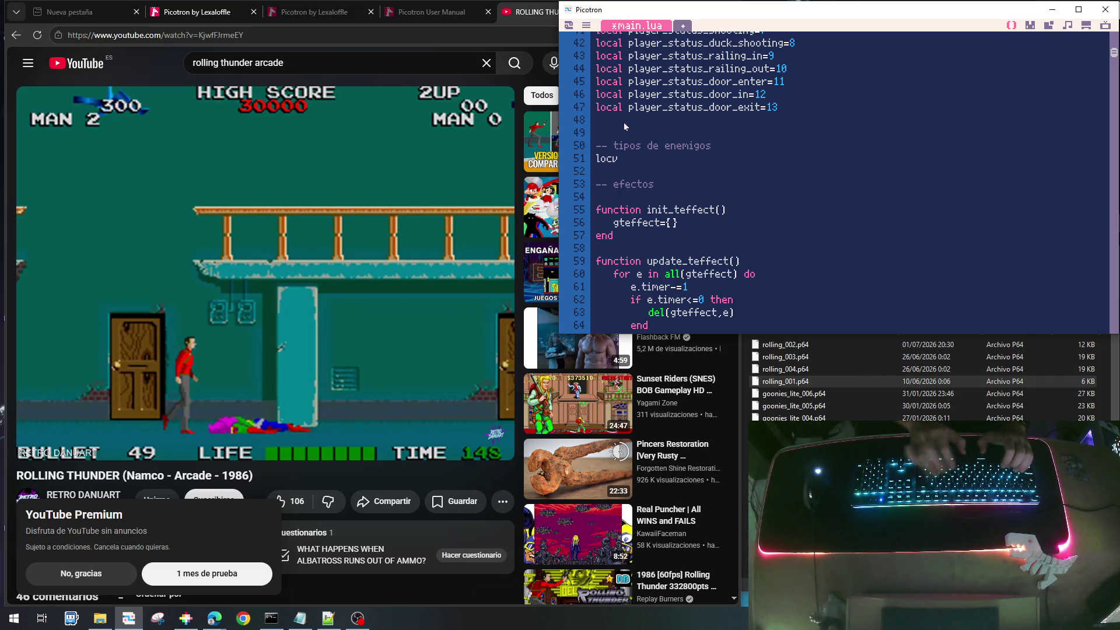
pyautogui.press('BackSpace')
pyautogui.press('BackSpace')
pyautogui.press('BackSpace')
pyautogui.write('al enemy_ty')
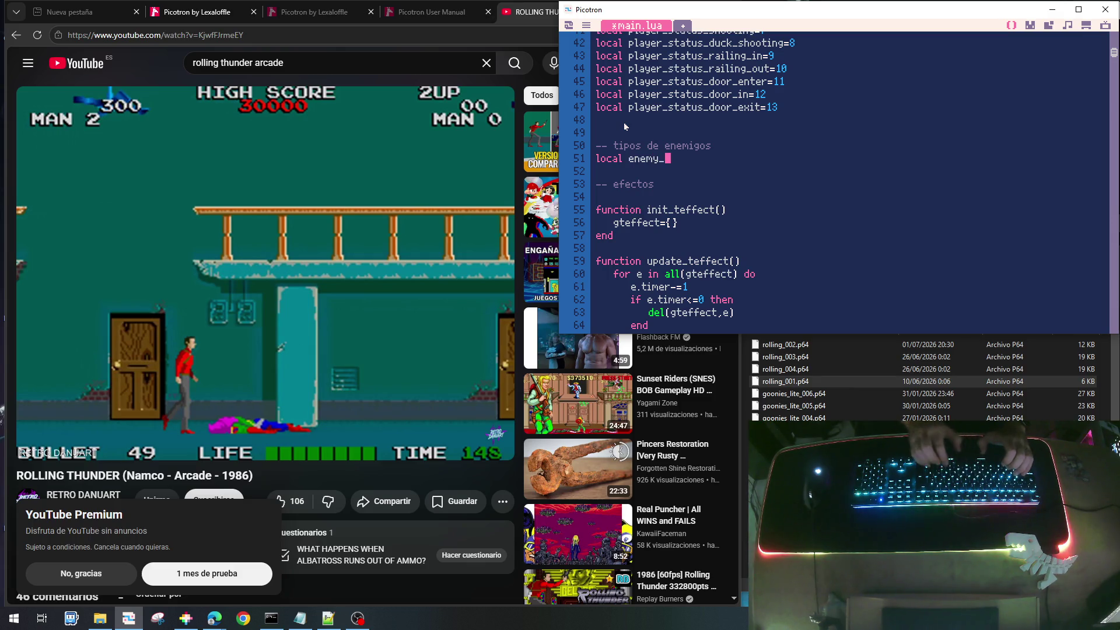
pyautogui.write('pe_e')
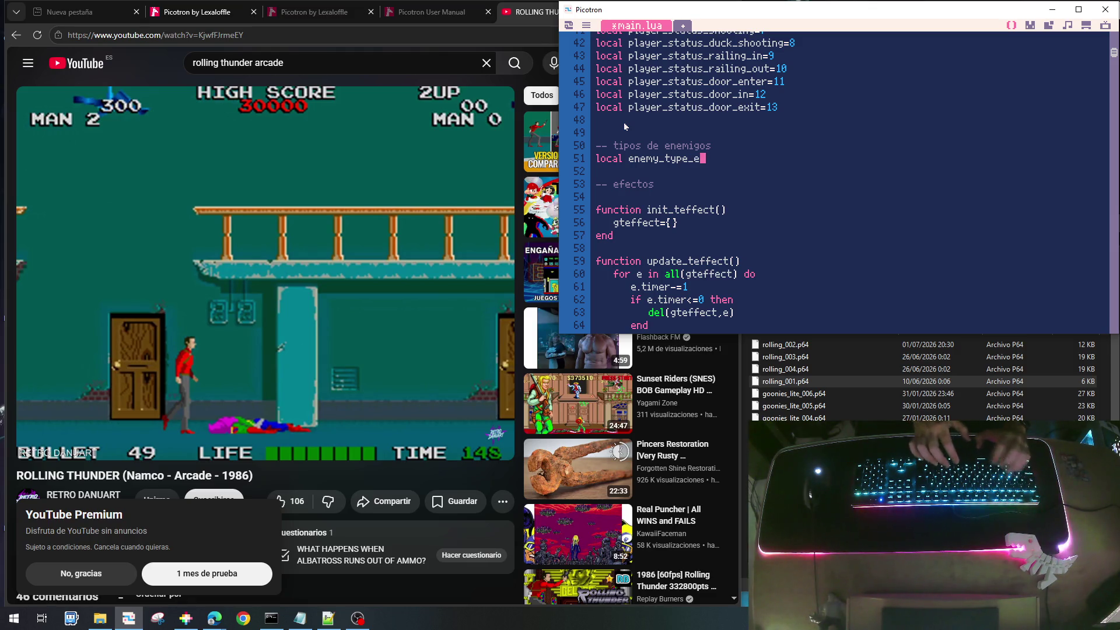
pyautogui.press('BackSpace')
pyautogui.write('bee')
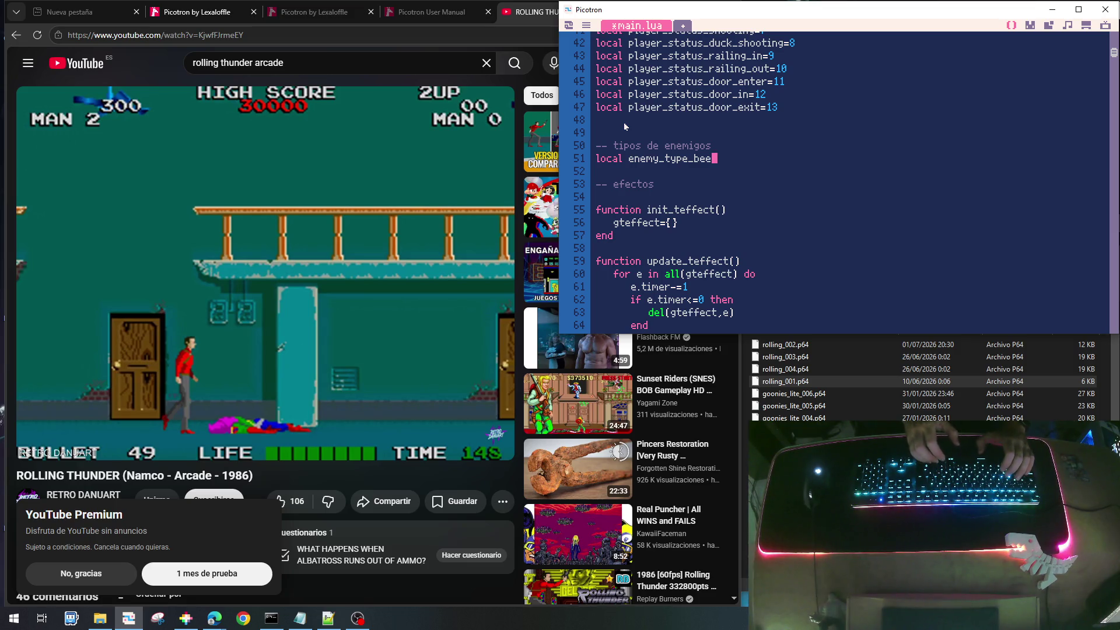
pyautogui.write('=0')
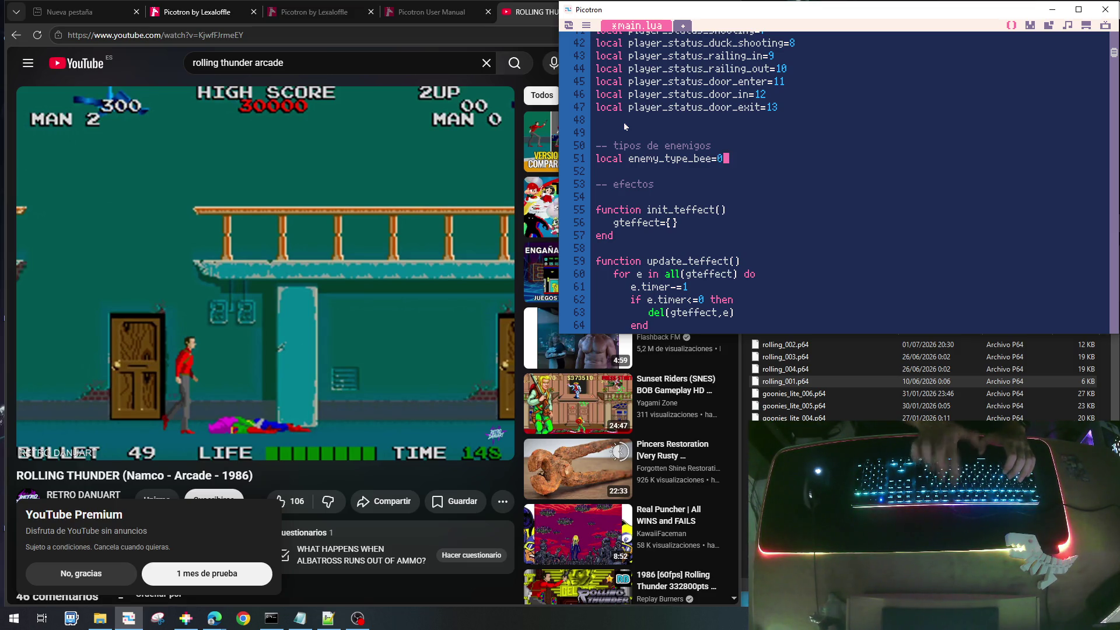
pyautogui.press('Return')
pyautogui.press('Return')
pyautogui.press('Return')
pyautogui.press('Up')
pyautogui.press('Up')
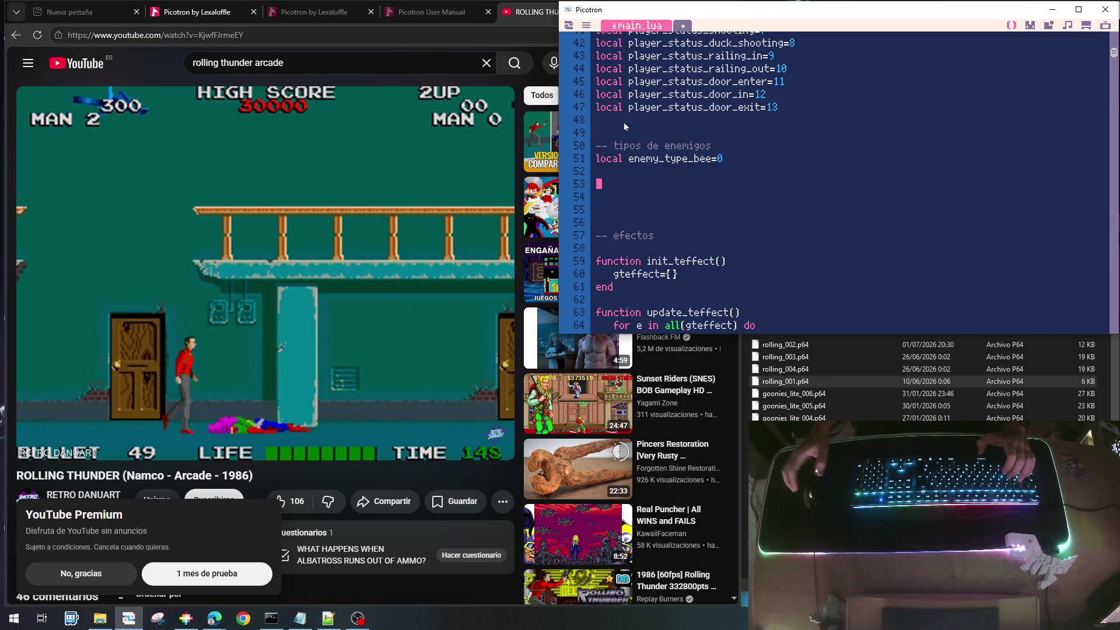
# Declare local effect_type_explossion on line 20, under effect_type_bullet_hit
pyautogui.scroll(6, 716, 248)
pyautogui.scroll(5, 716, 249)
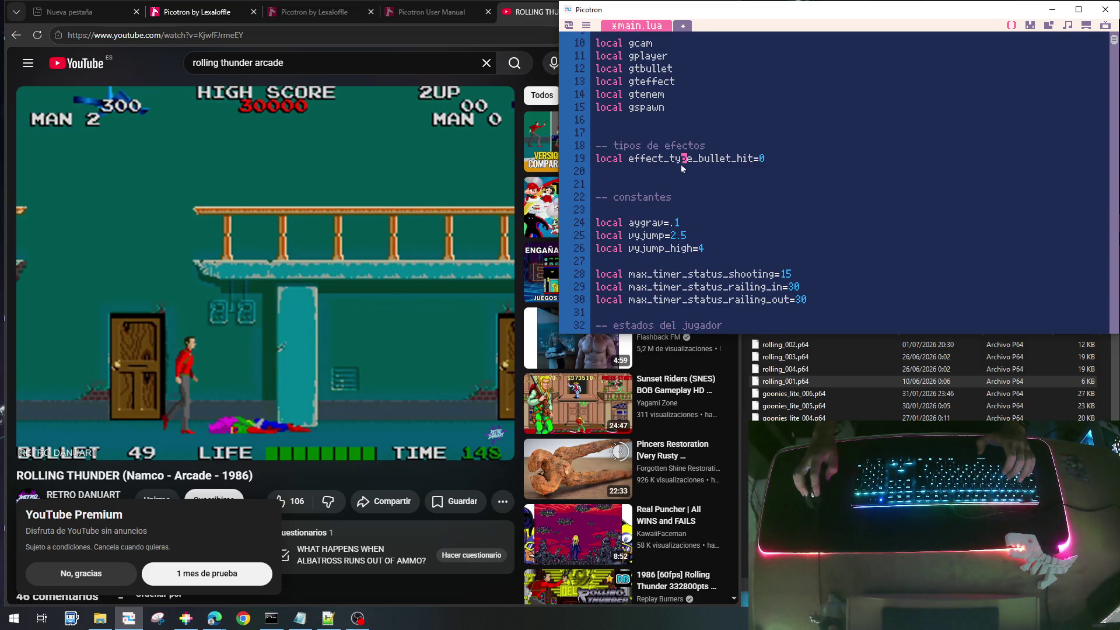
pyautogui.click(680, 169)
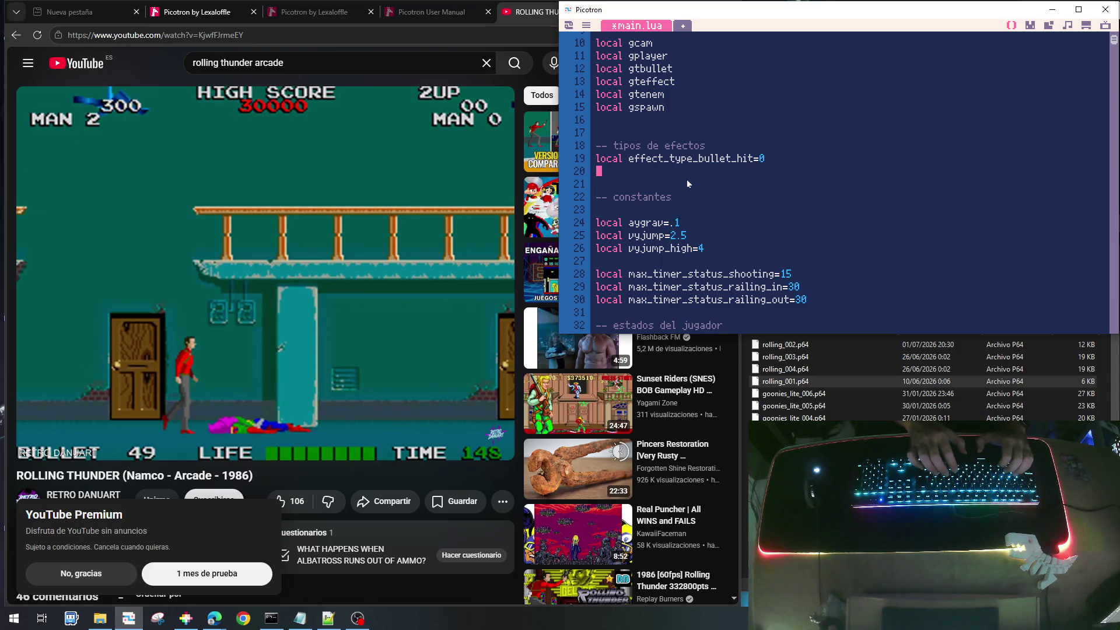
pyautogui.write('local effect_type')
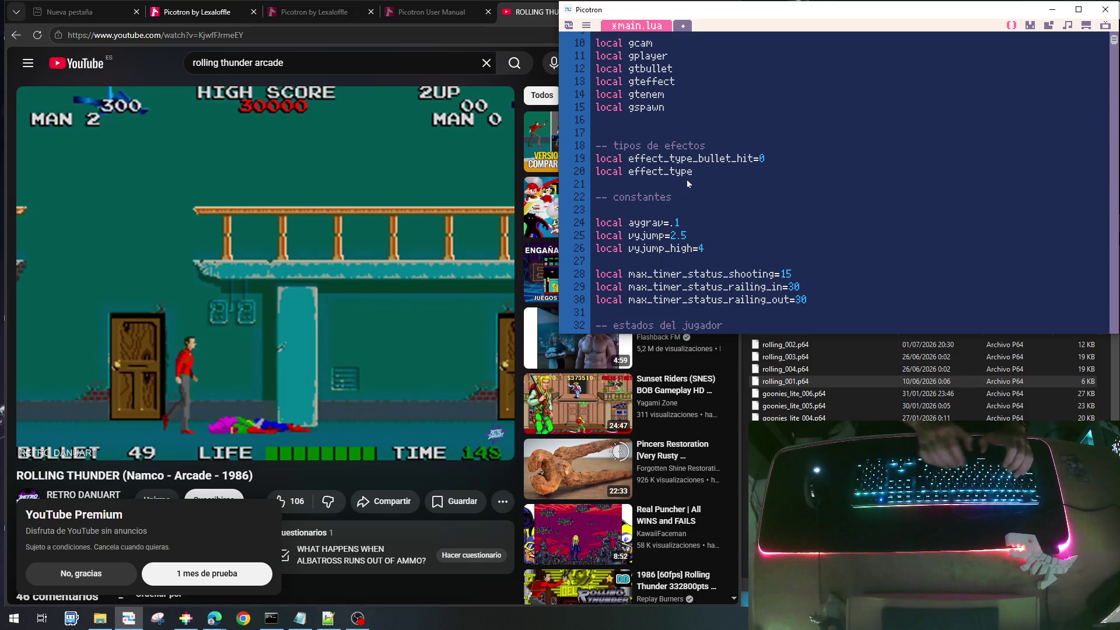
pyautogui.write('_explossion')
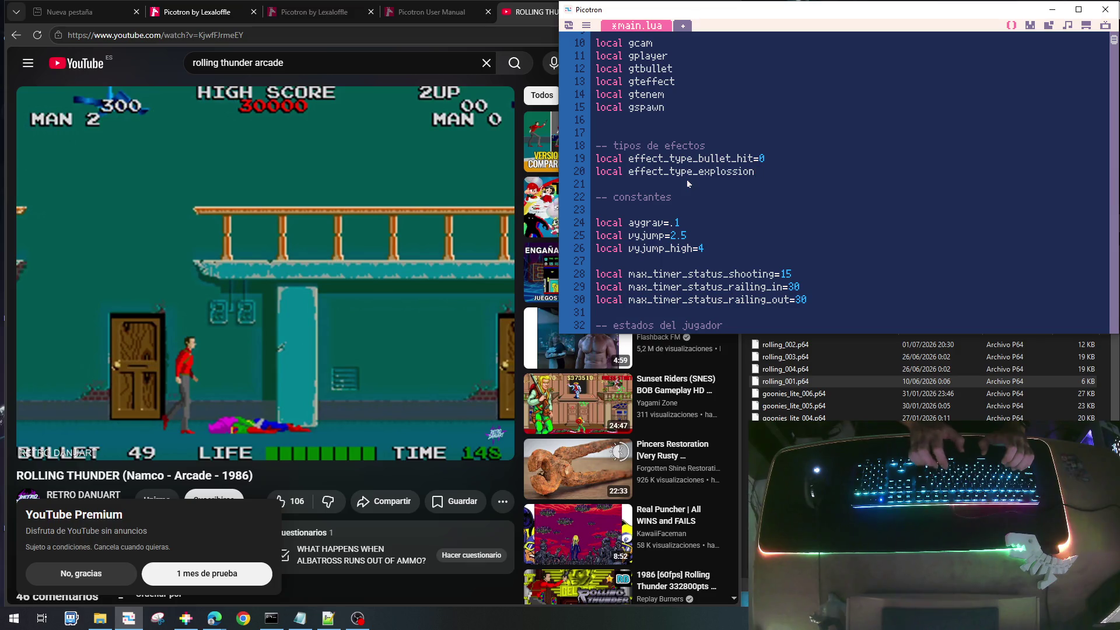
pyautogui.write('=1')
# Scroll to the enemigos section and open blank lines below init_tenem
pyautogui.scroll(-10, 687, 184)
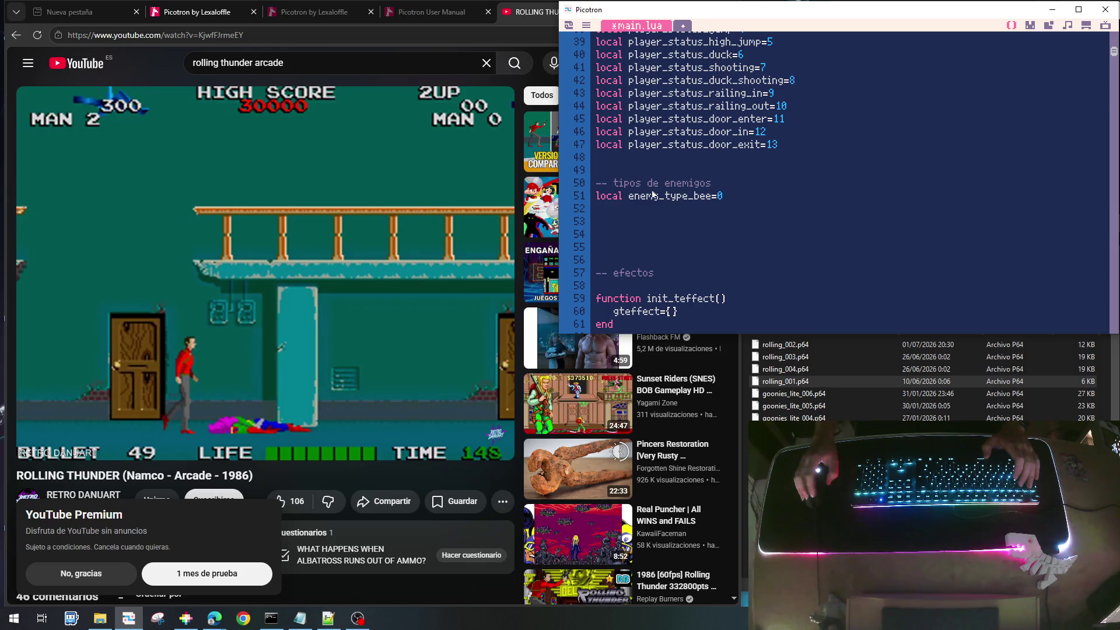
pyautogui.scroll(-13, 666, 240)
pyautogui.scroll(-15, 665, 250)
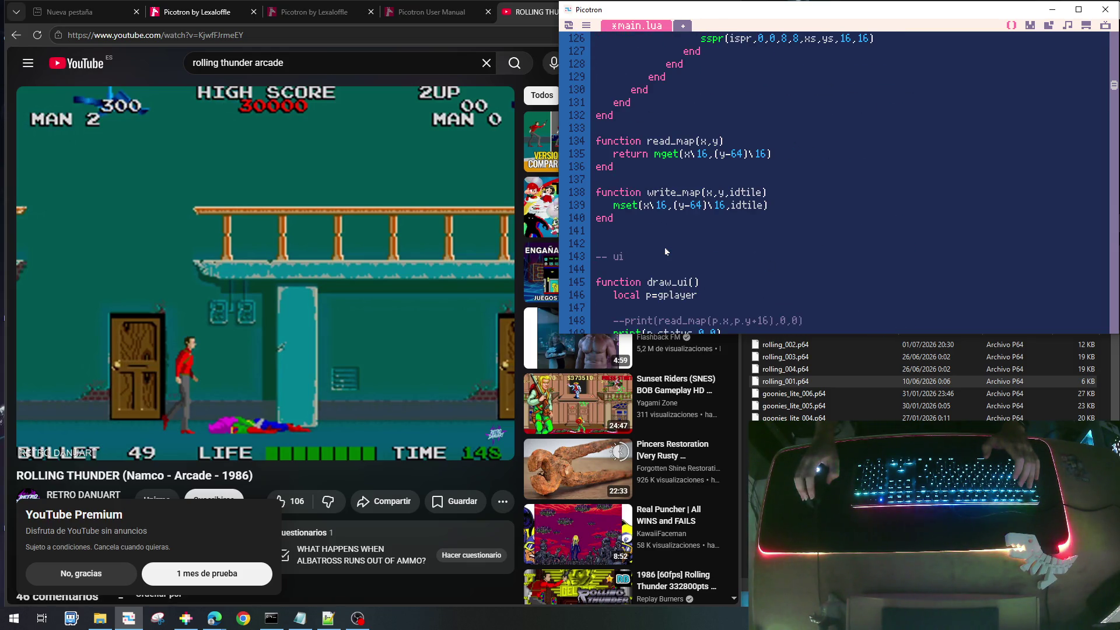
pyautogui.scroll(-5, 664, 251)
pyautogui.scroll(-13, 665, 253)
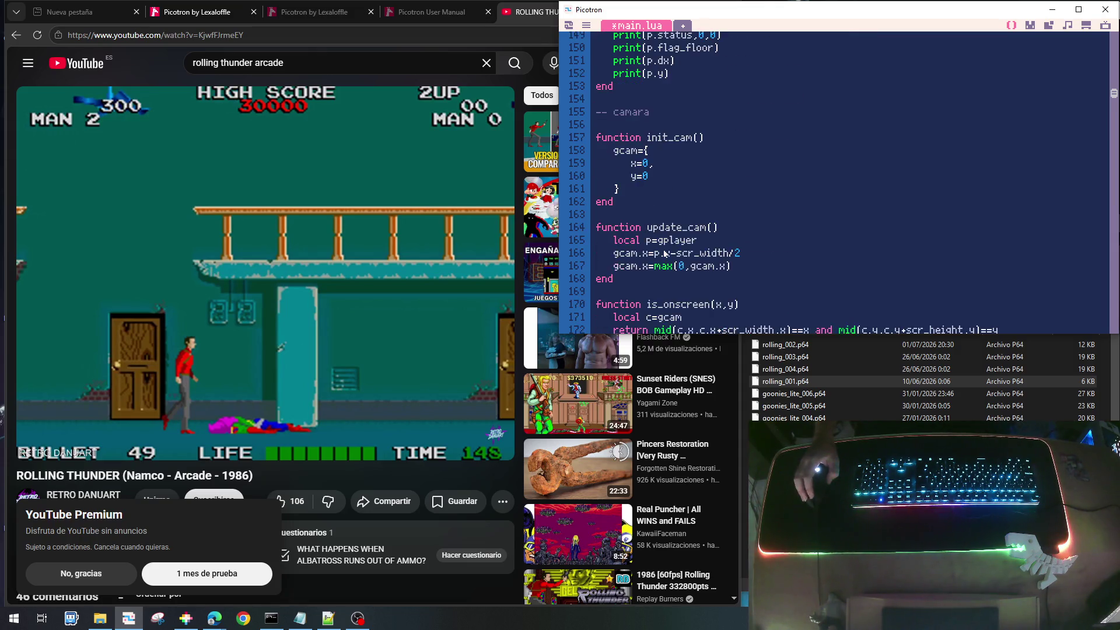
pyautogui.scroll(-15, 662, 257)
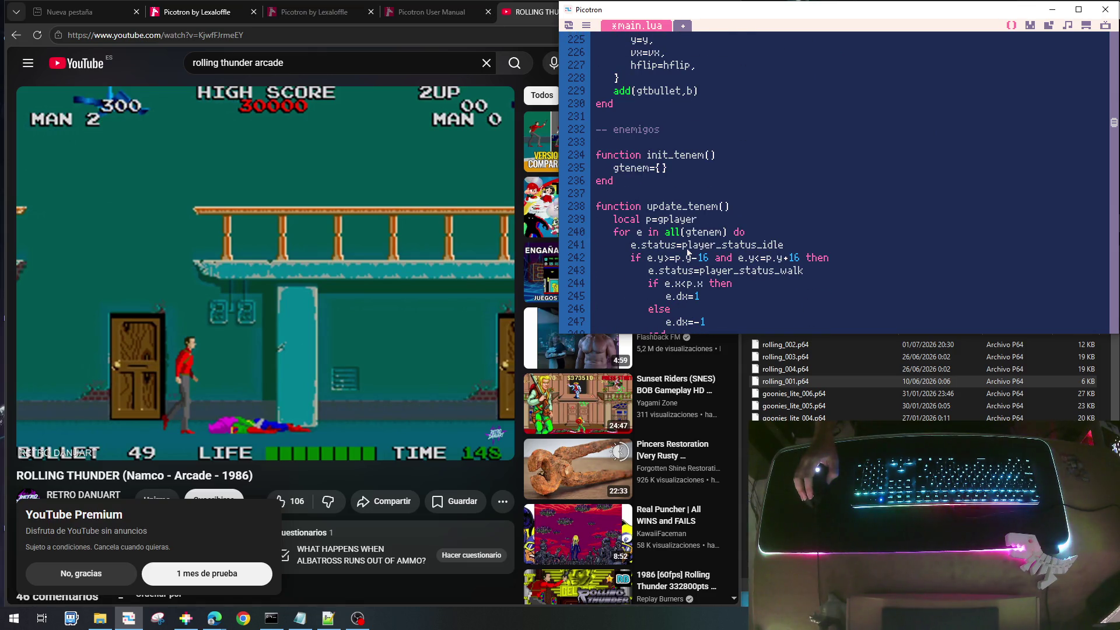
pyautogui.scroll(-4, 688, 251)
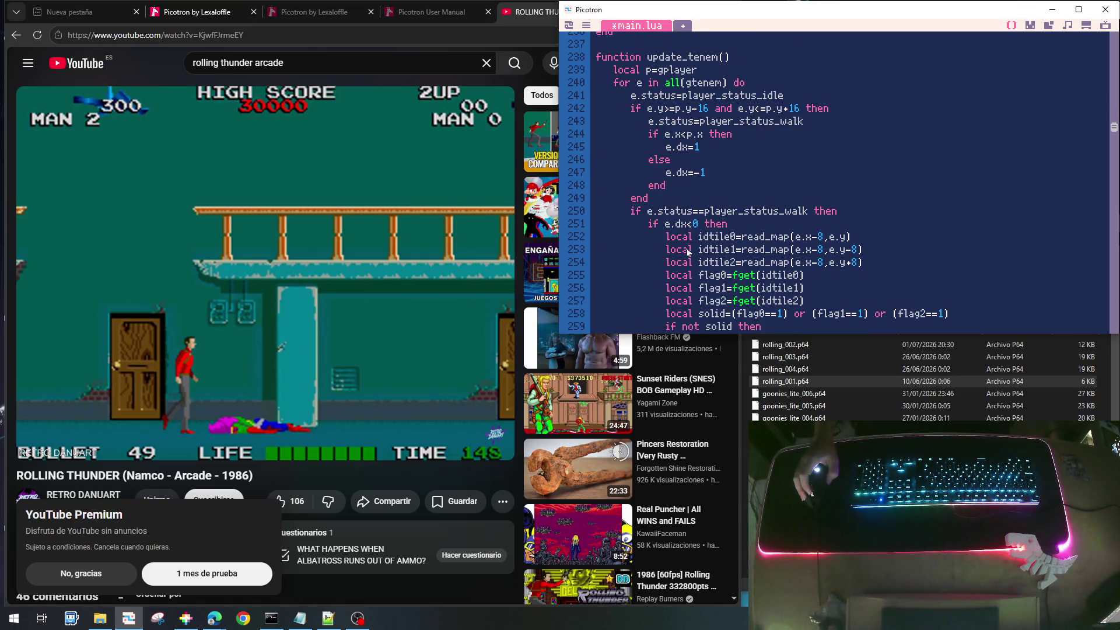
pyautogui.scroll(3, 689, 252)
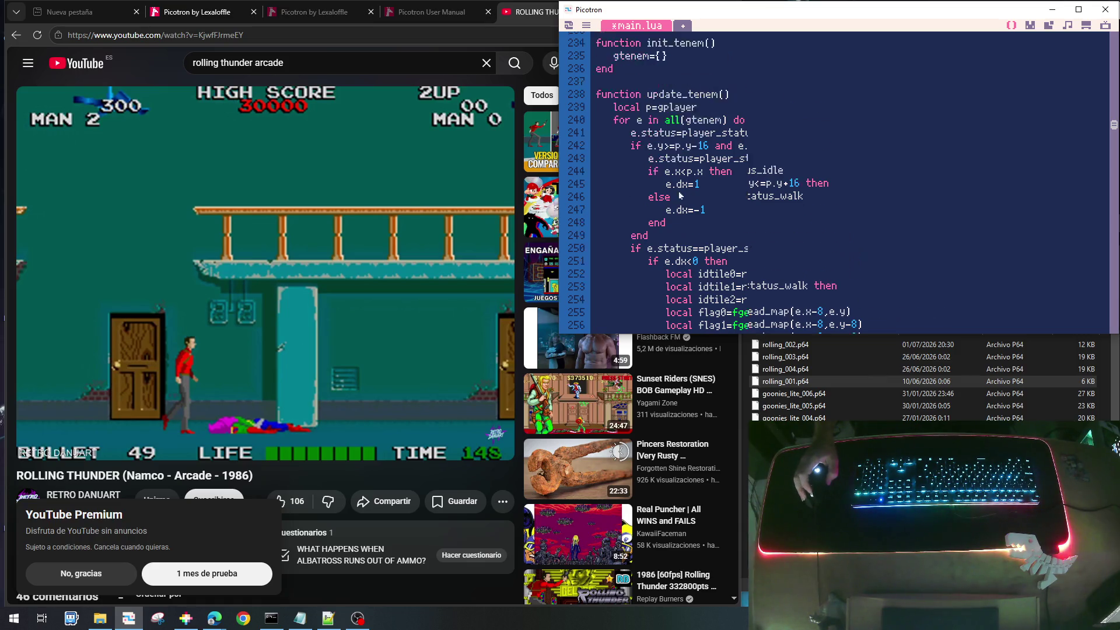
pyautogui.click(686, 157)
pyautogui.press('Return')
pyautogui.press('Return')
pyautogui.press('Return')
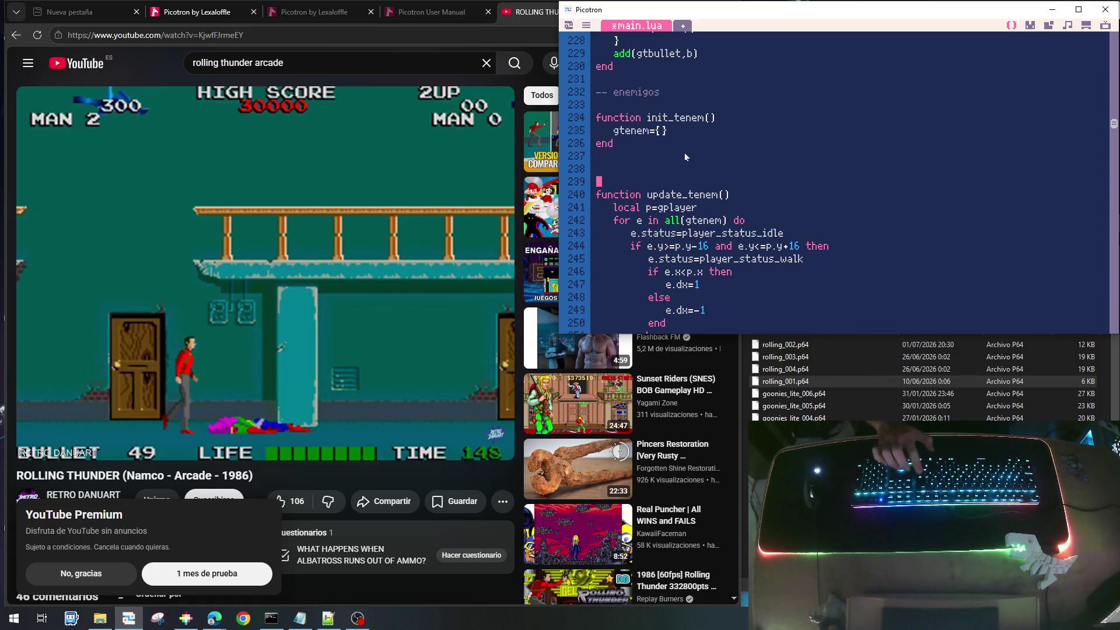
pyautogui.press('Up')
pyautogui.press('Up')
# Write an empty function update_enem_man() closed with end
pyautogui.write('funct')
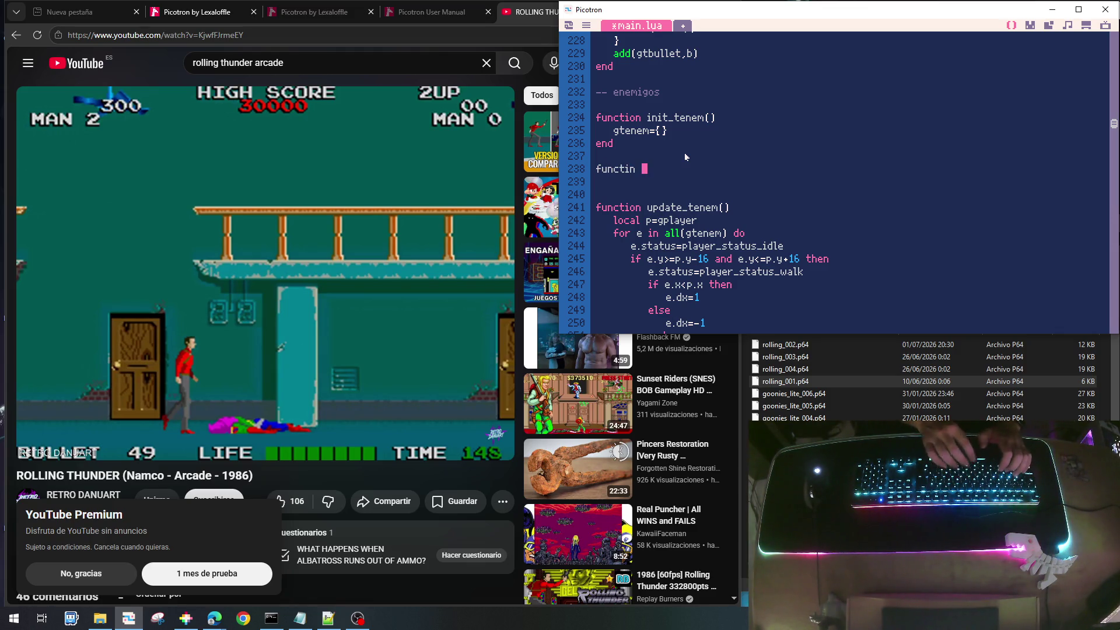
pyautogui.write('ion upa')
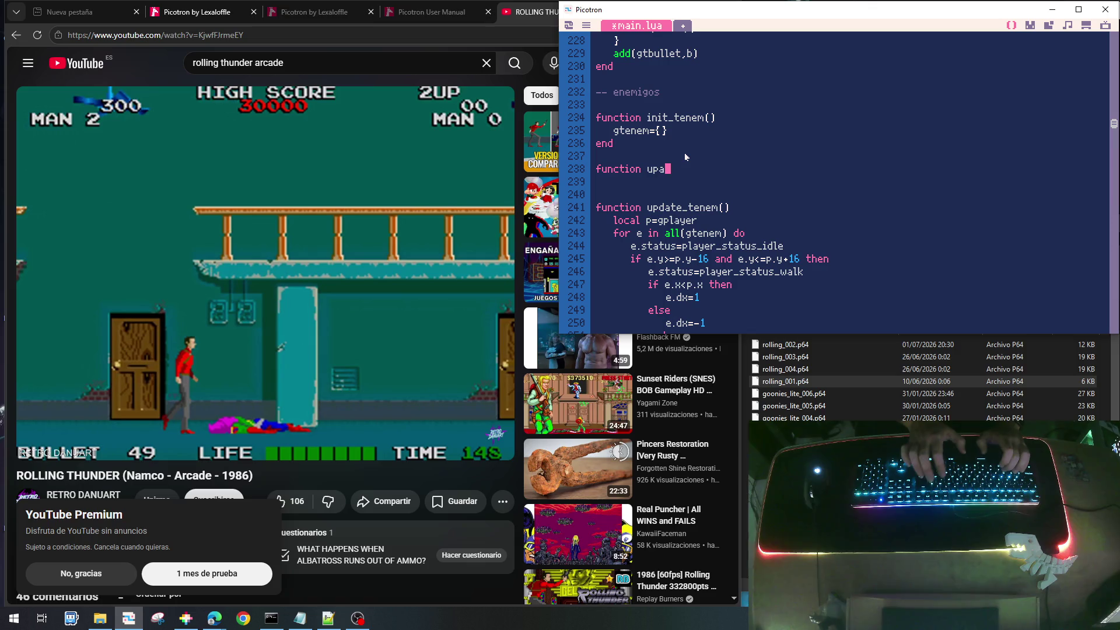
pyautogui.press('BackSpace')
pyautogui.write('date_enem')
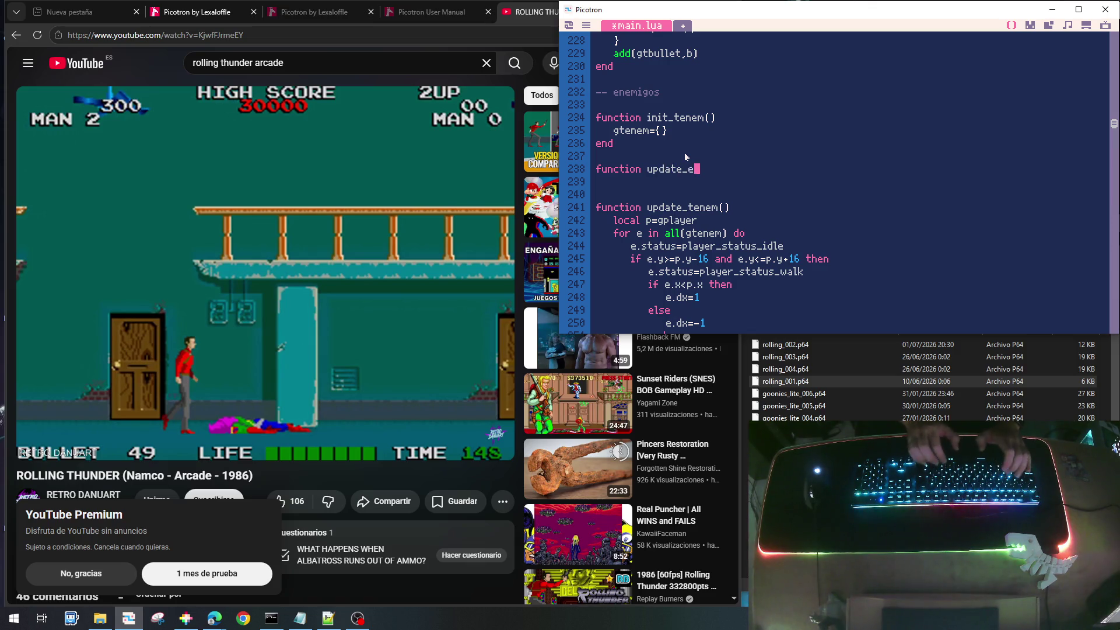
pyautogui.write('_')
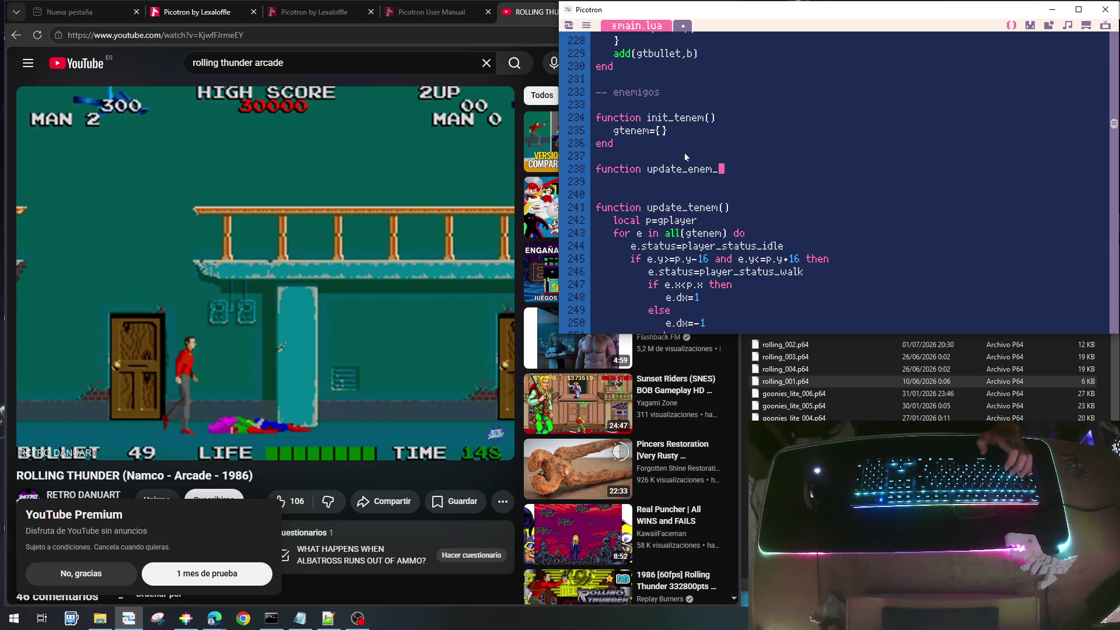
pyautogui.write('ma')
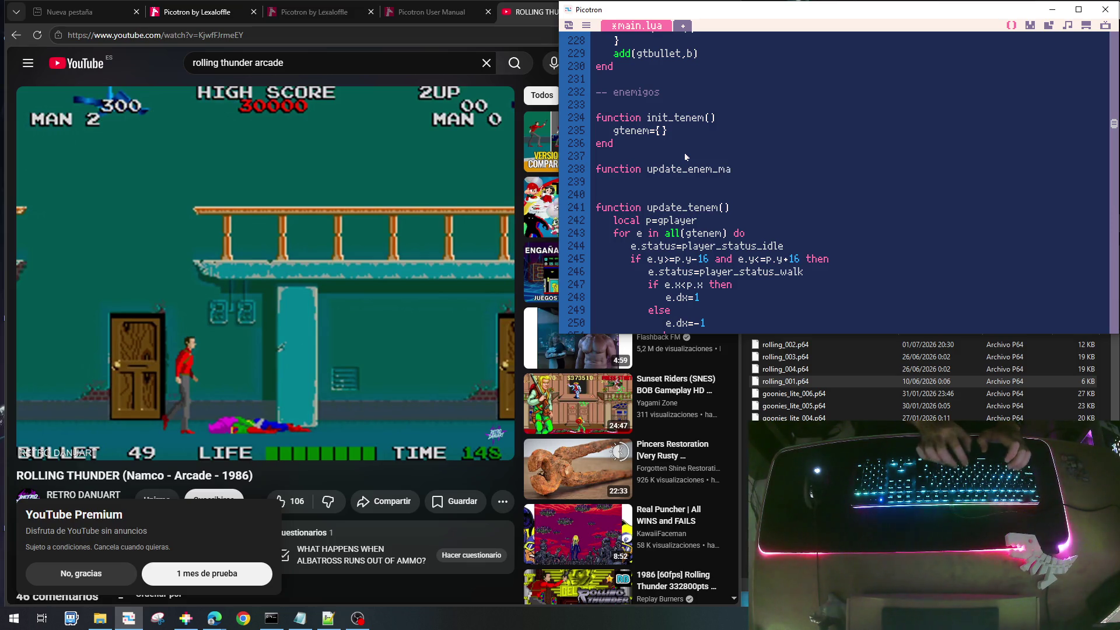
pyautogui.write('n()(')
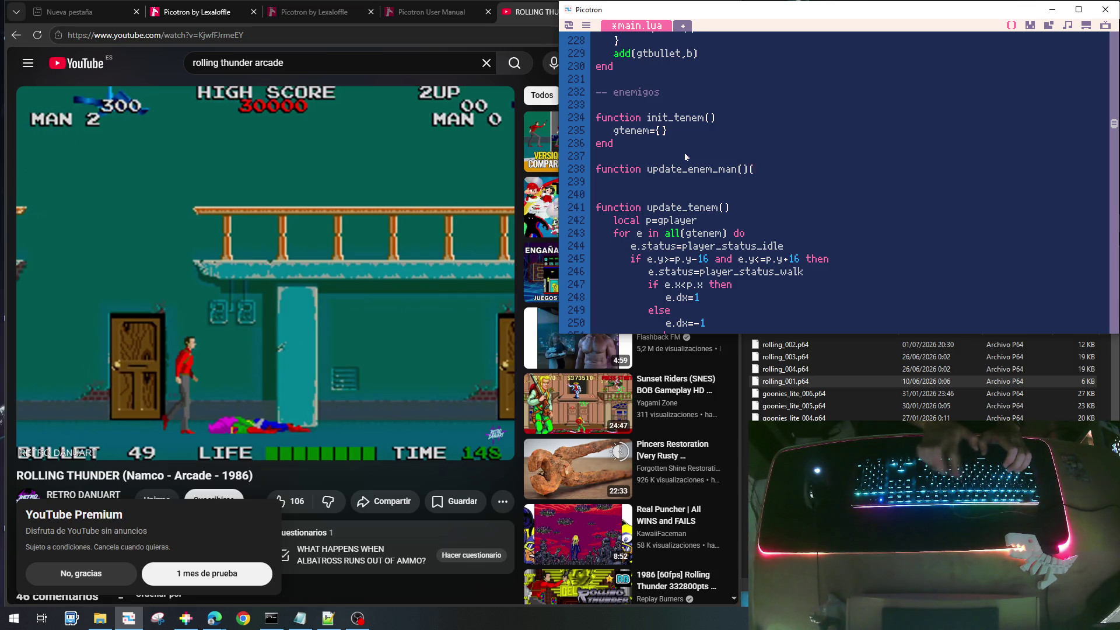
pyautogui.press('Return')
pyautogui.write('end')
pyautogui.press('Down')
pyautogui.press('Down')
pyautogui.press('Down')
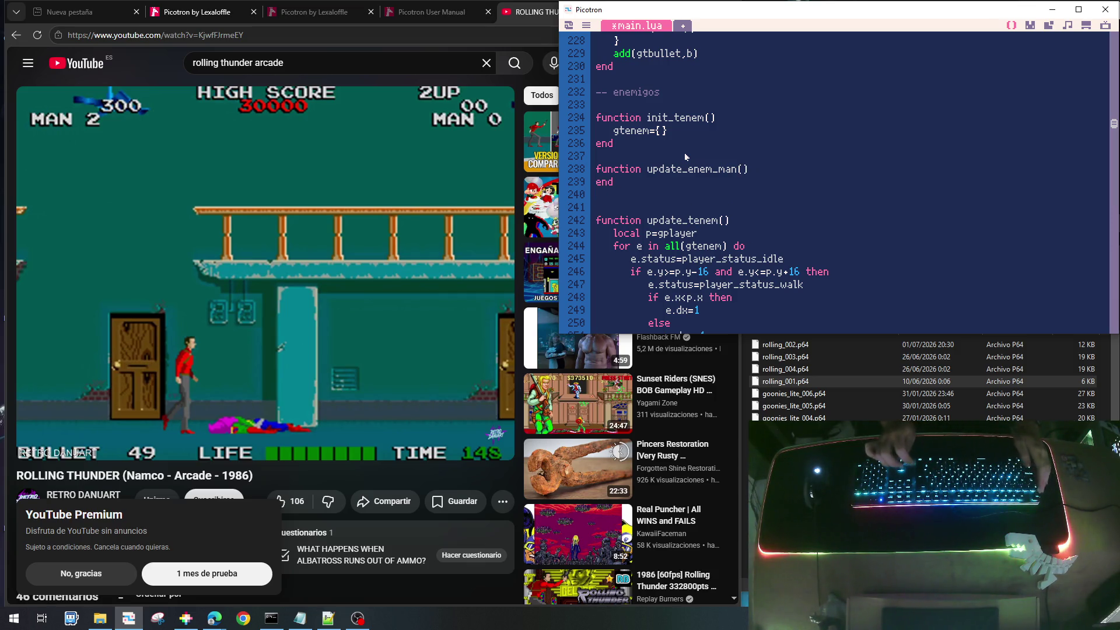
# Cut the enemy walking and collision logic out of update_tenem's gtenem loop
pyautogui.scroll(1, 684, 152)
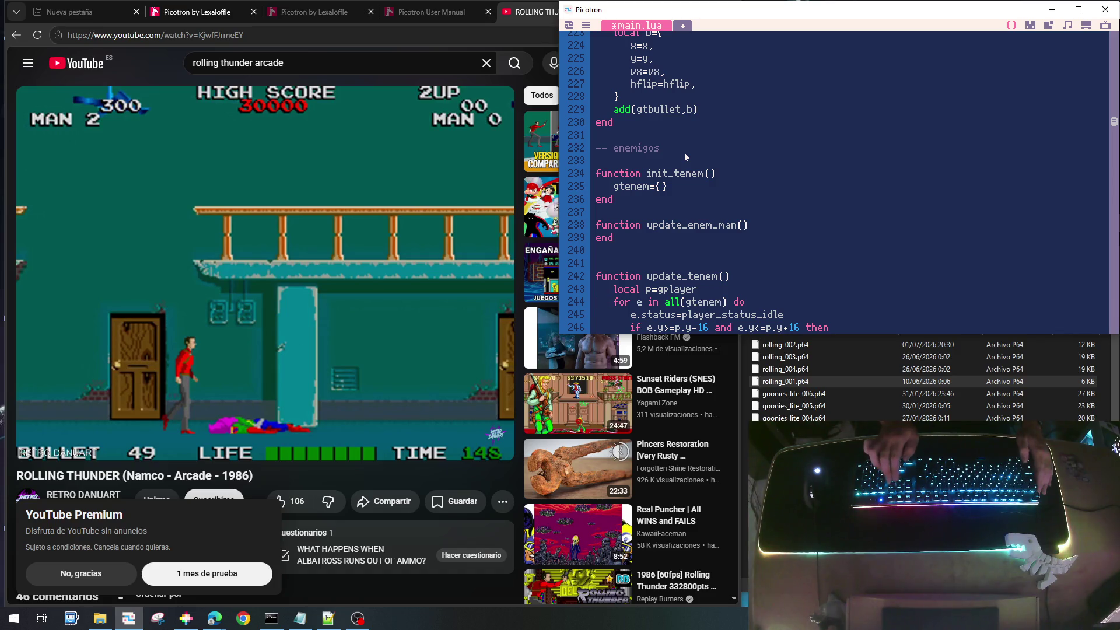
pyautogui.hotkey('shift', 'Down')
pyautogui.hotkey('shift', 'Down')
pyautogui.hotkey('shift', 'Down')
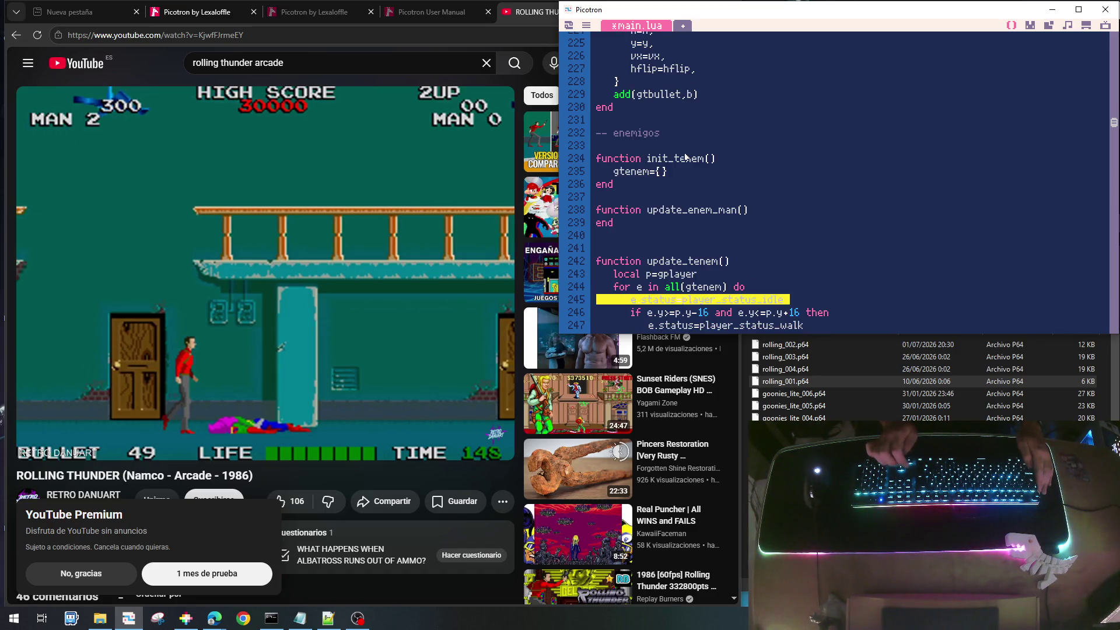
pyautogui.hotkey('shift', 'Down')
pyautogui.hotkey('shift', 'Down')
pyautogui.hotkey('shift', 'Down')
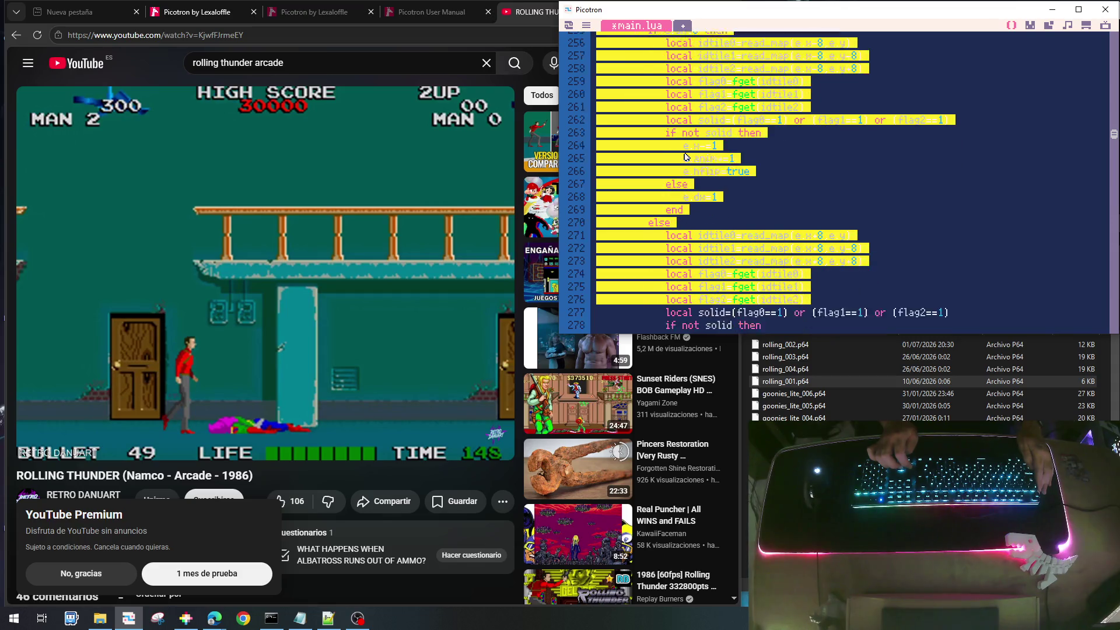
pyautogui.hotkey('shift', 'Up')
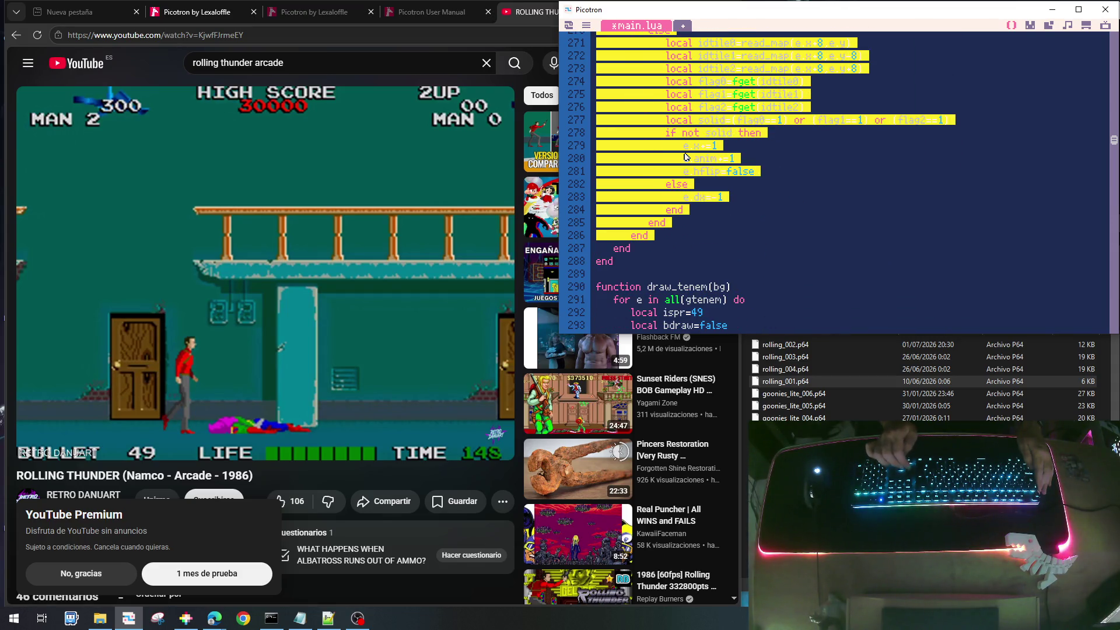
pyautogui.press('Delete')
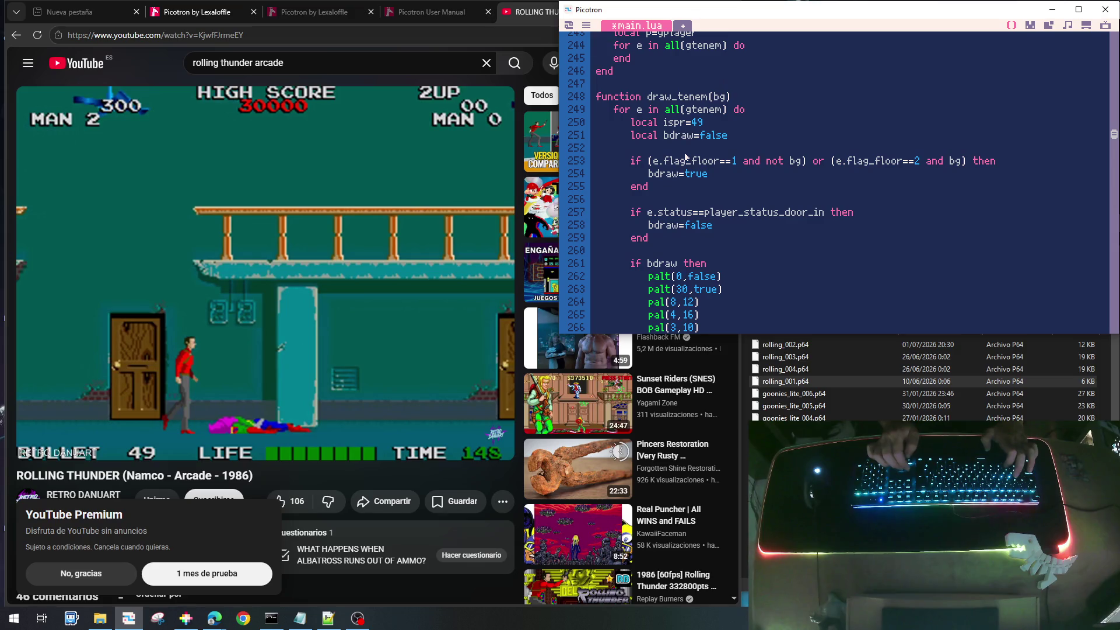
# Paste the enemy logic into update_enem_man and unindent it one level
pyautogui.scroll(4, 686, 157)
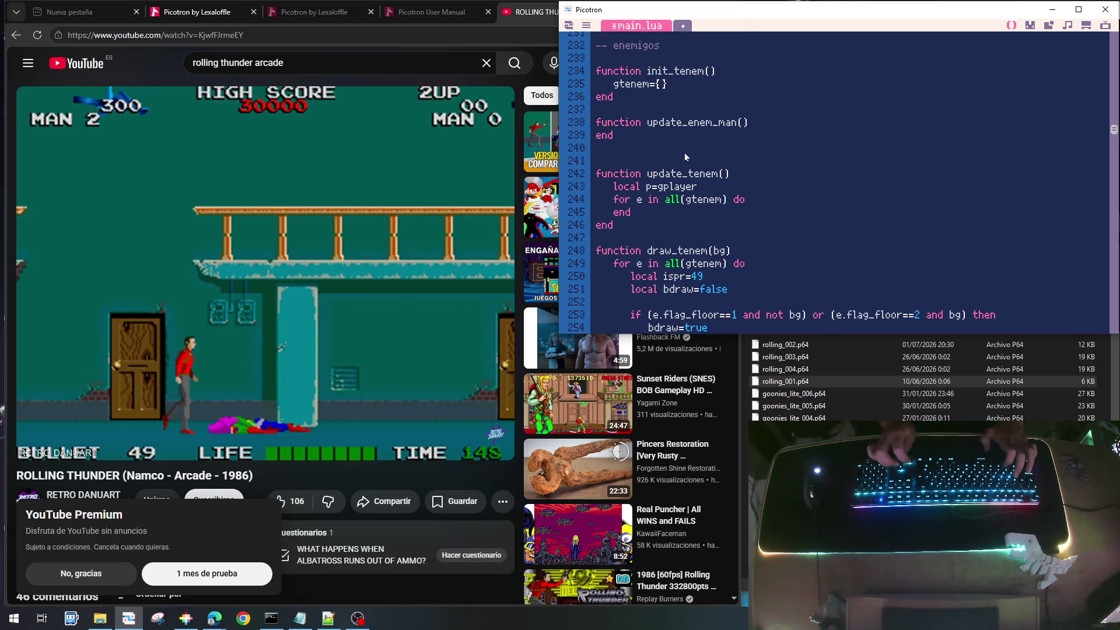
pyautogui.press('pagedown')
pyautogui.press('pagedown')
pyautogui.hotkey('shift', 'Up')
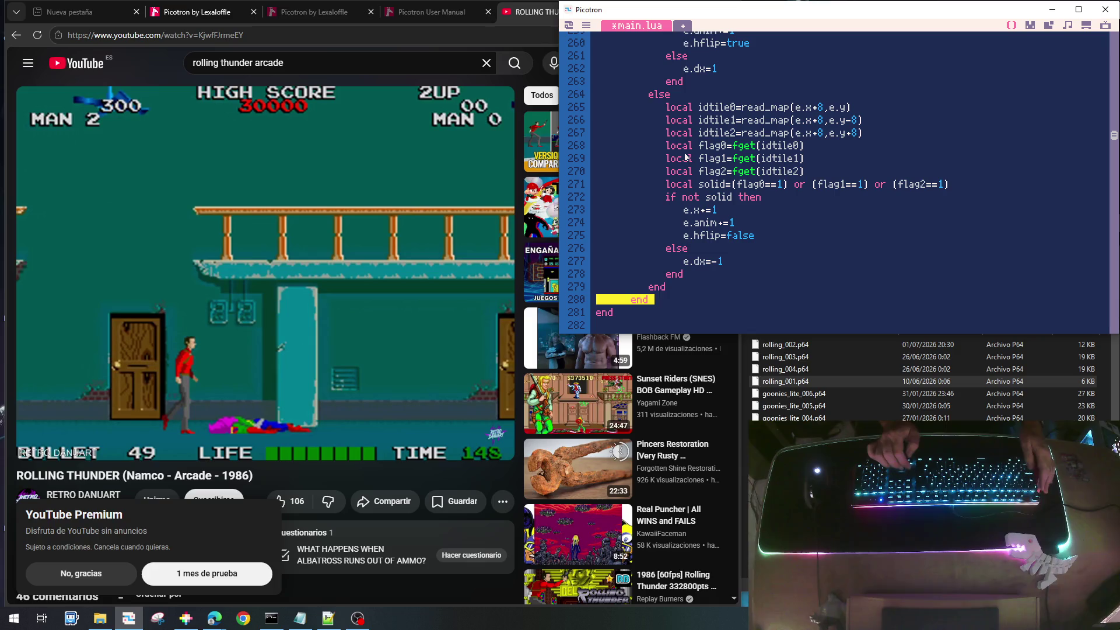
pyautogui.hotkey('shift', 'Up')
pyautogui.hotkey('shift', 'Up')
pyautogui.hotkey('shift', 'Up')
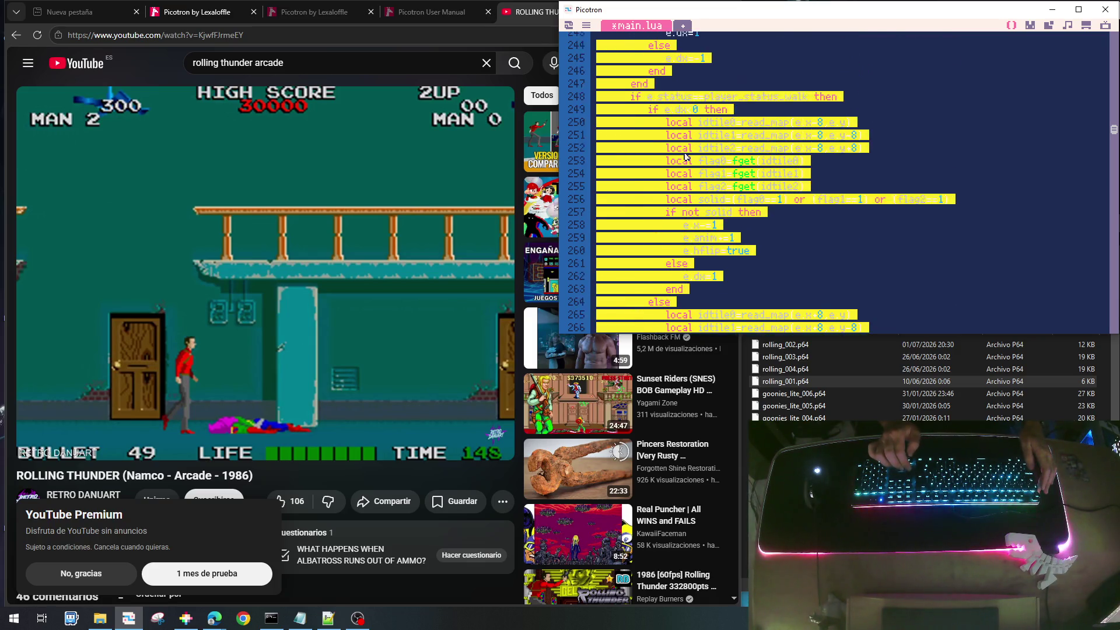
pyautogui.hotkey('shift', 'Up')
pyautogui.hotkey('shift', 'Up')
pyautogui.hotkey('shift', 'Up')
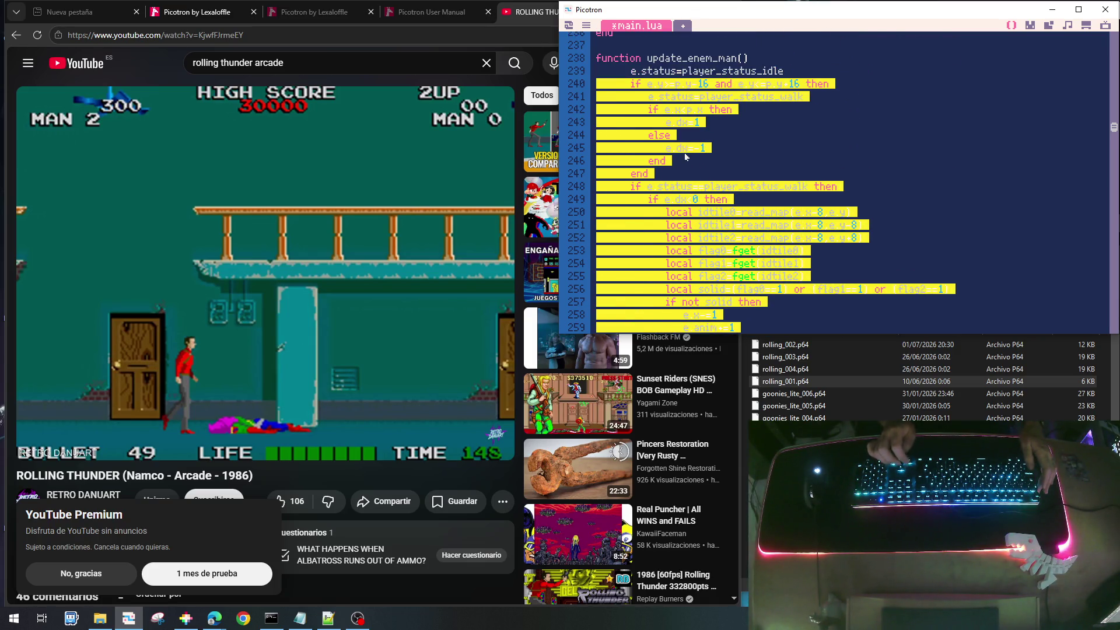
pyautogui.hotkey('shift', 'Up')
pyautogui.hotkey('shift', 'Tab')
pyautogui.press('Up')
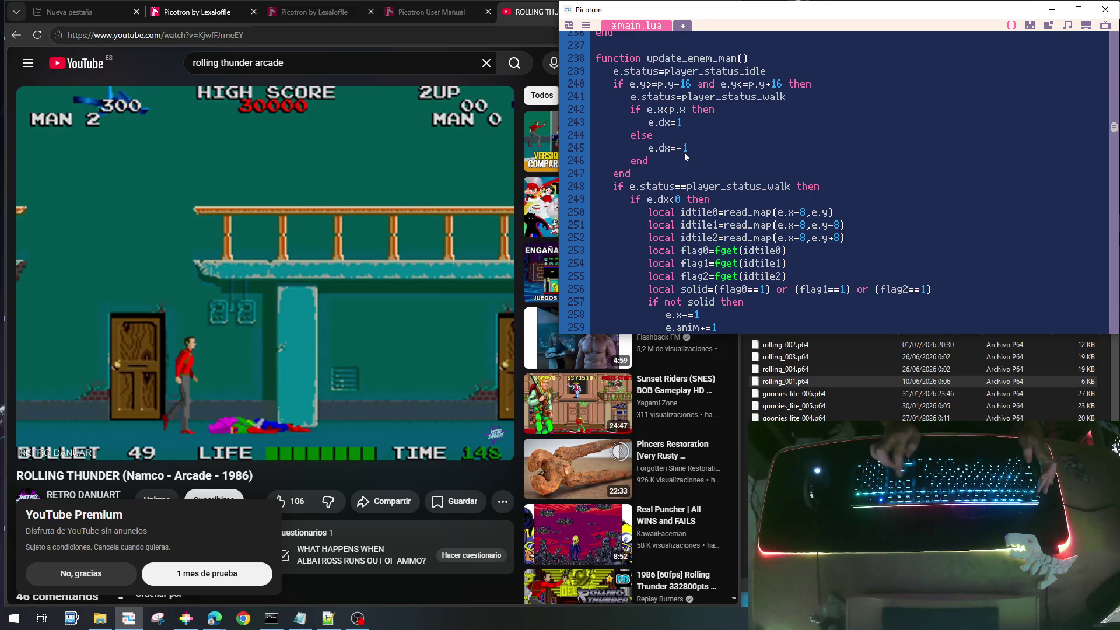
# Add the parameter e so the function reads update_enem_man(e)
pyautogui.press('End')
pyautogui.press('Left')
pyautogui.write('e')
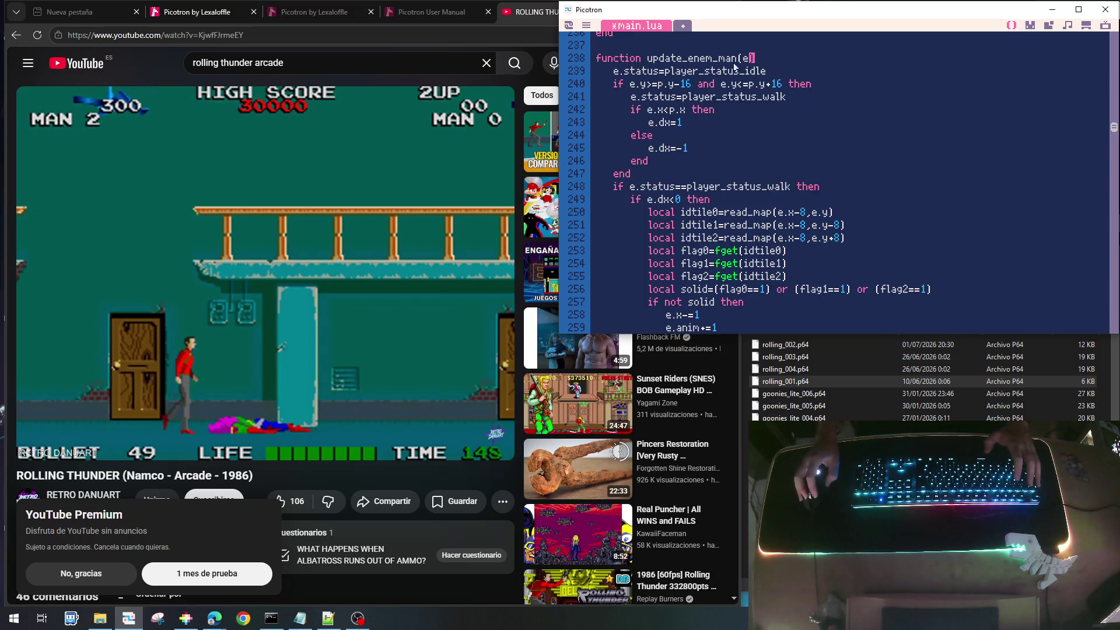
pyautogui.scroll(4, 742, 89)
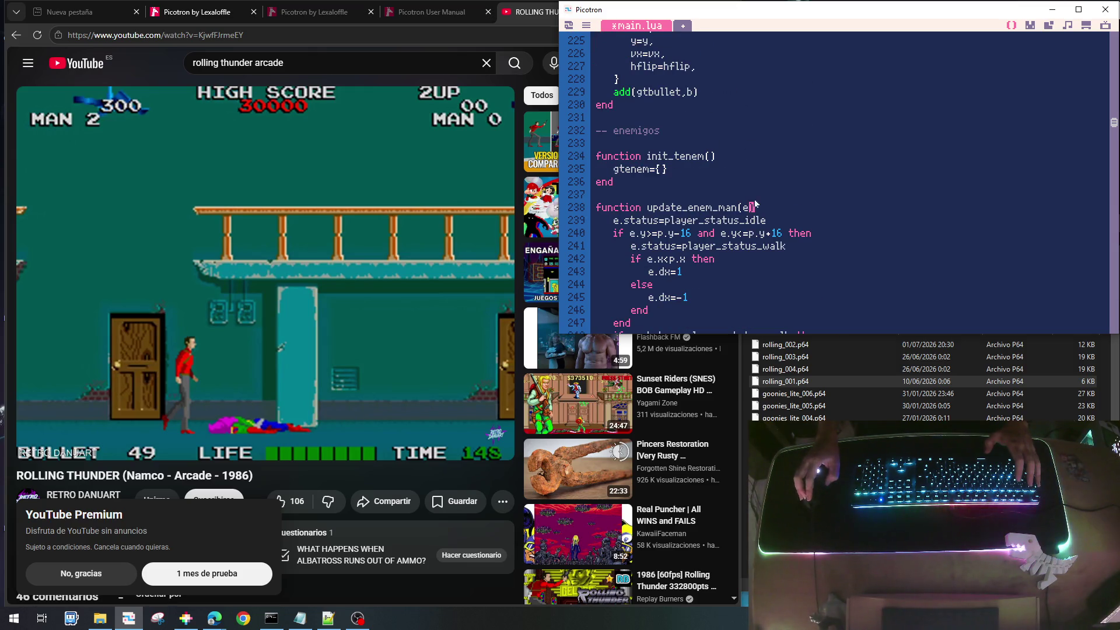
pyautogui.scroll(-15, 755, 204)
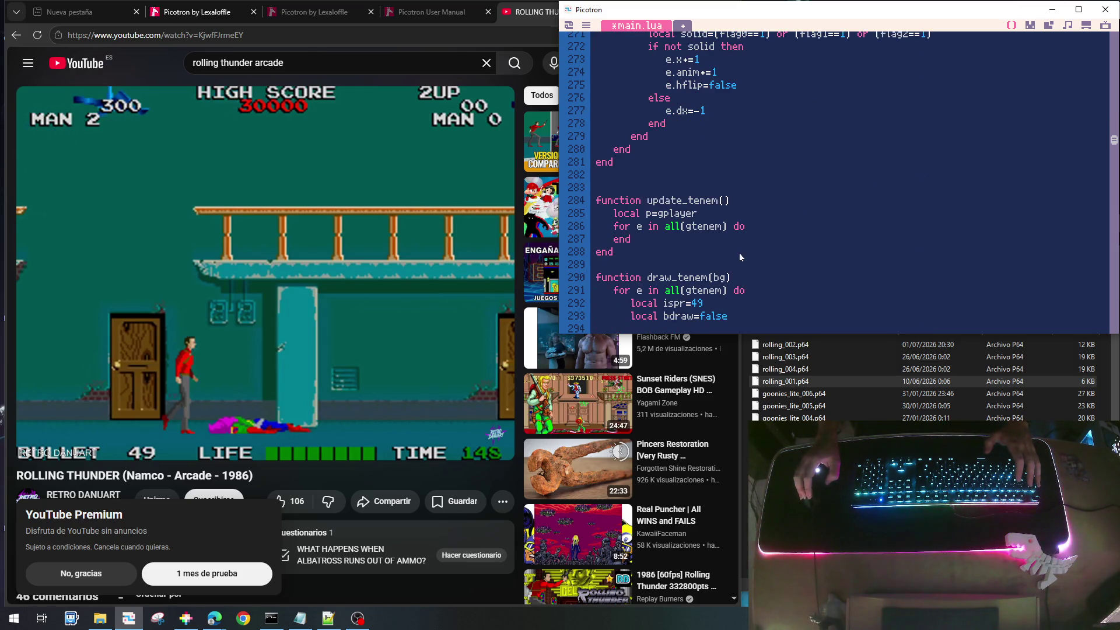
pyautogui.scroll(-2, 753, 241)
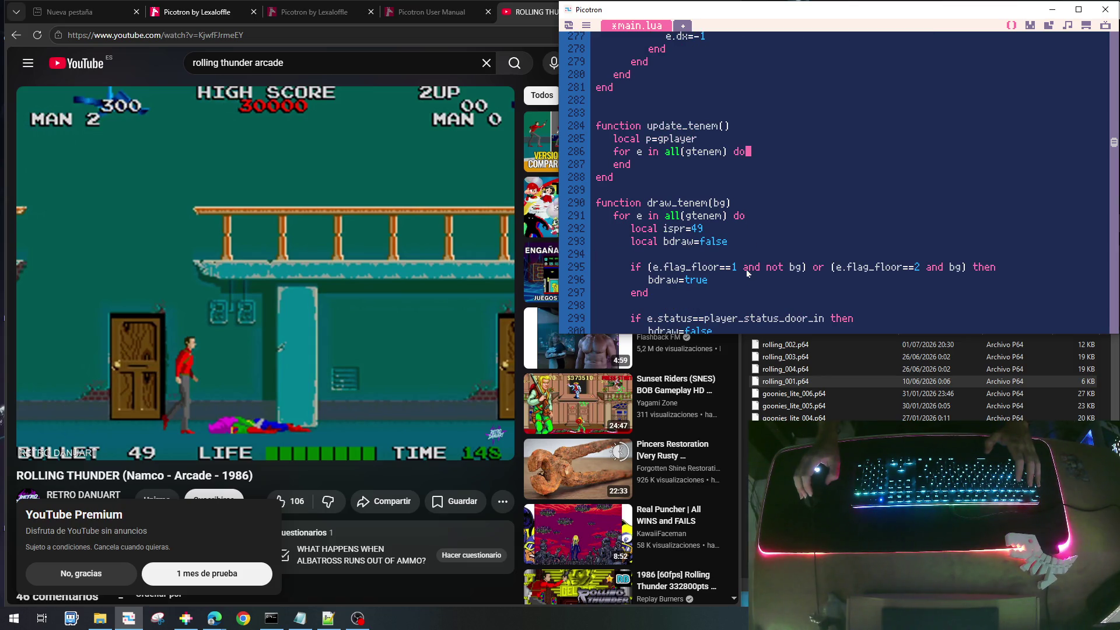
# Insert an empty draw_enemy_man(e) function, closed with end, above draw_tenem(bg)
pyautogui.scroll(1, 747, 273)
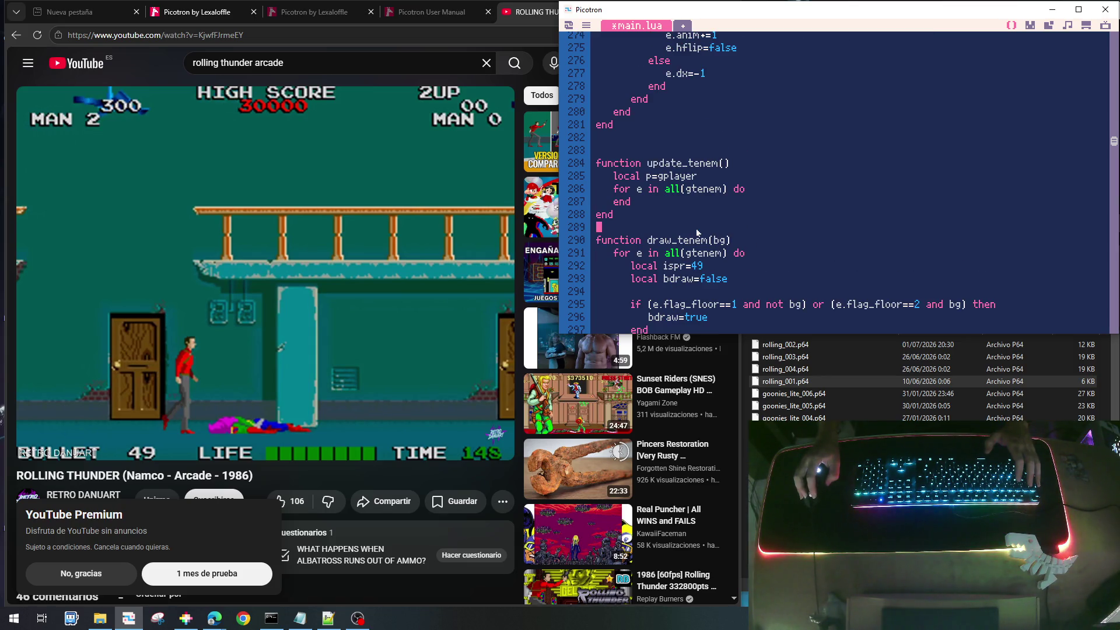
pyautogui.press('Return')
pyautogui.press('Return')
pyautogui.press('Return')
pyautogui.write('function draw_man(e')
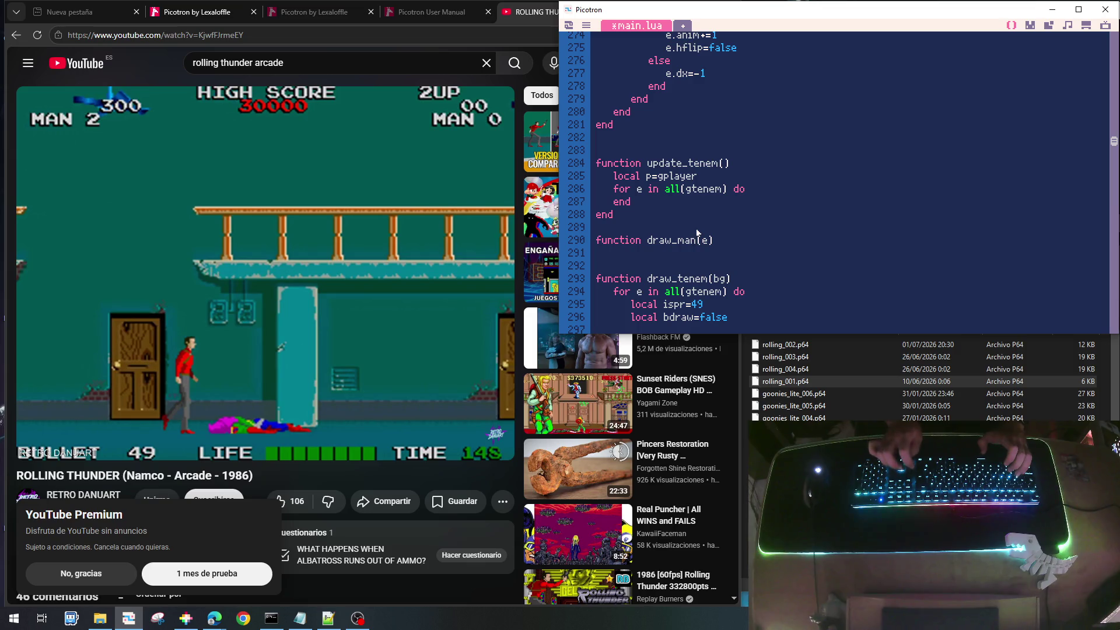
pyautogui.write('enem')
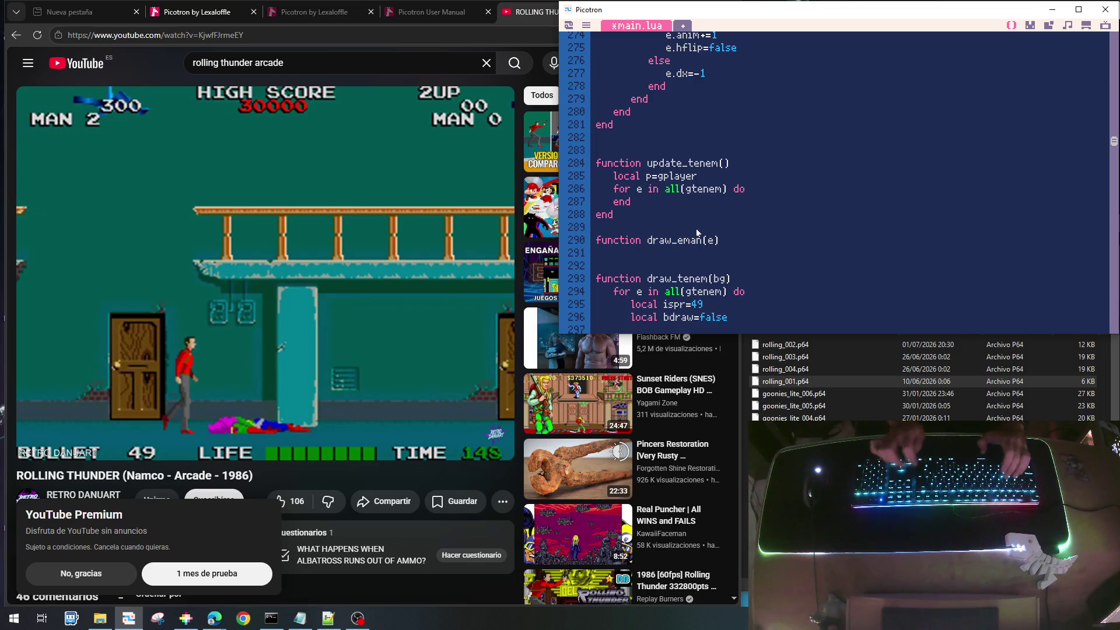
pyautogui.write('y_')
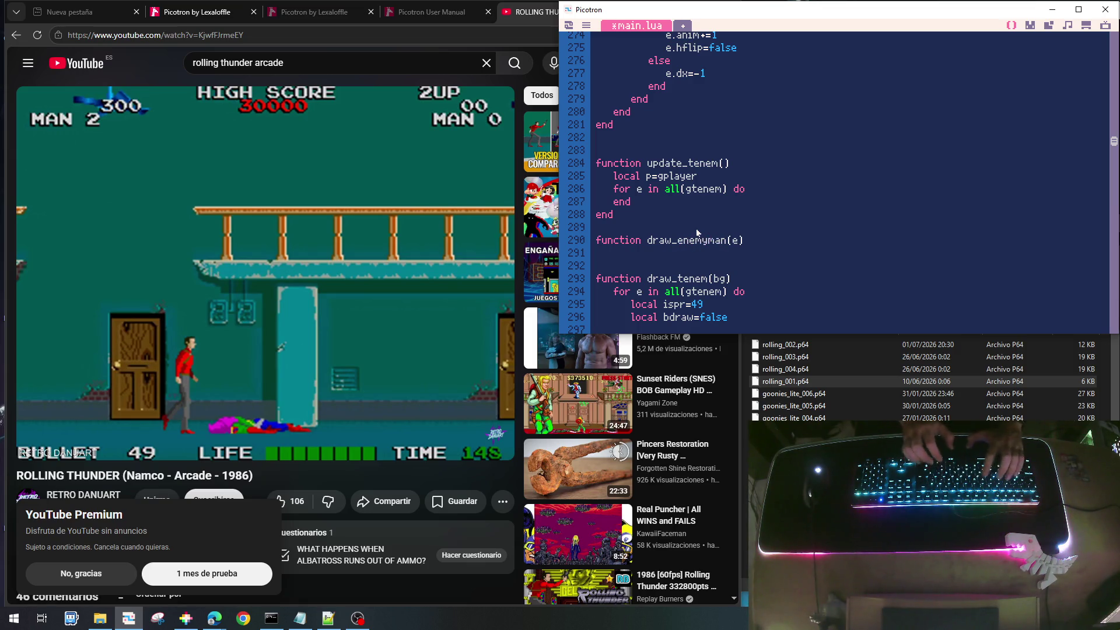
pyautogui.press('Return')
# Cut the sprite-drawing code out of draw_tenem's gtenem loop
pyautogui.write('end')
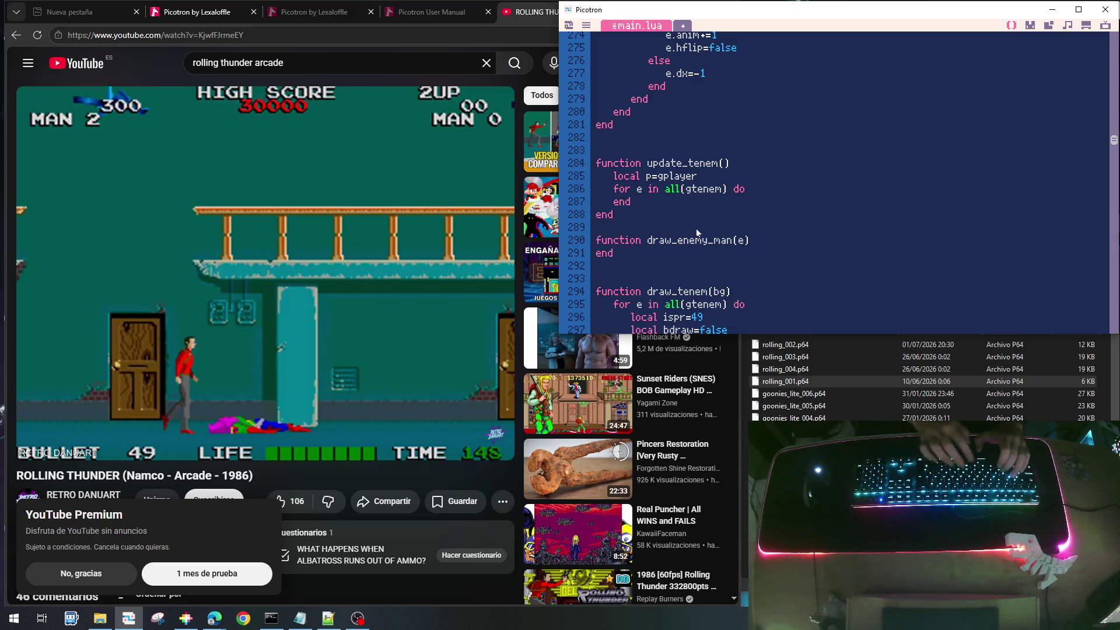
pyautogui.press('Down')
pyautogui.press('Down')
pyautogui.press('Down')
pyautogui.hotkey('shift', 'Down')
pyautogui.hotkey('shift', 'Down')
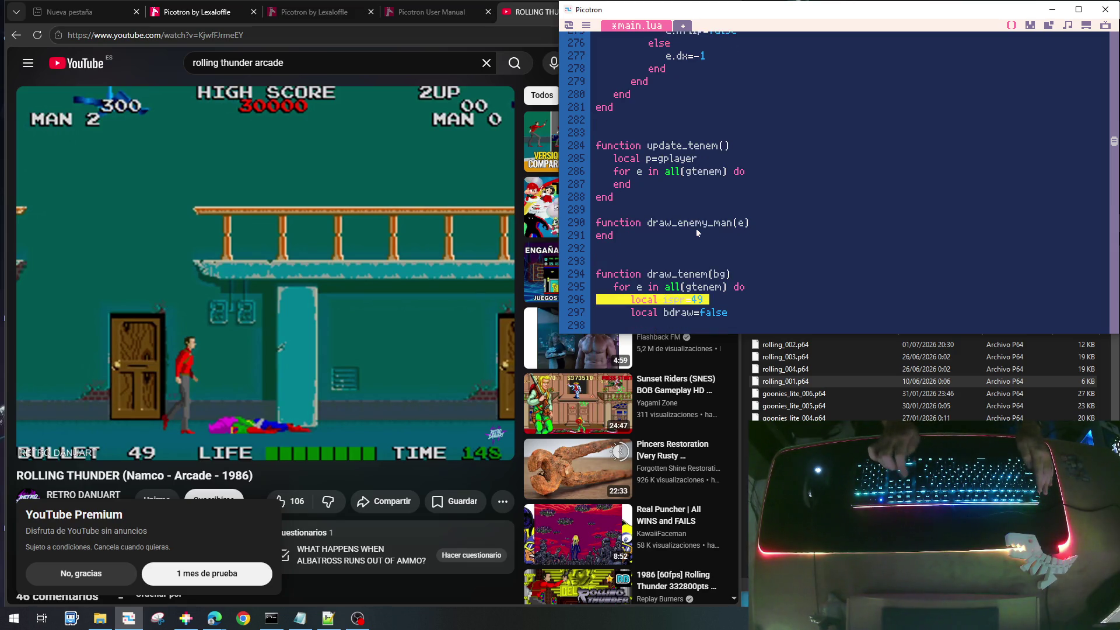
pyautogui.hotkey('shift', 'Down')
pyautogui.hotkey('shift', 'Down')
pyautogui.hotkey('shift', 'Down')
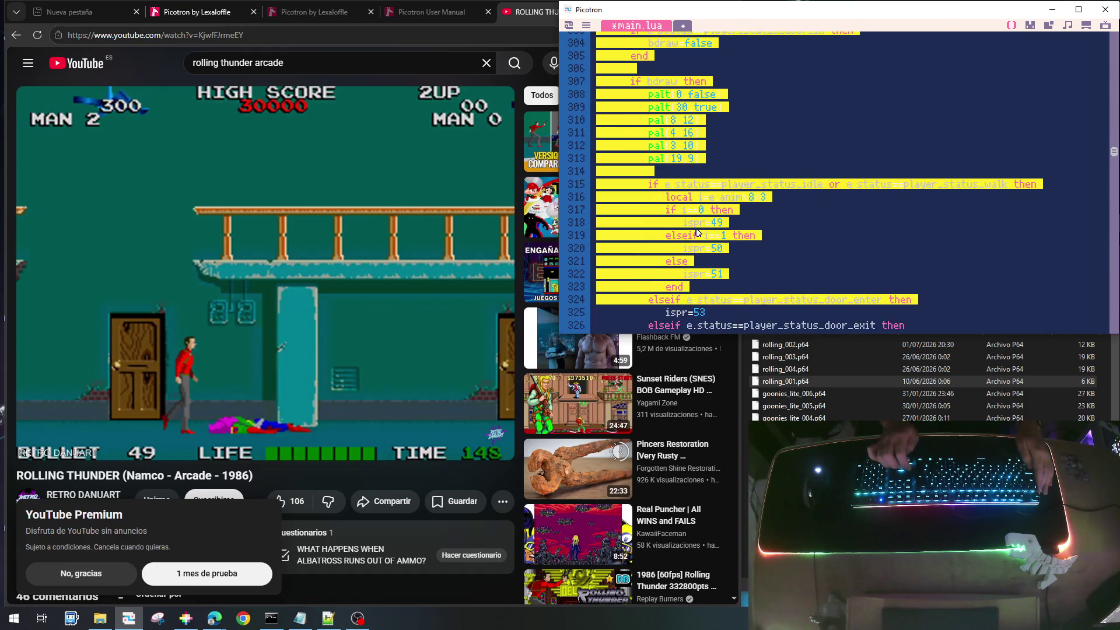
pyautogui.hotkey('shift', 'Down')
pyautogui.hotkey('shift', 'Down')
pyautogui.hotkey('shift', 'Down')
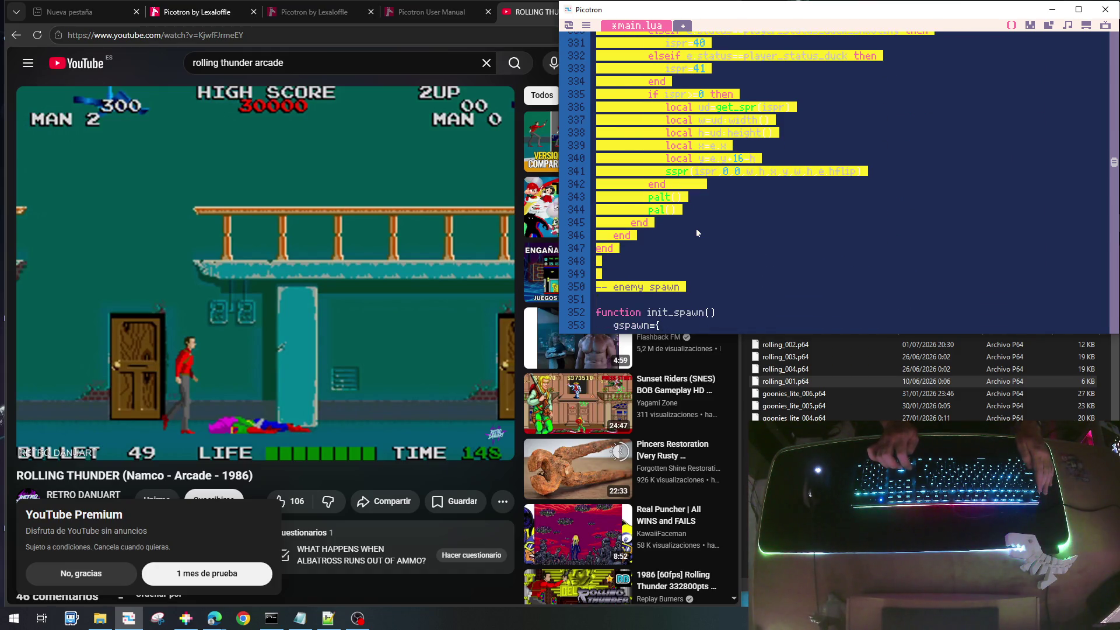
pyautogui.hotkey('shift', 'Up')
pyautogui.hotkey('shift', 'Up')
pyautogui.hotkey('shift', 'Up')
pyautogui.press('Delete')
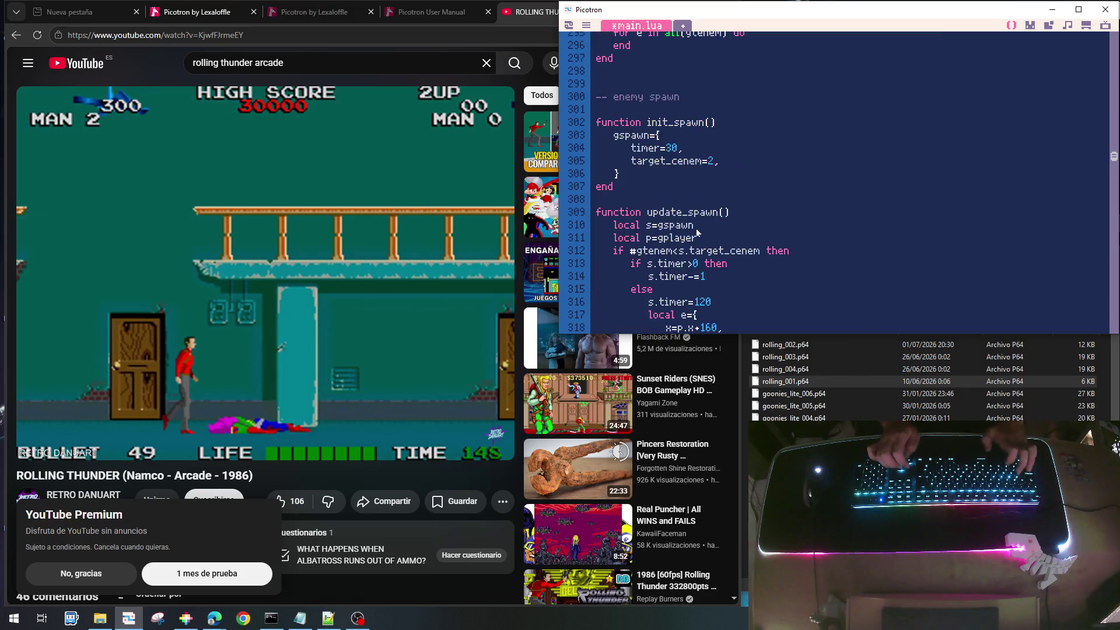
# Paste the drawing code into draw_enemy_man(e) and unindent it one level
pyautogui.press('Up')
pyautogui.press('Up')
pyautogui.press('Up')
pyautogui.press('Up')
pyautogui.press('Up')
pyautogui.press('Up')
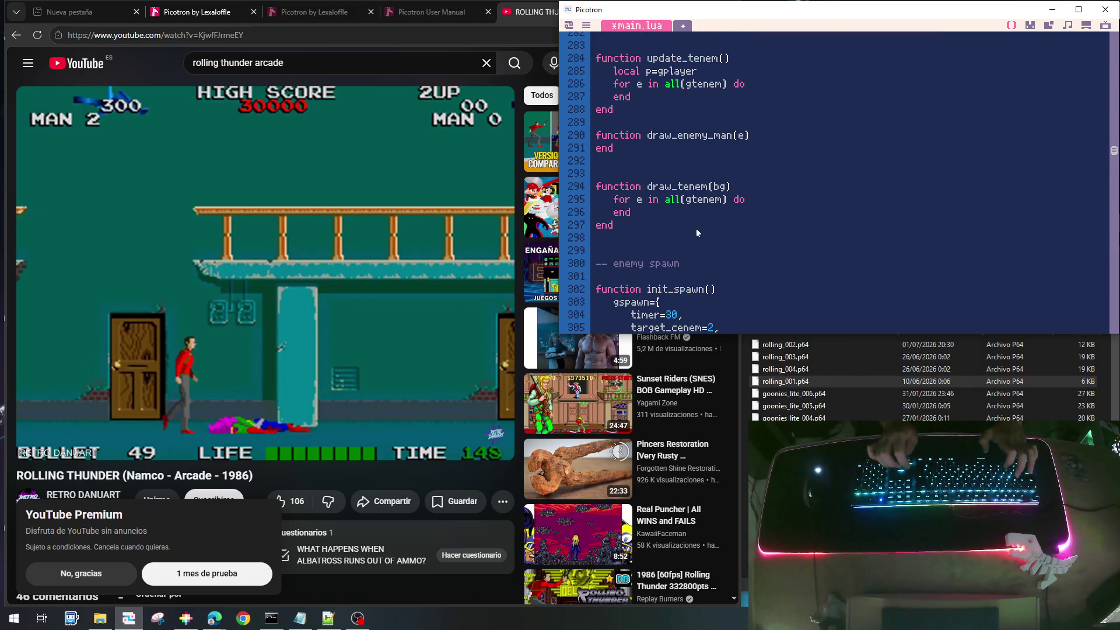
pyautogui.hotkey('ctrl', 'z')
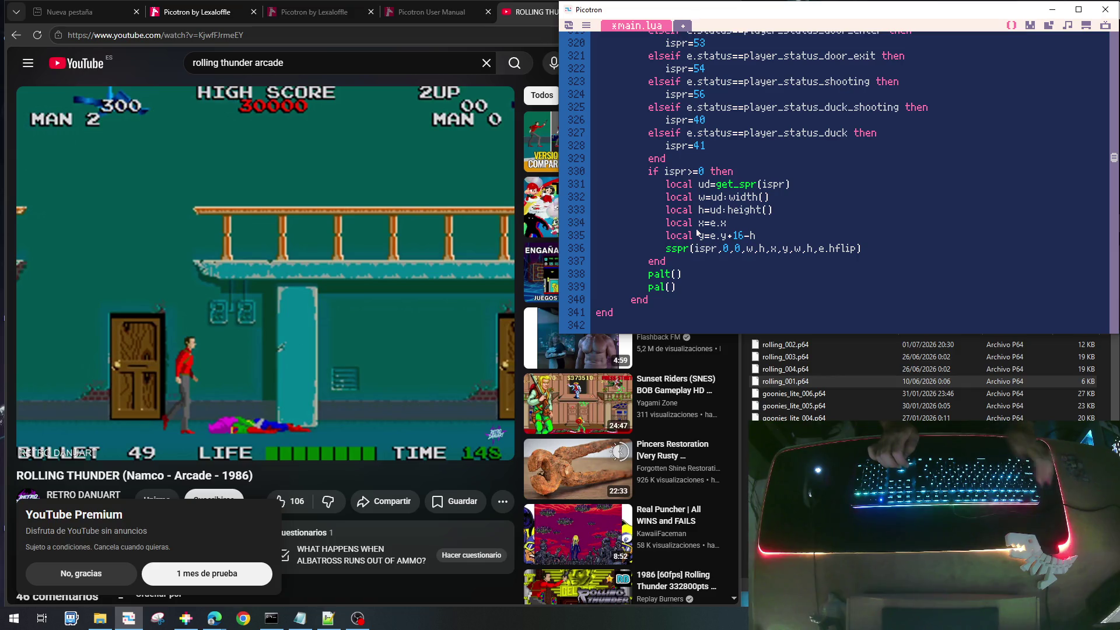
pyautogui.hotkey('shift', 'Up')
pyautogui.hotkey('shift', 'Up')
pyautogui.hotkey('shift', 'Up')
pyautogui.hotkey('shift', 'Up')
pyautogui.hotkey('shift', 'Up')
pyautogui.hotkey('shift', 'Up')
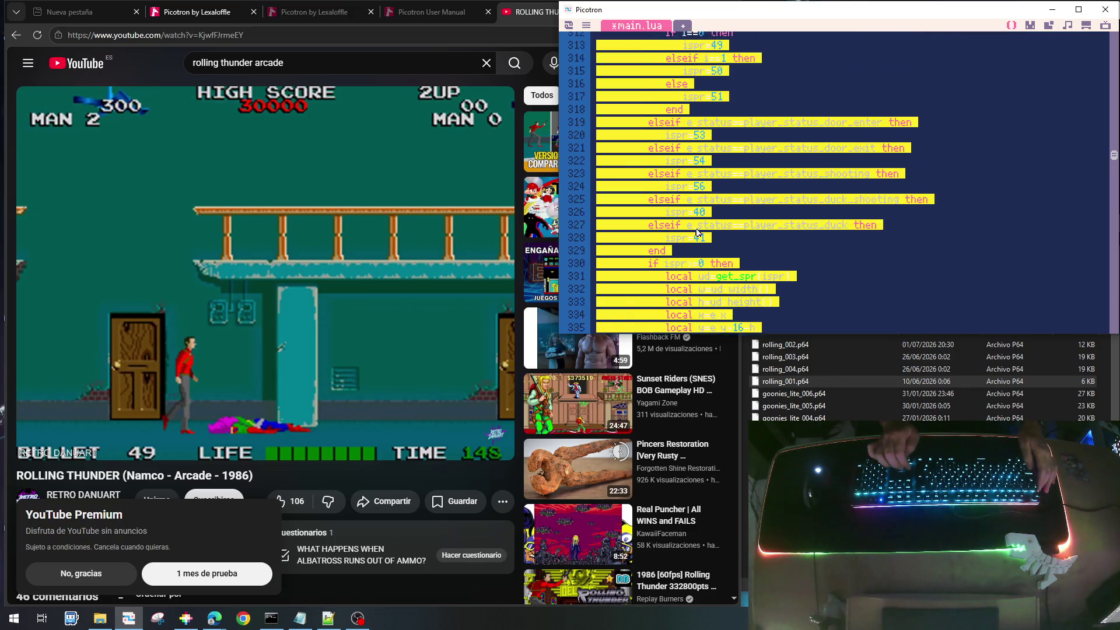
pyautogui.hotkey('shift', 'Up')
pyautogui.hotkey('shift', 'Up')
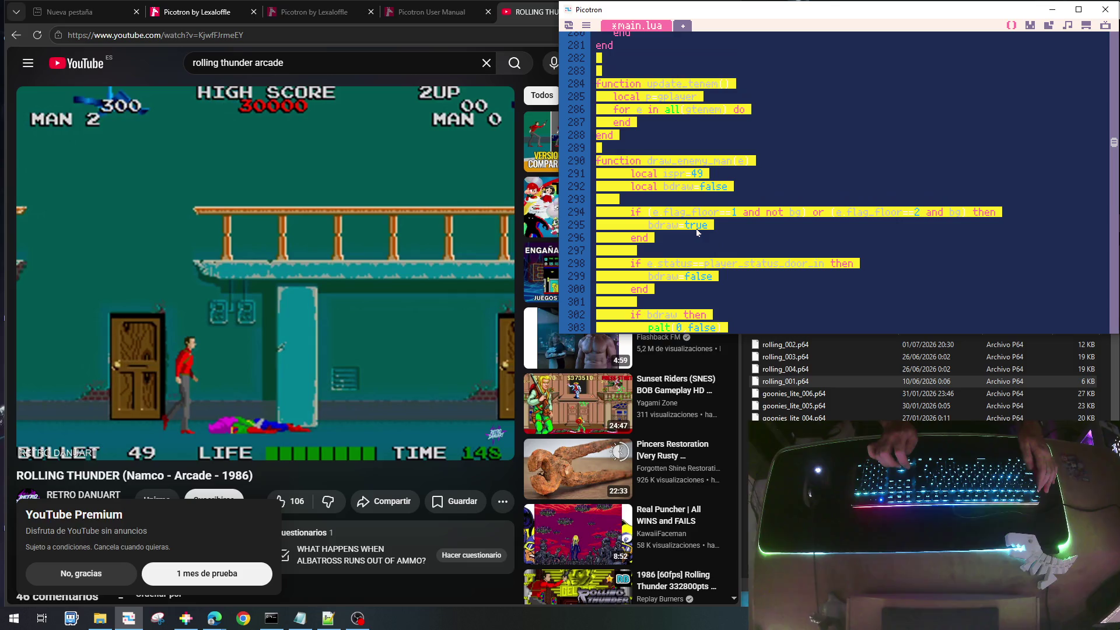
pyautogui.hotkey('shift', 'Tab')
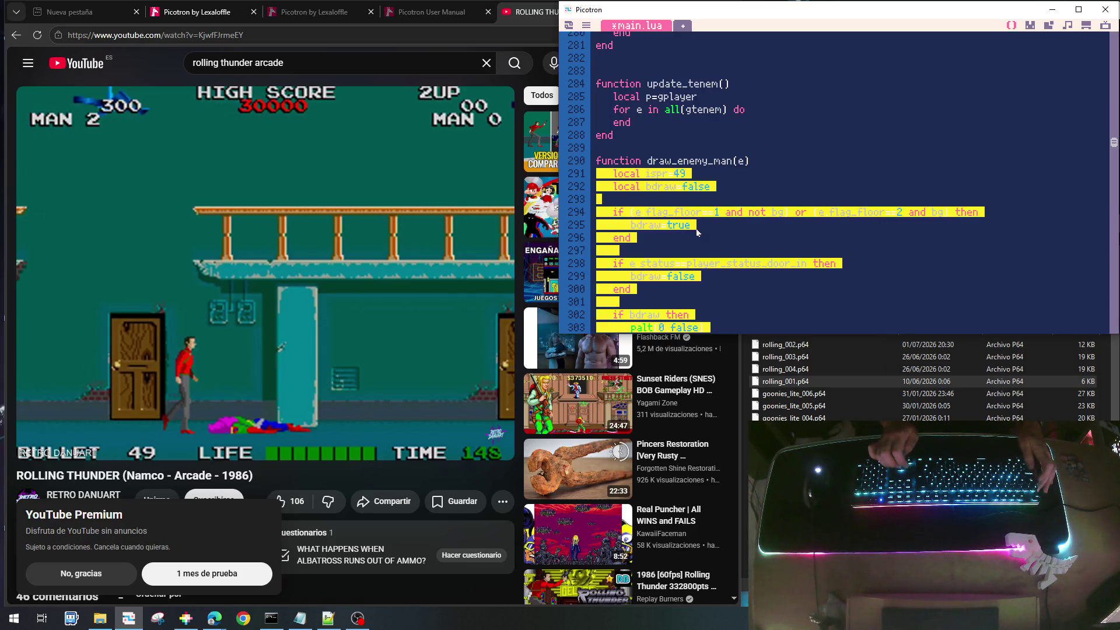
pyautogui.press('Up')
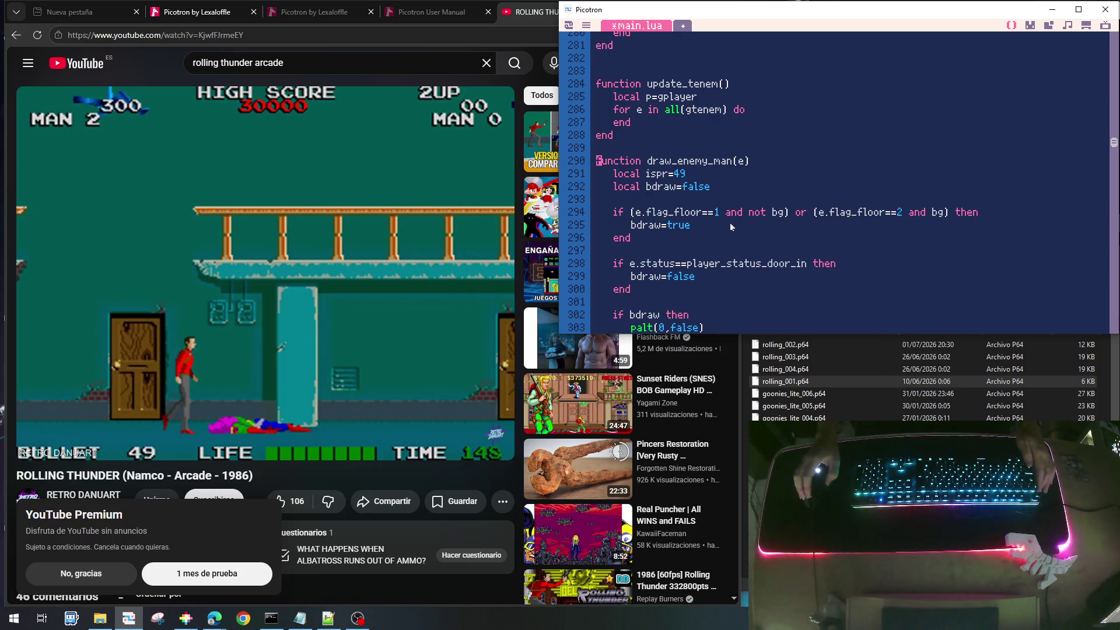
pyautogui.scroll(-10, 728, 251)
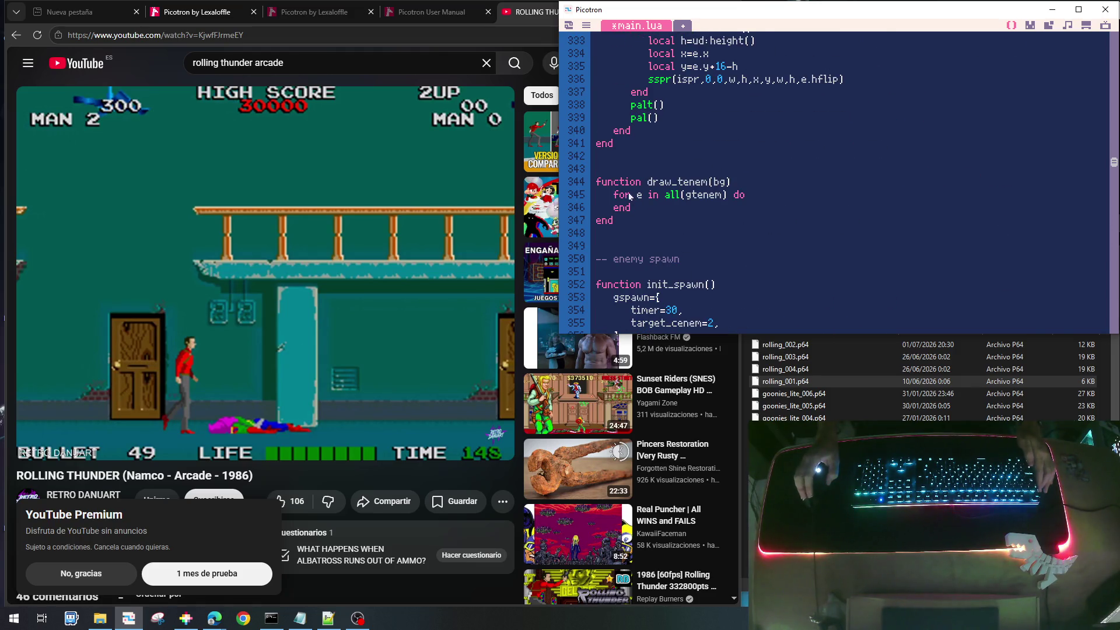
# Move the code selected above draw_tenem to the very top of main.lua
pyautogui.keyDown('shift'); pyautogui.click(619, 164); pyautogui.keyUp('shift')
pyautogui.hotkey('ctrl', 'x')
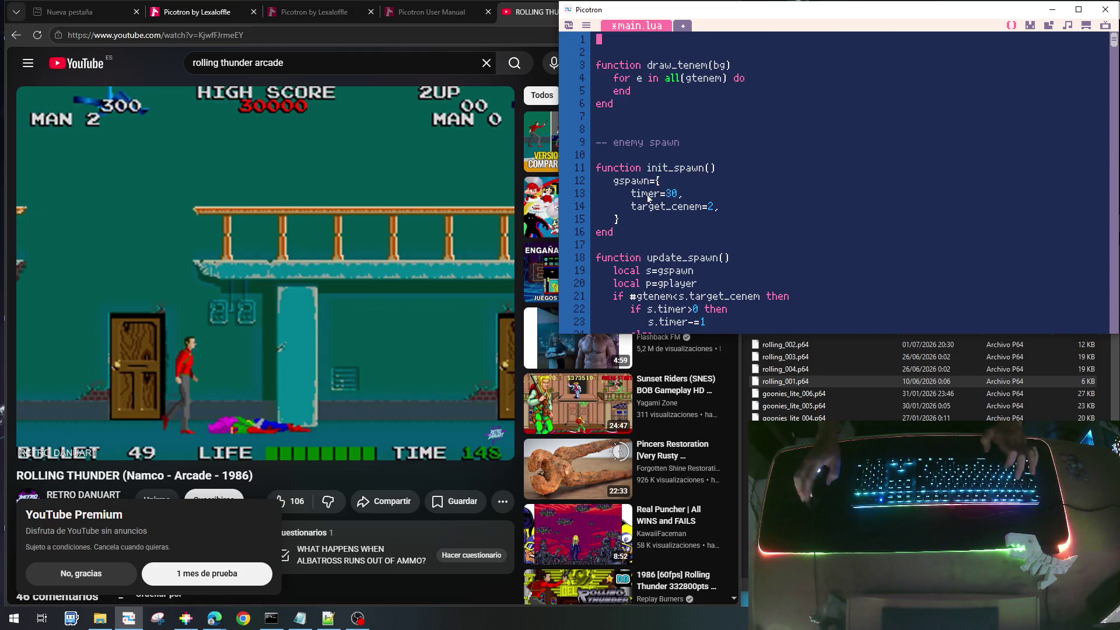
pyautogui.click(764, 132)
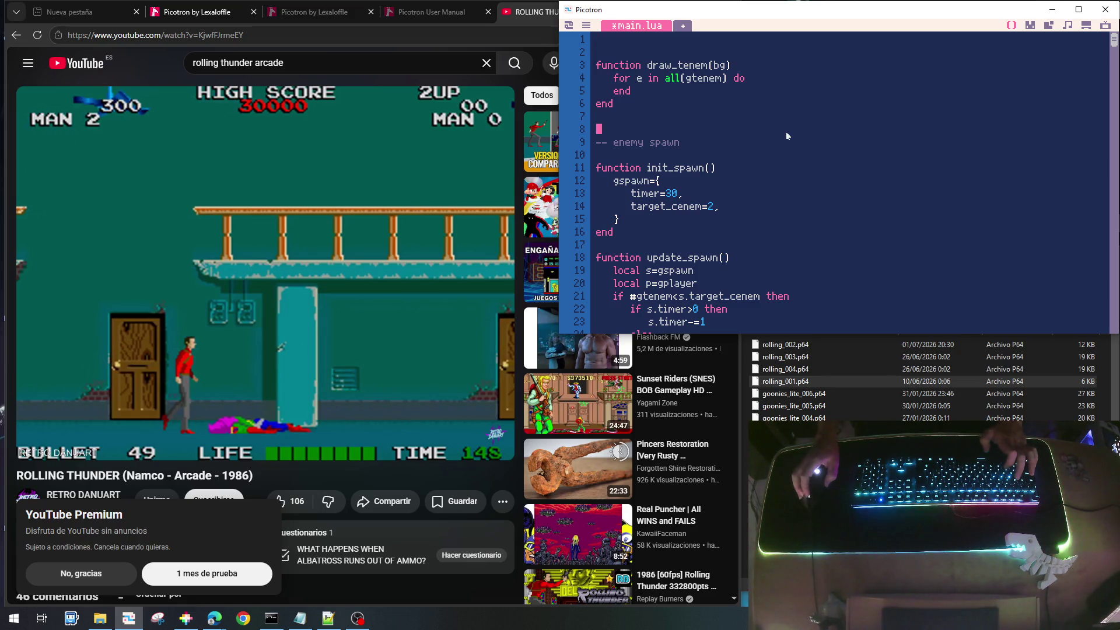
pyautogui.hotkey('ctrl', 'Home')
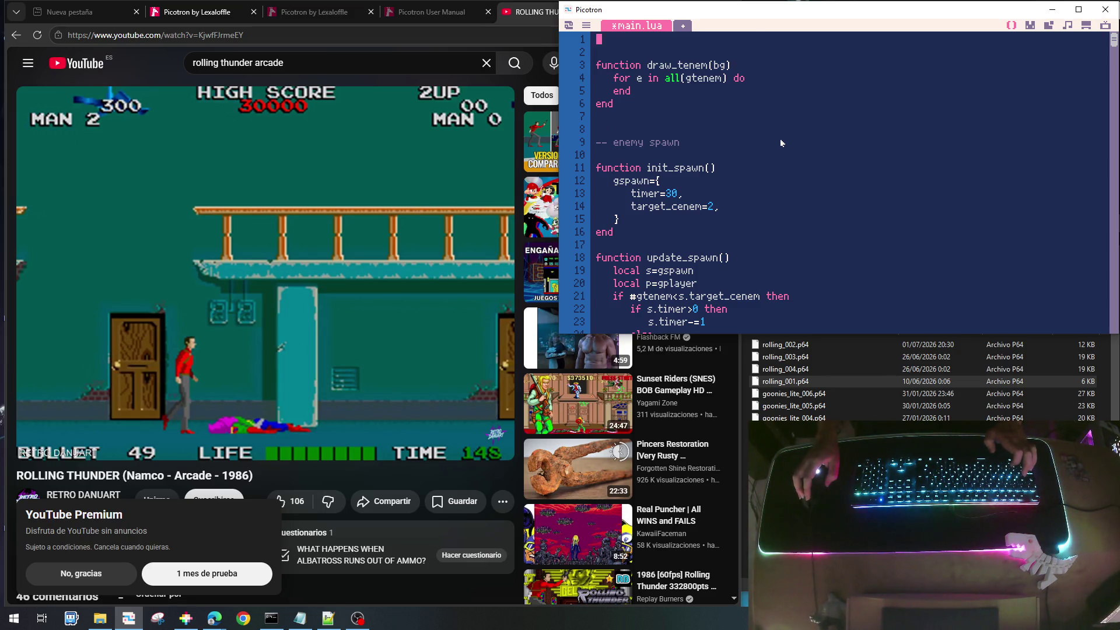
pyautogui.hotkey('ctrl', 'v')
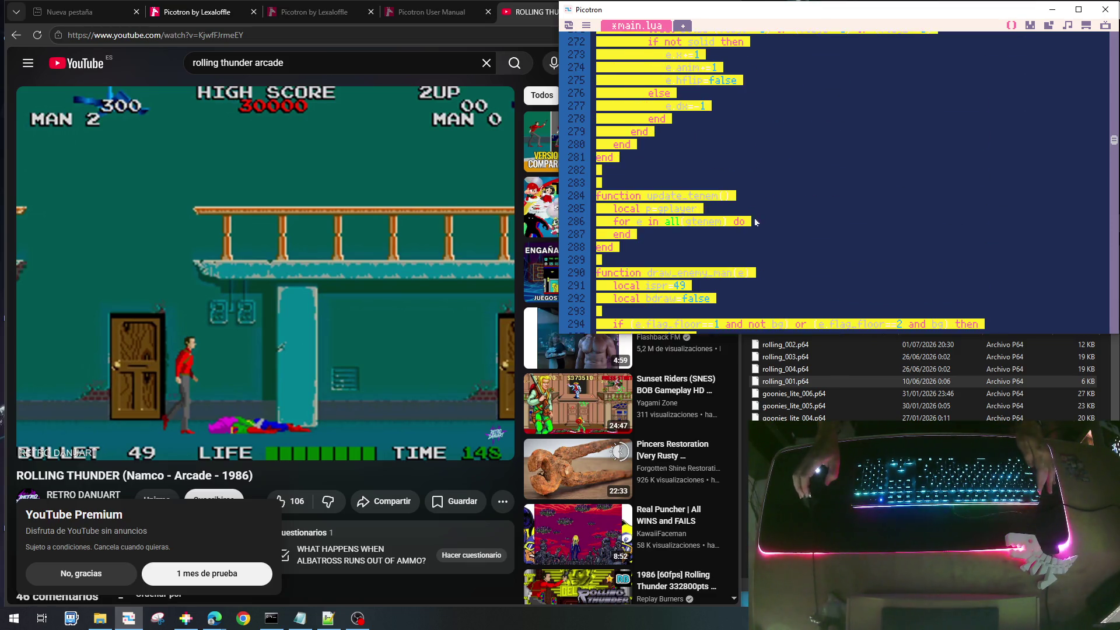
pyautogui.scroll(-2, 741, 245)
# Cut the whole draw_enemy_man(e) function out from between update_tenem and draw_tenem
pyautogui.click(656, 199)
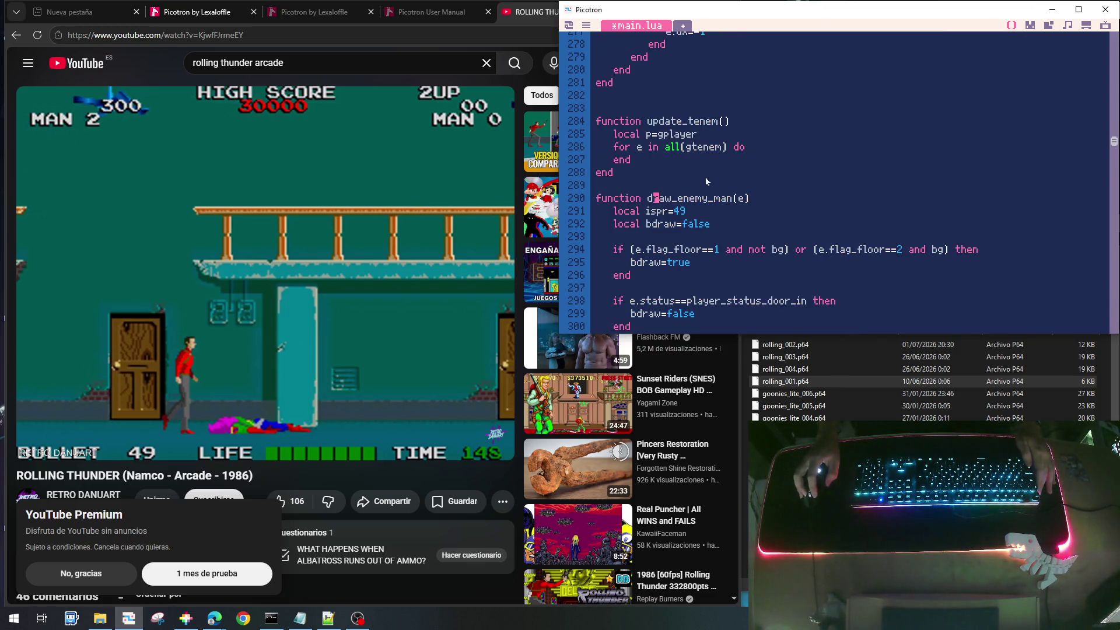
pyautogui.hotkey('shift', 'Down')
pyautogui.hotkey('shift', 'Down')
pyautogui.hotkey('shift', 'Down')
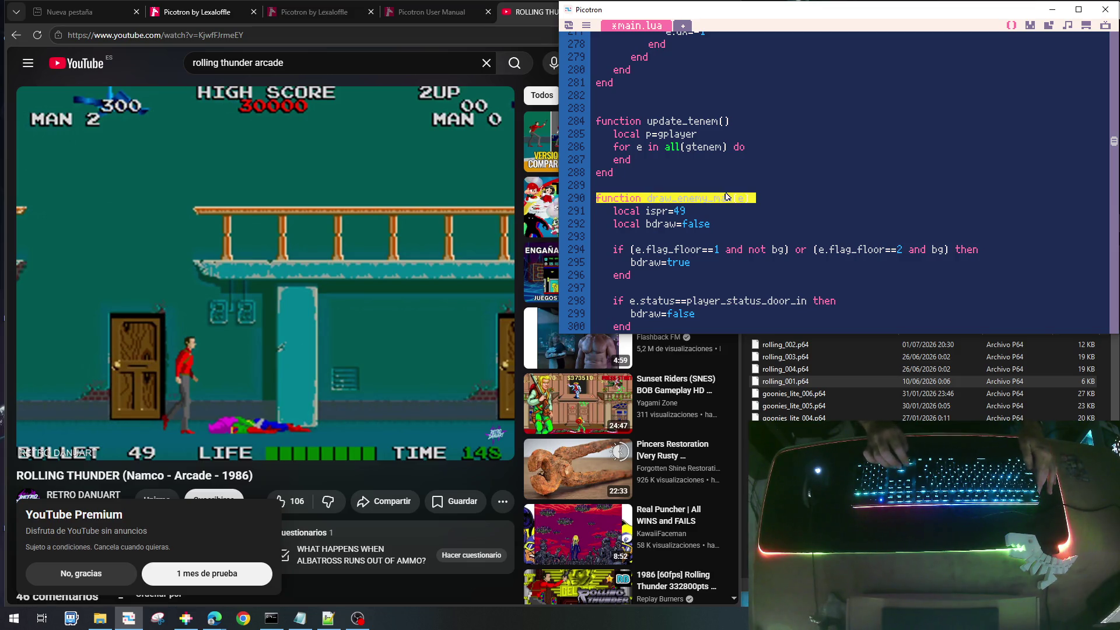
pyautogui.hotkey('shift', 'Down')
pyautogui.hotkey('shift', 'Down')
pyautogui.hotkey('shift', 'Down')
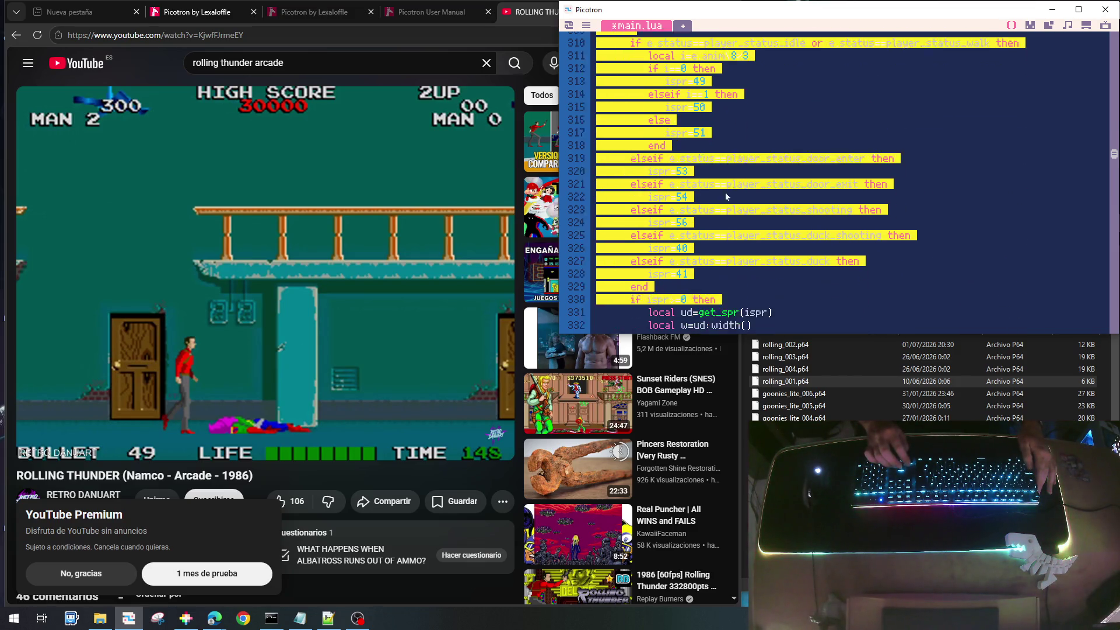
pyautogui.hotkey('shift', 'Up')
pyautogui.hotkey('shift', 'Up')
pyautogui.hotkey('shift', 'Up')
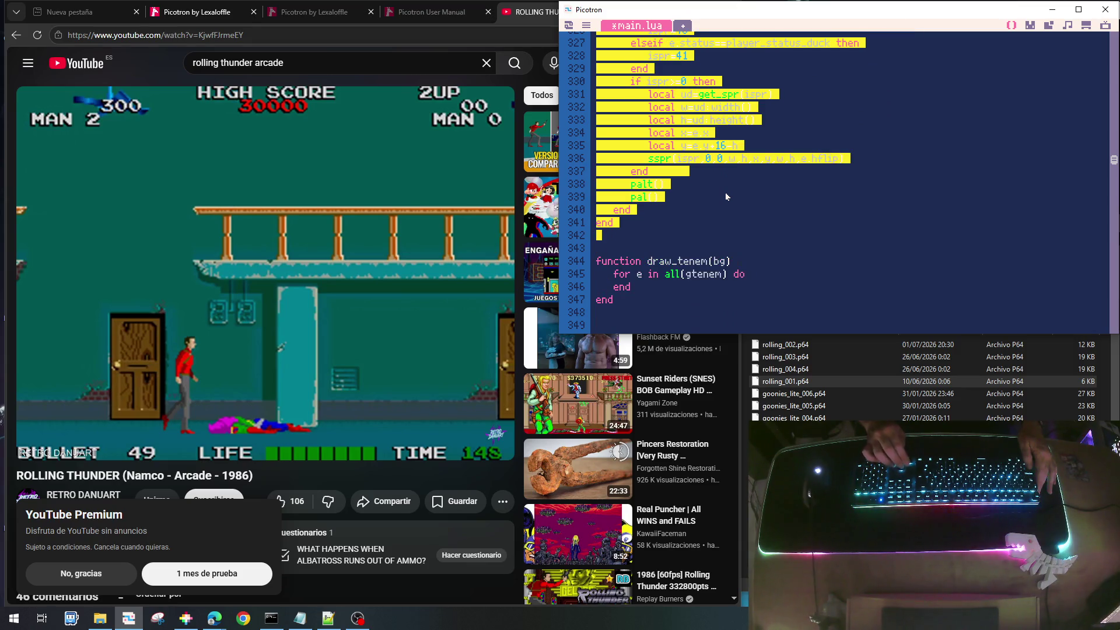
pyautogui.hotkey('ctrl', 'x')
pyautogui.scroll(10, 726, 197)
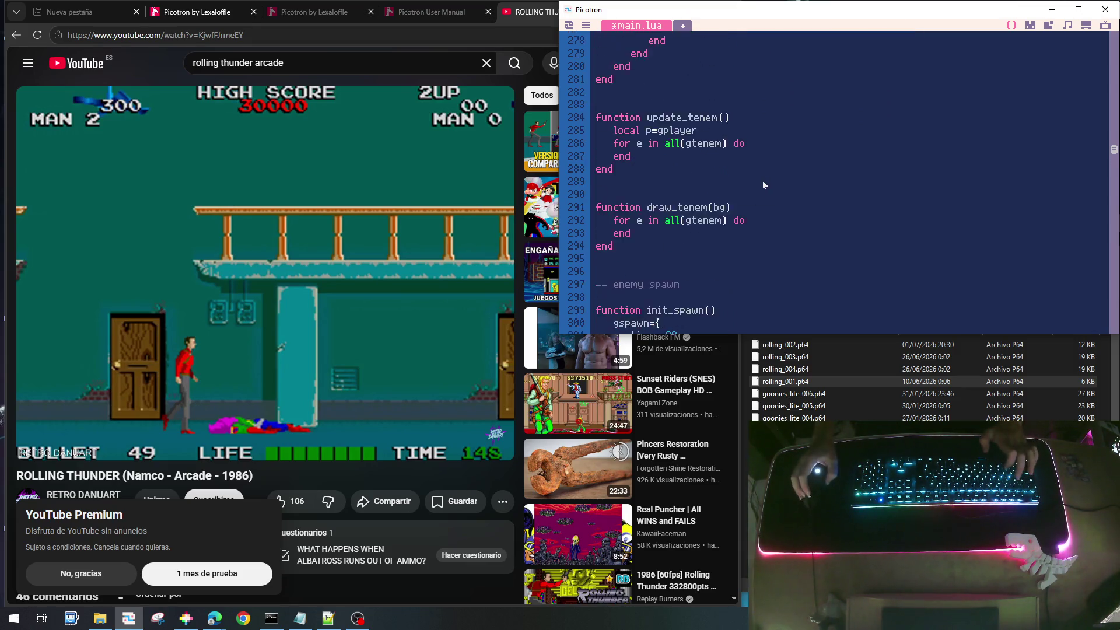
# Cut the enemigos comment and init_tenem block, then start the '-- enemigo tipo hombre mal' comment
pyautogui.scroll(10, 681, 215)
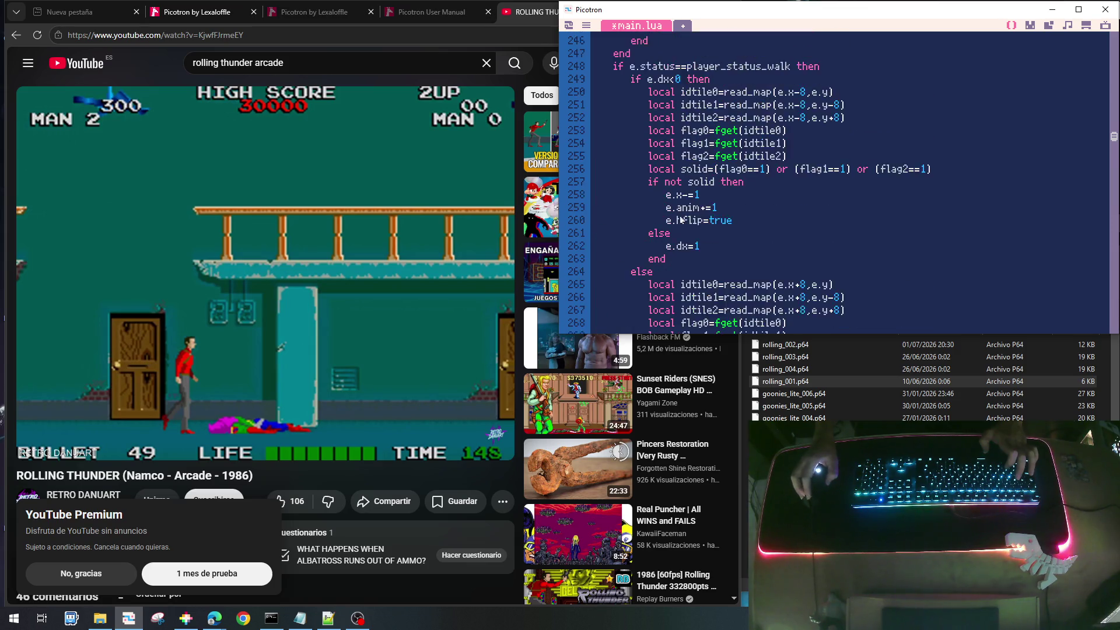
pyautogui.scroll(1, 680, 220)
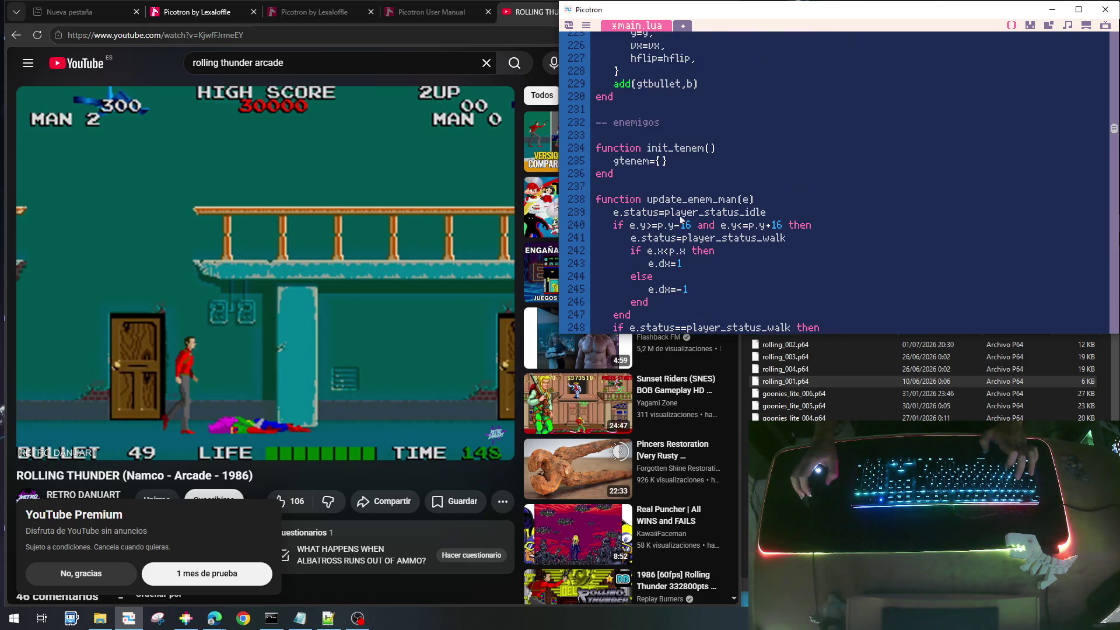
pyautogui.scroll(-15, 680, 220)
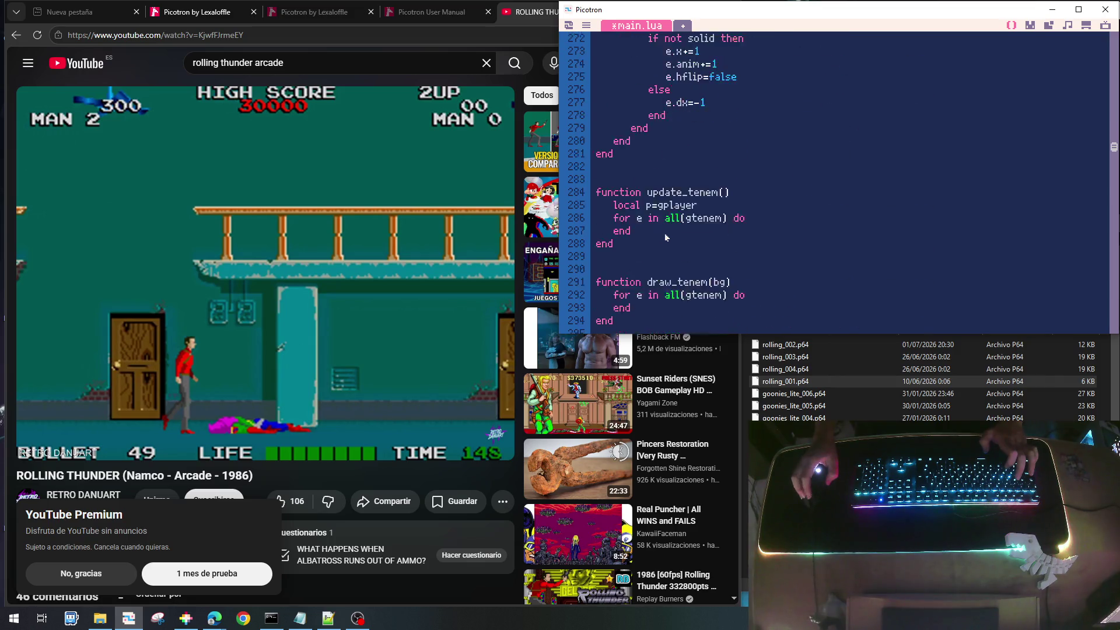
pyautogui.hotkey('ctrl', 'End')
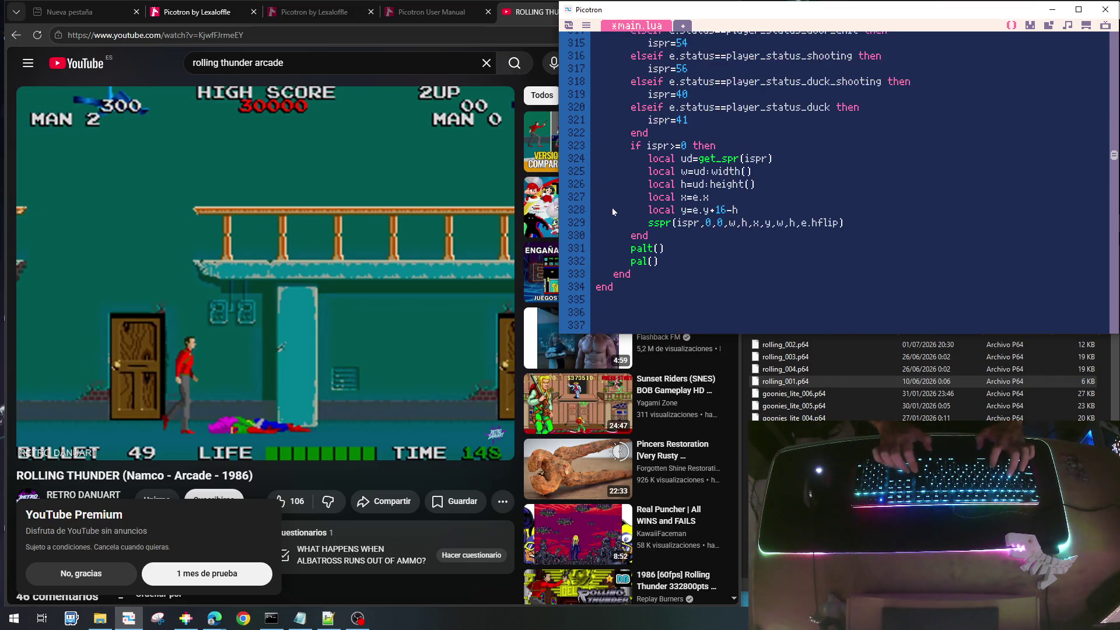
pyautogui.scroll(20, 639, 225)
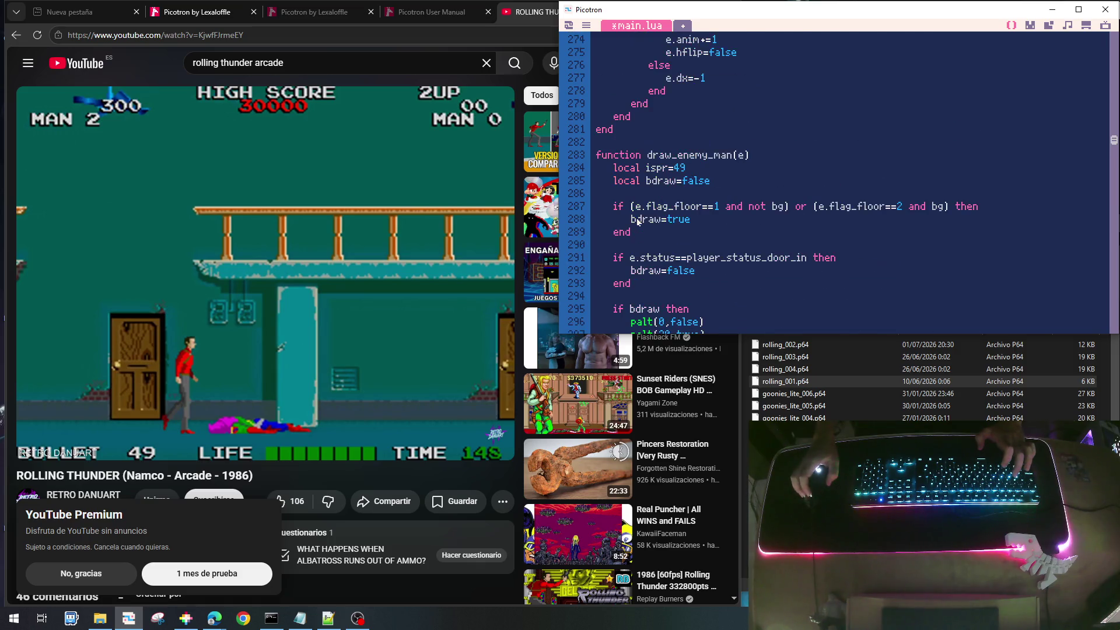
pyautogui.scroll(10, 639, 226)
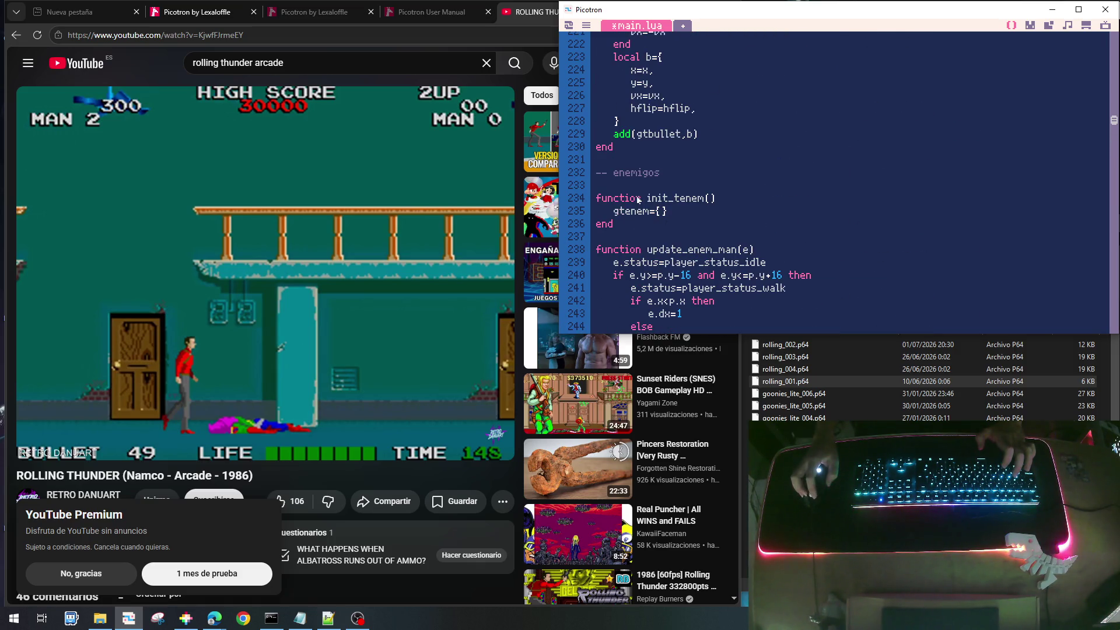
pyautogui.press('Home')
pyautogui.hotkey('shift', 'Down')
pyautogui.hotkey('shift', 'Down')
pyautogui.hotkey('shift', 'Down')
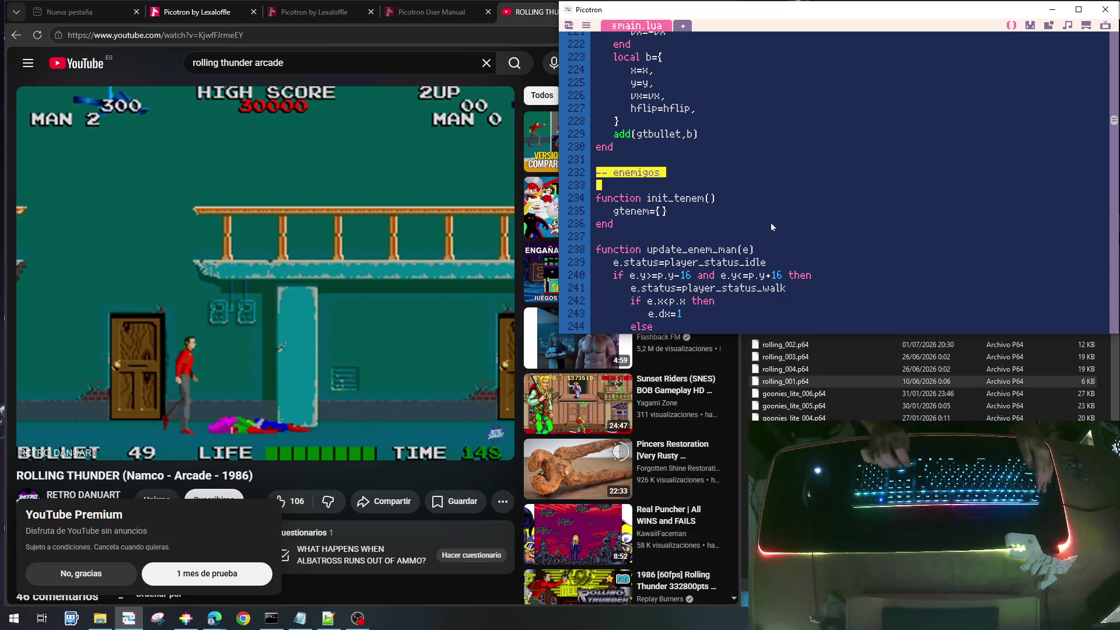
pyautogui.press('Delete')
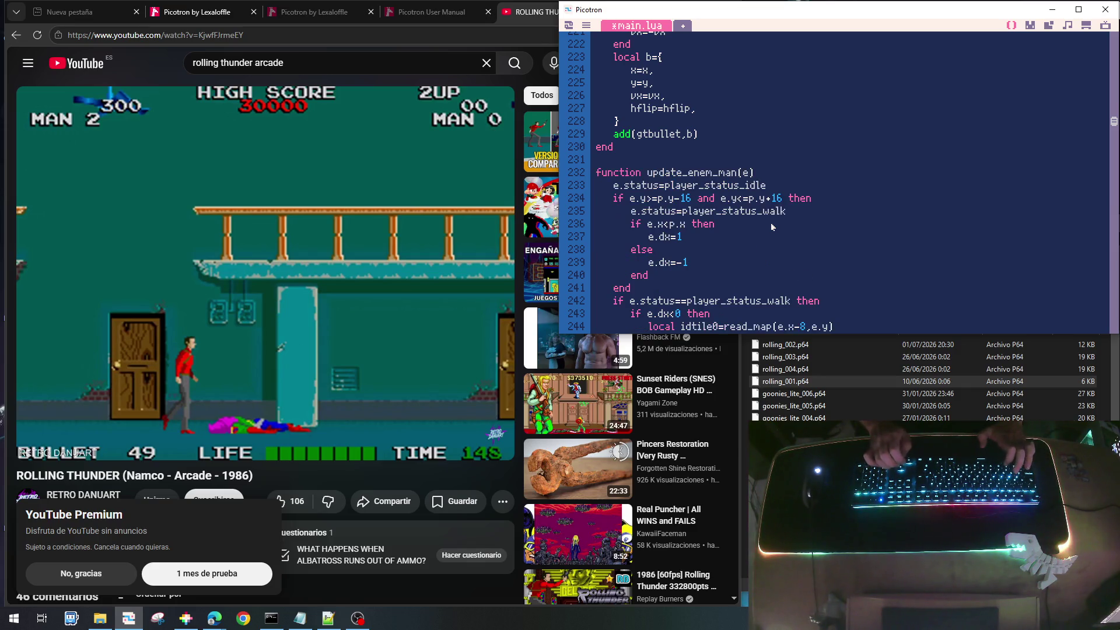
pyautogui.press('Return')
pyautogui.write('-- enemigo tipo hombre malo')
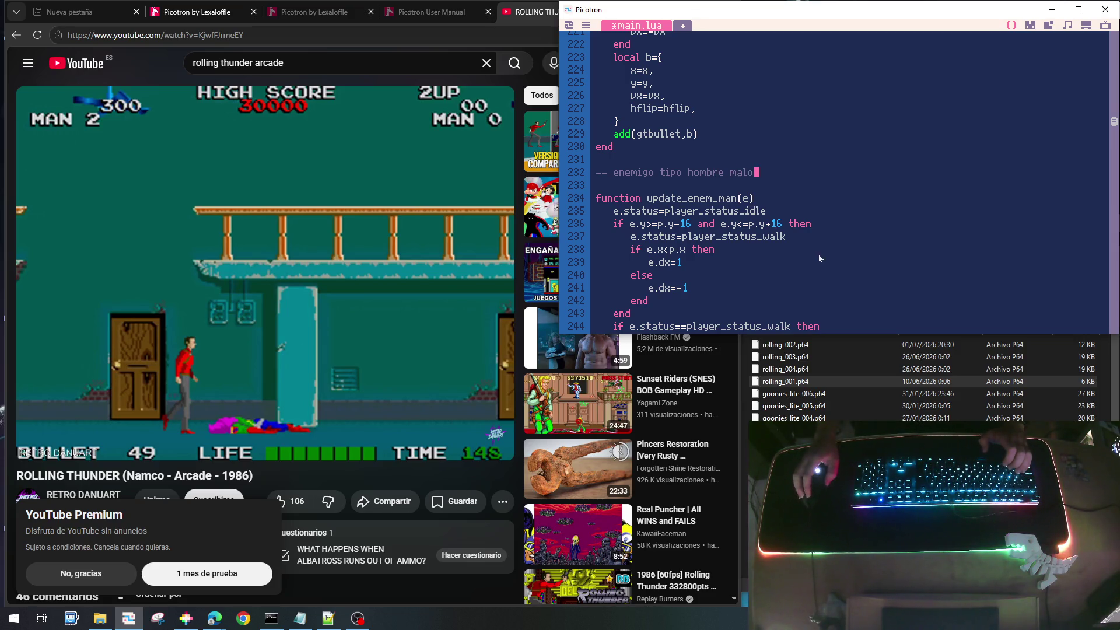
# Add a '-- enemigo tipo avispa' comment on line 332, then paste the enemigos/init_tenem block below it
pyautogui.scroll(-10, 791, 246)
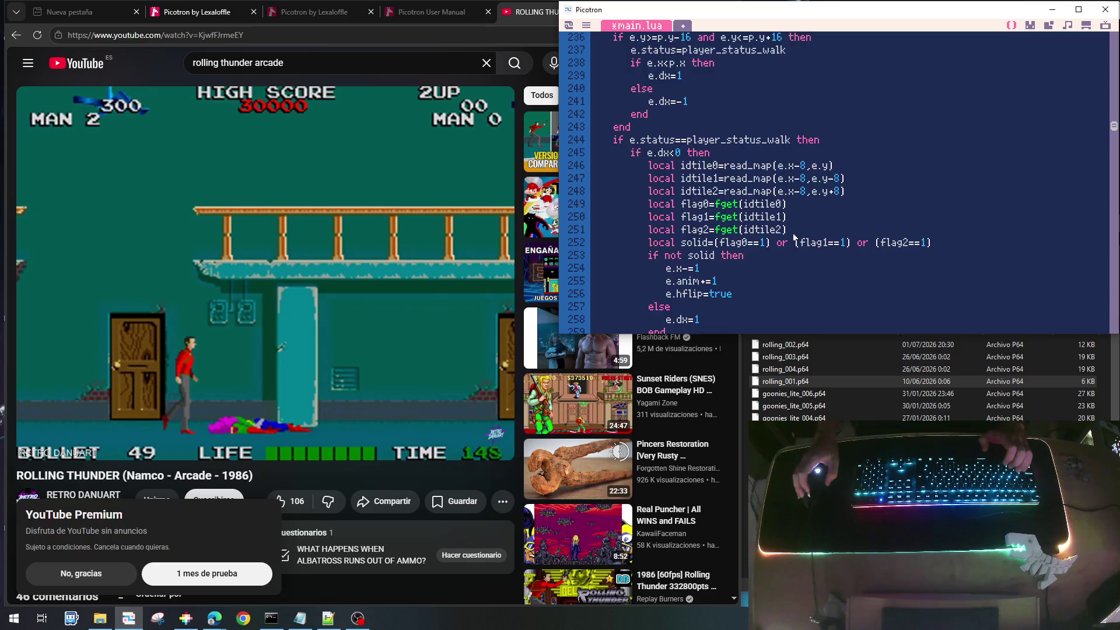
pyautogui.scroll(-10, 791, 247)
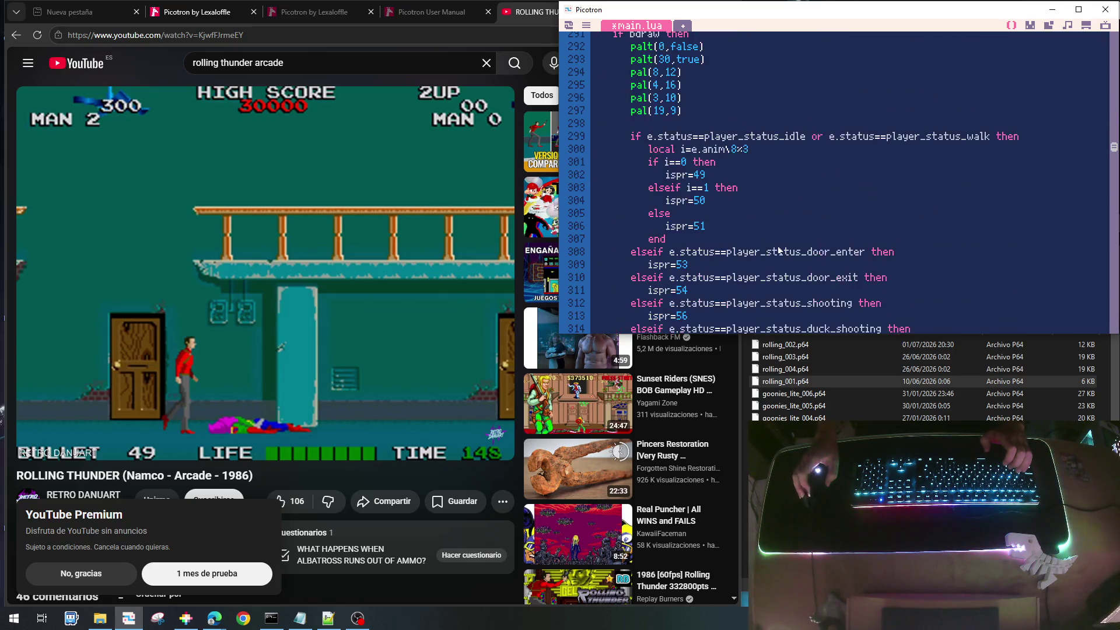
pyautogui.click(642, 187)
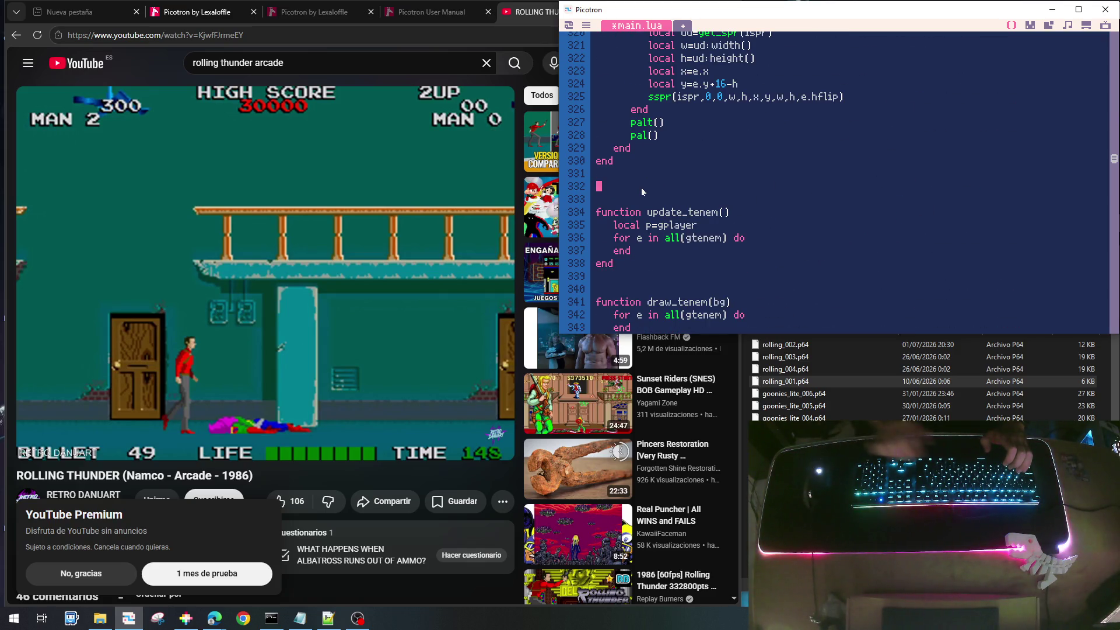
pyautogui.write('-- enemigo tipo avispa')
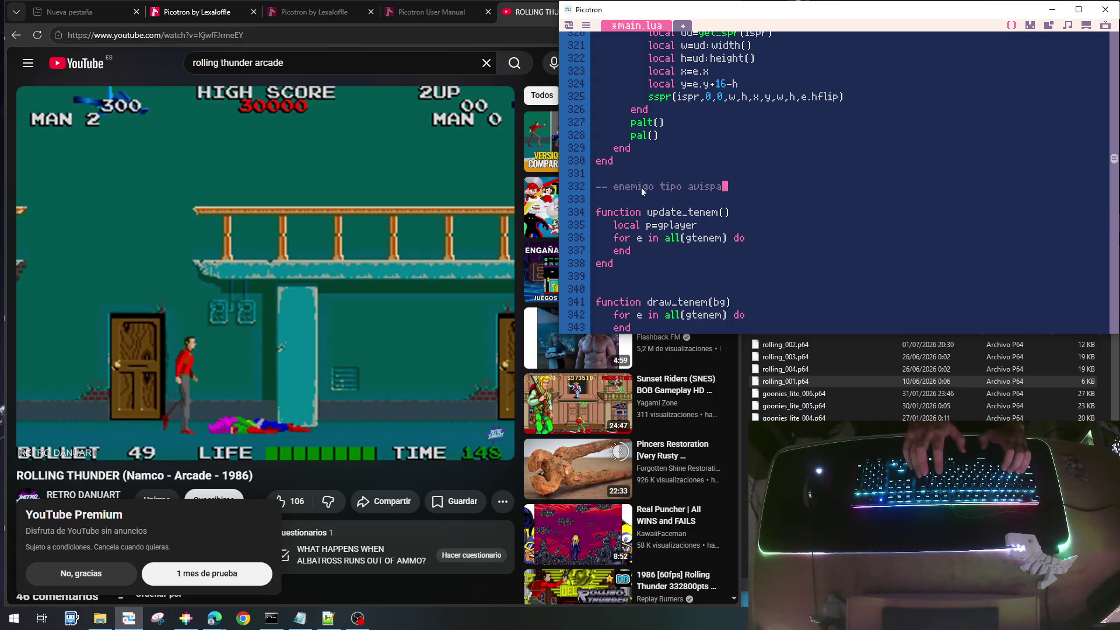
pyautogui.press('Return')
pyautogui.press('Return')
pyautogui.press('Return')
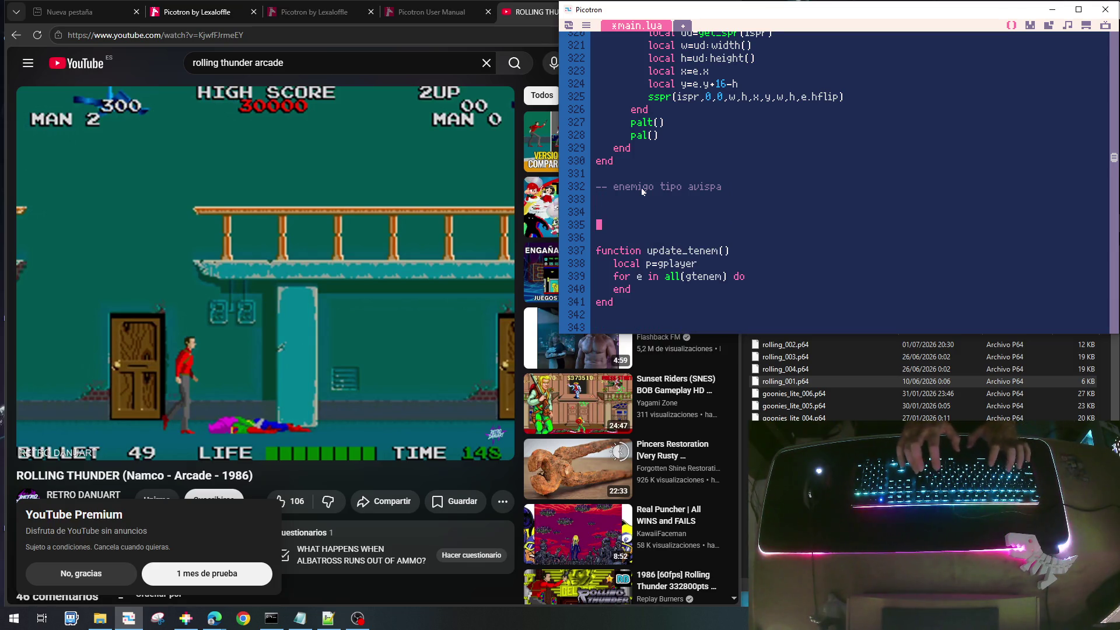
pyautogui.hotkey('ctrl', 'v')
pyautogui.press('Up')
pyautogui.press('Up')
pyautogui.press('Up')
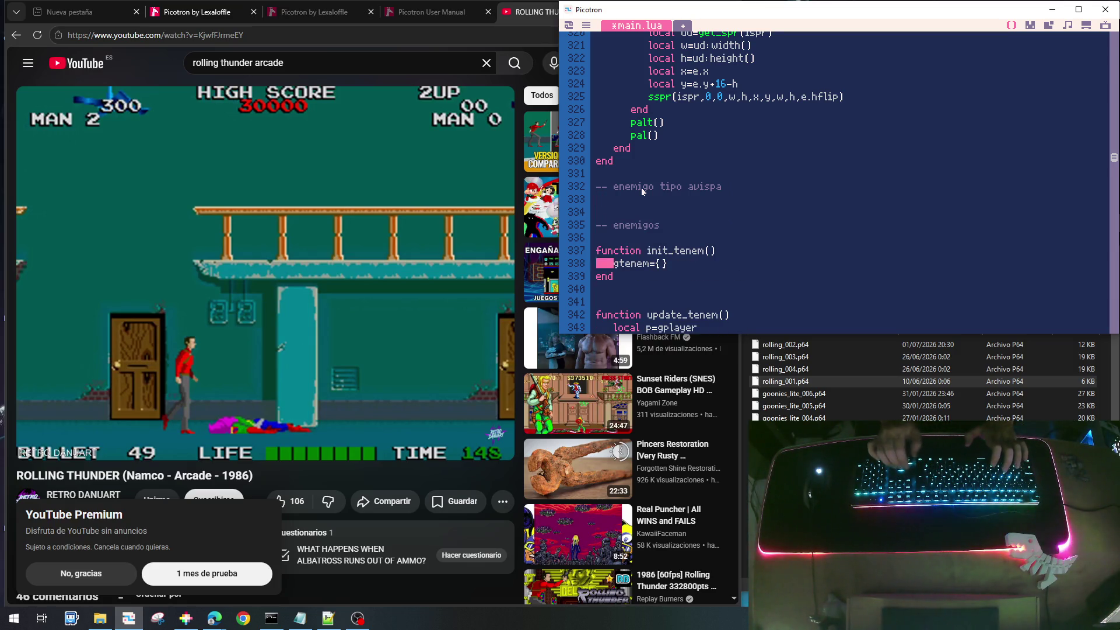
pyautogui.press('Return')
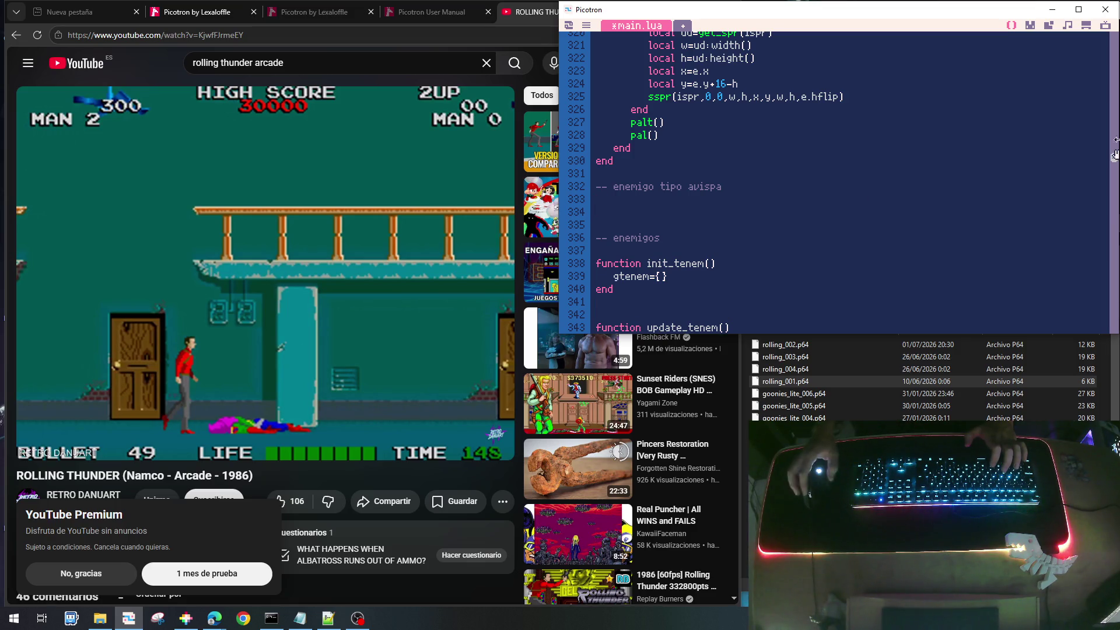
pyautogui.scroll(20, 1112, 161)
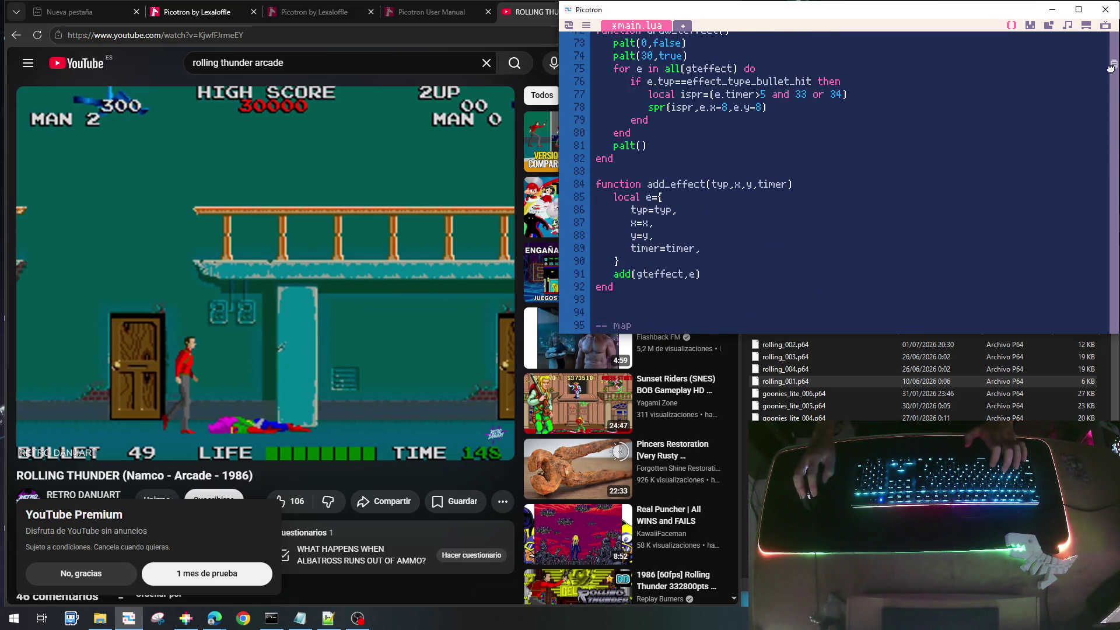
# Replace 'bee' in the enemy_type_bee constant on line 51 with the wasp name
pyautogui.scroll(-3, 832, 199)
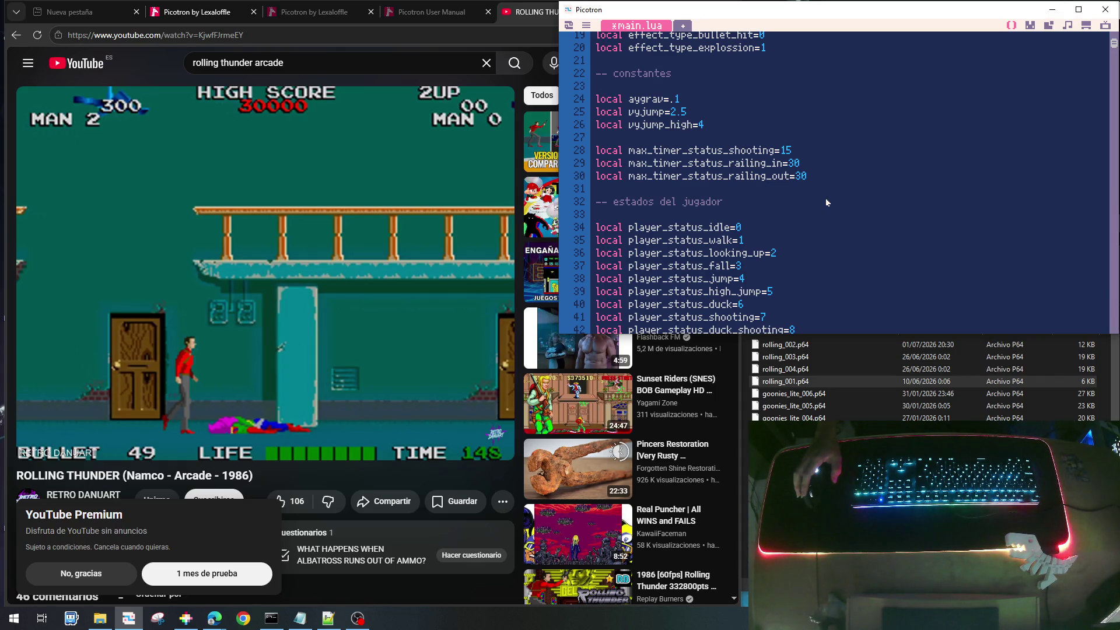
pyautogui.scroll(-3, 831, 186)
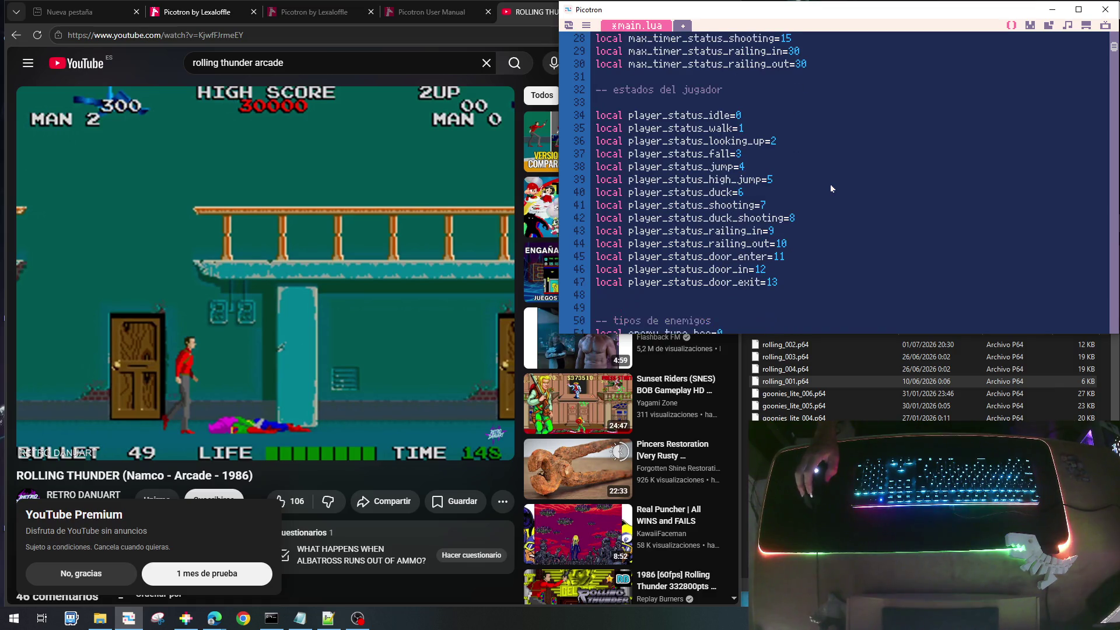
pyautogui.scroll(-3, 830, 188)
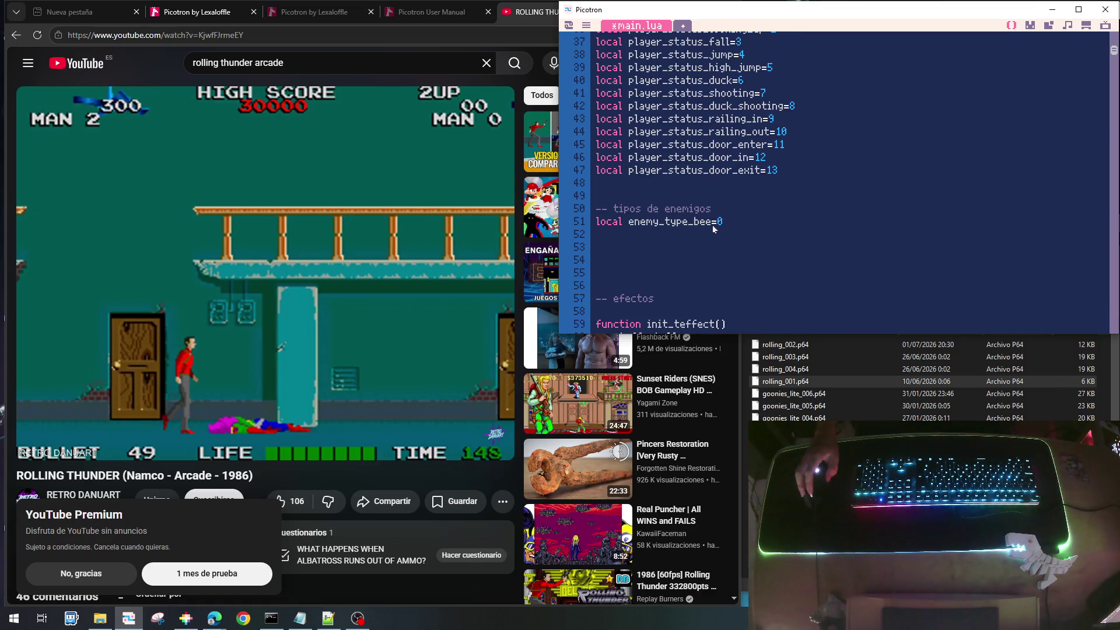
pyautogui.click(695, 226)
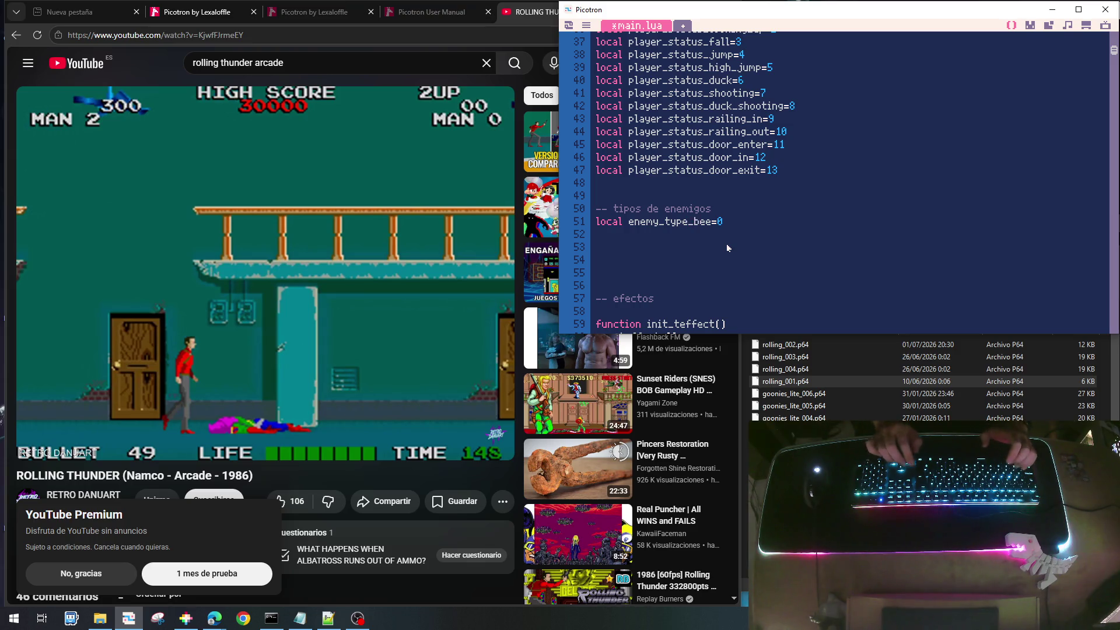
pyautogui.press('Delete')
pyautogui.press('Delete')
pyautogui.press('Delete')
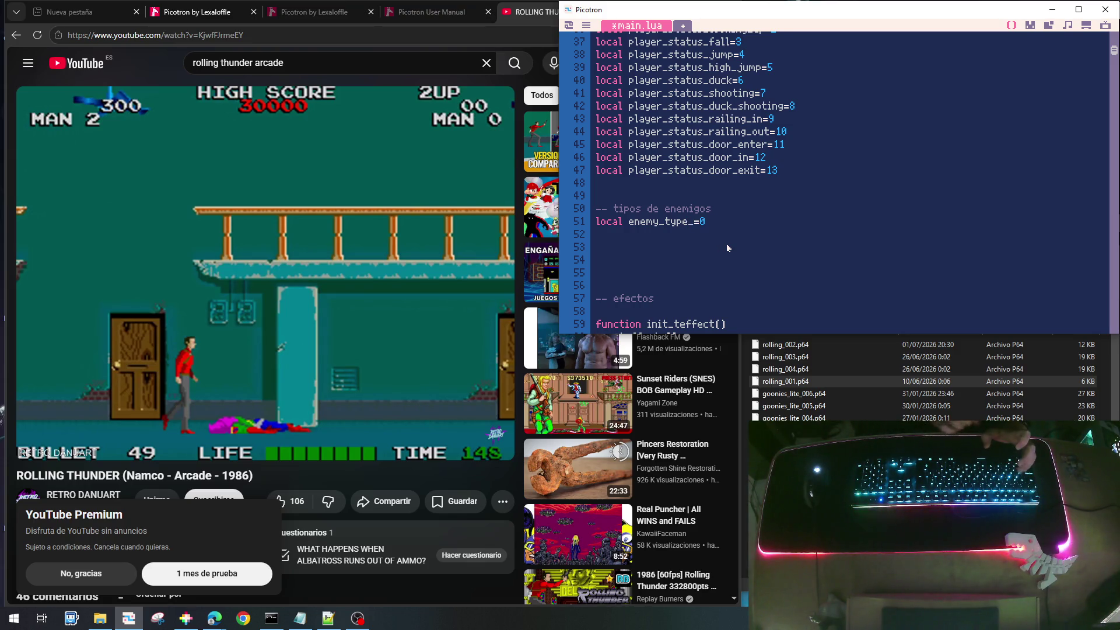
pyautogui.write('wa')
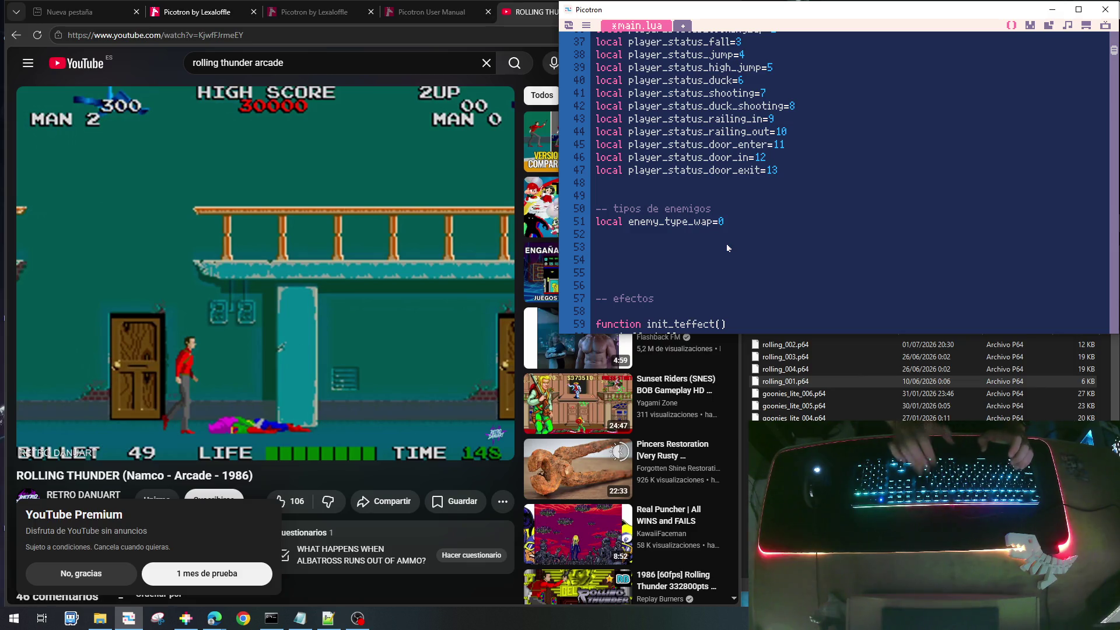
# Finish renaming the constant to enemy_type_wasp=0
pyautogui.write('s')
pyautogui.scroll(-1, 726, 243)
pyautogui.scroll(-15, 729, 235)
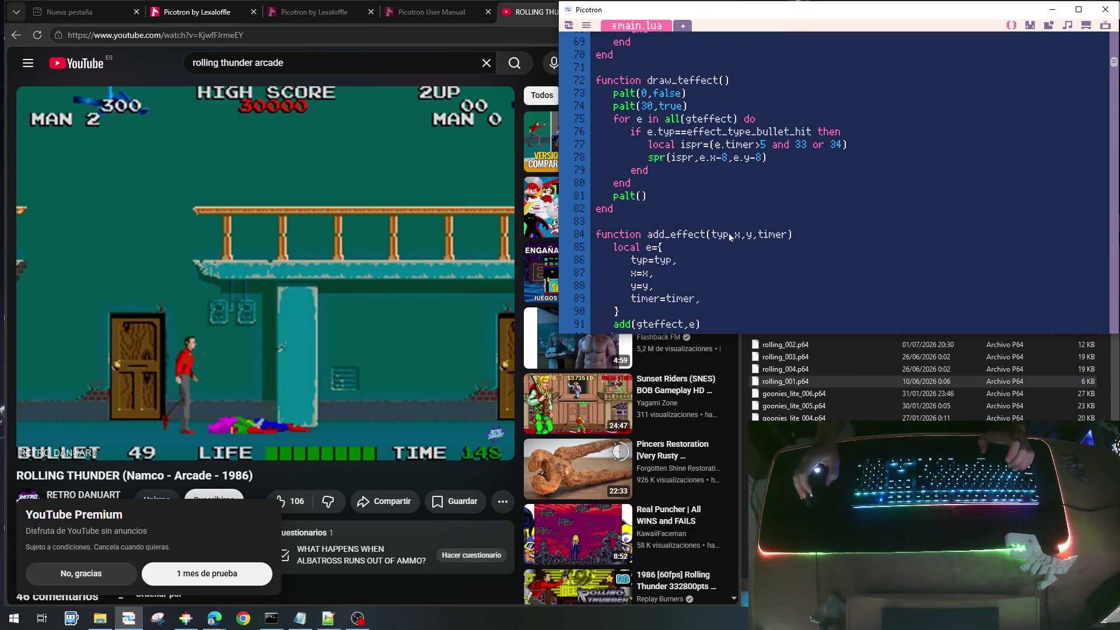
pyautogui.scroll(-20, 728, 238)
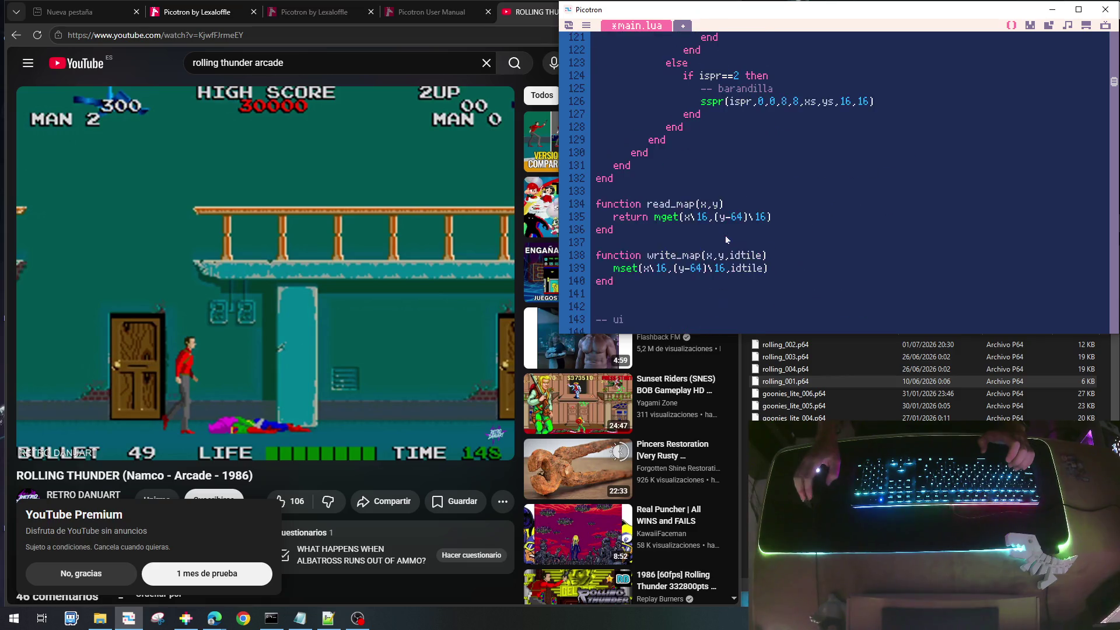
pyautogui.scroll(-20, 722, 246)
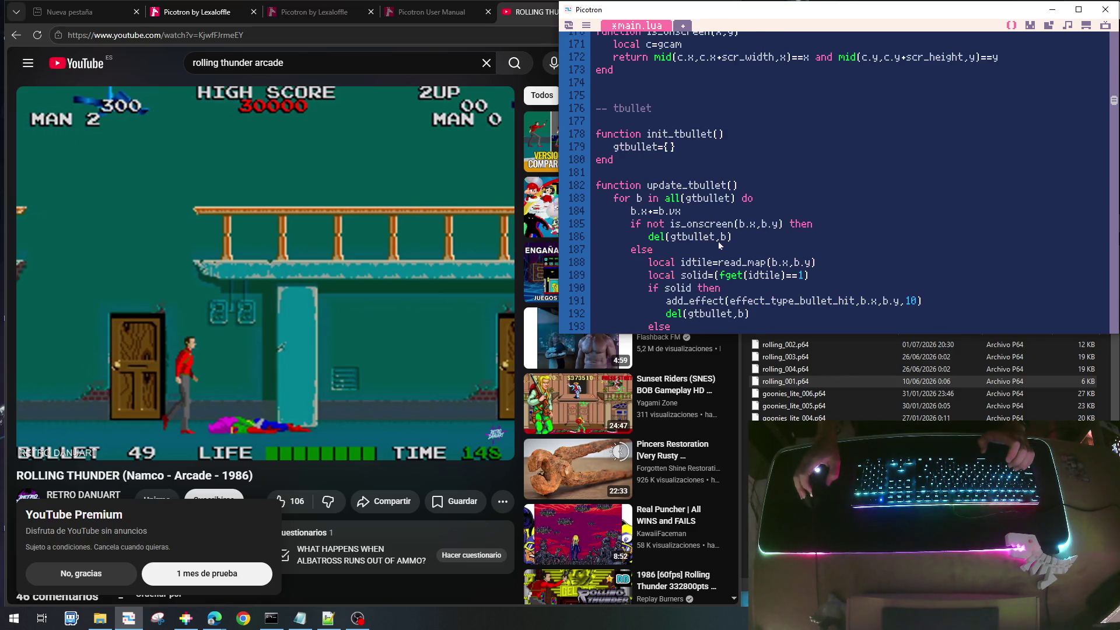
pyautogui.scroll(-16, 720, 245)
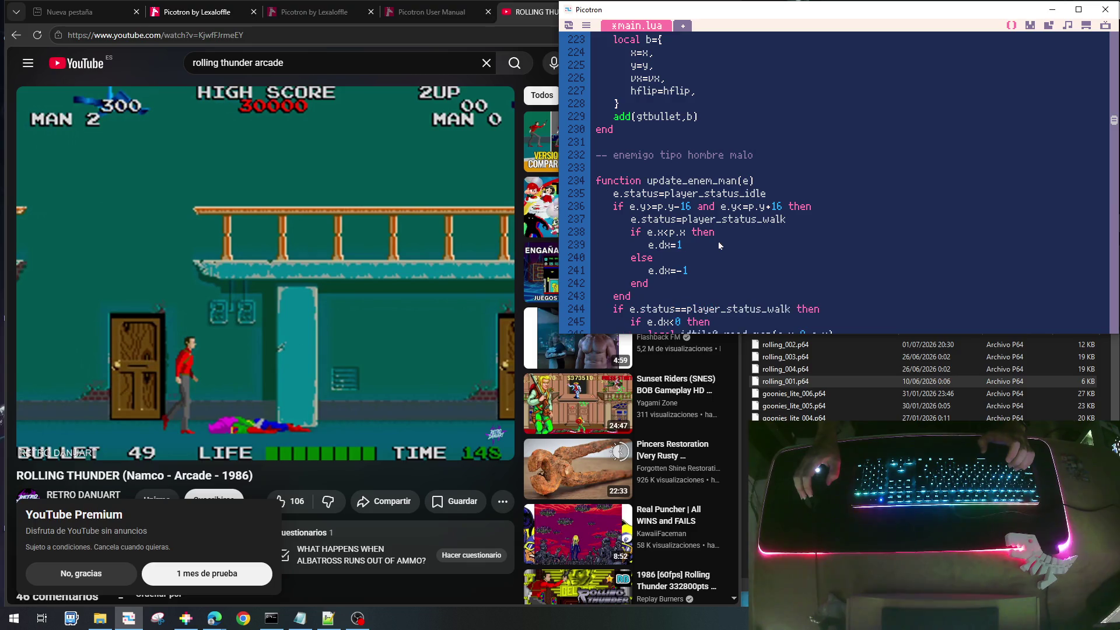
pyautogui.scroll(-15, 685, 200)
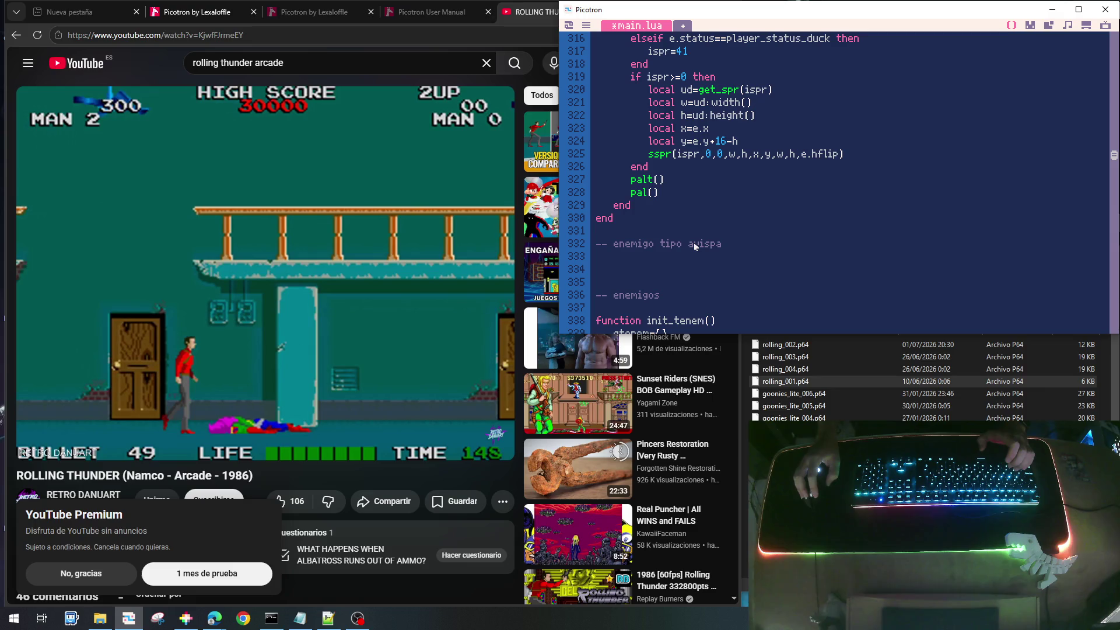
# Write an empty init_enemy_wasp() function stub under the wasp comment
pyautogui.click(726, 251)
pyautogui.press('Return')
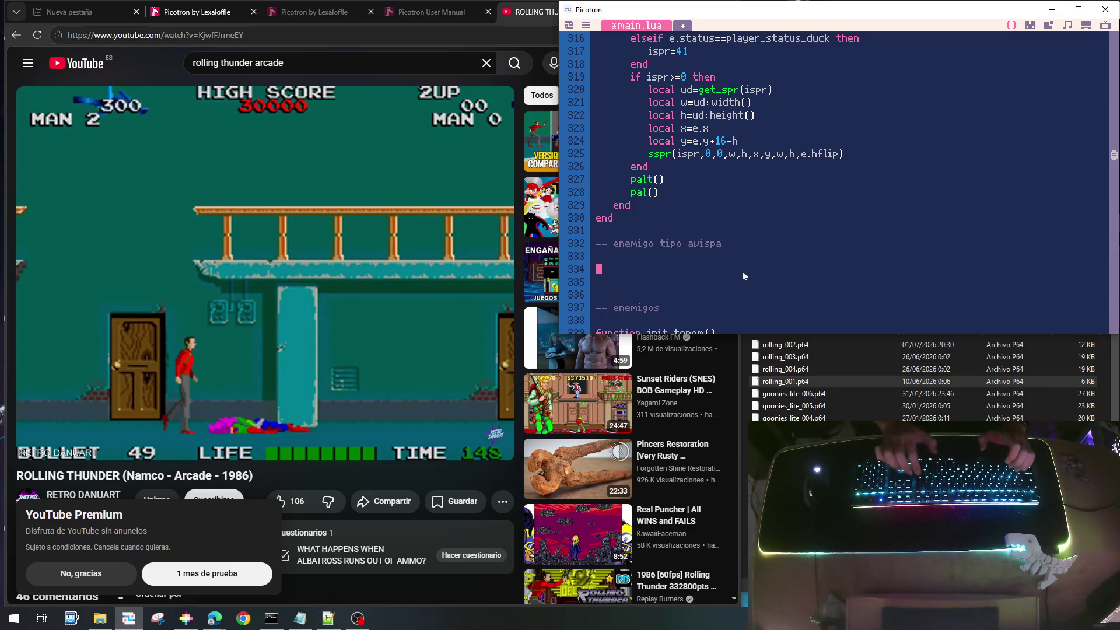
pyautogui.write('functon')
pyautogui.press('BackSpace')
pyautogui.press('BackSpace')
pyautogui.press('BackSpace')
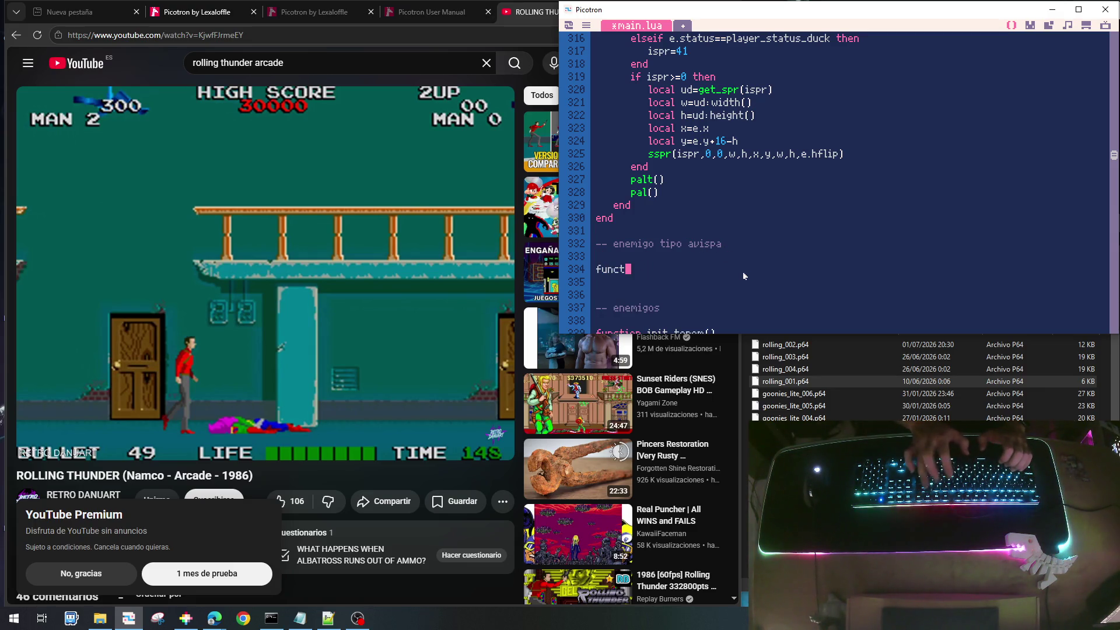
pyautogui.write('ion init_')
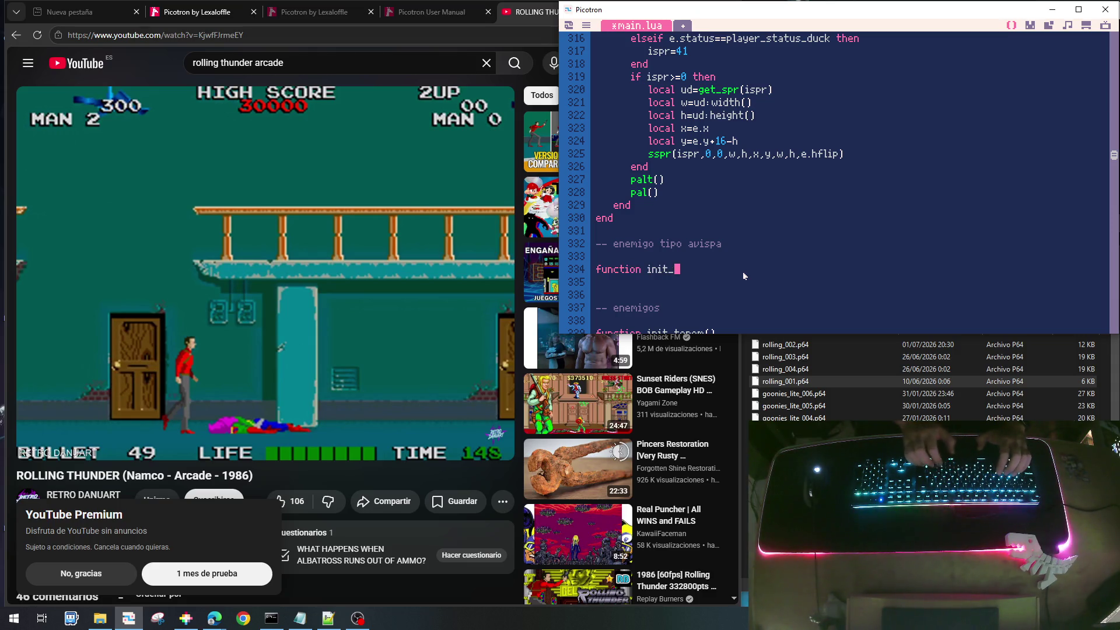
pyautogui.write('enemy_bee')
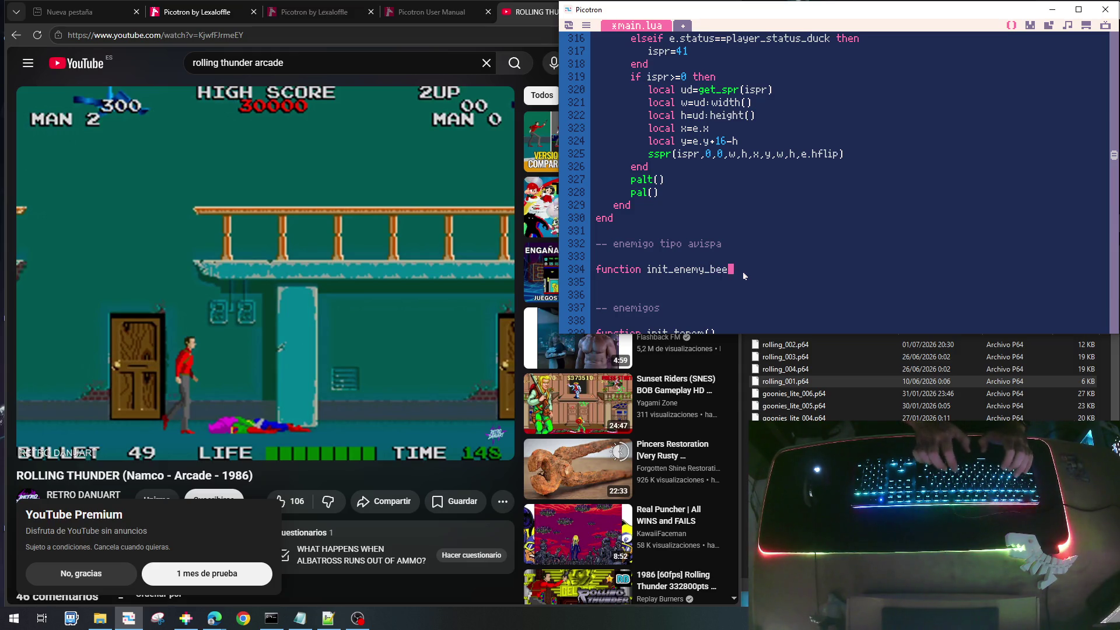
pyautogui.write('nemy_wap()')
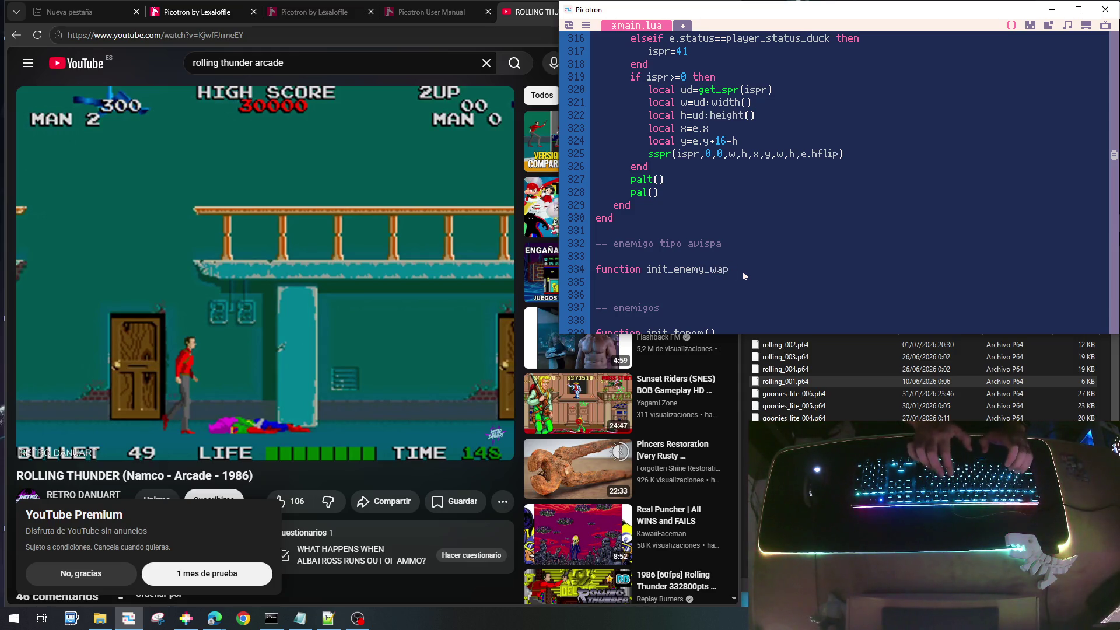
pyautogui.press('Left')
pyautogui.press('Left')
pyautogui.press('Left')
pyautogui.write('s')
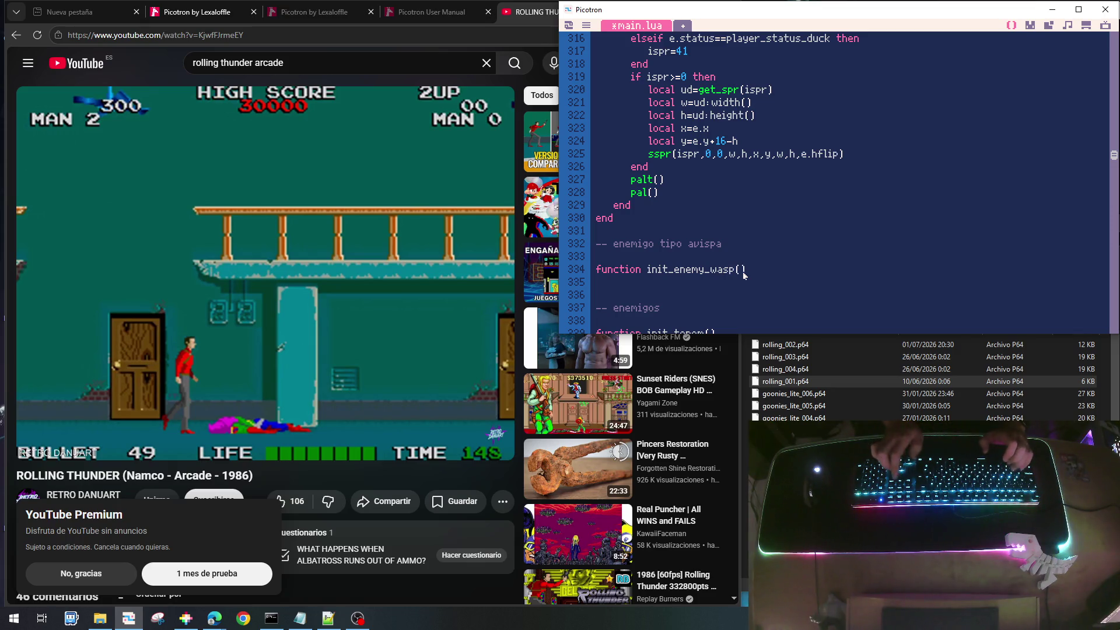
pyautogui.press('End')
pyautogui.press('Return')
pyautogui.write('end')
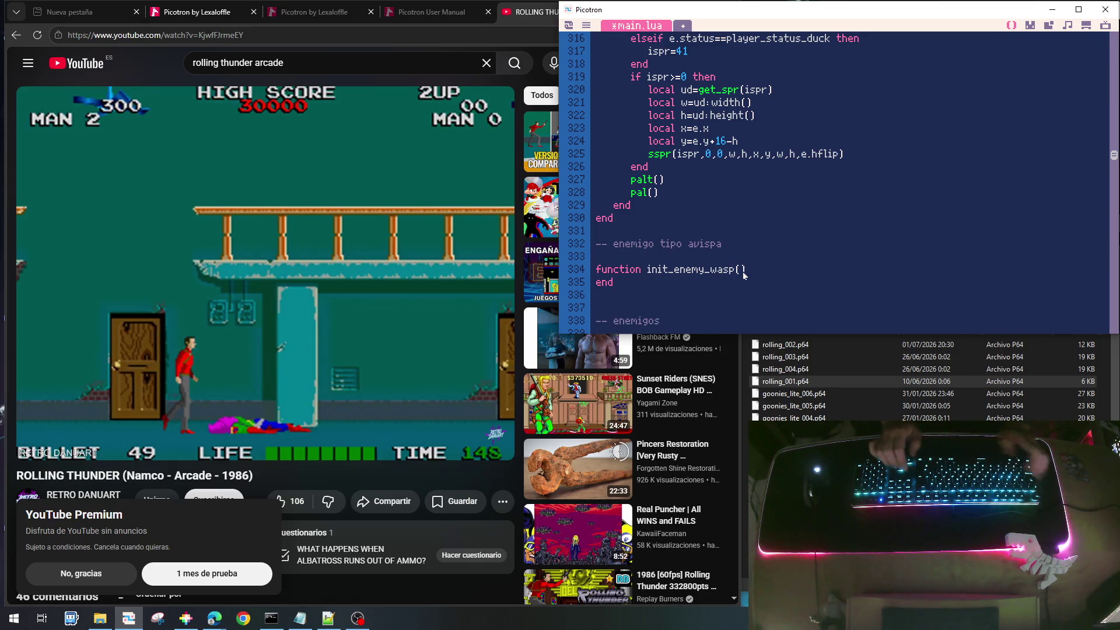
# Duplicate the init_enemy_wasp stub twice below itself
pyautogui.press('Up')
pyautogui.press('Home')
pyautogui.hotkey('shift', 'Down')
pyautogui.hotkey('shift', 'Down')
pyautogui.hotkey('ctrl', 'c')
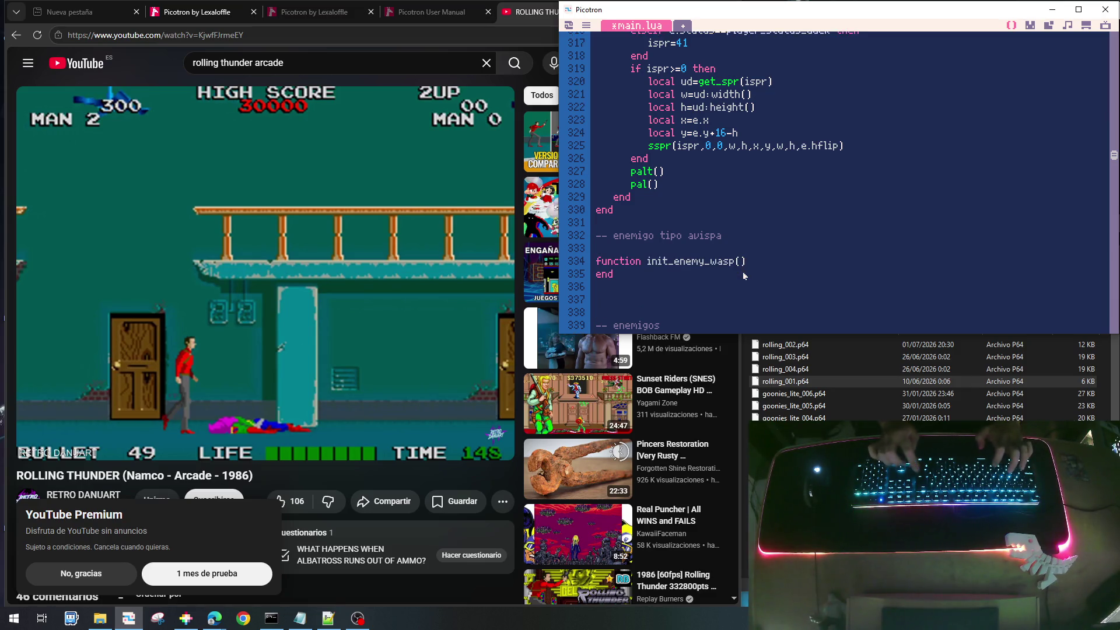
pyautogui.press('Down')
pyautogui.press('Down')
pyautogui.hotkey('ctrl', 'v')
pyautogui.press('Down')
pyautogui.hotkey('ctrl', 'v')
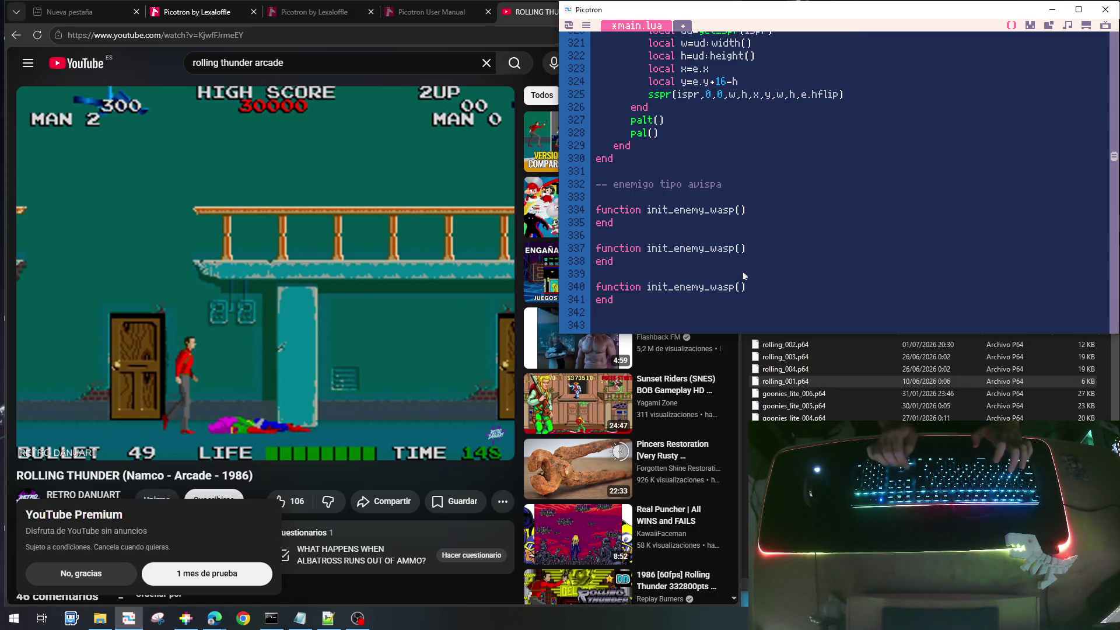
# Rename the two copies to update_enemy_wasp() and draw_enemy_wasp()
pyautogui.press('Delete')
pyautogui.press('Delete')
pyautogui.press('Delete')
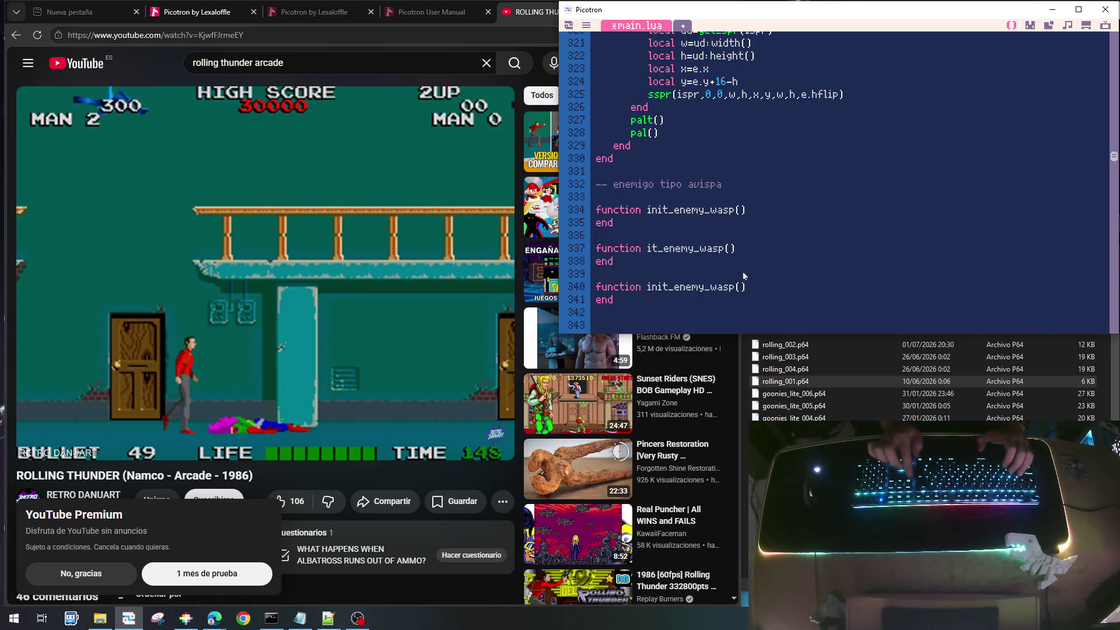
pyautogui.write('upd')
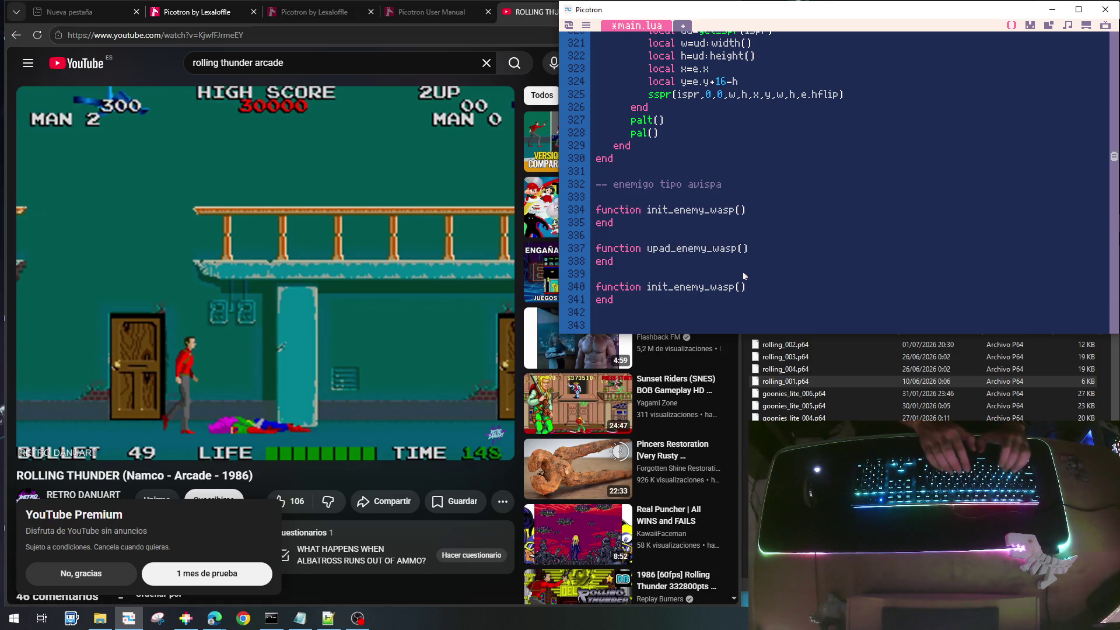
pyautogui.write('ate')
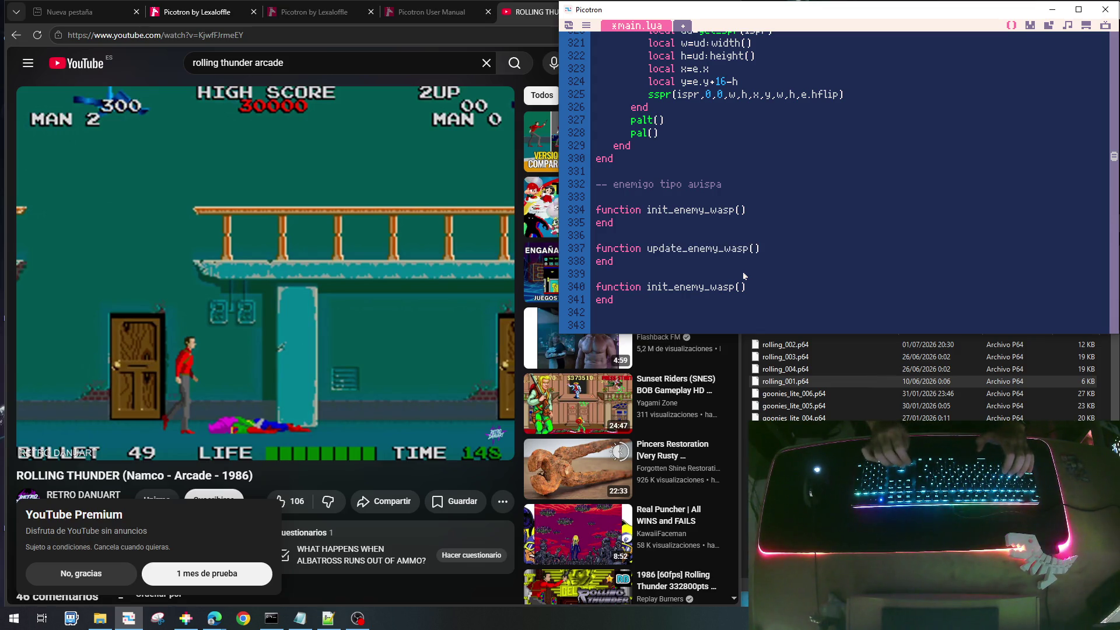
pyautogui.press('Down')
pyautogui.press('Down')
pyautogui.press('Down')
pyautogui.press('Right')
pyautogui.press('Delete')
pyautogui.press('Delete')
pyautogui.press('Delete')
pyautogui.press('BackSpace')
pyautogui.write('draw')
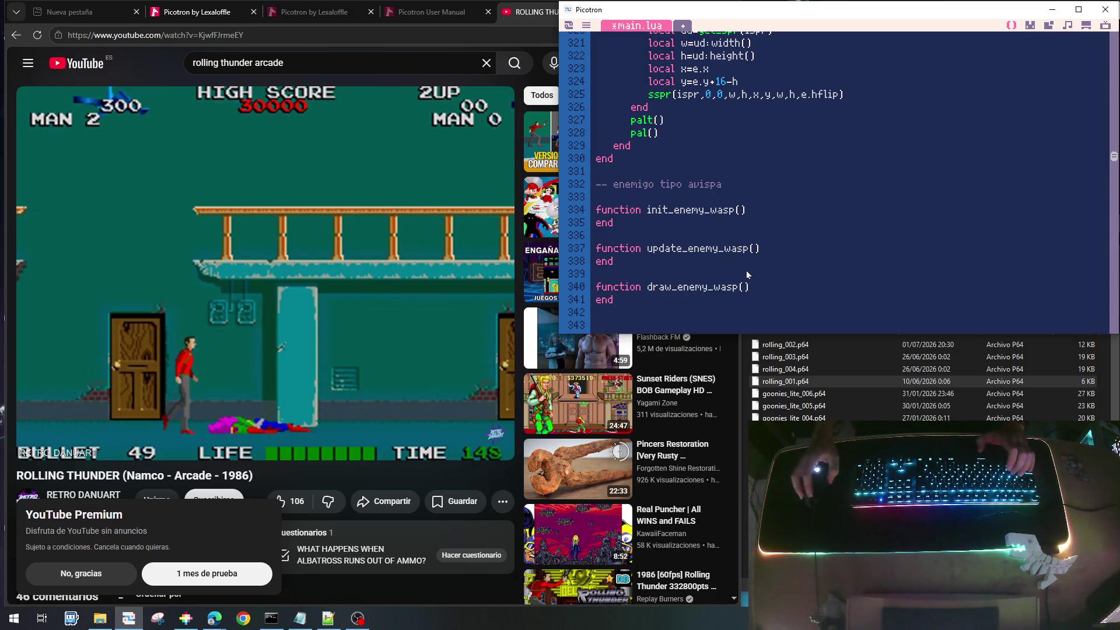
# Inside update_tenem's loop, add 'if e.typ==enemy_type_man then' calling update_enemy_man(e)
pyautogui.scroll(-3, 754, 236)
pyautogui.scroll(-2, 753, 236)
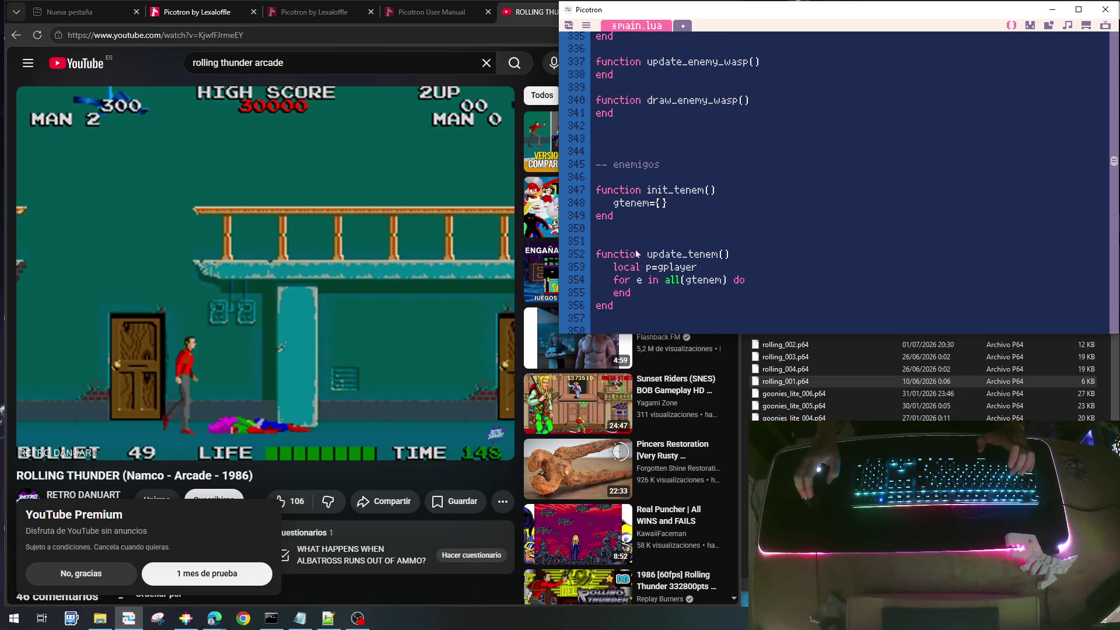
pyautogui.scroll(-7, 637, 253)
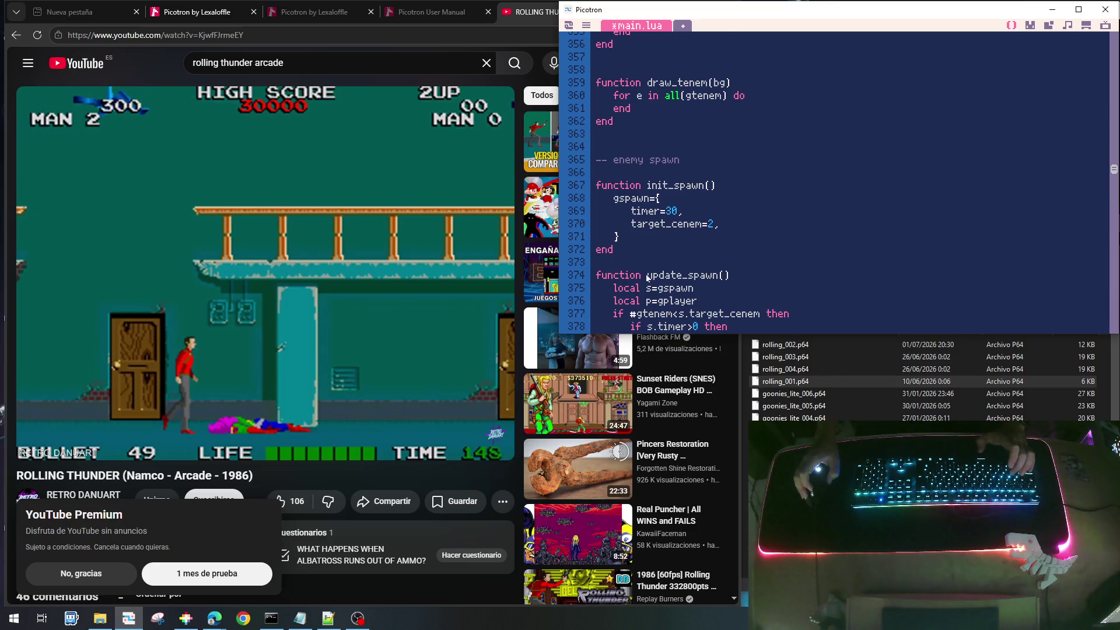
pyautogui.scroll(6, 647, 277)
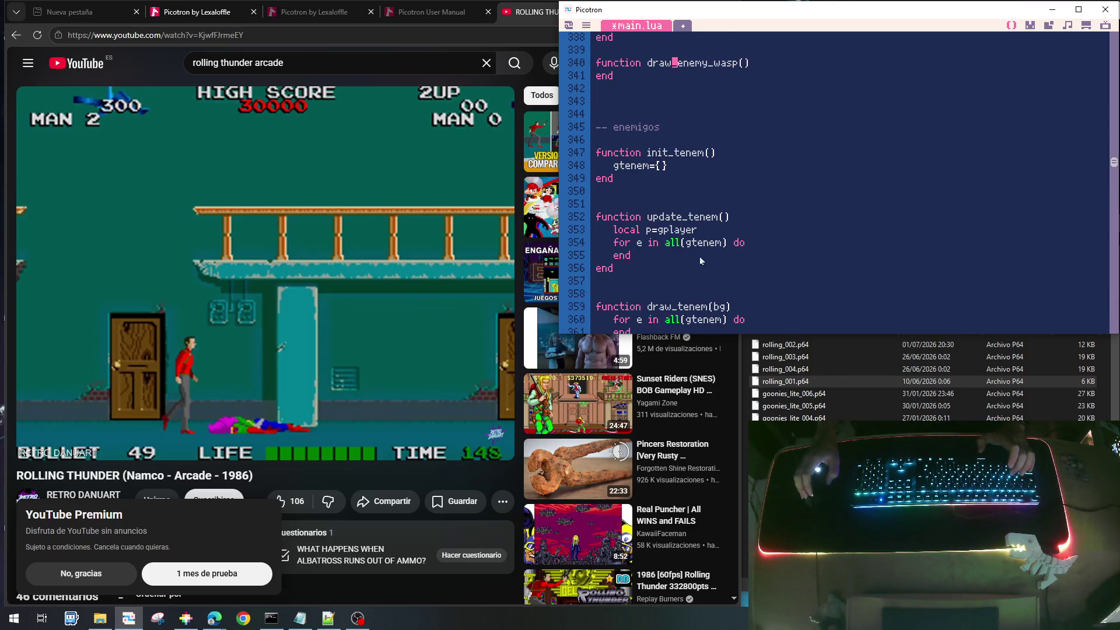
pyautogui.click(773, 243)
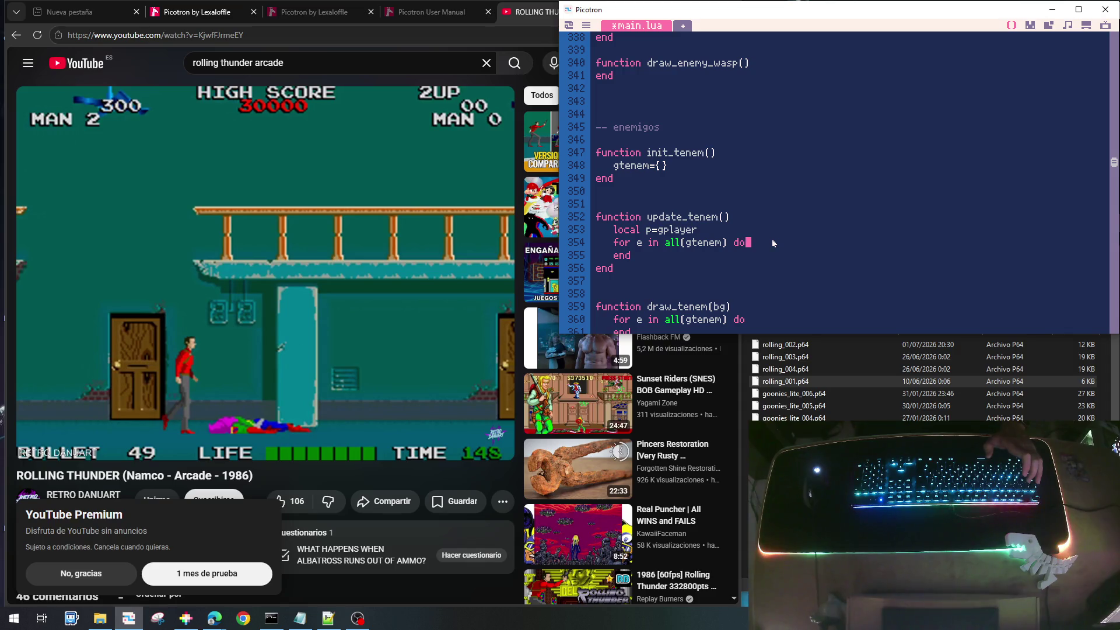
pyautogui.press('Return')
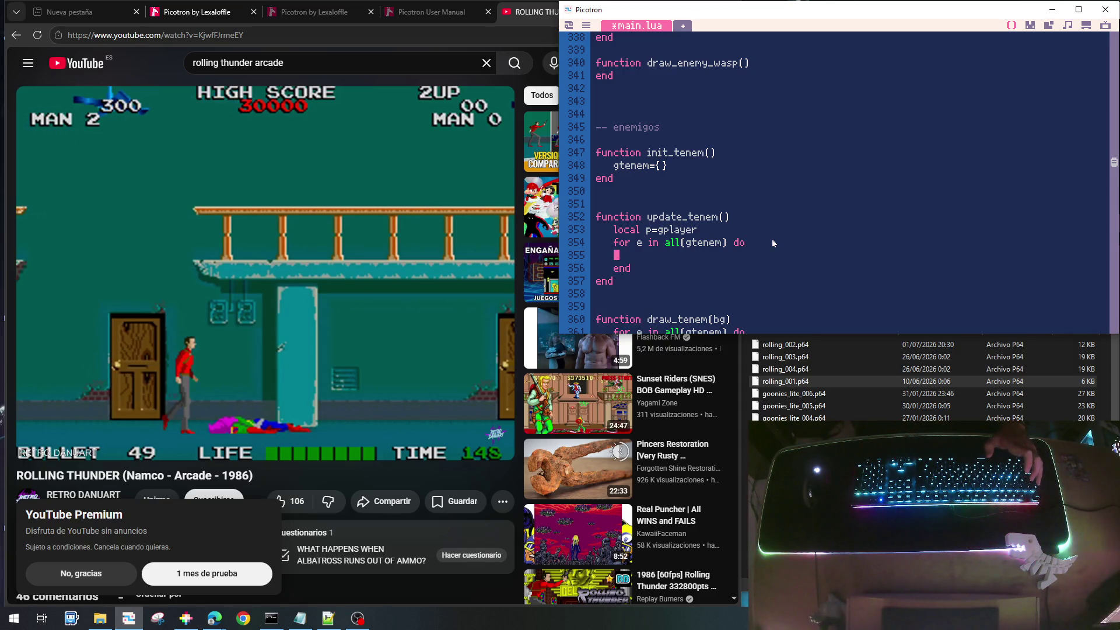
pyautogui.press('Tab')
pyautogui.write('if ')
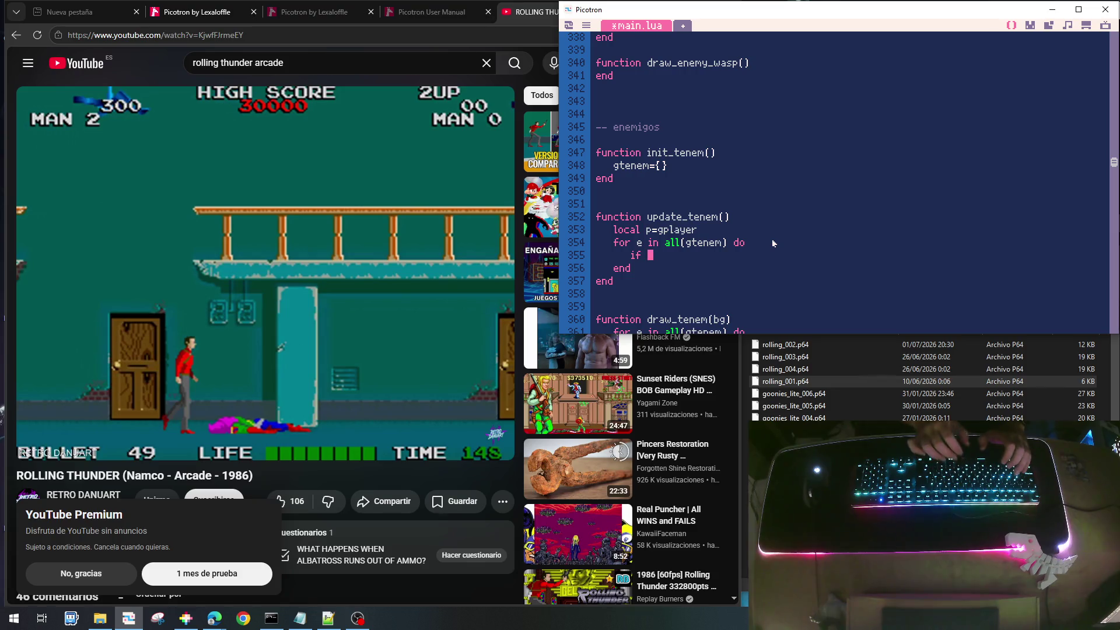
pyautogui.write('e.t')
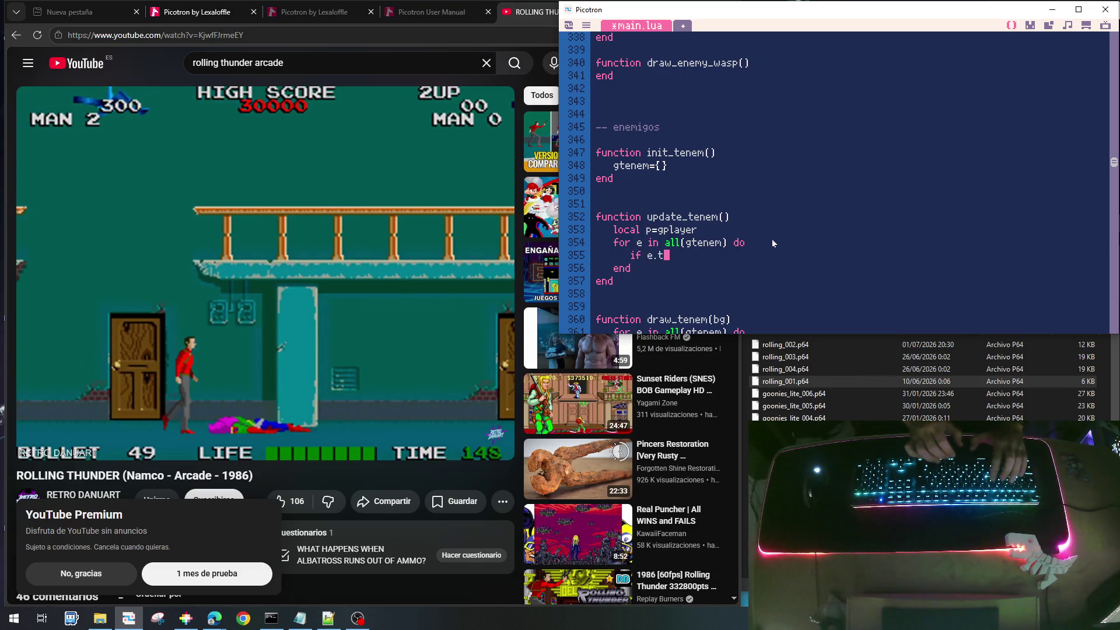
pyautogui.write('yp==')
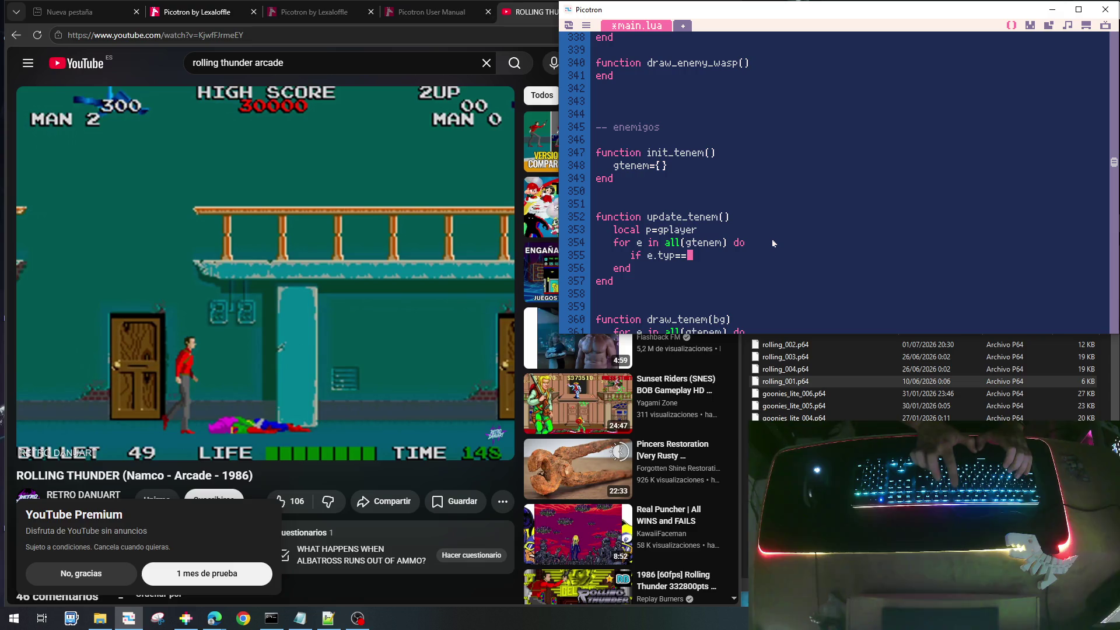
pyautogui.write('enemy_type_m')
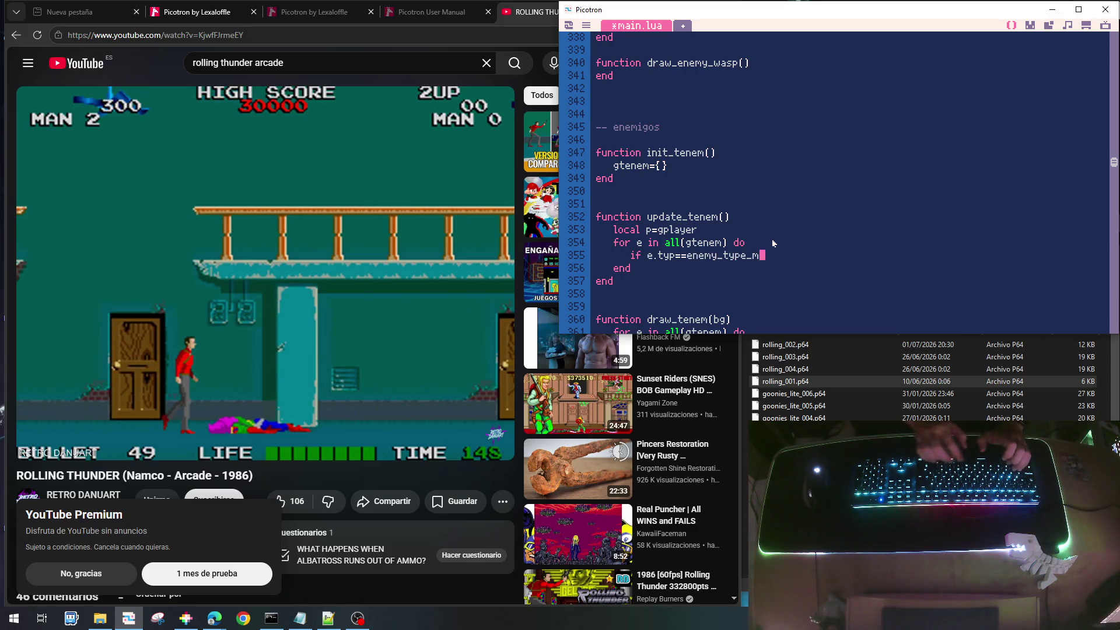
pyautogui.write('an then')
pyautogui.press('Return')
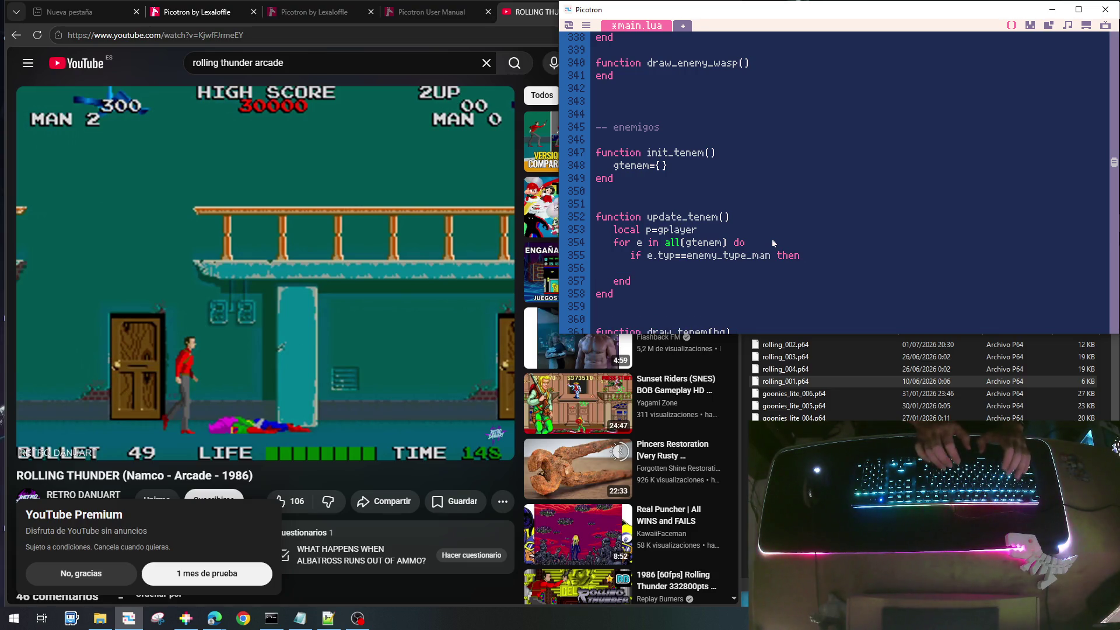
pyautogui.write('update_')
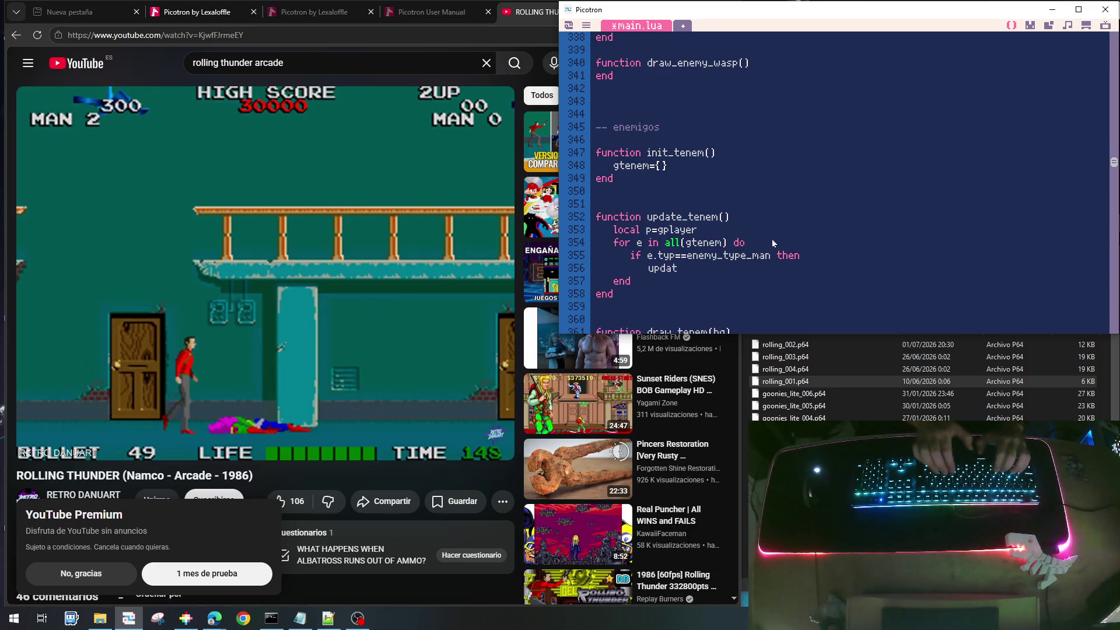
pyautogui.write('enemy')
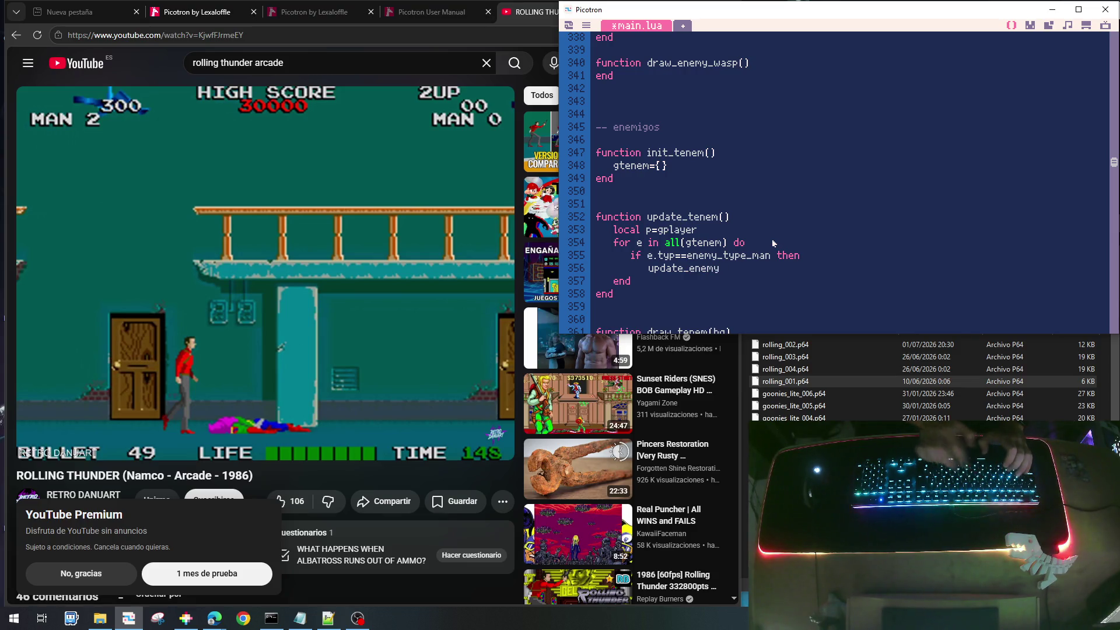
pyautogui.write('_man(e')
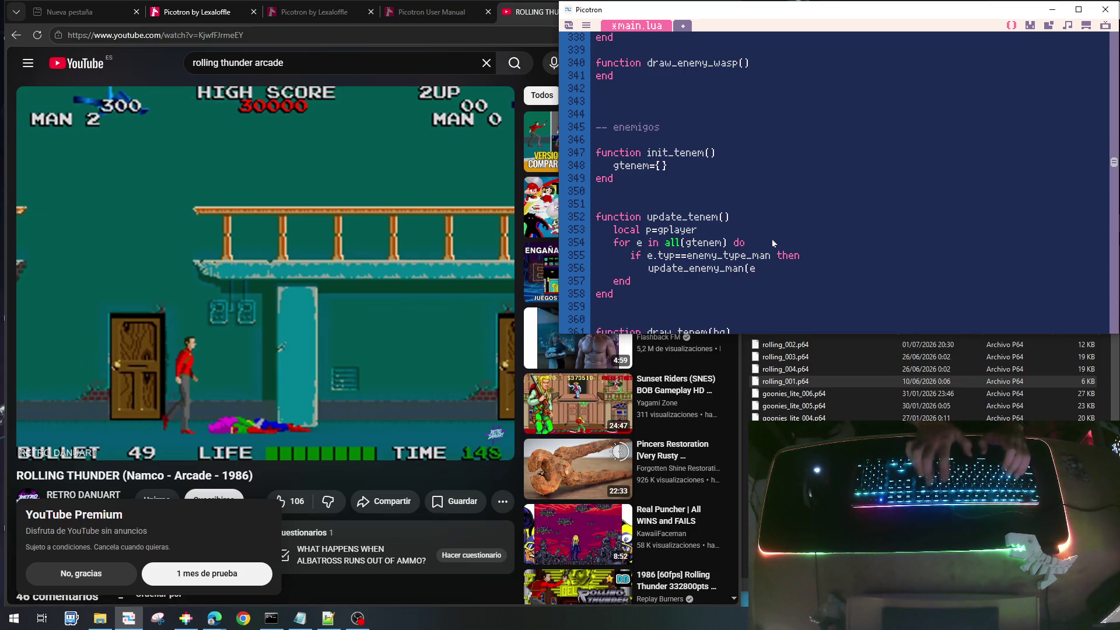
pyautogui.write(')')
pyautogui.press('Return')
# Add an elseif branch checking e.typ==enemy_type_wasp
pyautogui.press('BackSpace')
pyautogui.write('else')
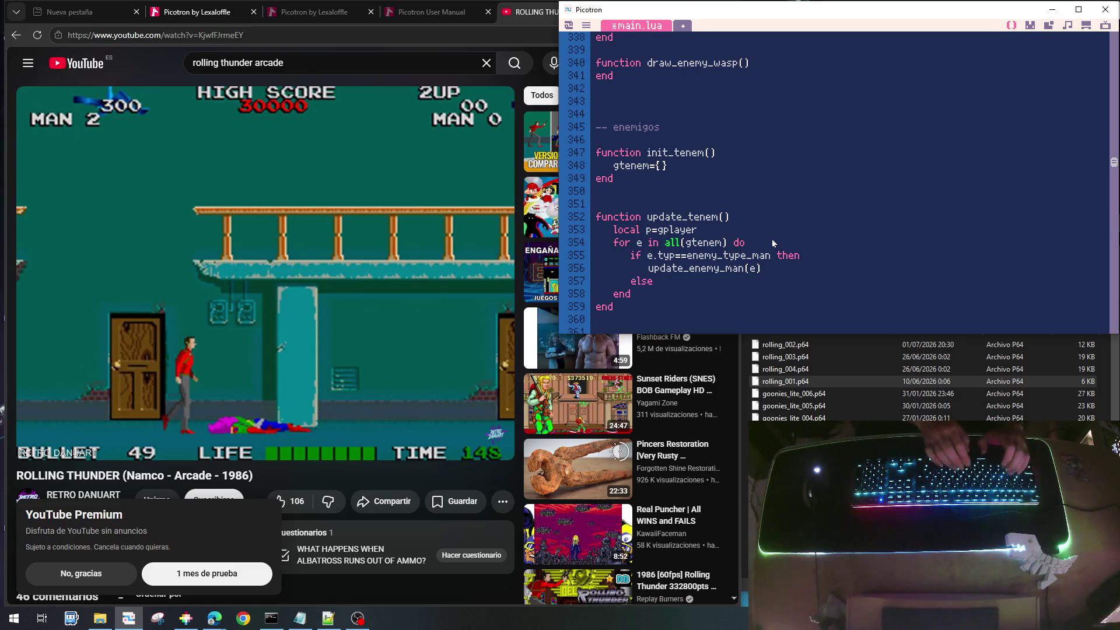
pyautogui.press('Up')
pyautogui.press('Up')
pyautogui.press('Home')
pyautogui.hotkey('shift', 'End')
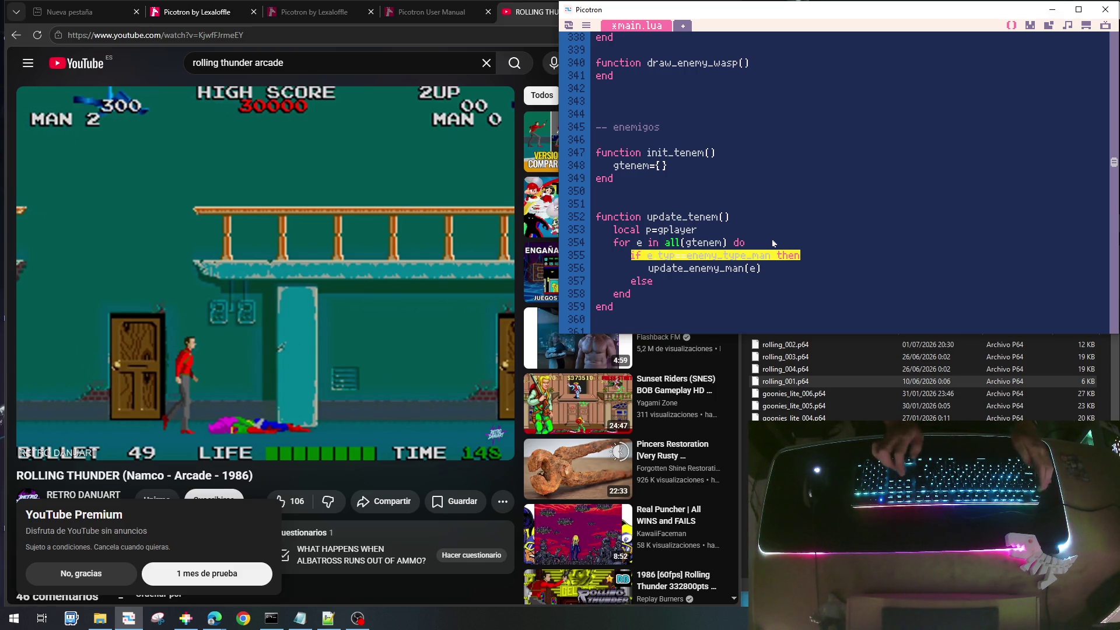
pyautogui.hotkey('ctrl', 'c')
pyautogui.press('Down')
pyautogui.press('Down')
pyautogui.hotkey('ctrl', 'v')
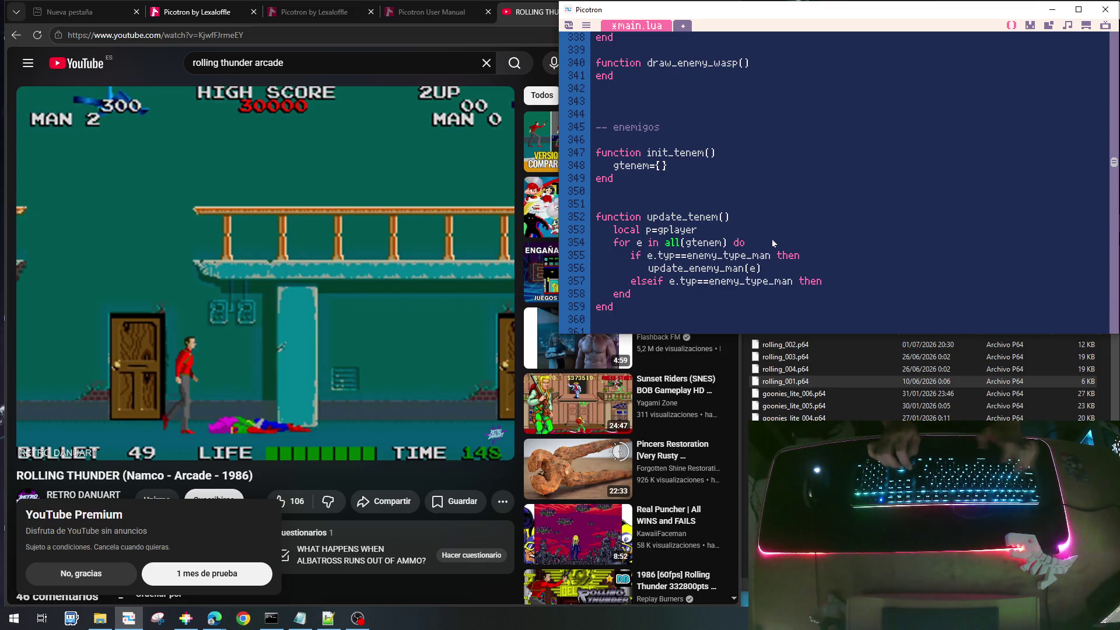
pyautogui.hotkey('shift', 'Left')
pyautogui.hotkey('shift', 'Left')
pyautogui.hotkey('shift', 'Left')
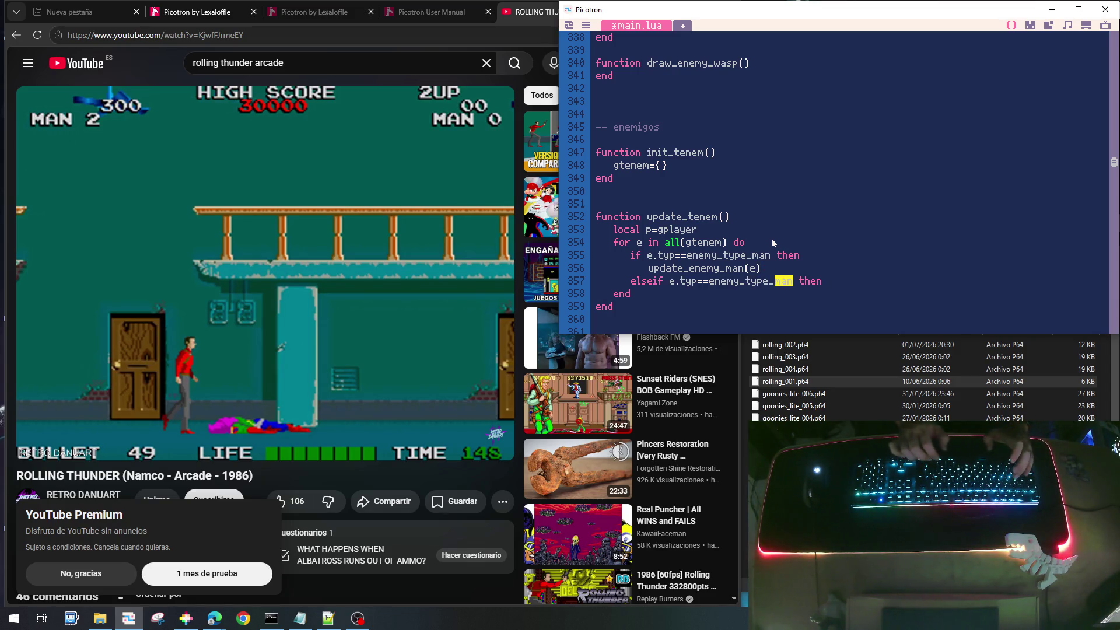
pyautogui.write('wassp')
pyautogui.press('Left')
pyautogui.press('BackSpace')
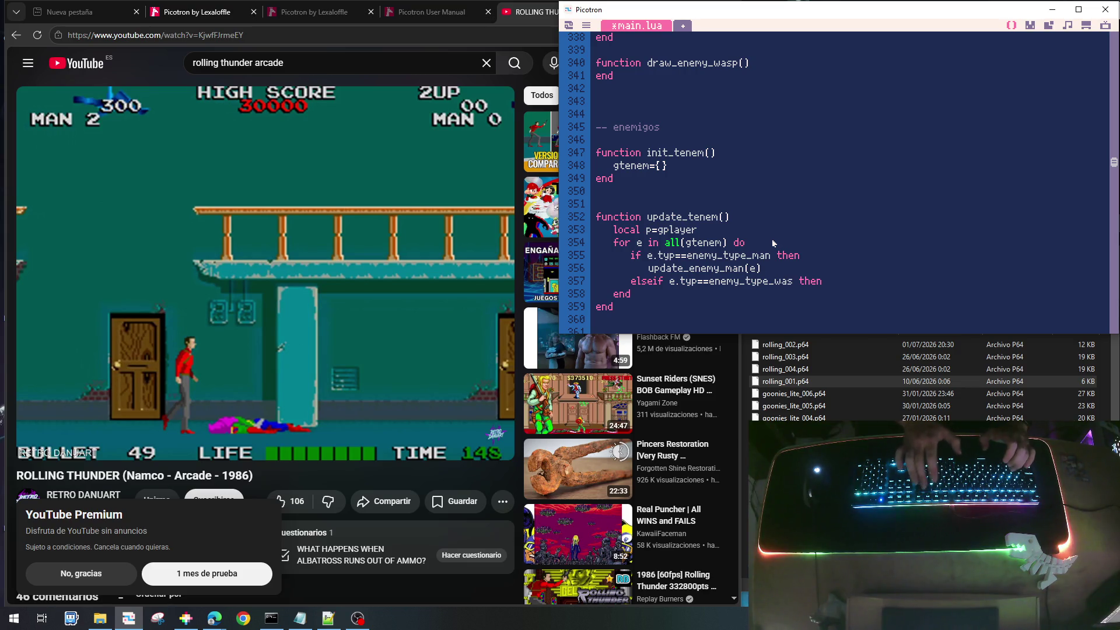
# Call update_enemy_wasp(e) in the wasp branch and close the if block with 'end'
pyautogui.press('Down')
pyautogui.press('Up')
pyautogui.press('Up')
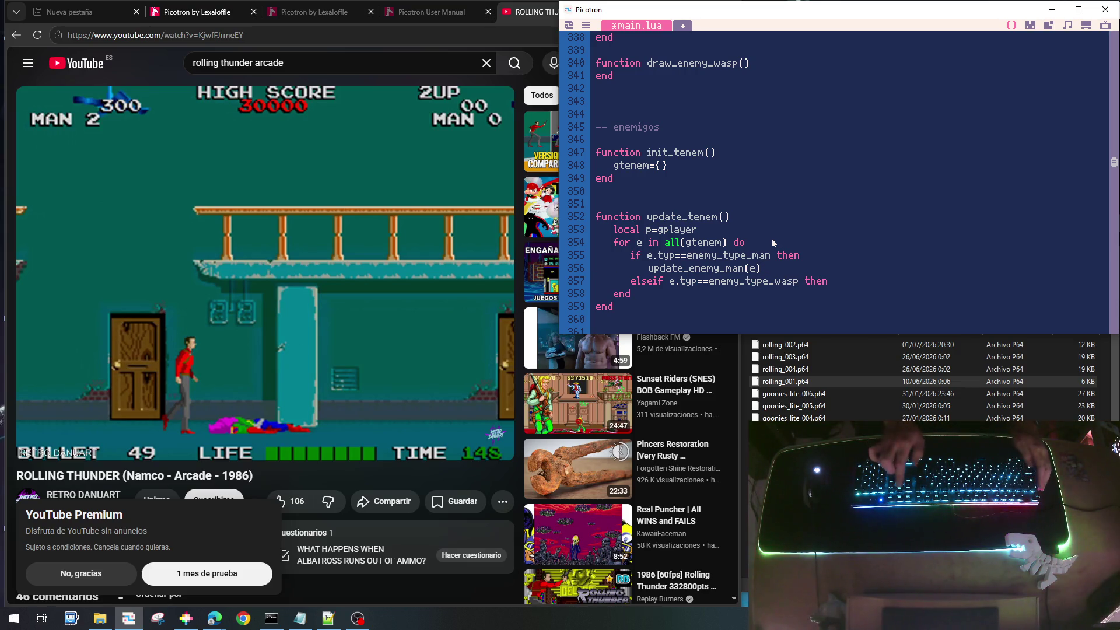
pyautogui.hotkey('shift', 'Down')
pyautogui.hotkey('ctrl', 'c')
pyautogui.press('Down')
pyautogui.press('Down')
pyautogui.hotkey('ctrl', 'v')
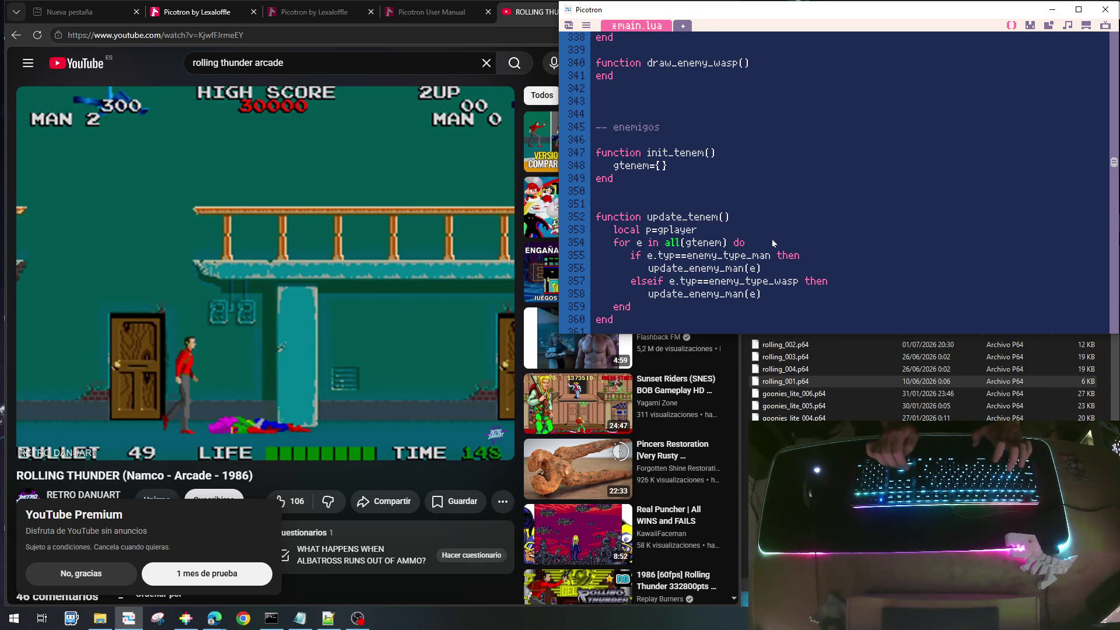
pyautogui.press('Left')
pyautogui.press('Left')
pyautogui.press('Left')
pyautogui.press('BackSpace')
pyautogui.press('BackSpace')
pyautogui.press('BackSpace')
pyautogui.write('wasp')
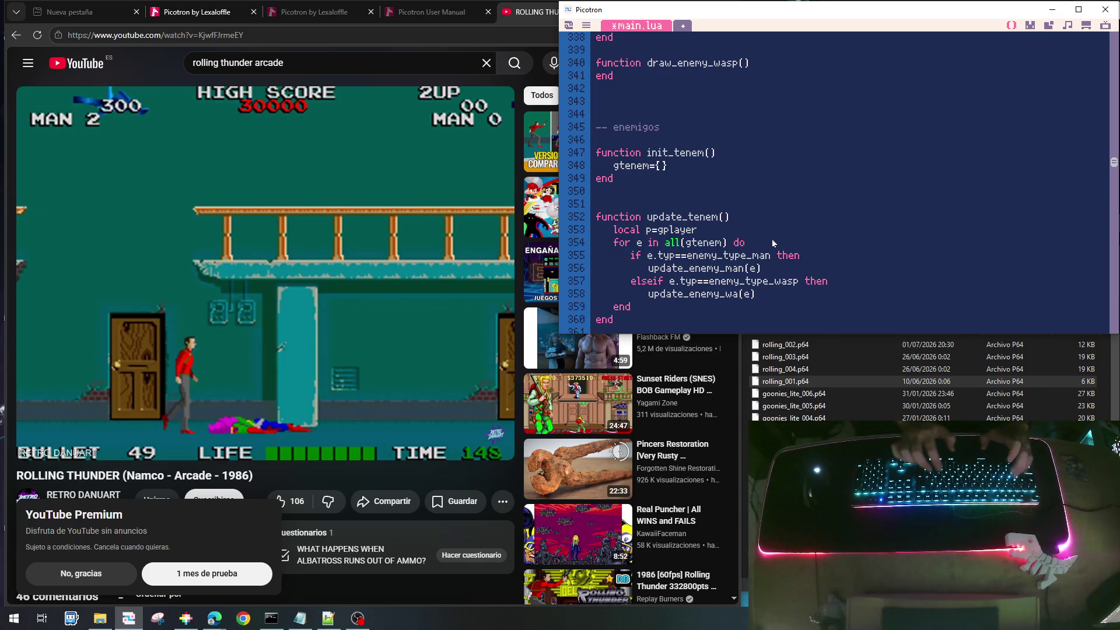
pyautogui.press('End')
pyautogui.press('Return')
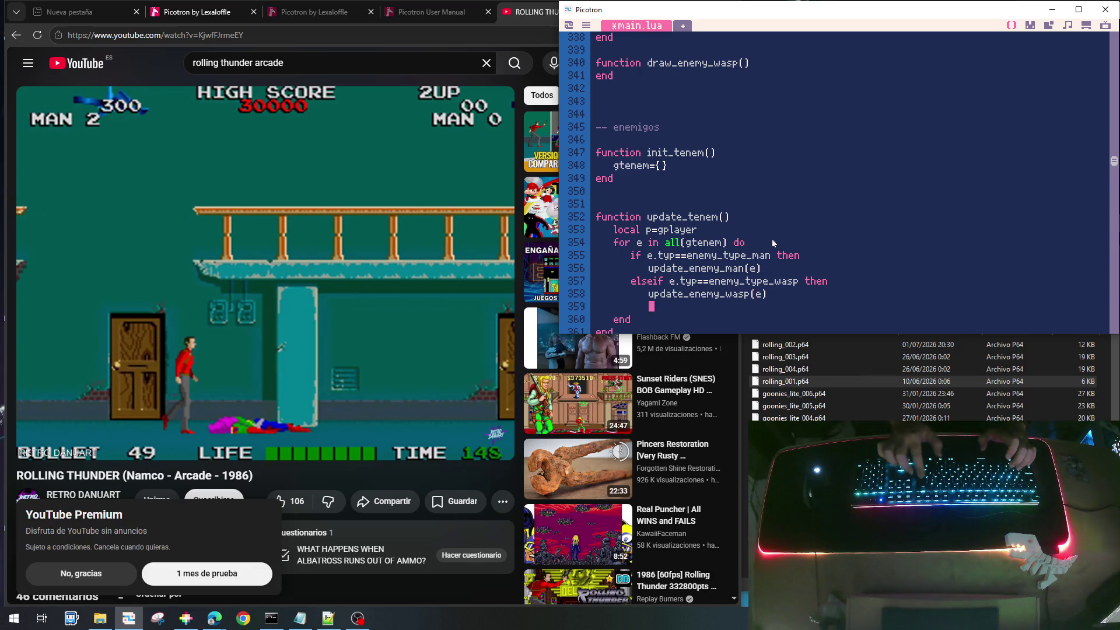
pyautogui.press('BackSpace')
pyautogui.write('end')
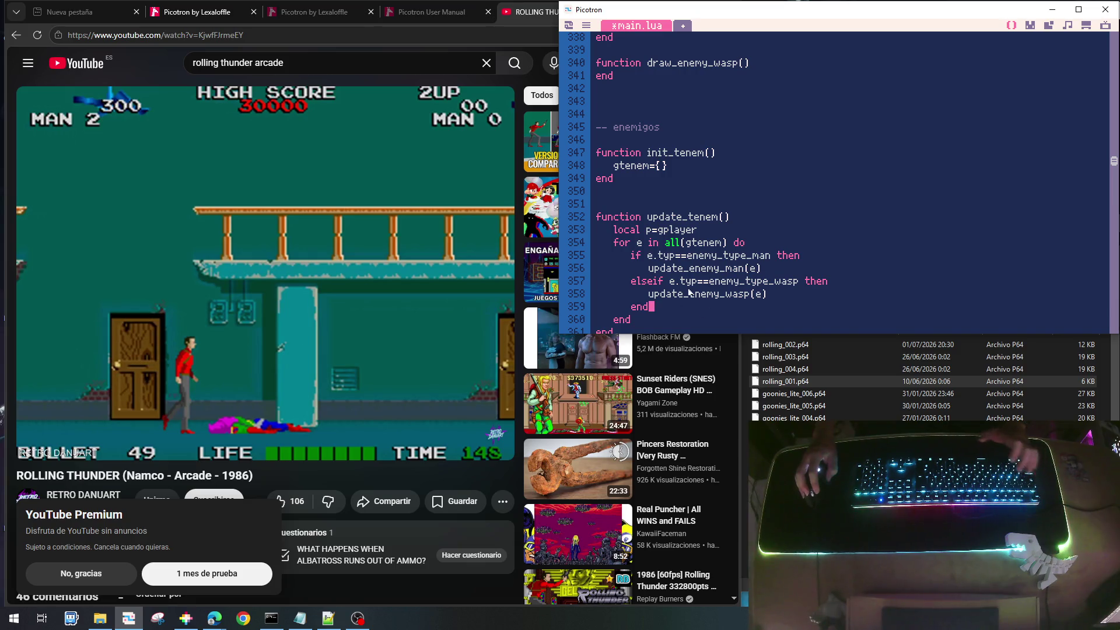
pyautogui.scroll(-1, 738, 277)
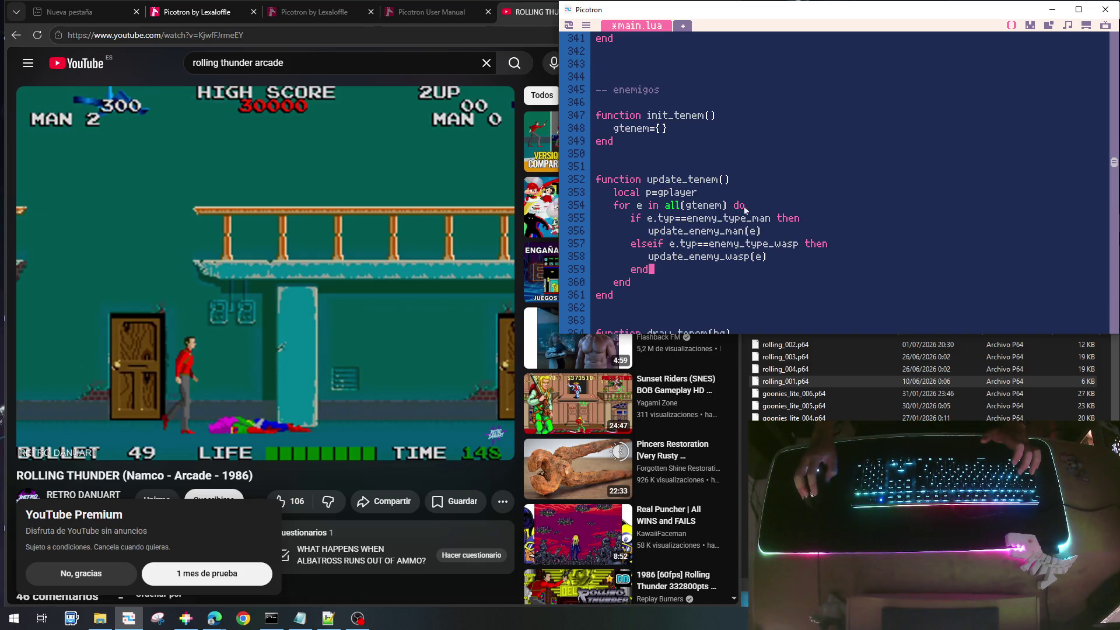
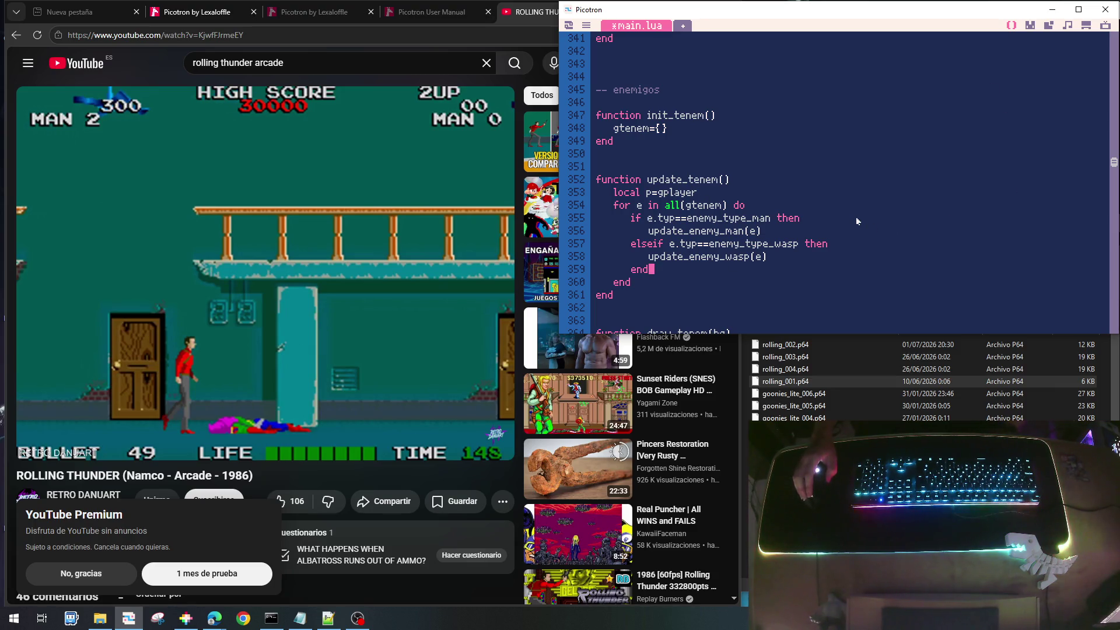
# Copy the if/elseif enemy-type block from update_tenem into draw_tenem's loop
pyautogui.scroll(-3, 854, 217)
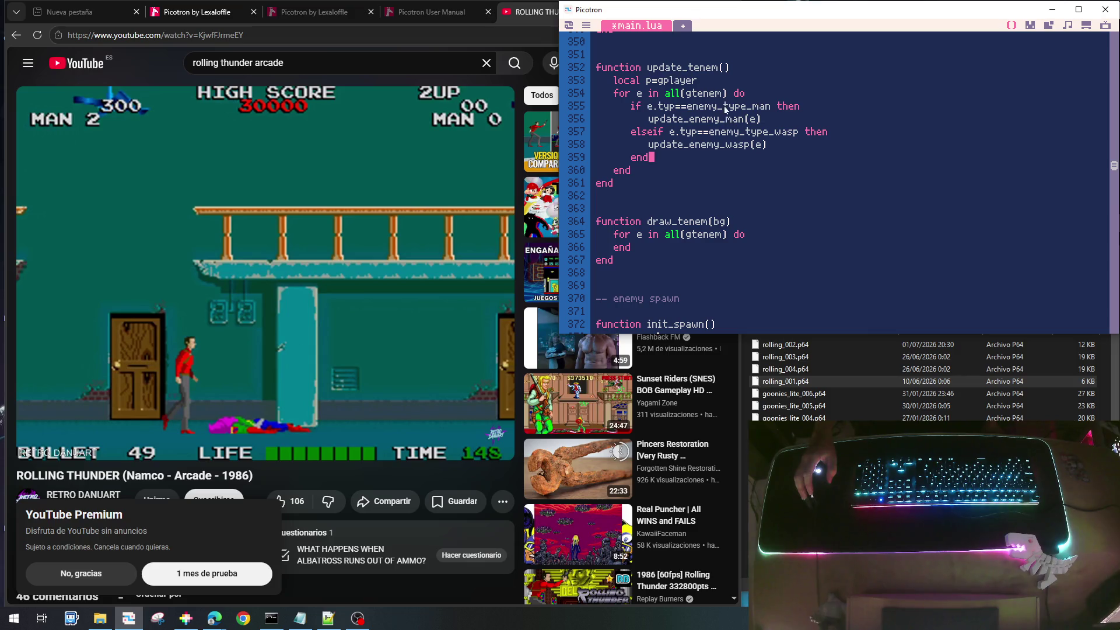
pyautogui.click(721, 107)
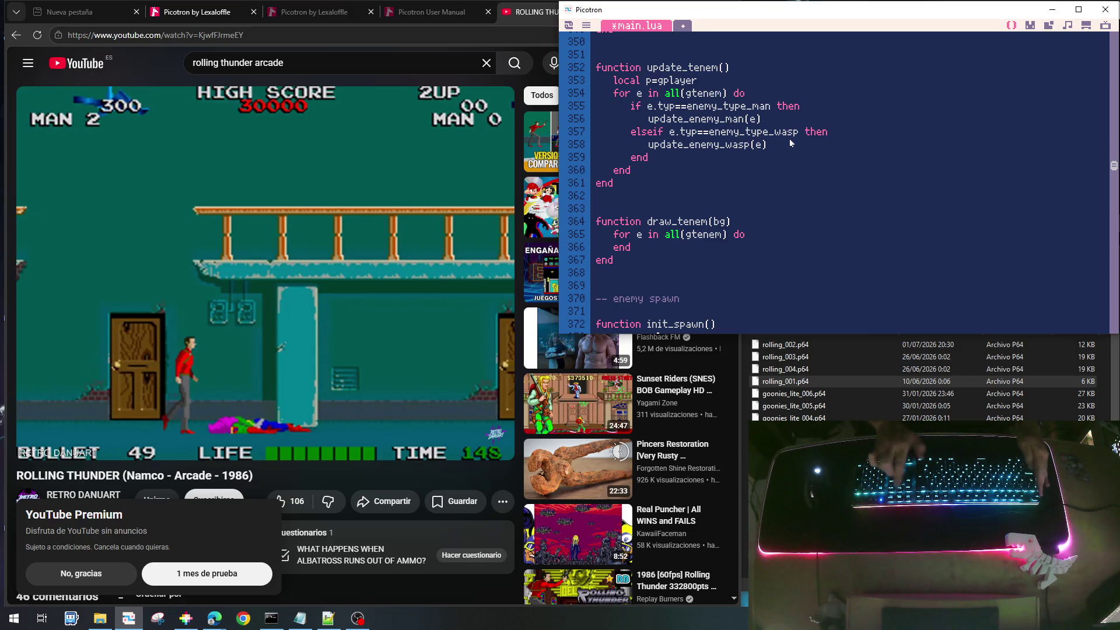
pyautogui.hotkey('shift', 'Down')
pyautogui.hotkey('shift', 'Down')
pyautogui.hotkey('shift', 'Down')
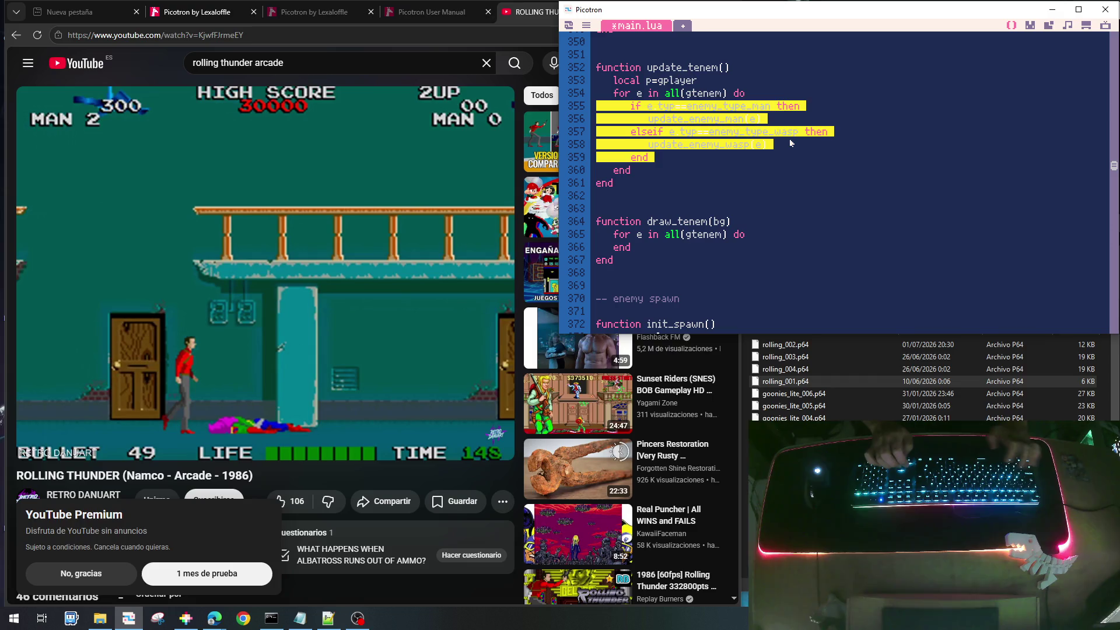
pyautogui.click(791, 142)
pyautogui.write('if e.typ==enemy_type_man then          update_enemy_man(e)       elseif e.typ==enemy_type_wasp then          update_enemy_wasp(e)       end')
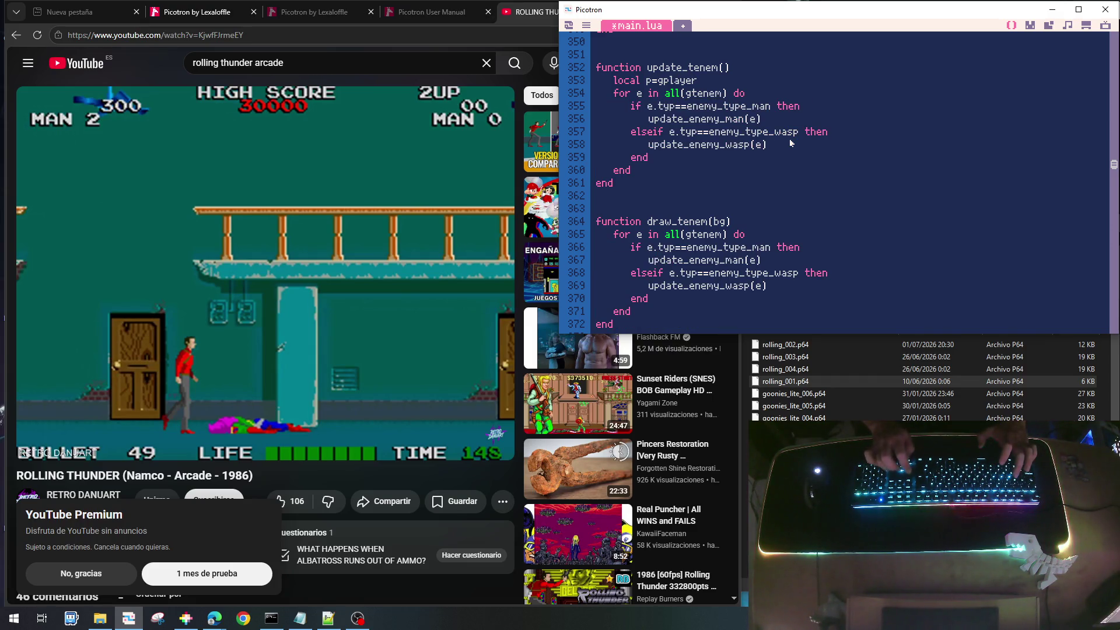
# Rename the pasted update calls to draw_enemy_man(e) and draw_enemy_wasp(e)
pyautogui.press('Delete')
pyautogui.press('Delete')
pyautogui.press('Delete')
pyautogui.write('dr')
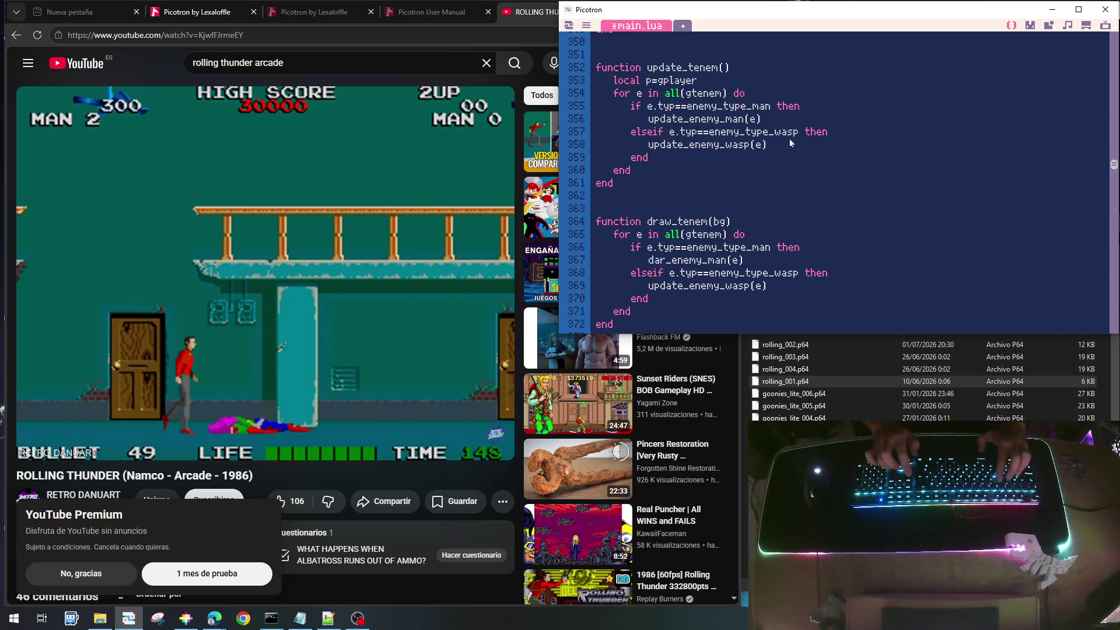
pyautogui.write('ae')
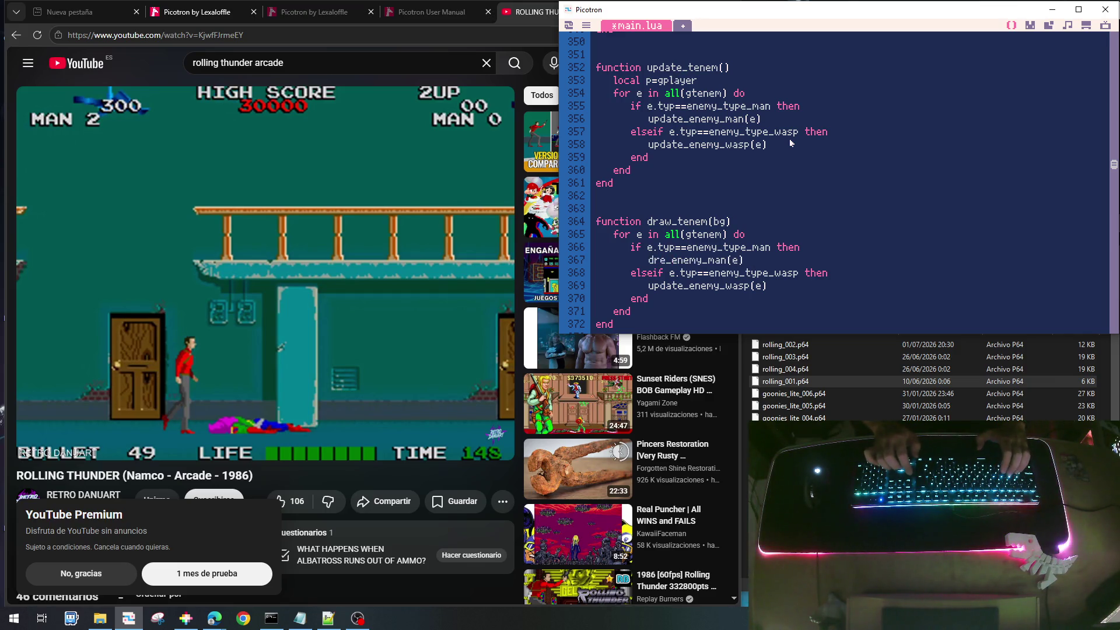
pyautogui.press('BackSpace')
pyautogui.write('r')
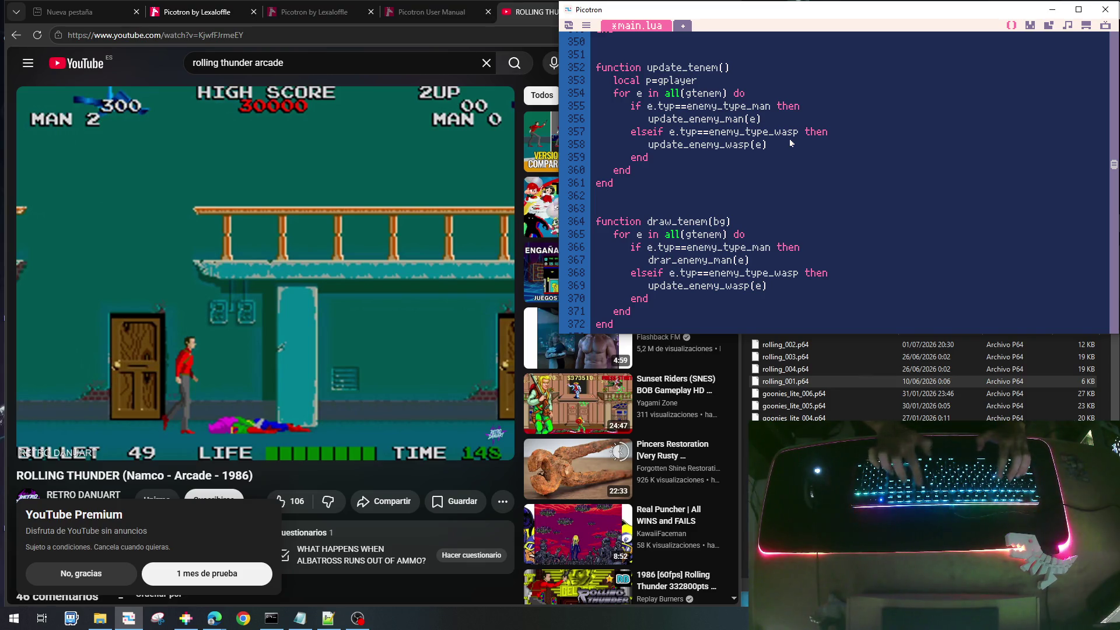
pyautogui.press('BackSpace')
pyautogui.write('w')
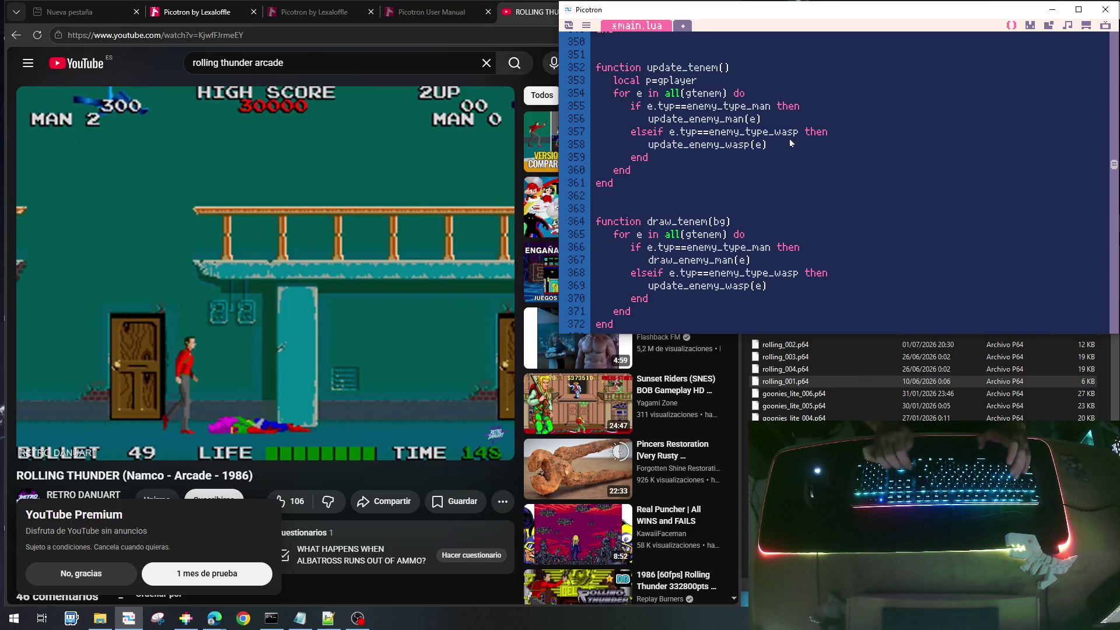
pyautogui.press('BackSpace')
pyautogui.press('BackSpace')
pyautogui.press('BackSpace')
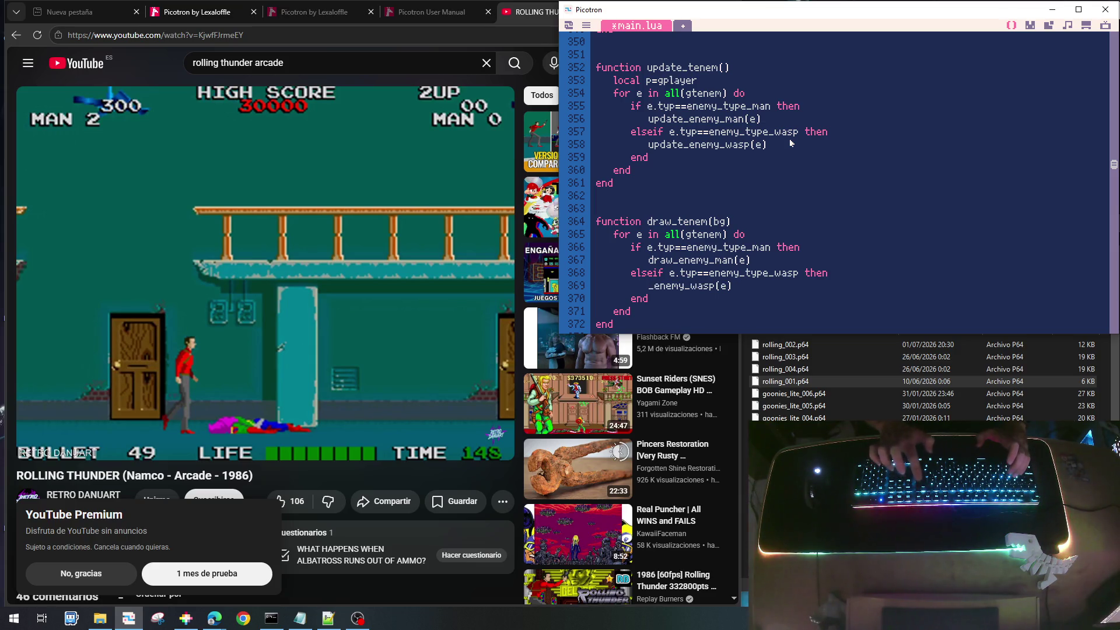
pyautogui.write('draw')
pyautogui.press('Down')
pyautogui.press('Down')
pyautogui.press('Down')
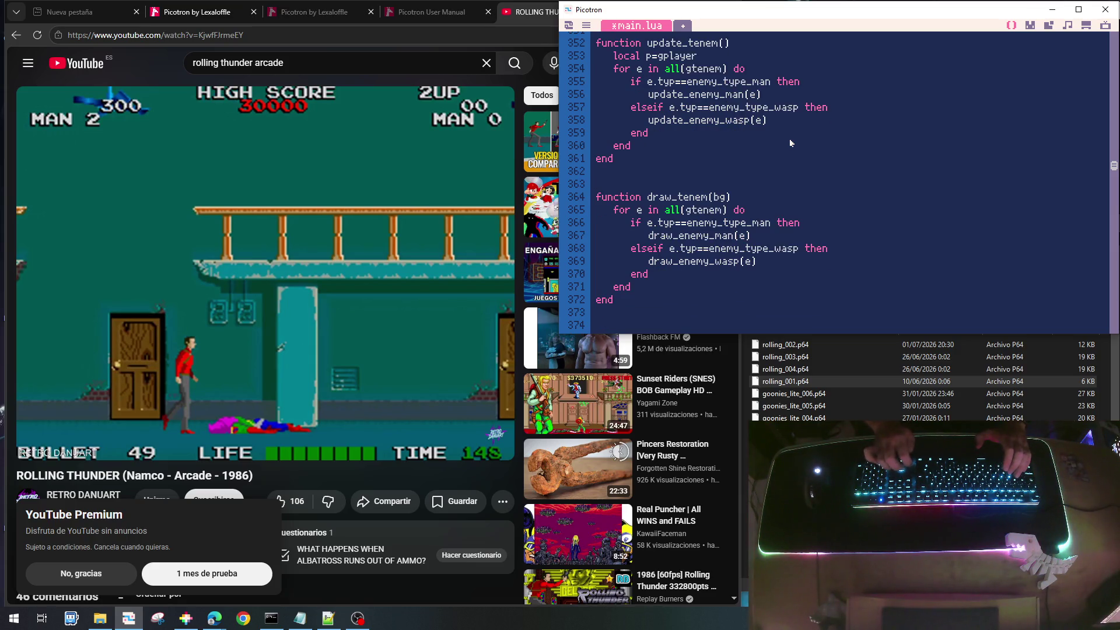
pyautogui.scroll(-2, 781, 215)
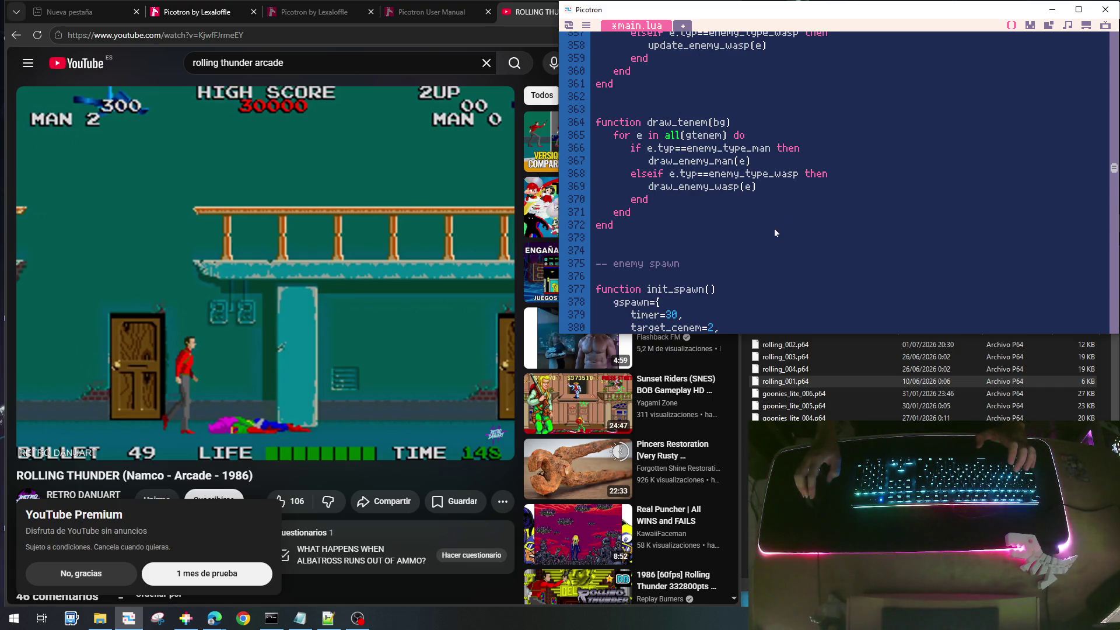
# Insert typ=enemy_type_wasp, as the first field of the local e table in update_spawn
pyautogui.scroll(-2, 774, 229)
pyautogui.scroll(-7, 667, 274)
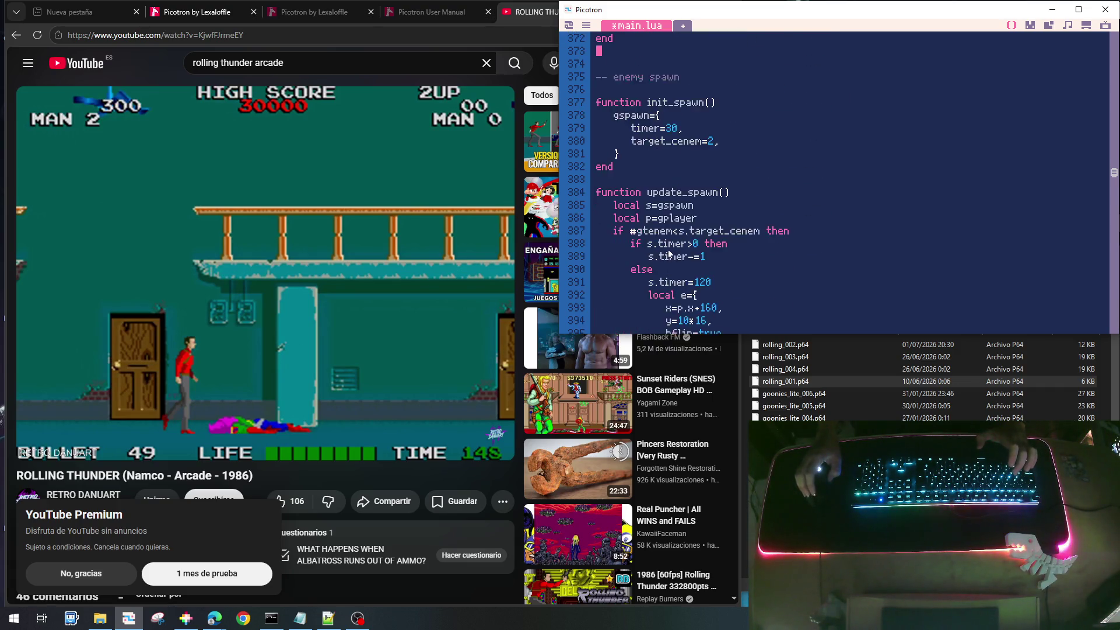
pyautogui.scroll(2, 670, 255)
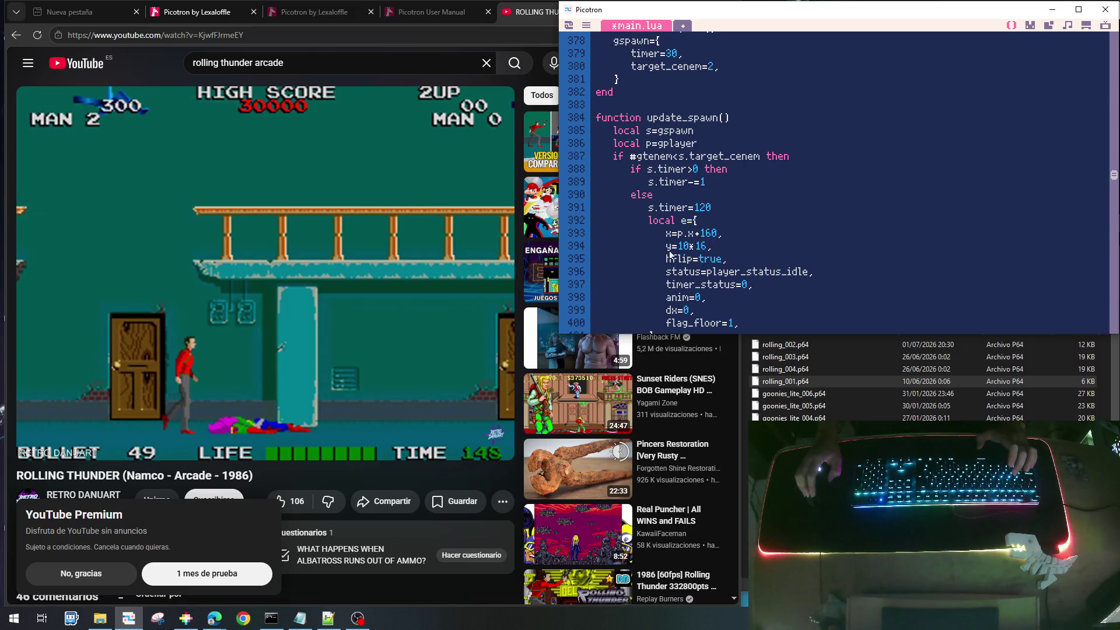
pyautogui.click(724, 226)
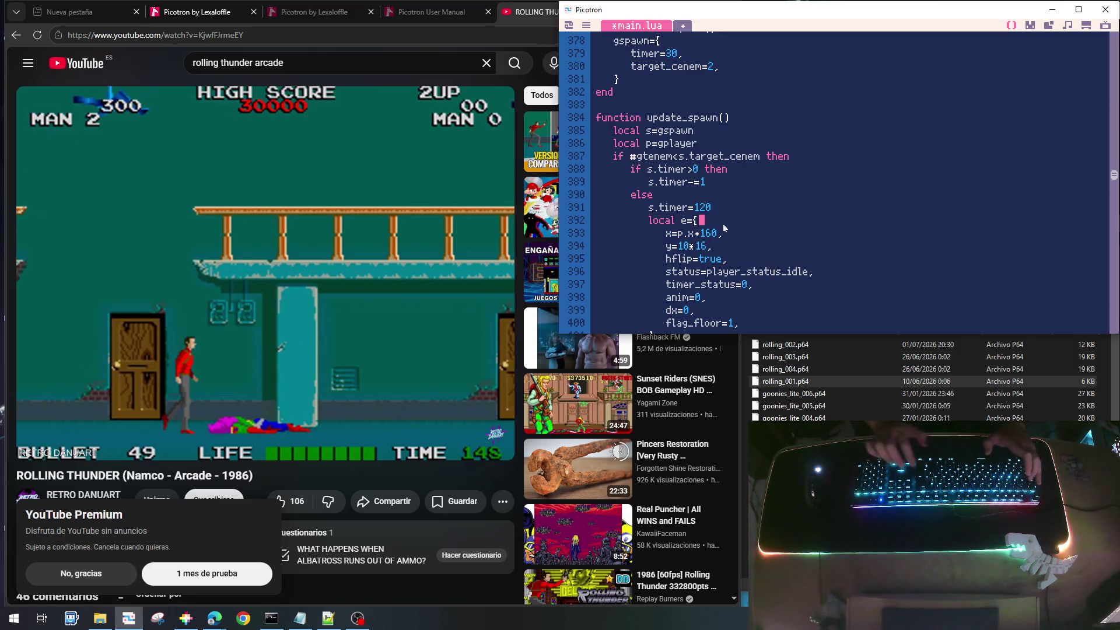
pyautogui.press('Return')
pyautogui.write('typ=')
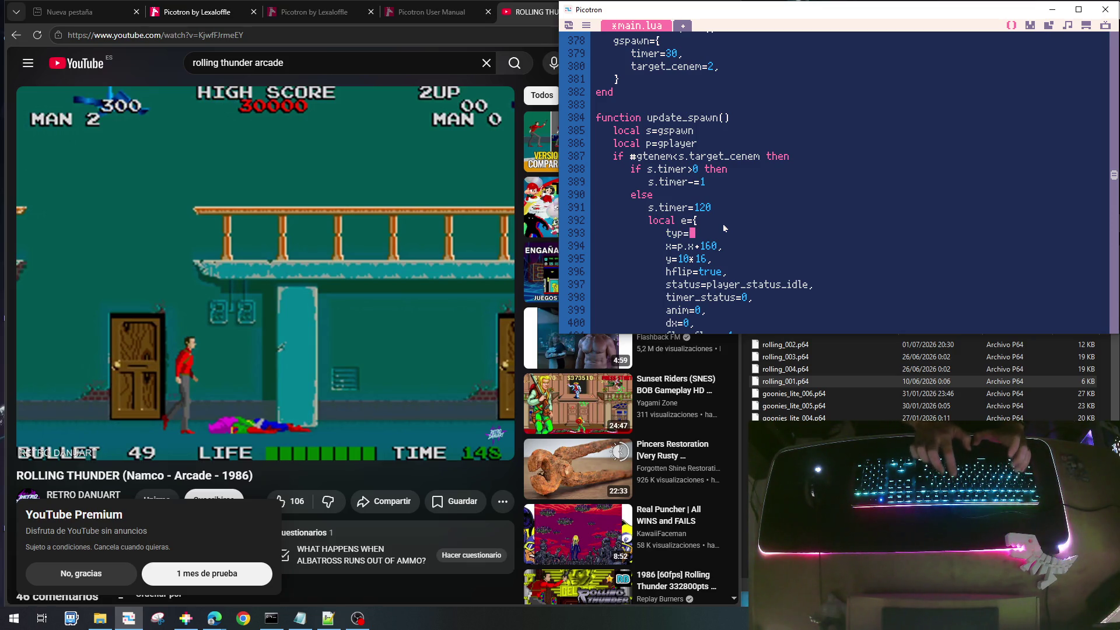
pyautogui.write('enemy_')
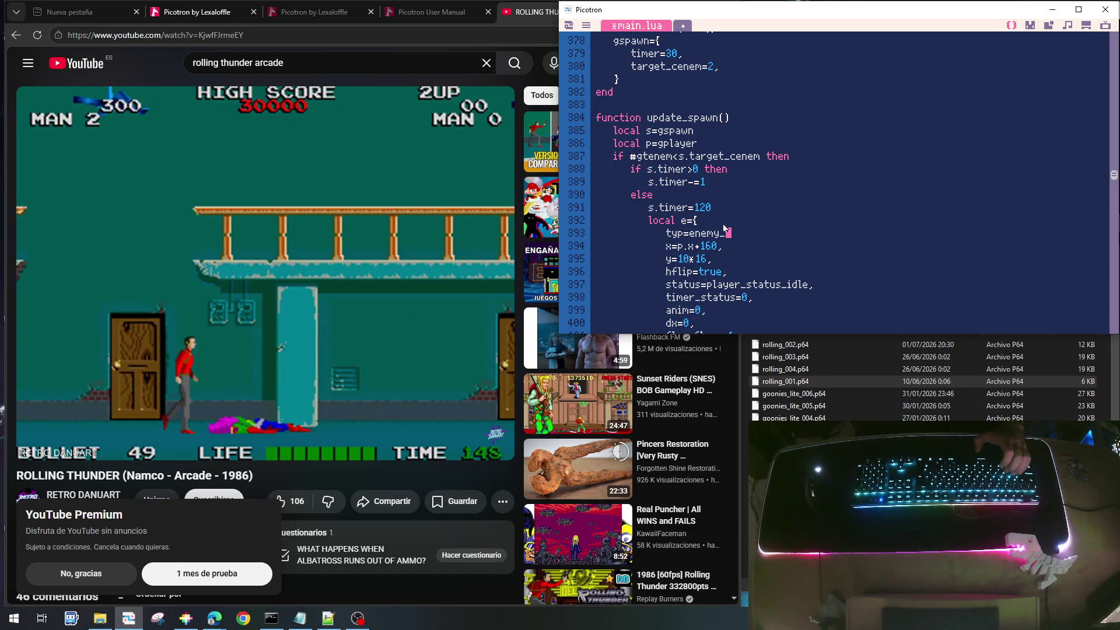
pyautogui.write('type_wasp')
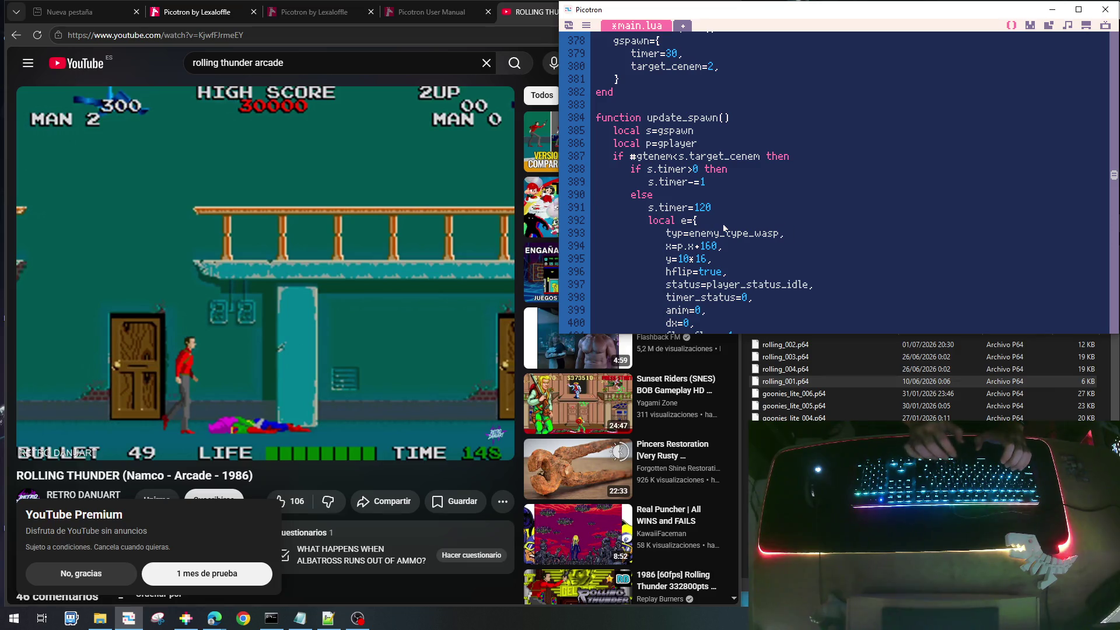
pyautogui.write(',')
pyautogui.scroll(-4, 703, 226)
pyautogui.scroll(4, 704, 226)
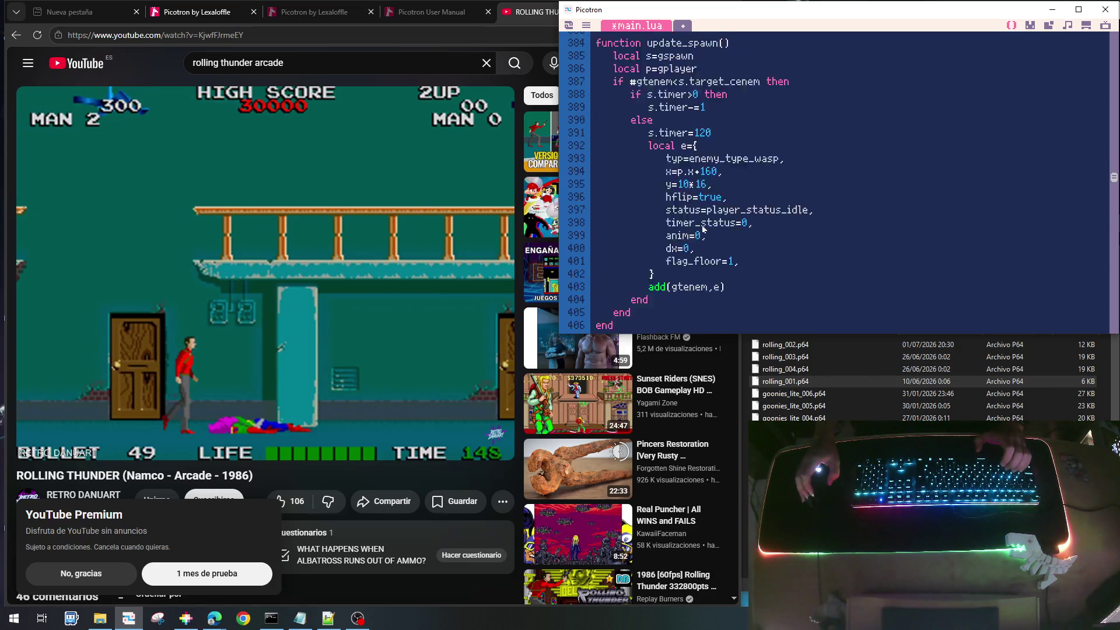
pyautogui.scroll(-2, 693, 271)
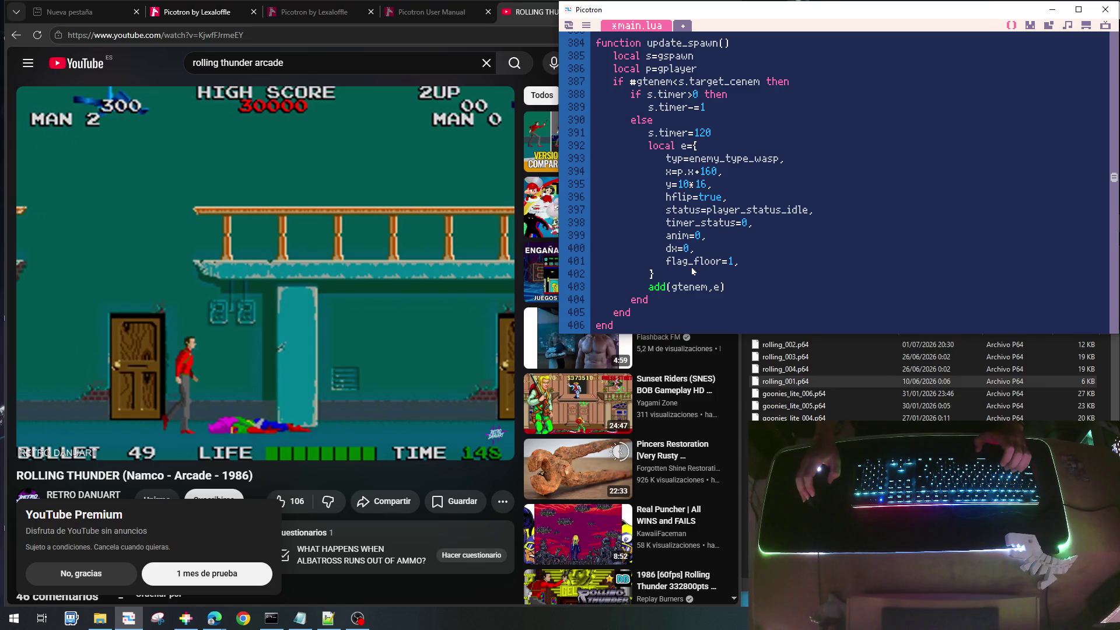
pyautogui.scroll(2, 693, 271)
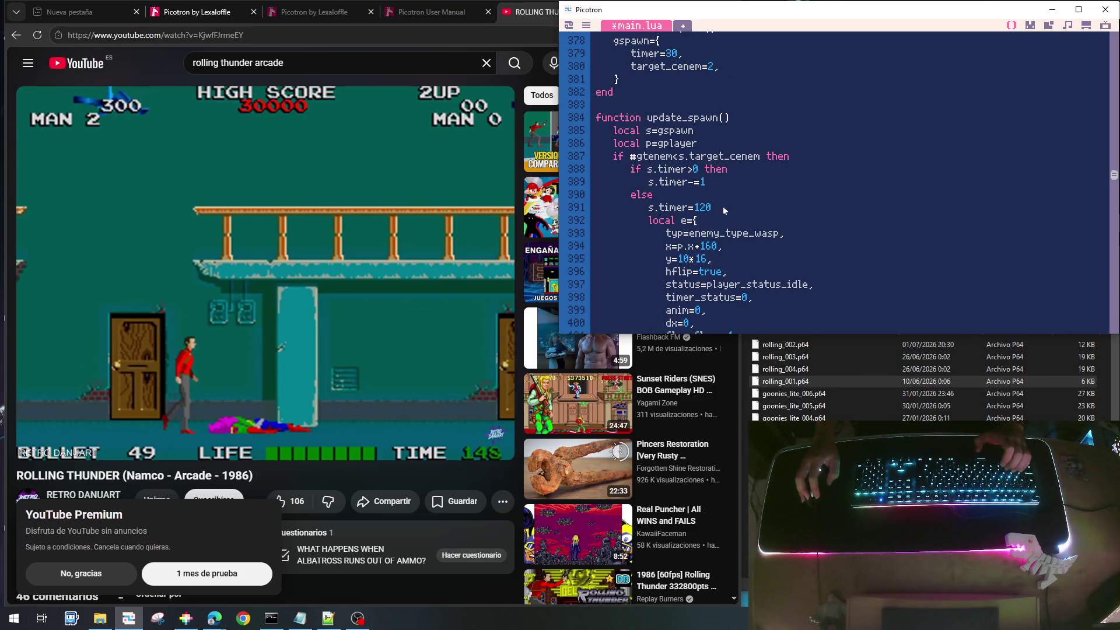
pyautogui.scroll(-1, 724, 210)
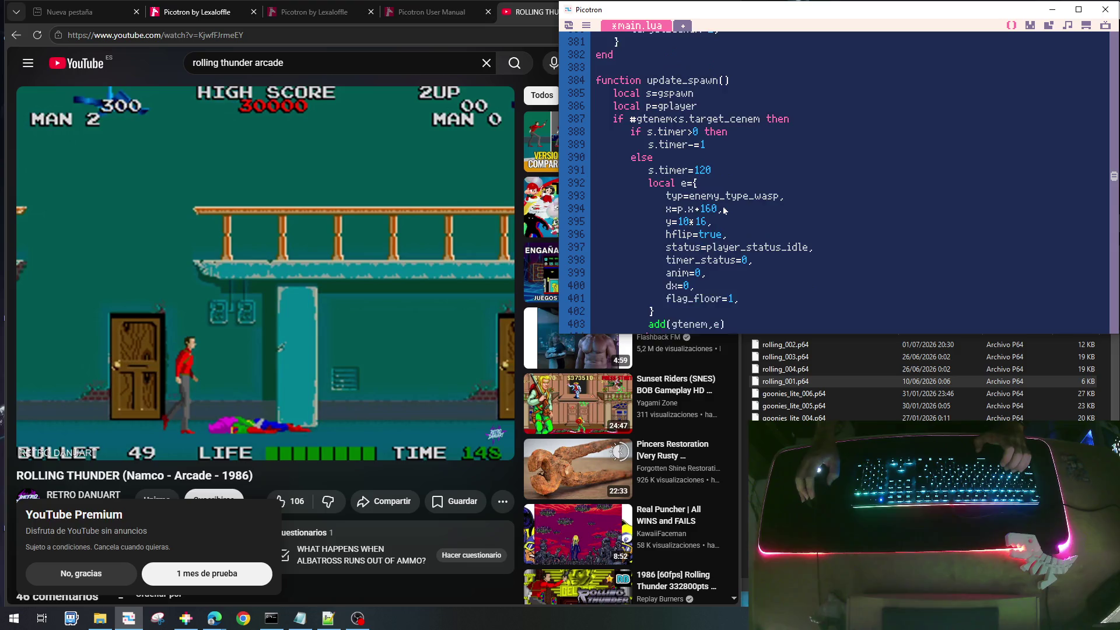
pyautogui.scroll(-1, 725, 210)
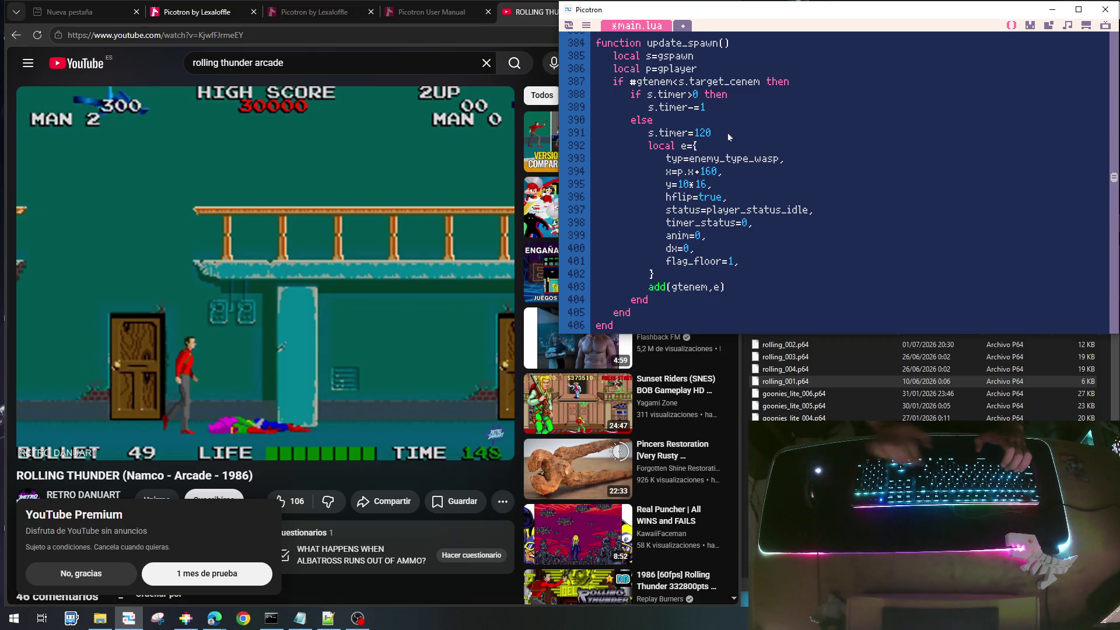
# Add e={} and an init_enem_wasp(e) call after s.timer=120 in update_spawn
pyautogui.press('Return')
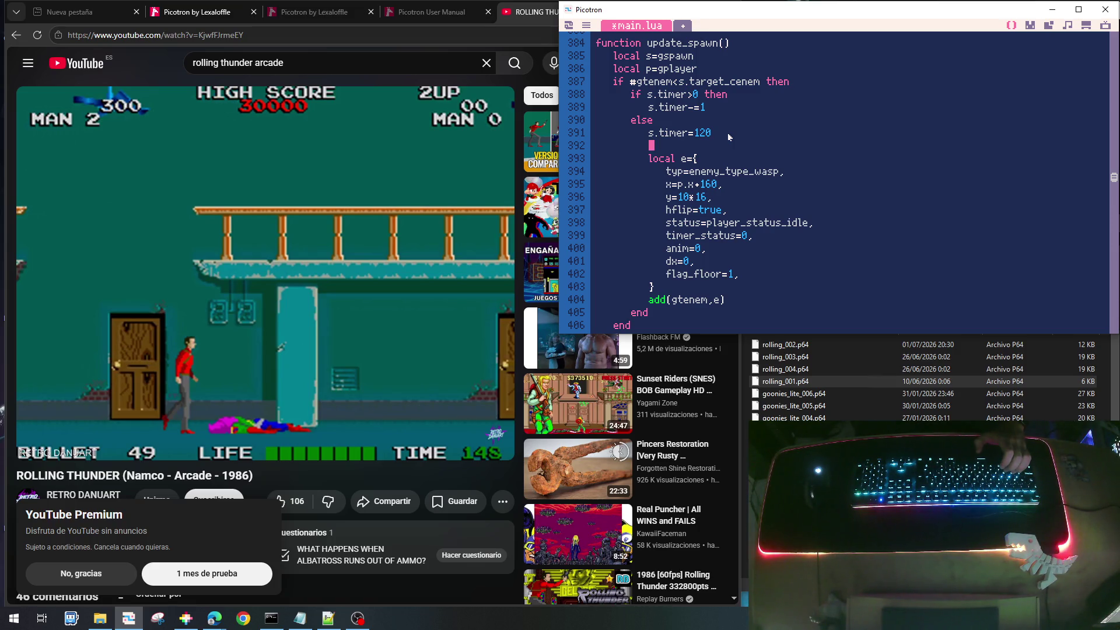
pyautogui.write('e')
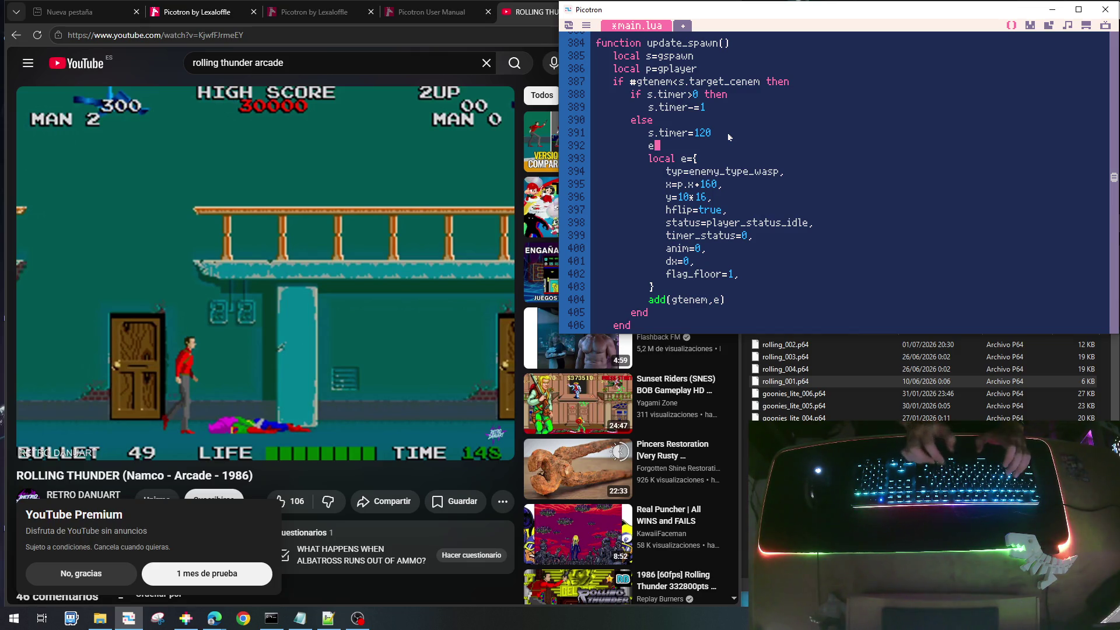
pyautogui.write('={}')
pyautogui.press('Return')
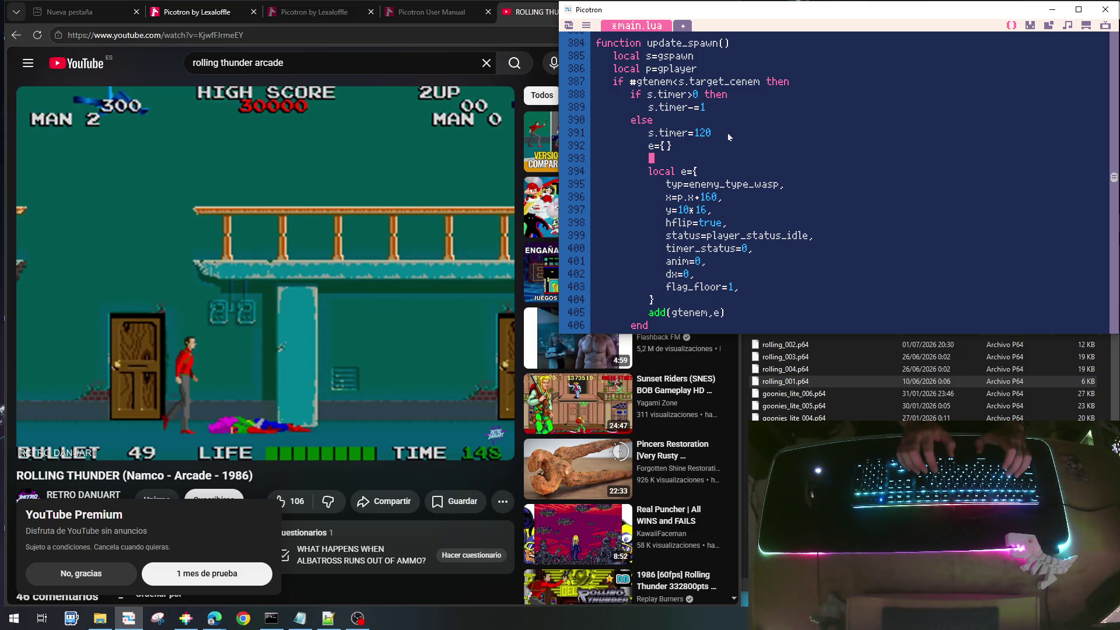
pyautogui.write('init_enem_wasp(e')
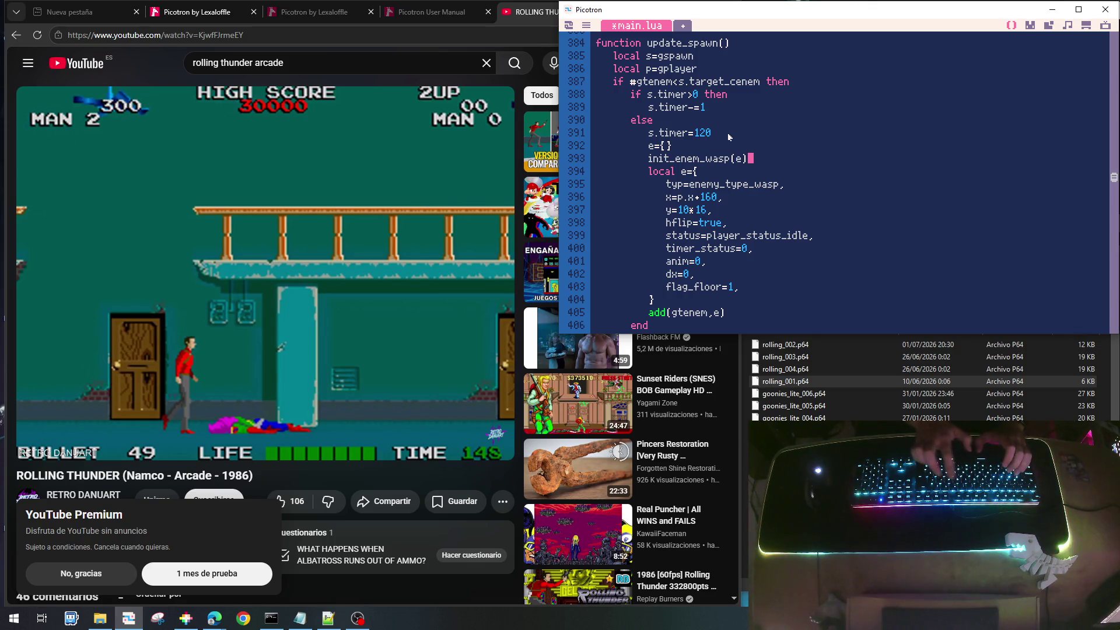
# Delete the old inline local e={...} enemy table block
pyautogui.press('Home')
pyautogui.hotkey('shift', 'Down')
pyautogui.hotkey('shift', 'Down')
pyautogui.hotkey('shift', 'Down')
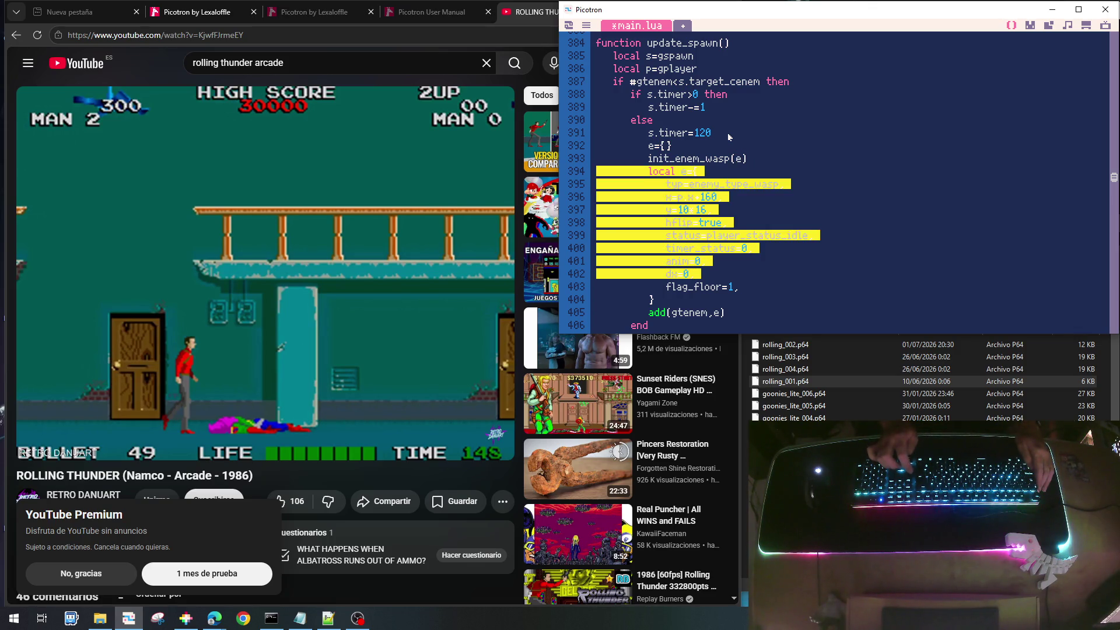
pyautogui.press('Delete')
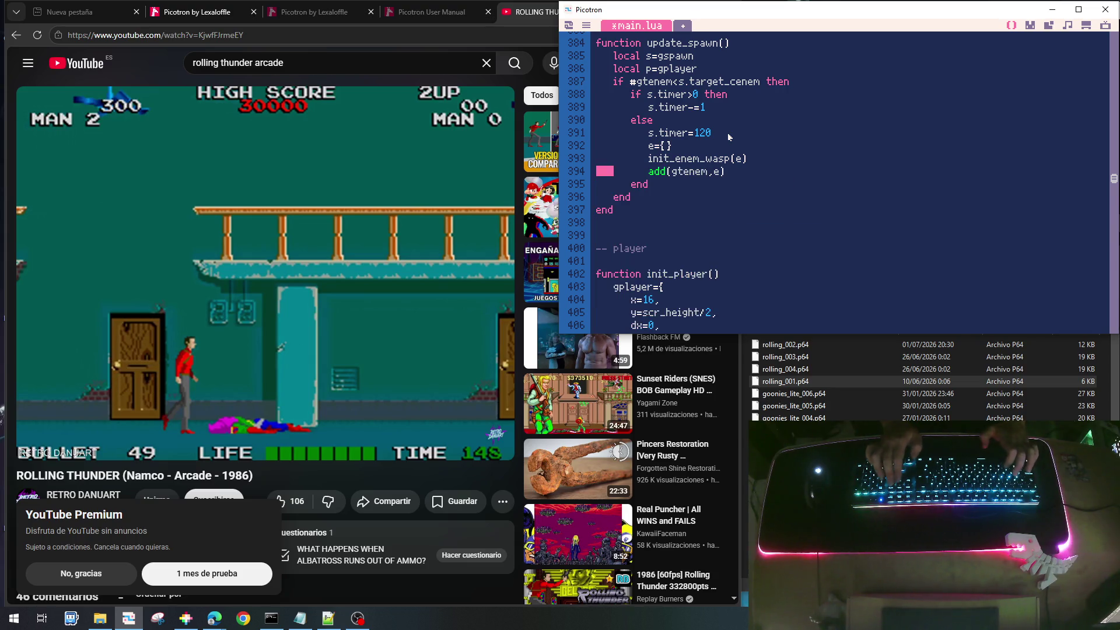
pyautogui.press('pageup')
pyautogui.press('pageup')
pyautogui.press('pageup')
pyautogui.press('pageup')
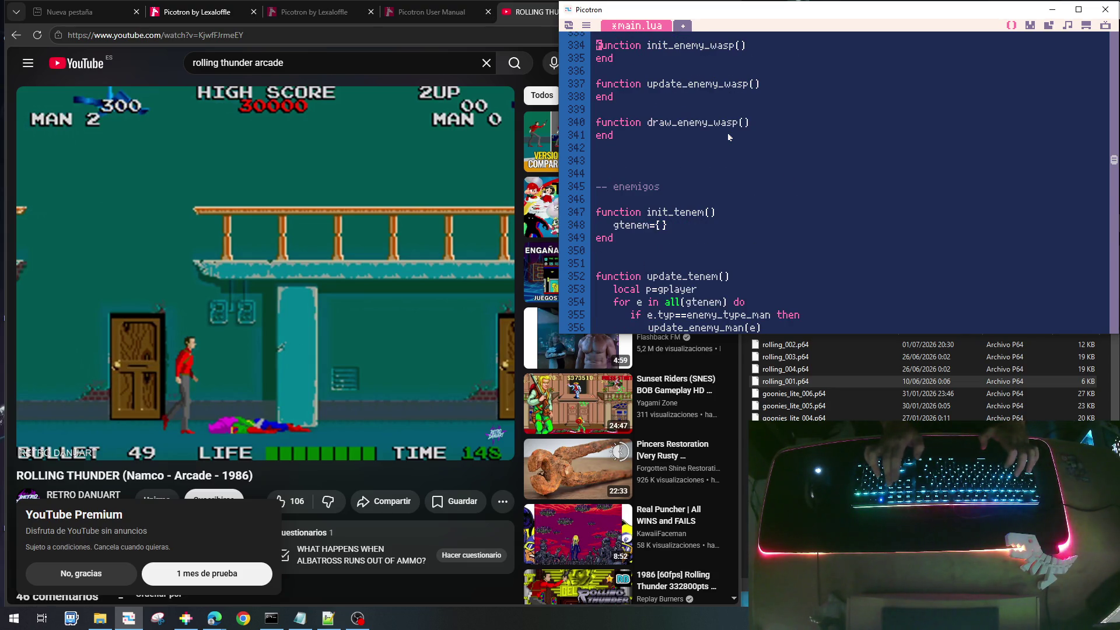
# Paste the enemy field table into init_enemy_wasp, add parameter e, and replace local e={ with e
pyautogui.press('Down')
pyautogui.press('Down')
pyautogui.press('Down')
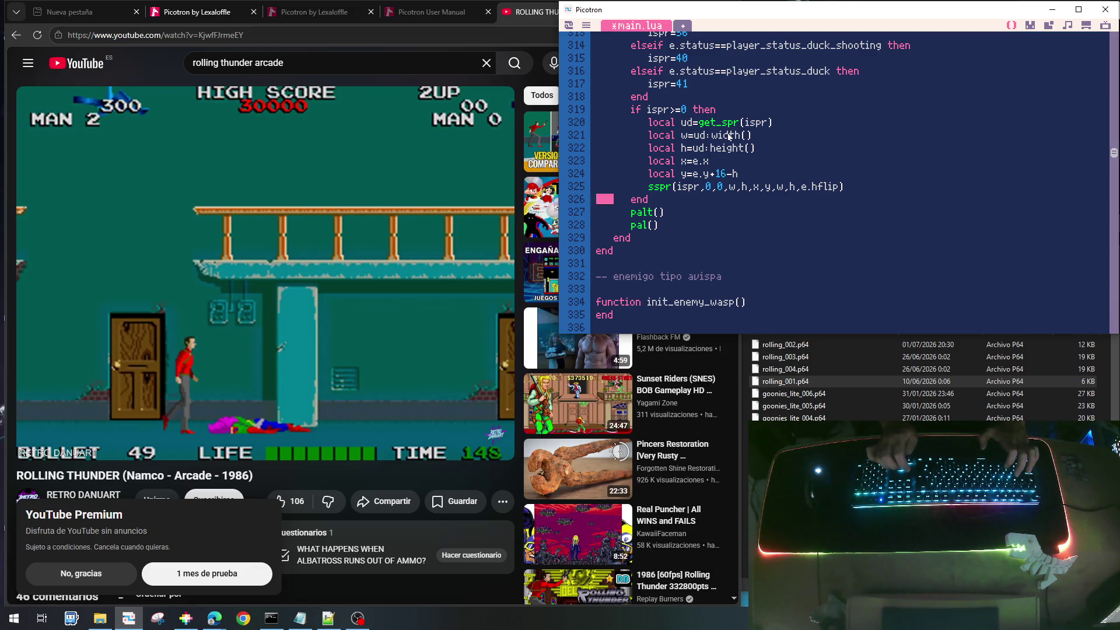
pyautogui.hotkey('ctrl', 'v')
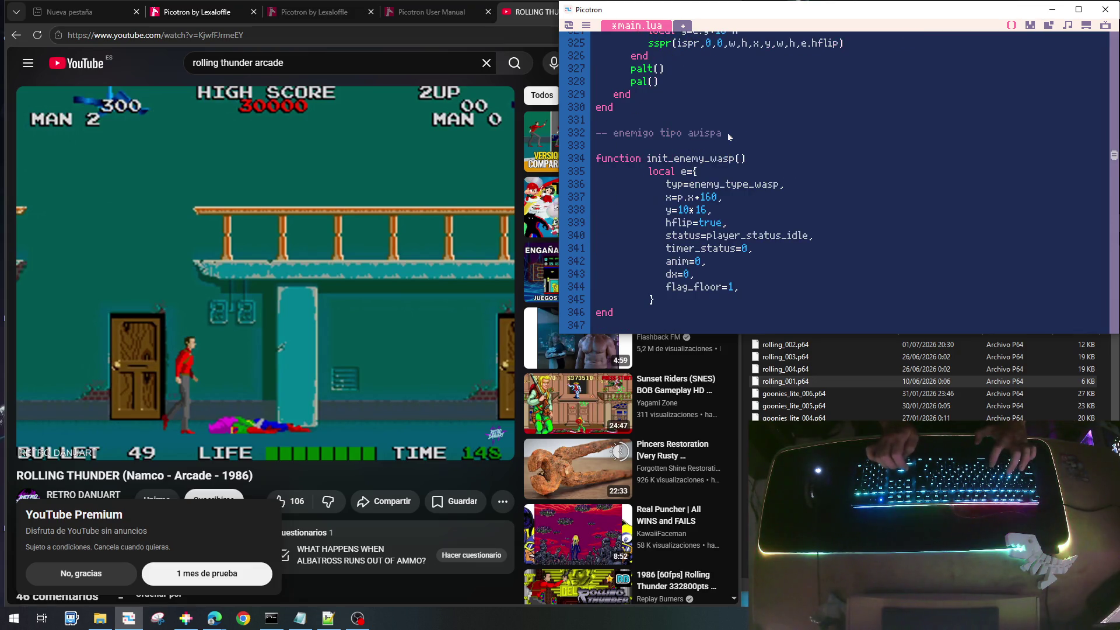
pyautogui.hotkey('shift', 'Up')
pyautogui.hotkey('shift', 'Up')
pyautogui.hotkey('shift', 'Up')
pyautogui.hotkey('shift', 'Up')
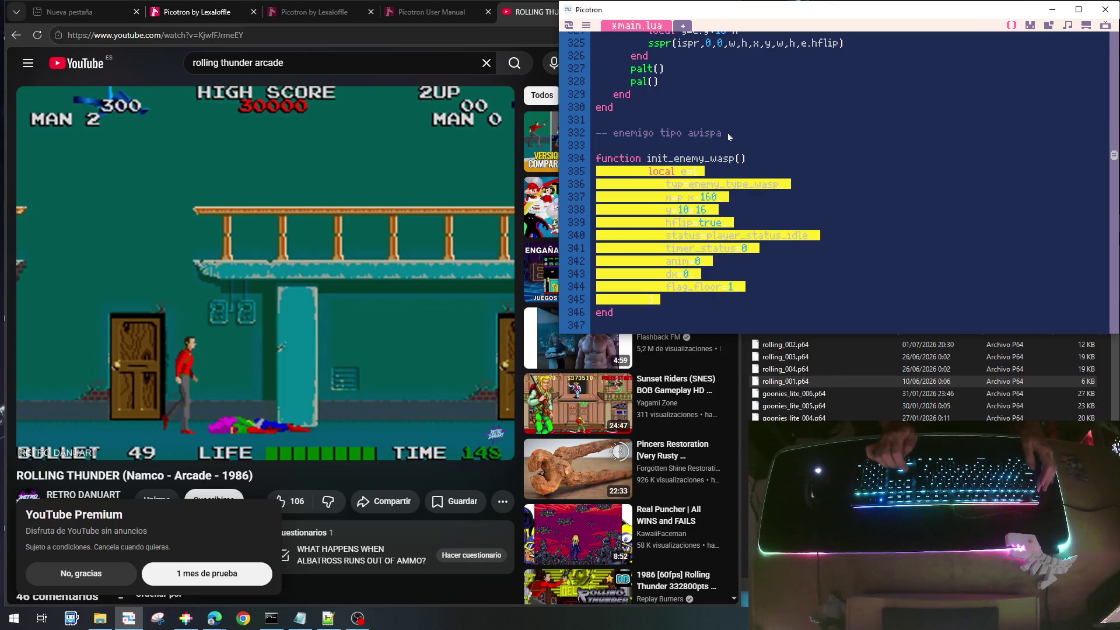
pyautogui.hotkey('shift', 'Tab')
pyautogui.hotkey('shift', 'Tab')
pyautogui.press('Left')
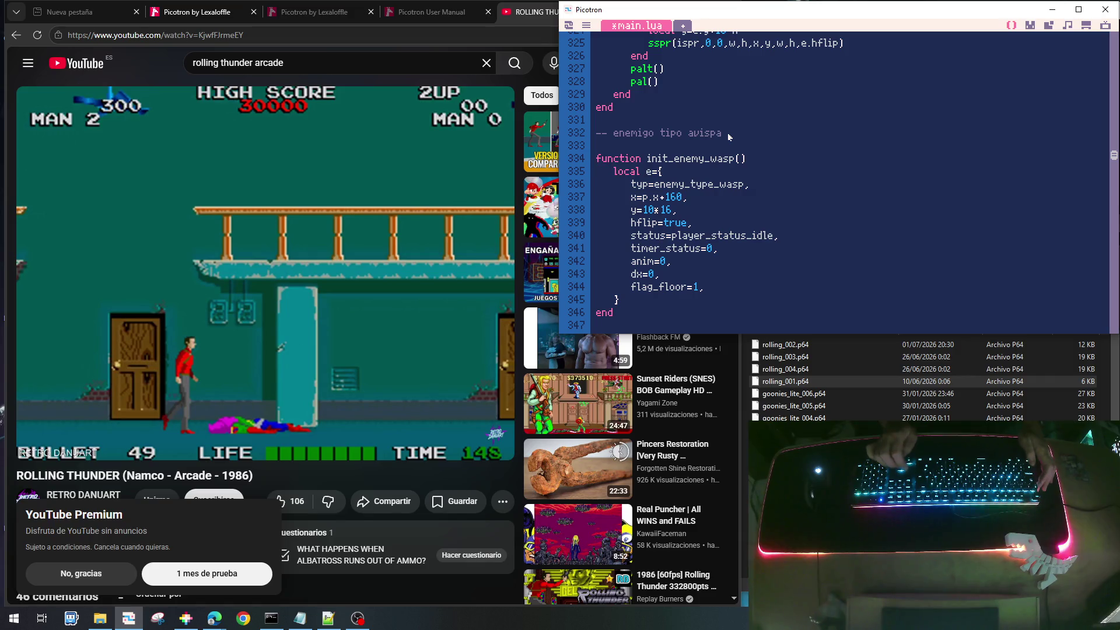
pyautogui.write('e')
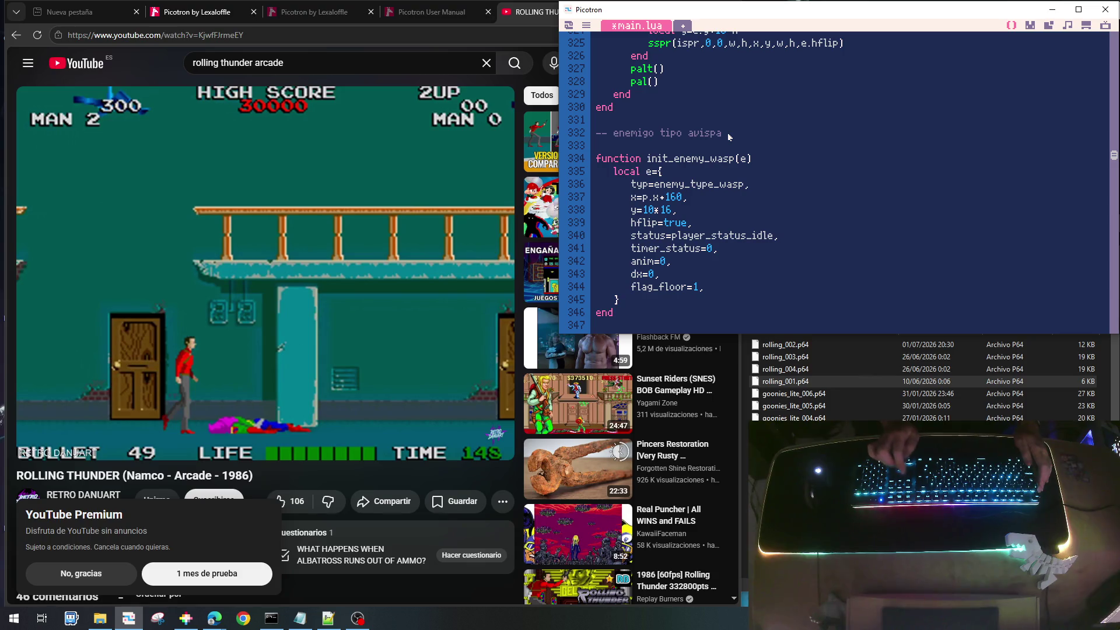
pyautogui.hotkey('ctrl', 'x')
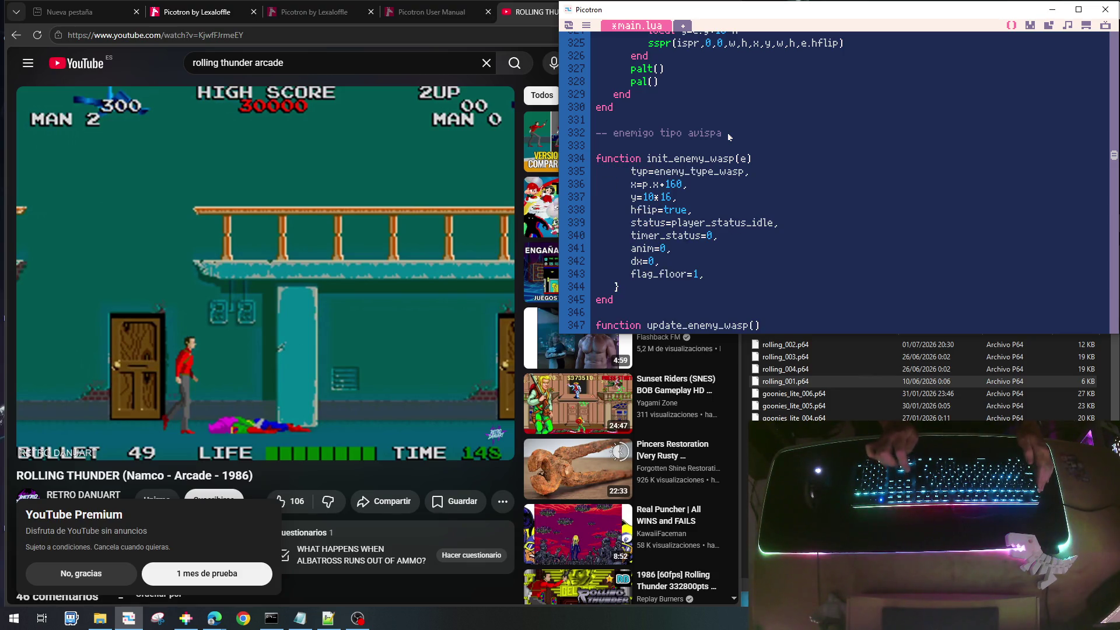
pyautogui.write('e.')
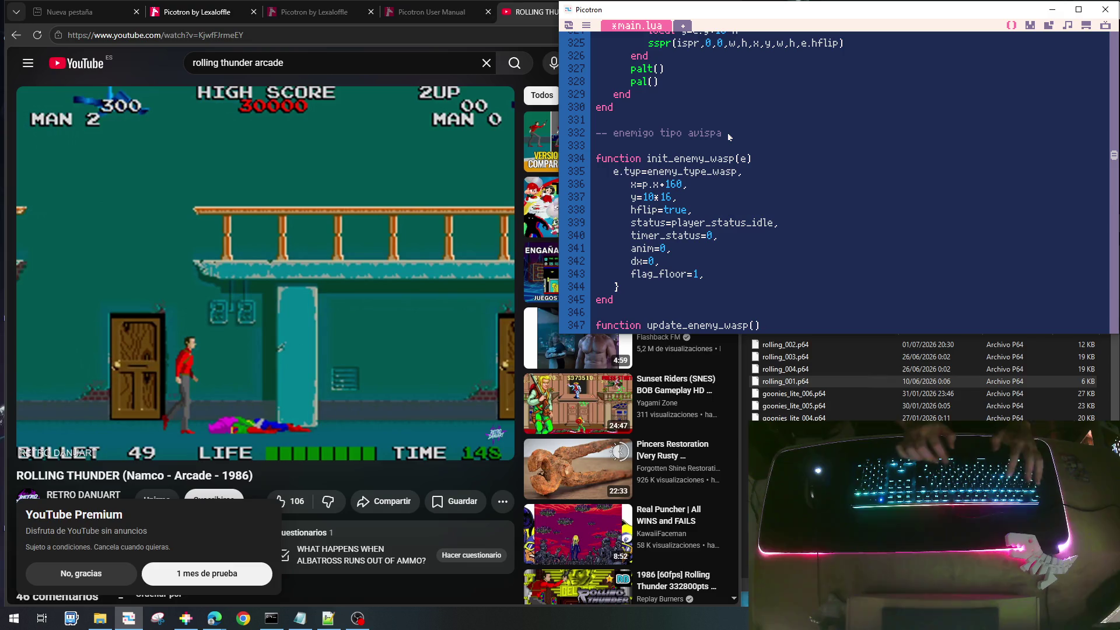
# Prefix x, y, hflip, status, timer_status, anim, dx and flag_floor with e. and remove the closing brace
pyautogui.press('Down')
pyautogui.press('BackSpace')
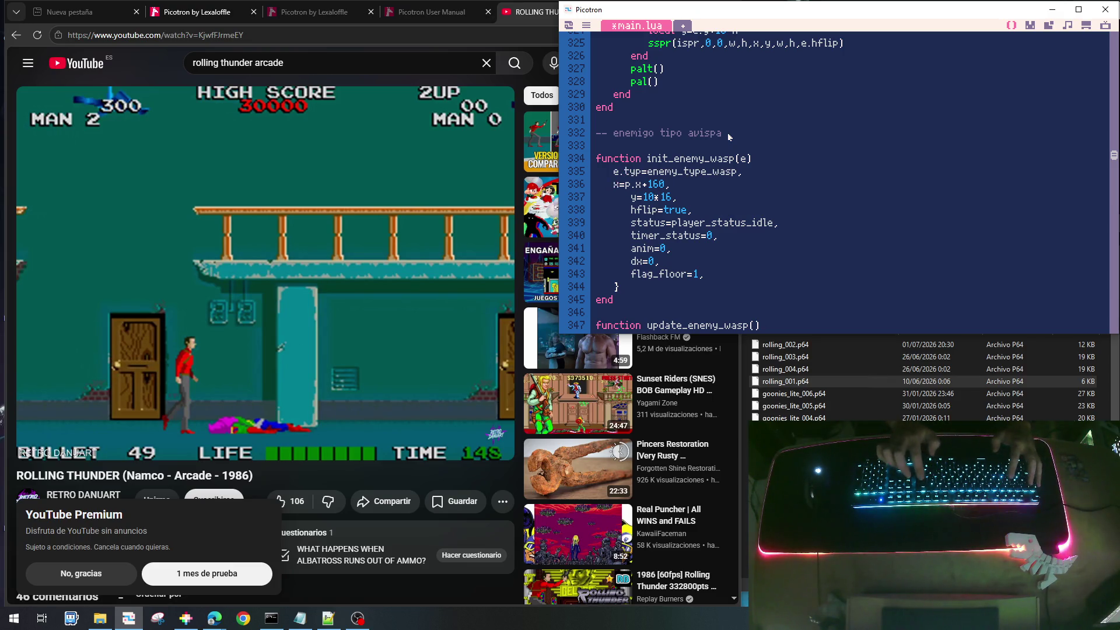
pyautogui.write('e.')
pyautogui.press('Down')
pyautogui.press('BackSpace')
pyautogui.write('e.')
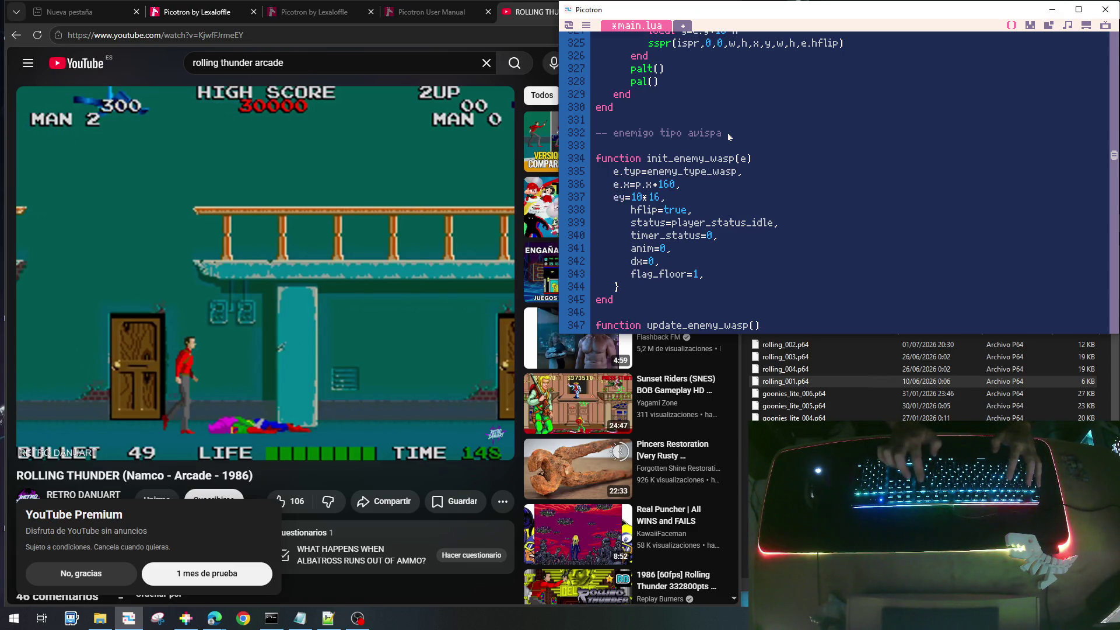
pyautogui.press('Down')
pyautogui.press('BackSpace')
pyautogui.press('BackSpace')
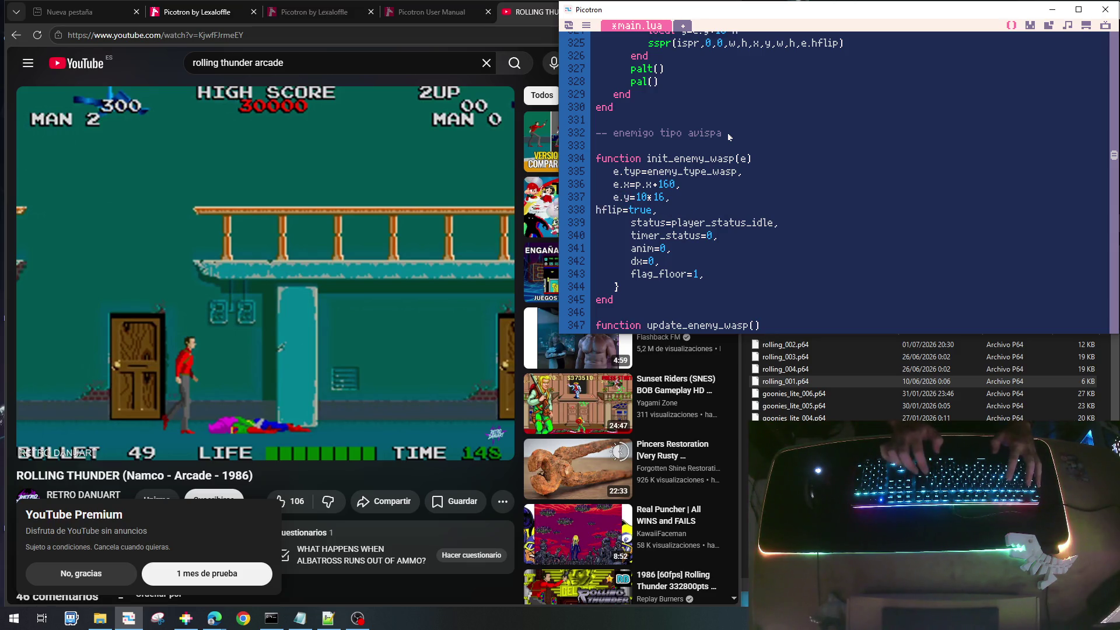
pyautogui.write('e.')
pyautogui.hotkey('ctrl', 'z')
pyautogui.hotkey('ctrl', 'z')
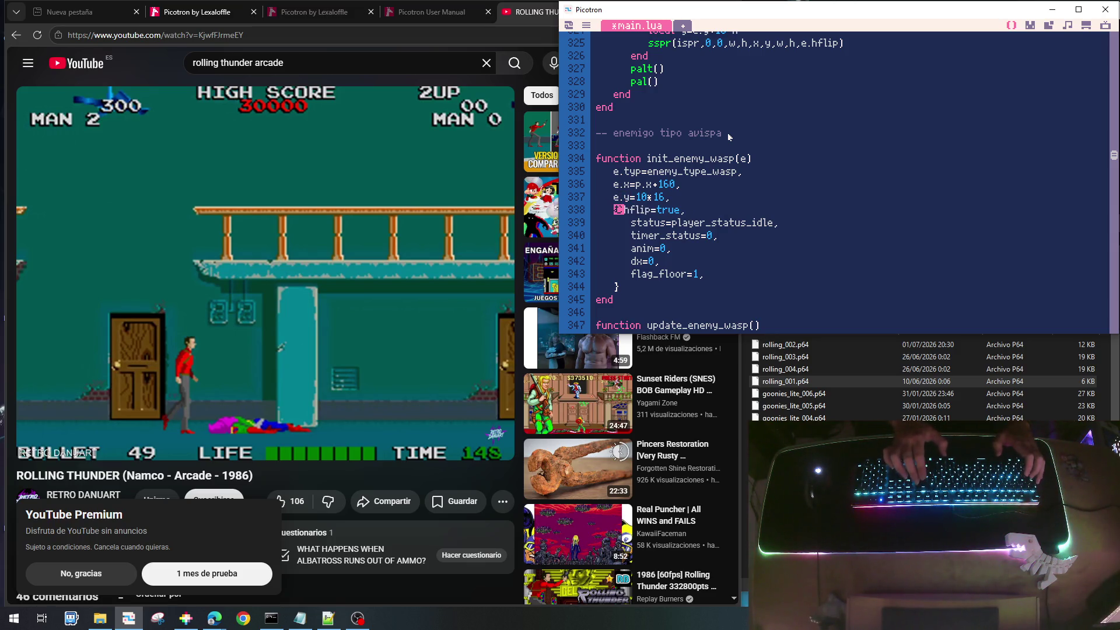
pyautogui.write('e.')
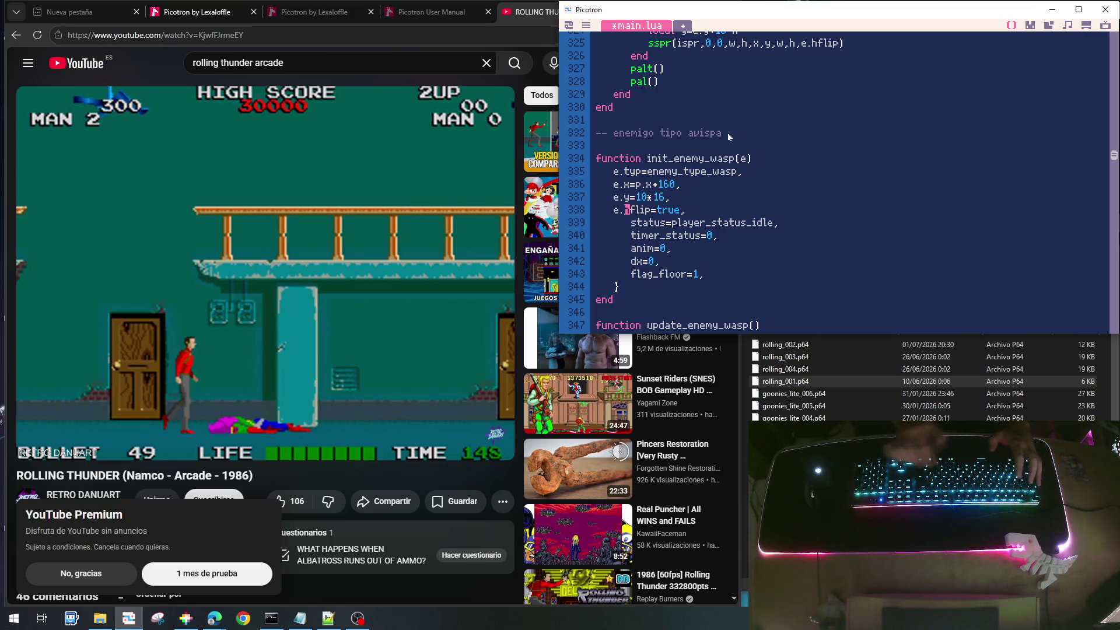
pyautogui.press('BackSpace')
pyautogui.press('BackSpace')
pyautogui.write('e.')
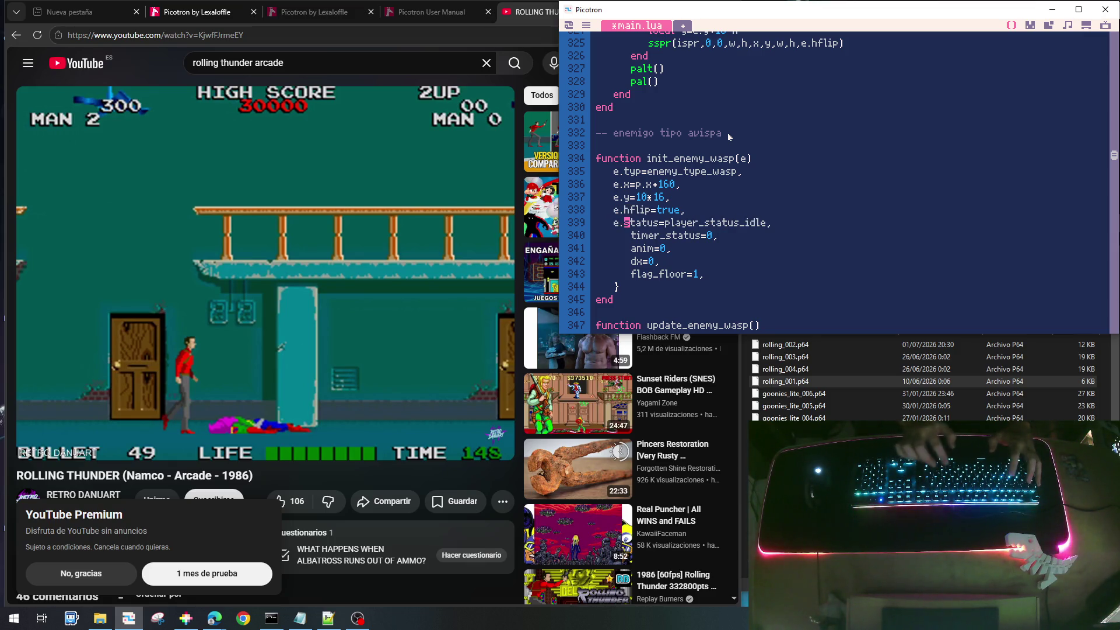
pyautogui.press('BackSpace')
pyautogui.press('BackSpace')
pyautogui.write('e.')
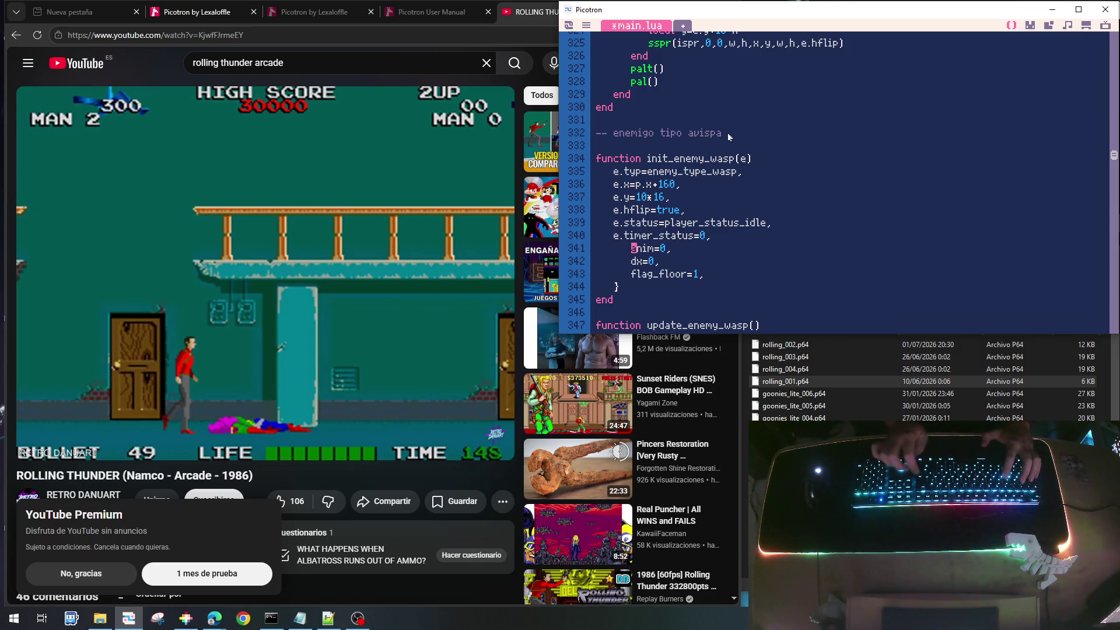
pyautogui.press('BackSpace')
pyautogui.press('BackSpace')
pyautogui.write('e.')
pyautogui.press('Down')
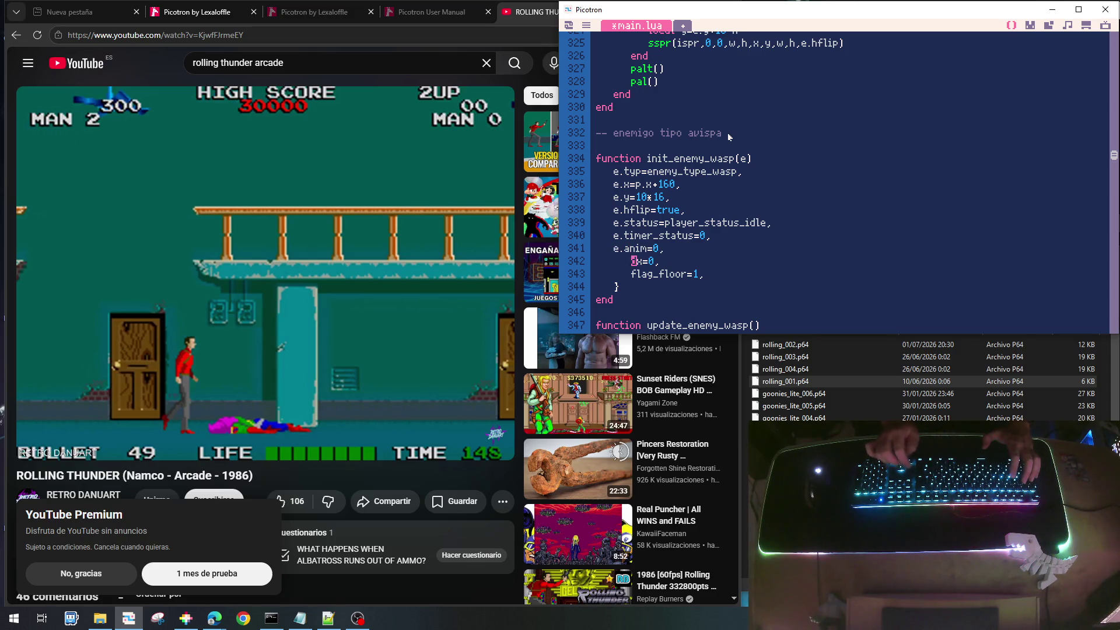
pyautogui.press('BackSpace')
pyautogui.press('BackSpace')
pyautogui.write('e.')
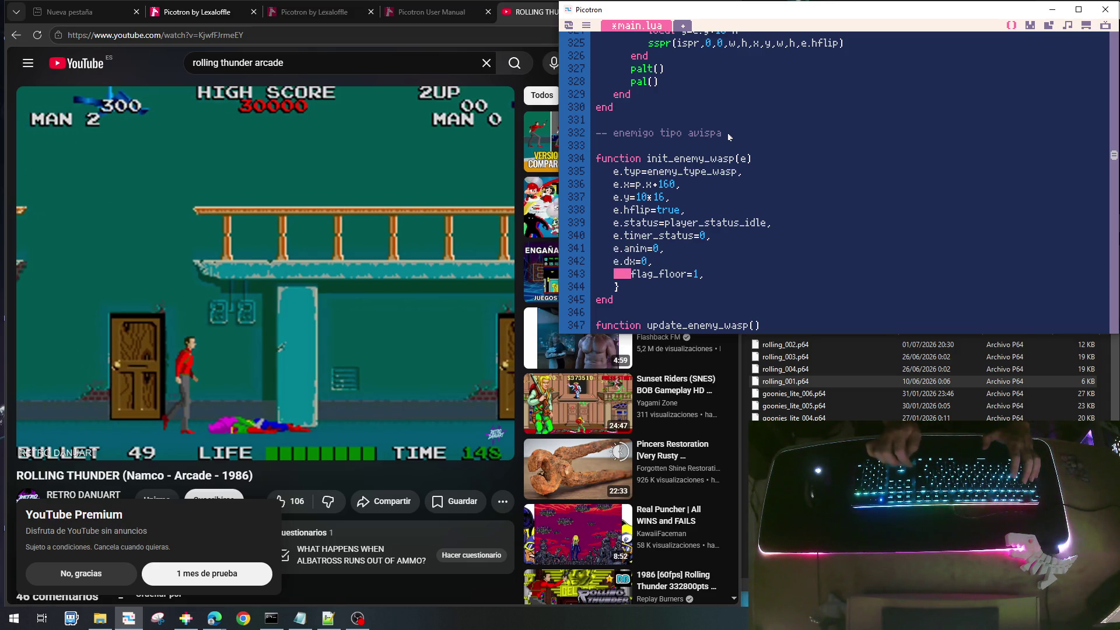
pyautogui.press('BackSpace')
pyautogui.press('BackSpace')
pyautogui.write('e.e.')
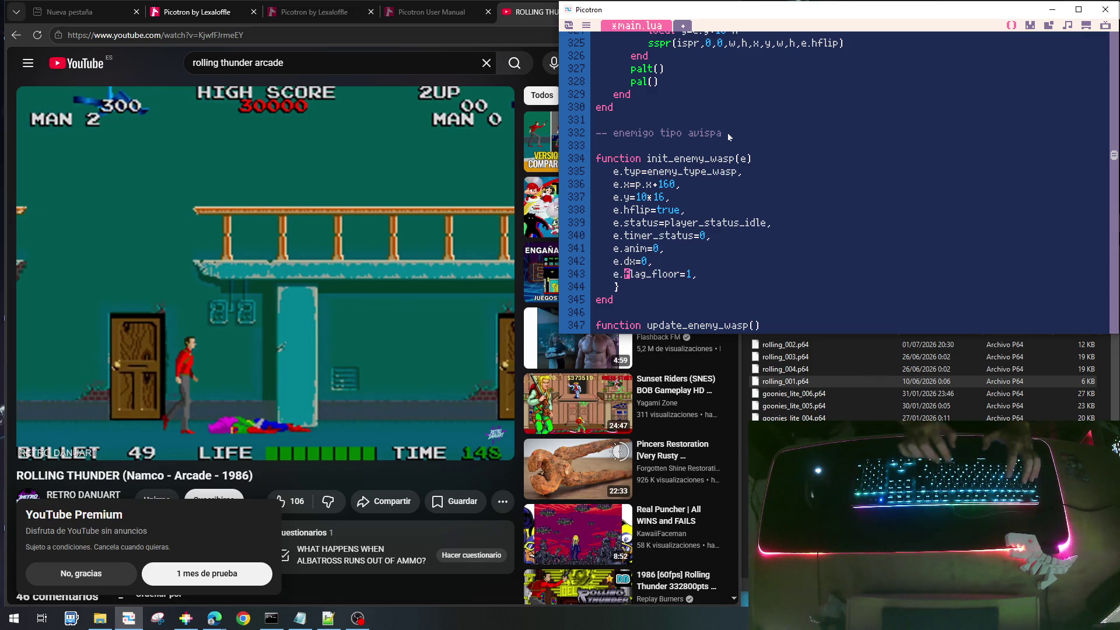
pyautogui.press('BackSpace')
pyautogui.press('BackSpace')
pyautogui.press('Delete')
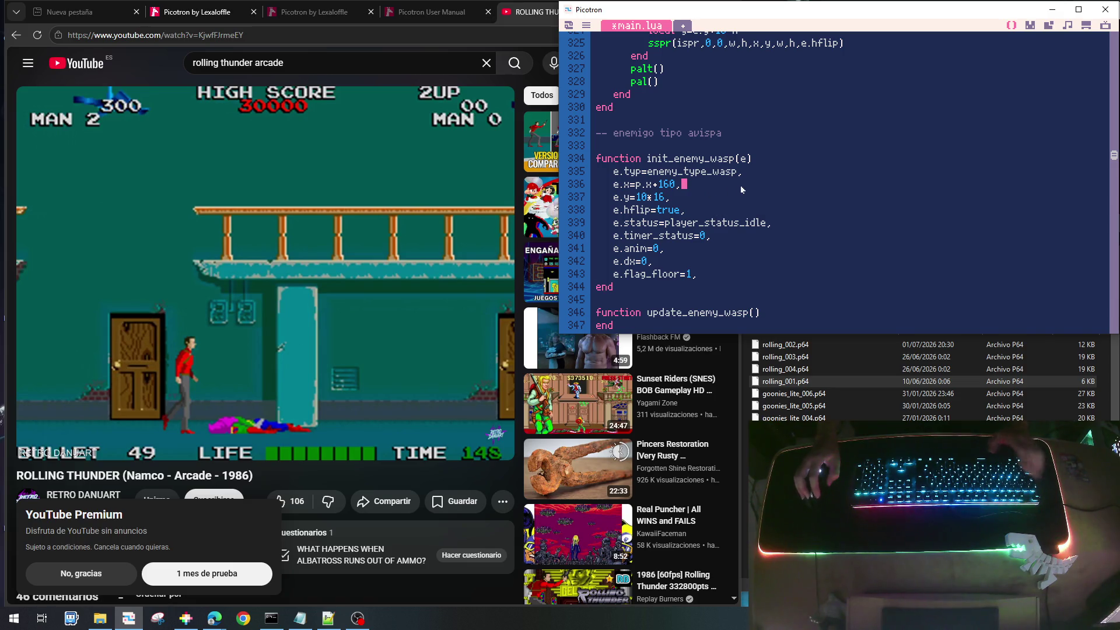
# Strip the trailing commas from the e.x, e.y, e.hflip, e.anim, e.dx and e.flag_floor lines
pyautogui.click(764, 162)
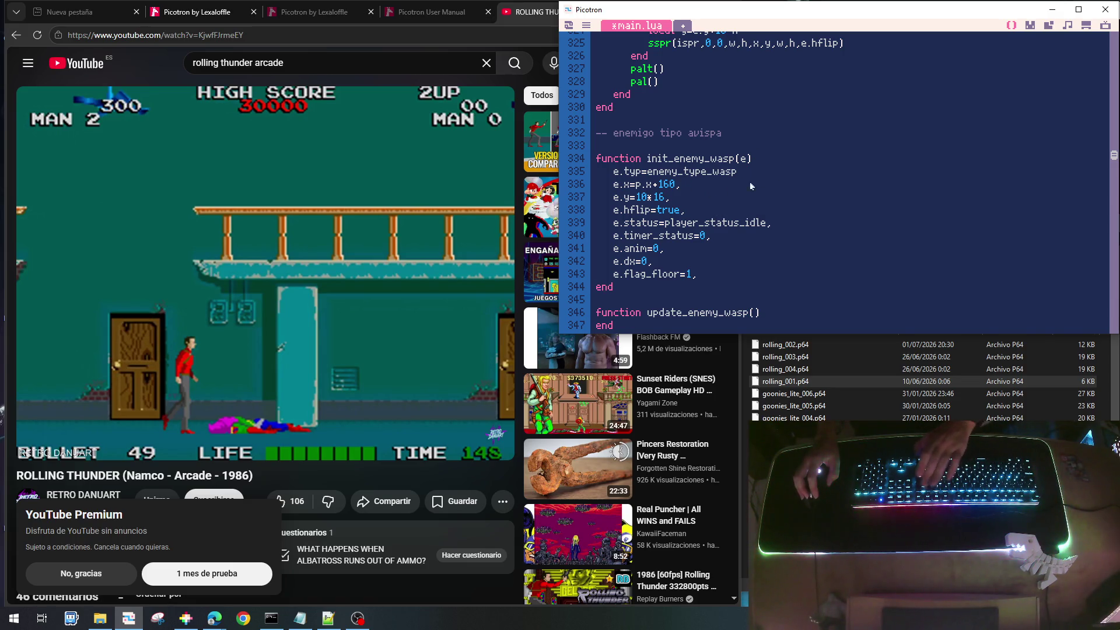
pyautogui.click(743, 184)
pyautogui.press('BackSpace')
pyautogui.click(740, 199)
pyautogui.press('BackSpace')
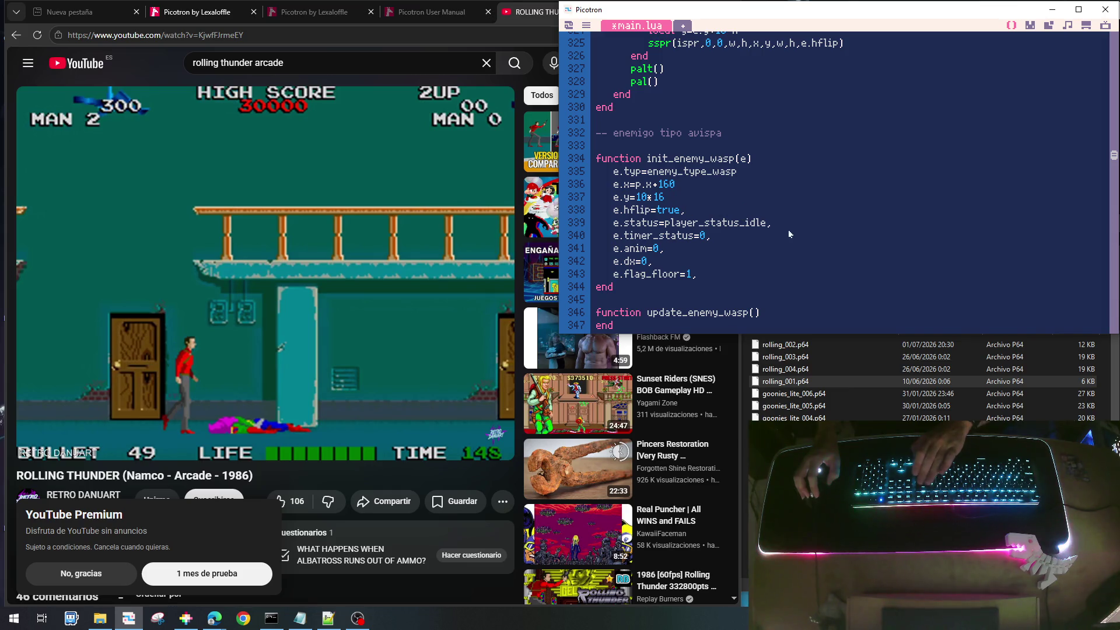
pyautogui.press('BackSpace')
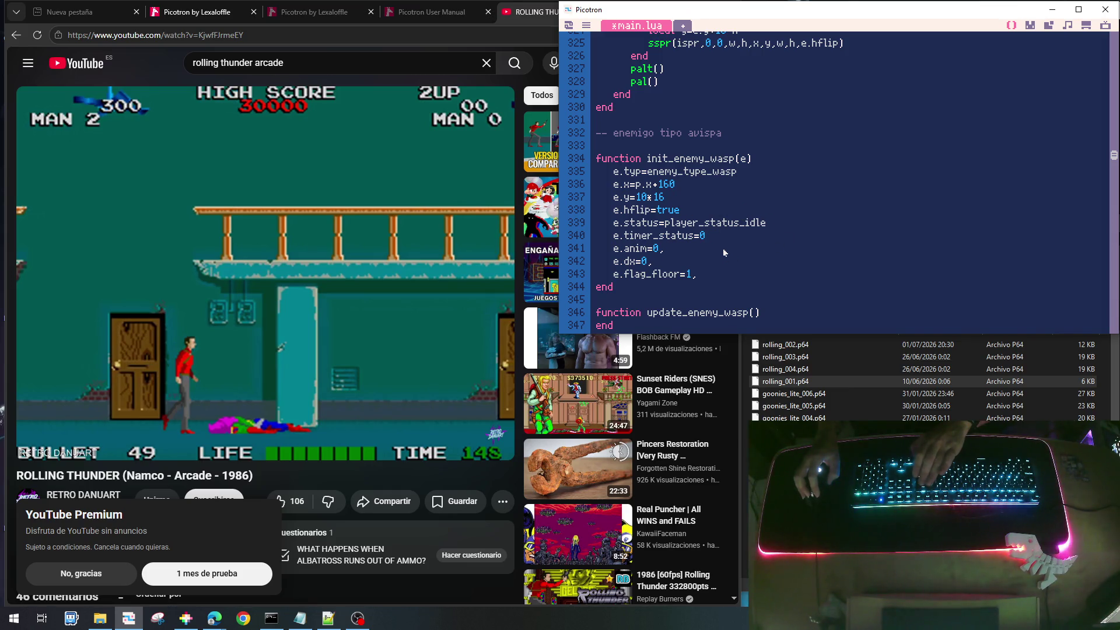
pyautogui.press('Up')
pyautogui.press('BackSpace')
pyautogui.press('Down')
pyautogui.press('BackSpace')
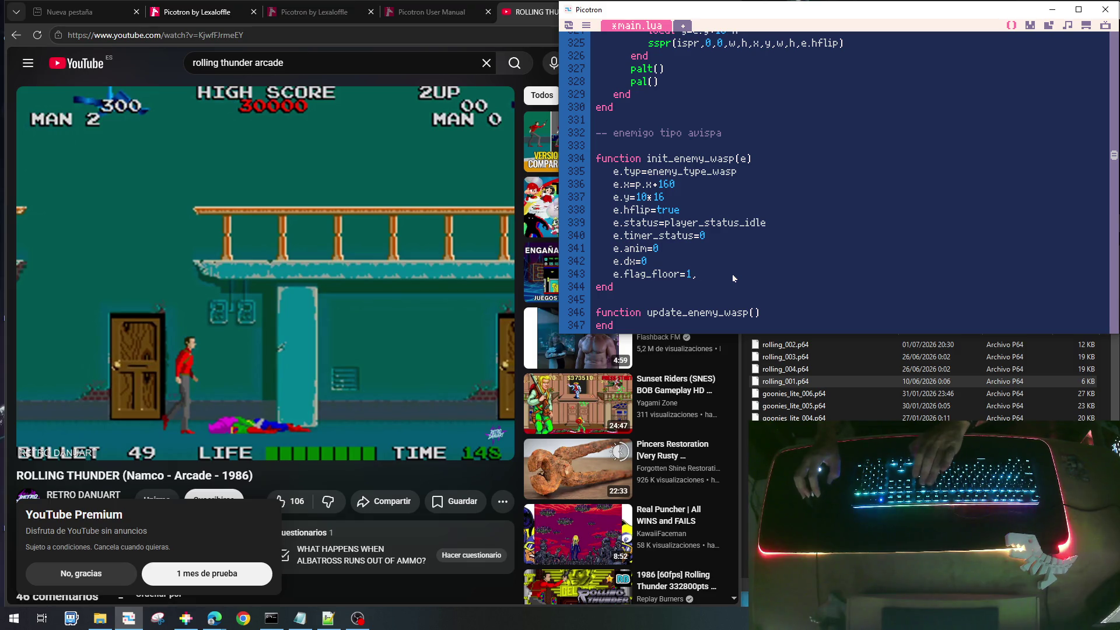
pyautogui.press('Down')
pyautogui.press('BackSpace')
pyautogui.press('Return')
pyautogui.write('ħħħħħħ')
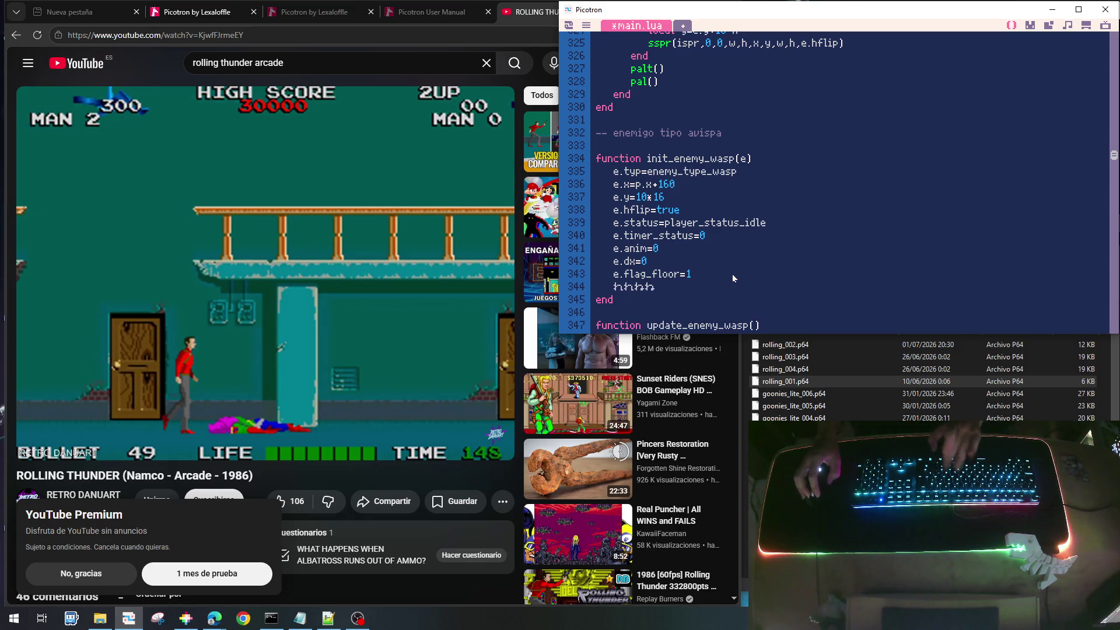
pyautogui.press('BackSpace')
pyautogui.press('BackSpace')
pyautogui.press('BackSpace')
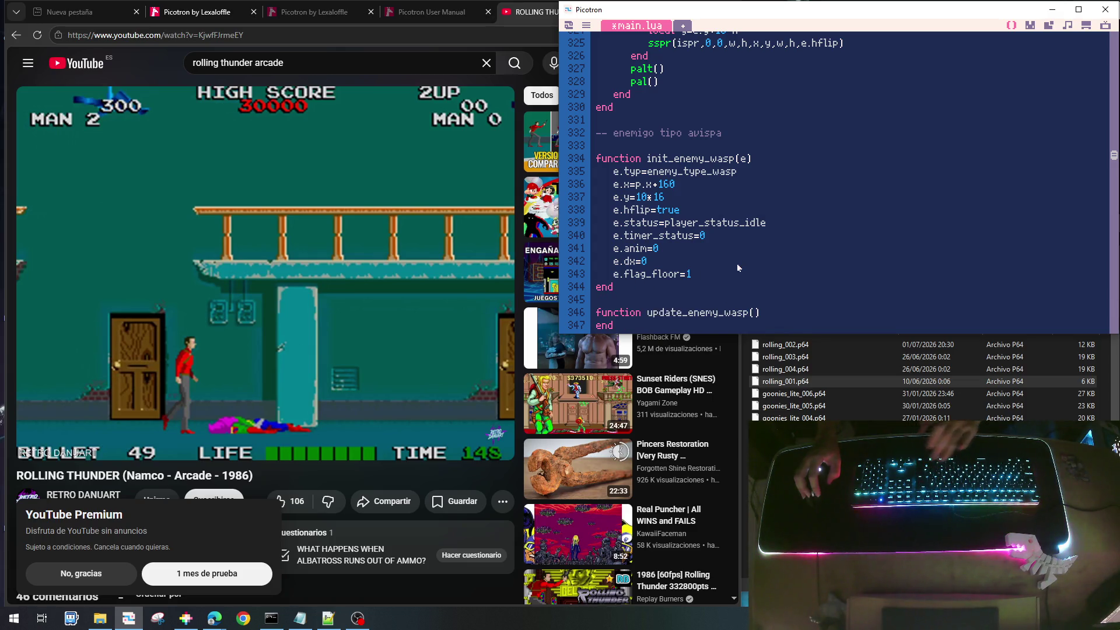
pyautogui.moveTo(688, 273); pyautogui.dragTo(572, 177)
pyautogui.hotkey('ctrl', 'c')
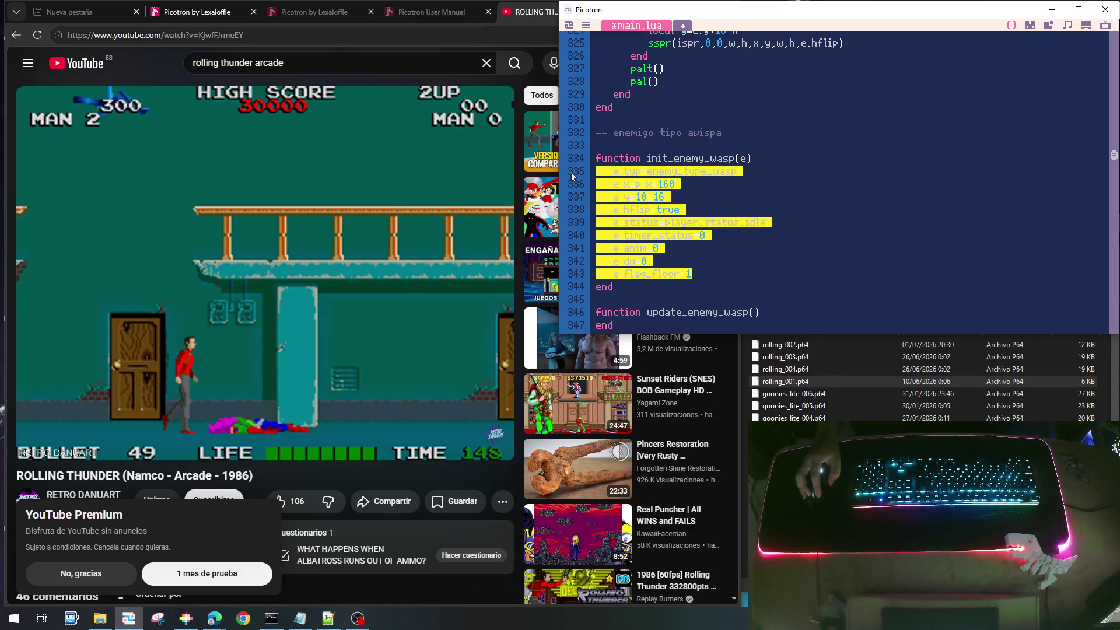
pyautogui.click(758, 311)
# Give update_enemy_wasp the parameter e
pyautogui.write('e')
pyautogui.scroll(-3, 757, 261)
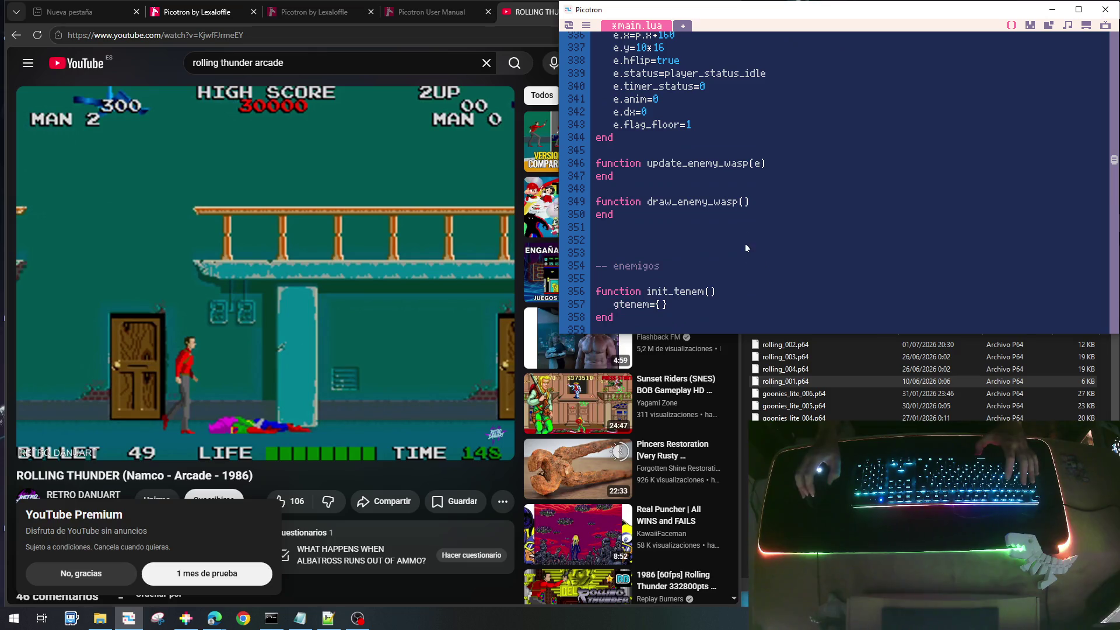
pyautogui.scroll(10, 772, 227)
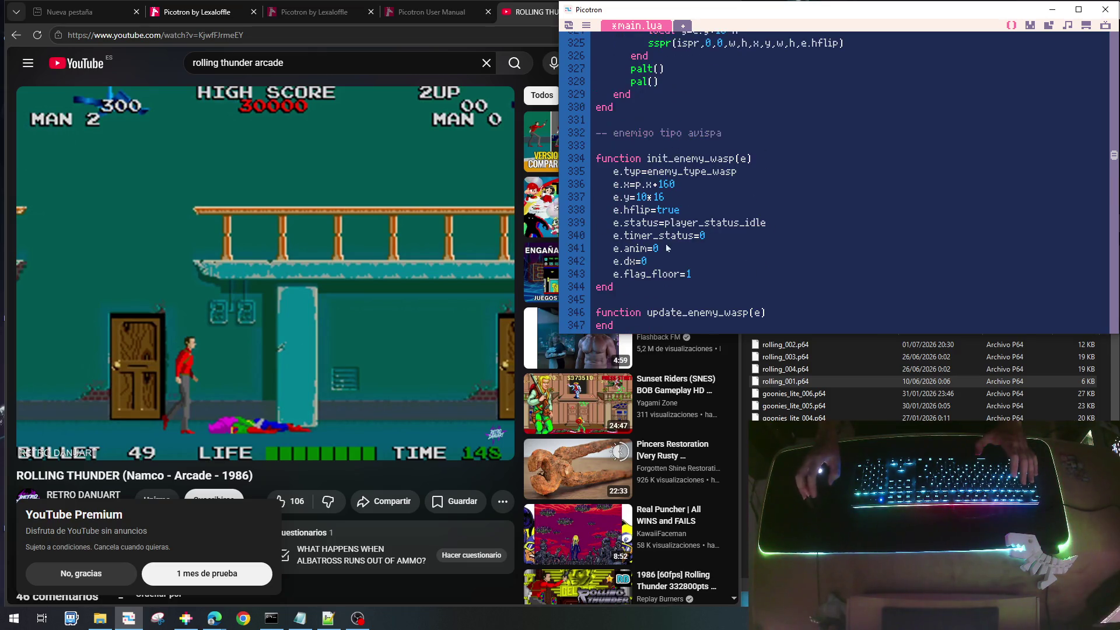
pyautogui.scroll(20, 668, 222)
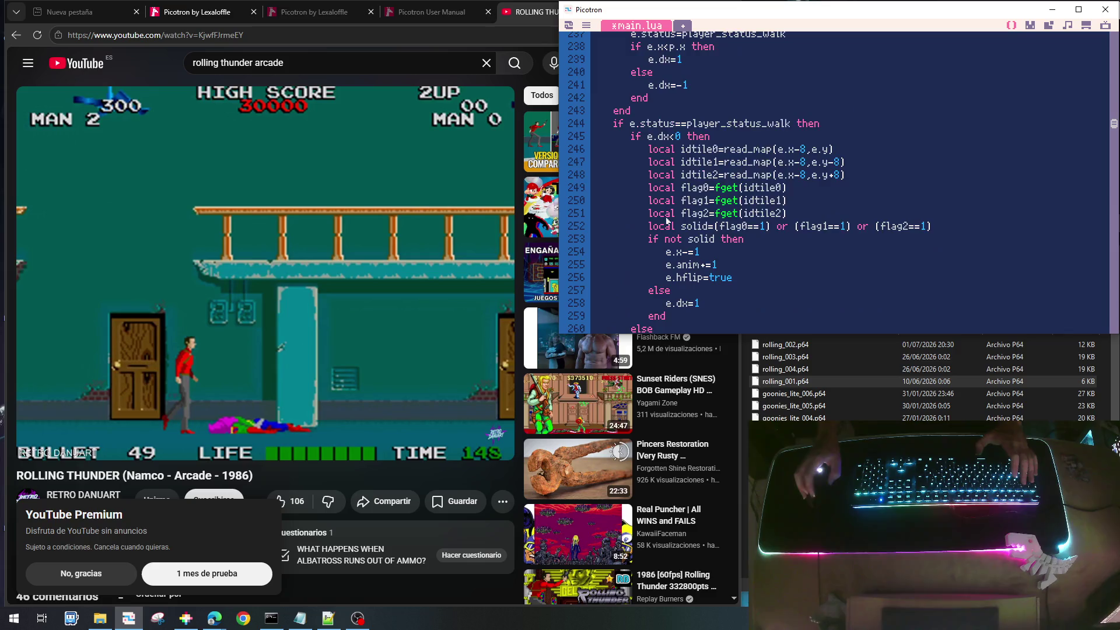
pyautogui.scroll(8, 667, 221)
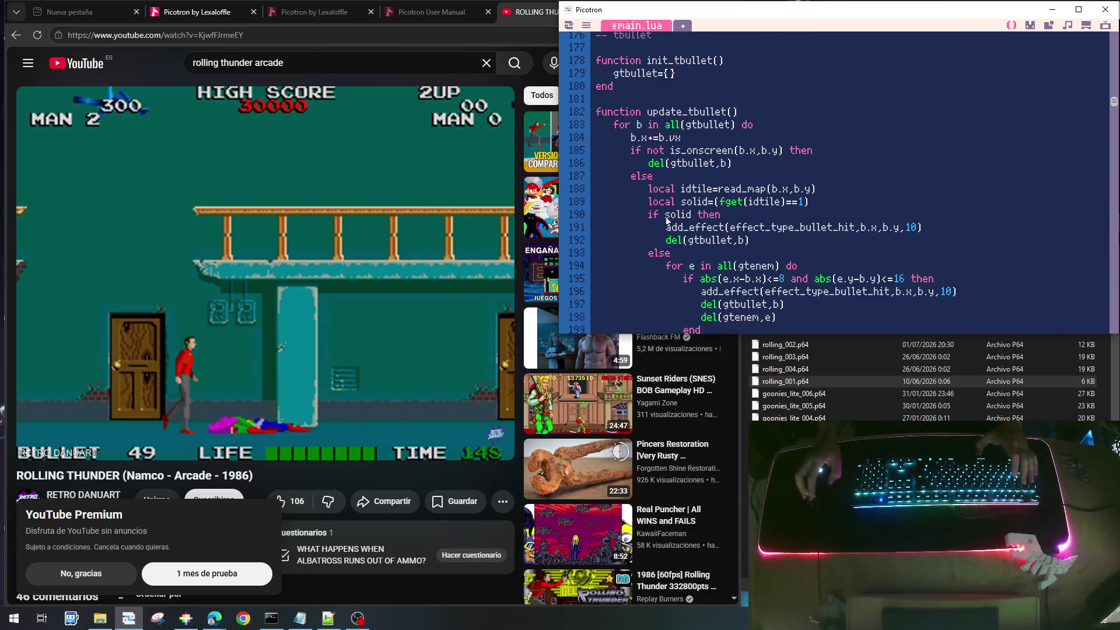
pyautogui.scroll(-15, 665, 221)
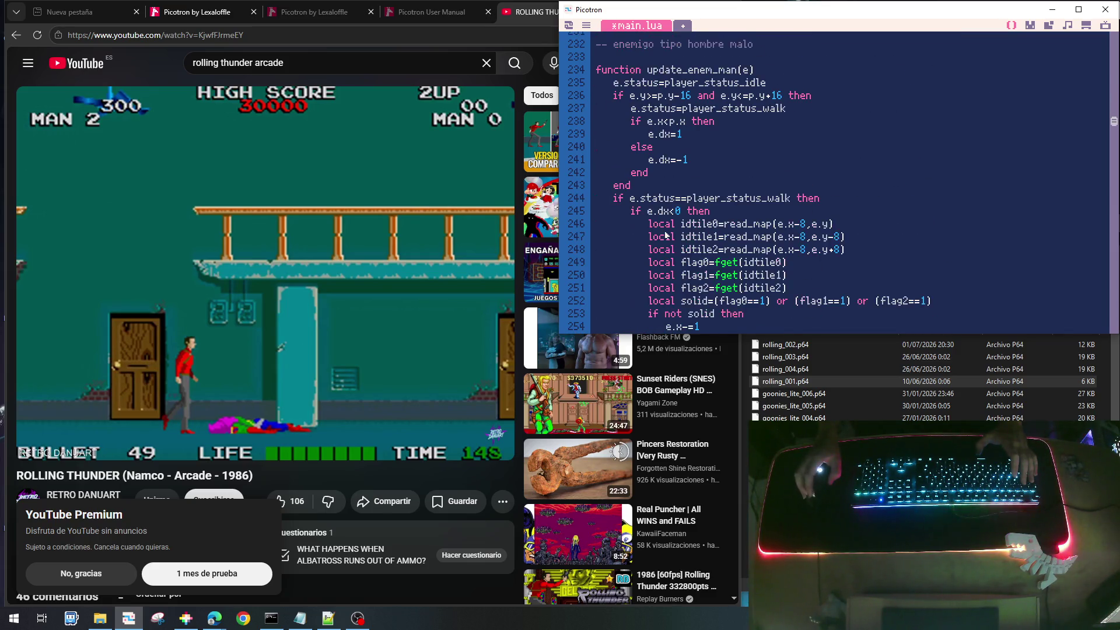
pyautogui.scroll(1, 715, 159)
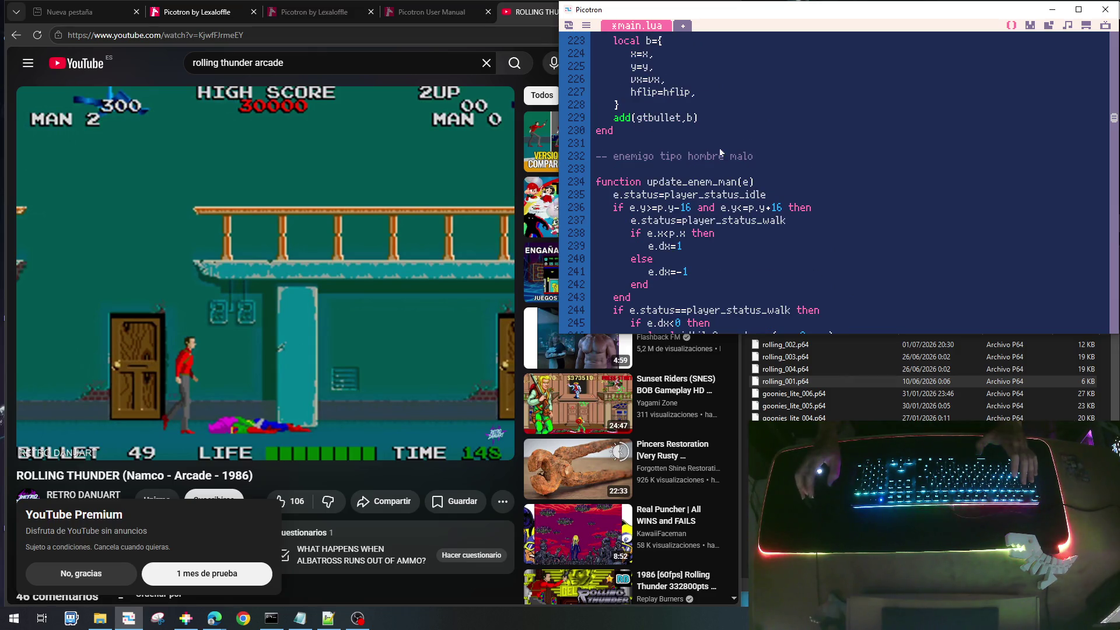
# Create init_enem_man(e) above update_enem_man with the pasted enemy field assignments, closed by end
pyautogui.click(684, 174)
pyautogui.press('Return')
pyautogui.press('Return')
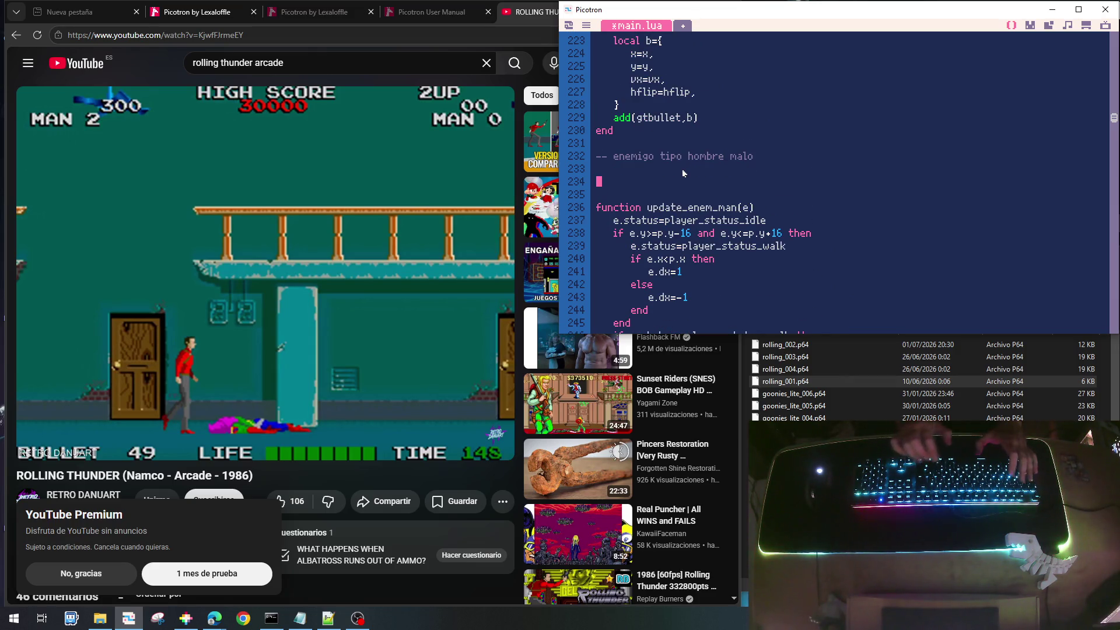
pyautogui.write('function init_')
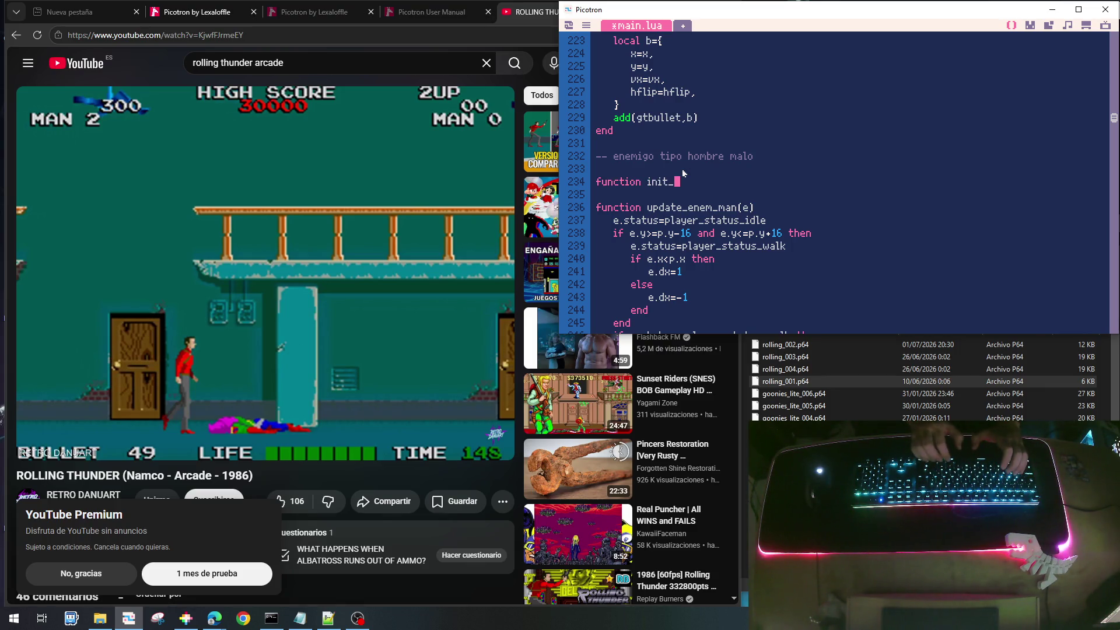
pyautogui.write('enem_man(e')
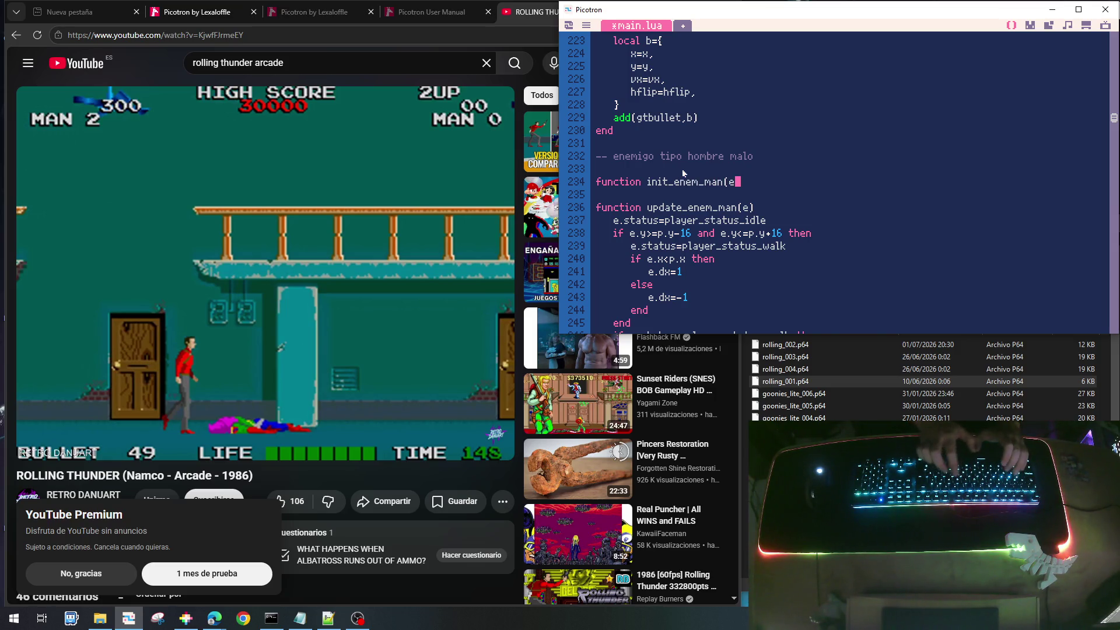
pyautogui.press('Return')
pyautogui.press('Return')
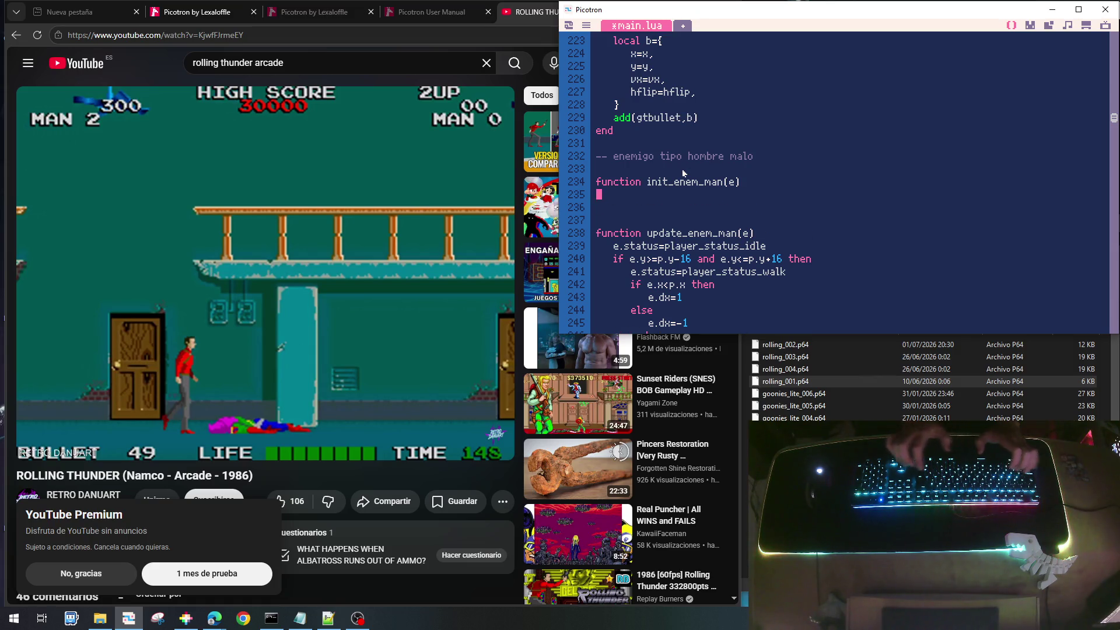
pyautogui.hotkey('ctrl', 'v')
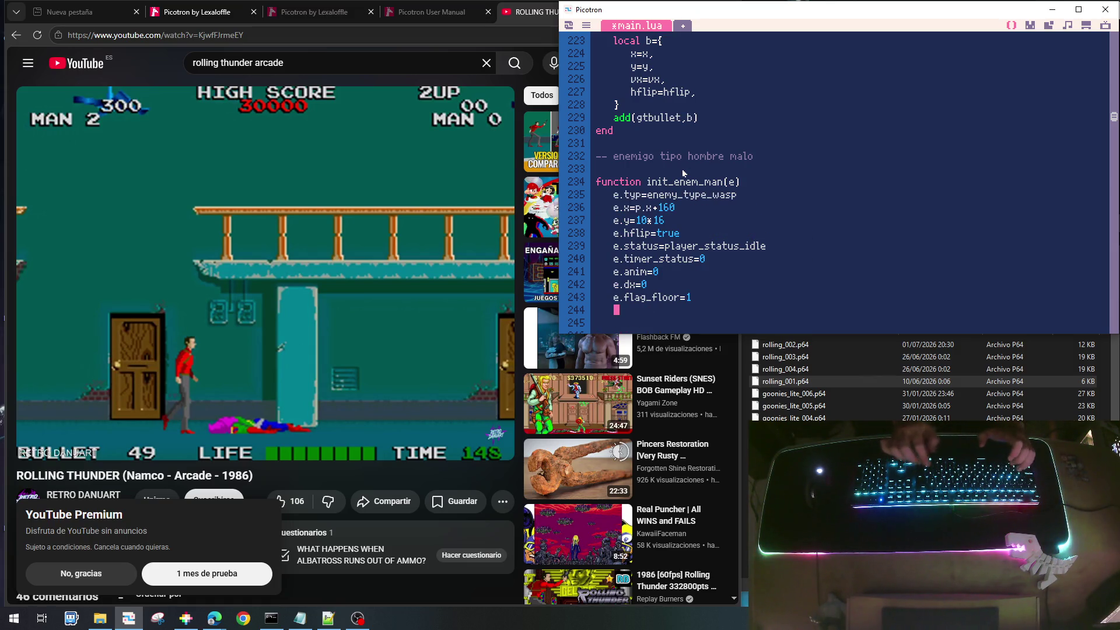
pyautogui.write('rr')
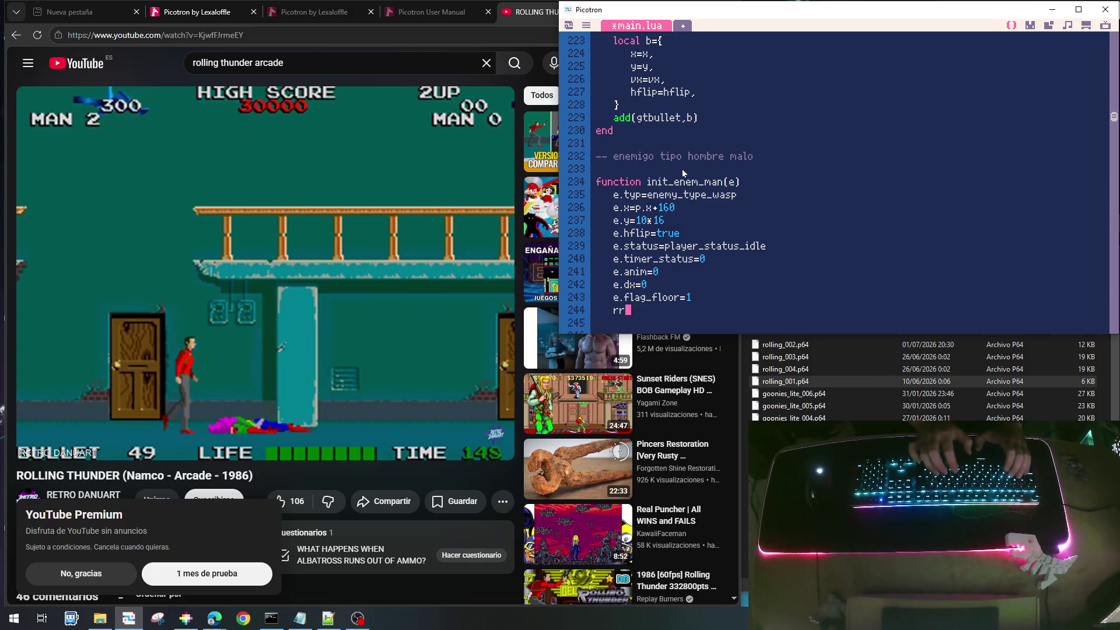
pyautogui.write('teturn e')
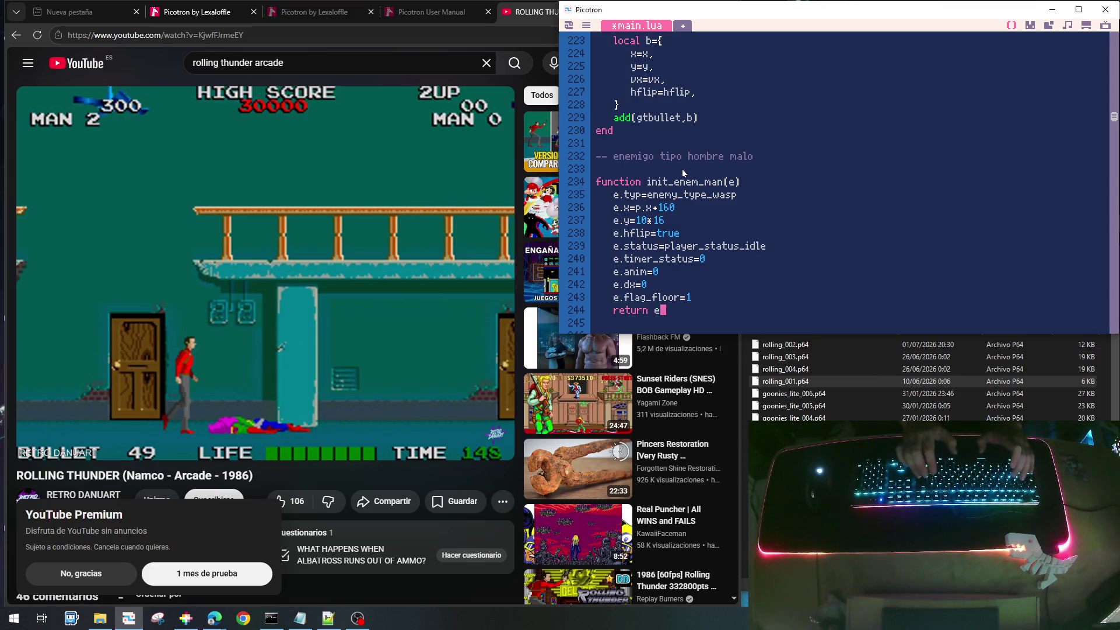
pyautogui.press('Return')
pyautogui.write('end')
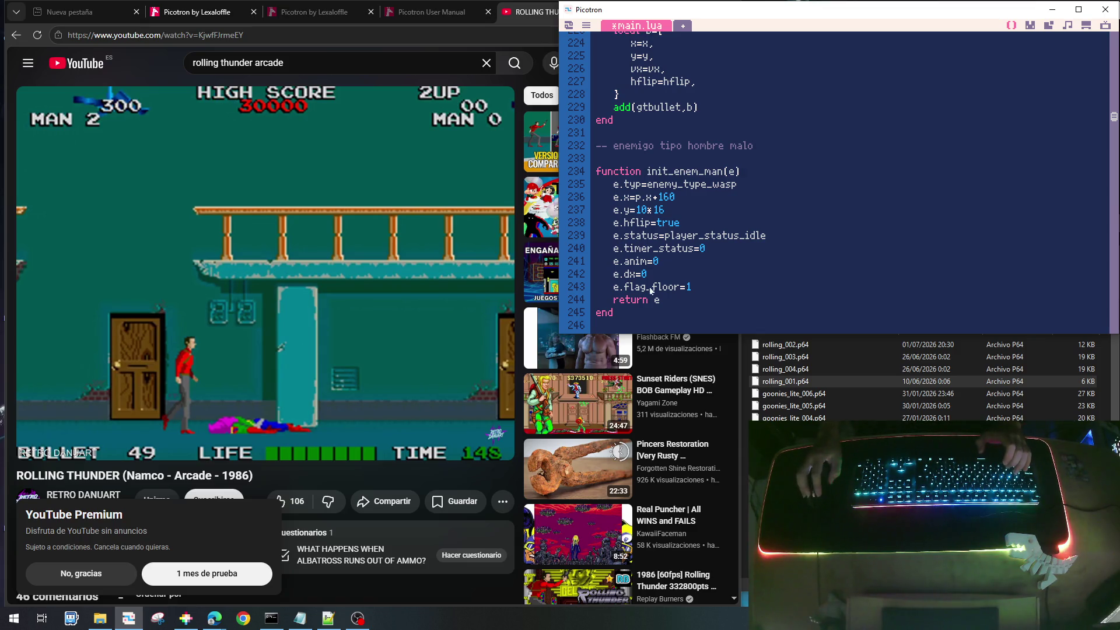
pyautogui.moveTo(661, 302); pyautogui.dragTo(622, 306)
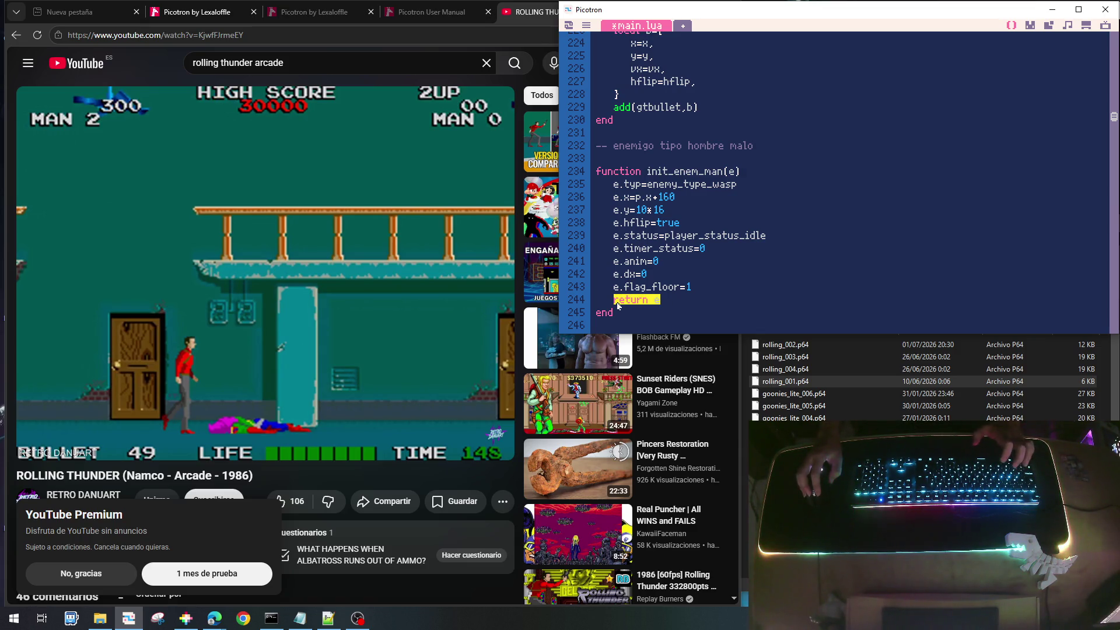
pyautogui.press('BackSpace')
pyautogui.press('BackSpace')
pyautogui.press('BackSpace')
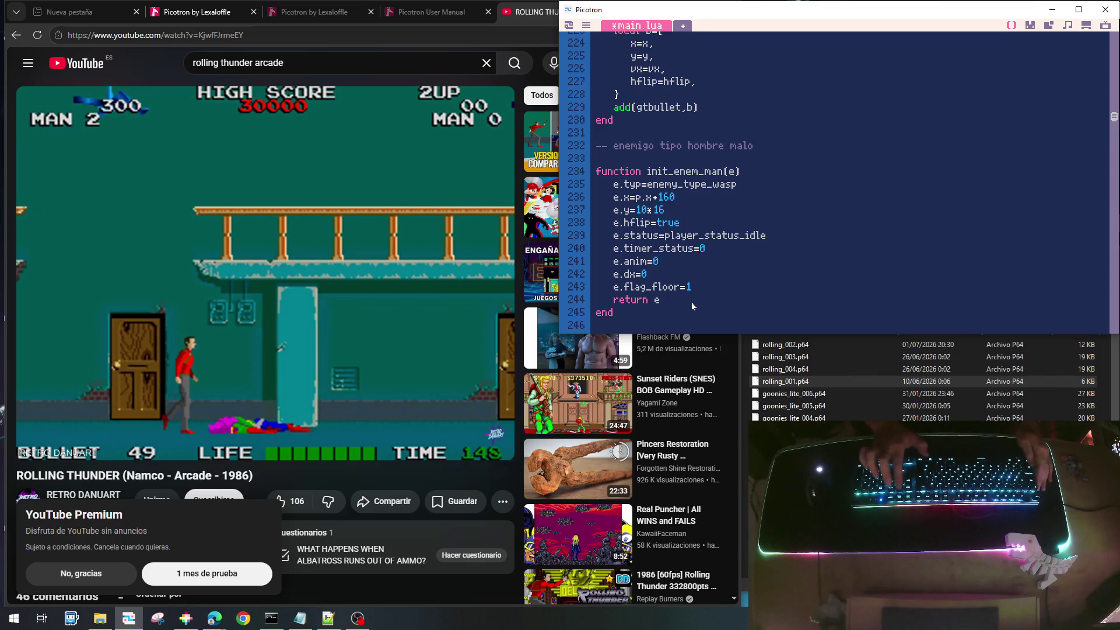
# Comment out the init_enem_wasp(e) call in update_spawn with --
pyautogui.click(727, 175)
pyautogui.scroll(-5, 672, 263)
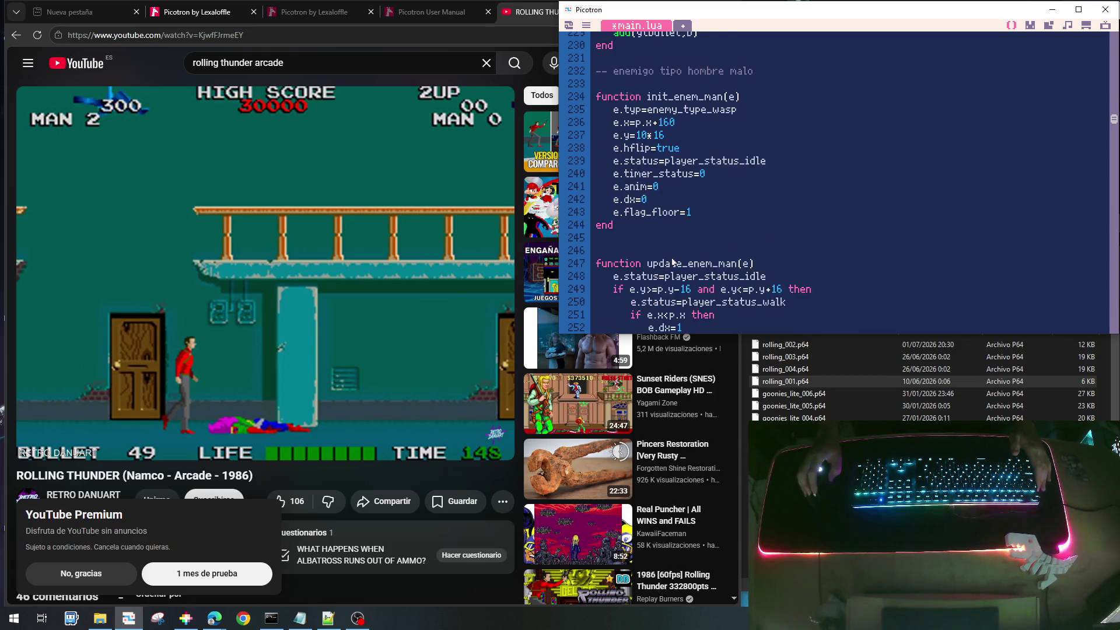
pyautogui.scroll(-15, 672, 264)
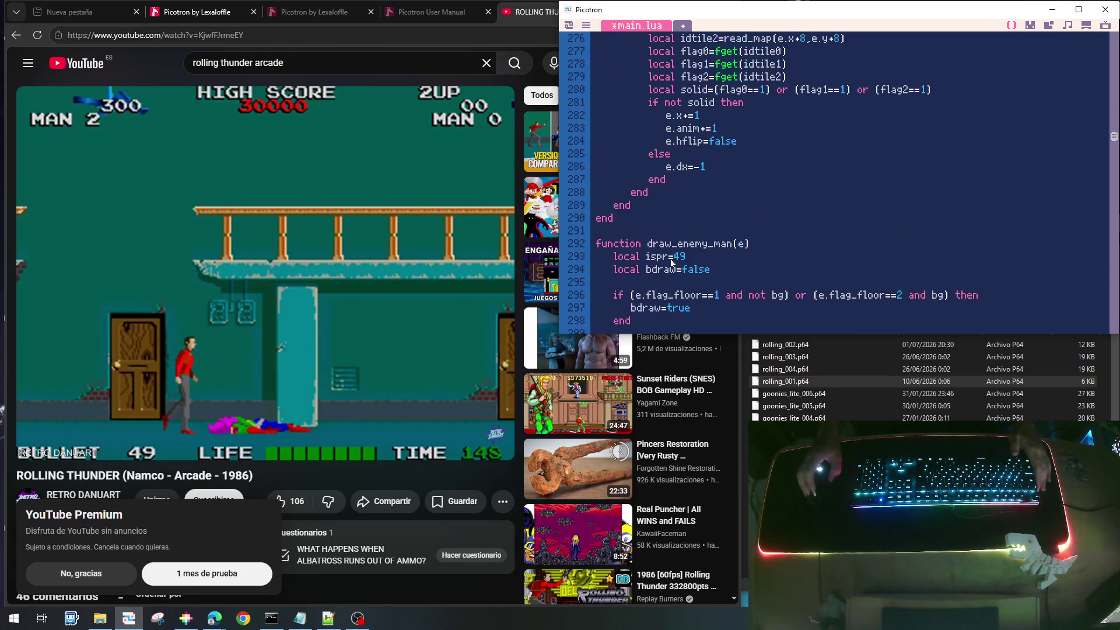
pyautogui.scroll(-16, 681, 154)
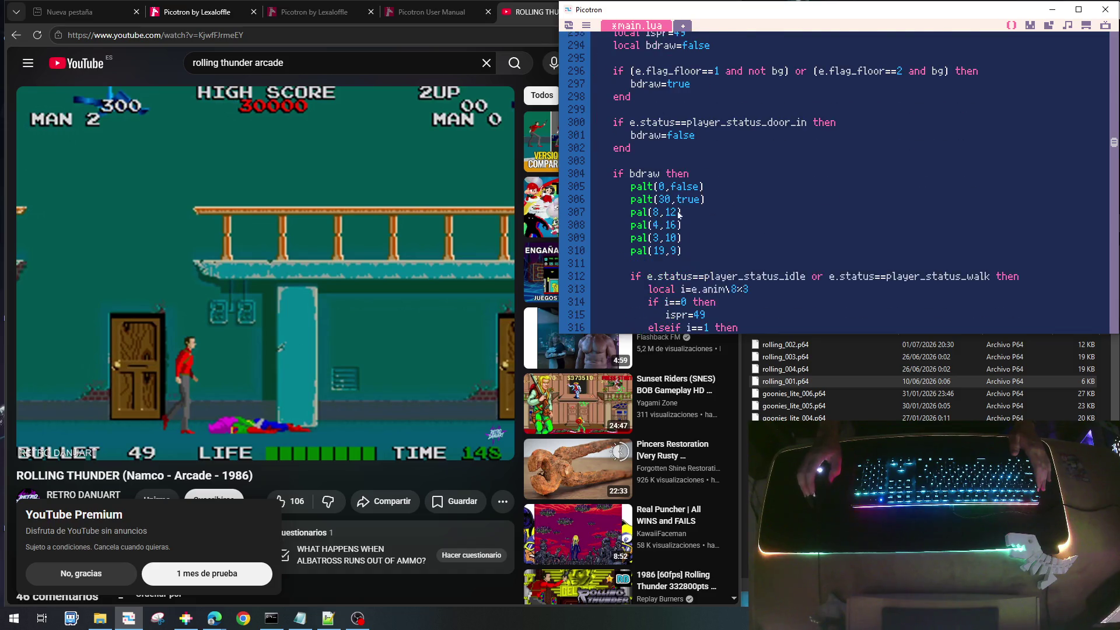
pyautogui.scroll(-1, 677, 250)
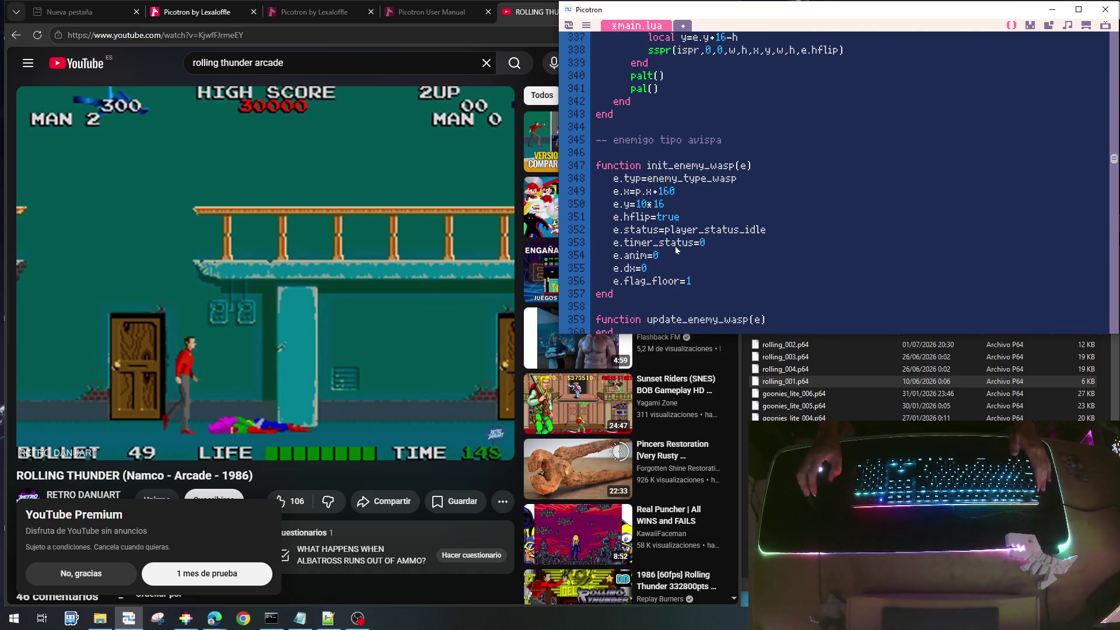
pyautogui.scroll(-4, 676, 249)
pyautogui.scroll(4, 676, 250)
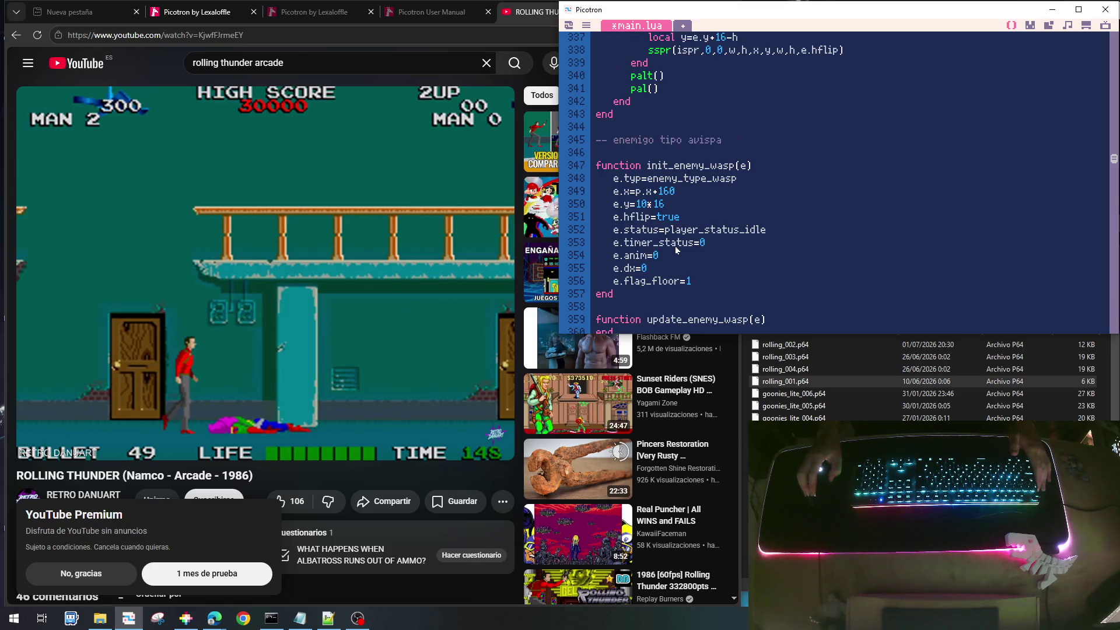
pyautogui.scroll(-7, 680, 228)
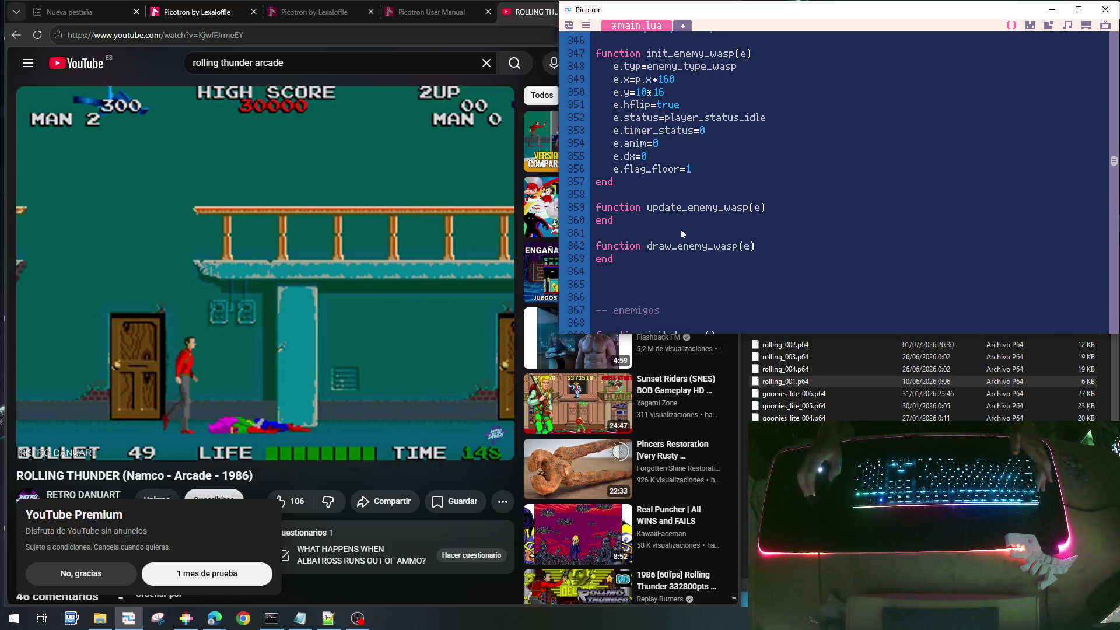
pyautogui.scroll(-10, 677, 188)
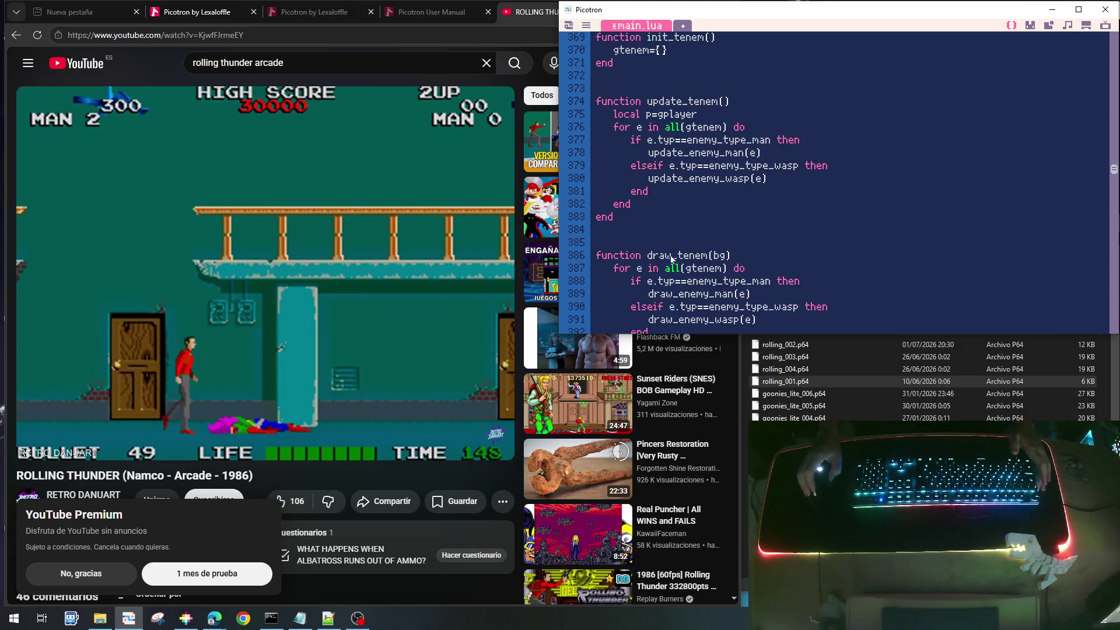
pyautogui.scroll(-4, 693, 288)
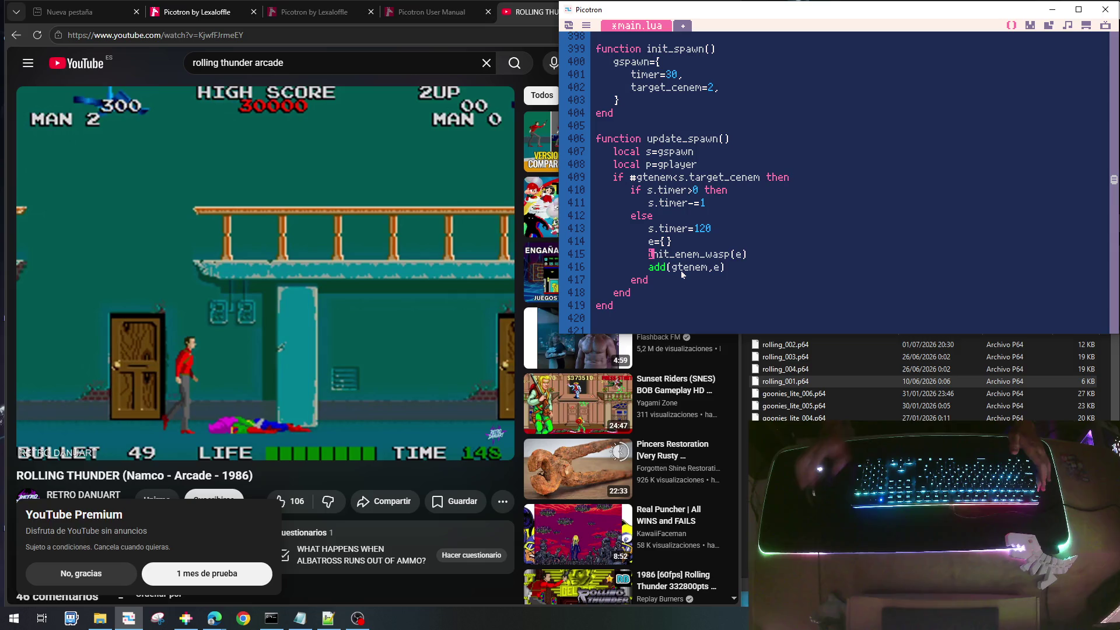
pyautogui.write('--')
pyautogui.press('End')
# Add init_enem_man(e) on the next line and save the cart as rolling_004.p64
pyautogui.press('Return')
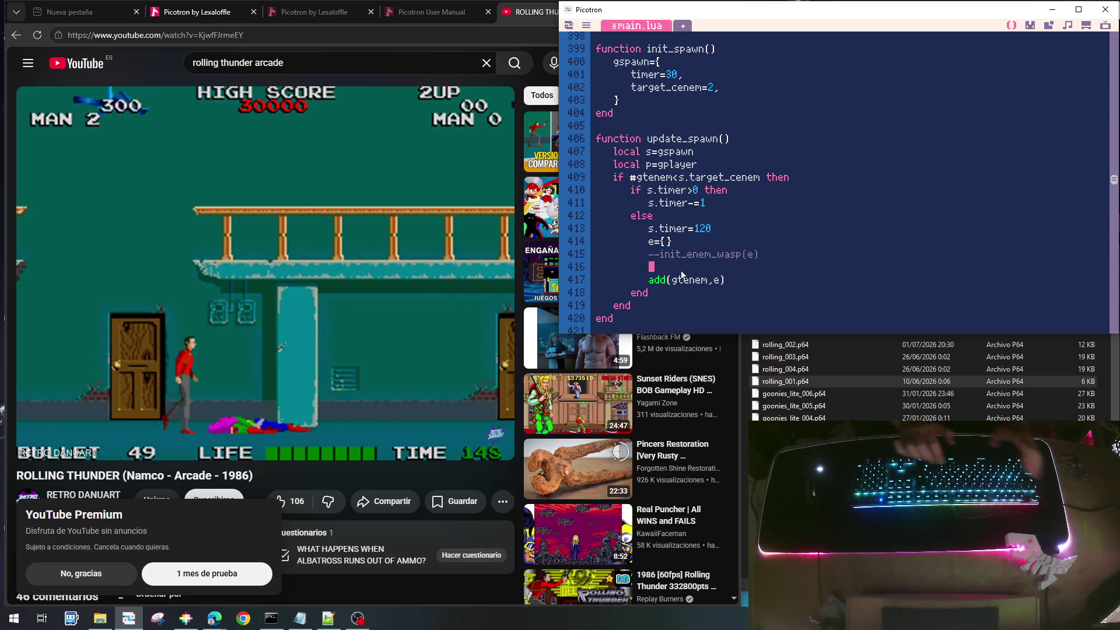
pyautogui.write('init_enem_')
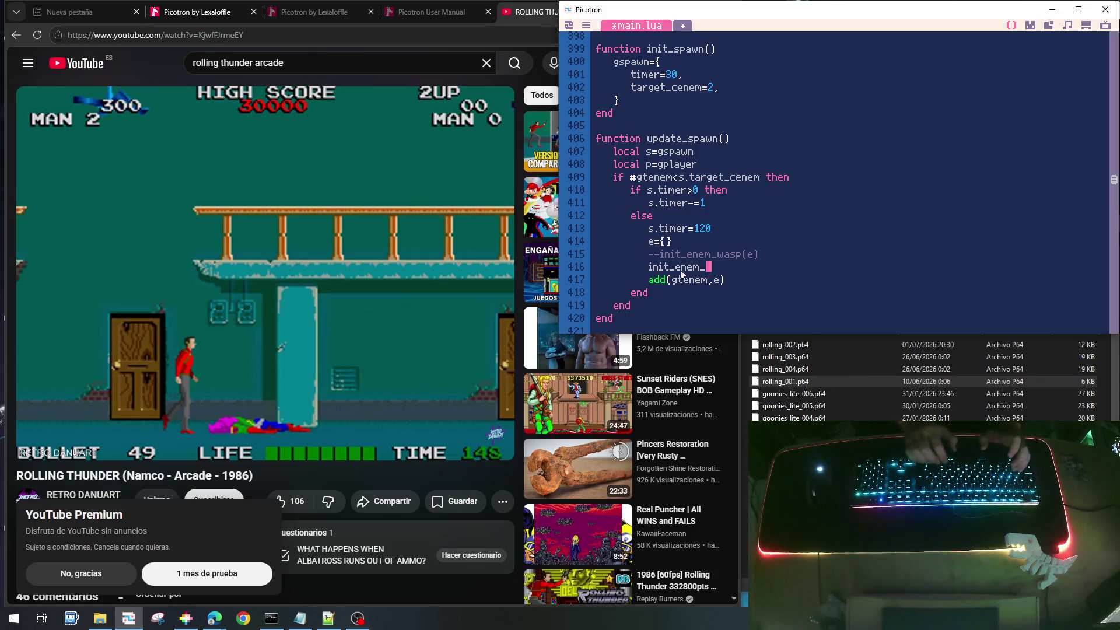
pyautogui.write('man(e)')
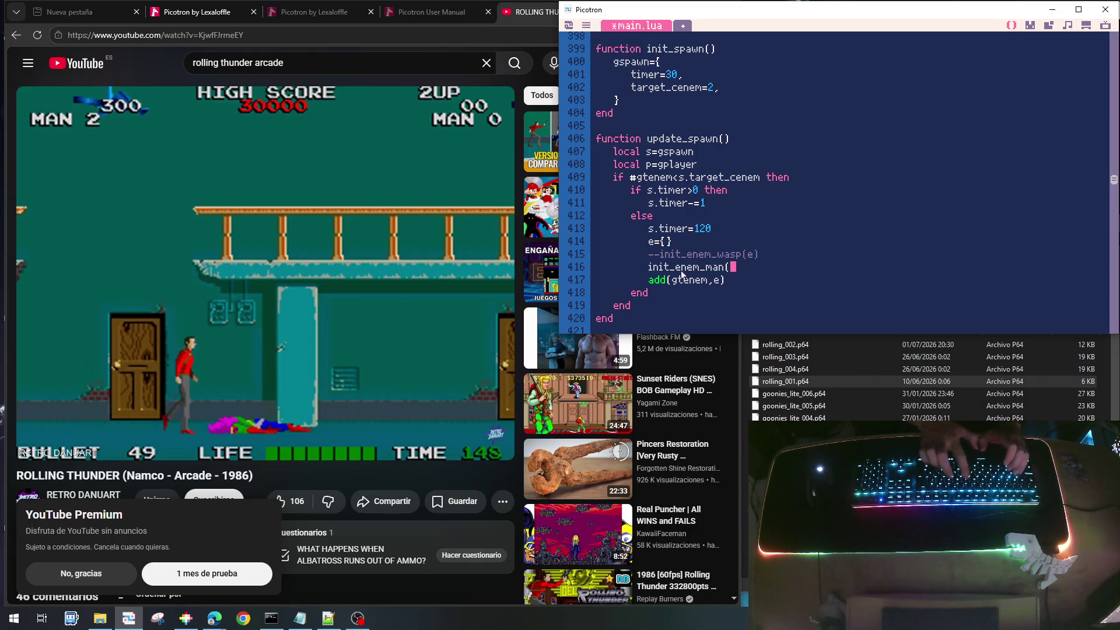
pyautogui.hotkey('ctrl', 's')
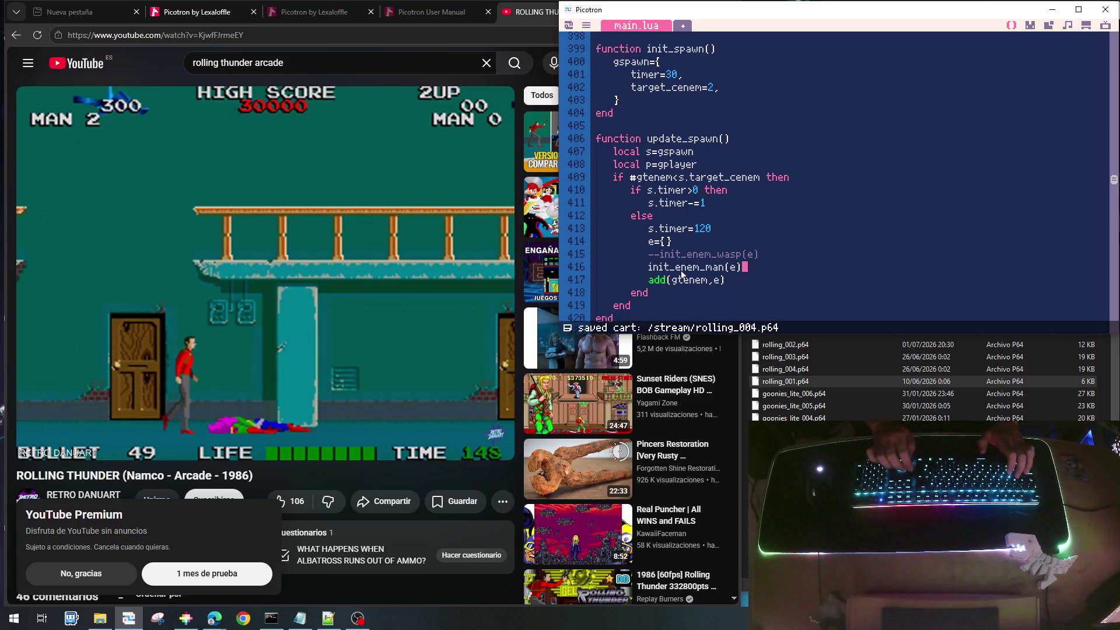
# Run the cart, hit the nil 'p' error in init_enem_man, and dismiss it
pyautogui.hotkey('ctrl', 'r')
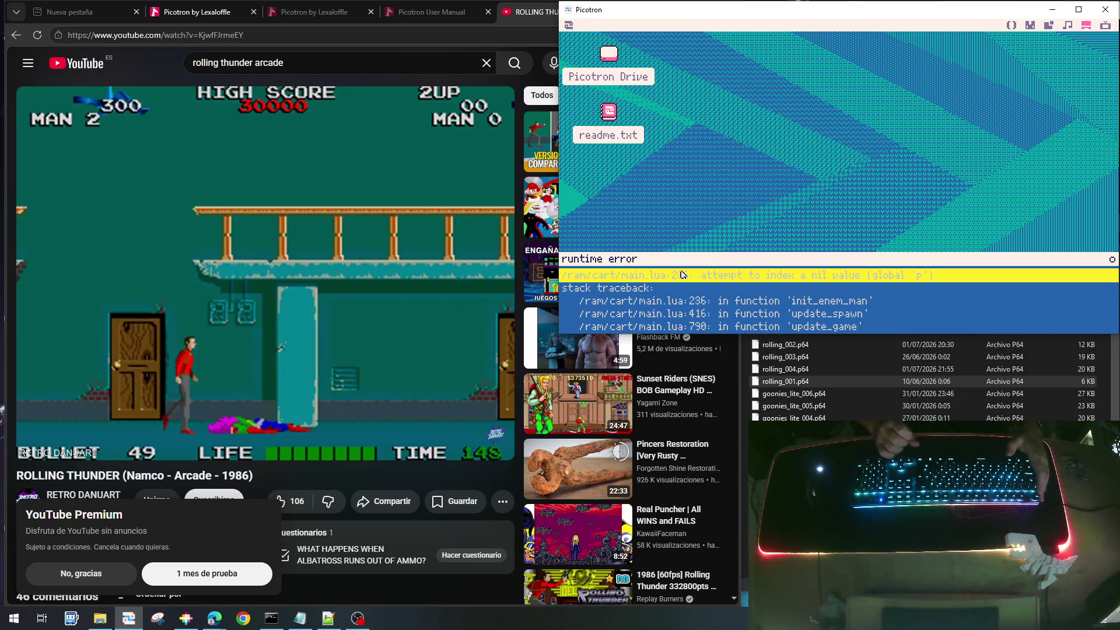
pyautogui.press('Escape')
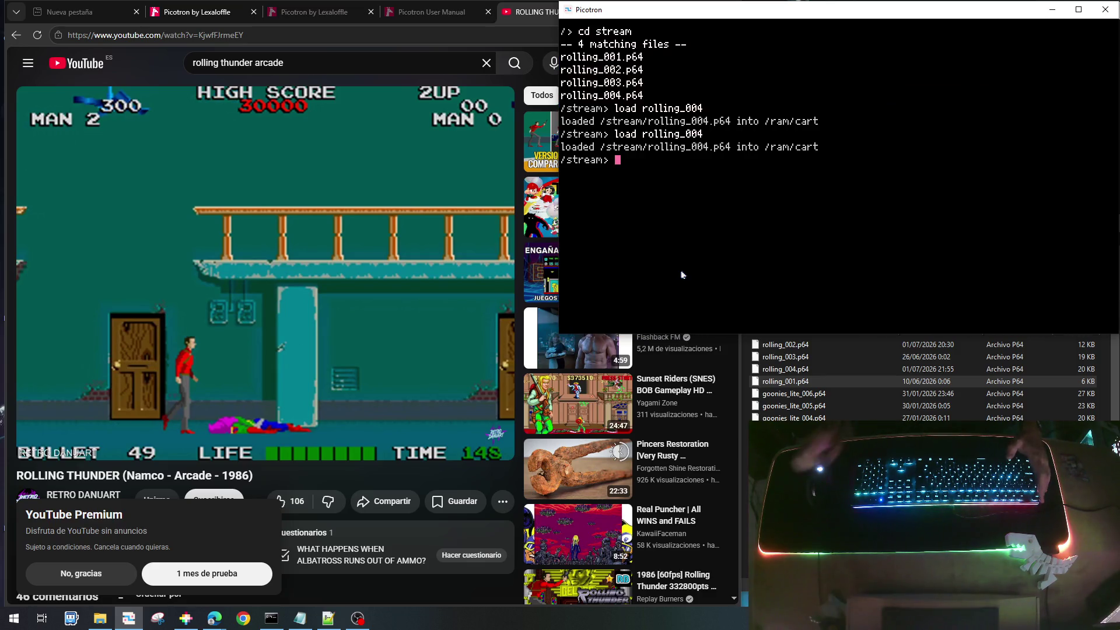
pyautogui.press('Escape')
# Delete the local p=gplayer line from update_spawn in main.lua
pyautogui.click(1011, 26)
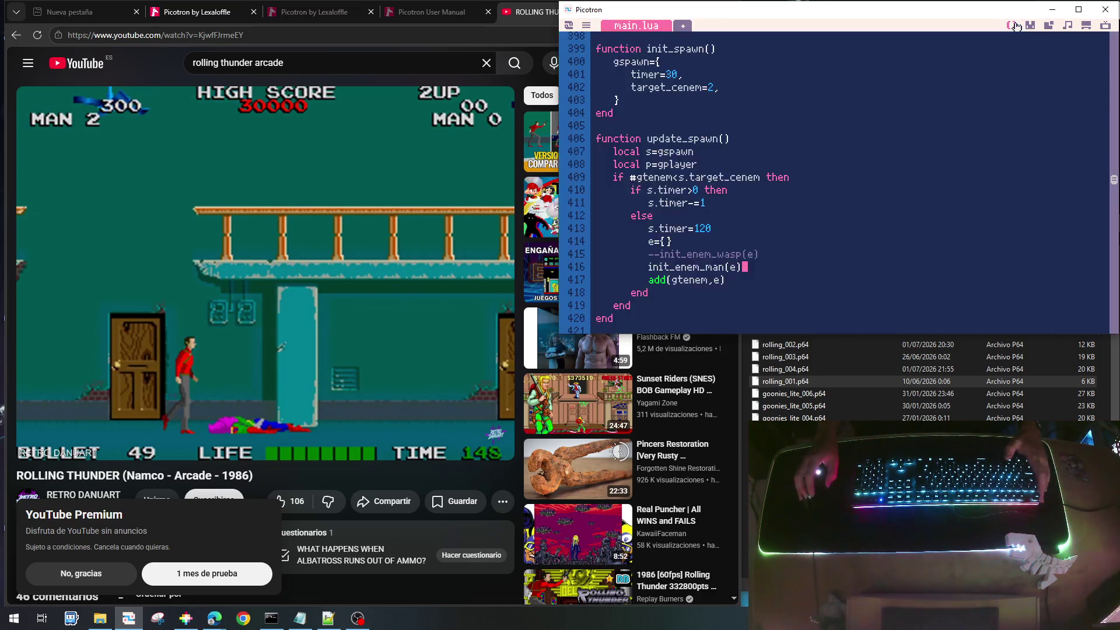
pyautogui.scroll(-4, 831, 232)
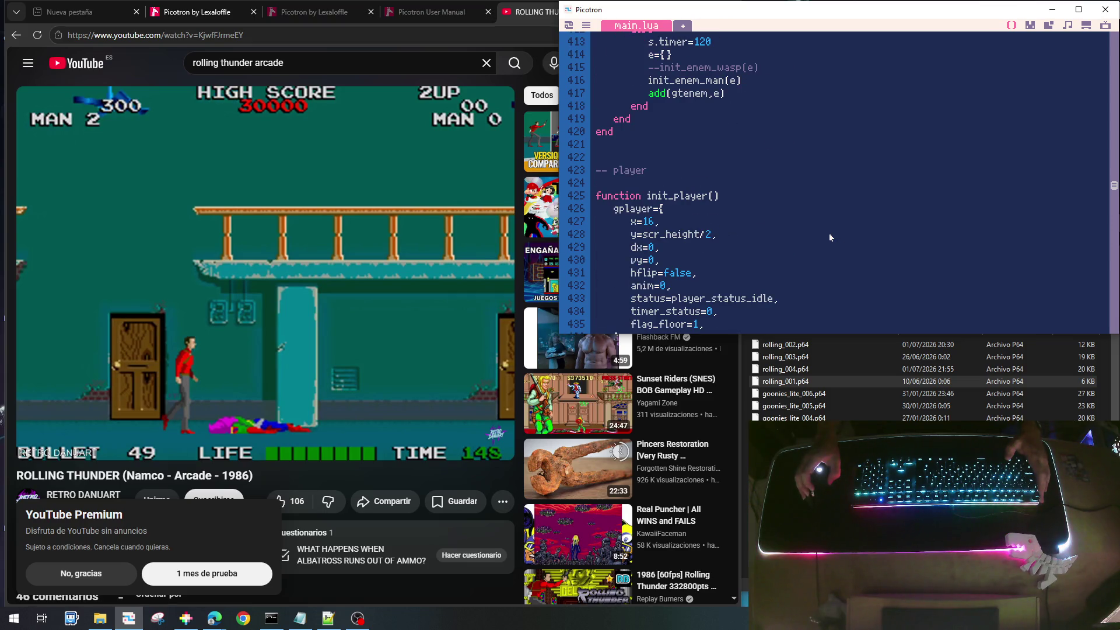
pyautogui.scroll(5, 828, 233)
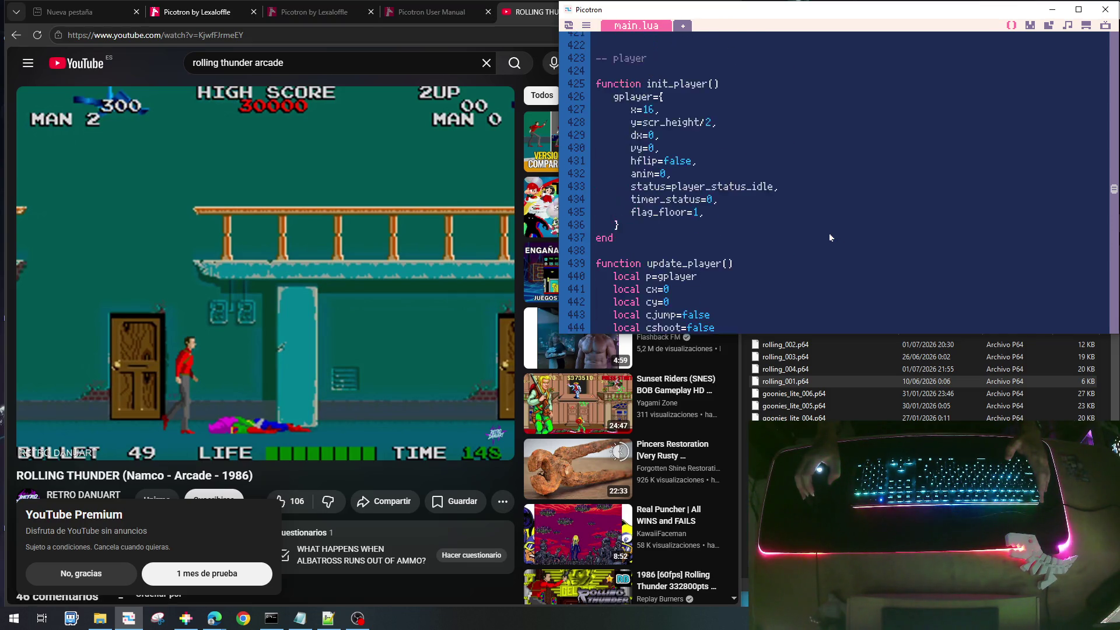
pyautogui.scroll(2, 828, 237)
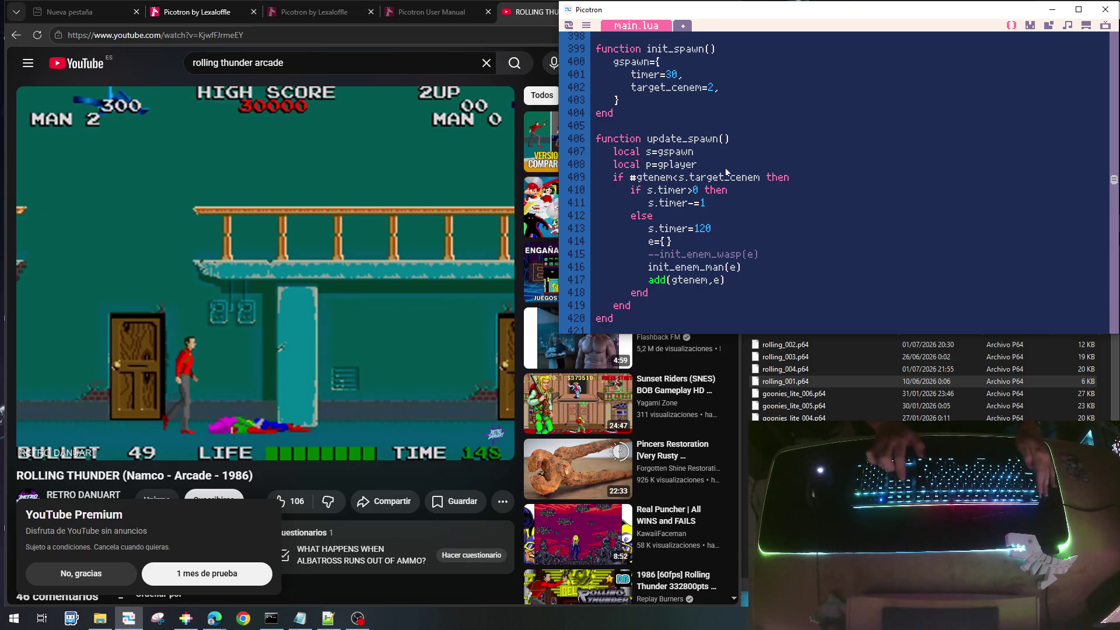
pyautogui.hotkey('shift', 'Down')
pyautogui.press('Delete')
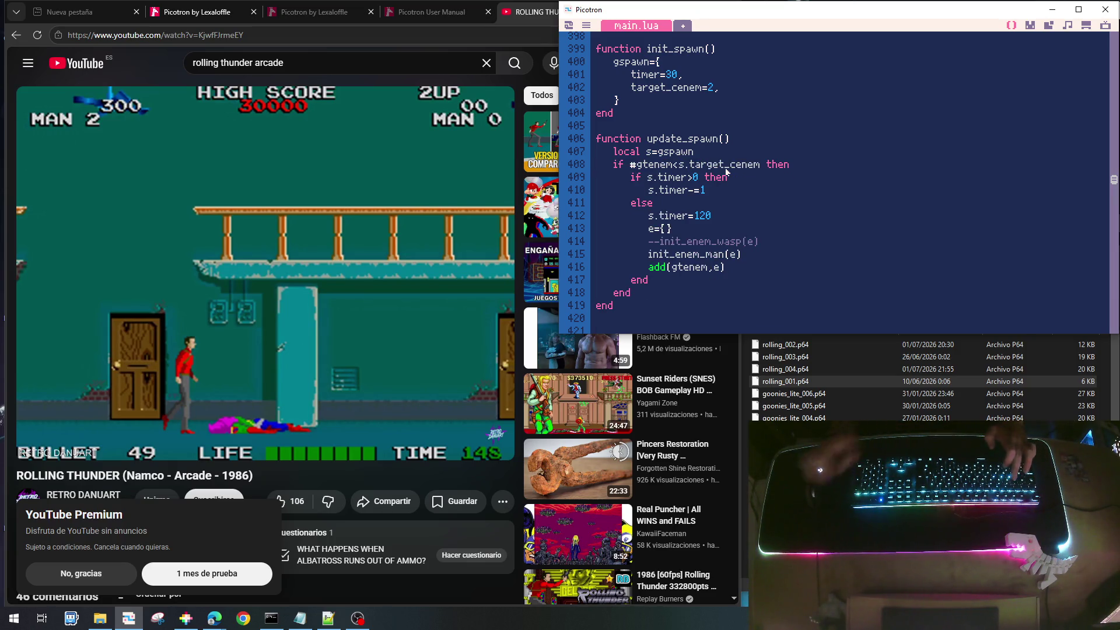
# Add an indented 'local p=gplayer' line at the start of init_enemy_wasp
pyautogui.scroll(15, 758, 163)
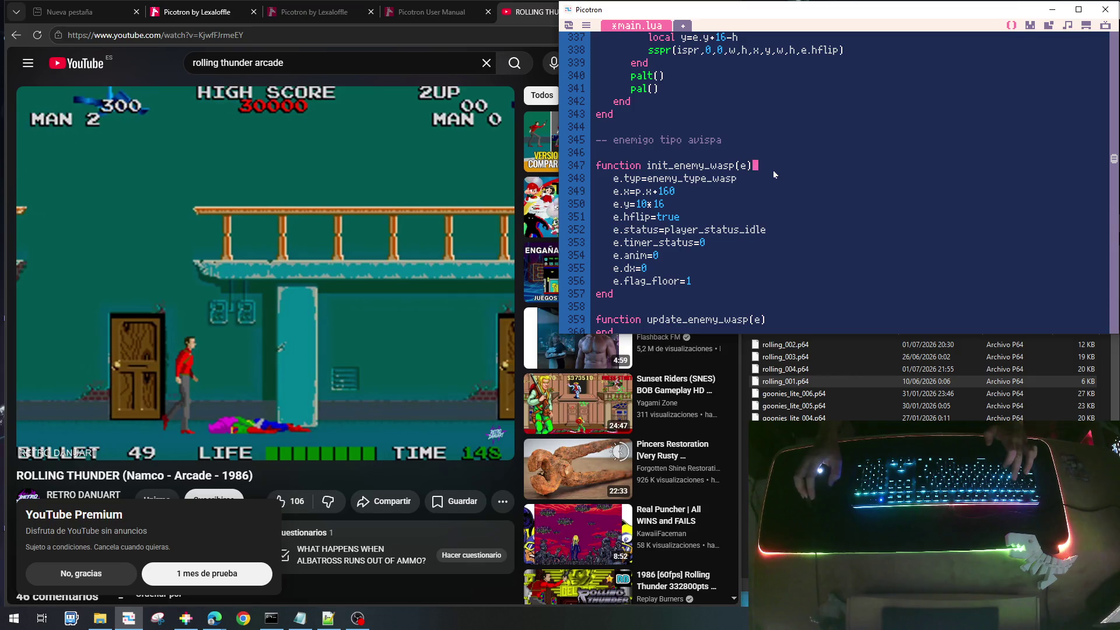
pyautogui.press('Return')
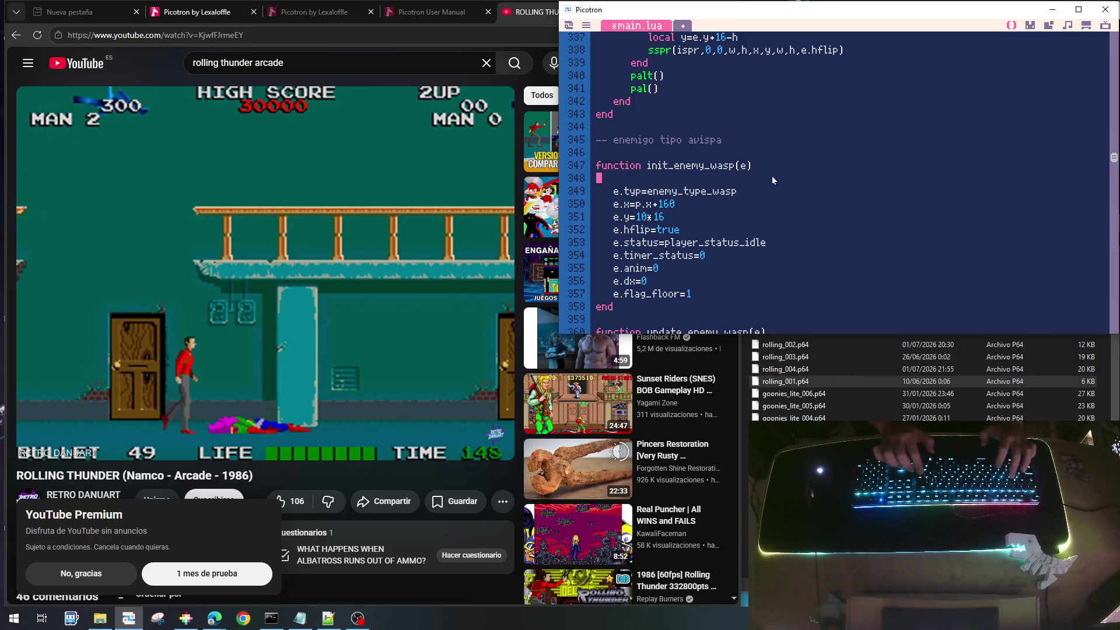
pyautogui.press('Tab')
pyautogui.write('local p=gplayer')
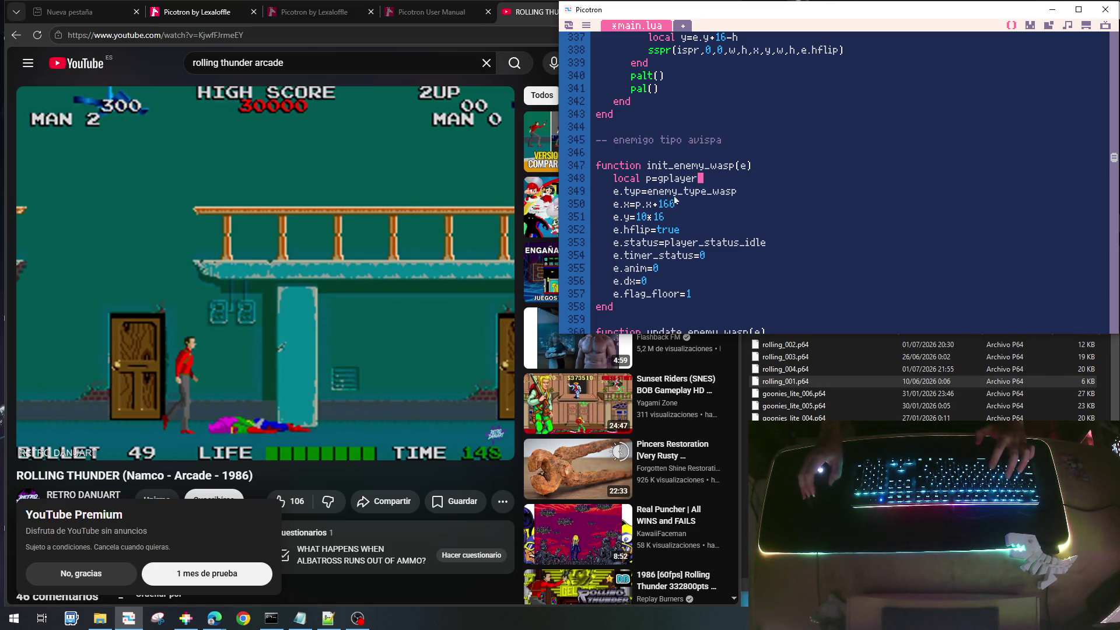
# Open a new blank line at the top of update_enem_man for the player reference
pyautogui.scroll(5, 716, 219)
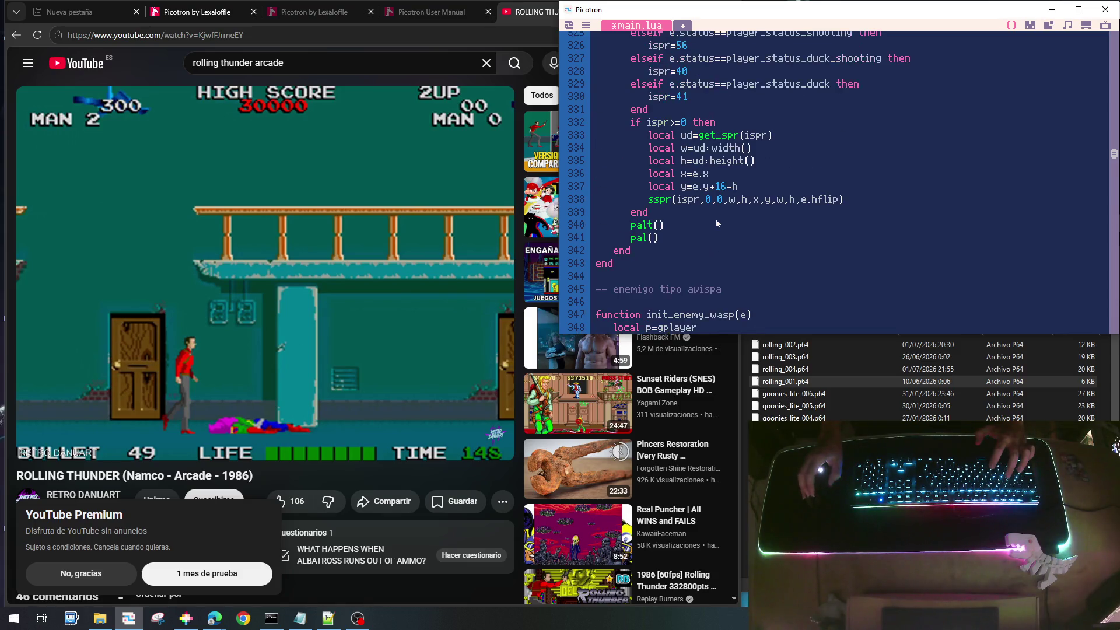
pyautogui.scroll(13, 718, 222)
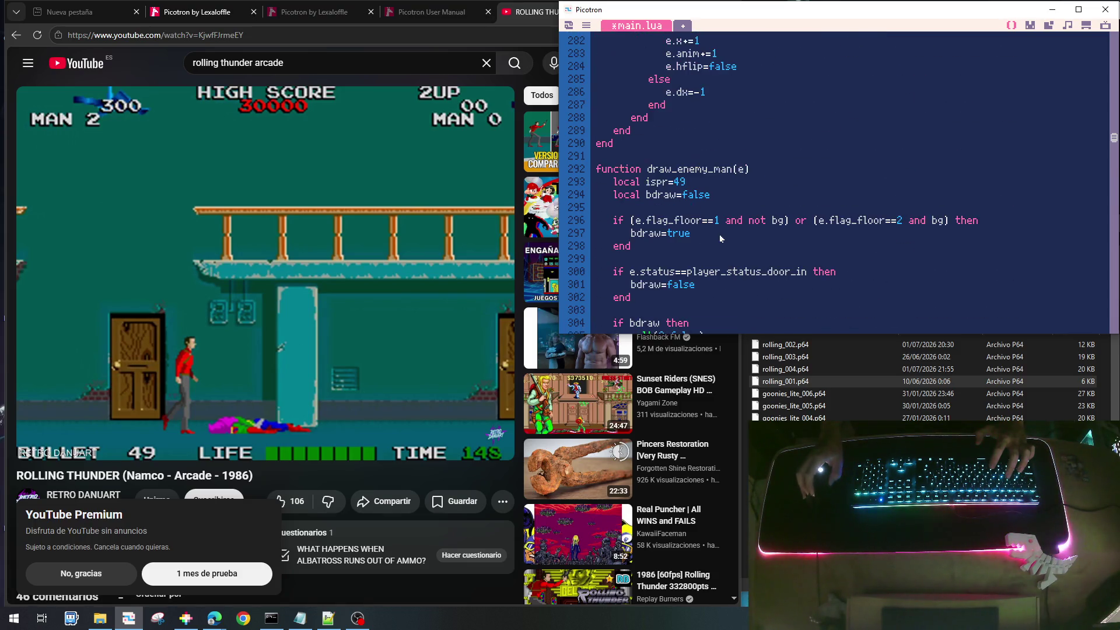
pyautogui.scroll(-1, 720, 239)
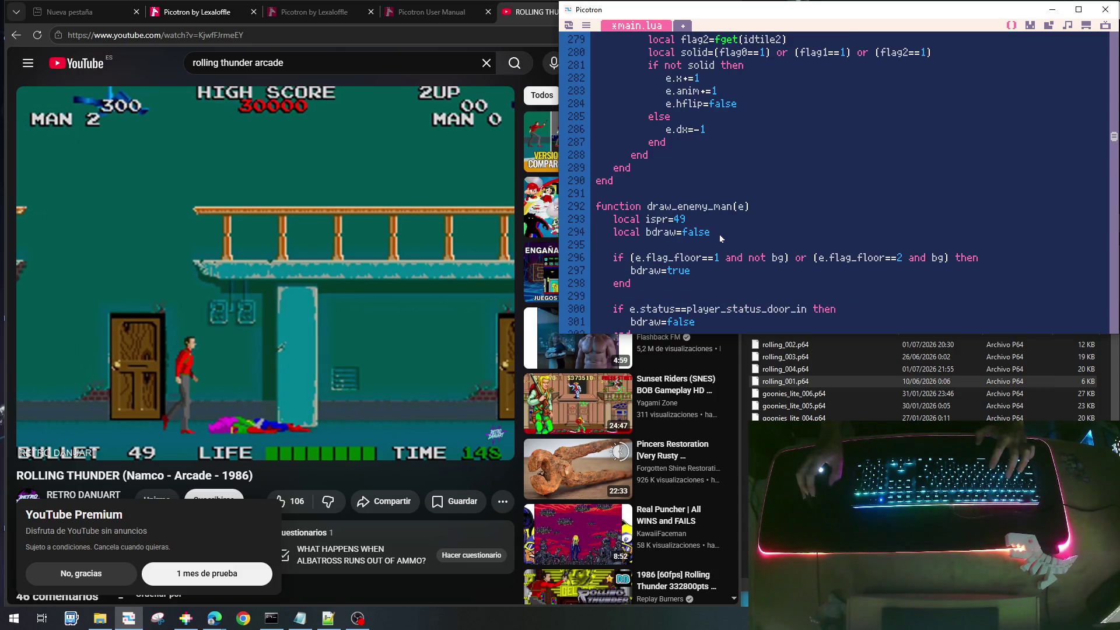
pyautogui.scroll(-5, 721, 239)
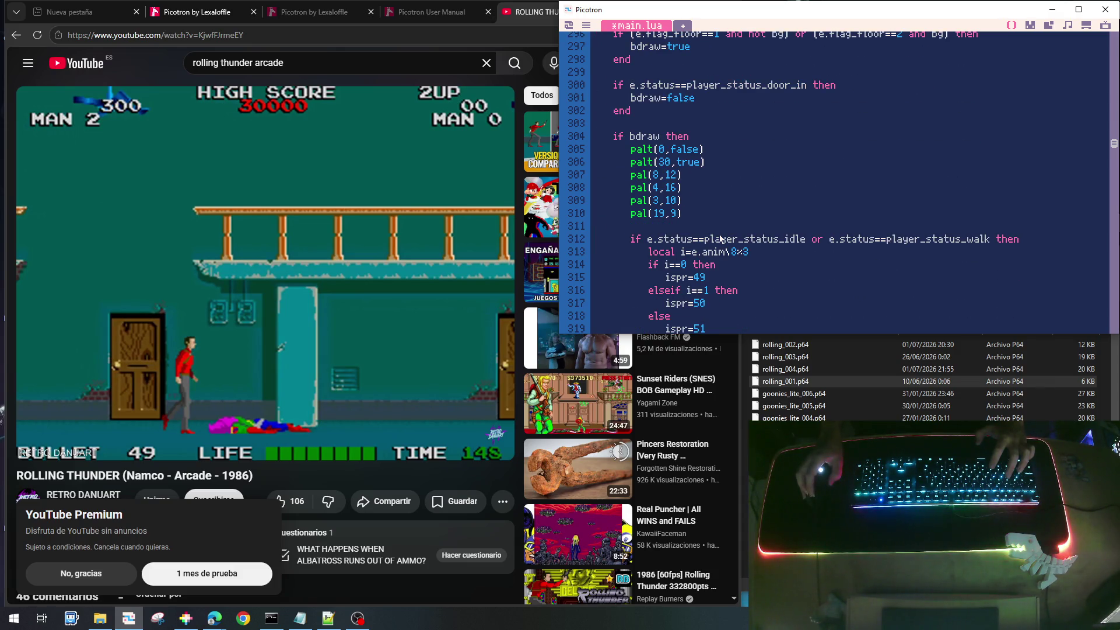
pyautogui.scroll(-9, 721, 238)
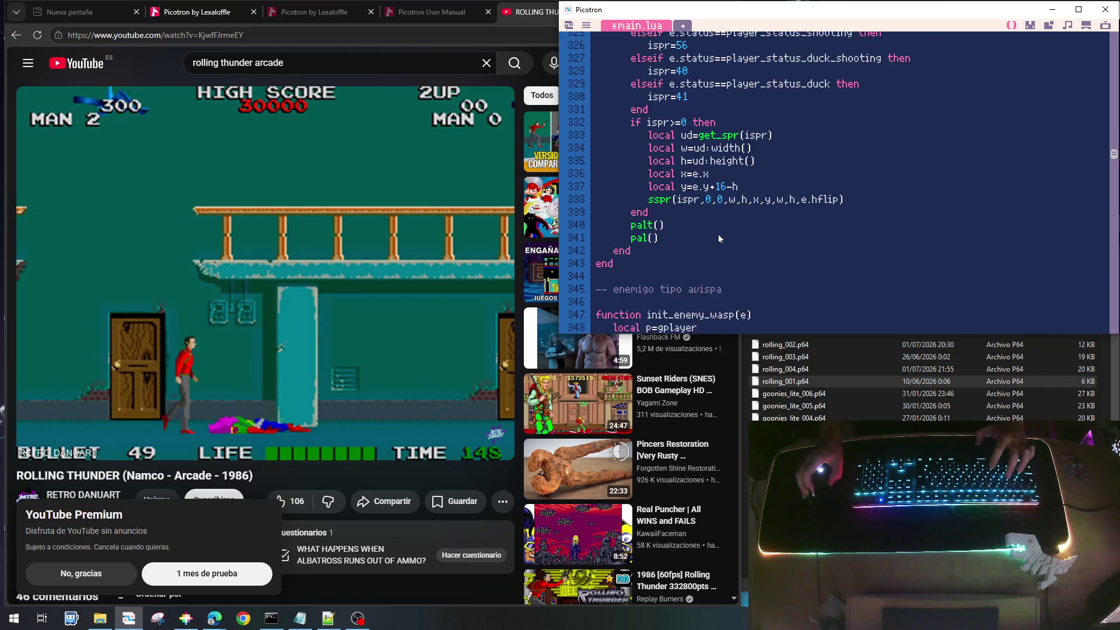
pyautogui.scroll(13, 719, 238)
pyautogui.scroll(16, 716, 237)
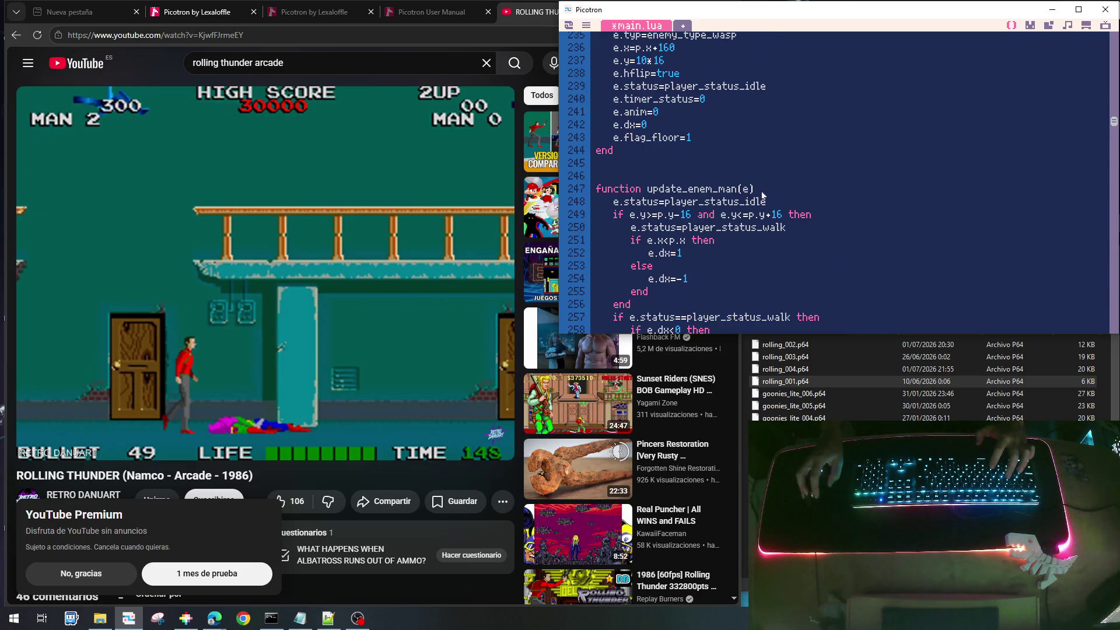
pyautogui.press('Return')
pyautogui.press('BackSpace')
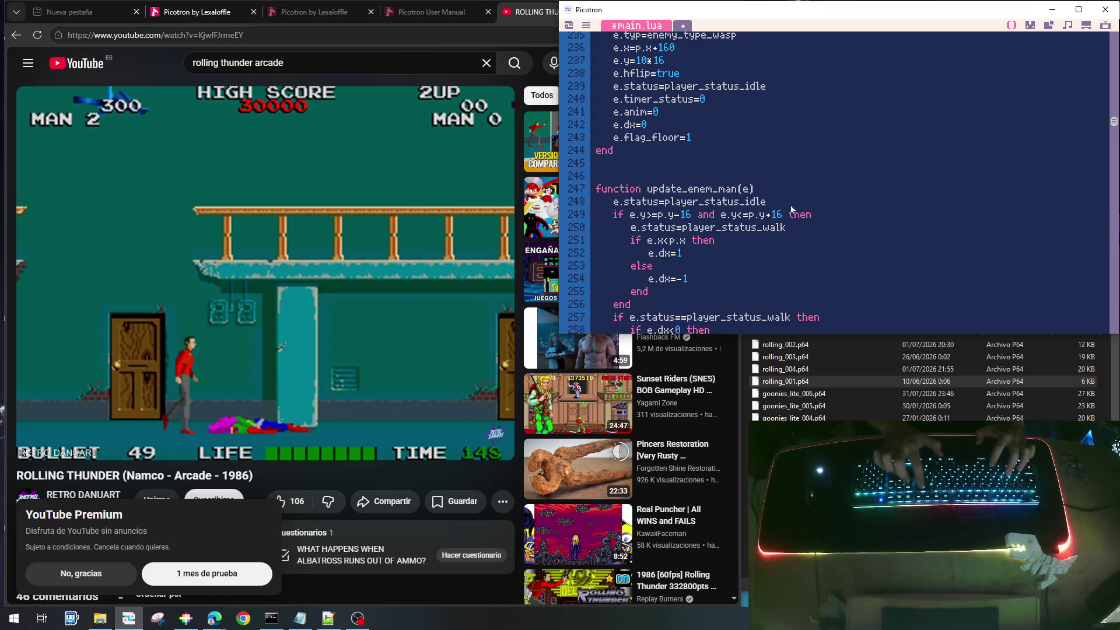
pyautogui.press('Return')
pyautogui.write('local p=gplayer')
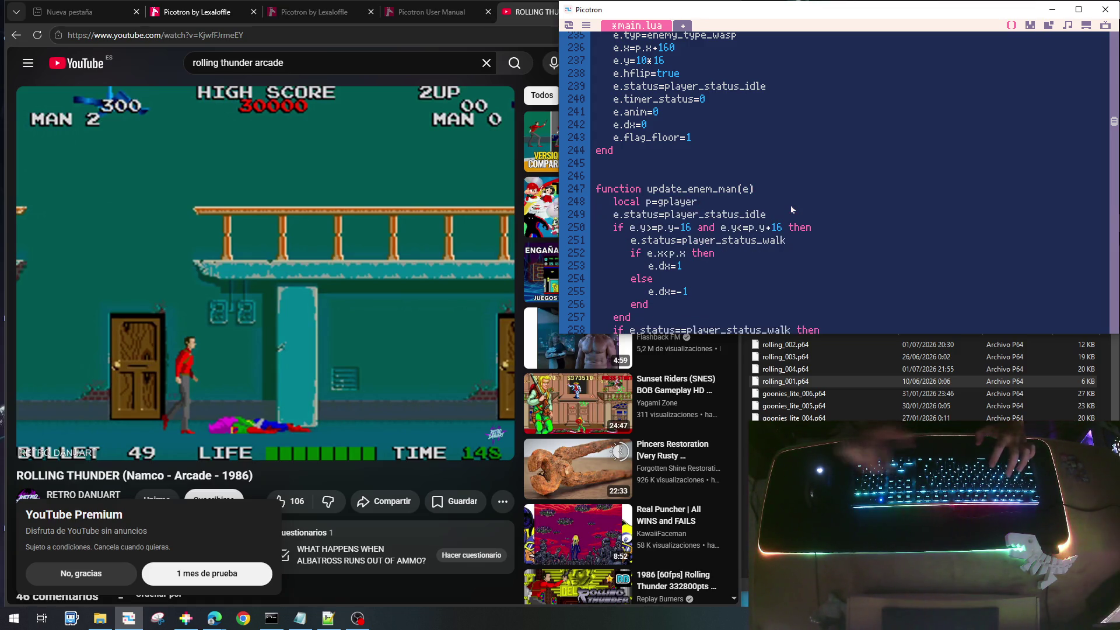
# Put 'local p=gplayer' on its own line under the init_enem_man header and save
pyautogui.scroll(4, 792, 209)
pyautogui.click(789, 170)
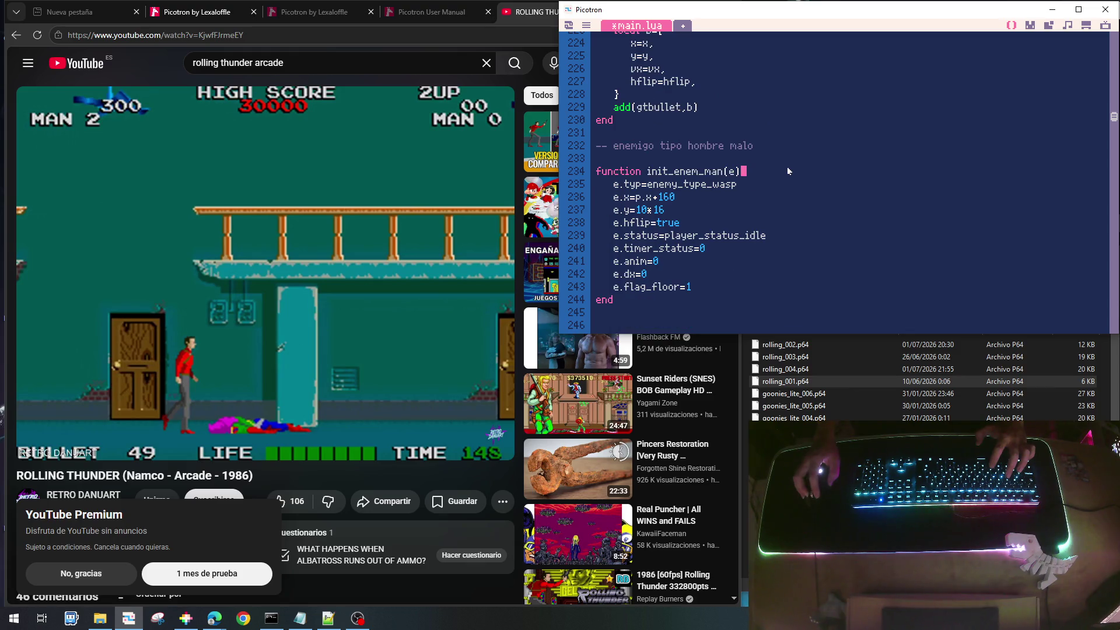
pyautogui.press('Return')
pyautogui.press('Left')
pyautogui.write('local p=gplayer')
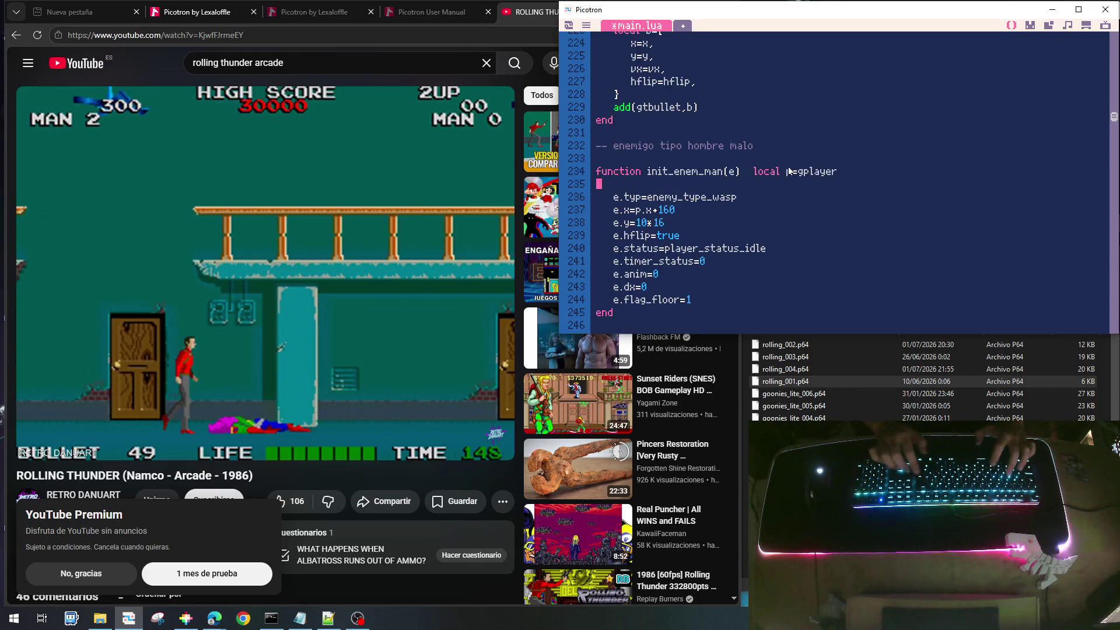
pyautogui.click(788, 171)
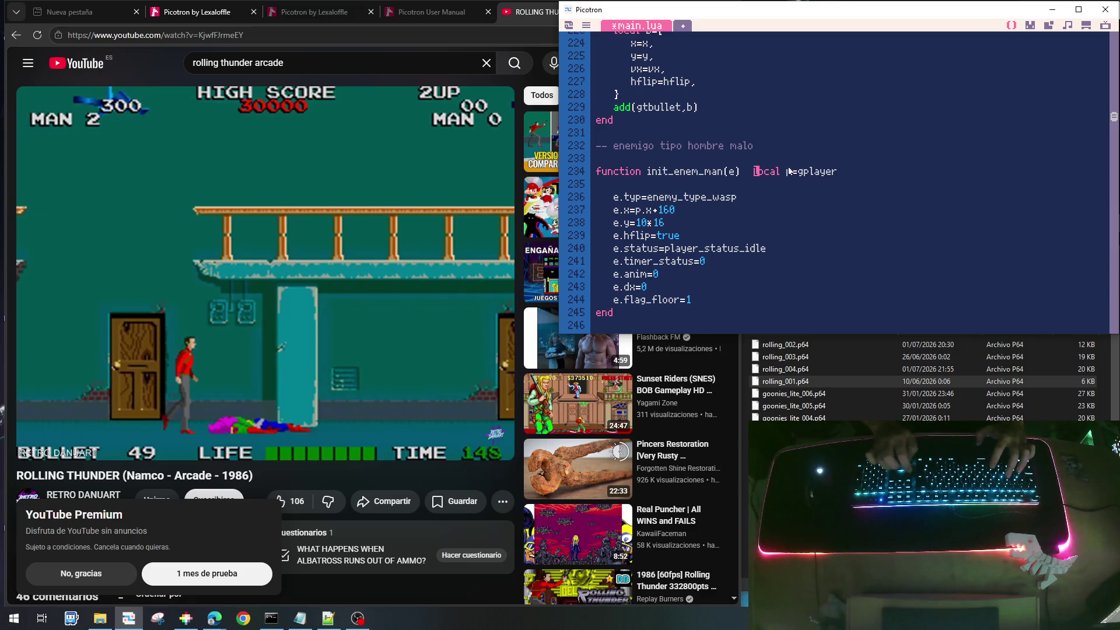
pyautogui.press('Return')
pyautogui.press('End')
pyautogui.press('Delete')
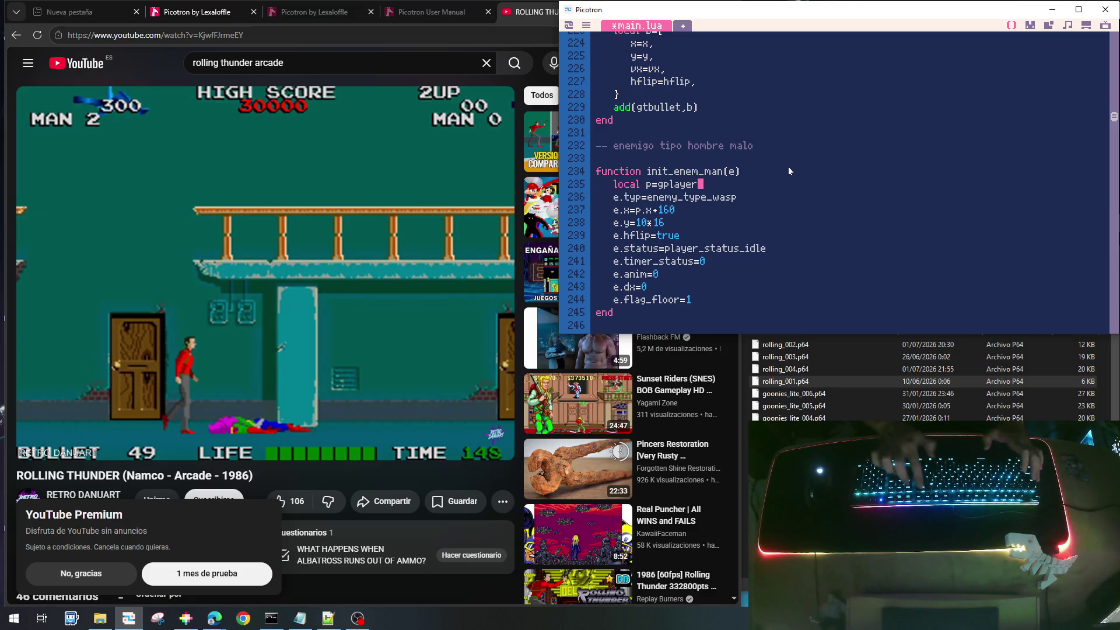
pyautogui.hotkey('ctrl', 's')
# Add 'local p=gplayer' to update_enemy_wasp, save the cart and run it
pyautogui.scroll(-6, 789, 171)
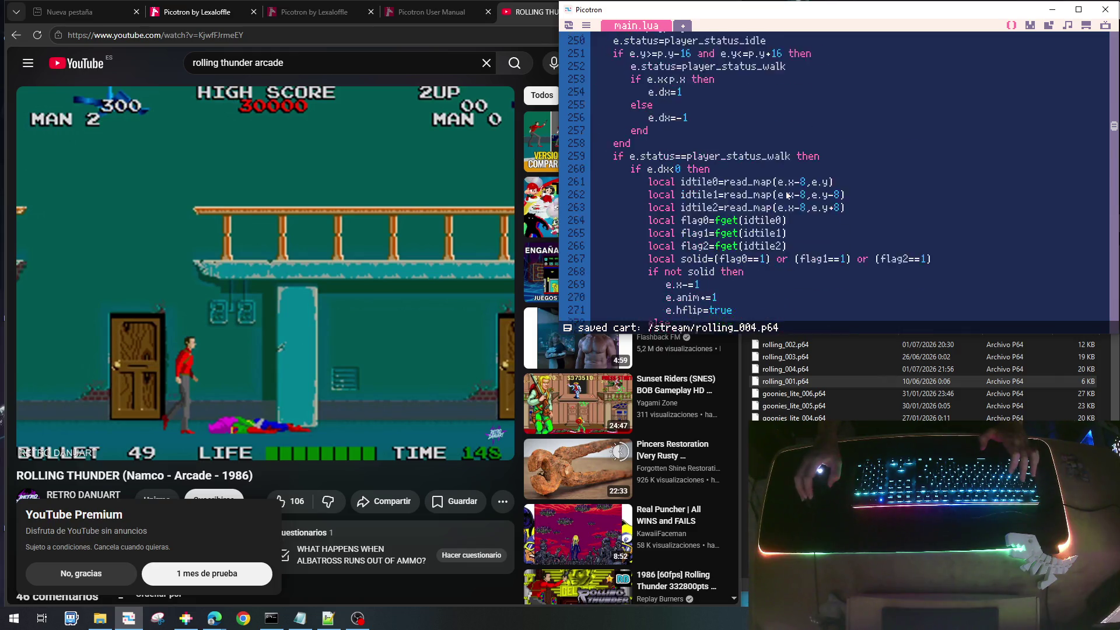
pyautogui.scroll(-20, 788, 195)
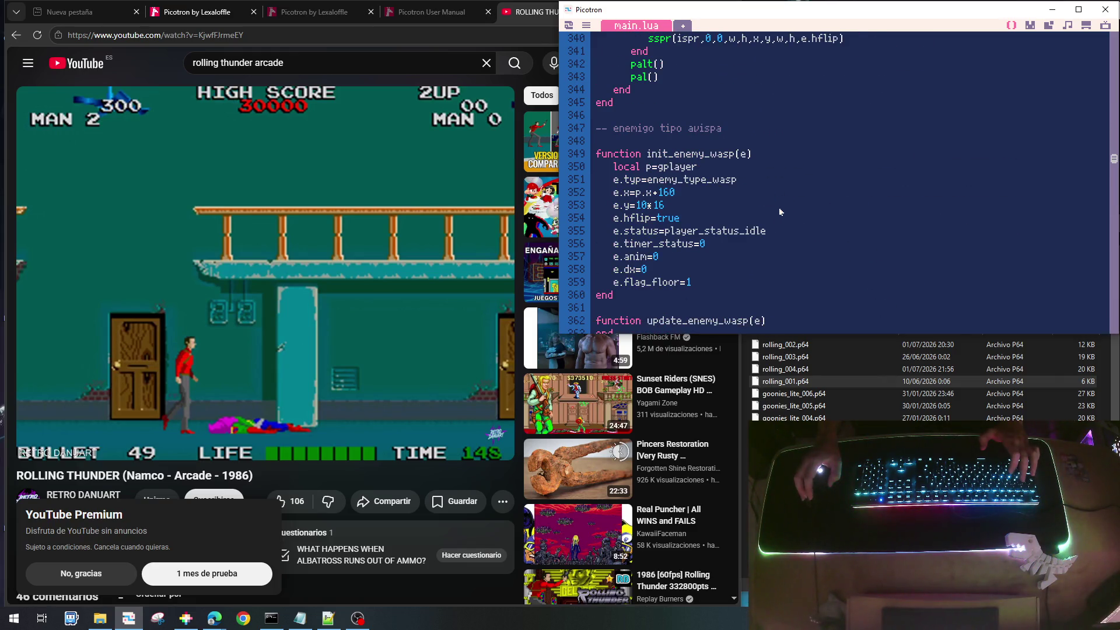
pyautogui.scroll(-3, 778, 211)
pyautogui.click(768, 210)
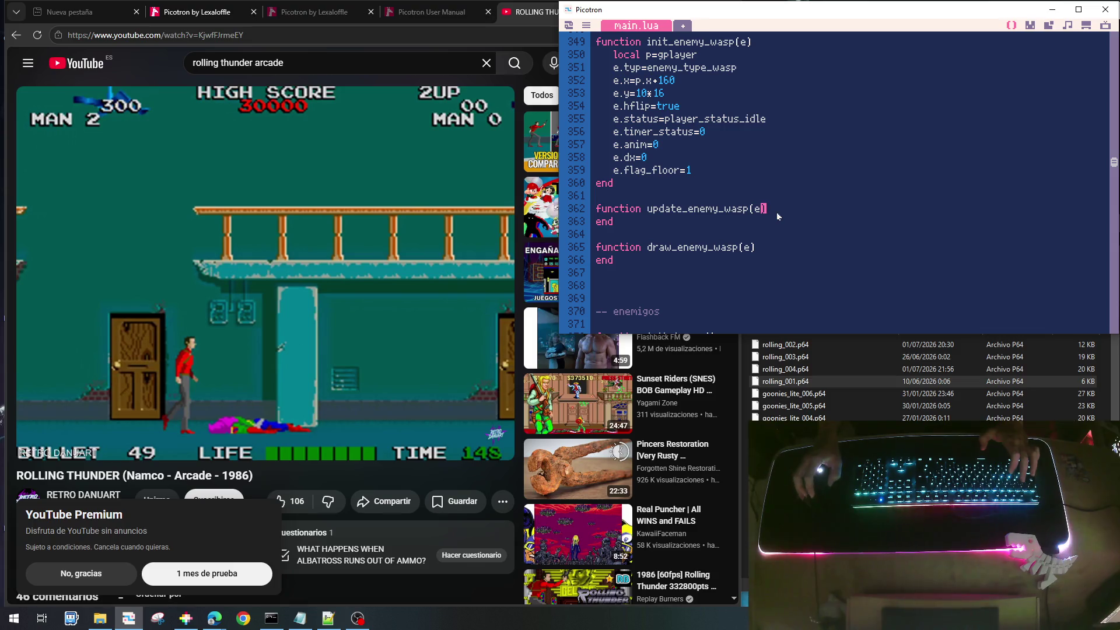
pyautogui.press('Return')
pyautogui.press('Tab')
pyautogui.write('local p=gplayer')
pyautogui.press('Down')
pyautogui.press('Down')
pyautogui.press('Down')
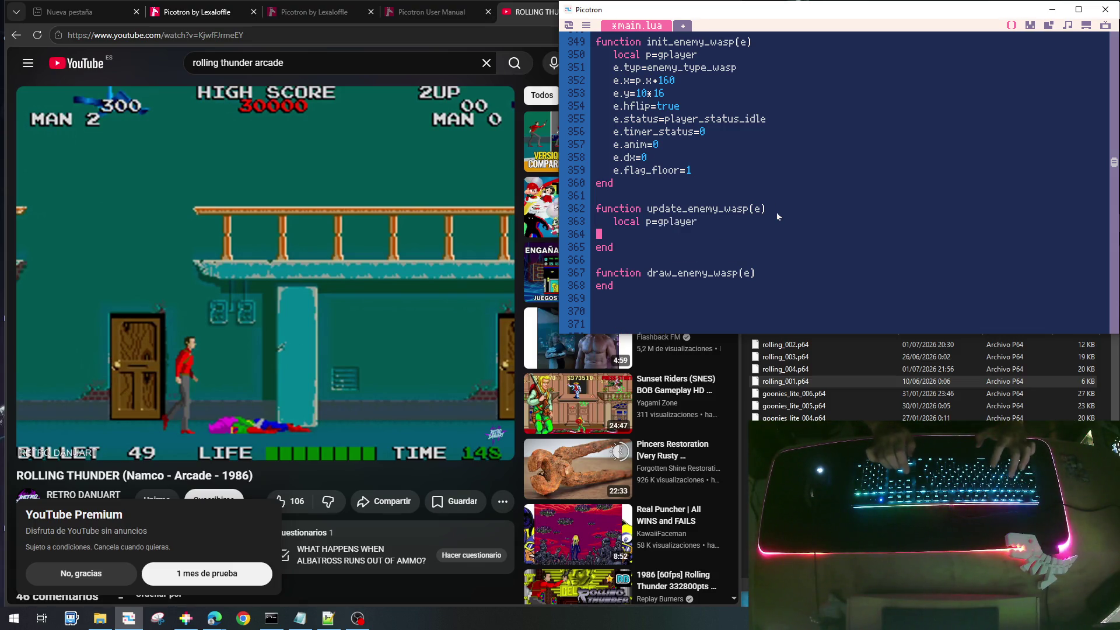
pyautogui.hotkey('ctrl', 's')
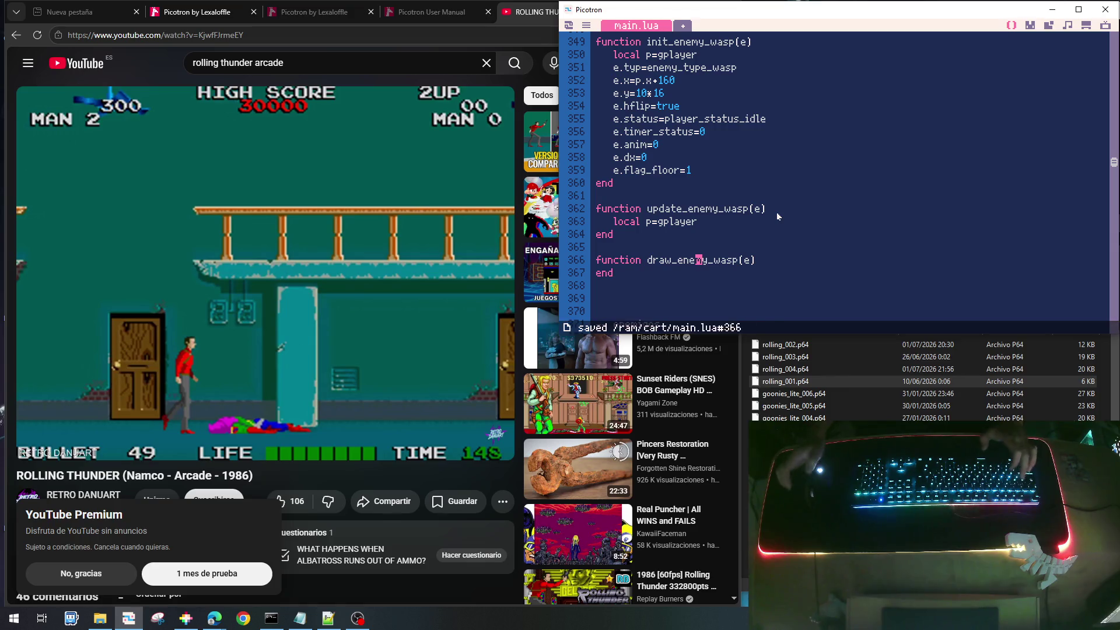
pyautogui.hotkey('ctrl', 'r')
# Walk the player right, quit the game, and select 'wasp' in init_enem_man's e.typ line
pyautogui.press('Right')
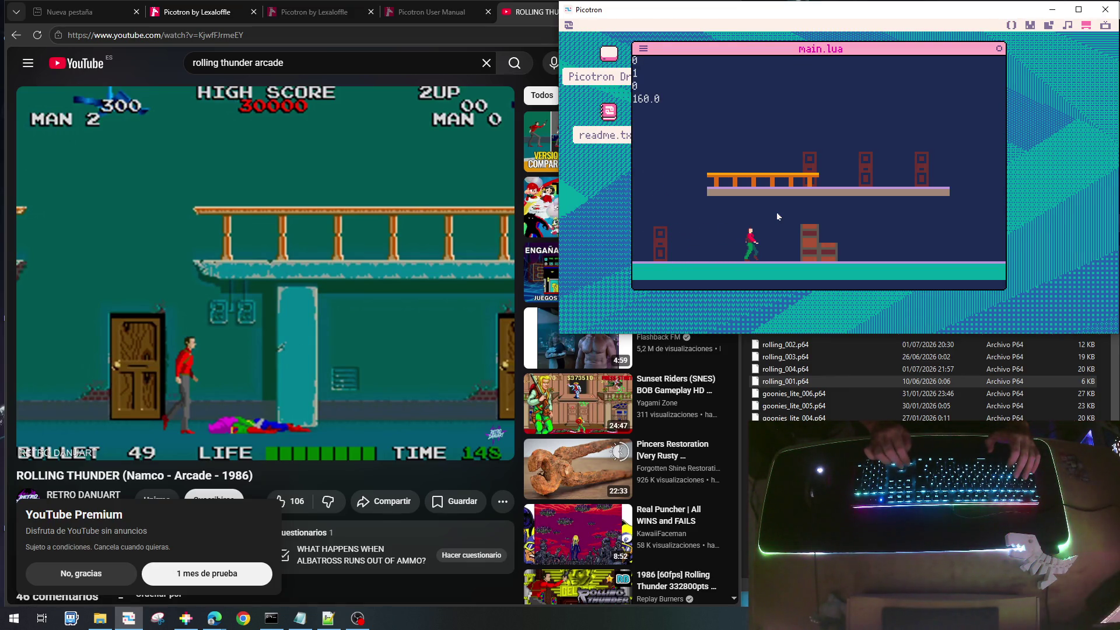
pyautogui.press('Escape')
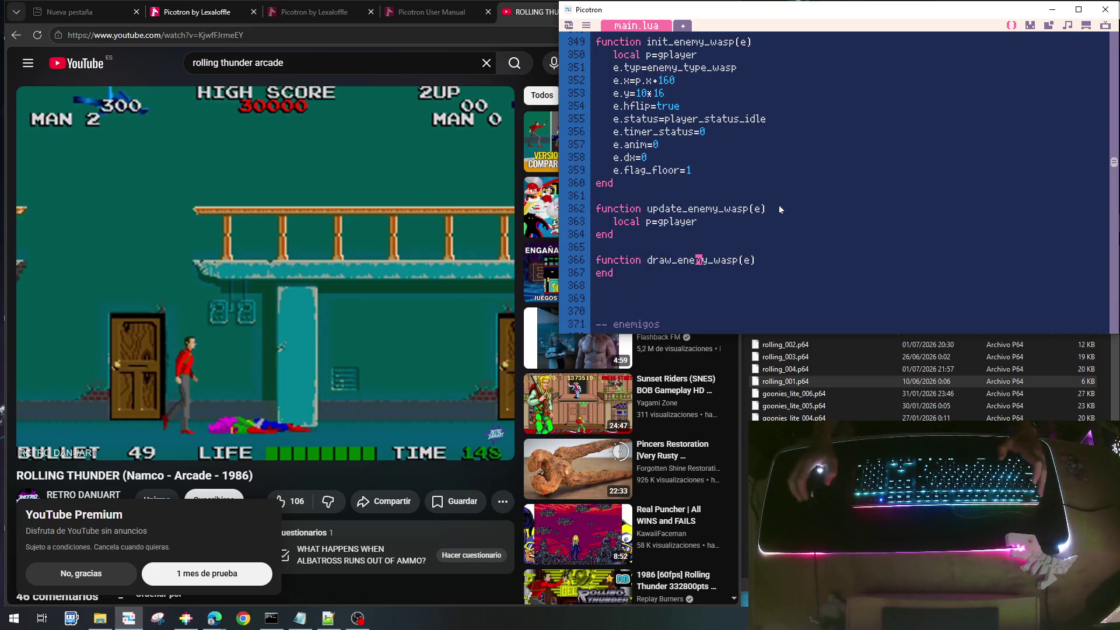
pyautogui.scroll(2, 776, 208)
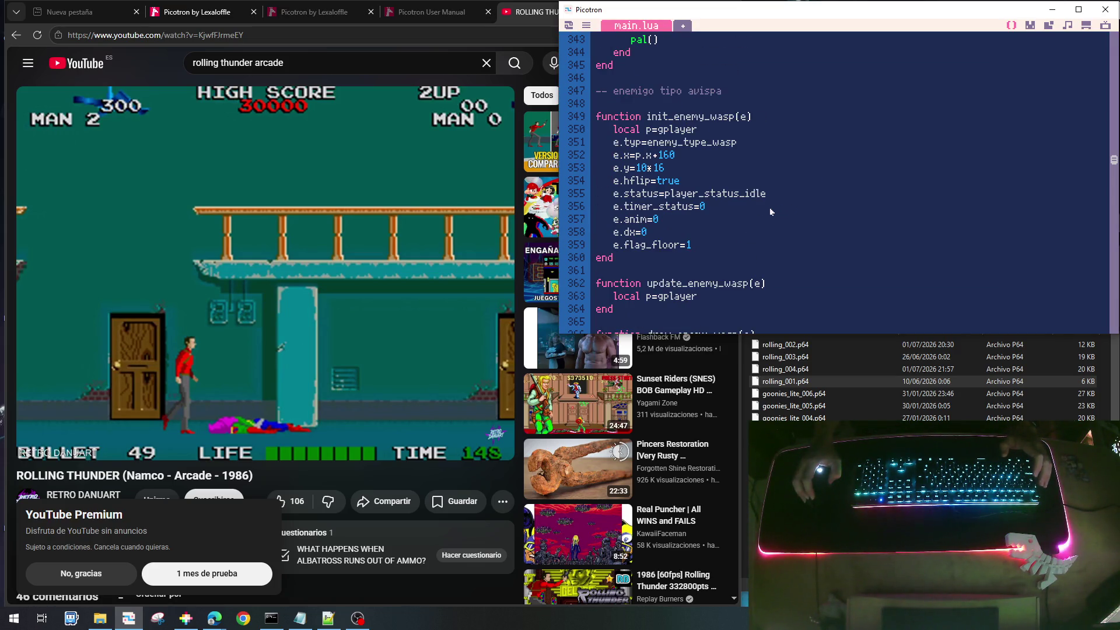
pyautogui.scroll(-10, 769, 208)
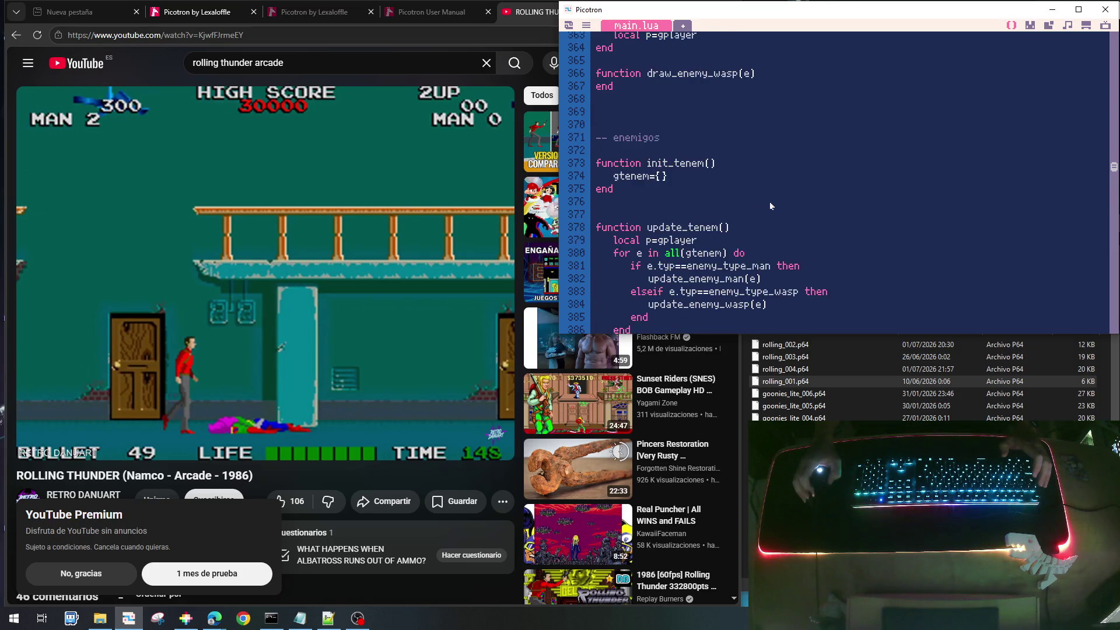
pyautogui.scroll(20, 768, 205)
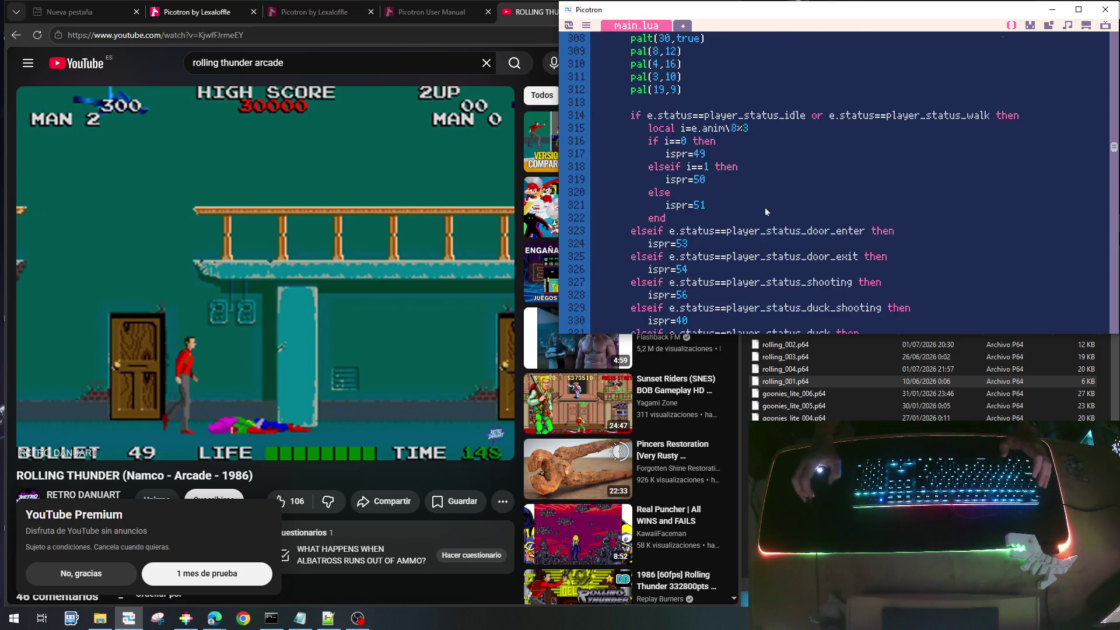
pyautogui.scroll(15, 762, 215)
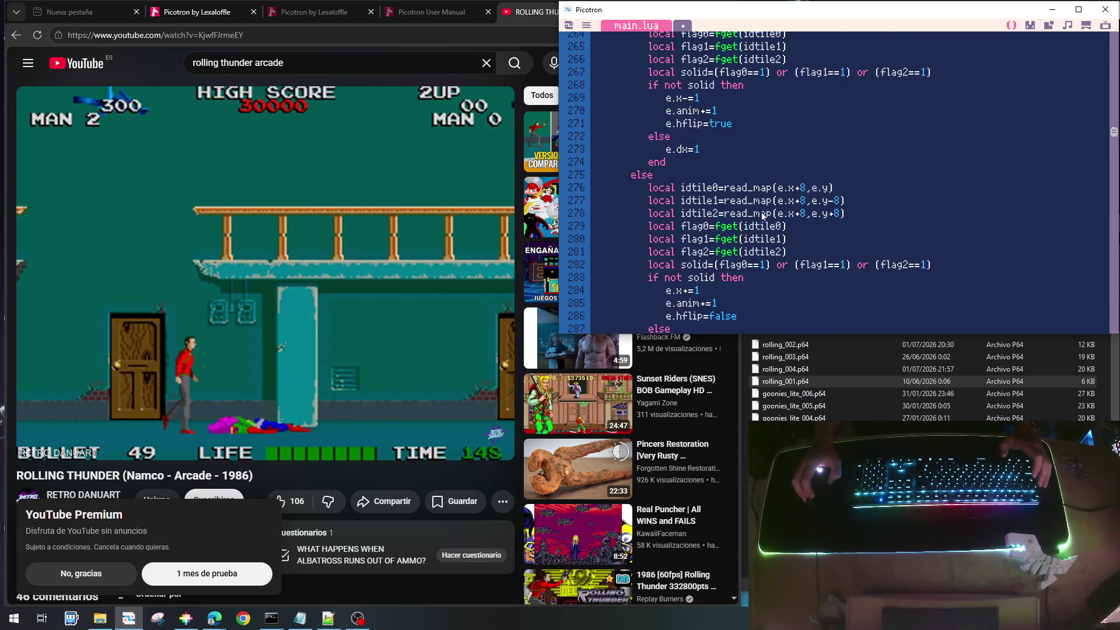
pyautogui.scroll(9, 762, 216)
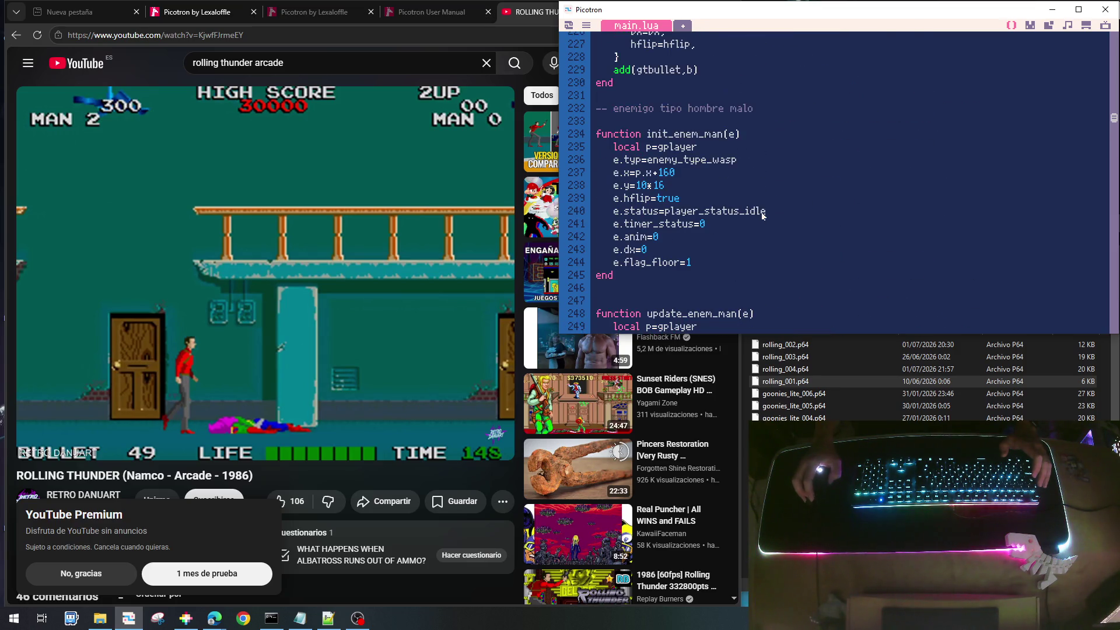
pyautogui.click(744, 159)
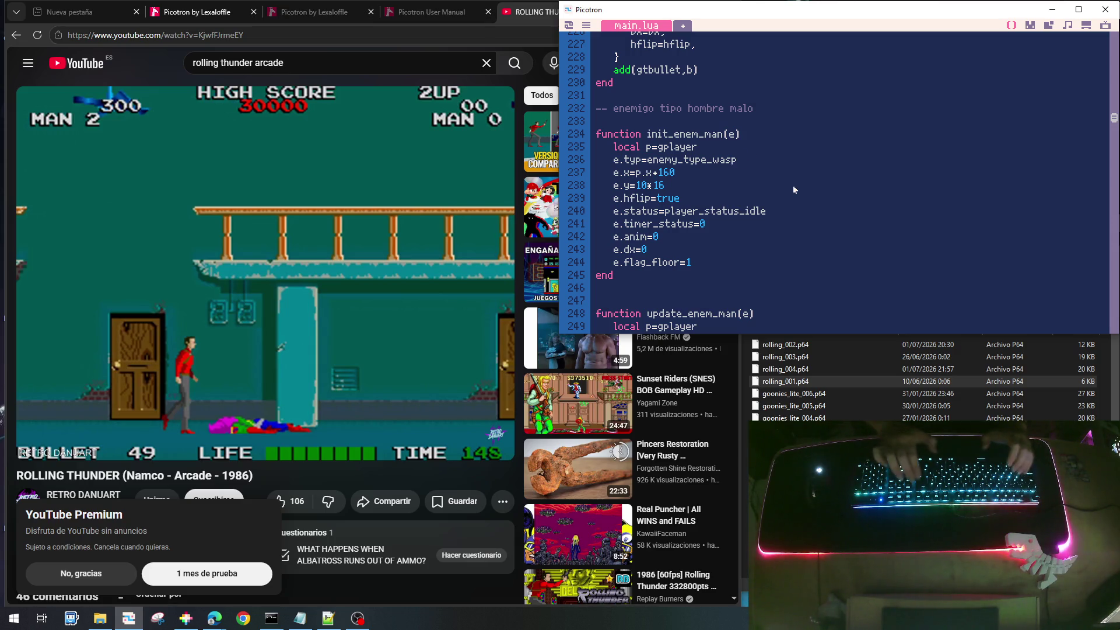
# Change the type to enemy_type_man, save and run, then dismiss the update_enemy_man runtime error
pyautogui.press('BackSpace')
pyautogui.press('BackSpace')
pyautogui.press('BackSpace')
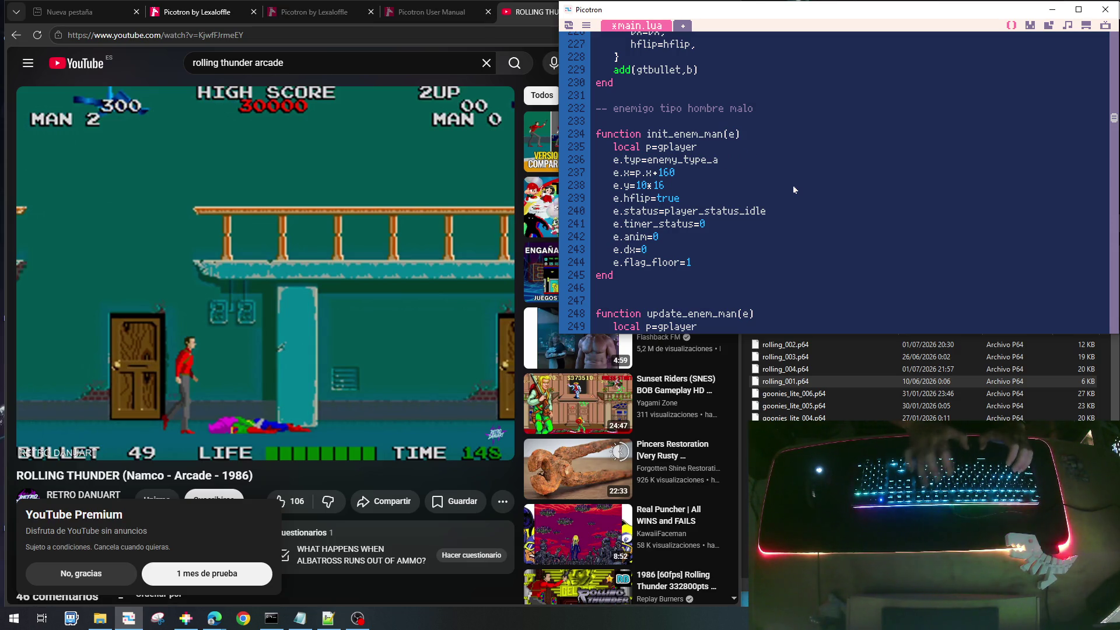
pyautogui.write('man')
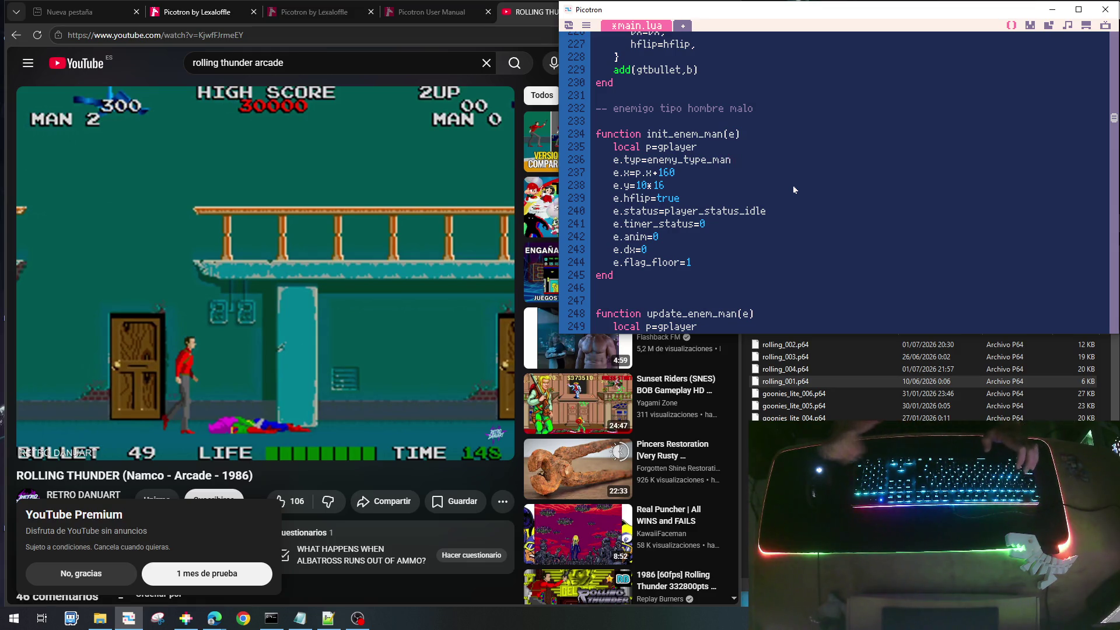
pyautogui.hotkey('ctrl', 's')
pyautogui.hotkey('ctrl', 'r')
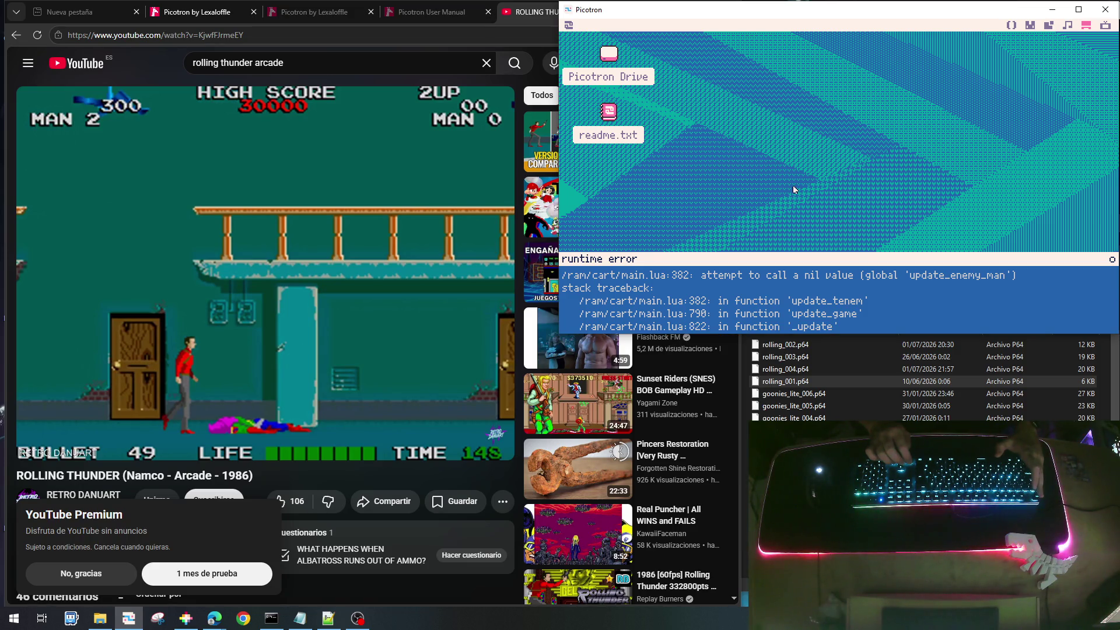
pyautogui.press('Escape')
pyautogui.press('Escape')
pyautogui.press('Escape')
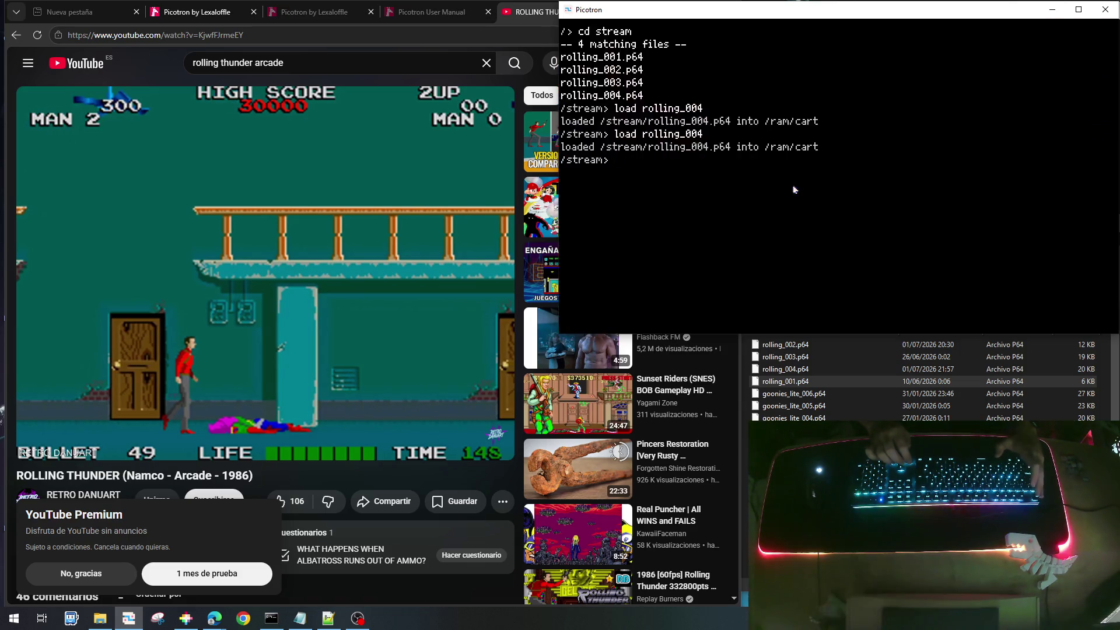
pyautogui.press('Escape')
pyautogui.press('Escape')
pyautogui.press('Escape')
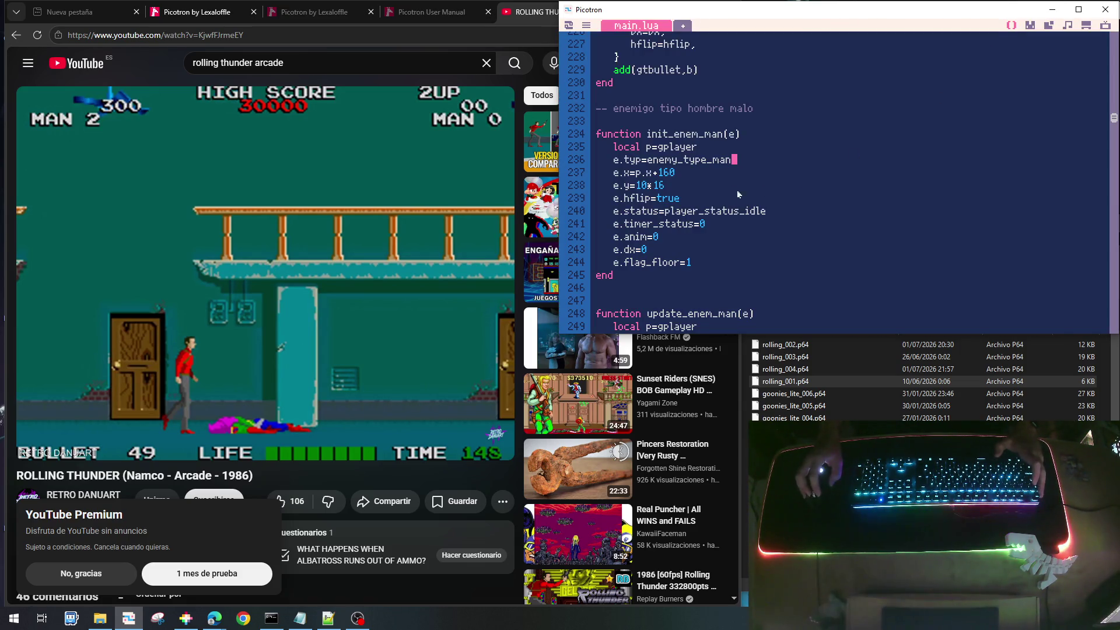
pyautogui.scroll(-1, 728, 181)
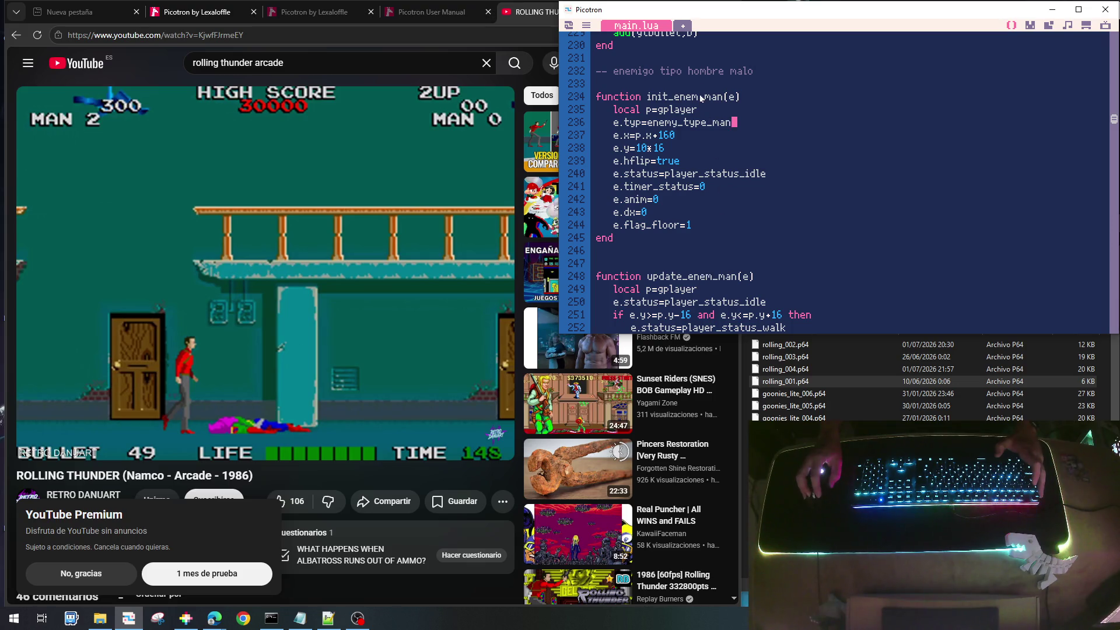
# Insert 'y' into init_enem_man and update_enem_man to make init_enemy_man and update_enemy_man
pyautogui.scroll(-13, 719, 294)
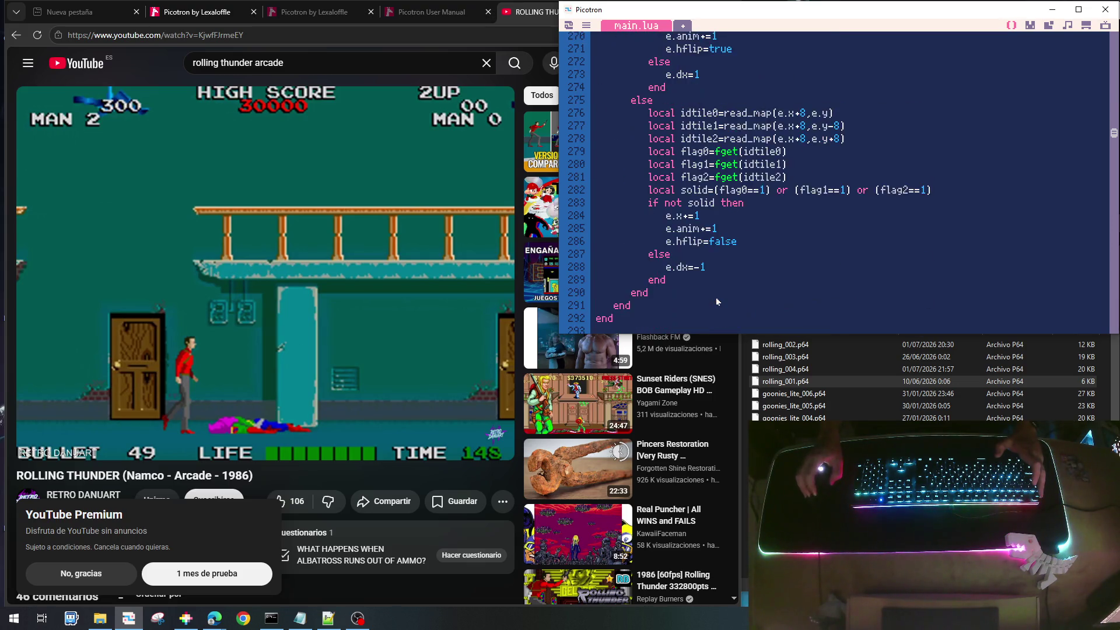
pyautogui.scroll(-5, 716, 301)
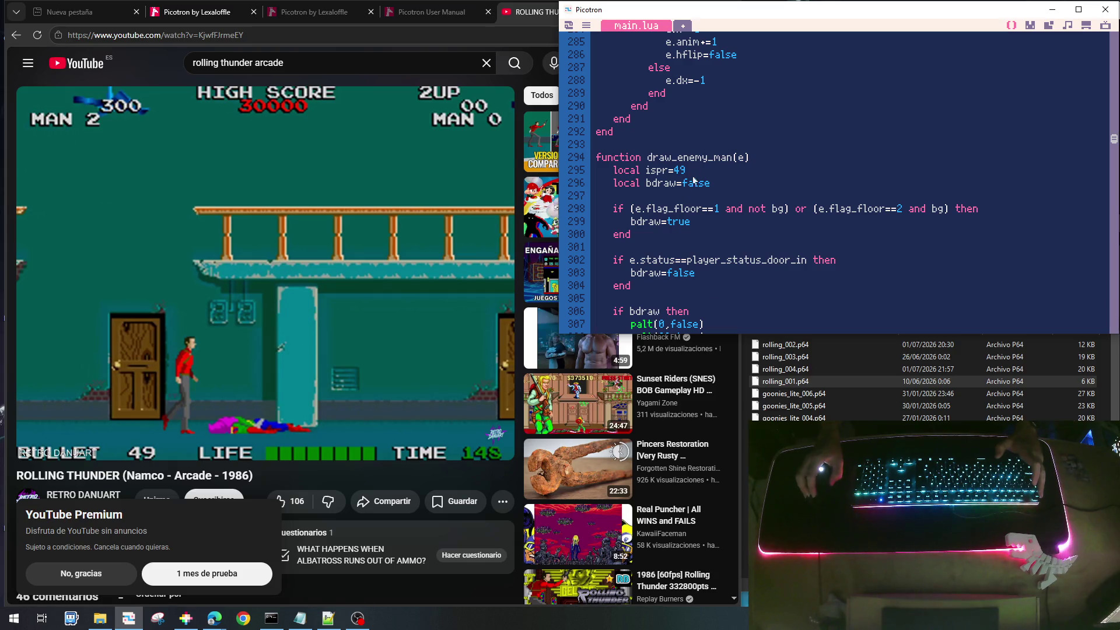
pyautogui.scroll(13, 715, 169)
pyautogui.scroll(5, 715, 168)
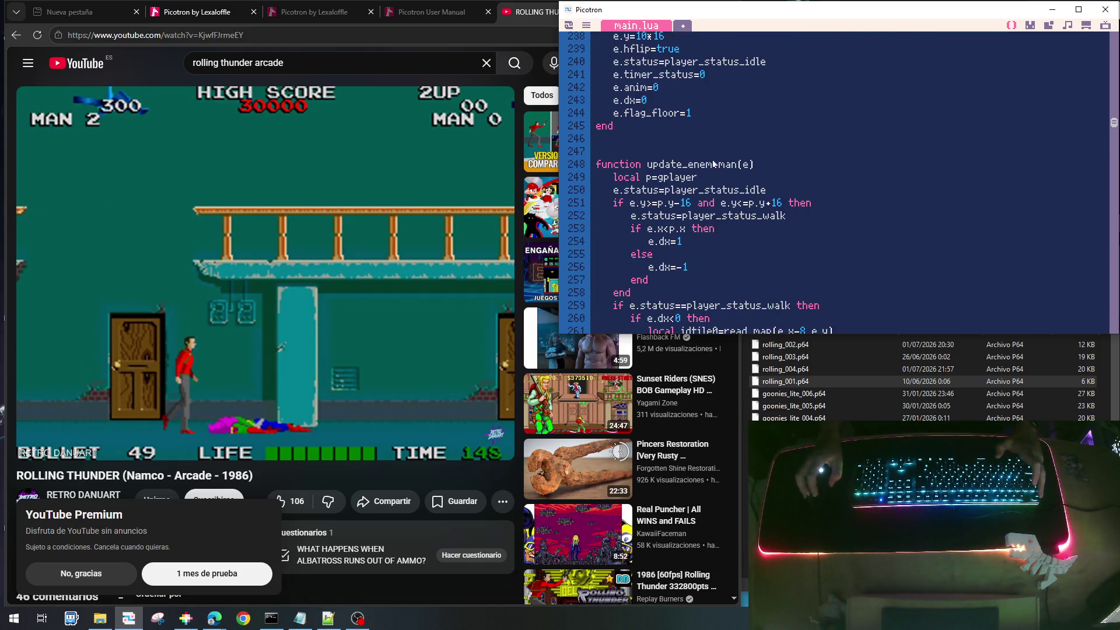
pyautogui.click(703, 60)
pyautogui.write('y_man(e')
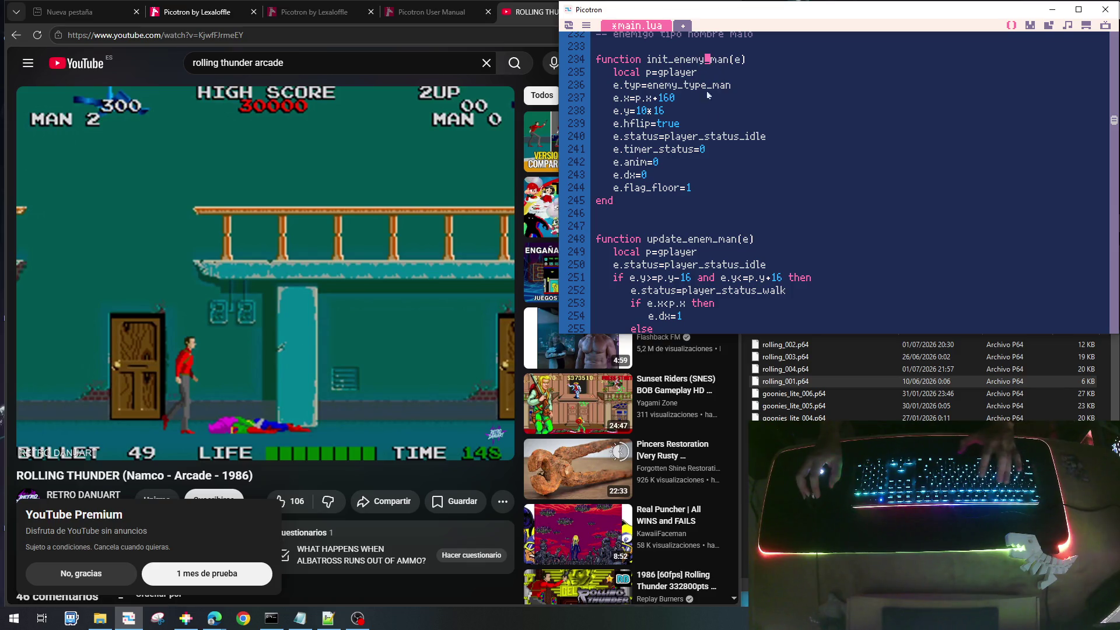
pyautogui.click(712, 239)
pyautogui.write('y')
pyautogui.scroll(-6, 804, 245)
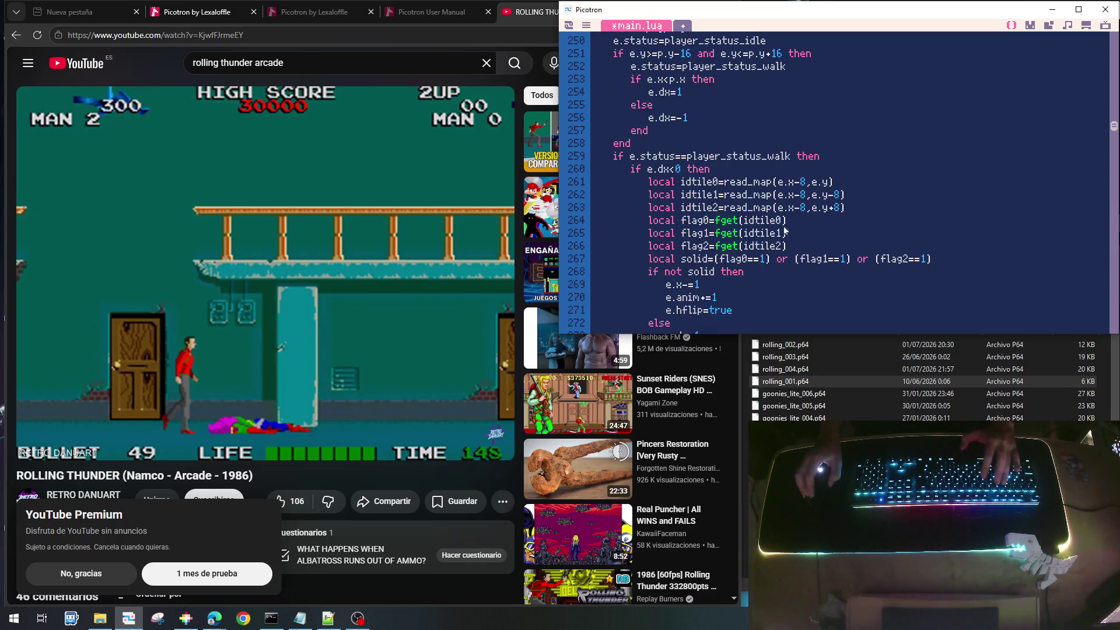
pyautogui.scroll(-5, 708, 217)
pyautogui.scroll(-4, 709, 196)
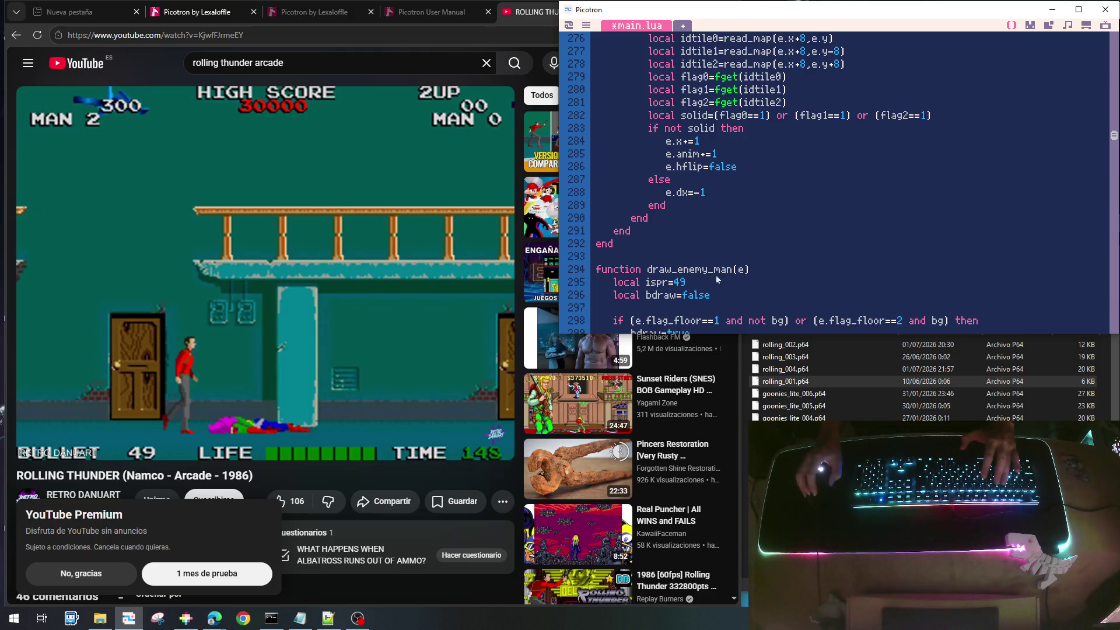
pyautogui.scroll(-20, 717, 279)
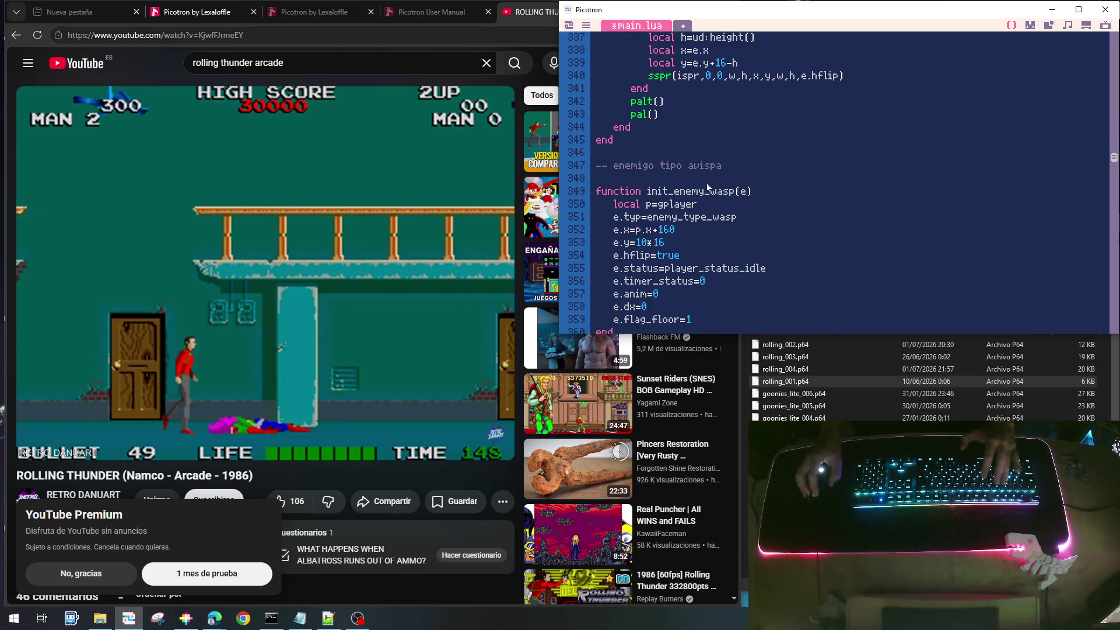
pyautogui.scroll(-5, 706, 216)
pyautogui.scroll(-5, 703, 169)
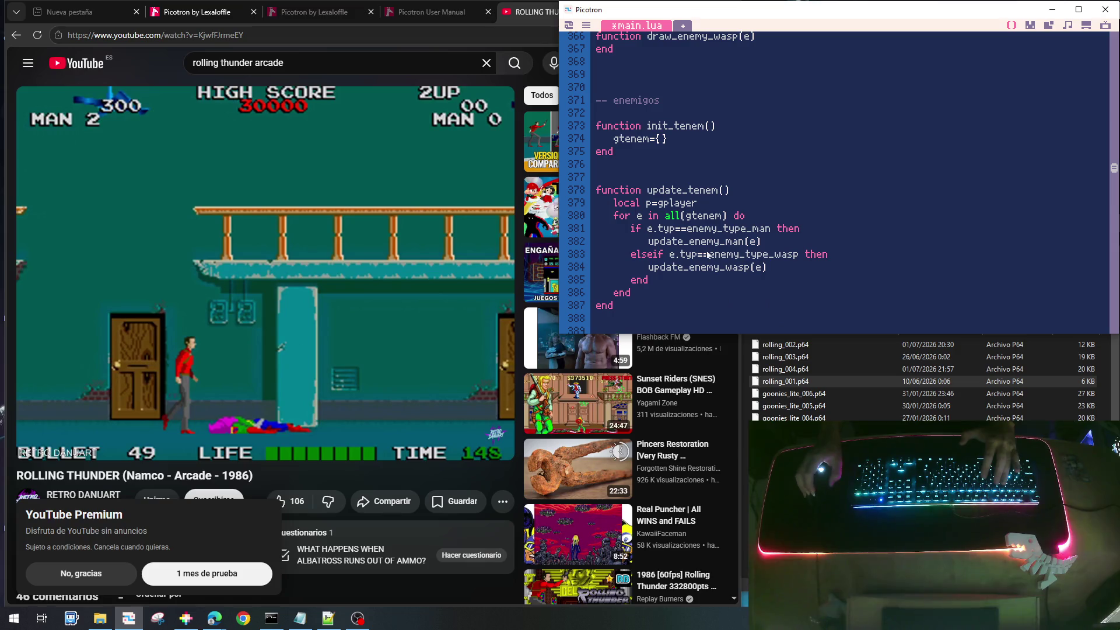
pyautogui.scroll(-4, 720, 245)
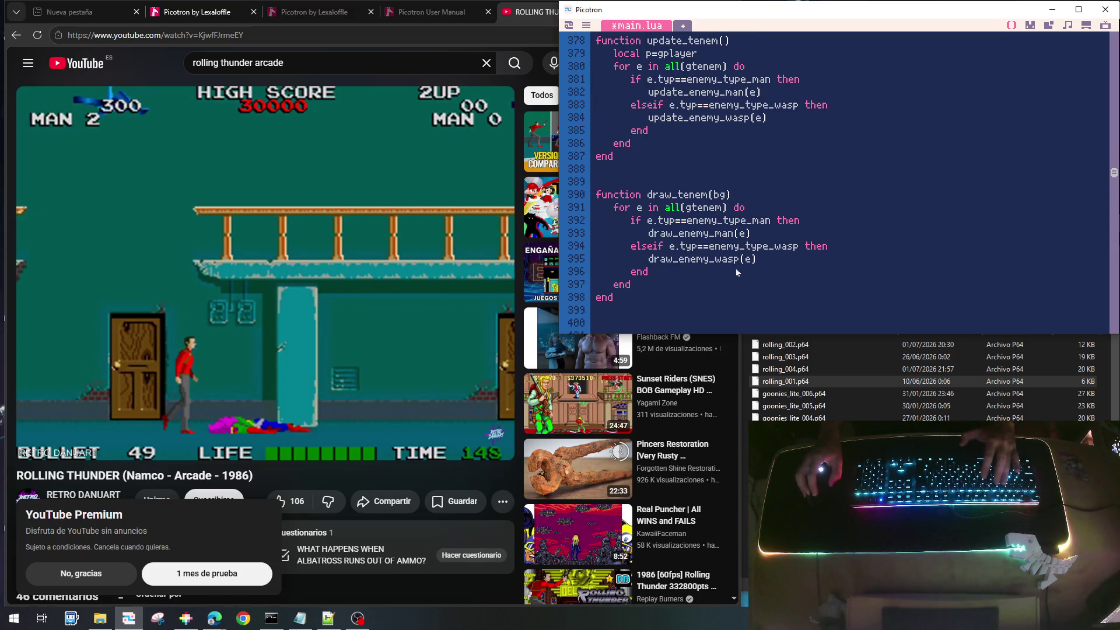
# Save and run the cart, dismiss the runtime error, and reopen main.lua
pyautogui.hotkey('ctrl', 's')
pyautogui.hotkey('ctrl', 'r')
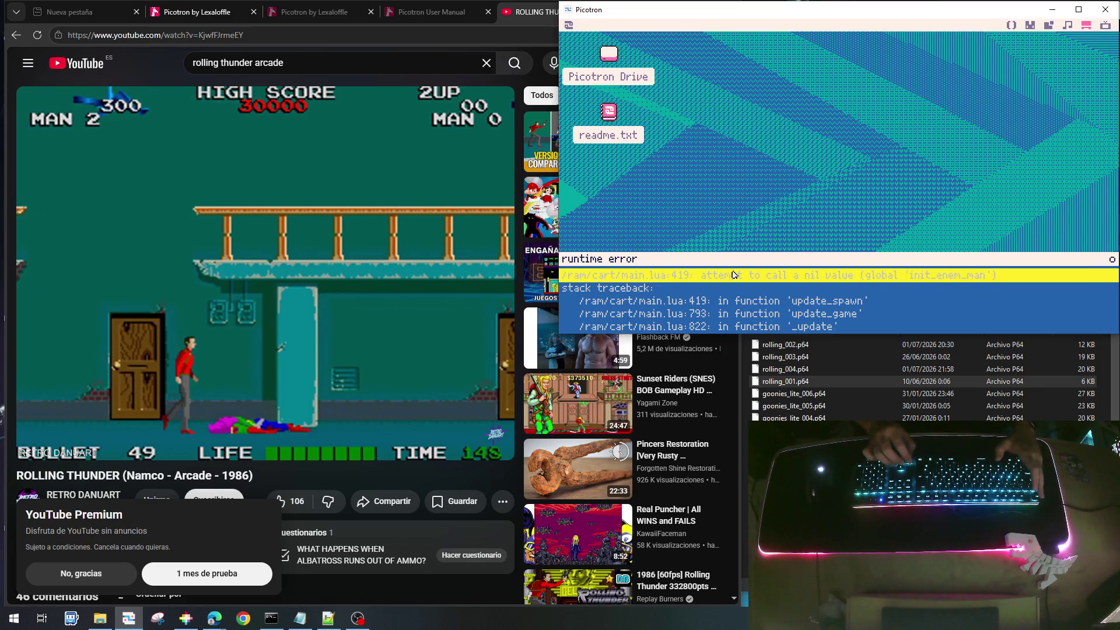
pyautogui.press('Escape')
pyautogui.press('Escape')
pyautogui.press('Escape')
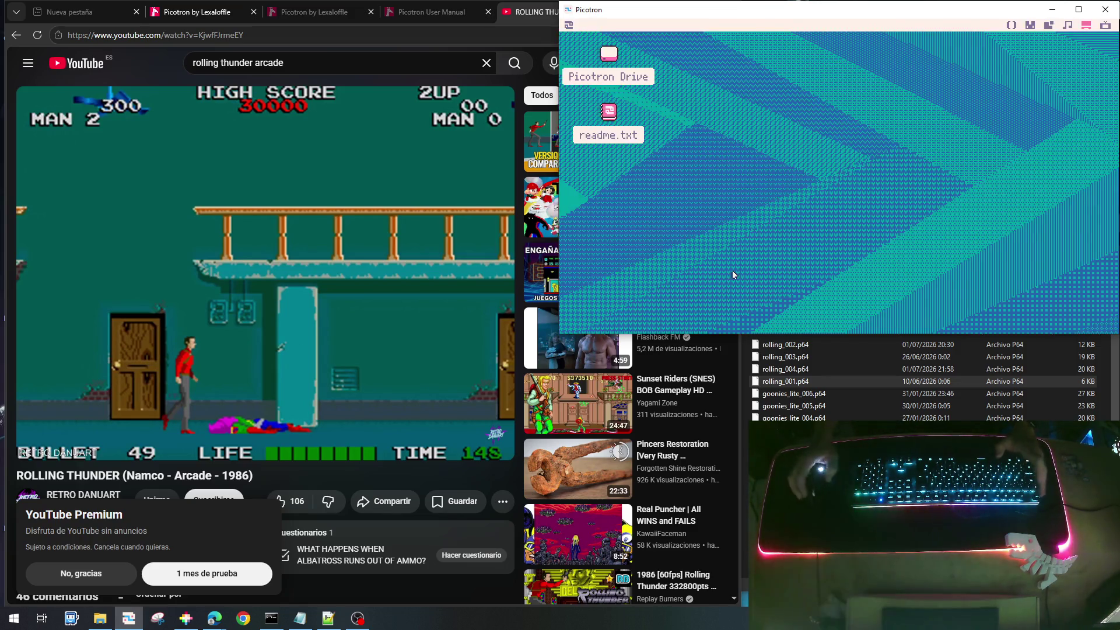
pyautogui.press('Escape')
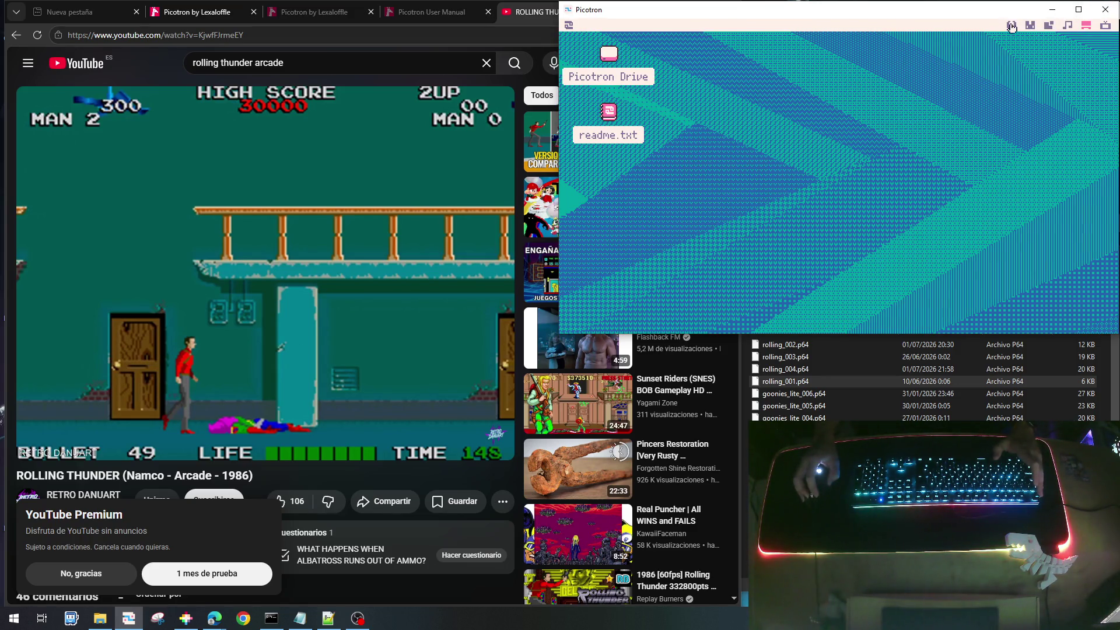
pyautogui.click(1009, 27)
# Fix line 419 to call init_enemy_man(e), then save and run the cart
pyautogui.scroll(4, 685, 194)
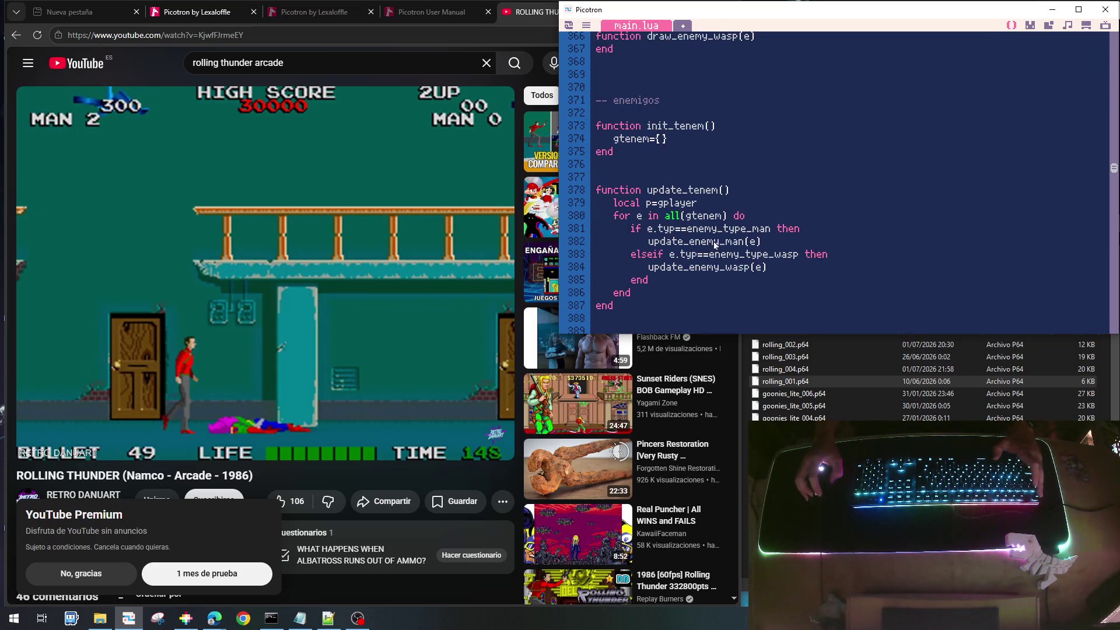
pyautogui.scroll(-10, 714, 263)
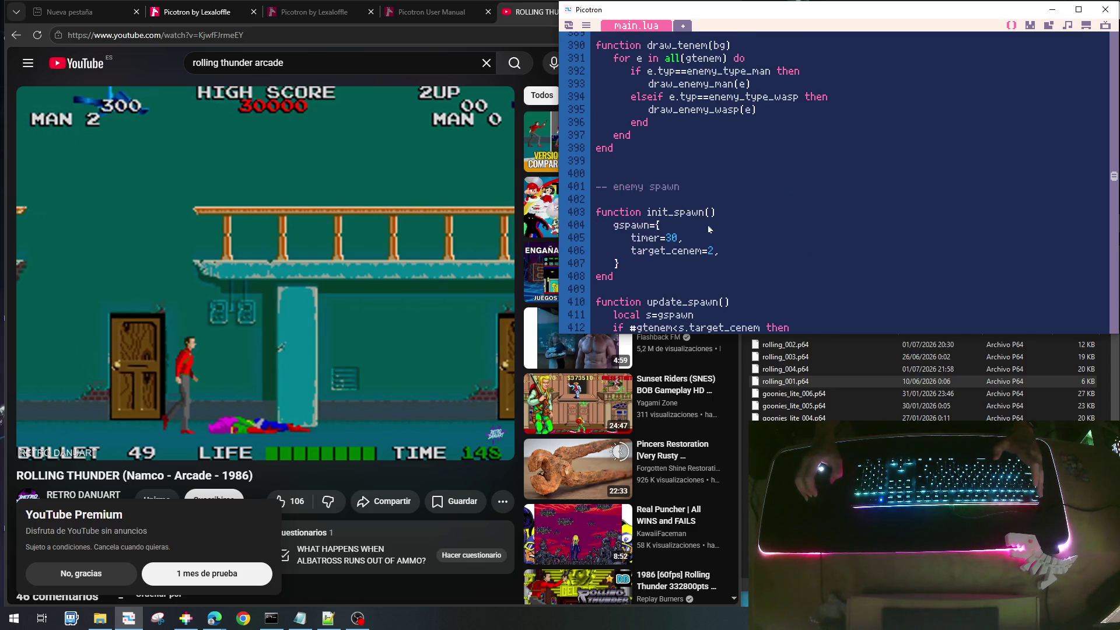
pyautogui.scroll(-2, 711, 279)
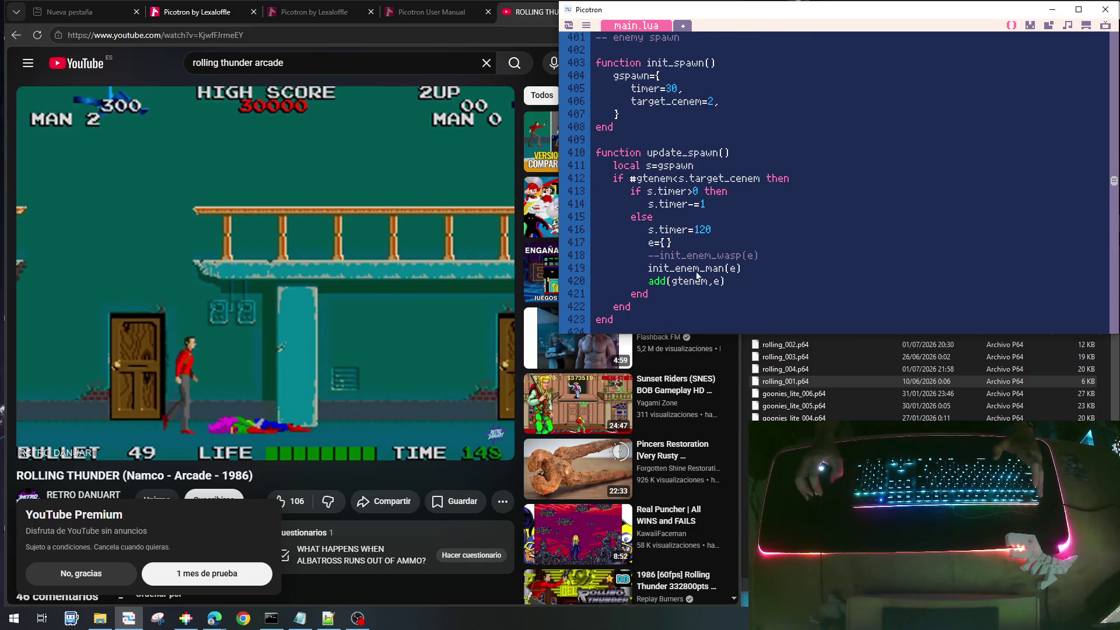
pyautogui.click(701, 268)
pyautogui.write('y')
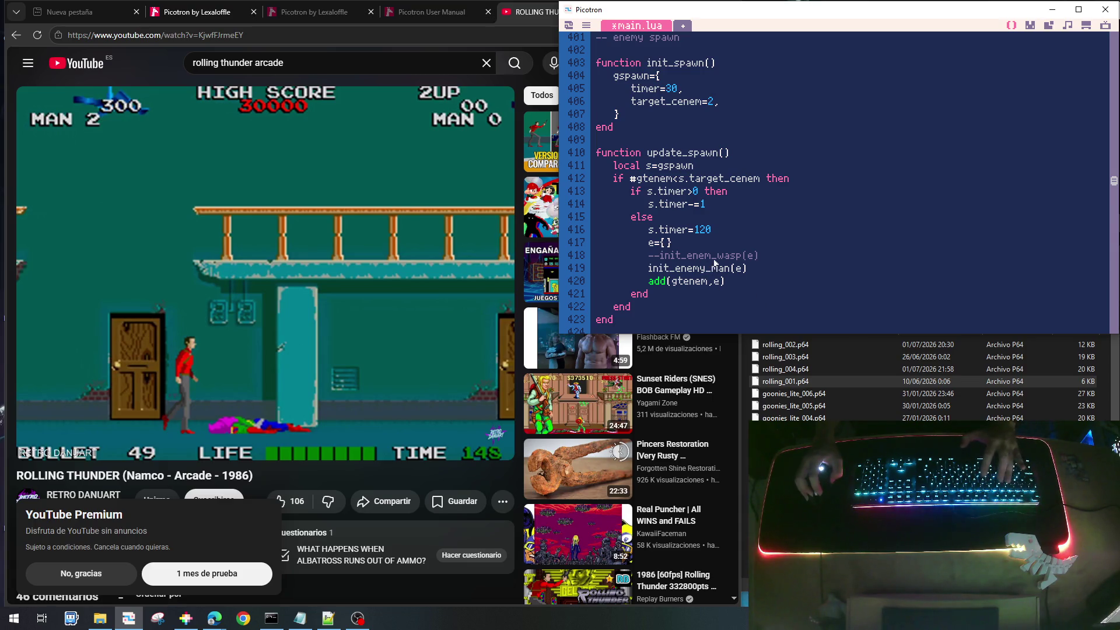
pyautogui.write('y')
pyautogui.hotkey('ctrl', 's')
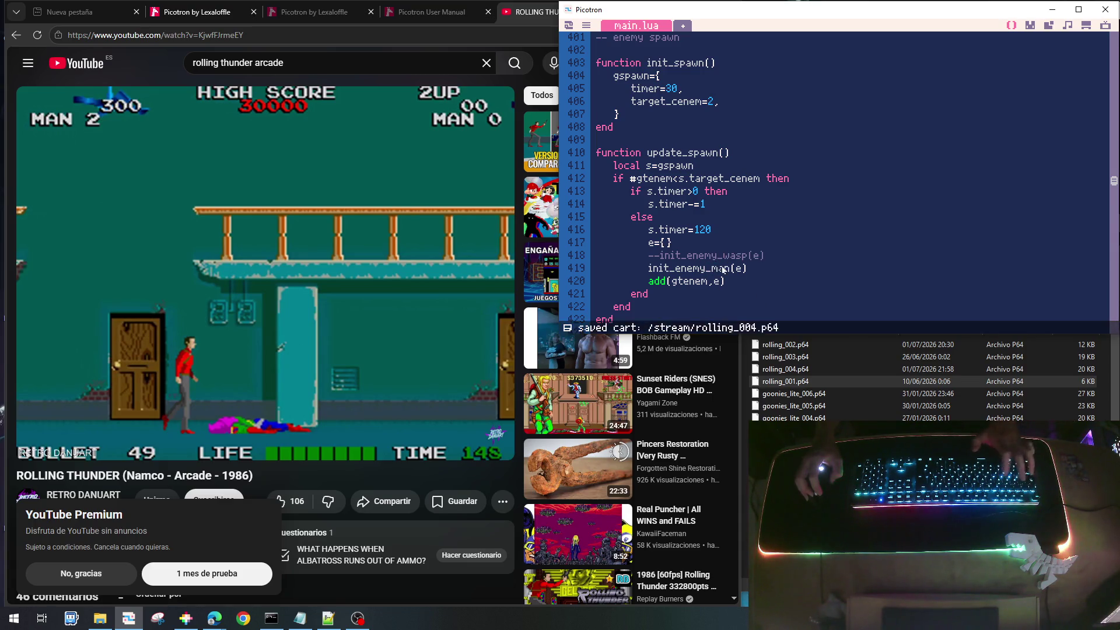
pyautogui.hotkey('ctrl', 'r')
# Play-test by walking right, jumping onto the platform and shooting the blue enemy, then quit
pyautogui.press('Right')
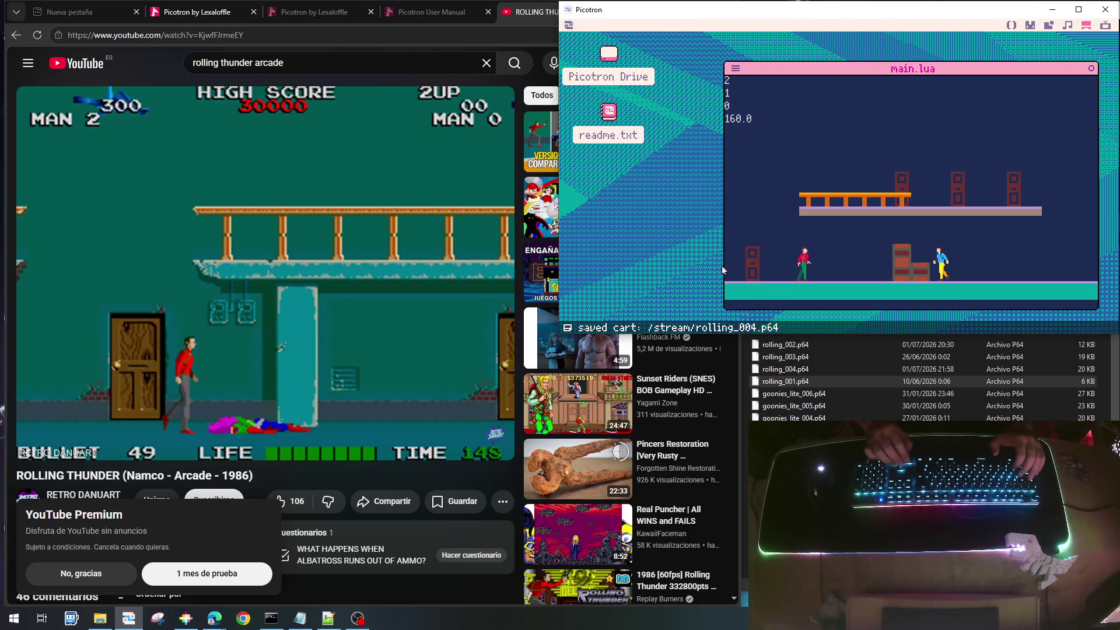
pyautogui.press('Up')
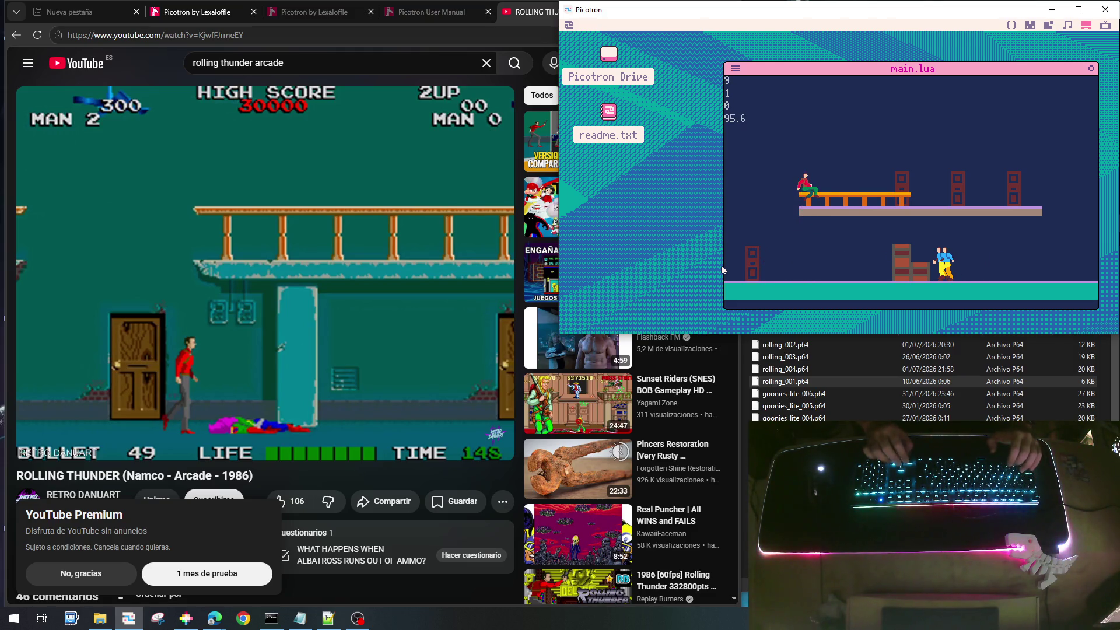
pyautogui.press('Right')
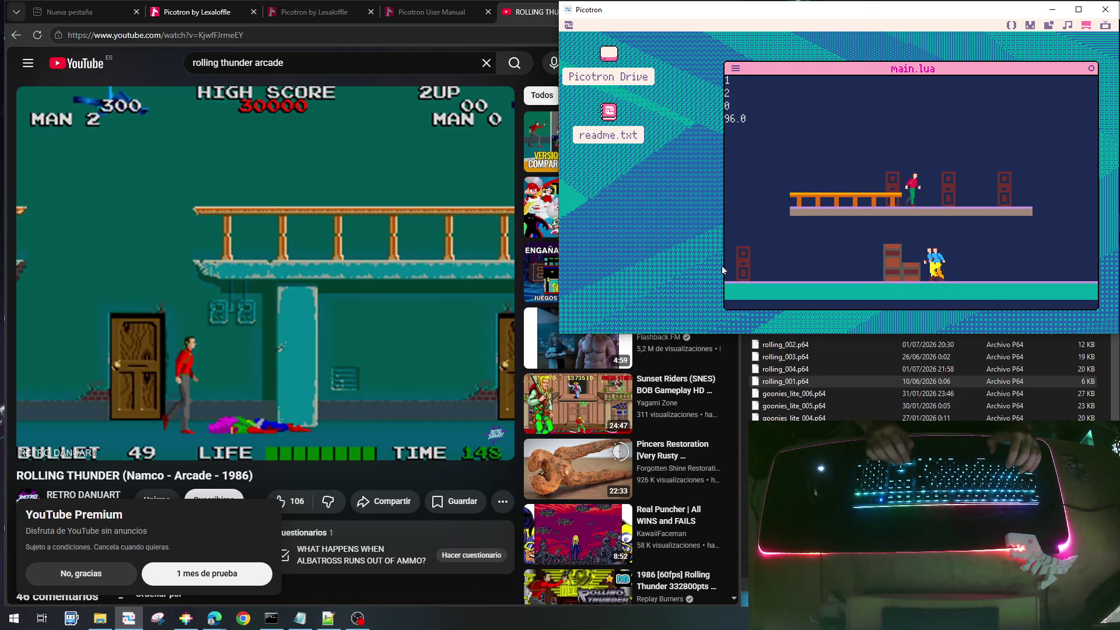
pyautogui.press('Right')
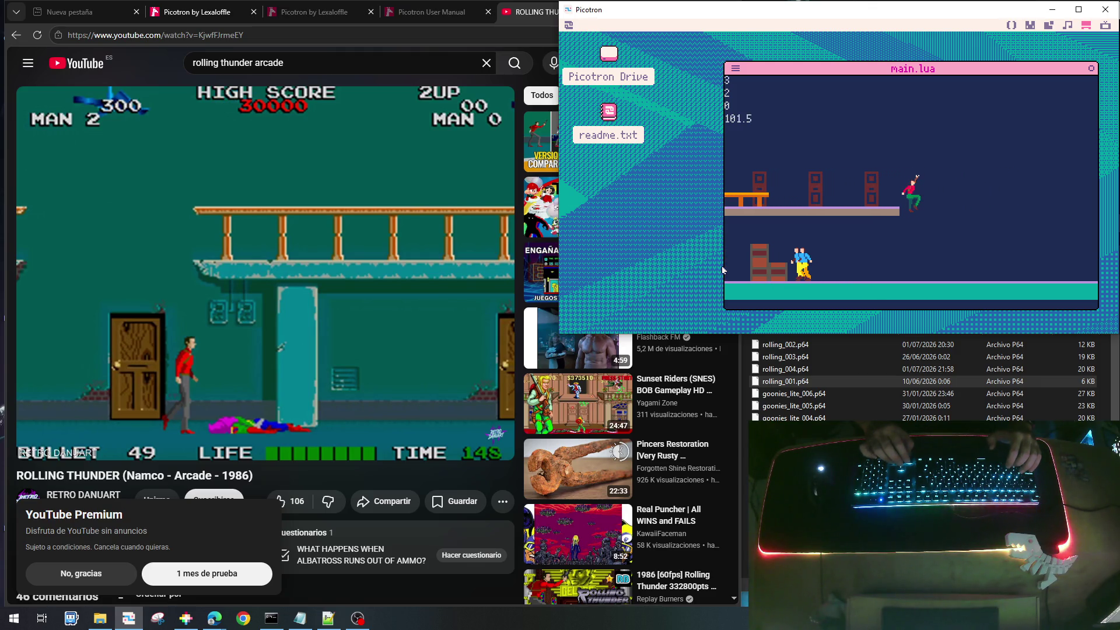
pyautogui.press('x')
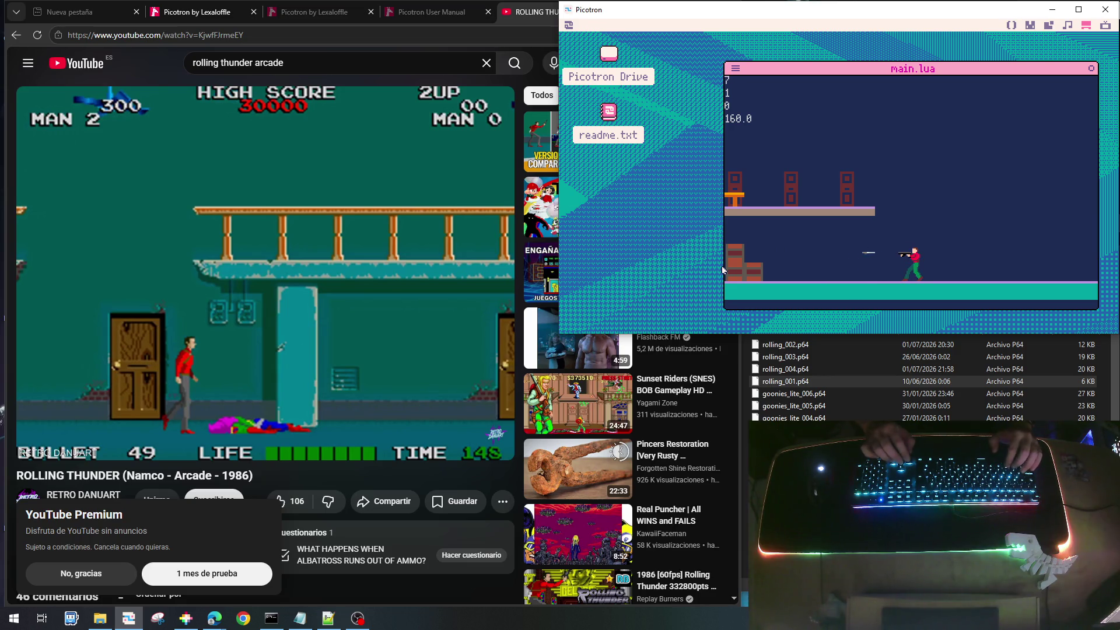
pyautogui.press('Escape')
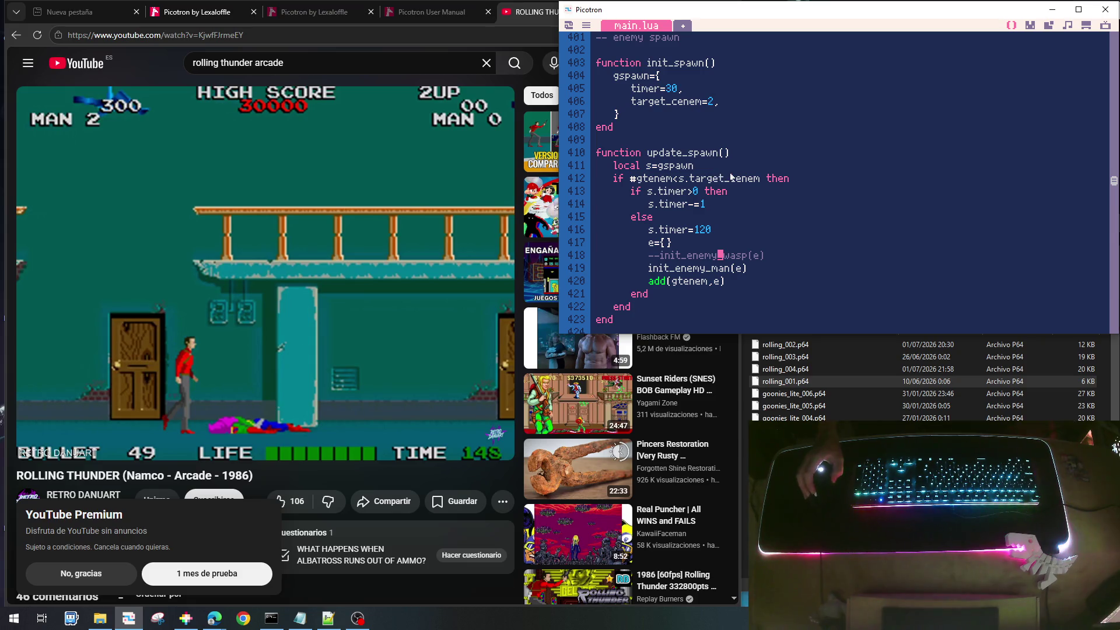
pyautogui.scroll(3, 735, 178)
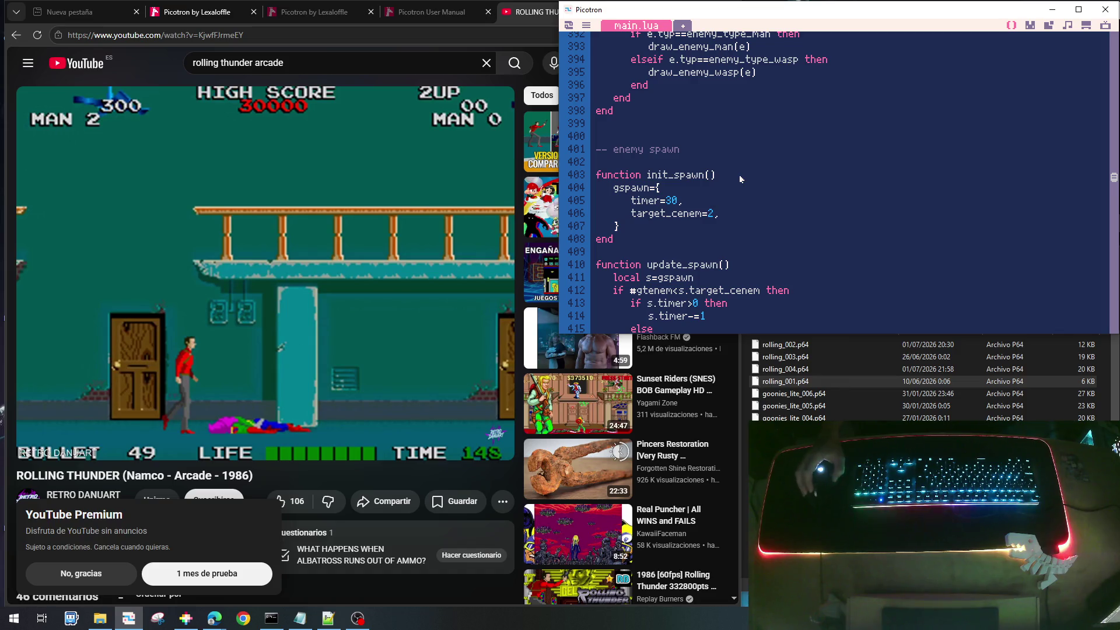
pyautogui.scroll(2, 784, 185)
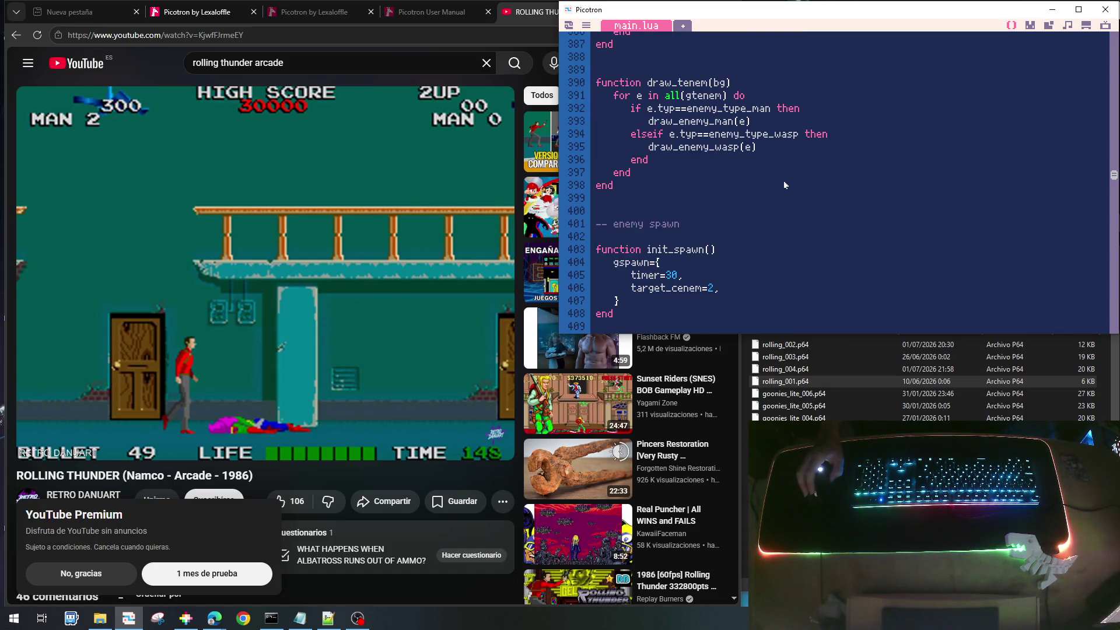
pyautogui.scroll(3, 785, 185)
pyautogui.scroll(-3, 784, 185)
pyautogui.moveTo(437, 313)
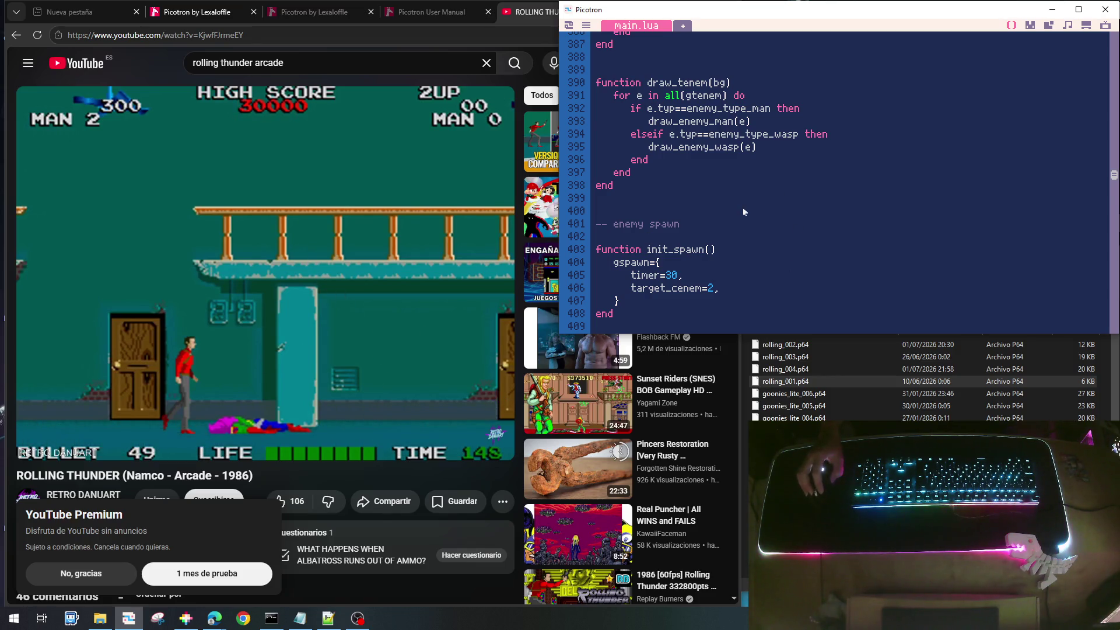
pyautogui.scroll(-2, 744, 213)
pyautogui.scroll(12, 744, 213)
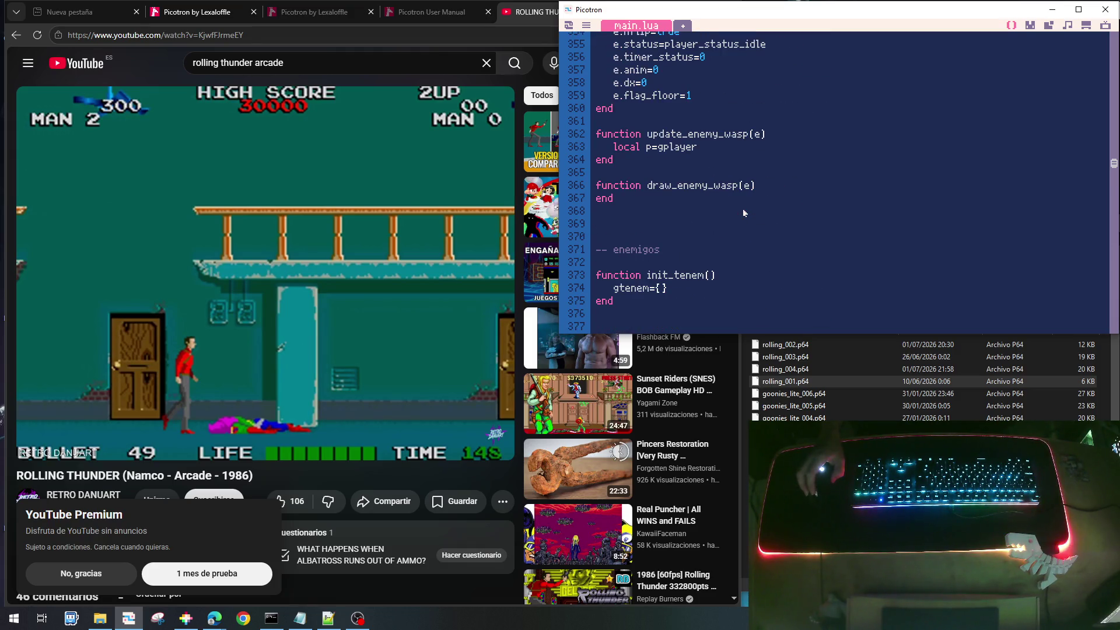
pyautogui.scroll(7, 744, 213)
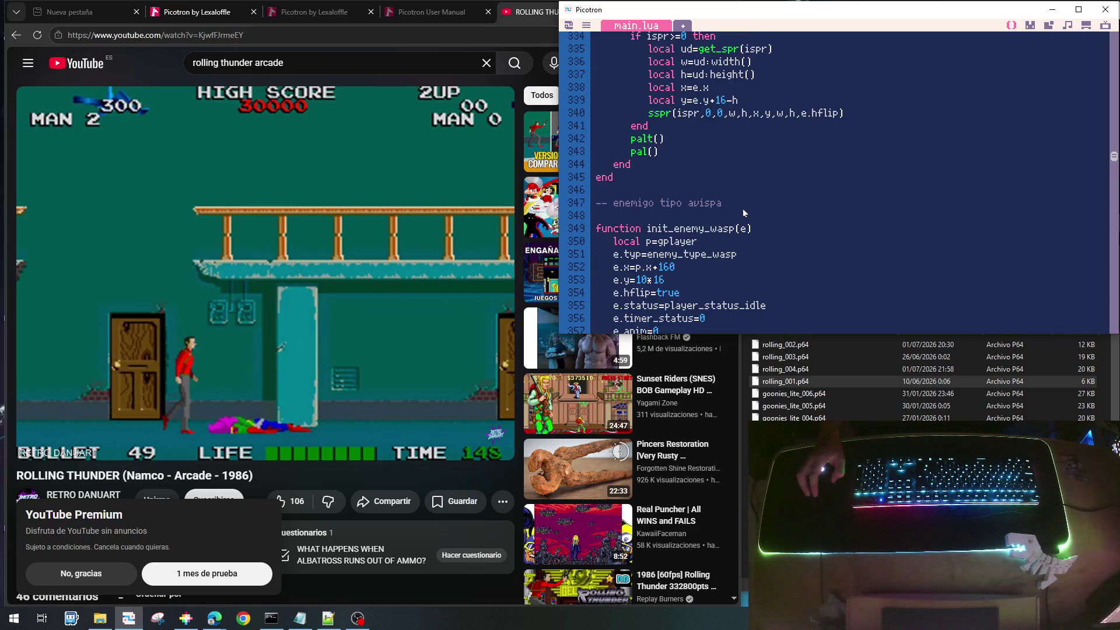
pyautogui.scroll(-3, 741, 213)
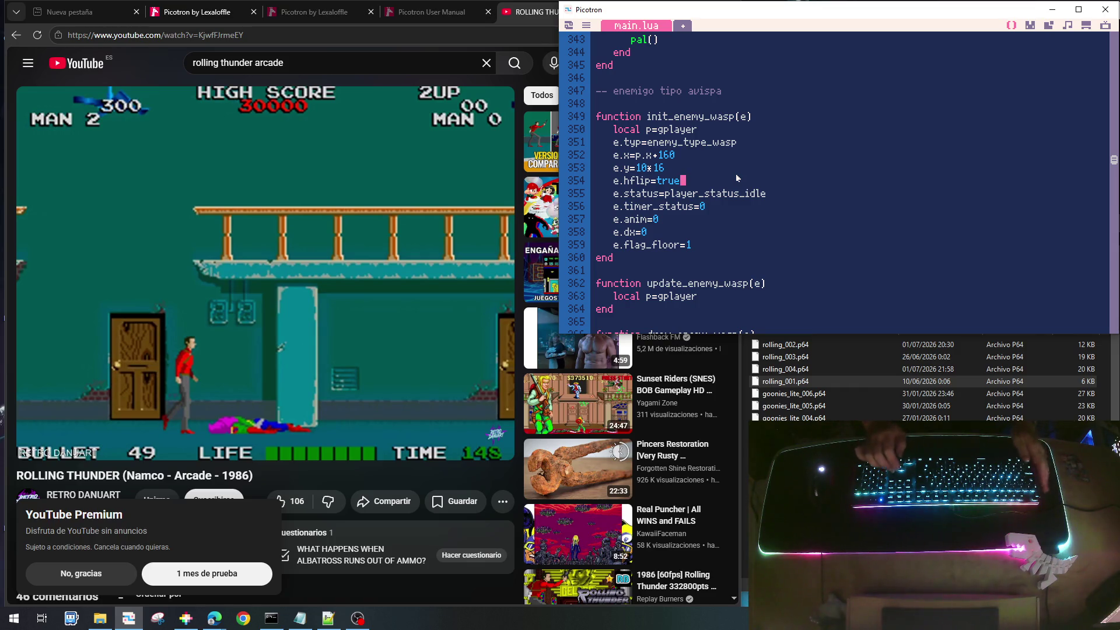
# Replace the wasp's 10*16 height with e.y=16+rnd(160)
pyautogui.press('Up')
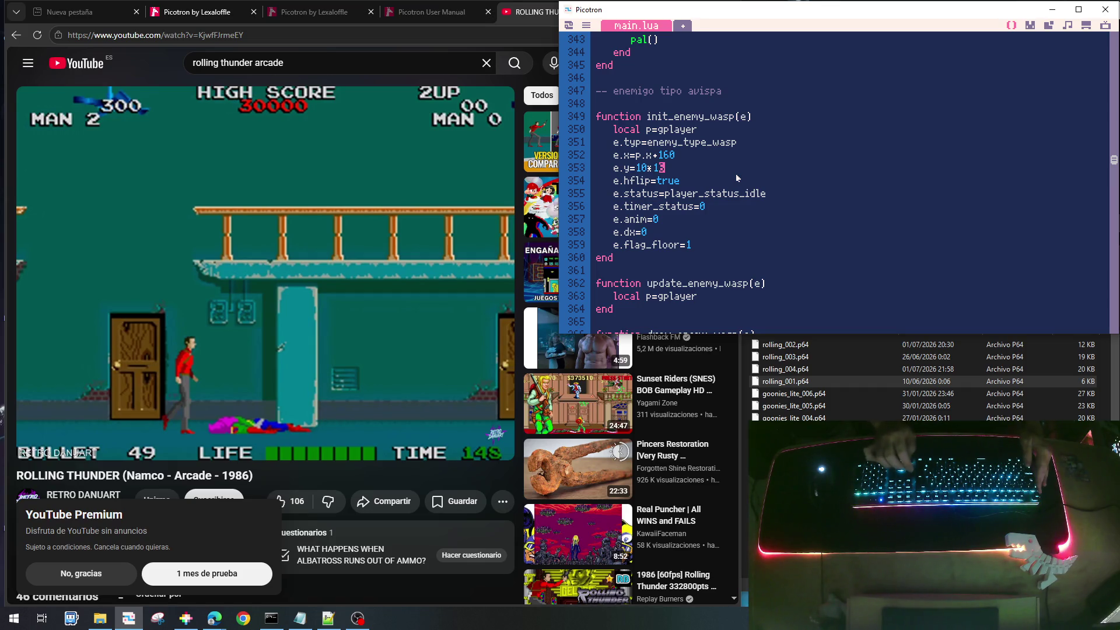
pyautogui.press('Left')
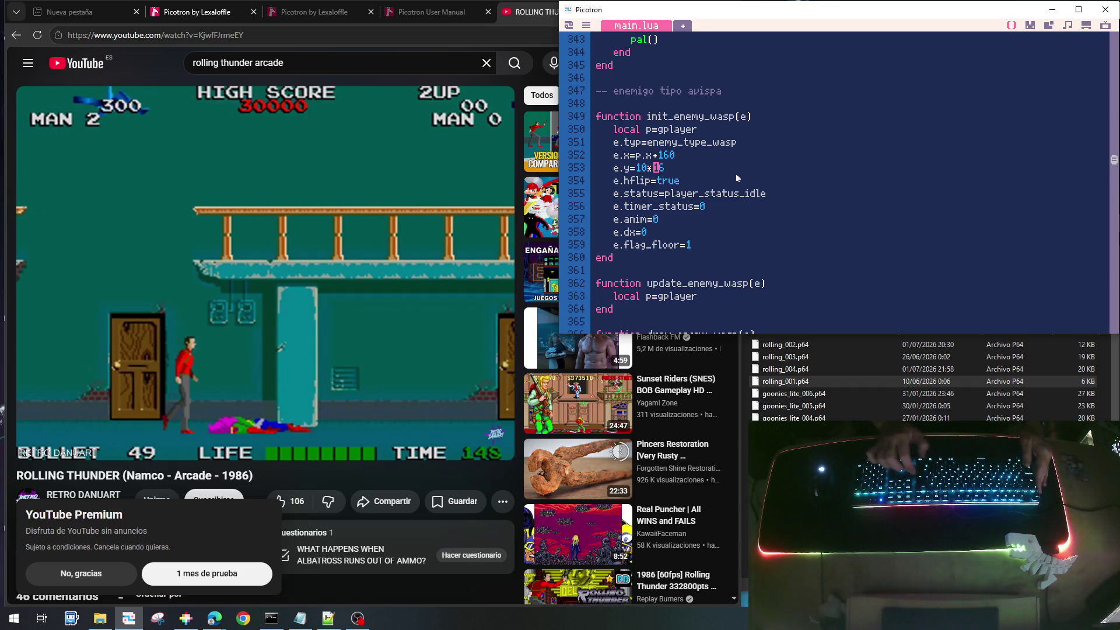
pyautogui.press('Delete')
pyautogui.press('Delete')
pyautogui.press('BackSpace')
pyautogui.press('BackSpace')
pyautogui.press('BackSpace')
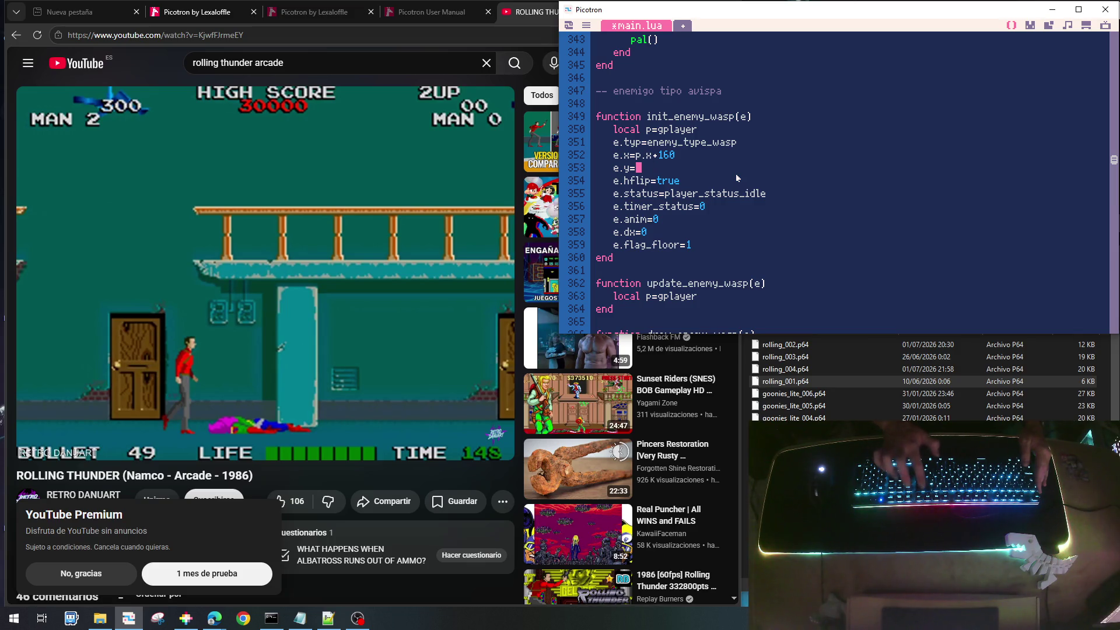
pyautogui.write('16+ ')
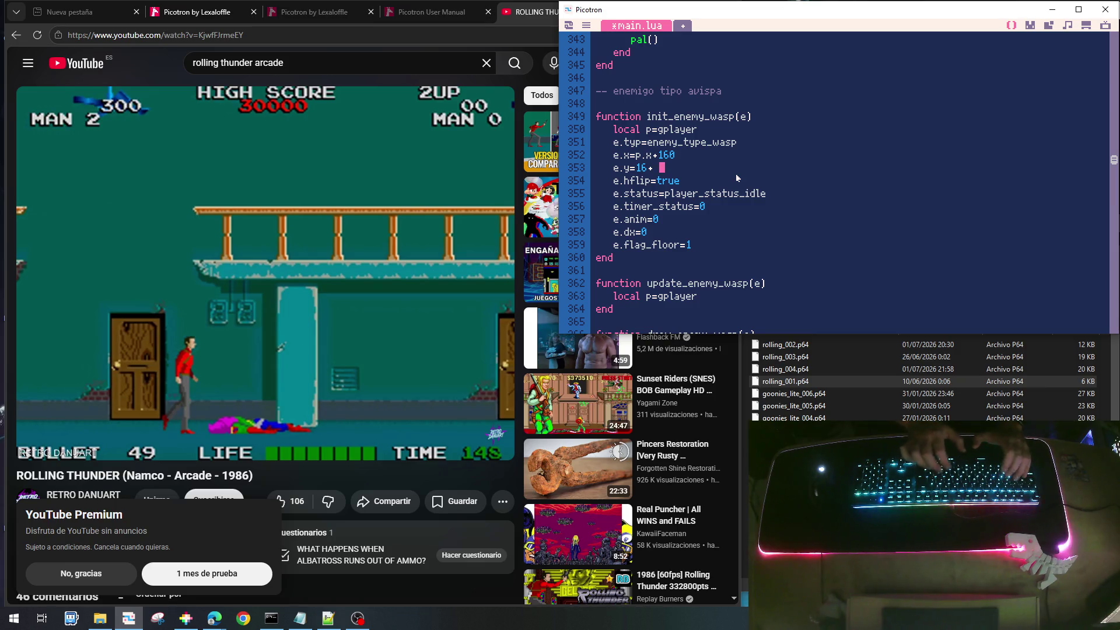
pyautogui.write('rnd(')
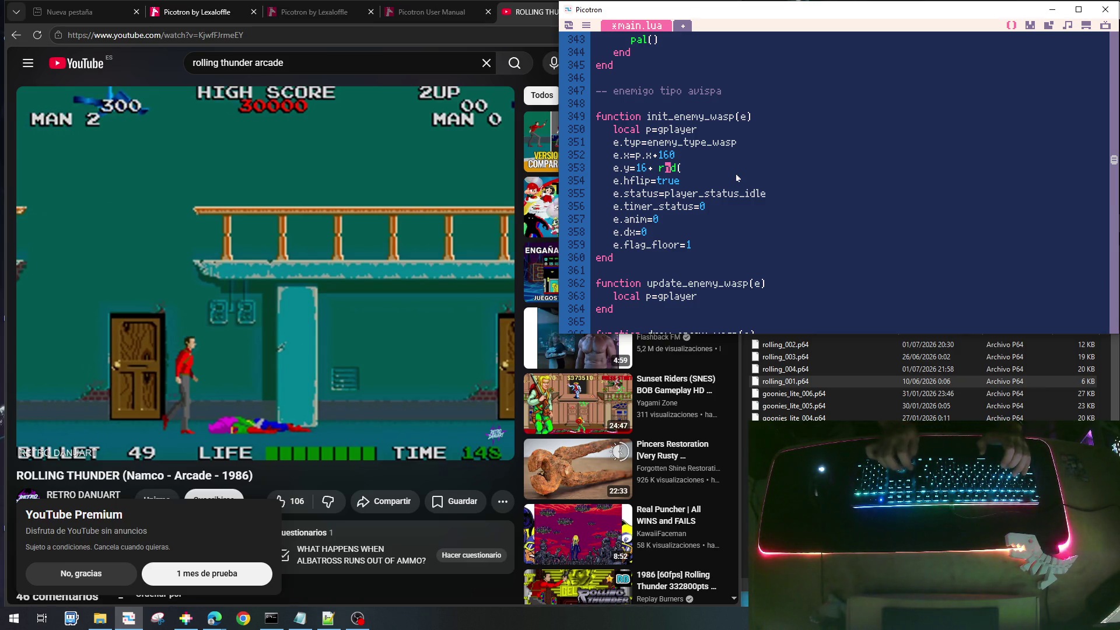
pyautogui.press('Left')
pyautogui.press('BackSpace')
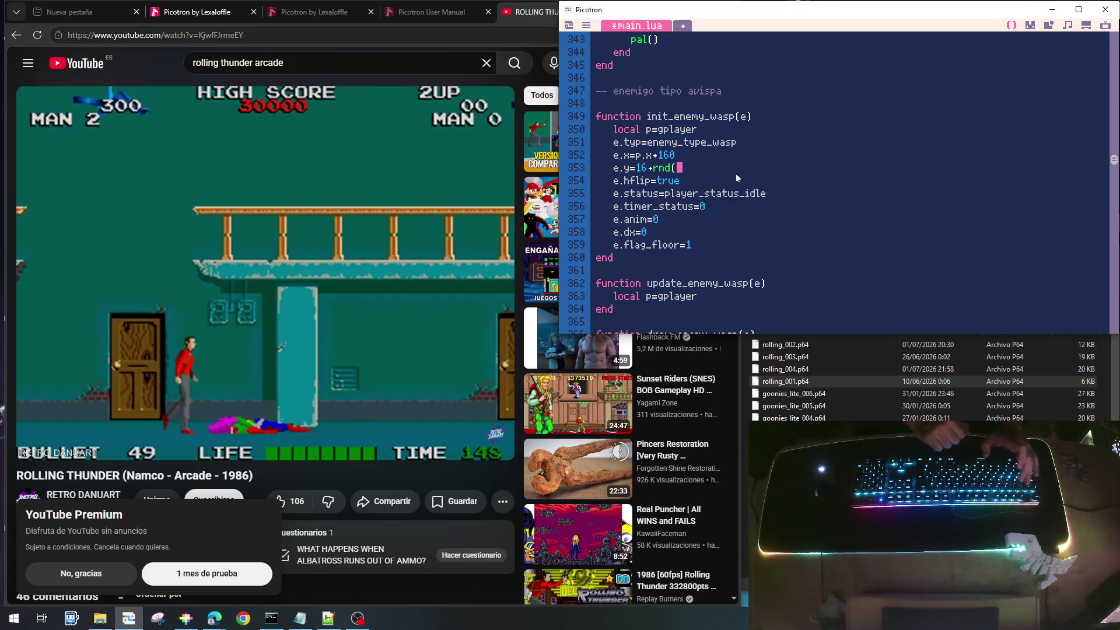
pyautogui.write('160')
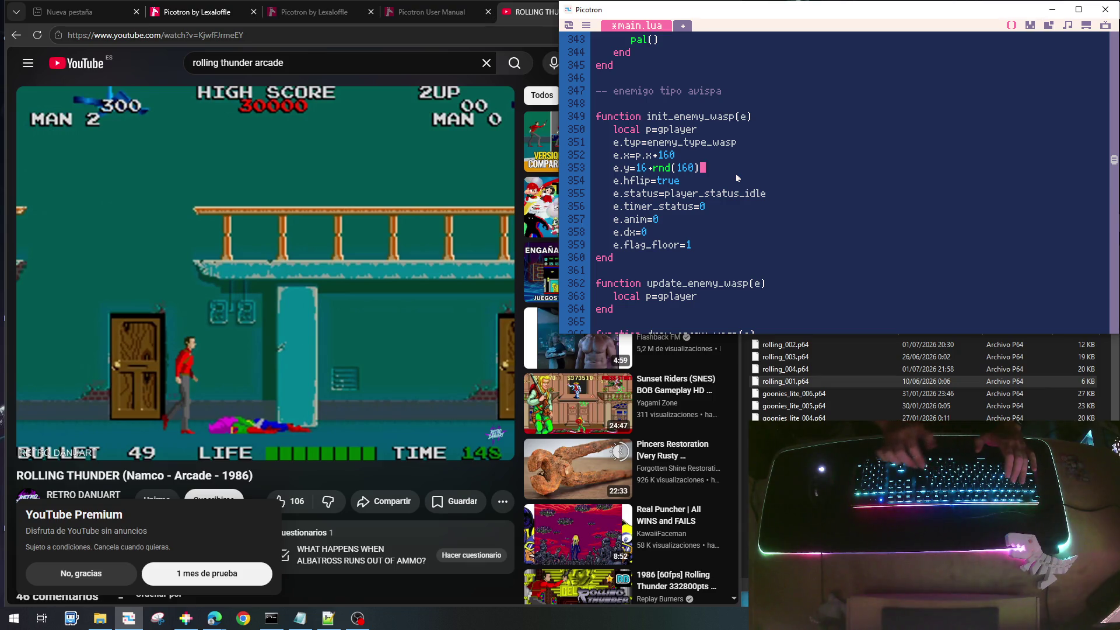
# Move the e.hflip line above the x position and set it to (rnd()<.5)
pyautogui.press('Home')
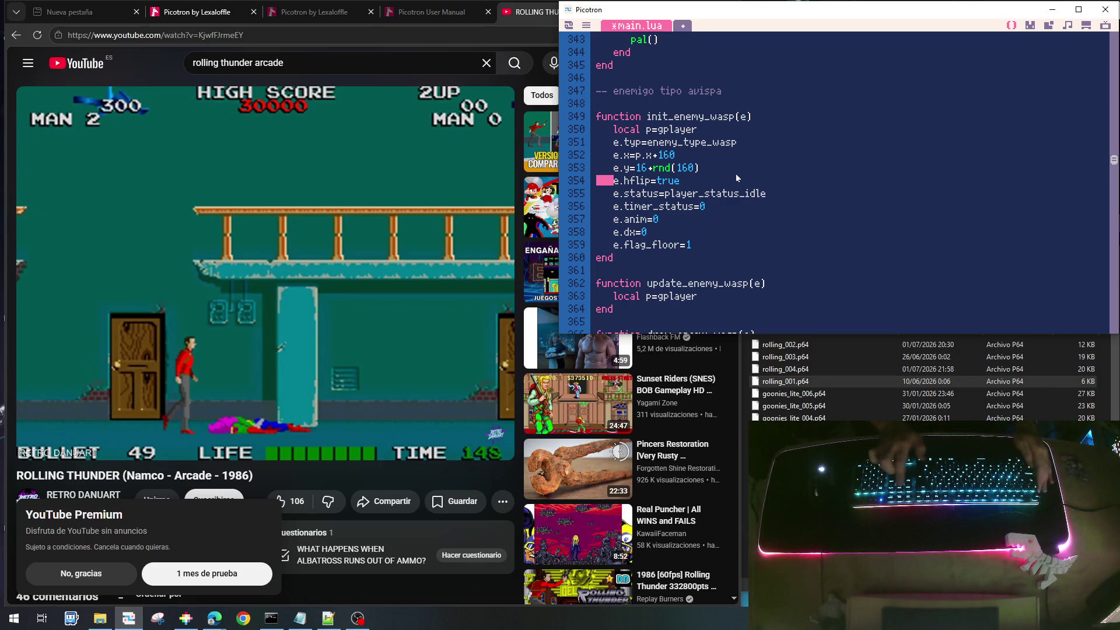
pyautogui.hotkey('shift', 'End')
pyautogui.hotkey('ctrl', 'x')
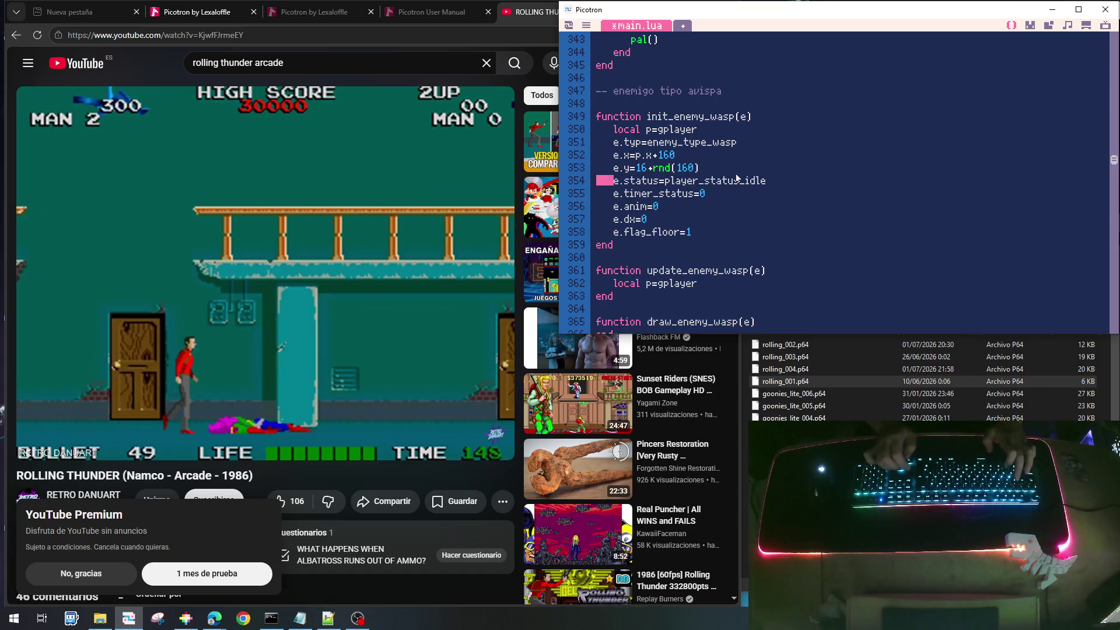
pyautogui.press('Up')
pyautogui.press('Up')
pyautogui.press('Up')
pyautogui.press('Down')
pyautogui.hotkey('ctrl', 'v')
pyautogui.press('Left')
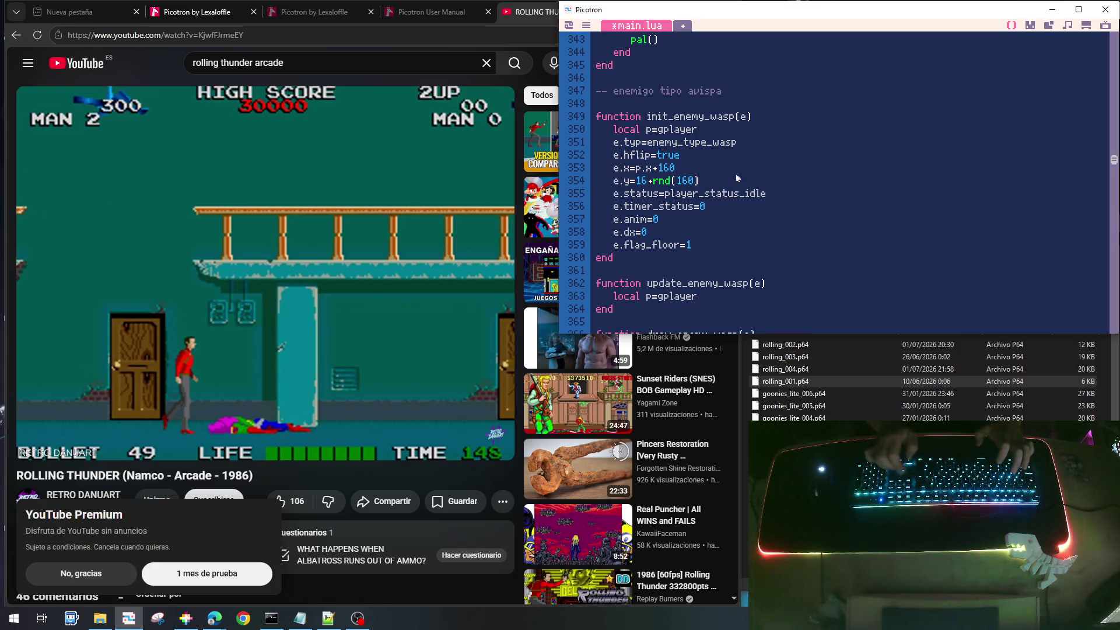
pyautogui.press('BackSpace')
pyautogui.press('BackSpace')
pyautogui.press('BackSpace')
pyautogui.write('nd()<.5')
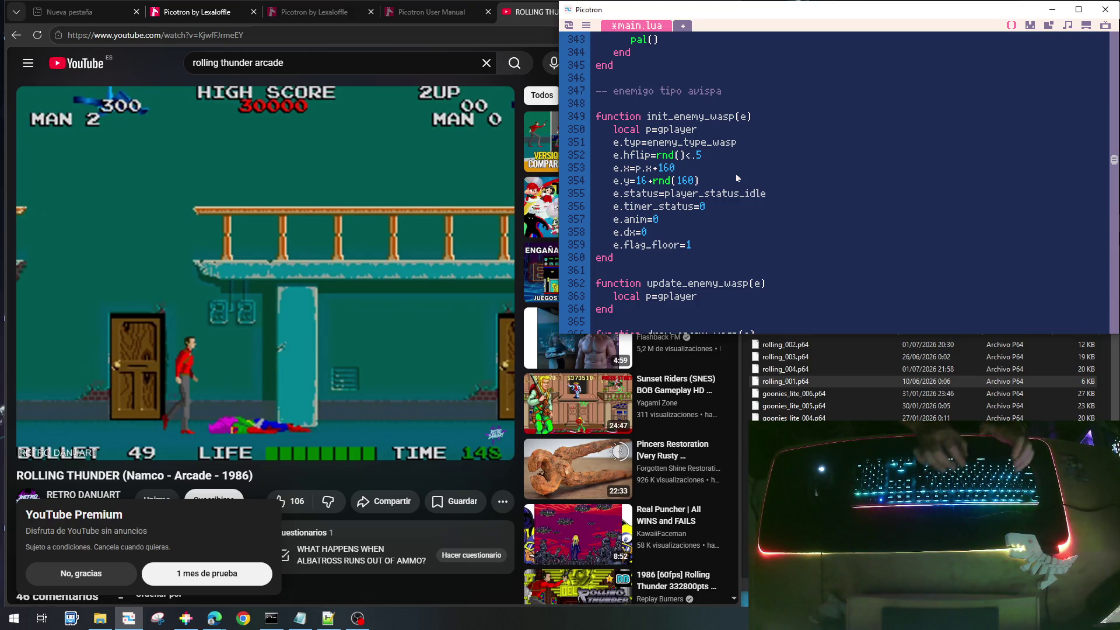
pyautogui.write(' a')
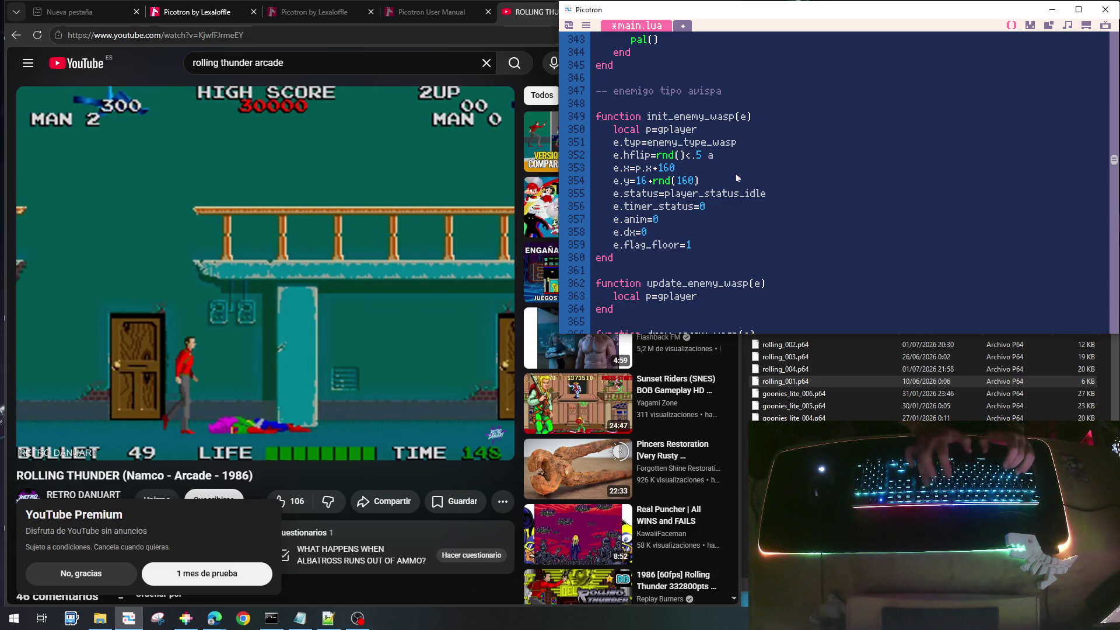
pyautogui.press('BackSpace')
pyautogui.press('BackSpace')
pyautogui.write(')')
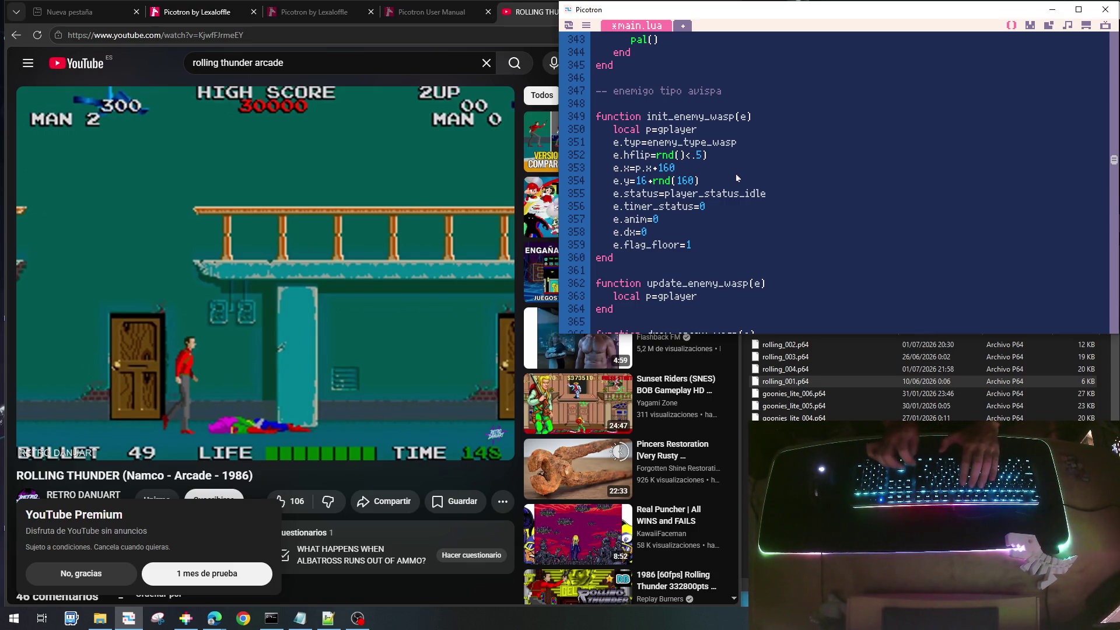
pyautogui.press('Left')
pyautogui.press('Left')
pyautogui.press('Left')
pyautogui.write('(')
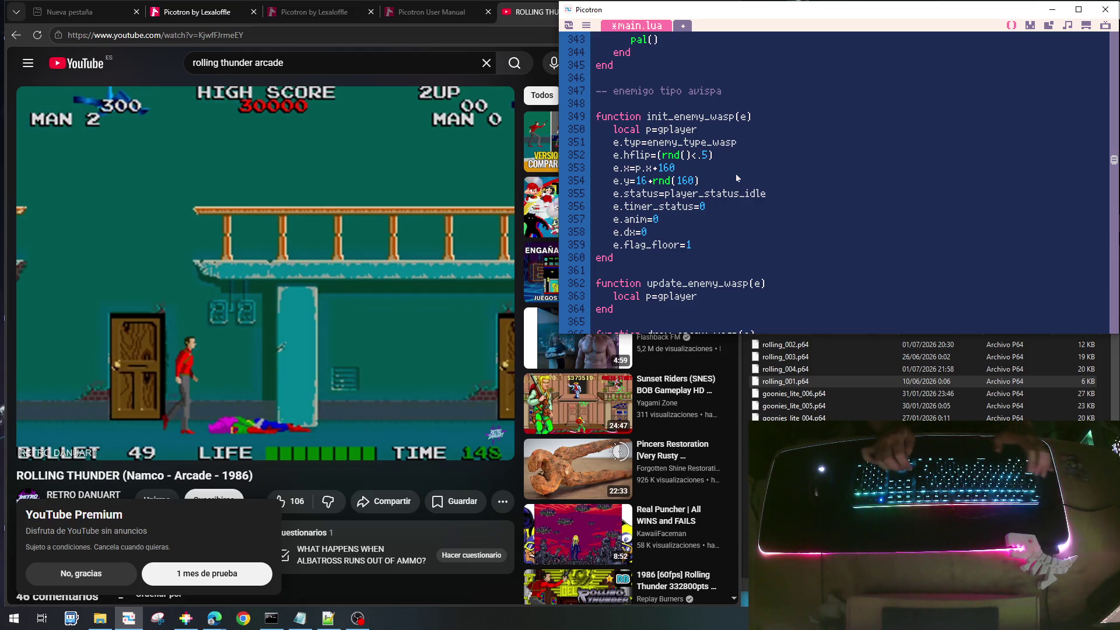
# Make the x position p.x+(e.hflip and -200 or 200)
pyautogui.press('Down')
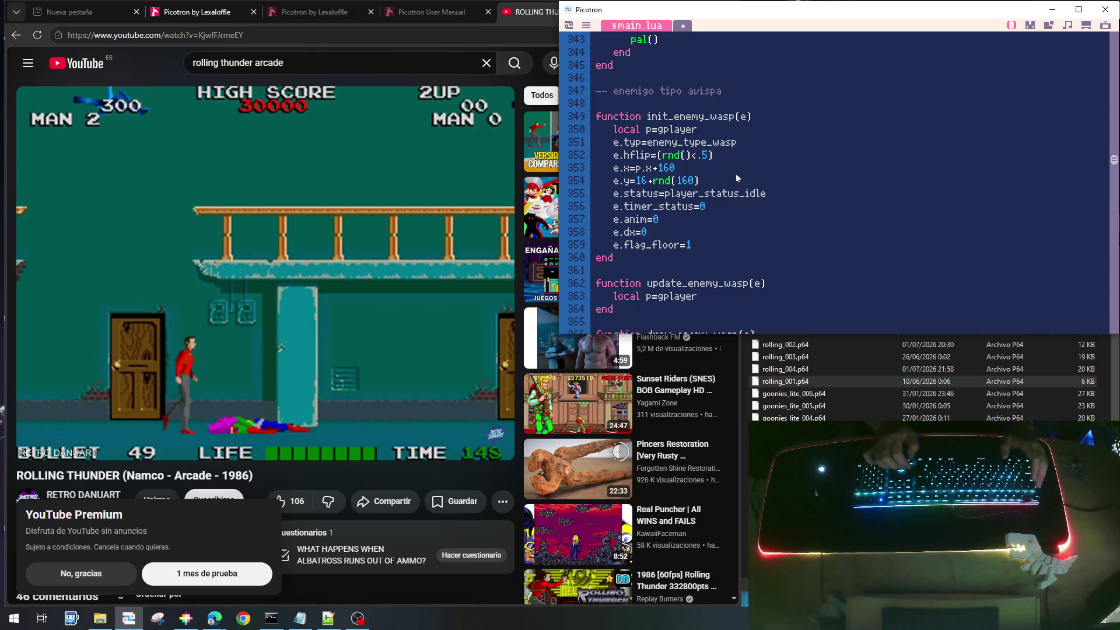
pyautogui.write('(')
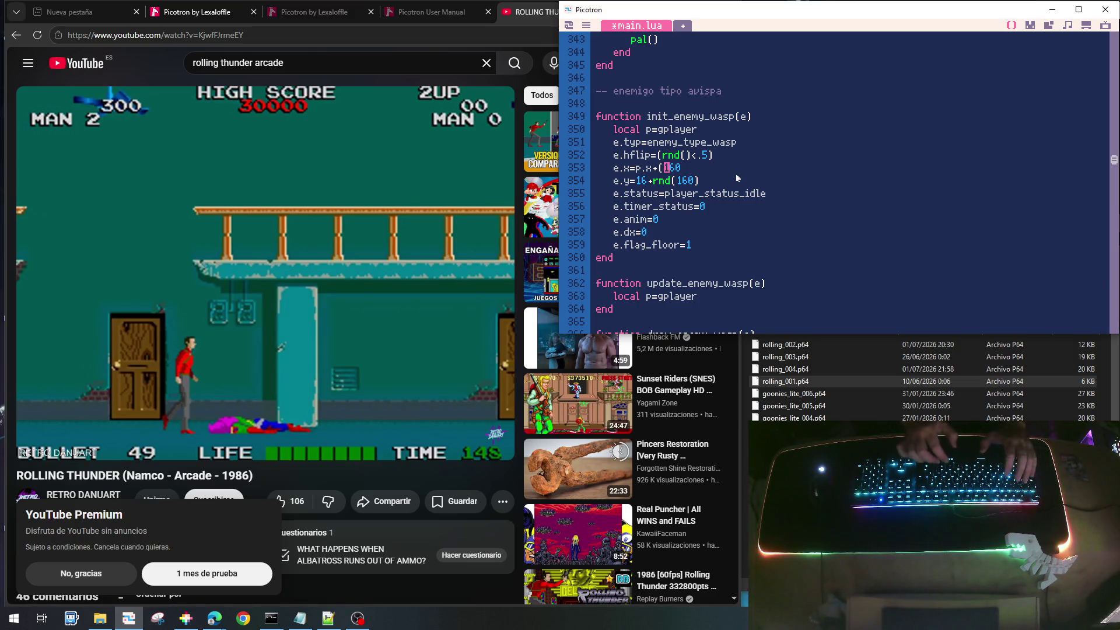
pyautogui.write('e.hflip')
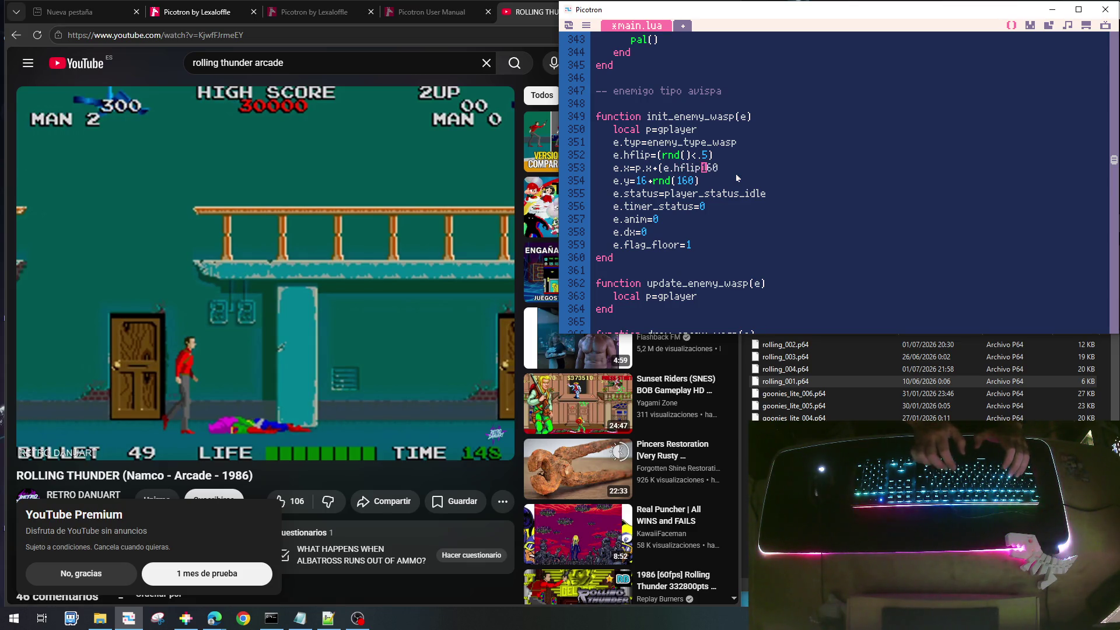
pyautogui.write(' and ')
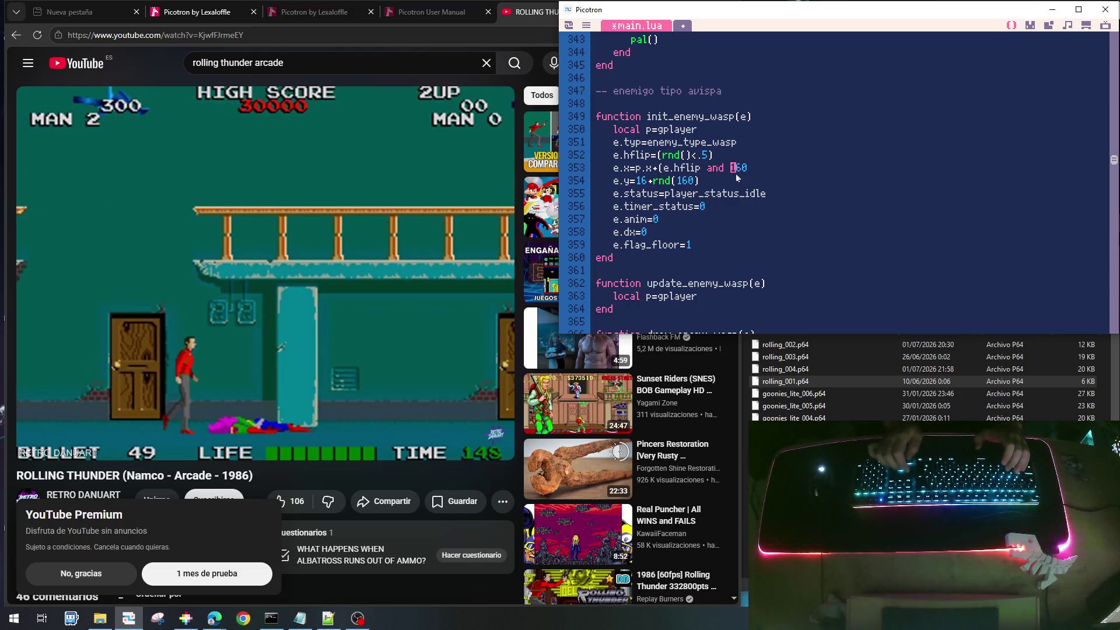
pyautogui.write('-')
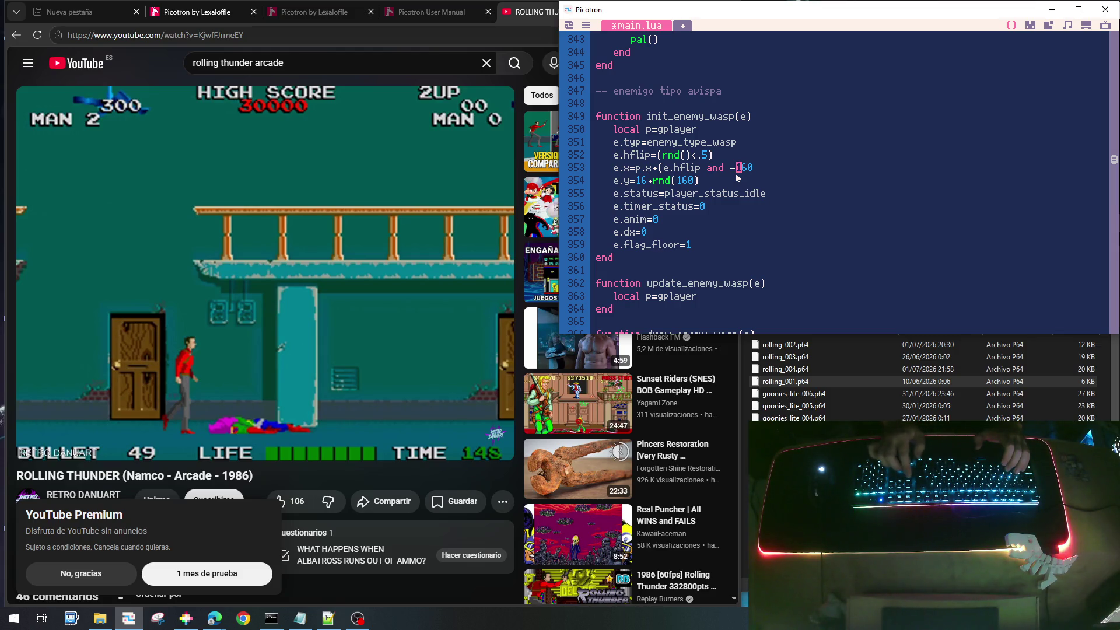
pyautogui.press('Delete')
pyautogui.press('Delete')
pyautogui.press('Delete')
pyautogui.write('23')
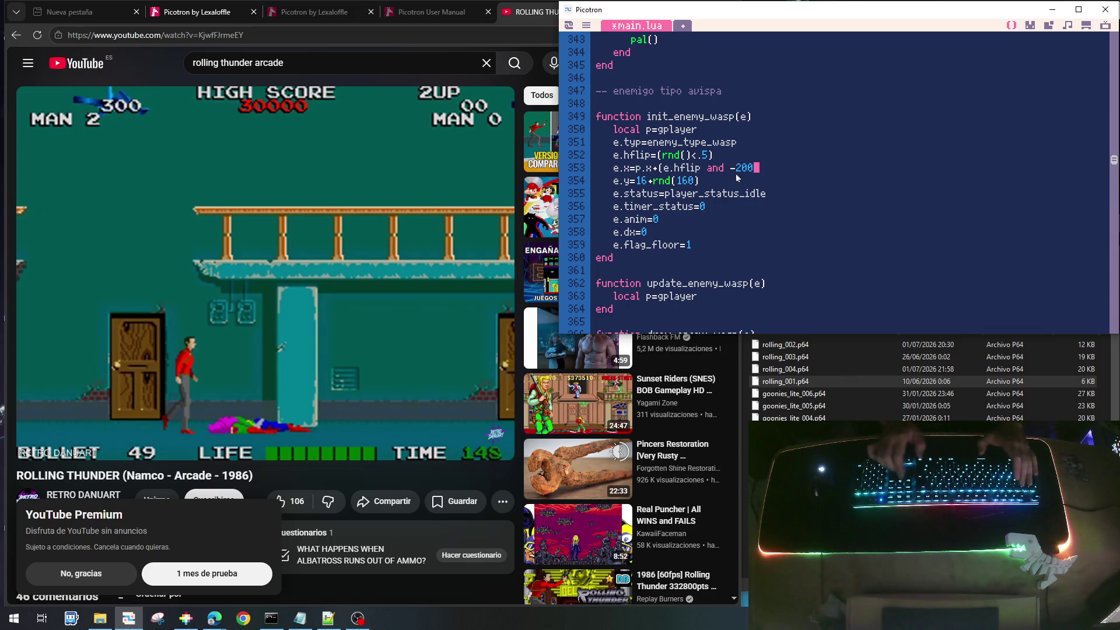
pyautogui.write('or 200')
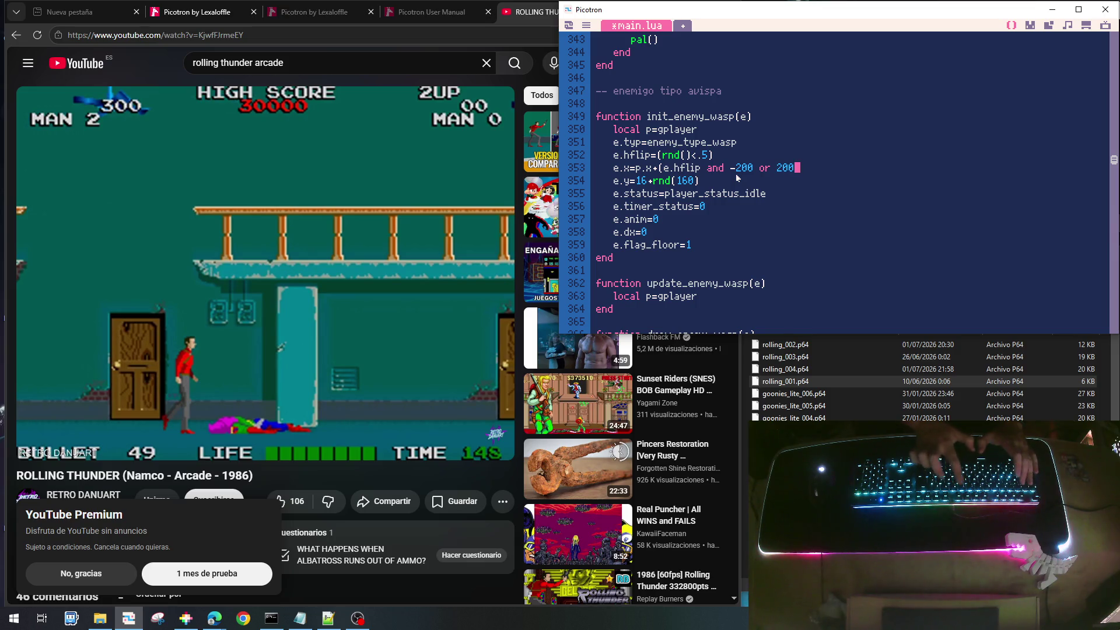
pyautogui.write(')')
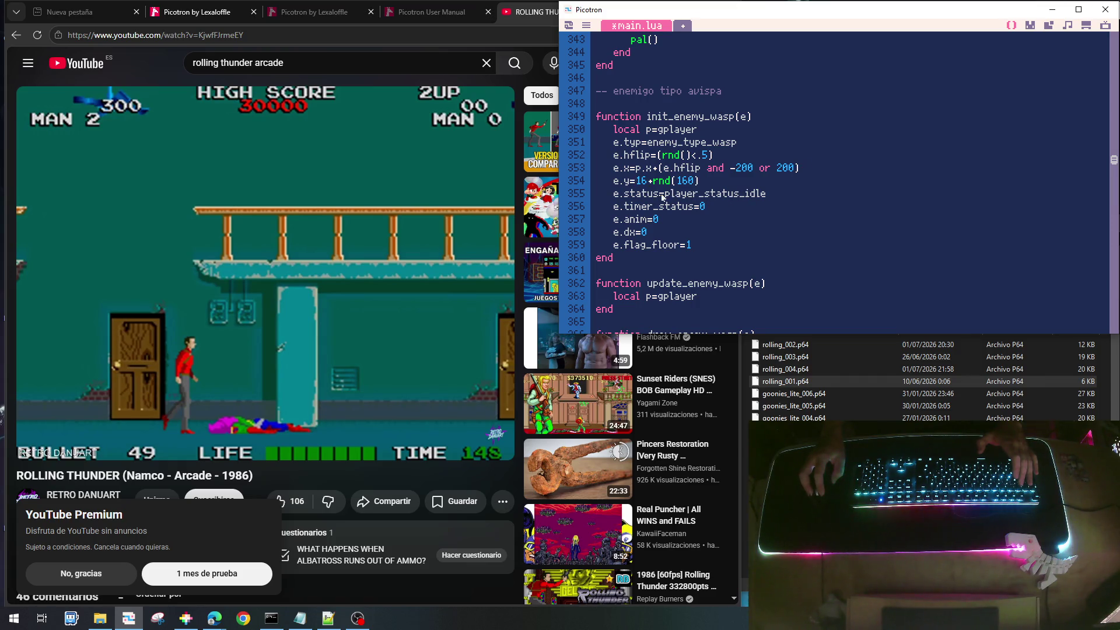
# Change the wasp's e.dx=0 to e.dx=(e.hflip and -1 or 1)
pyautogui.moveTo(665, 193); pyautogui.dragTo(772, 199)
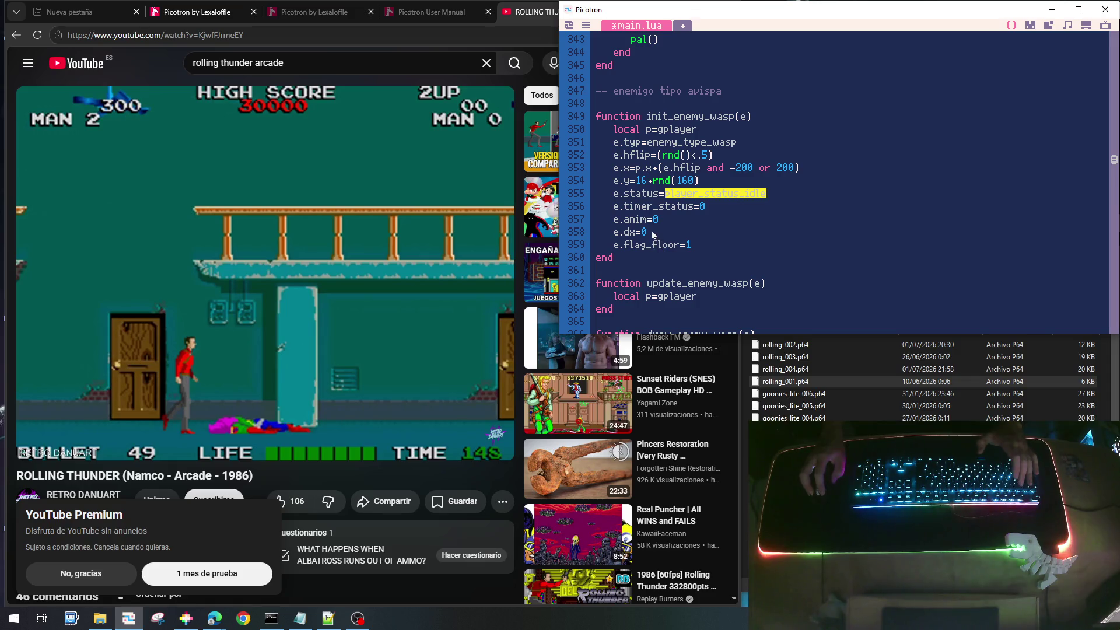
pyautogui.press('Right')
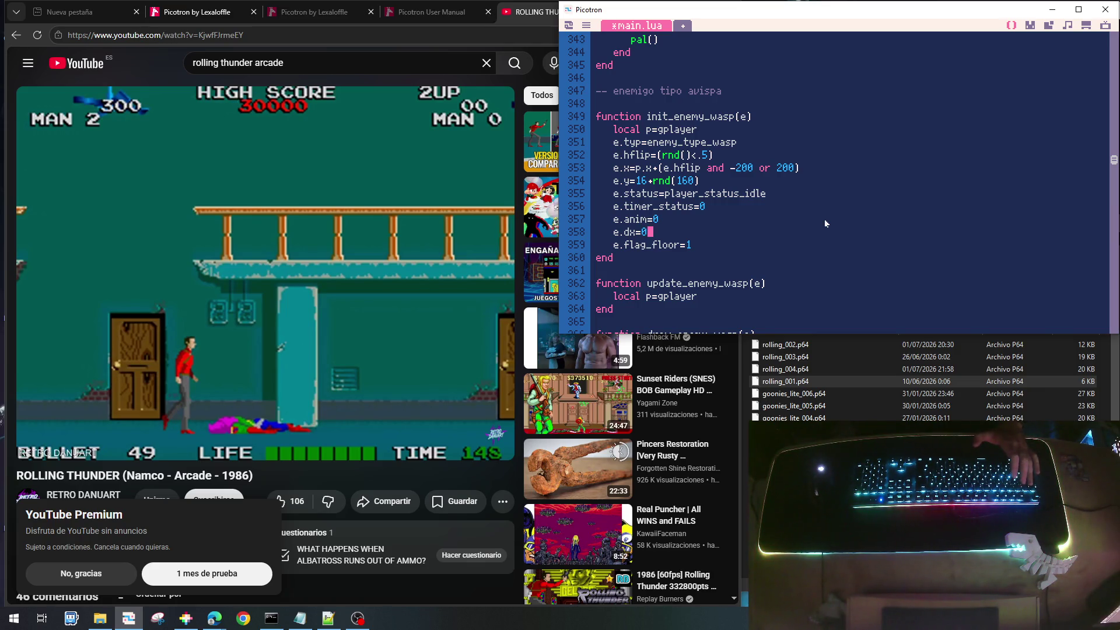
pyautogui.press('BackSpace')
pyautogui.write('(')
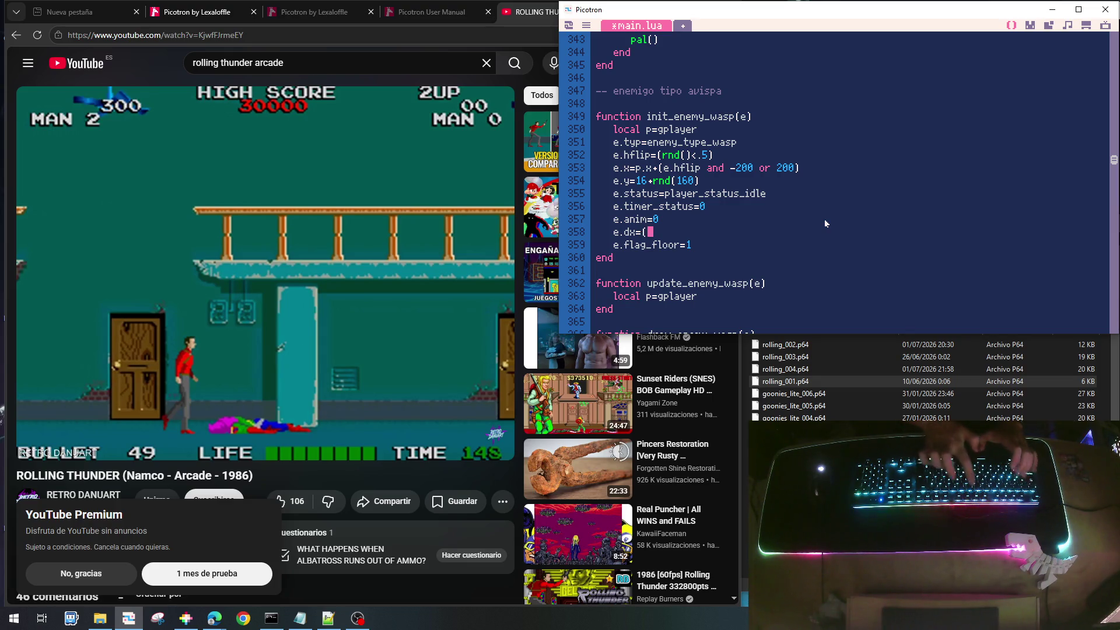
pyautogui.write('e.hflip ')
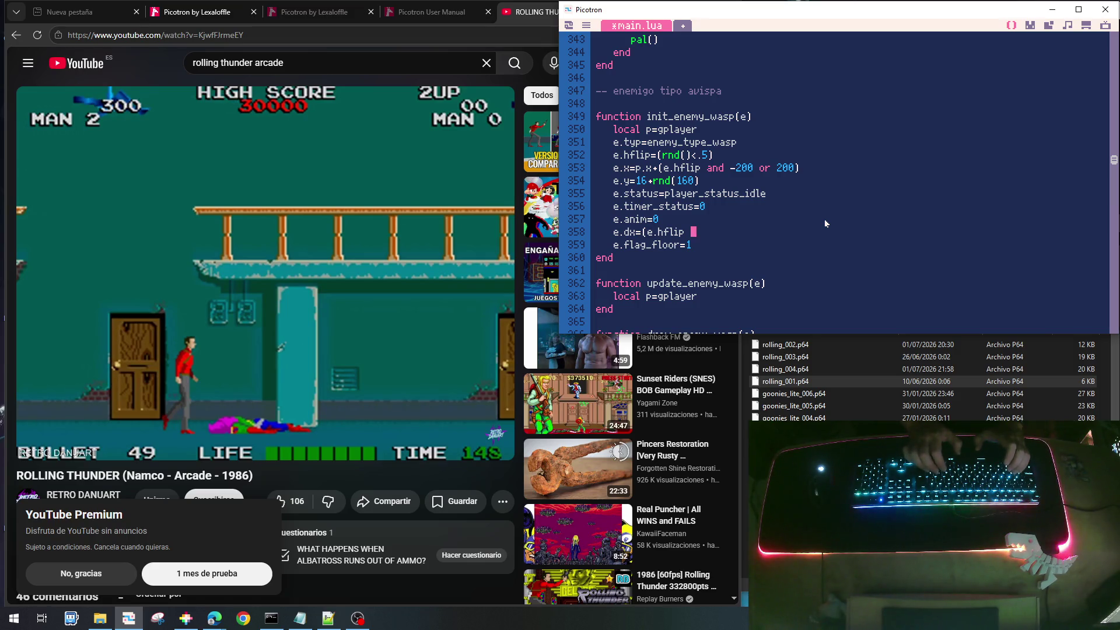
pyautogui.write('and -1 ')
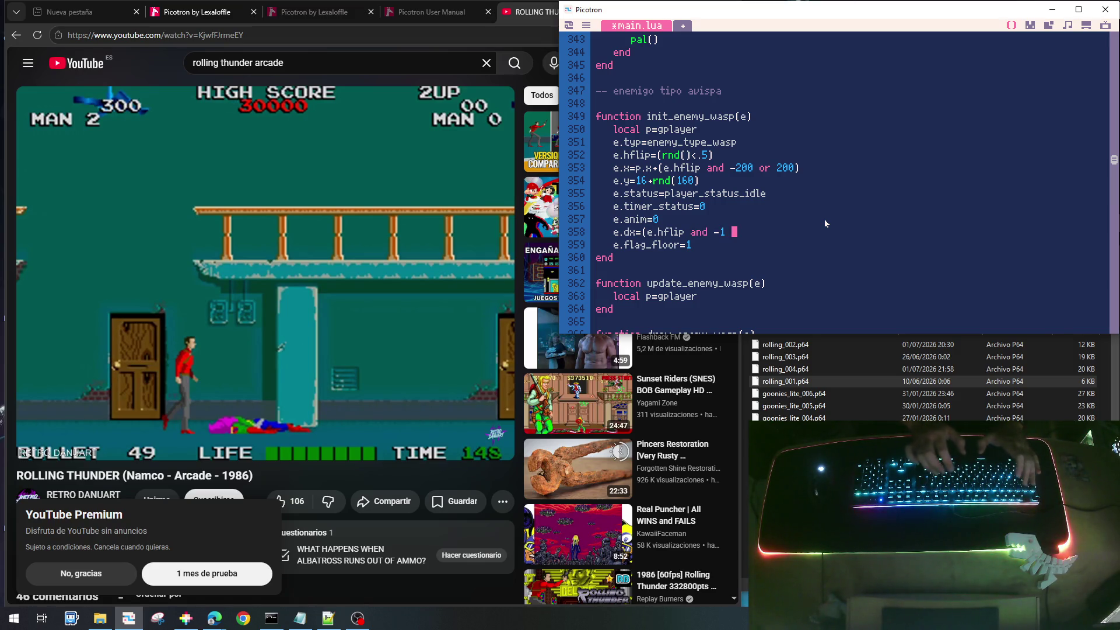
pyautogui.write('or 1')
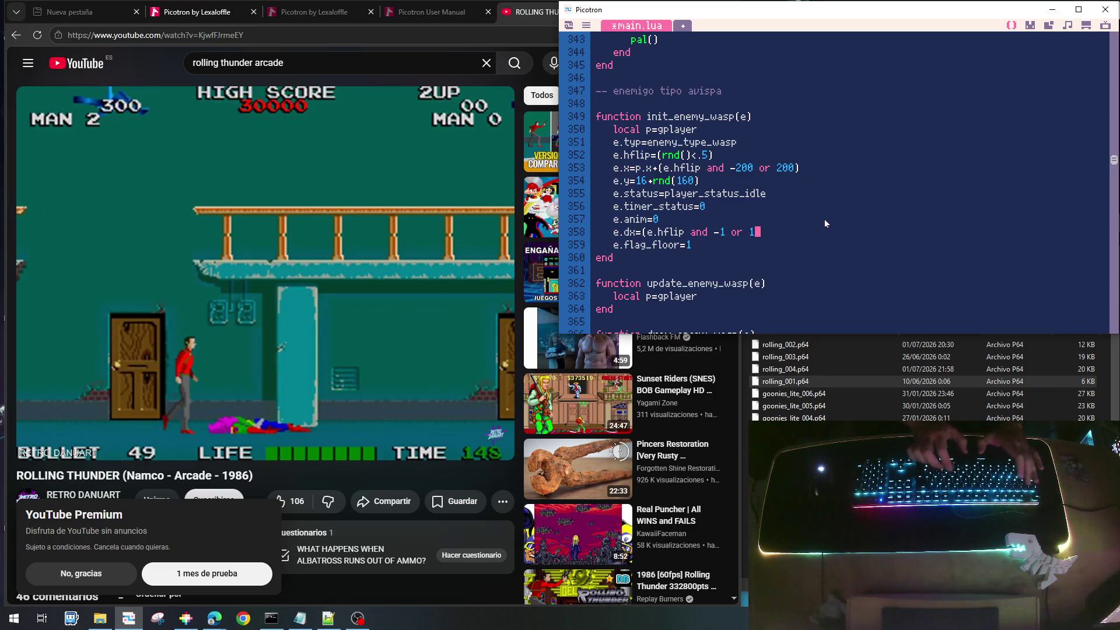
pyautogui.write(')')
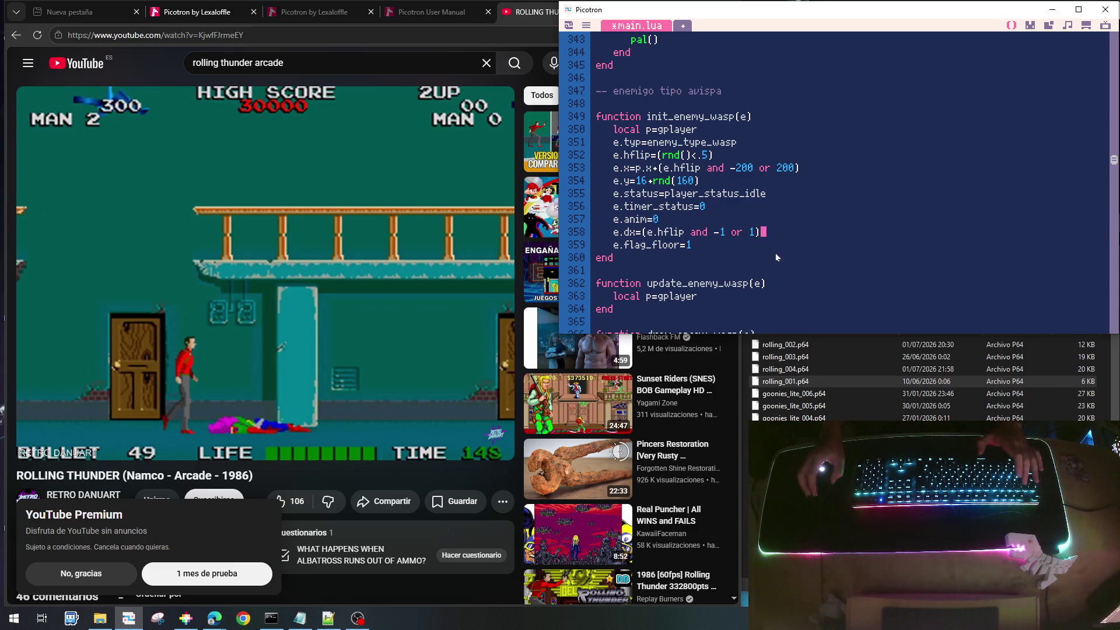
pyautogui.click(754, 295)
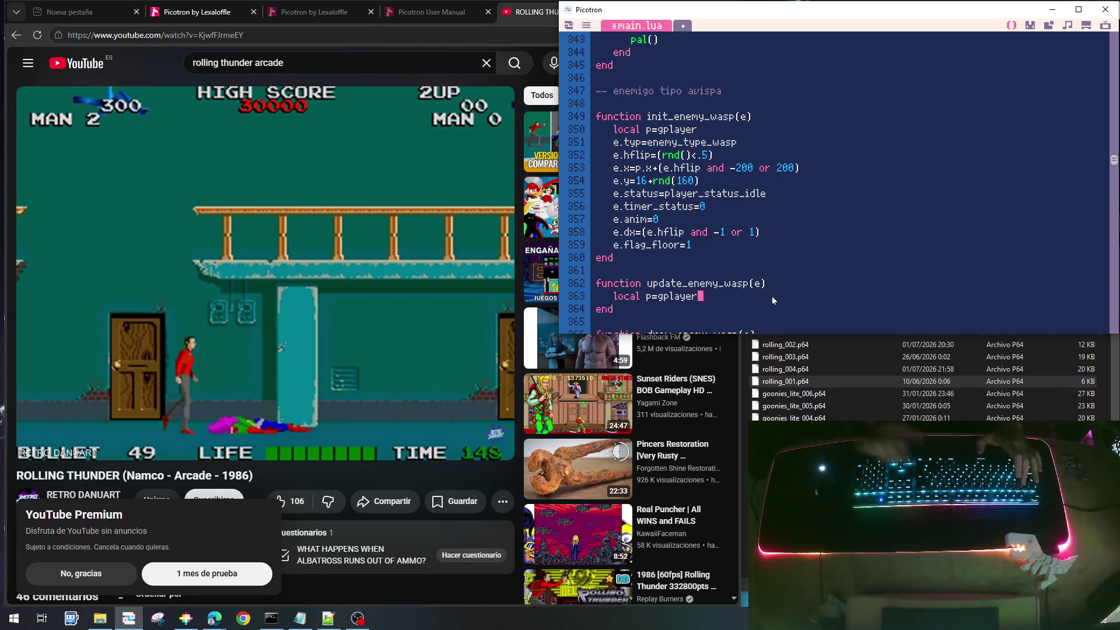
# Open an empty line in update_enemy_wasp and rename the init height assignment to e.y0
pyautogui.press('Return')
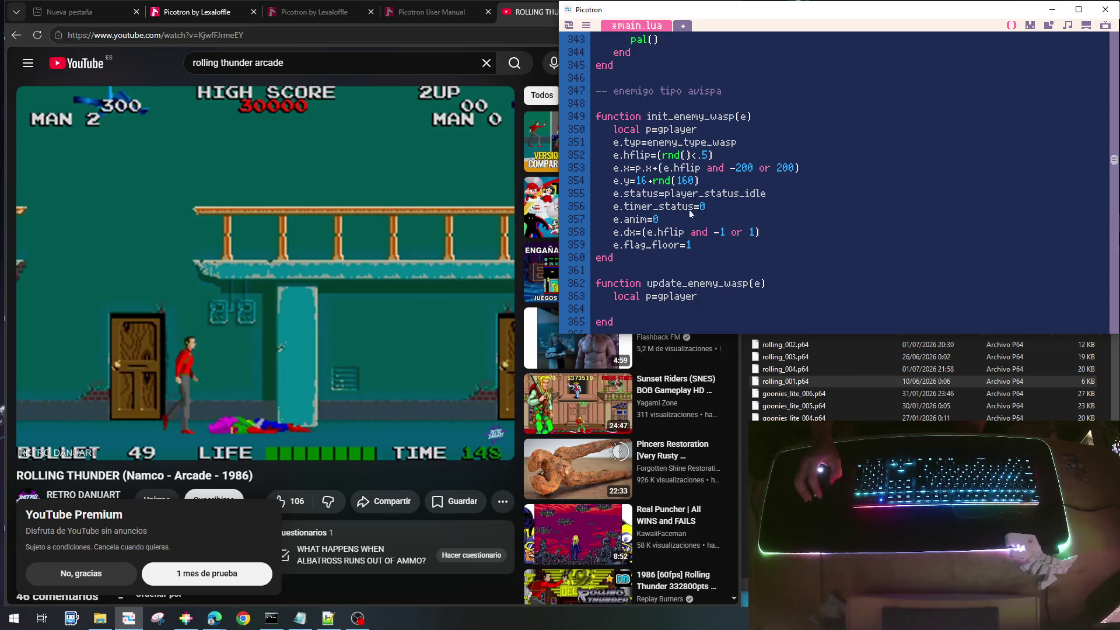
pyautogui.moveTo(614, 222); pyautogui.dragTo(653, 225)
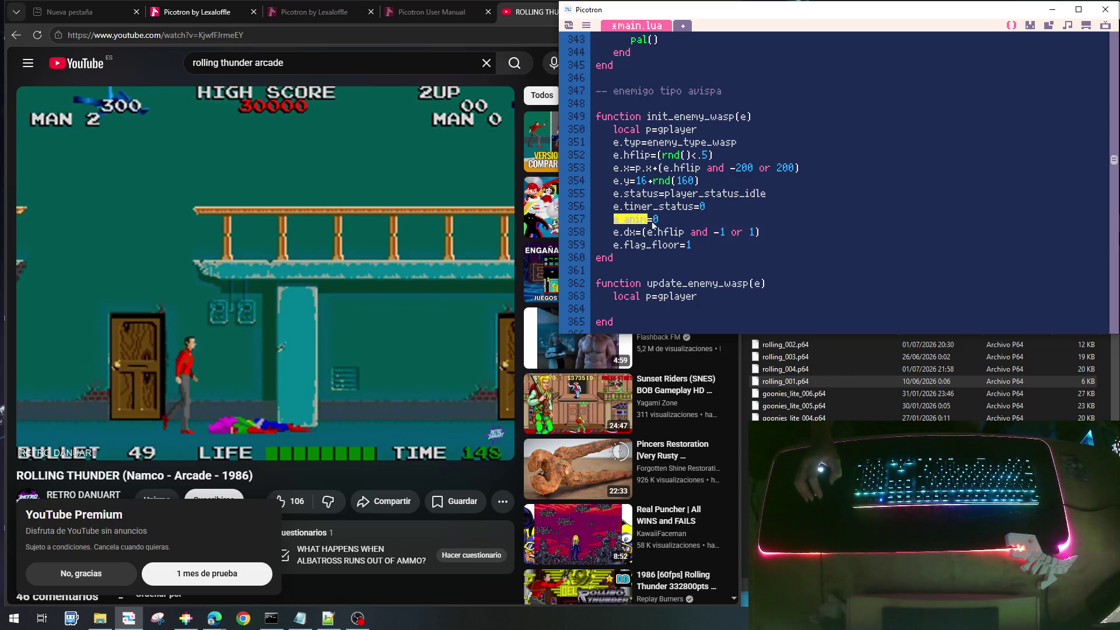
pyautogui.click(632, 308)
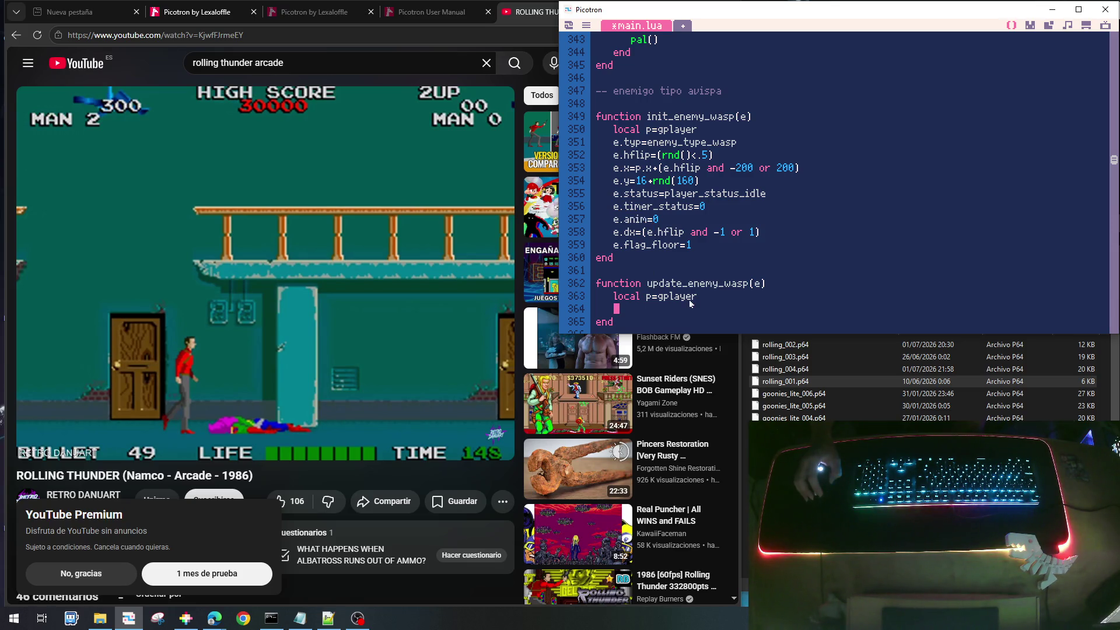
pyautogui.click(633, 181)
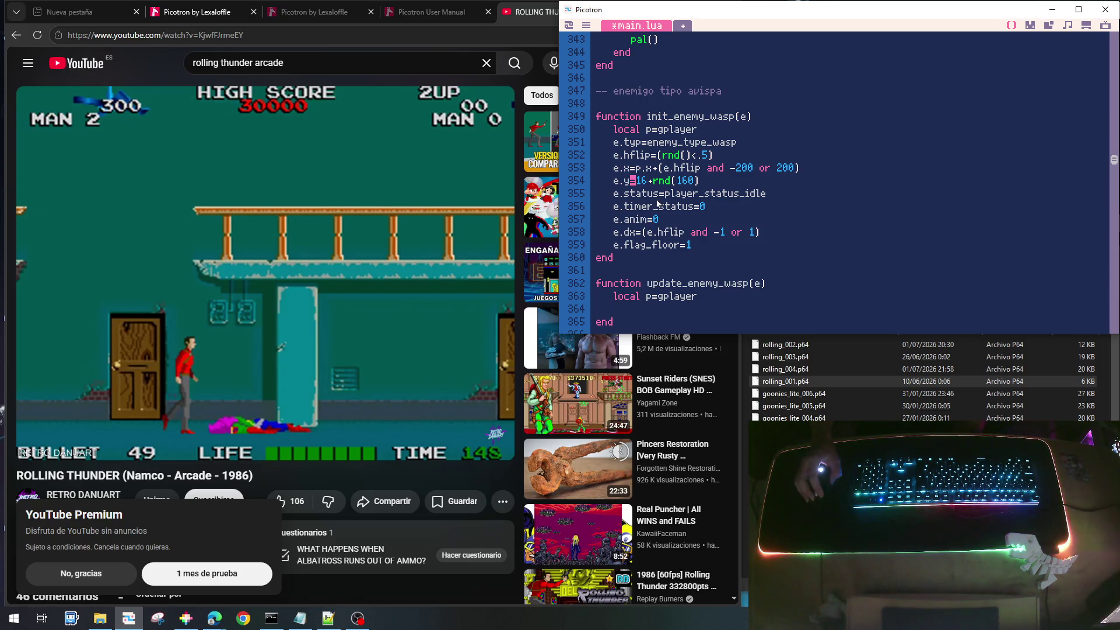
pyautogui.write('0')
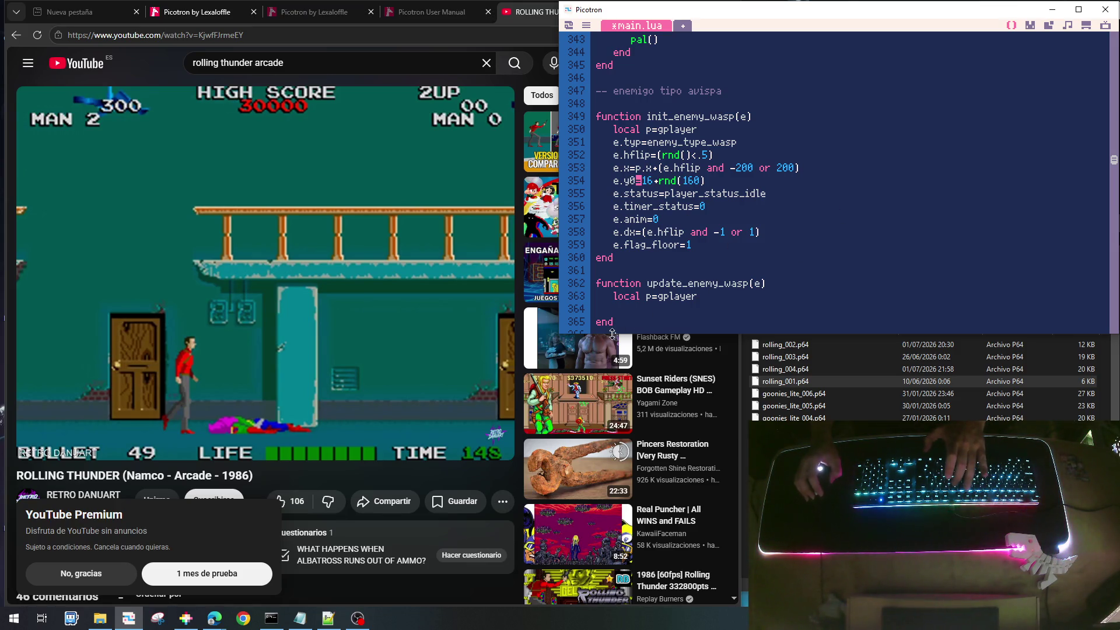
# Add e.x+=e.dx to update_enemy_wasp for horizontal movement
pyautogui.click(625, 313)
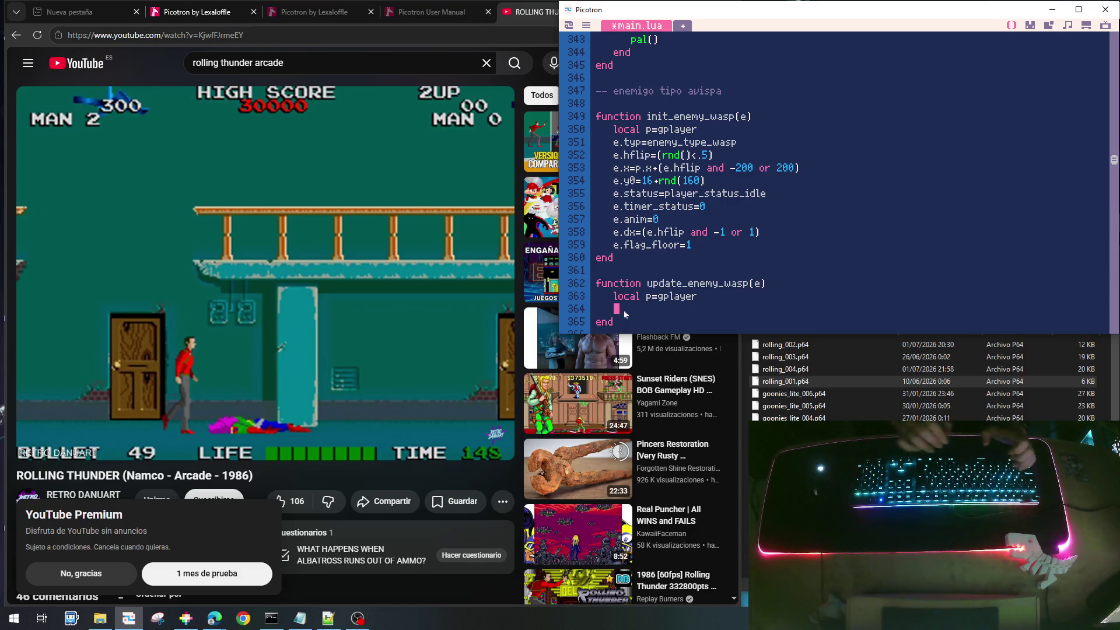
pyautogui.write('e.x')
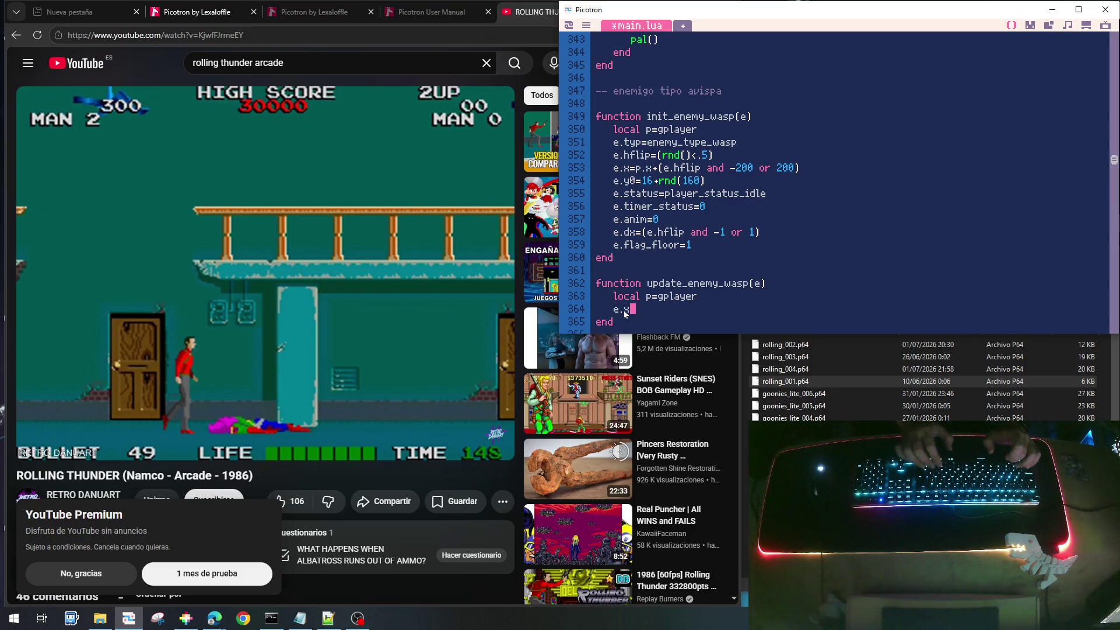
pyautogui.write('+=e.dx')
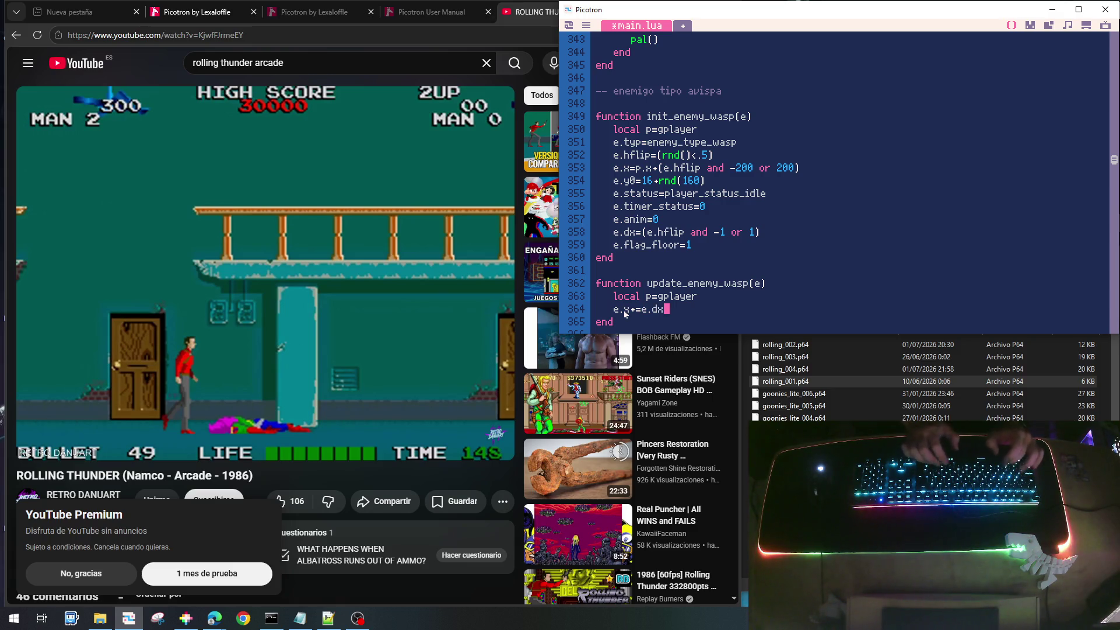
pyautogui.press('Return')
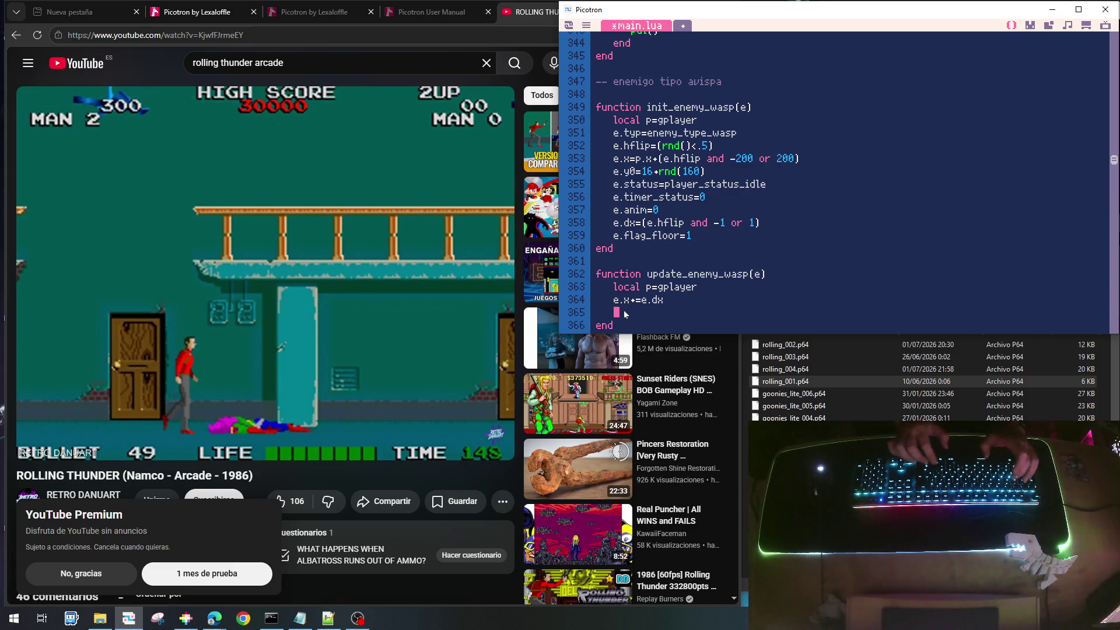
# Add e.y=e.y0+16*sin(e.anim/16) and begin the anim increment line
pyautogui.write('e.y=e.y0+')
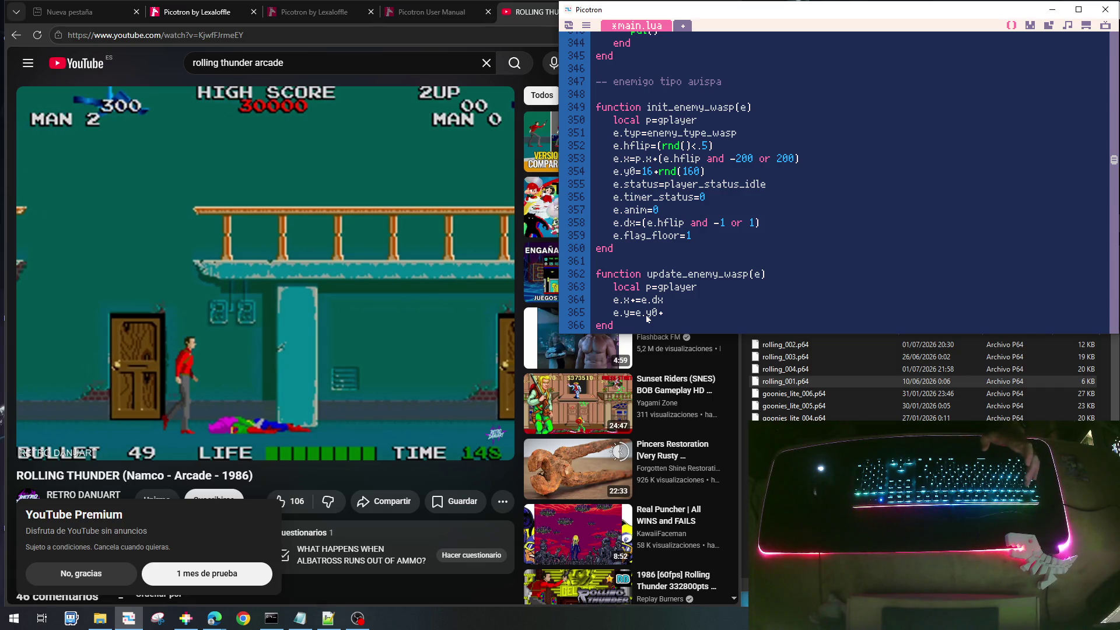
pyautogui.write('16')
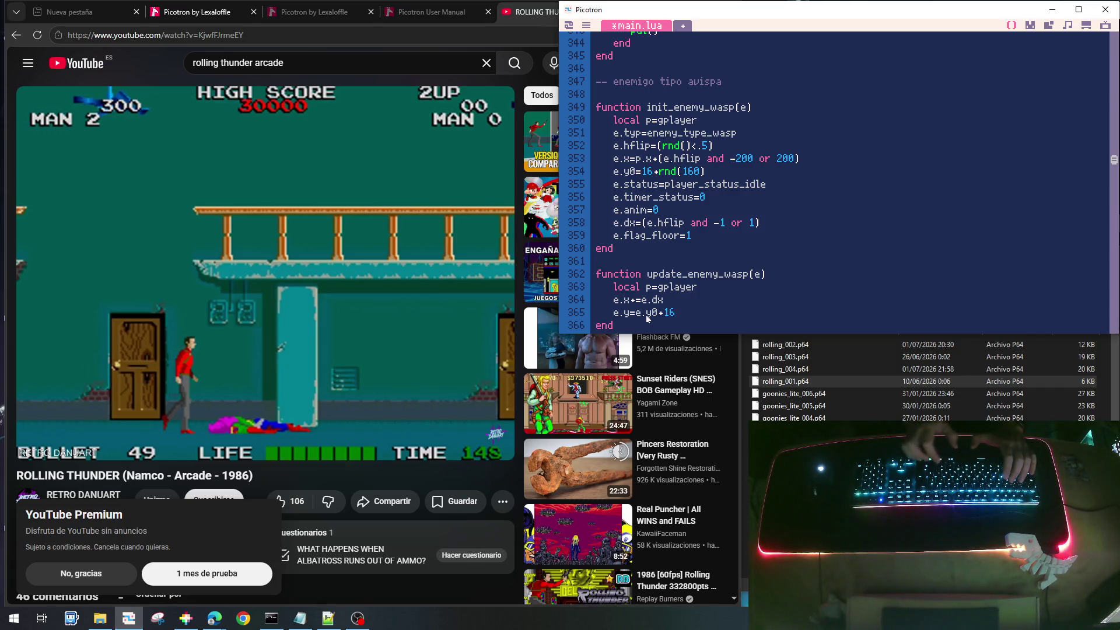
pyautogui.write('*sin(e.')
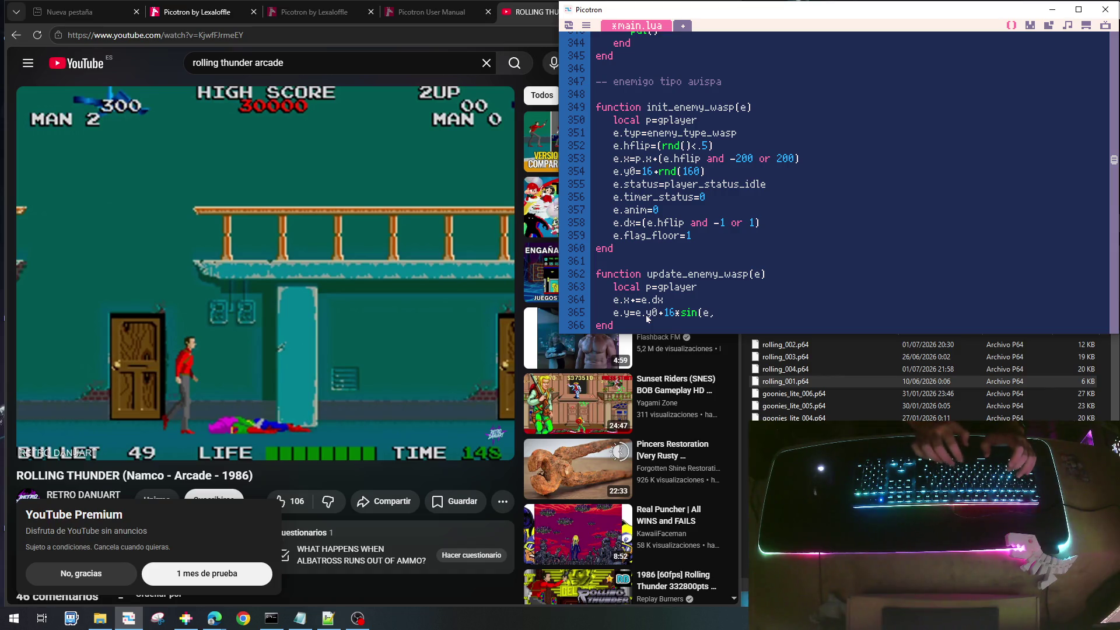
pyautogui.write('anim')
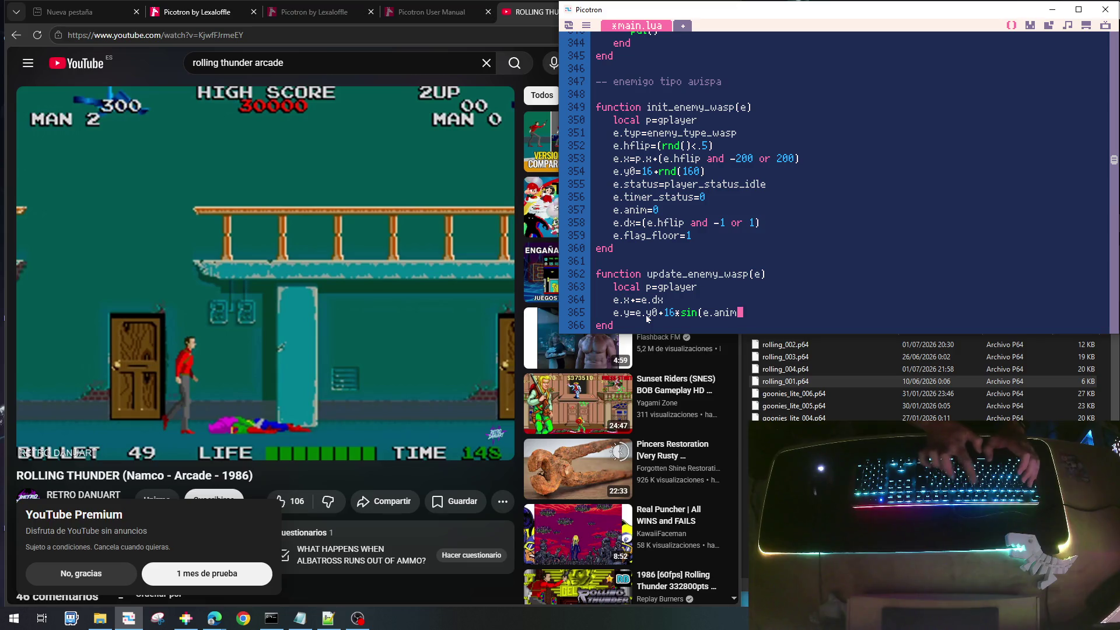
pyautogui.write('/16)')
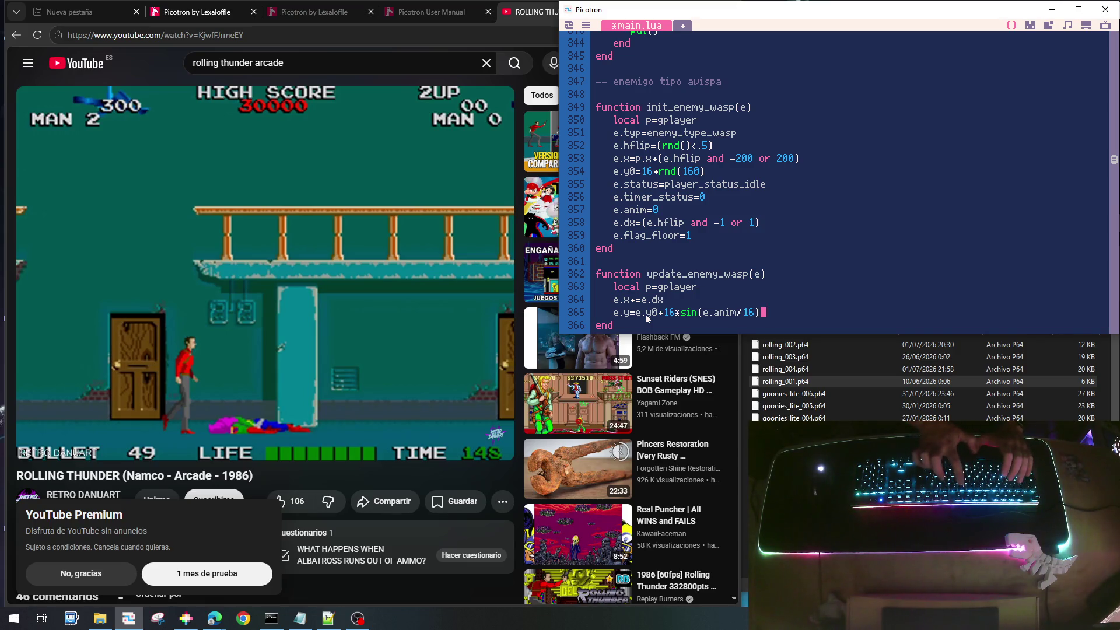
pyautogui.press('Return')
pyautogui.write('e.')
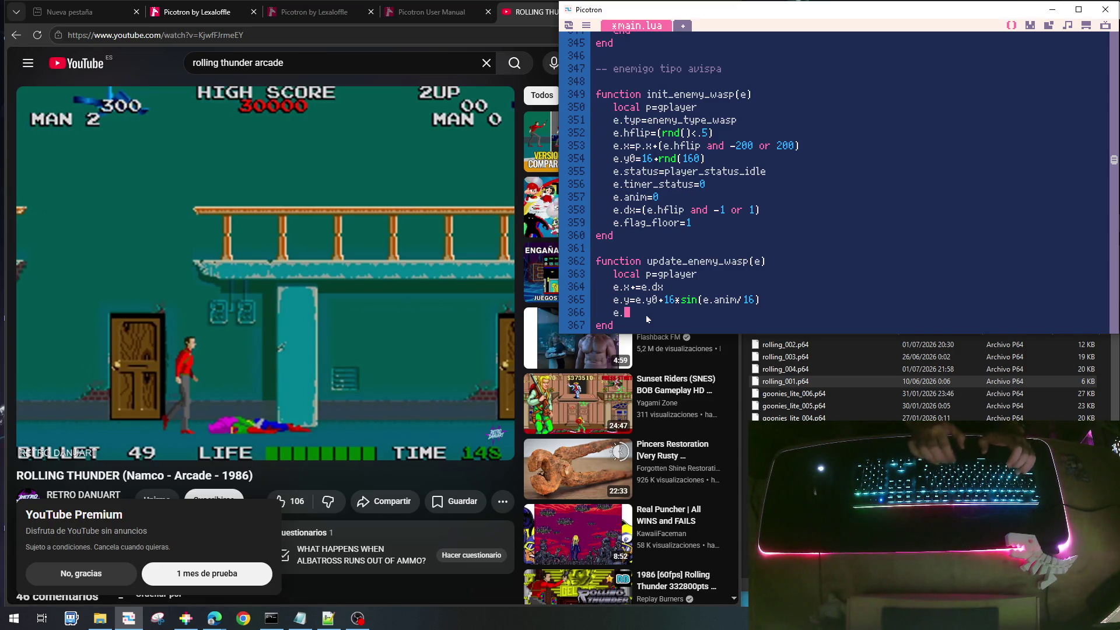
pyautogui.write('ninim')
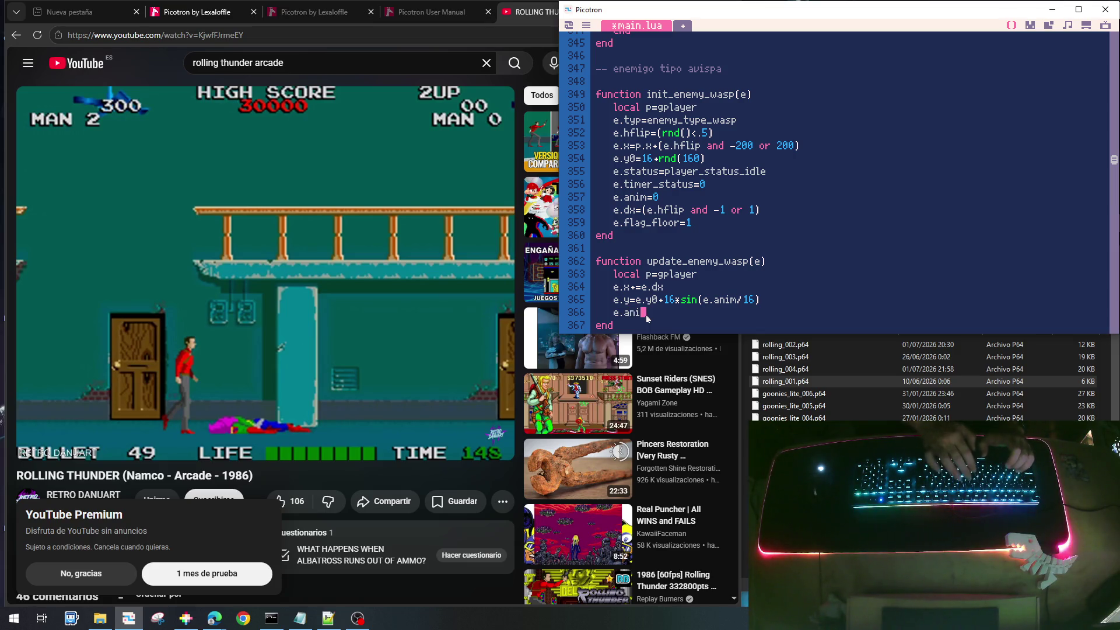
pyautogui.write('+=1')
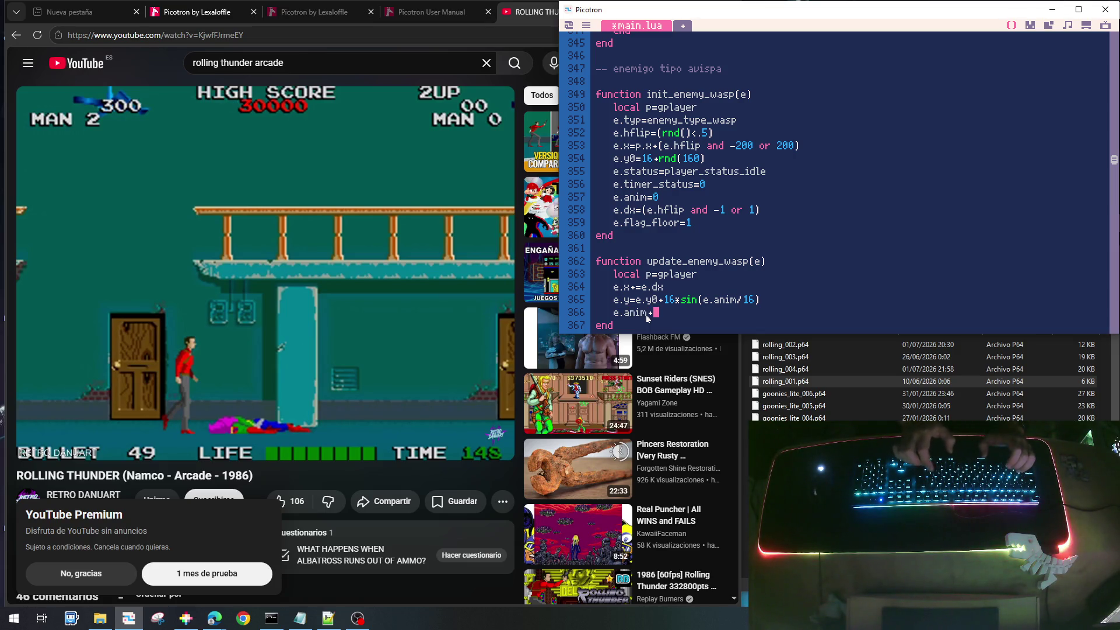
# Close update_enemy_wasp with end, start function draw_enemy_wasp(e), and save
pyautogui.press('Return')
pyautogui.write('end')
pyautogui.press('Return')
pyautogui.press('Return')
pyautogui.write('function draw_enemy_wasp(e')
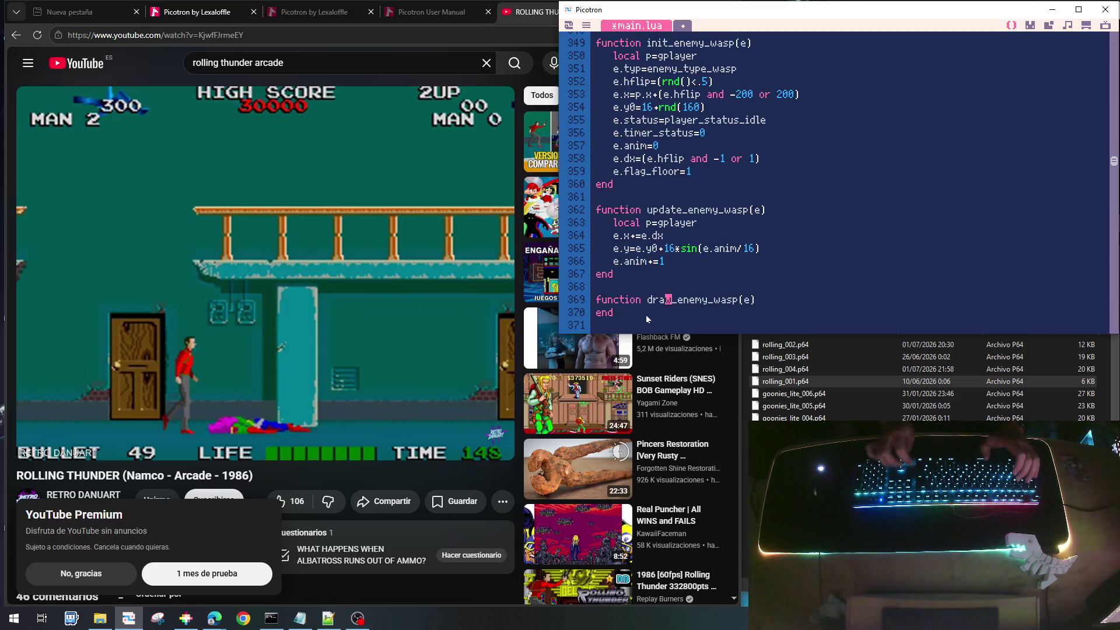
pyautogui.write(')')
pyautogui.press('Return')
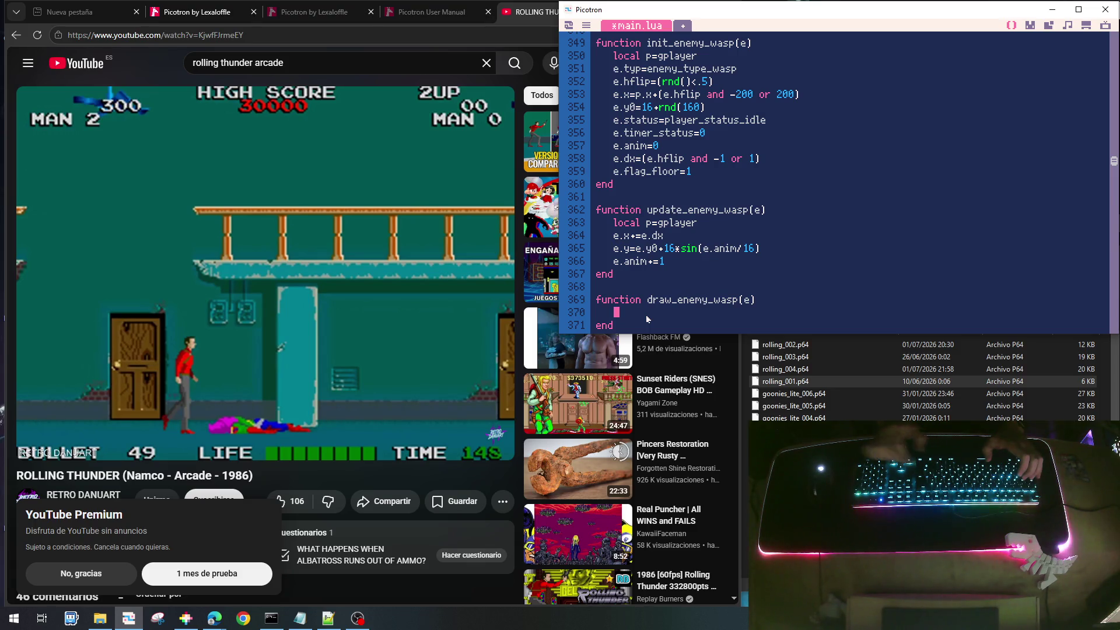
pyautogui.write('spr')
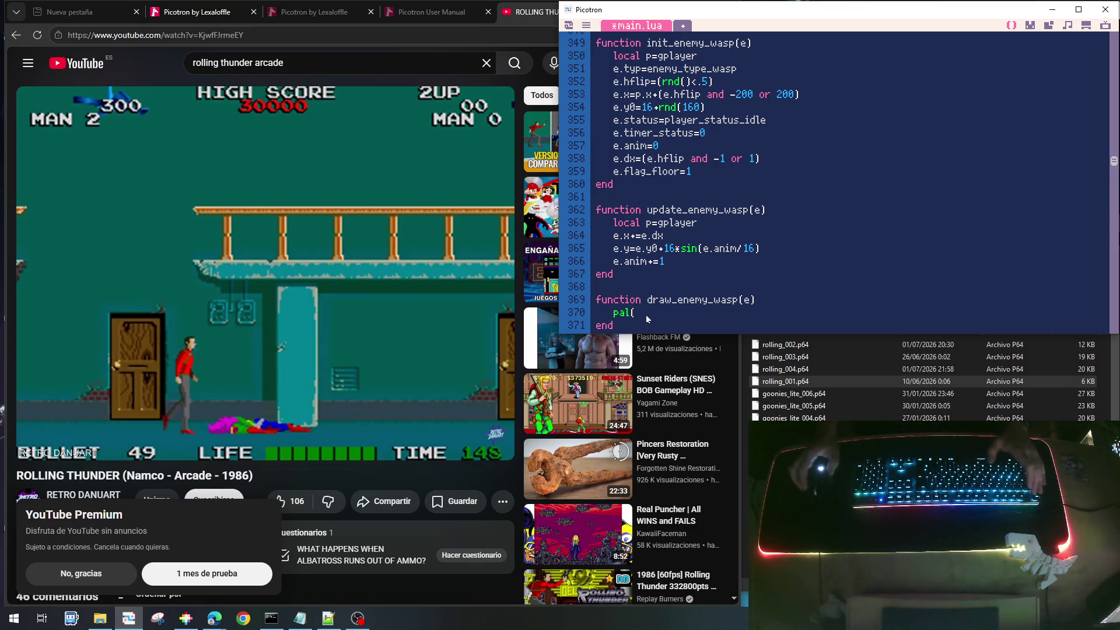
pyautogui.hotkey('ctrl', 's')
pyautogui.press('Escape')
pyautogui.press('Escape')
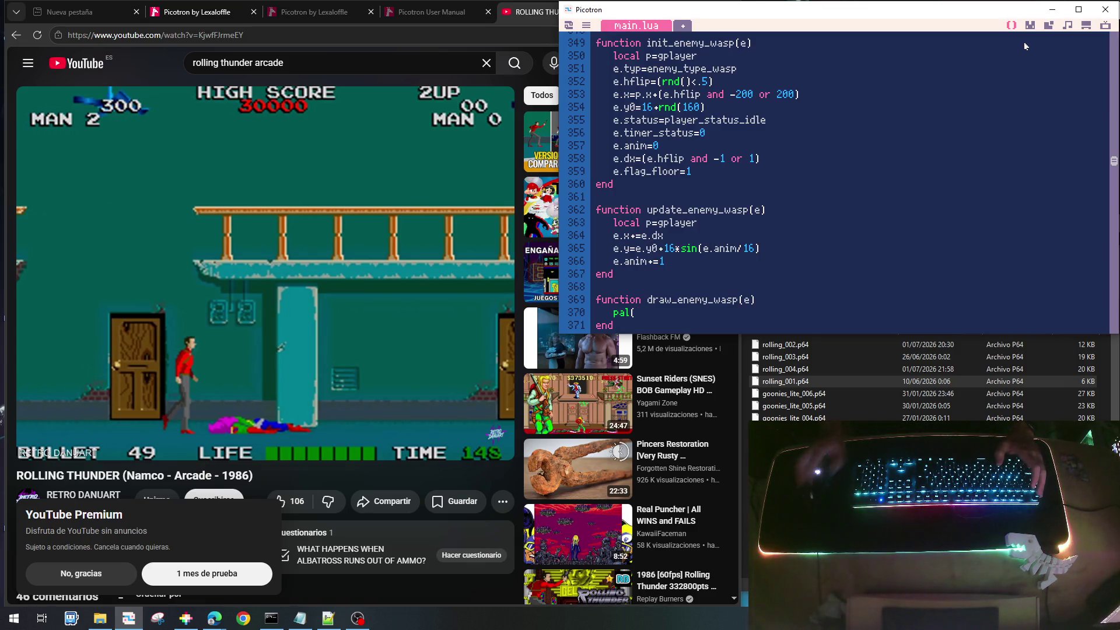
# Add palt(0,false) and palt(30,true) to draw_enemy_wasp, then begin an spr call
pyautogui.press('Left')
pyautogui.write('t(0')
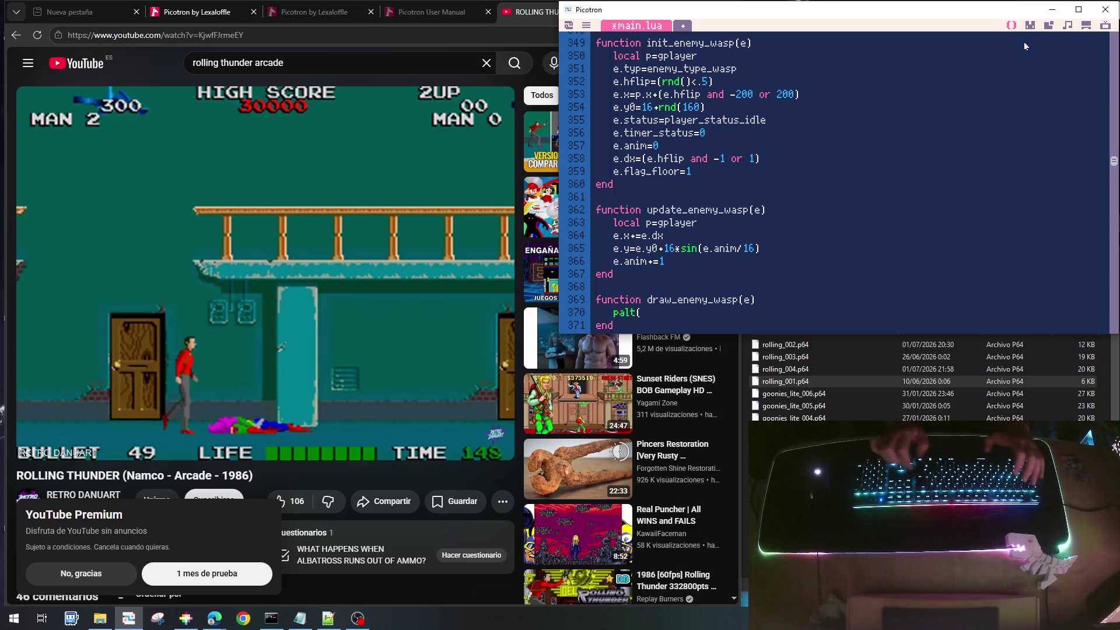
pyautogui.write(',false)')
pyautogui.press('Return')
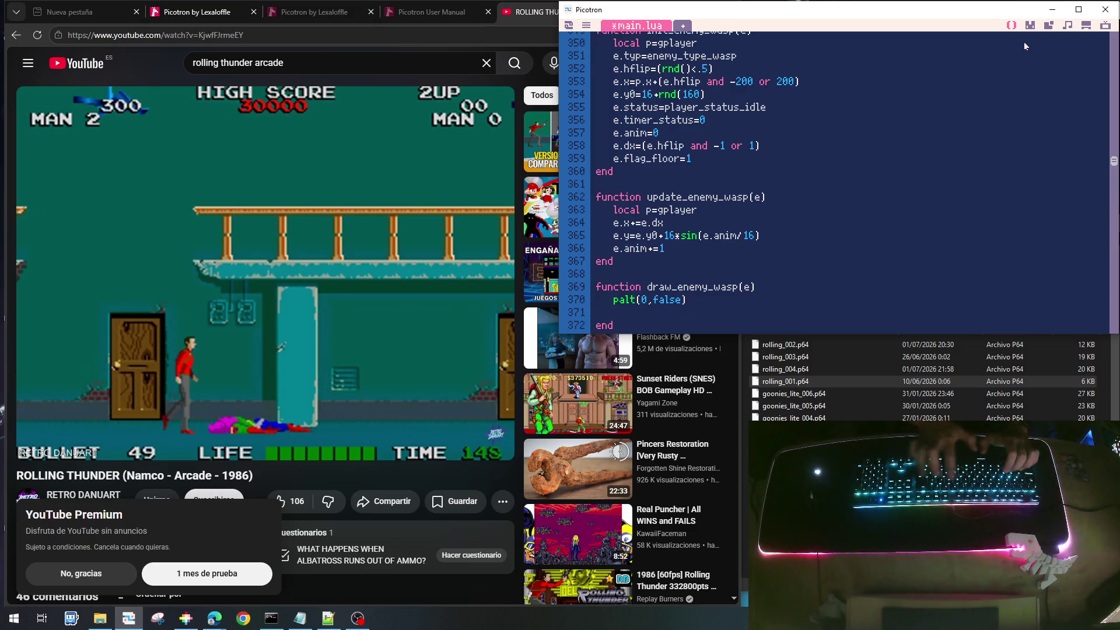
pyautogui.write('palt')
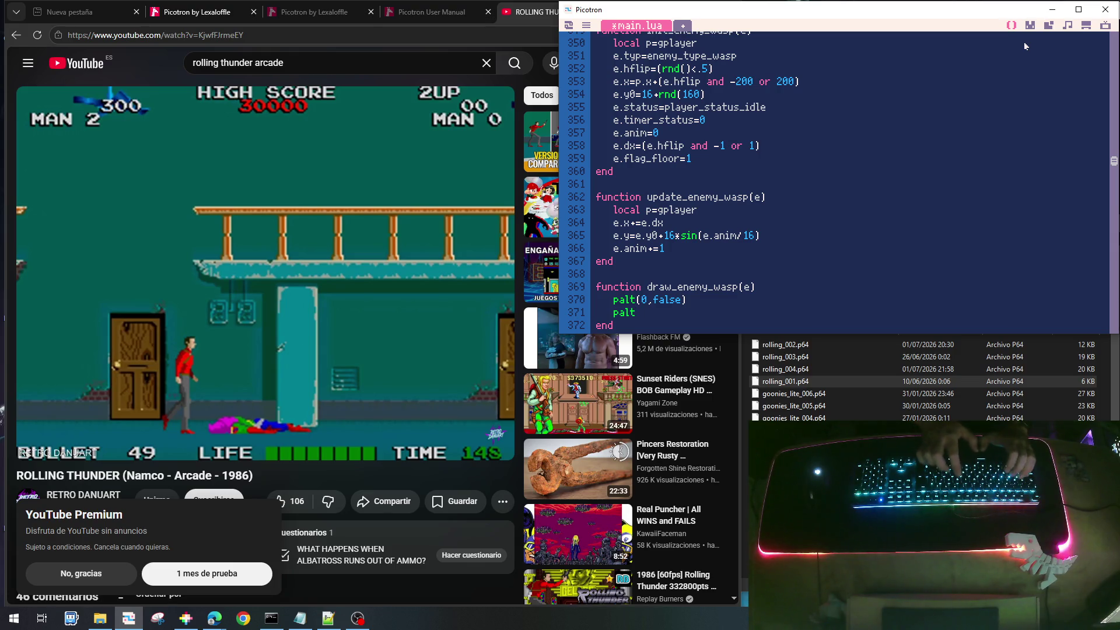
pyautogui.write('(30,true')
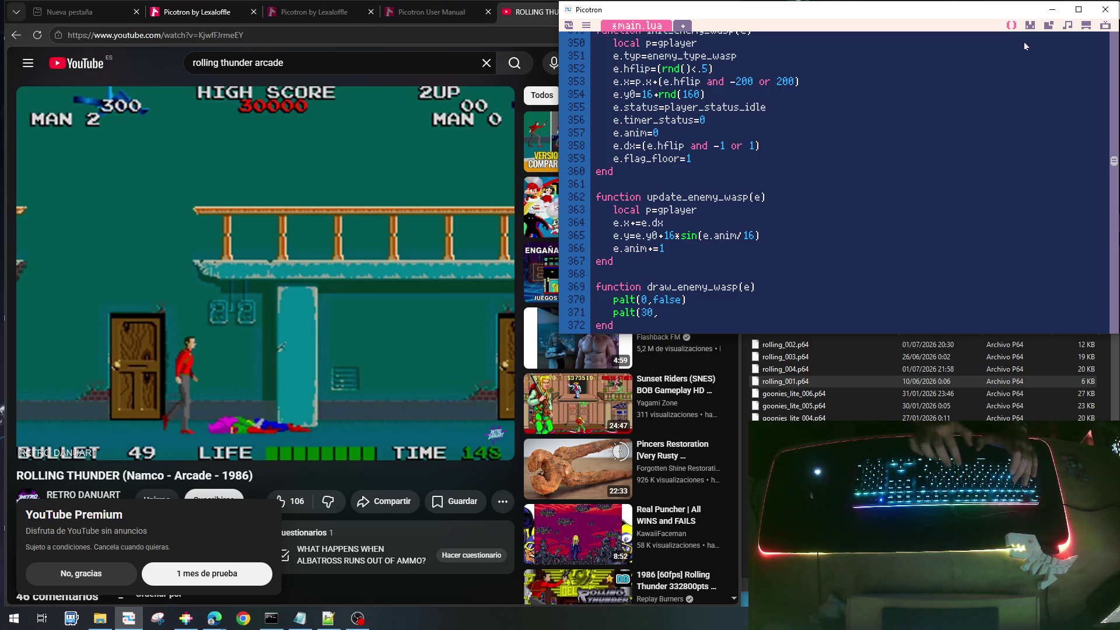
pyautogui.press('Return')
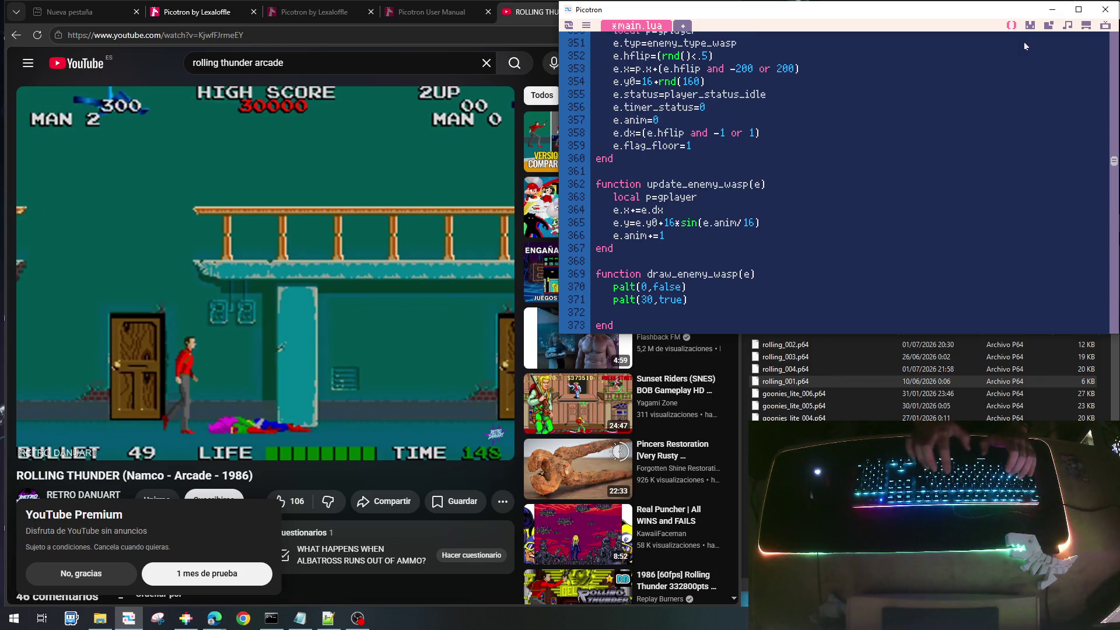
pyautogui.write('spr(')
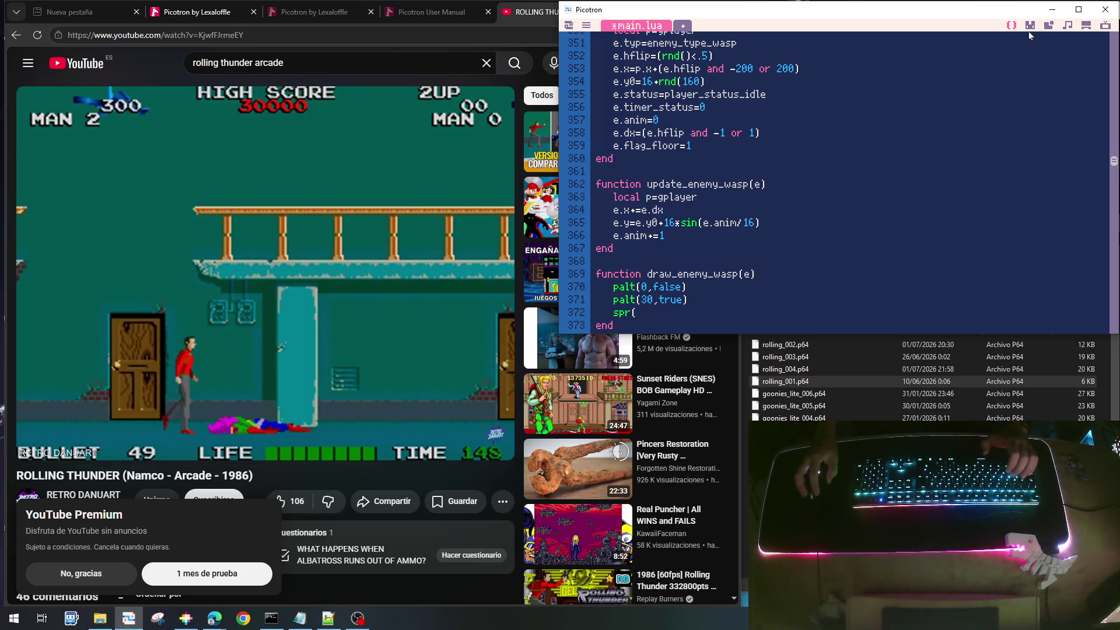
# Look up the wasp sprite's number in the sprite editor
pyautogui.click(1029, 27)
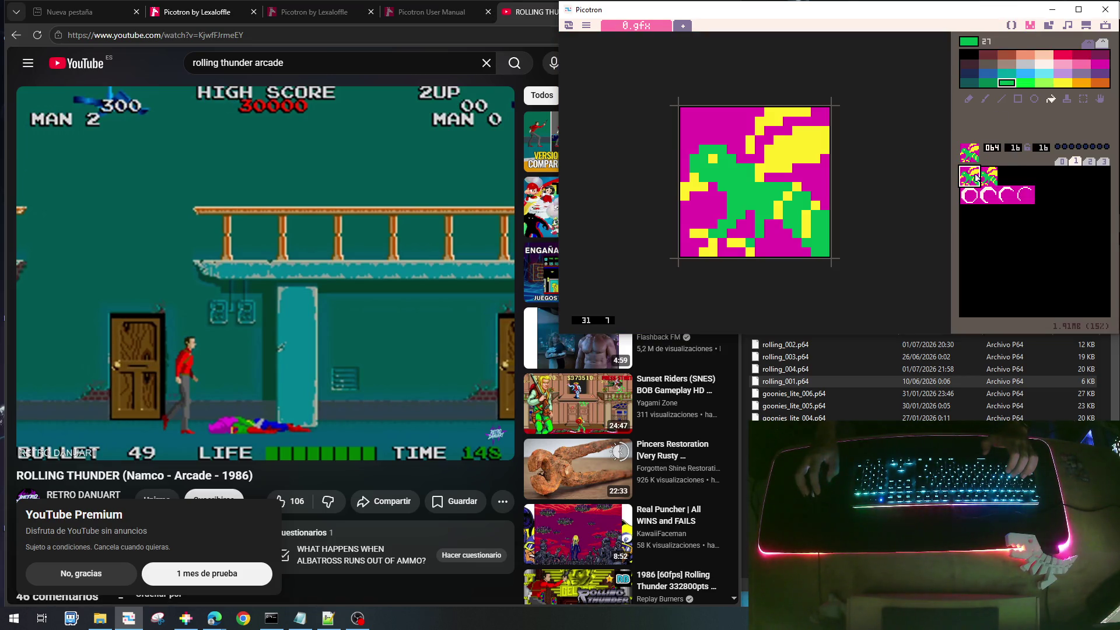
pyautogui.click(998, 178)
pyautogui.click(982, 180)
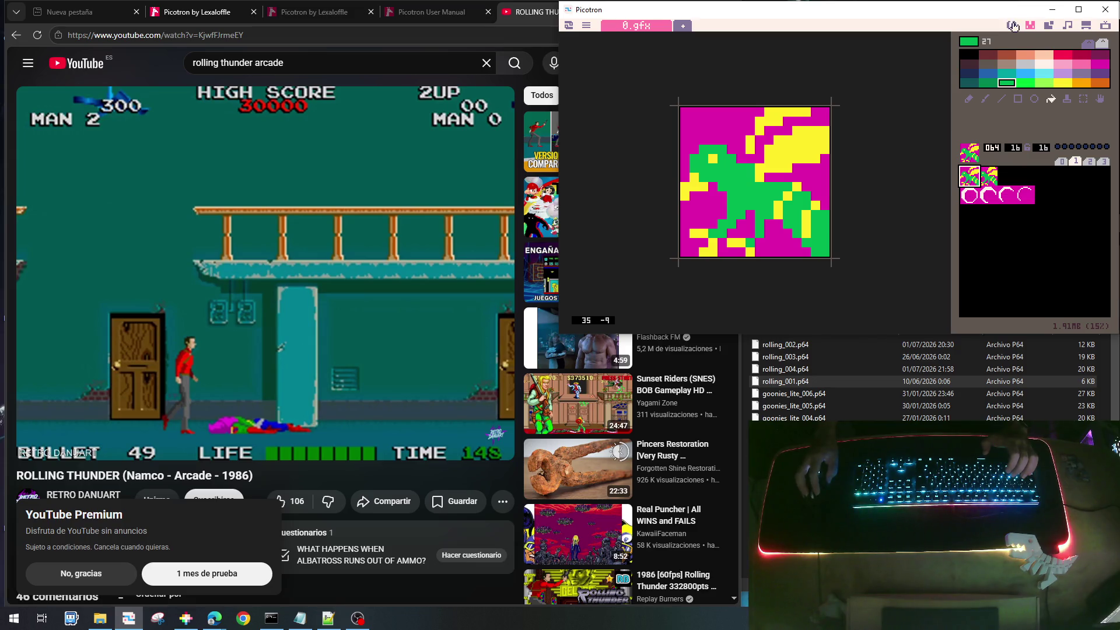
pyautogui.click(1011, 26)
# Begin a local ispr line above the wasp's sprite call
pyautogui.write('ispr,')
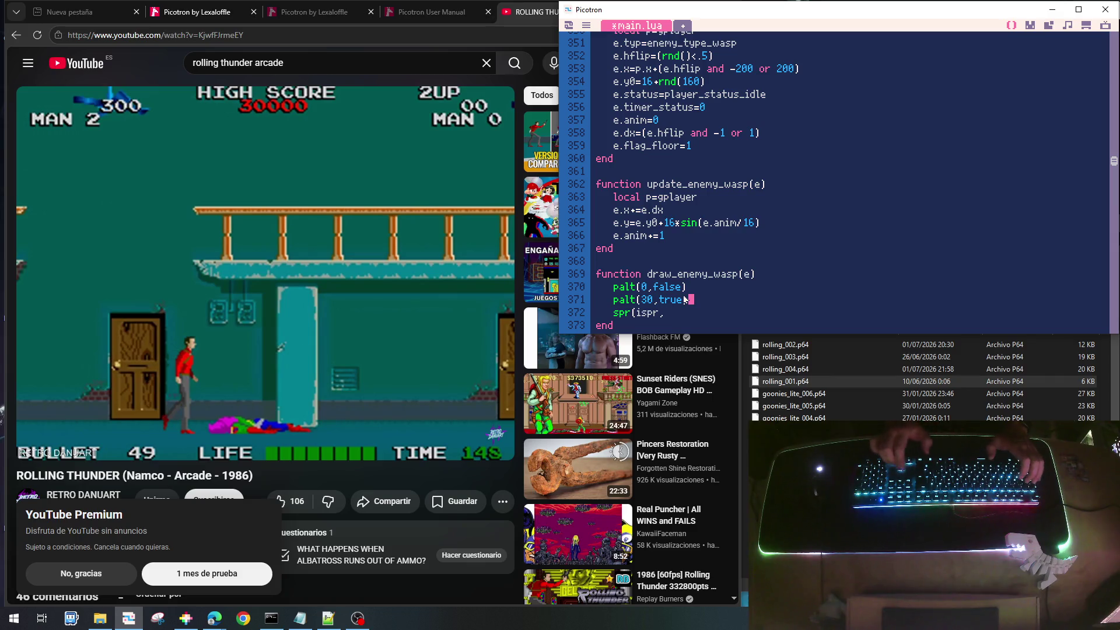
pyautogui.press('Return')
pyautogui.write('local is')
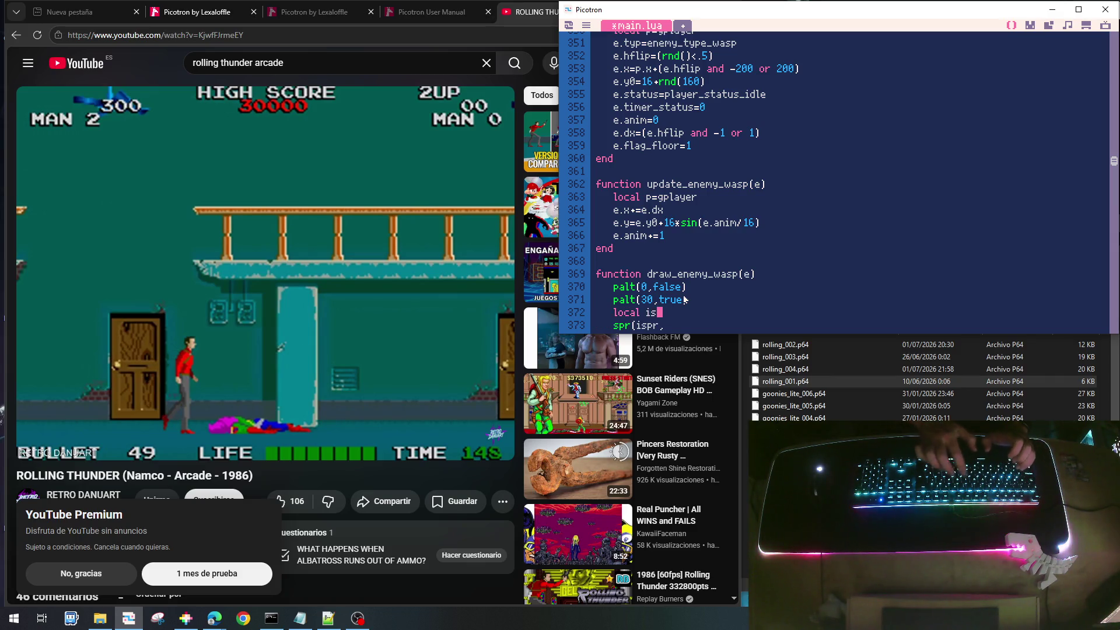
pyautogui.write('pe')
pyautogui.write('=')
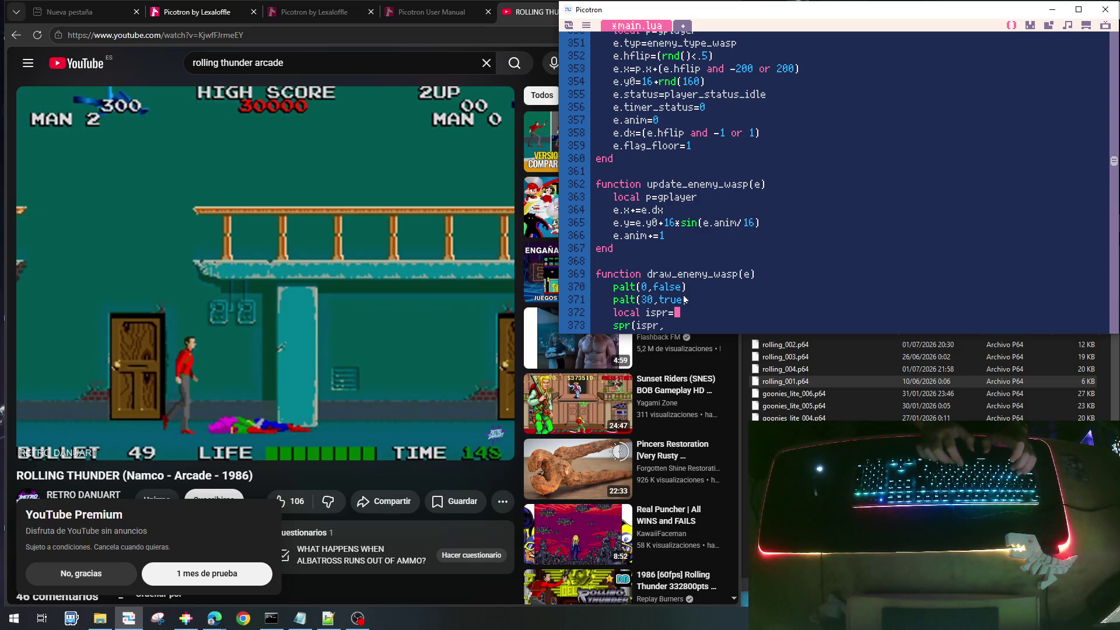
pyautogui.write('(e')
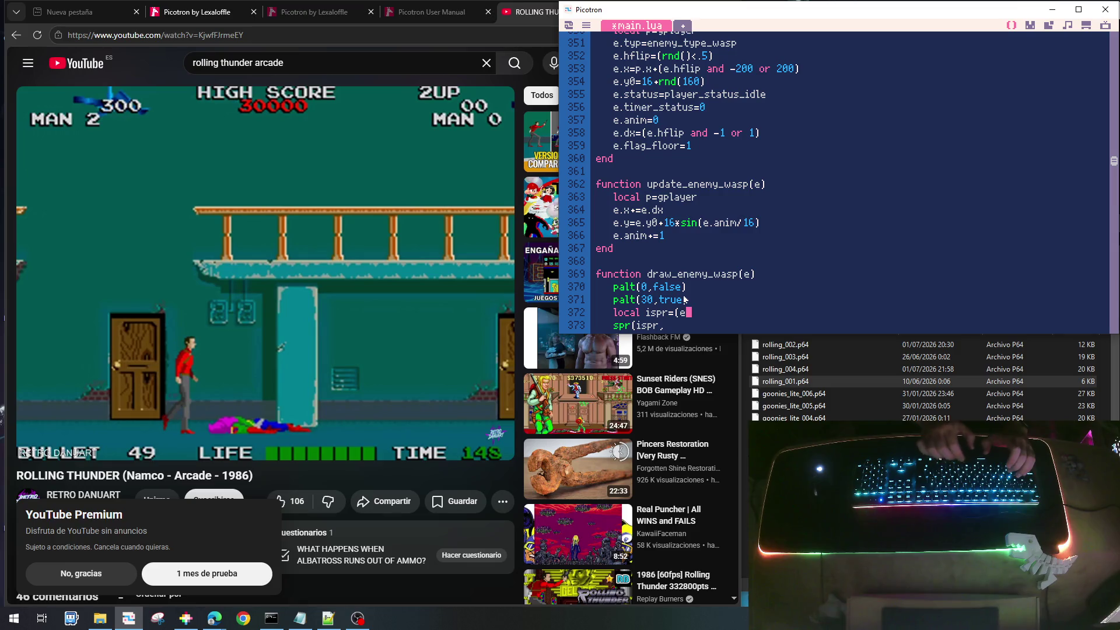
pyautogui.write('.anim')
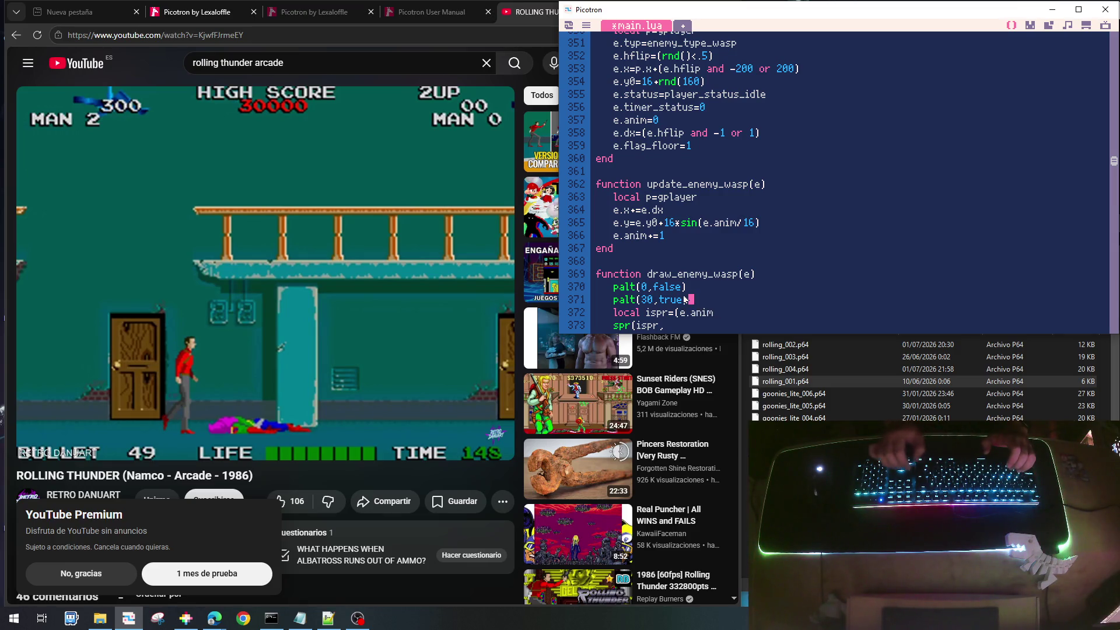
# Change the sine divisor from 16 to 64 and finish ispr with \8)*2
pyautogui.press('Up')
pyautogui.press('Up')
pyautogui.press('Up')
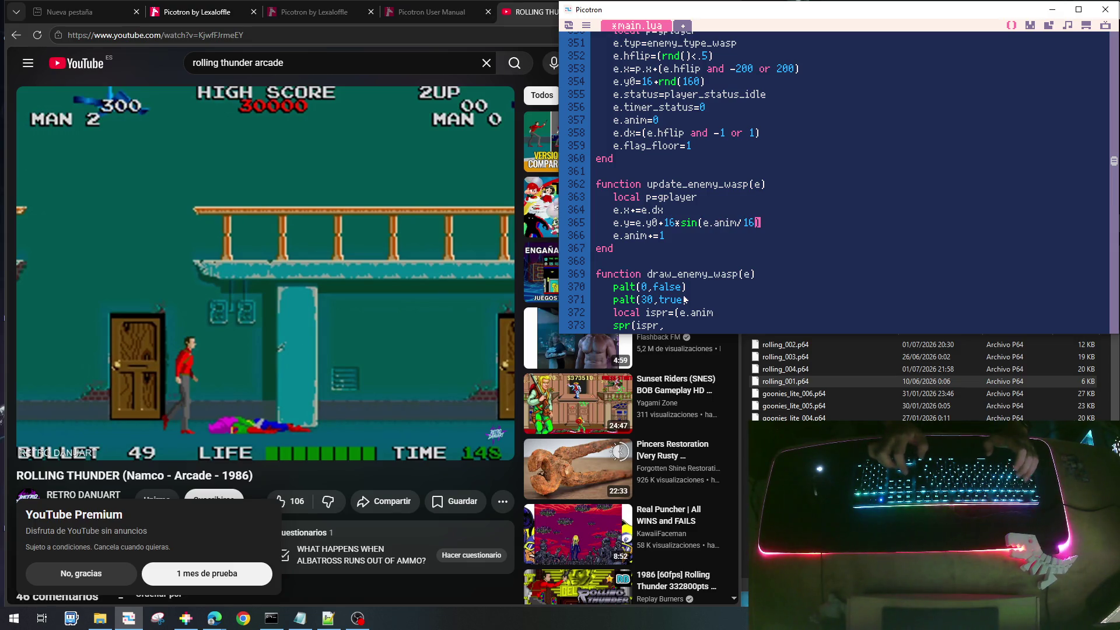
pyautogui.press('BackSpace')
pyautogui.press('BackSpace')
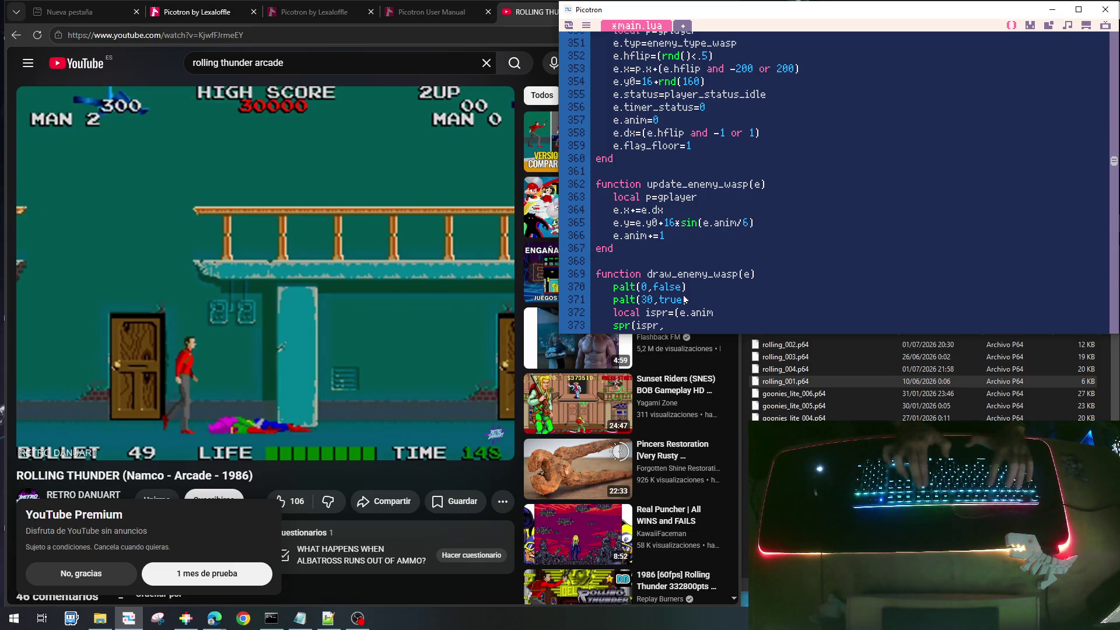
pyautogui.write('64')
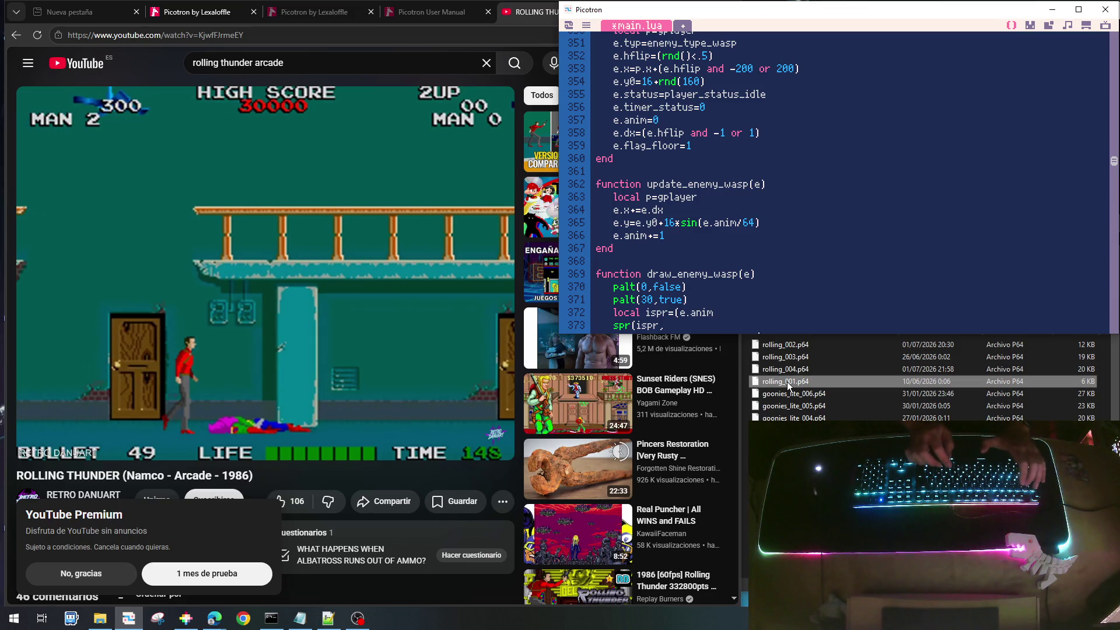
pyautogui.write('\\8')
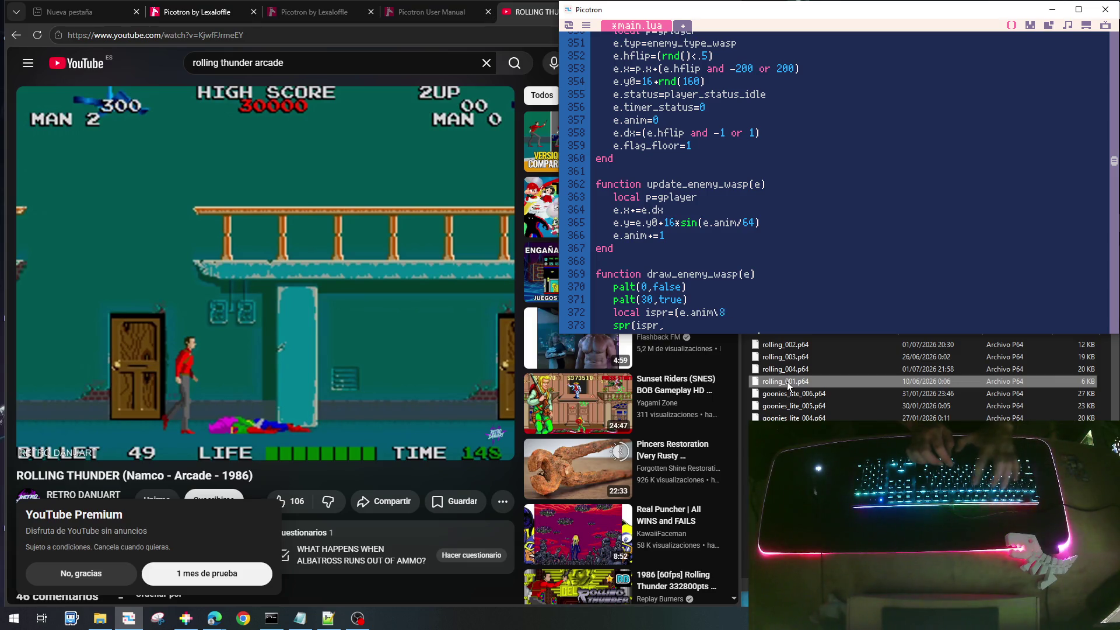
pyautogui.write(')')
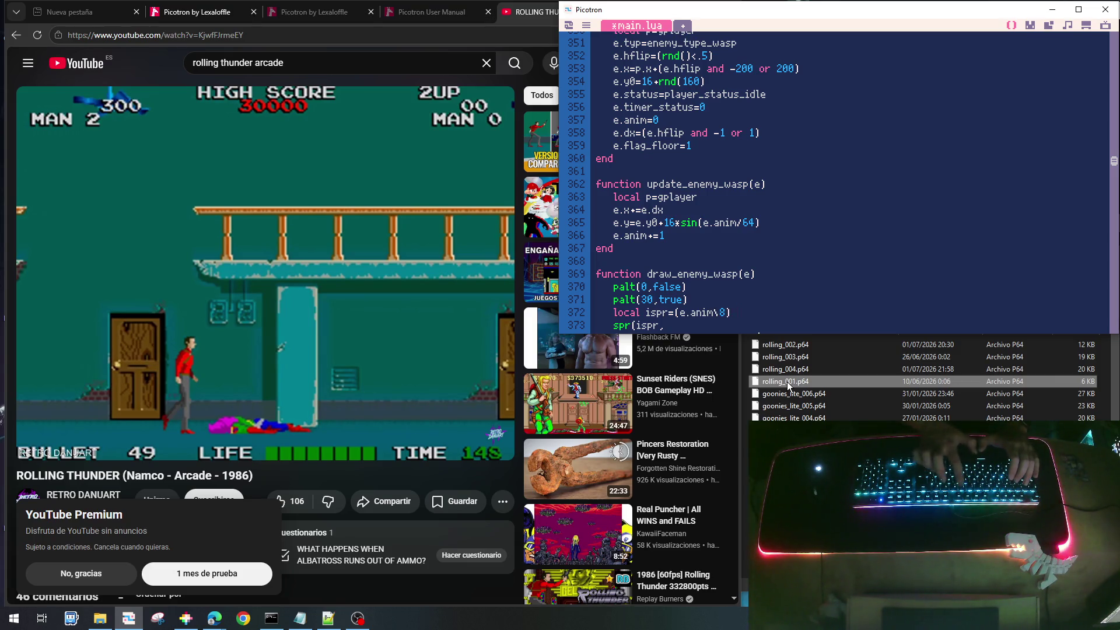
pyautogui.write('*2')
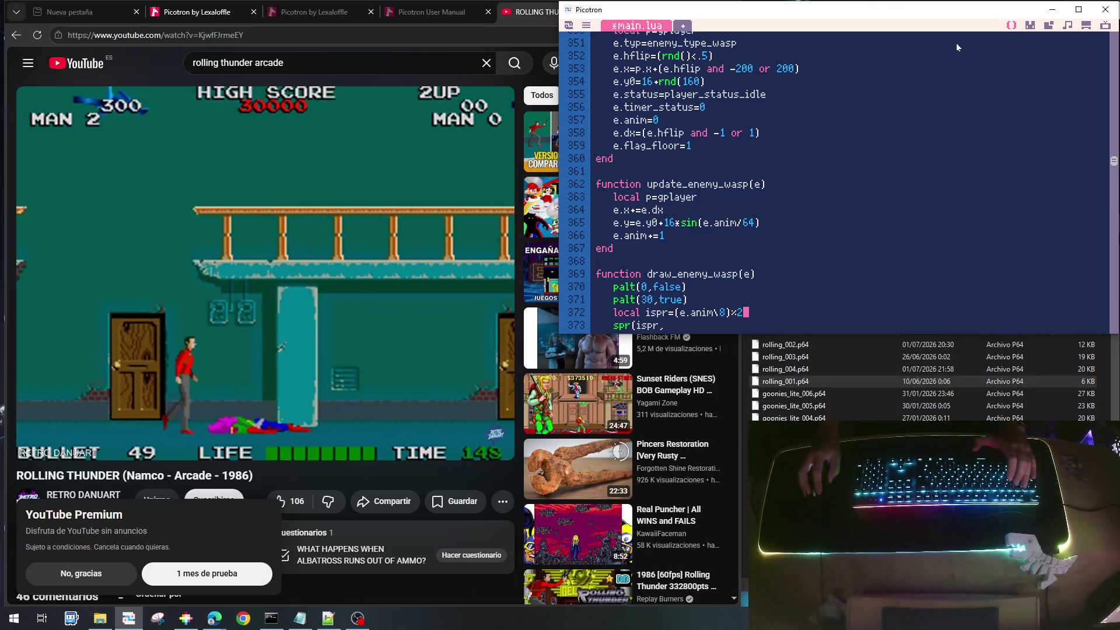
# After checking the sprite sheet, offset ispr by inserting 64+ before (e.anim\8)*2
pyautogui.click(1030, 26)
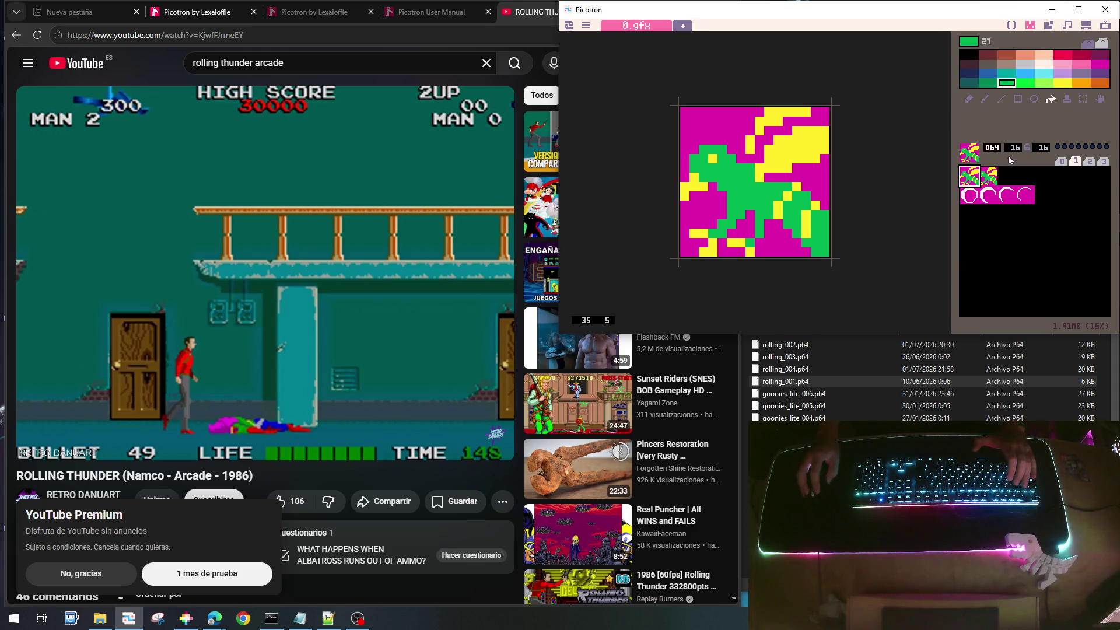
pyautogui.click(1011, 25)
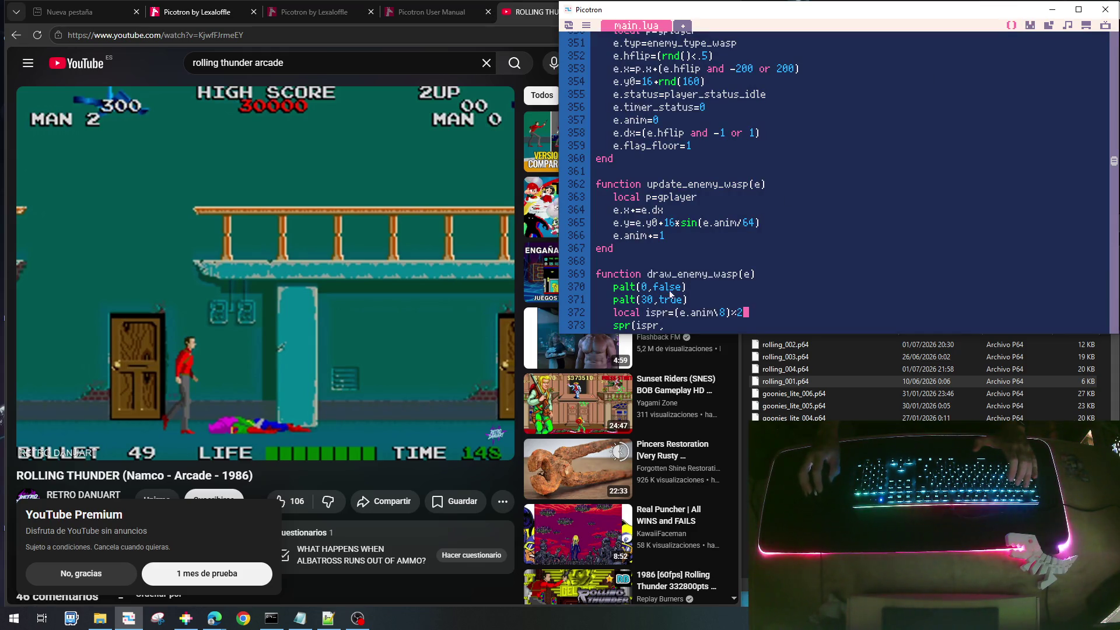
pyautogui.click(676, 313)
pyautogui.write('64+')
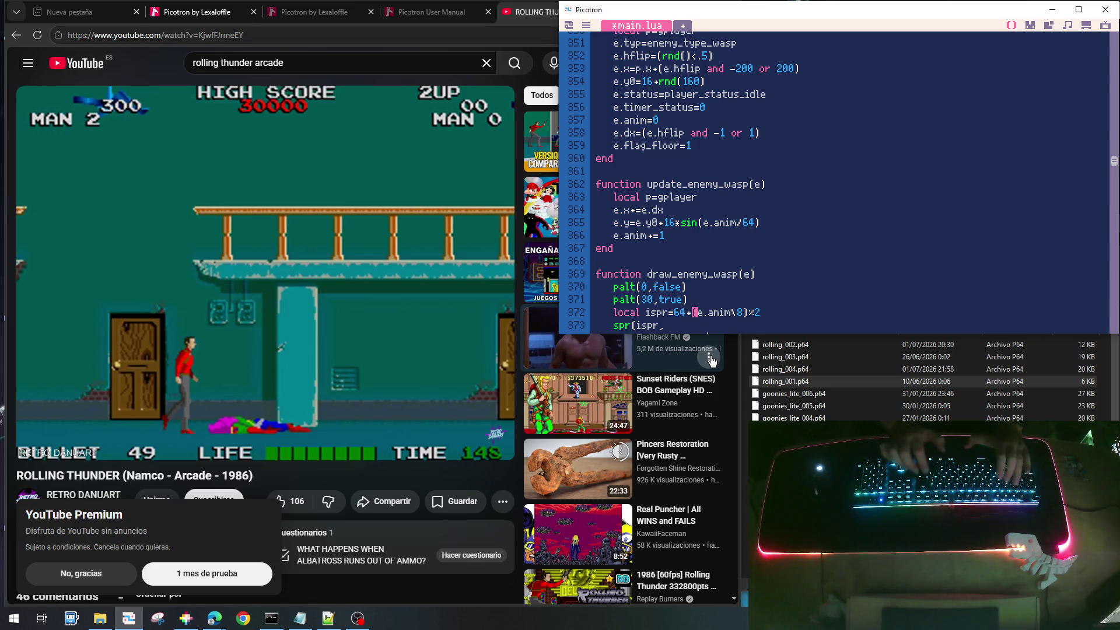
# Complete the call as spr(ispr,e.x-8,e.y-8) and add palt() on the next line
pyautogui.press('Down')
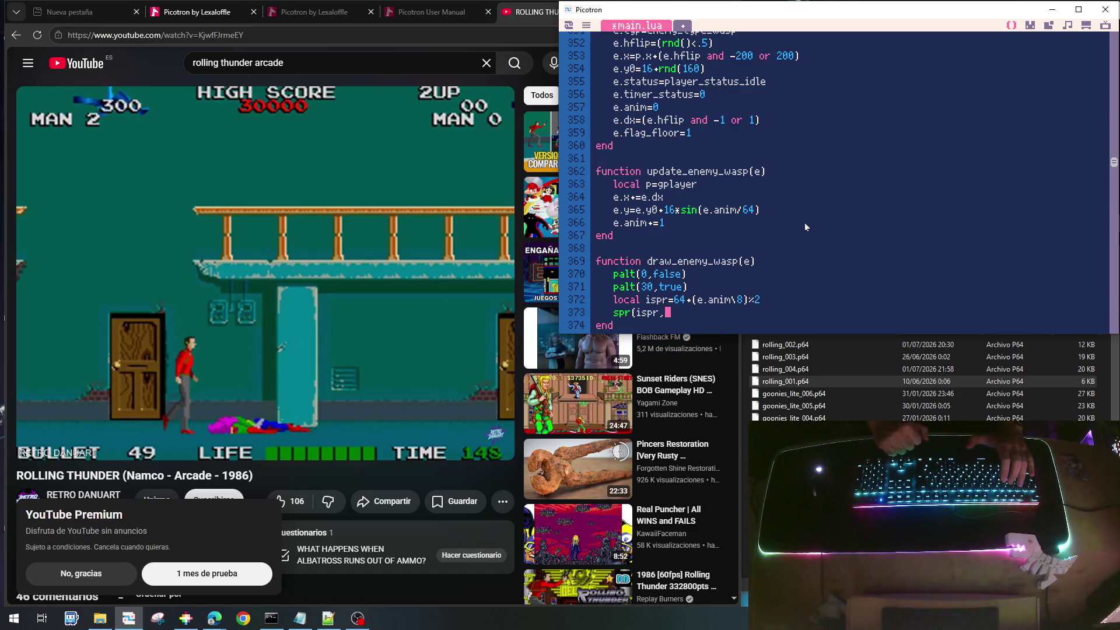
pyautogui.write('e.x')
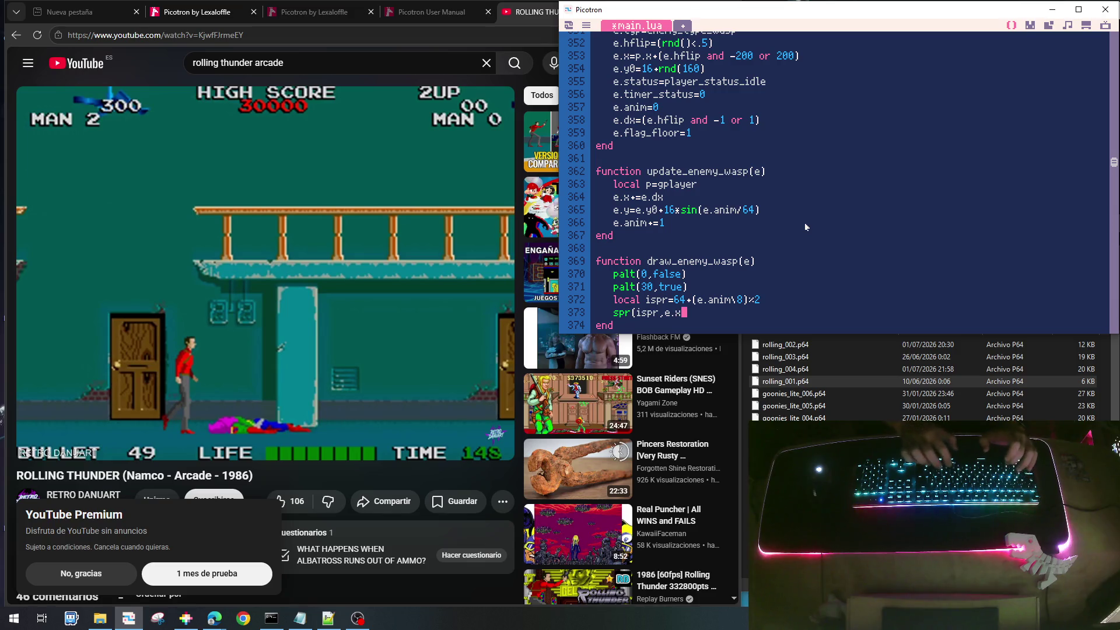
pyautogui.write('-8')
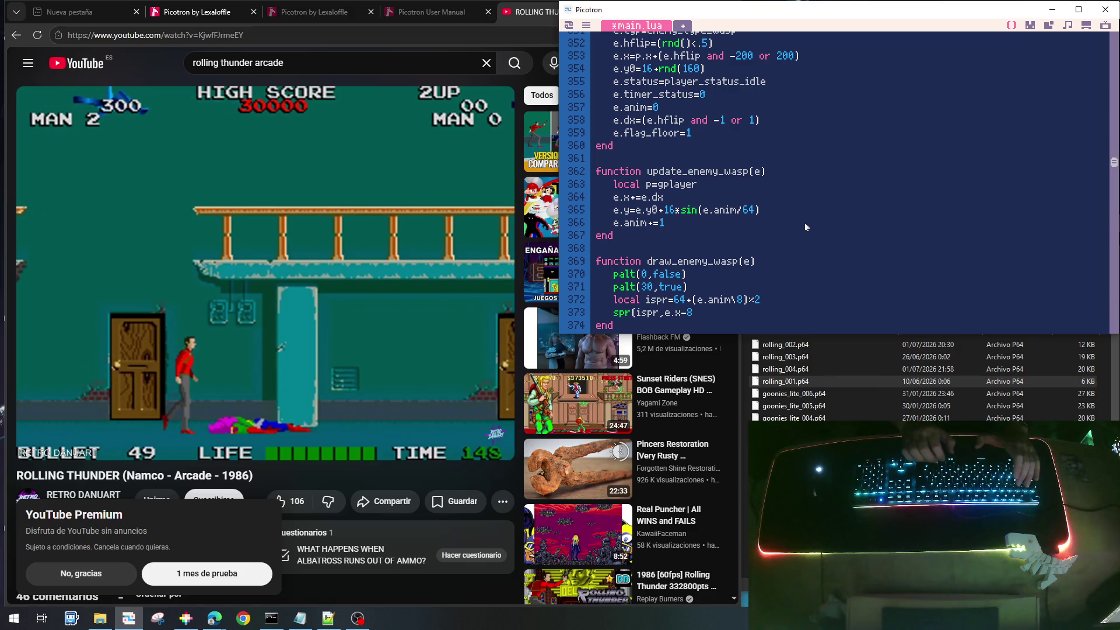
pyautogui.write('e.')
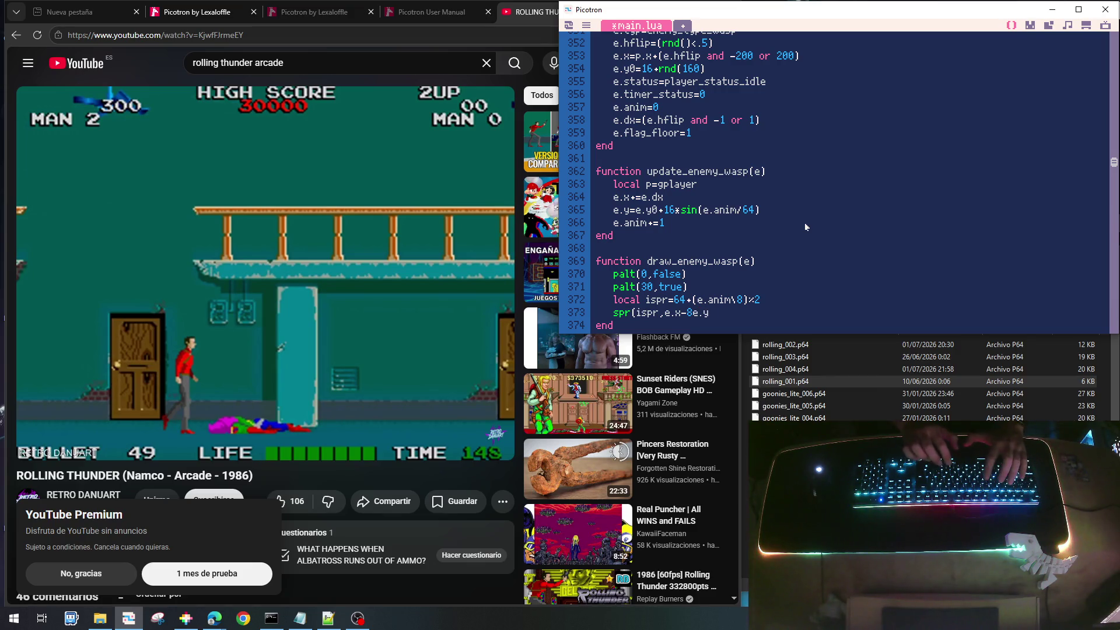
pyautogui.press('BackSpace')
pyautogui.write(',e.')
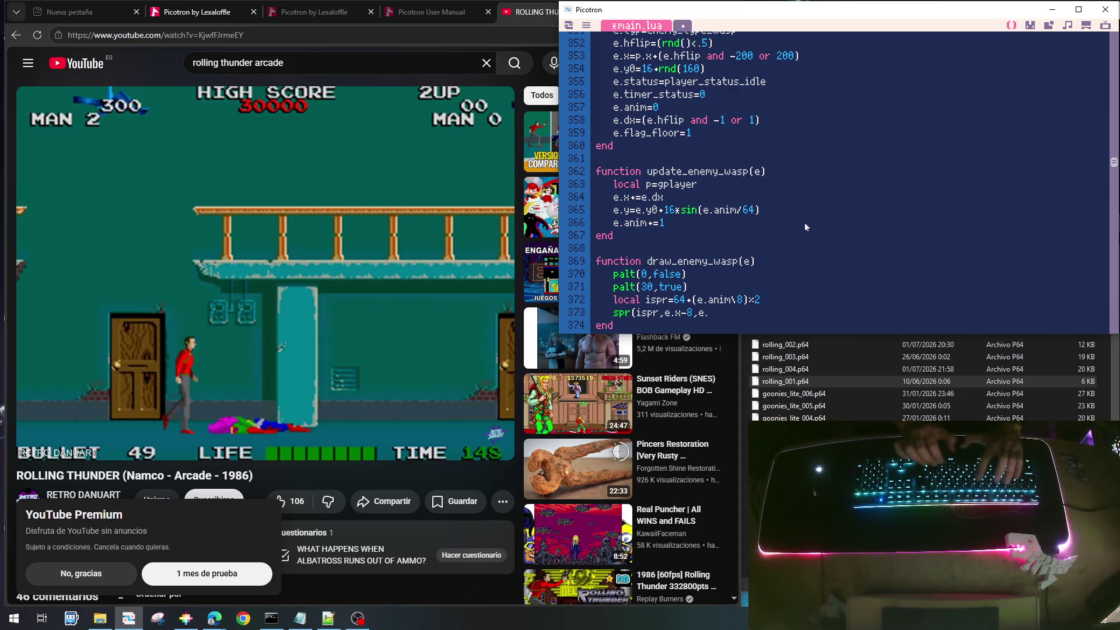
pyautogui.write('y-8)')
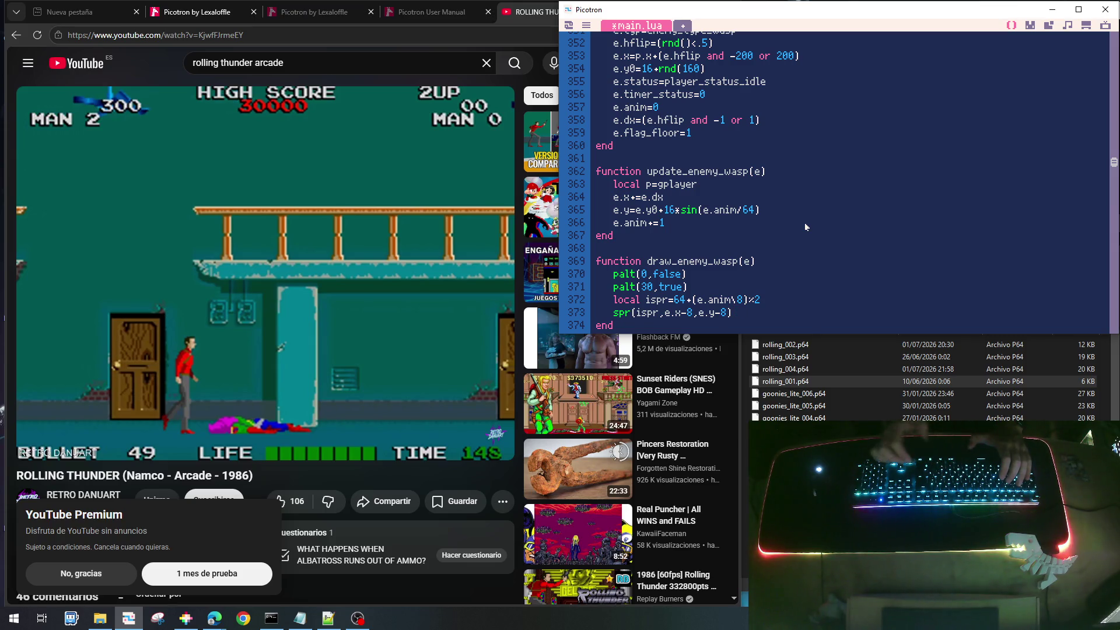
pyautogui.press('Return')
pyautogui.write('palt()')
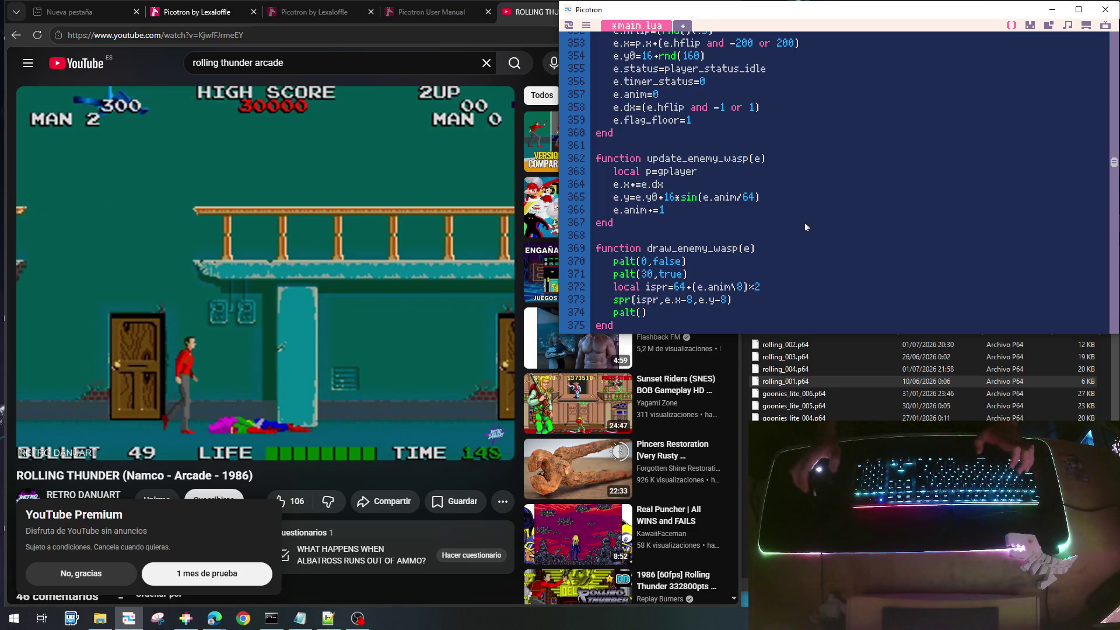
# Save the cart with Ctrl+S
pyautogui.hotkey('ctrl', 's')
pyautogui.scroll(-3, 789, 187)
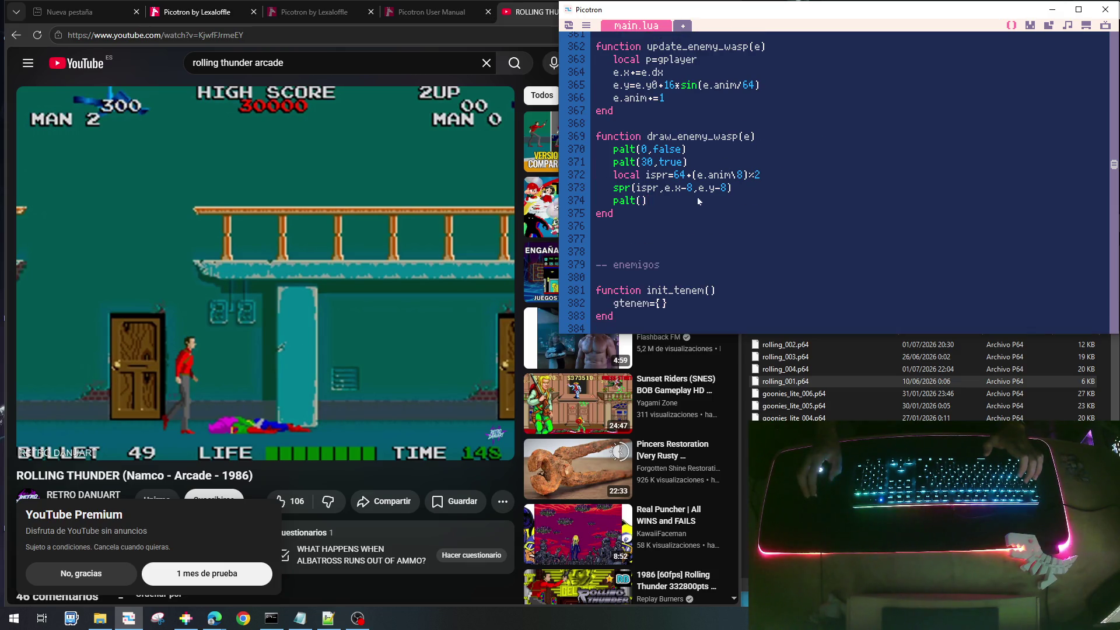
pyautogui.scroll(2, 696, 151)
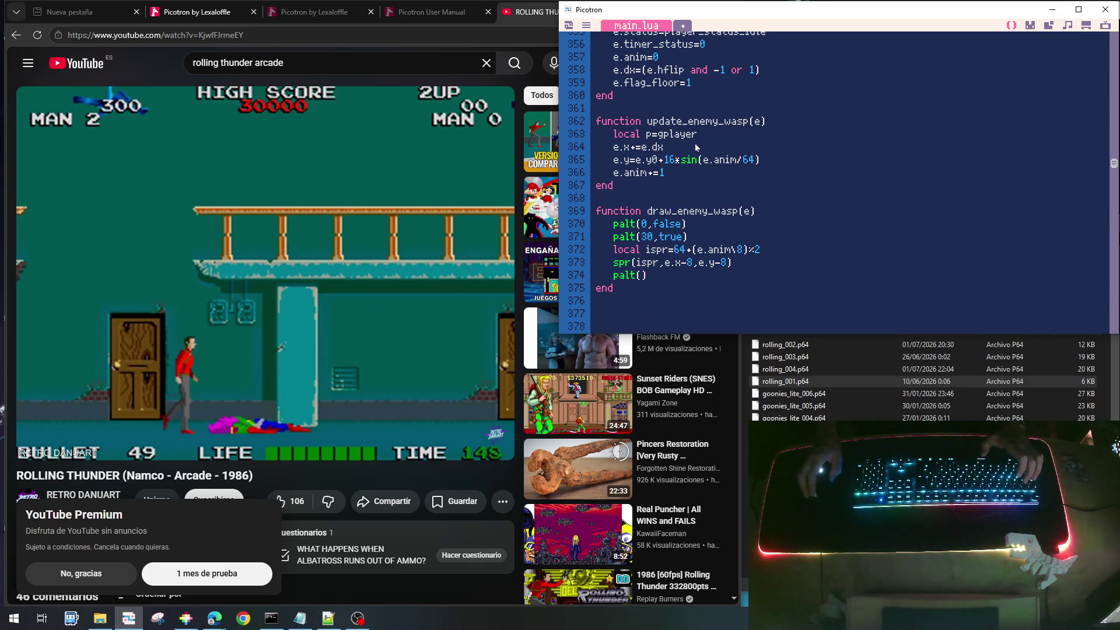
# Mirror wasp sprite 064 horizontally in sprite bank 1 of the gfx editor
pyautogui.click(1029, 25)
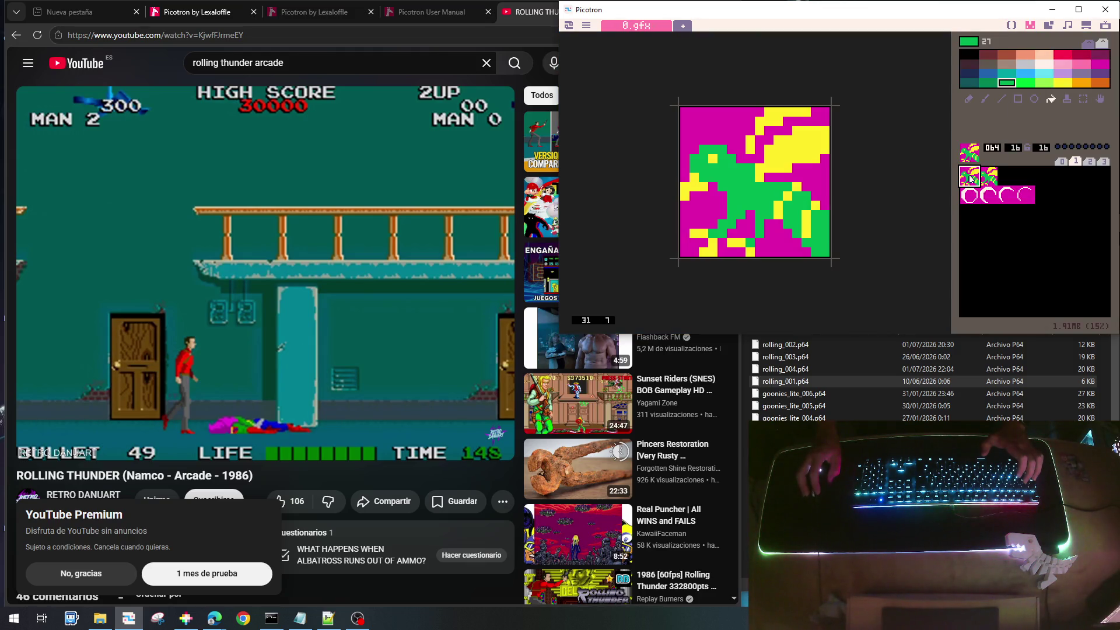
pyautogui.click(1061, 162)
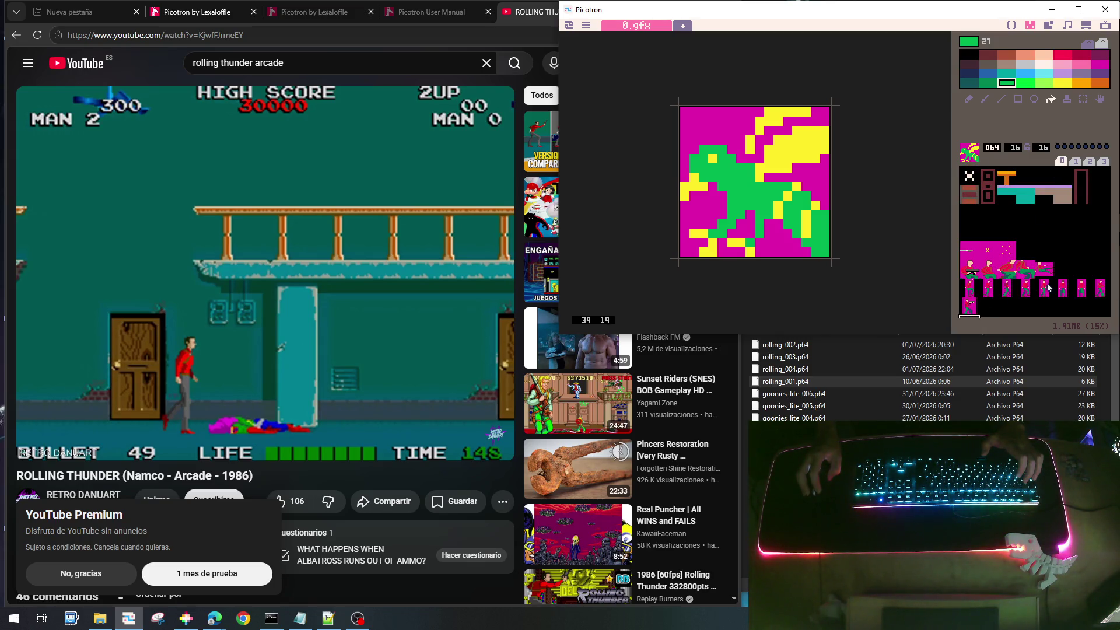
pyautogui.click(1076, 161)
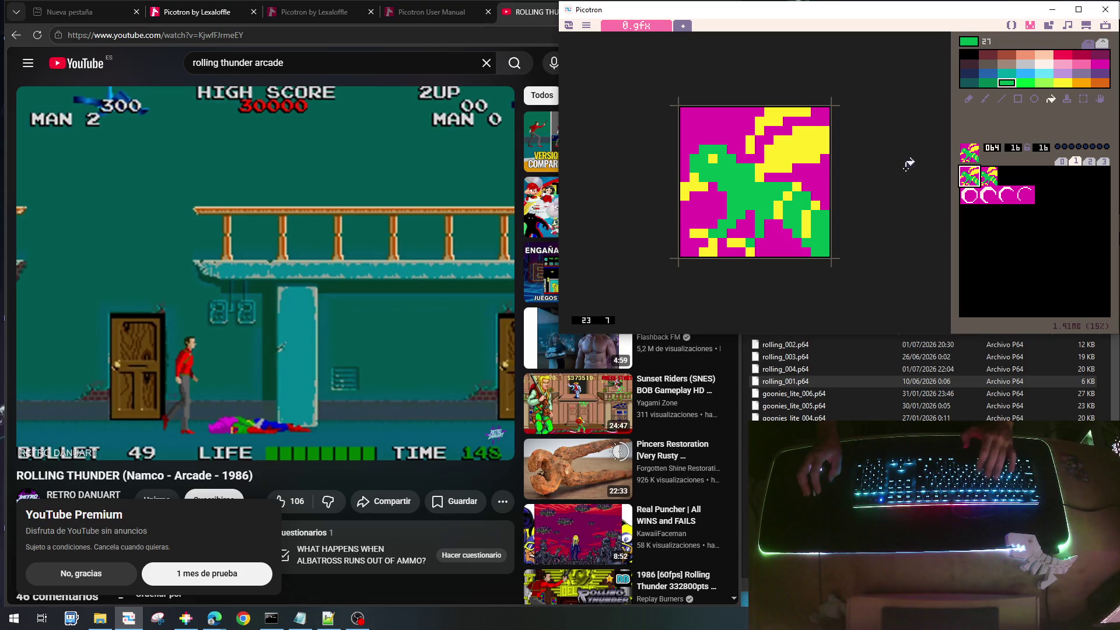
pyautogui.press('f')
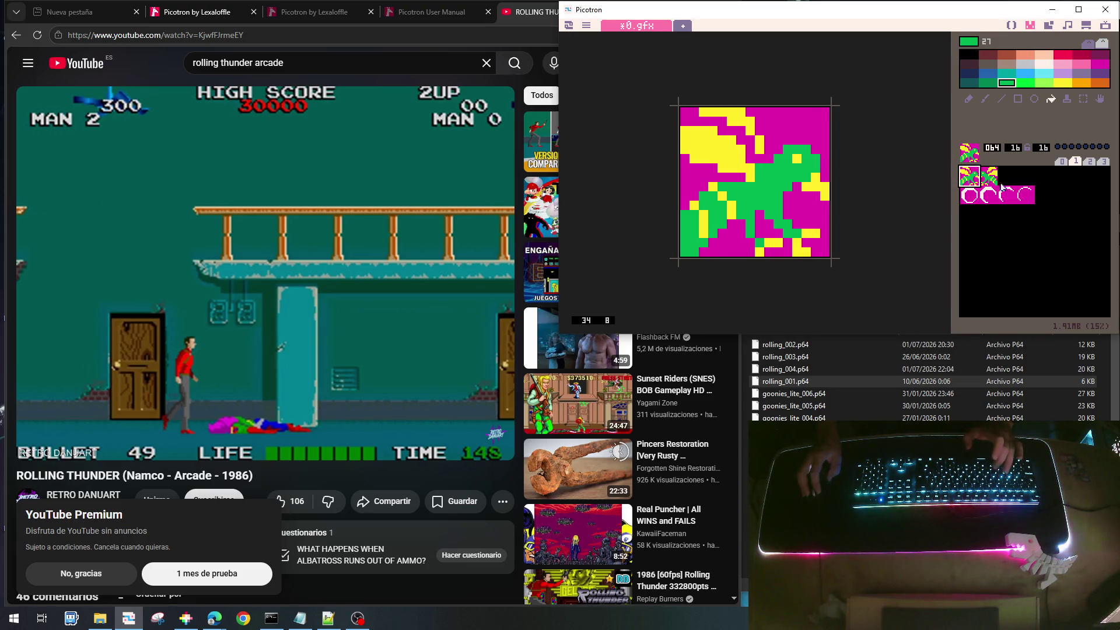
pyautogui.click(991, 176)
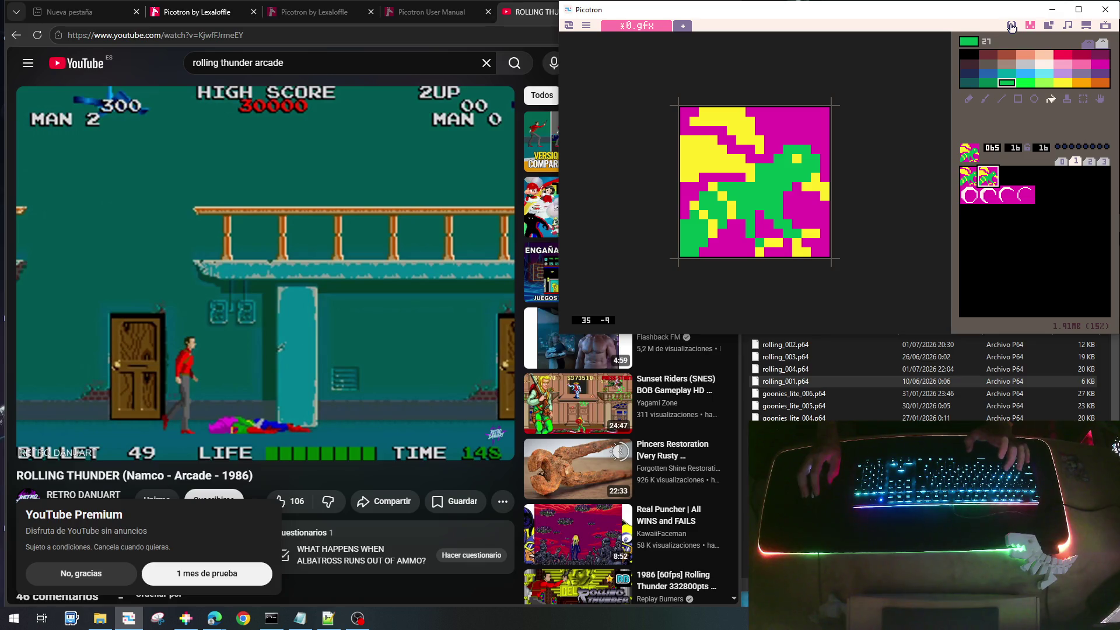
pyautogui.click(1012, 27)
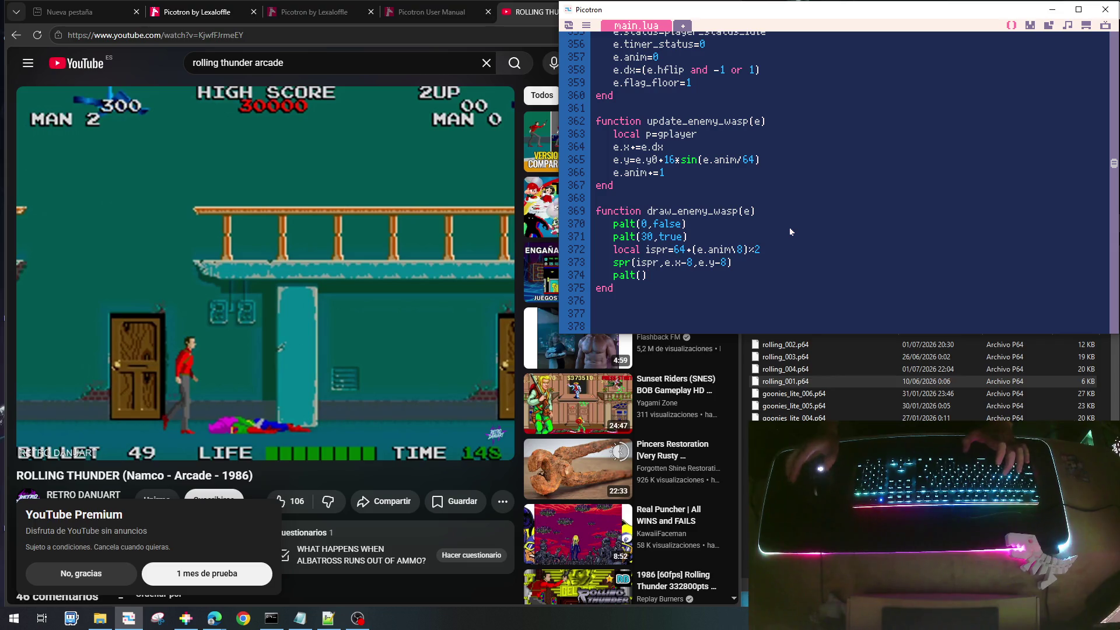
# Add e.hflip as the fourth argument of the wasp's spr call on line 373
pyautogui.press('Up')
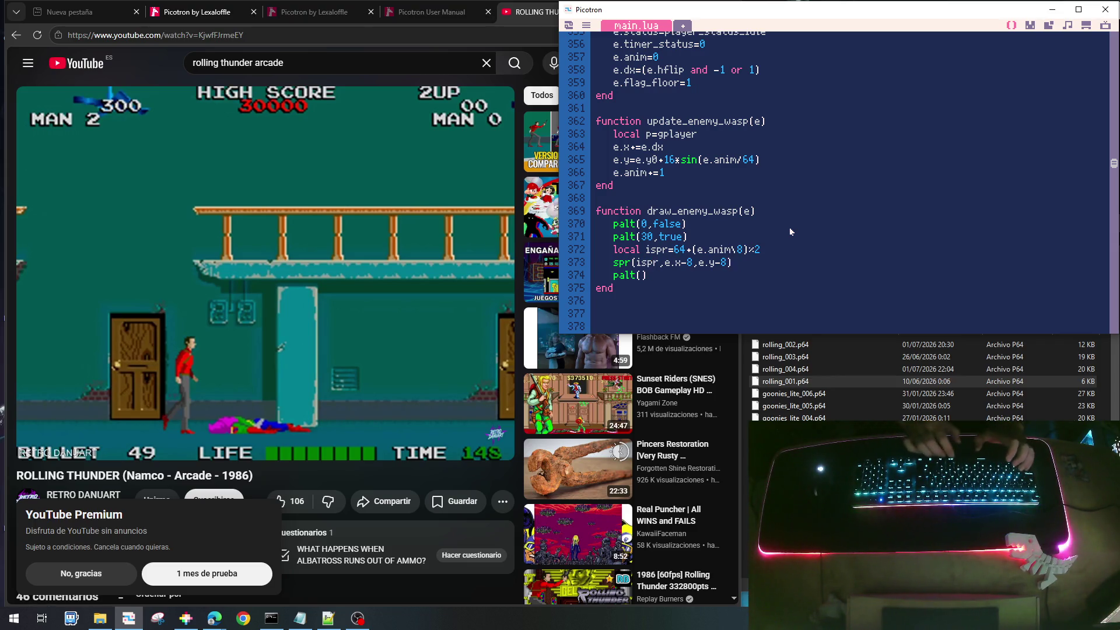
pyautogui.write(',e.h')
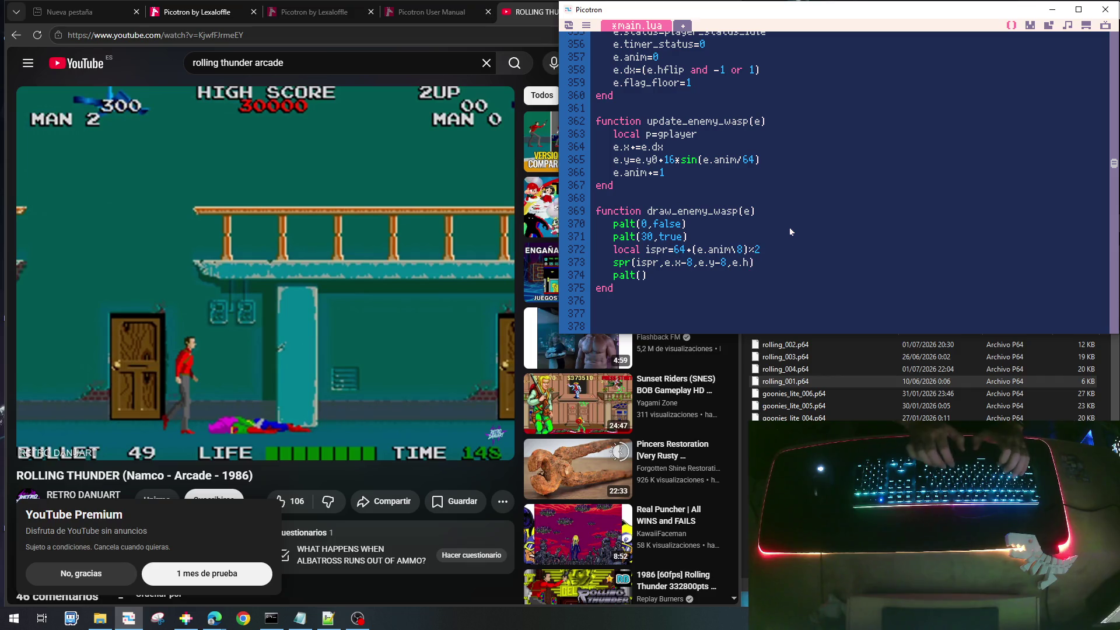
pyautogui.write('flip')
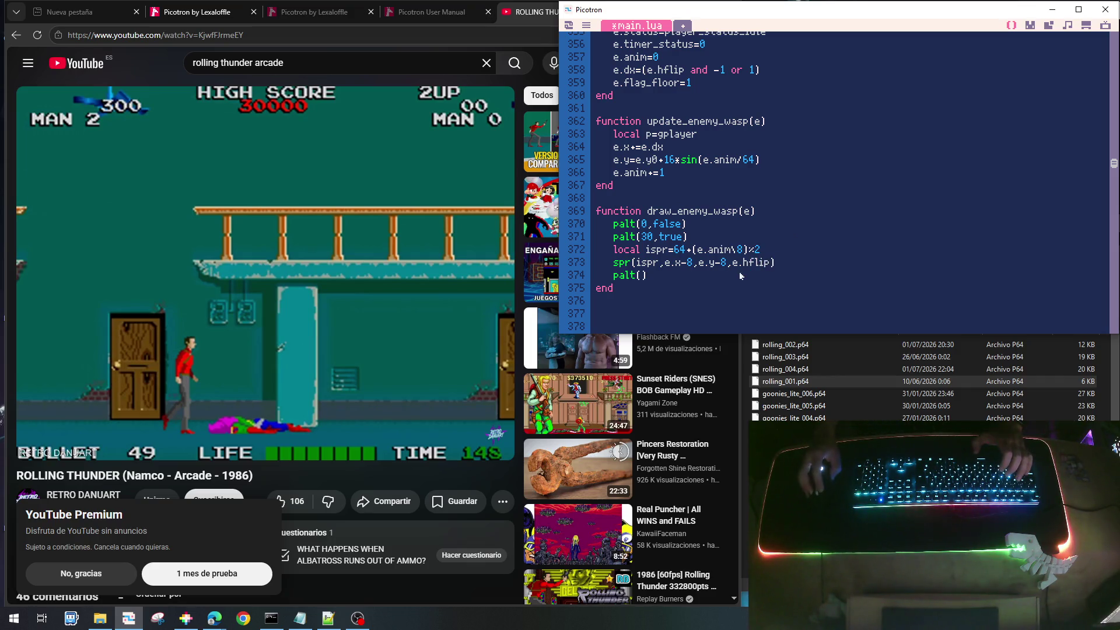
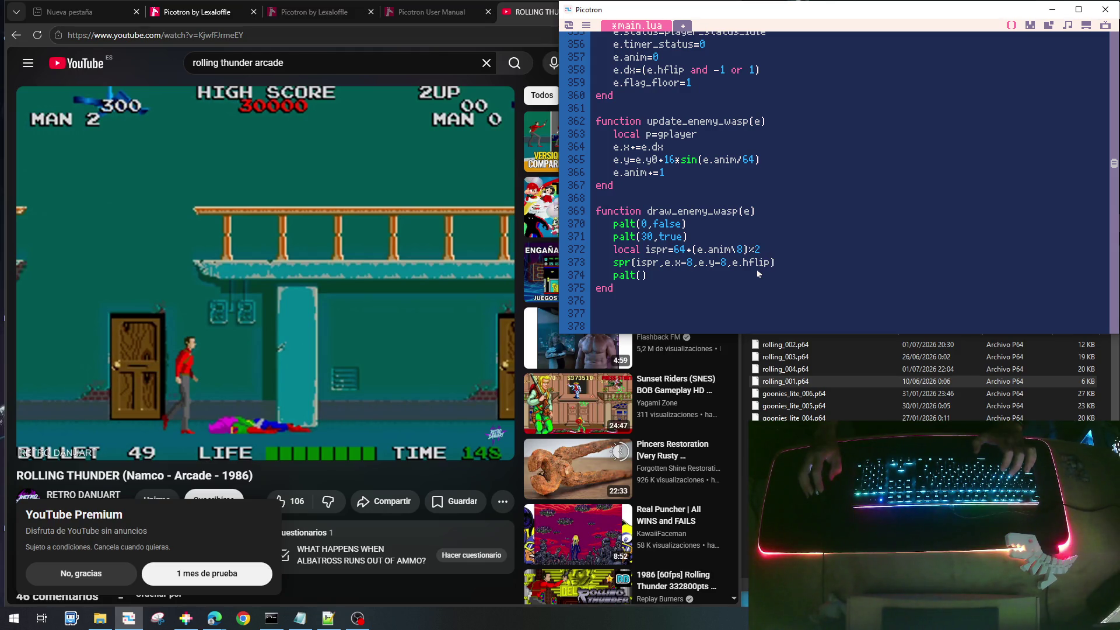
# Add an 'if e.dx>0 then' check after e.anim+=1 in update_enemy_wasp
pyautogui.scroll(5, 747, 245)
pyautogui.scroll(-6, 727, 176)
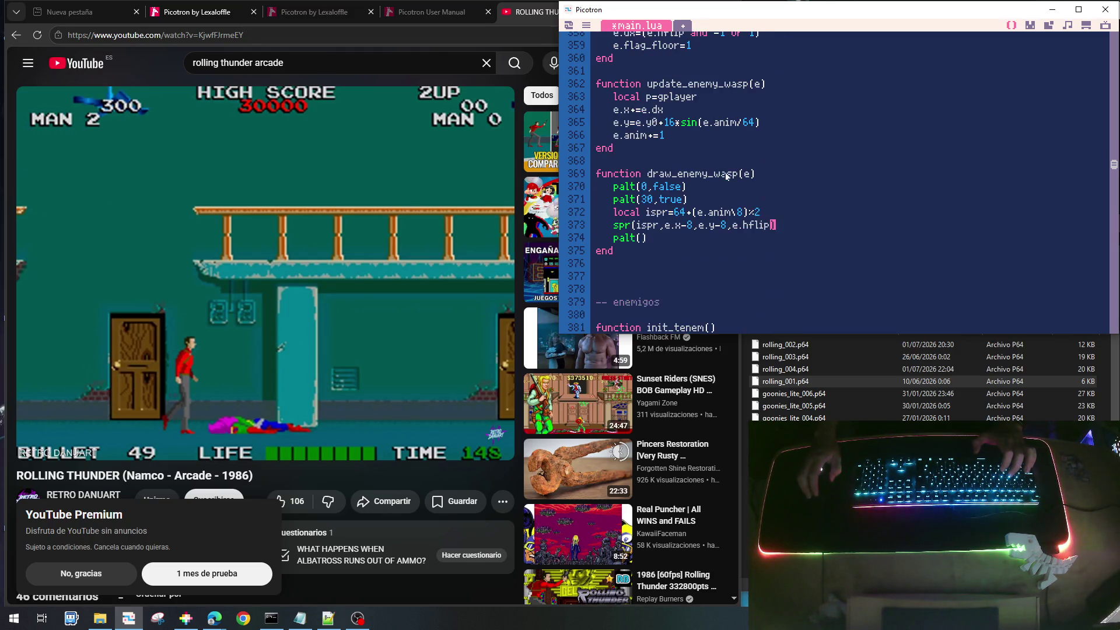
pyautogui.scroll(3, 727, 177)
pyautogui.click(680, 211)
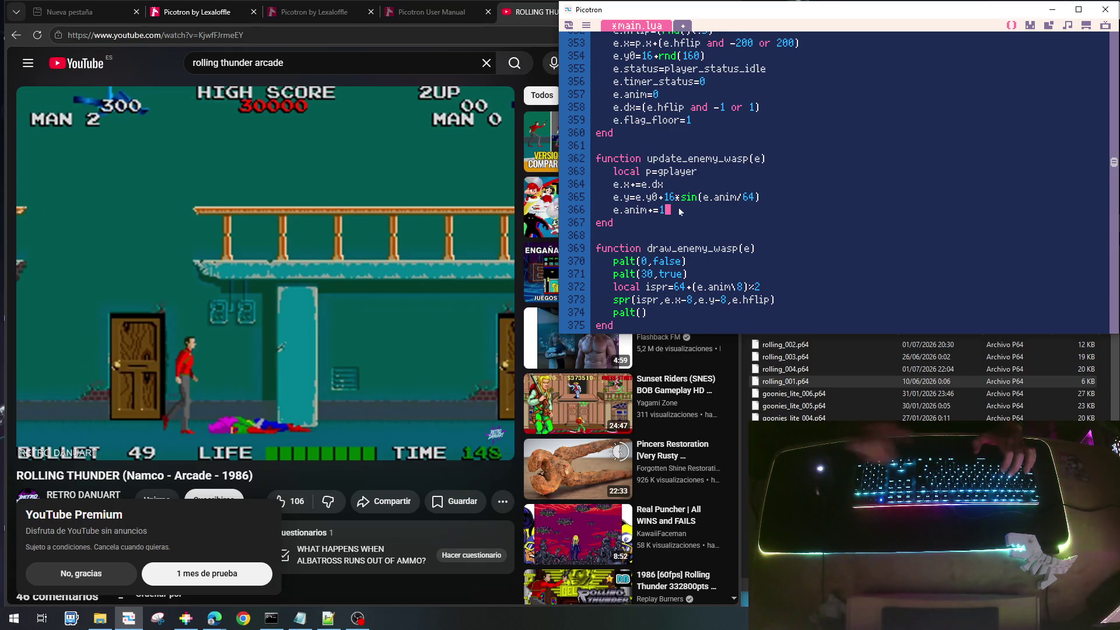
pyautogui.press('Return')
pyautogui.press('Return')
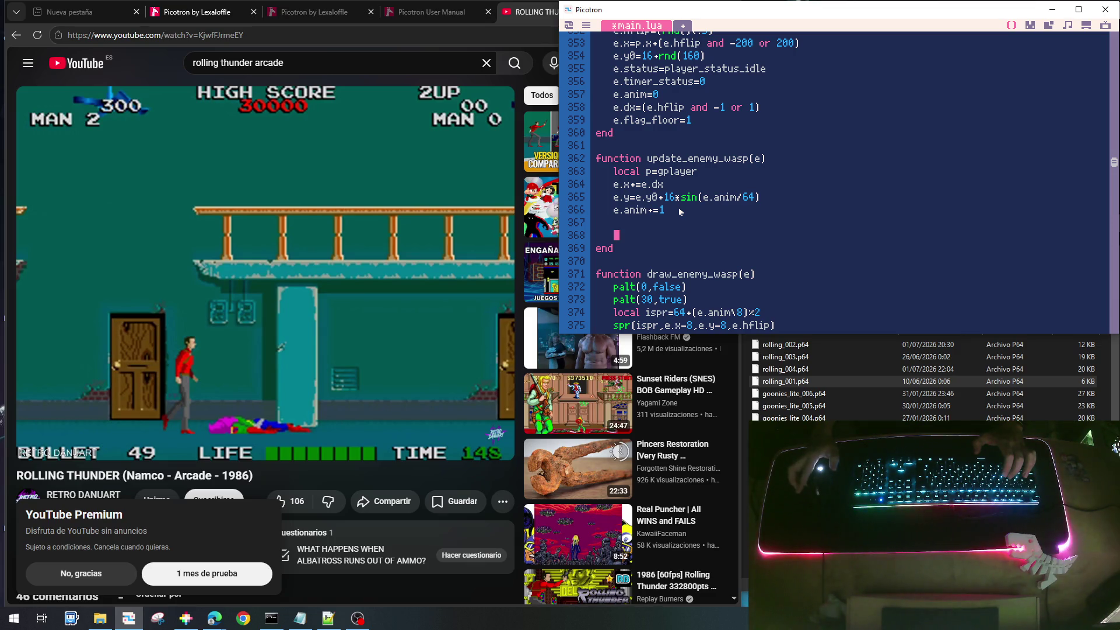
pyautogui.write('if e')
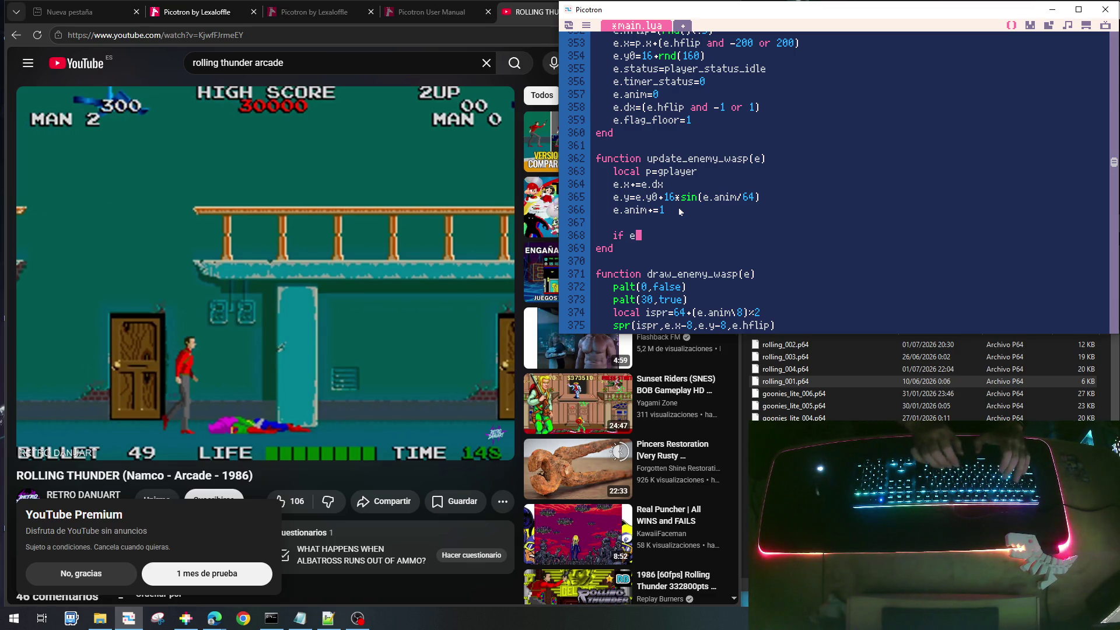
pyautogui.write('.dx')
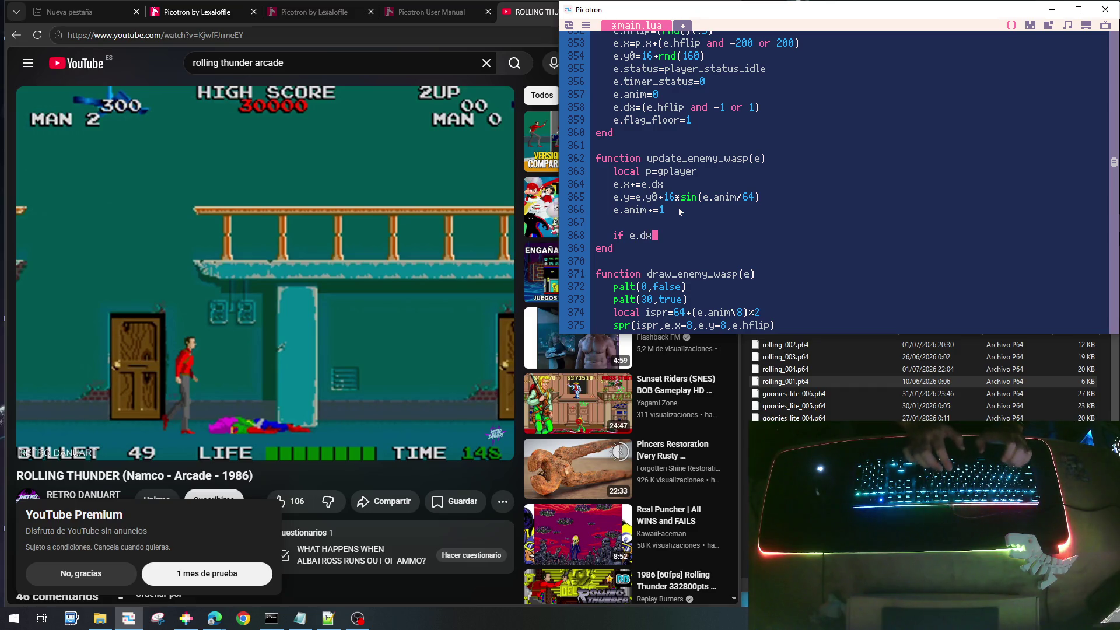
pyautogui.press('BackSpace')
pyautogui.press('BackSpace')
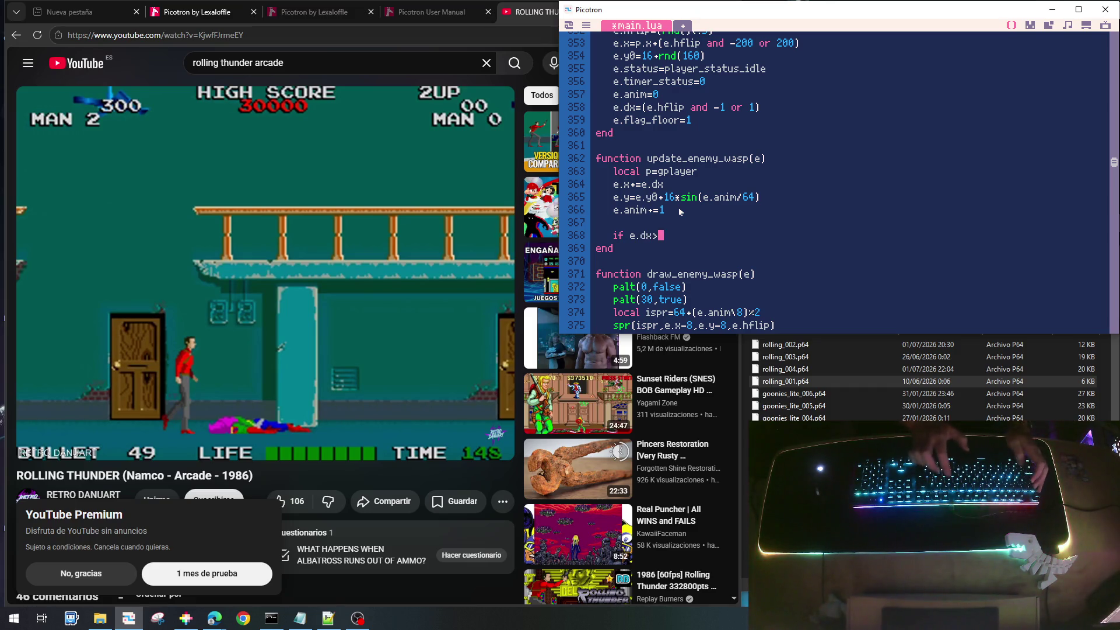
pyautogui.press('Up')
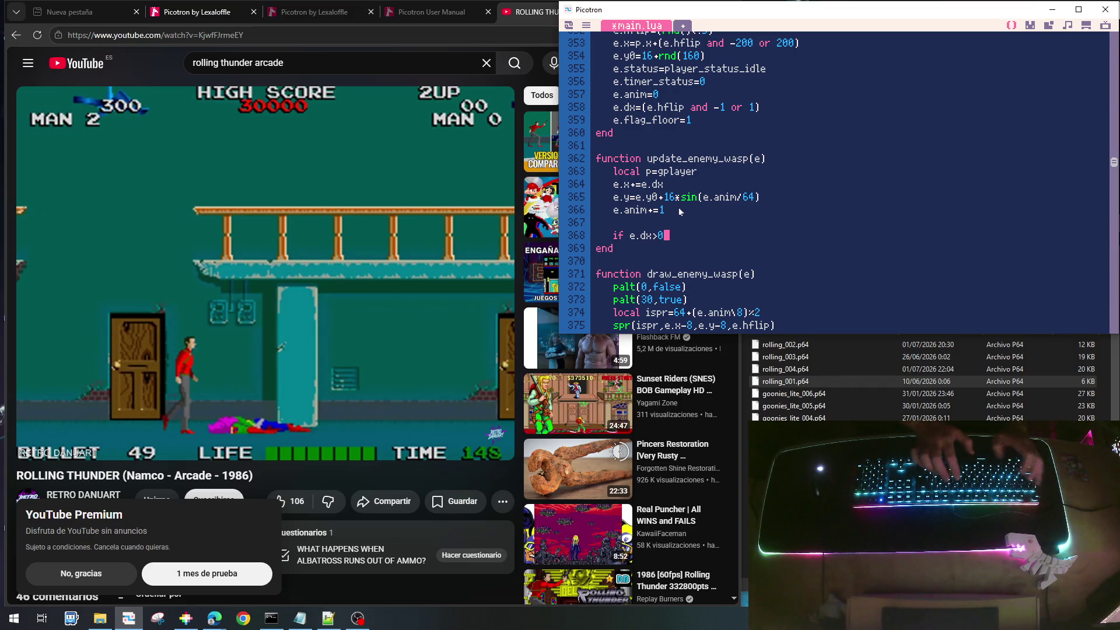
pyautogui.write(' then')
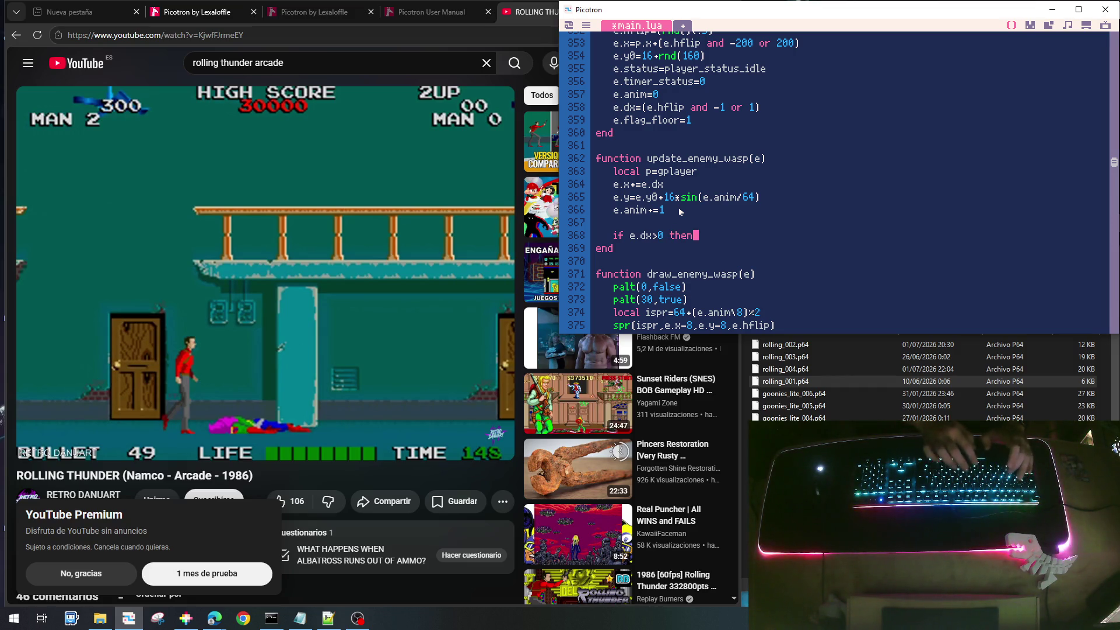
pyautogui.press('Return')
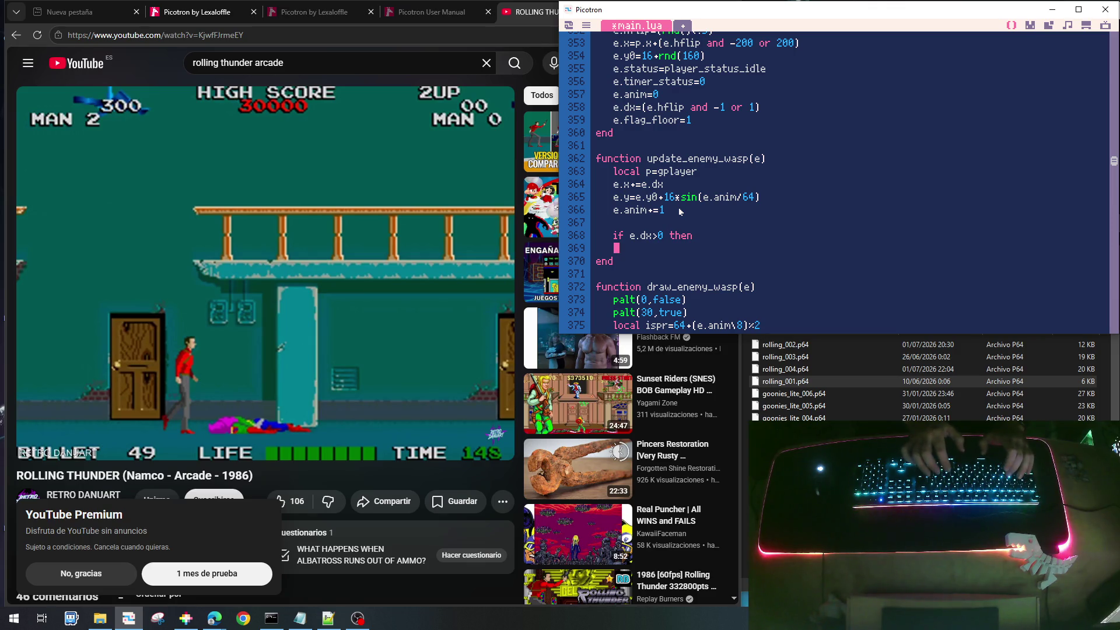
pyautogui.press('Tab')
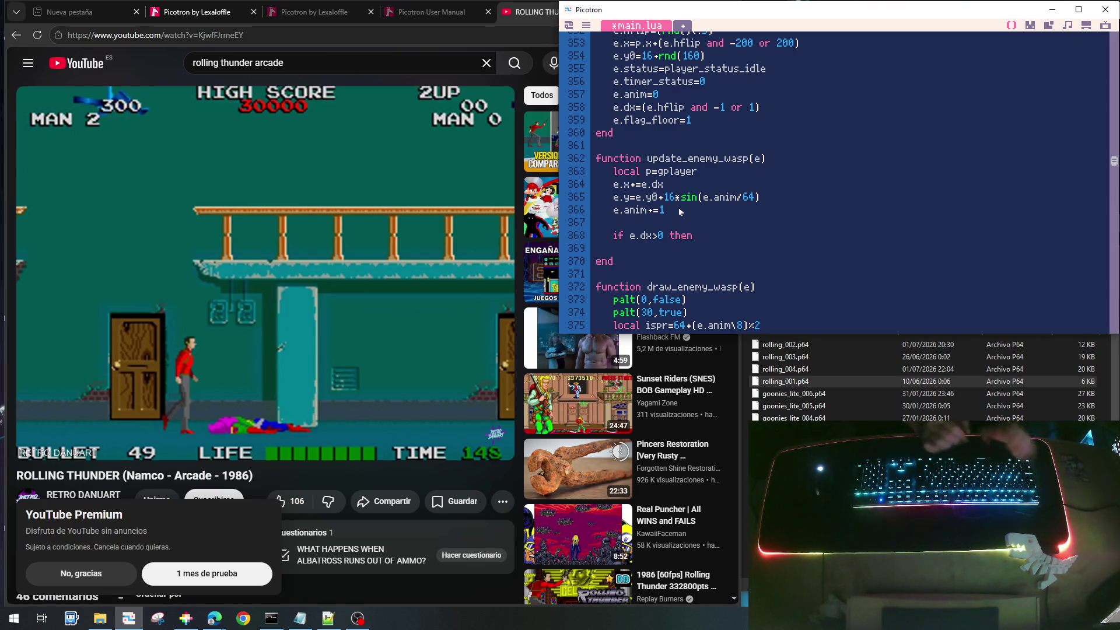
# Inside it, set e.remove=true when e.x-p.x>=200, closing both blocks with end
pyautogui.write('if ')
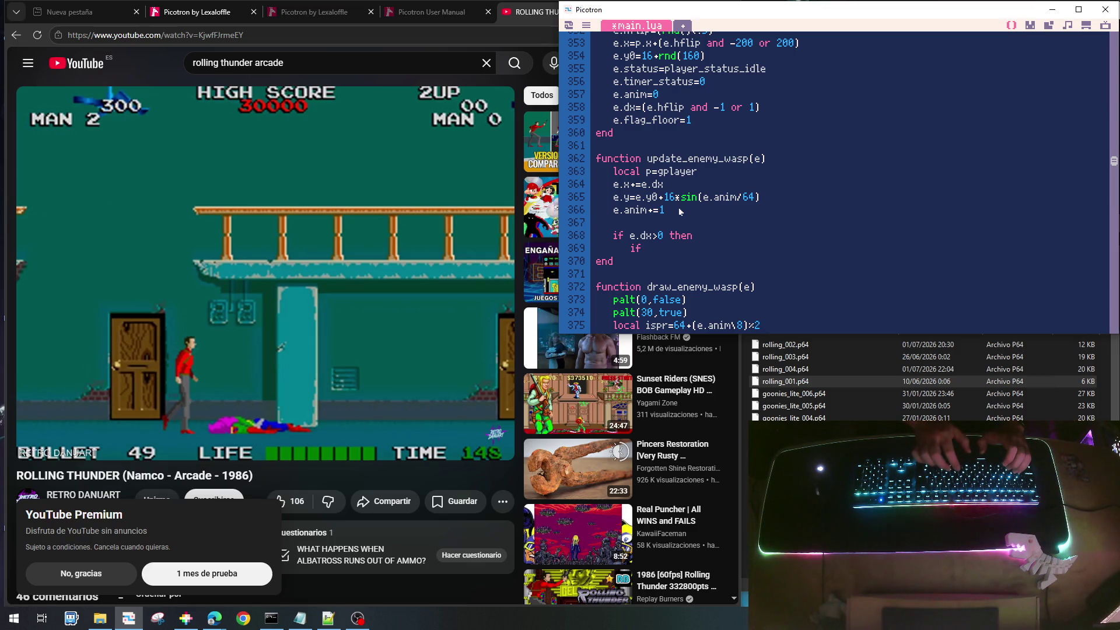
pyautogui.write('e.')
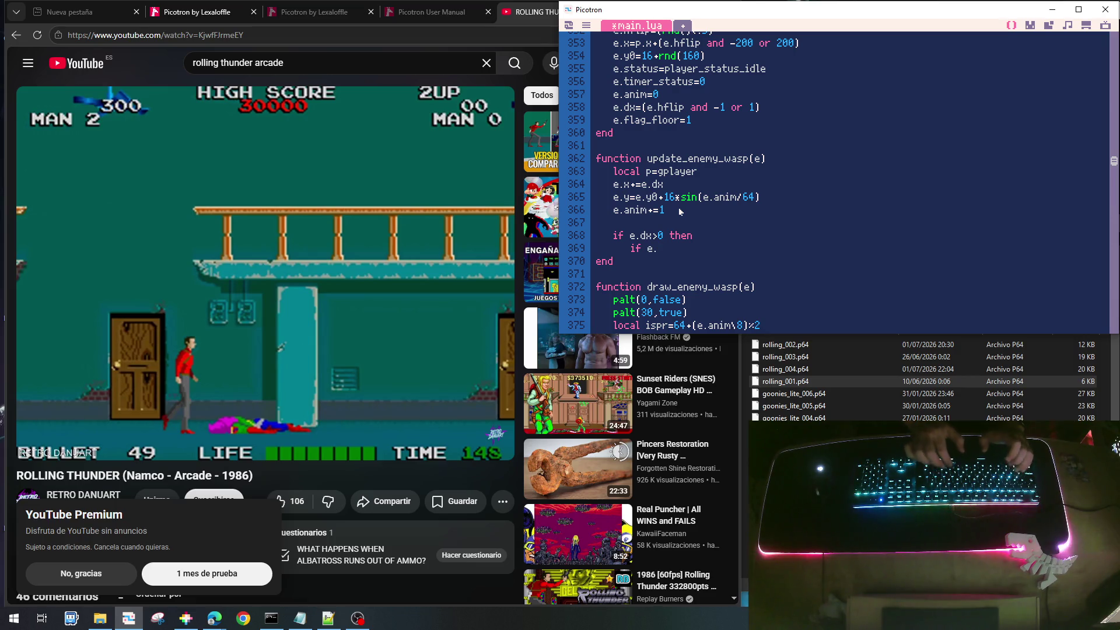
pyautogui.write('x-e')
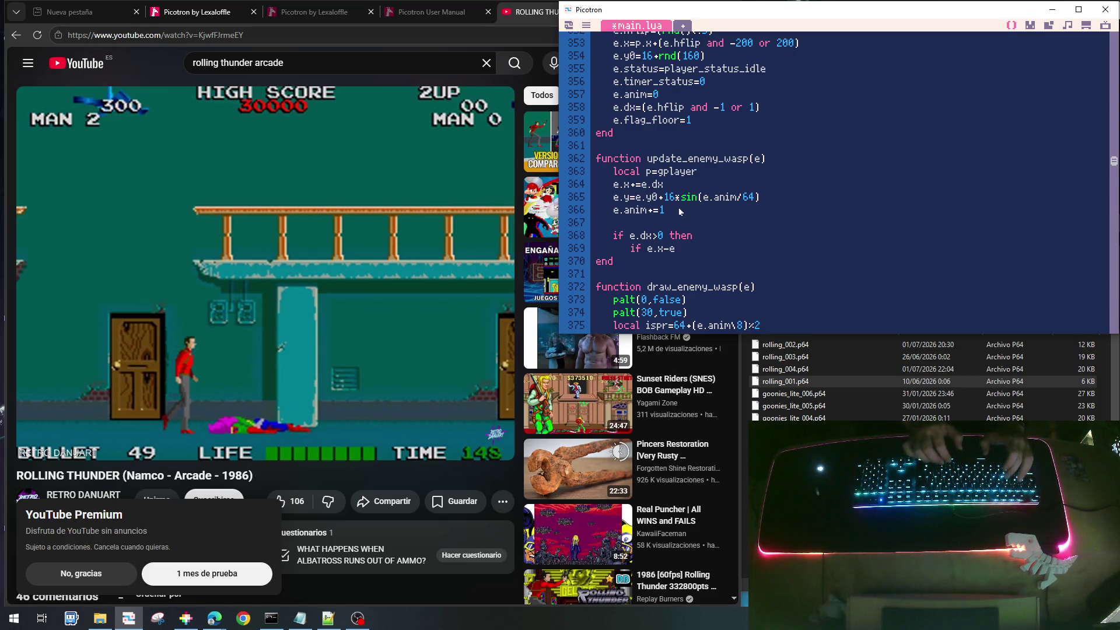
pyautogui.press('BackSpace')
pyautogui.write('p.x')
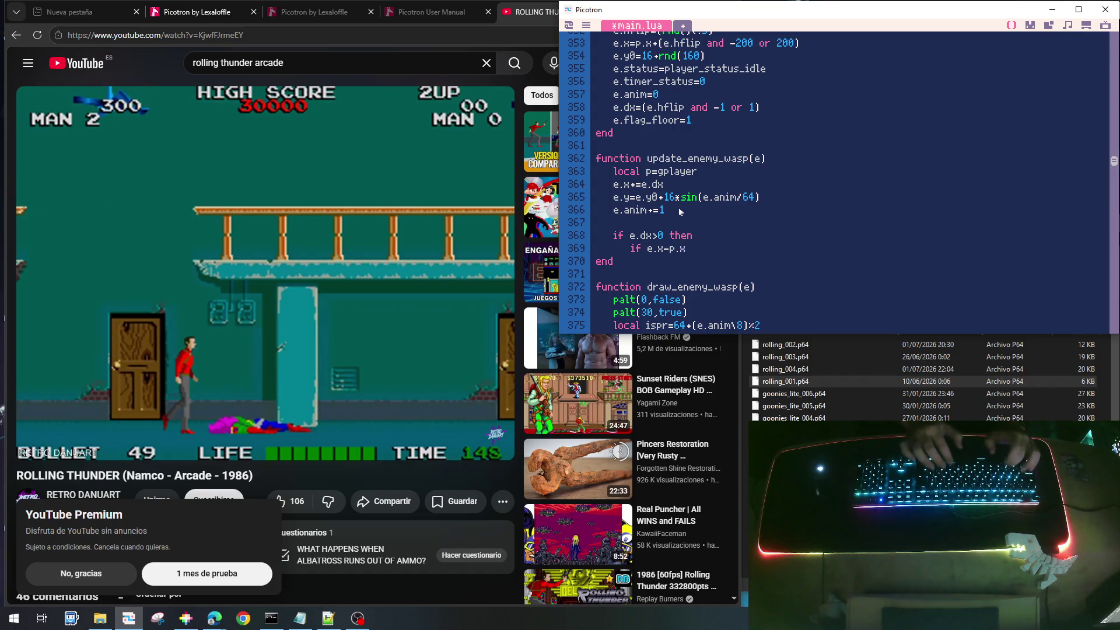
pyautogui.write('>=')
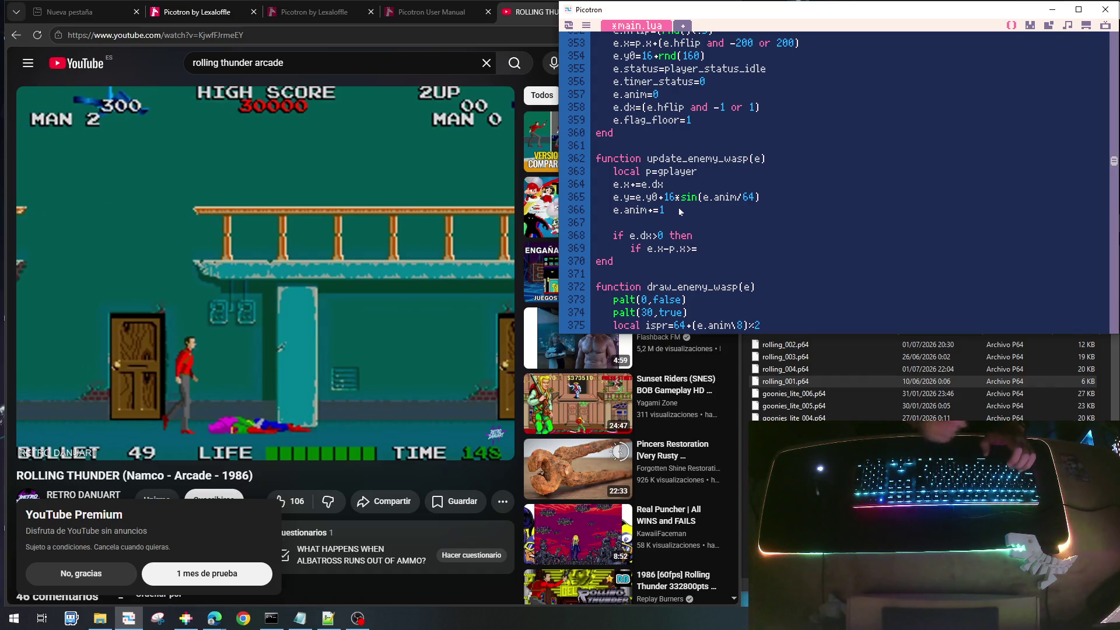
pyautogui.write('200 then')
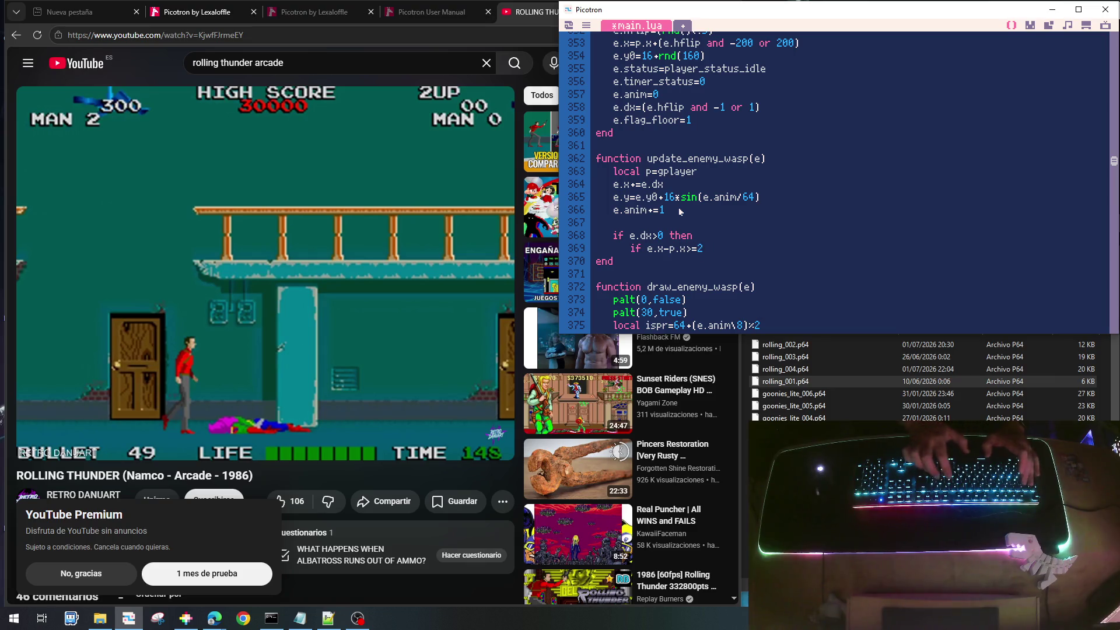
pyautogui.press('Return')
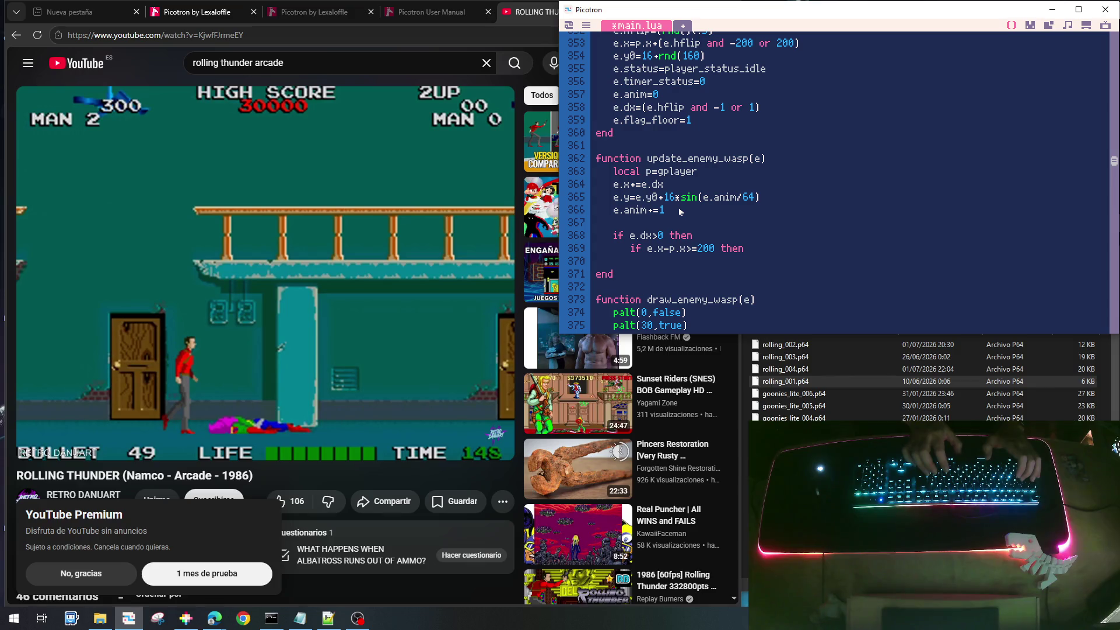
pyautogui.write('e.')
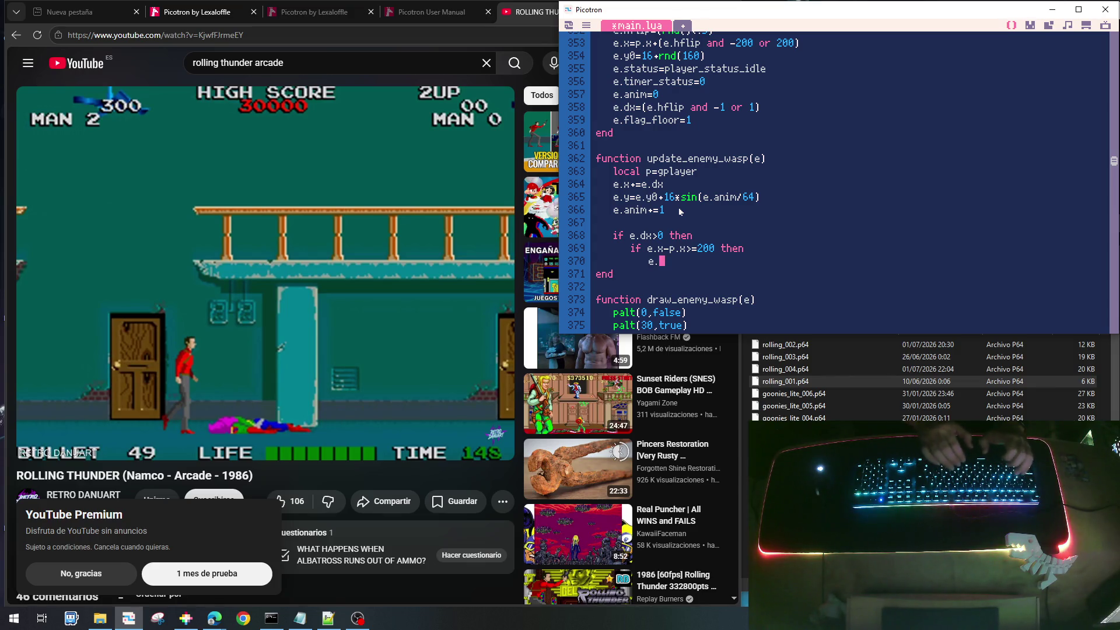
pyautogui.write('remove=')
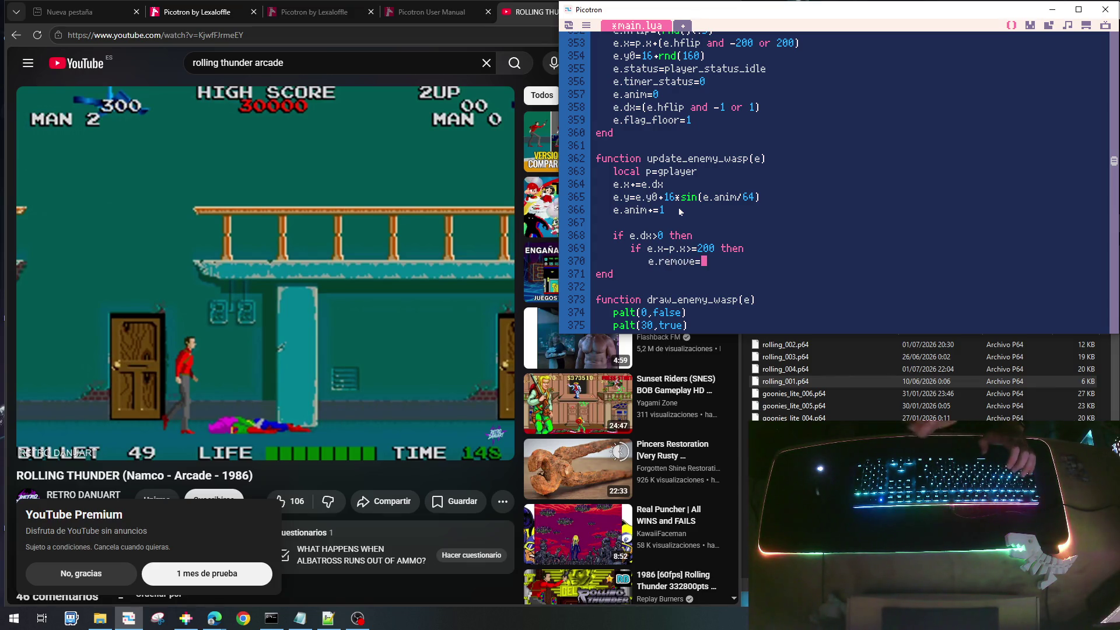
pyautogui.write('true')
pyautogui.press('Return')
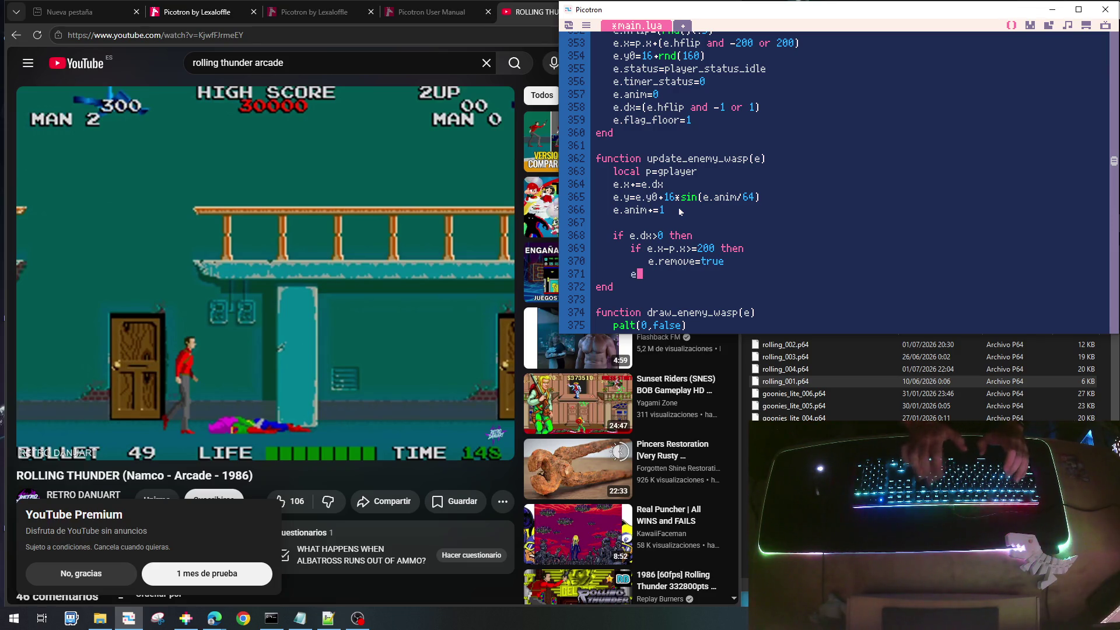
pyautogui.write('end')
pyautogui.press('Return')
pyautogui.press('BackSpace')
pyautogui.write('end')
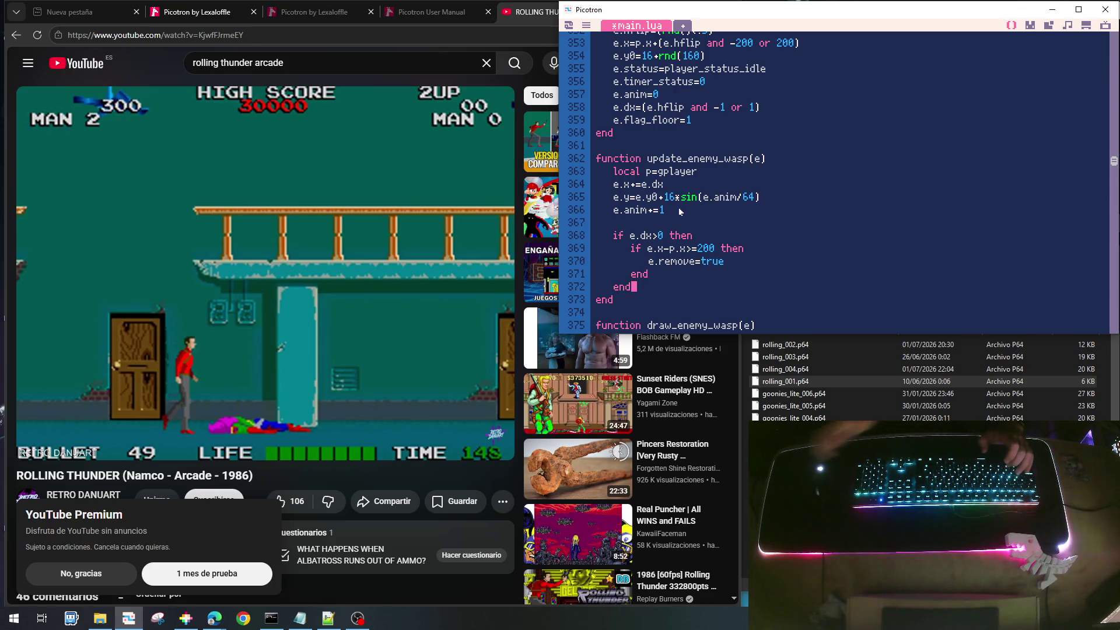
# Copy the rightward removal check and paste a duplicate right below it
pyautogui.click(695, 236)
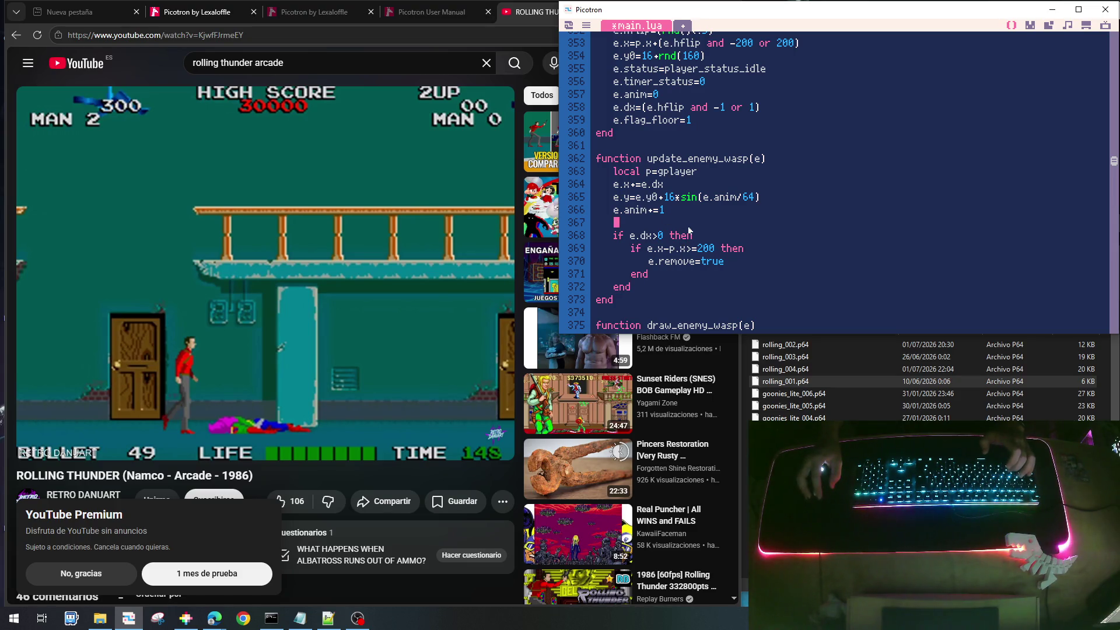
pyautogui.press('Home')
pyautogui.hotkey('shift', 'Down')
pyautogui.hotkey('shift', 'Down')
pyautogui.hotkey('shift', 'Down')
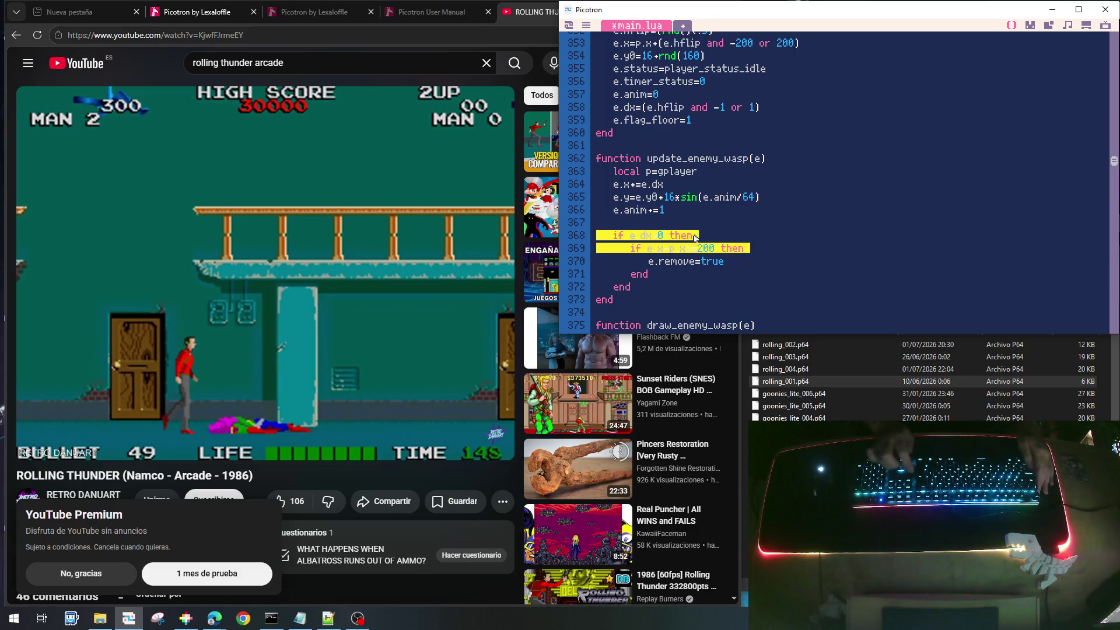
pyautogui.hotkey('shift', 'Up')
pyautogui.hotkey('ctrl', 'c')
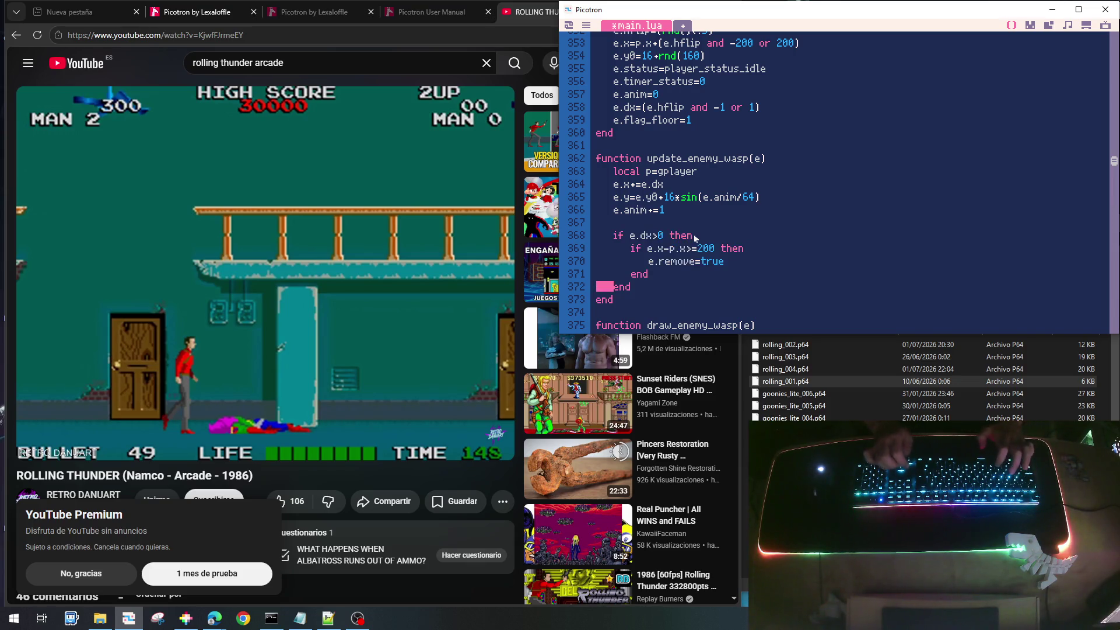
pyautogui.hotkey('ctrl', 'v')
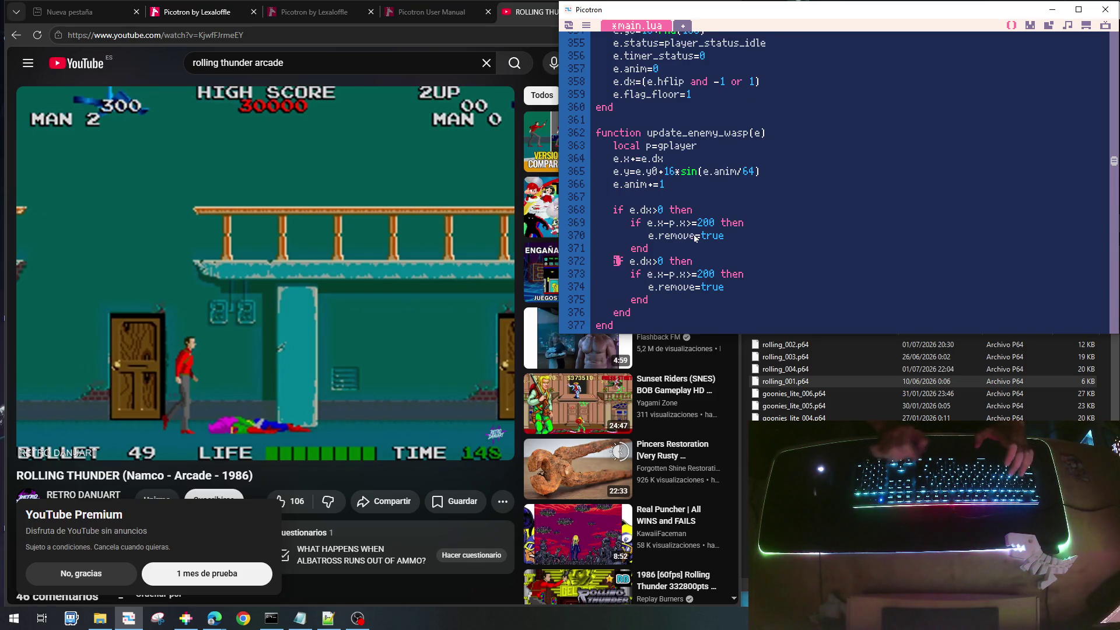
# Turn the copy into an elseif for dx<0 that removes wasps when p.x-e.x>=200
pyautogui.write('else')
pyautogui.press('Right')
pyautogui.press('Right')
pyautogui.press('Right')
pyautogui.press('BackSpace')
pyautogui.write('<')
pyautogui.press('Down')
pyautogui.press('Right')
pyautogui.press('Right')
pyautogui.press('Right')
pyautogui.press('Right')
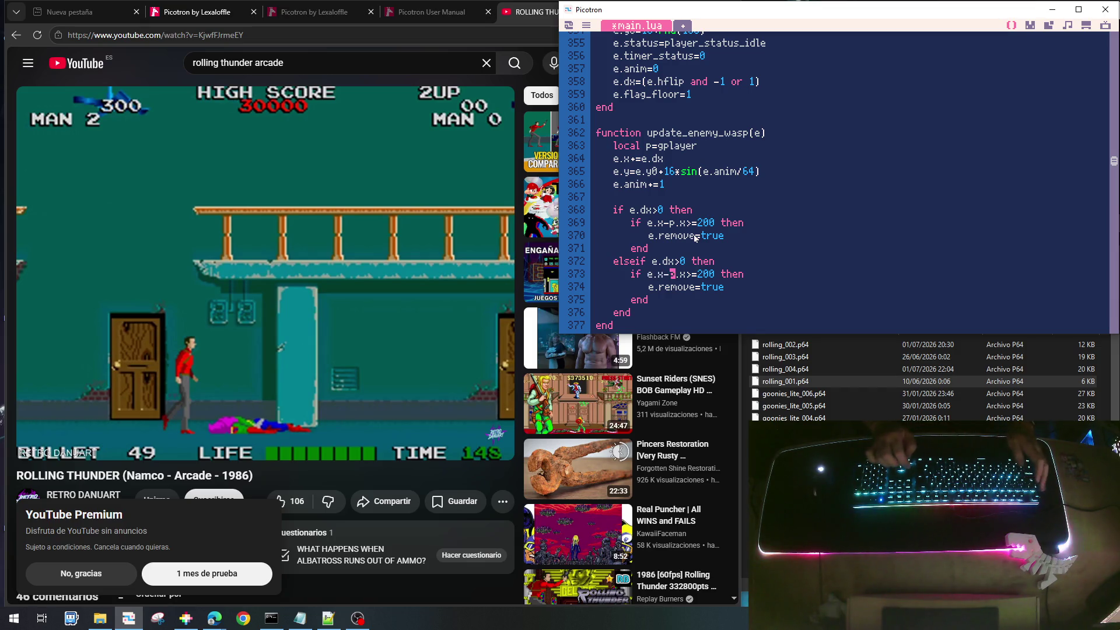
pyautogui.press('BackSpace')
pyautogui.write('<')
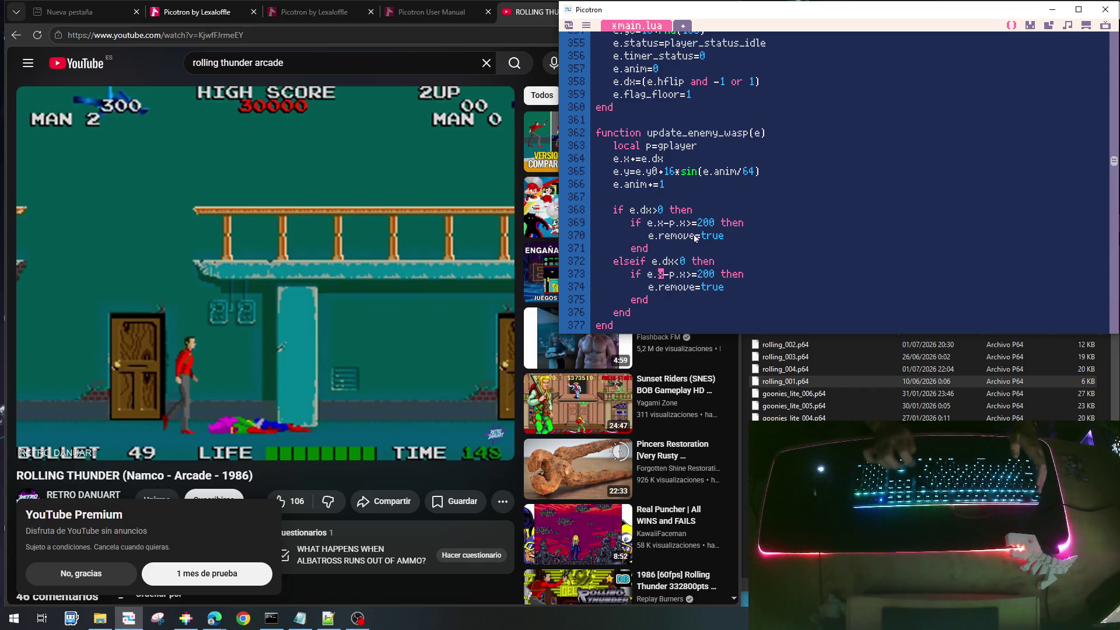
pyautogui.press('BackSpace')
pyautogui.write('p')
pyautogui.press('Right')
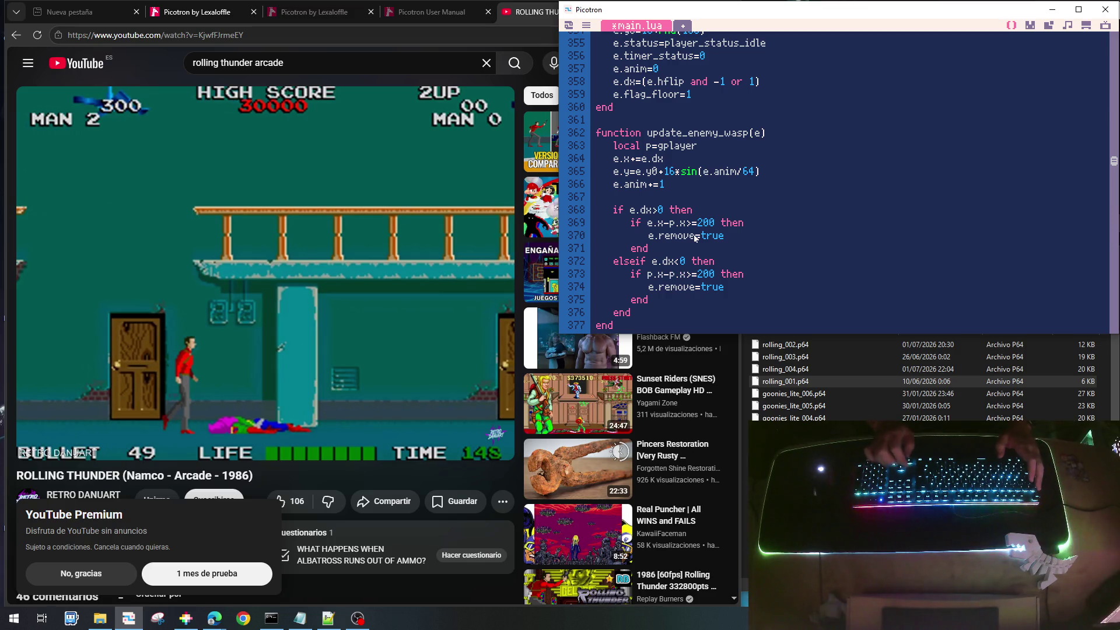
pyautogui.press('BackSpace')
pyautogui.write('e')
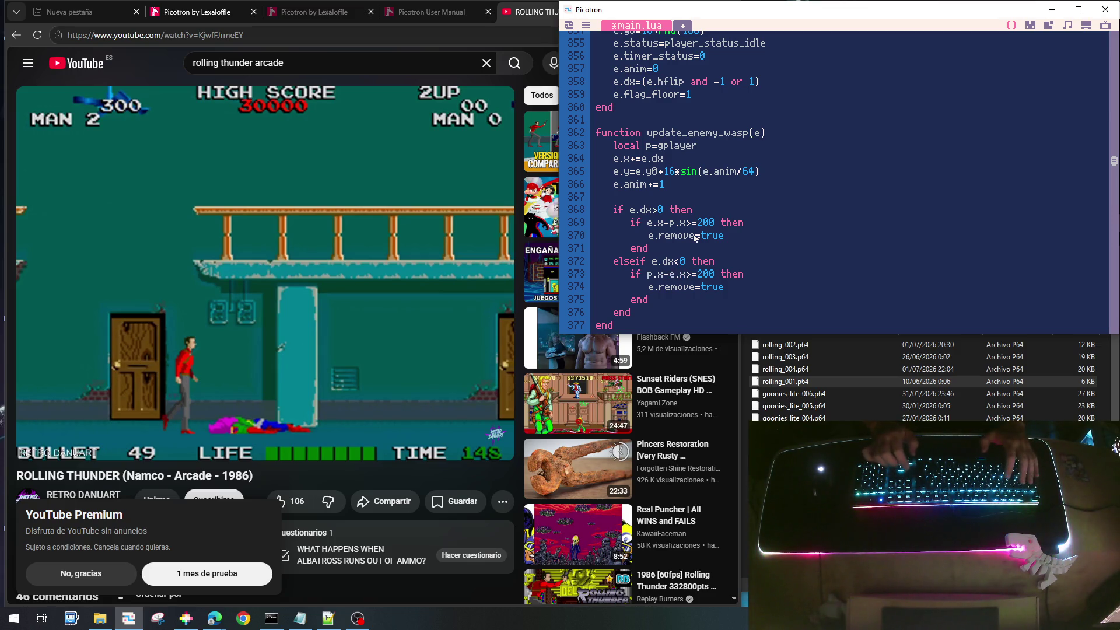
pyautogui.press('Right')
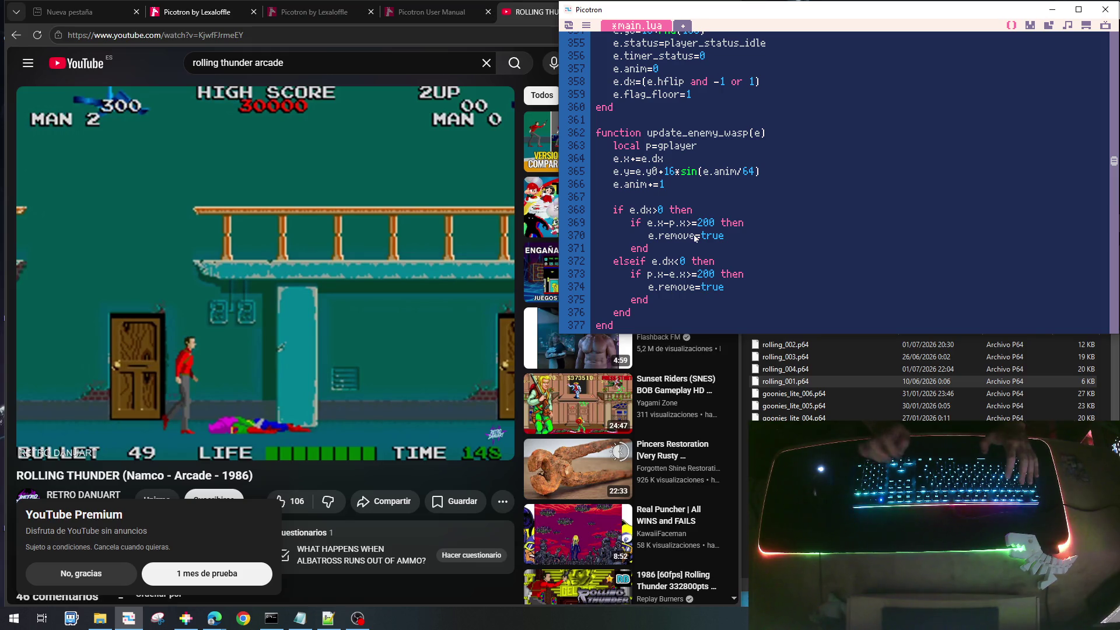
# Add e.remove=false after e.flag_floor=1 in init_enemy_wasp
pyautogui.scroll(7, 727, 185)
pyautogui.scroll(10, 726, 180)
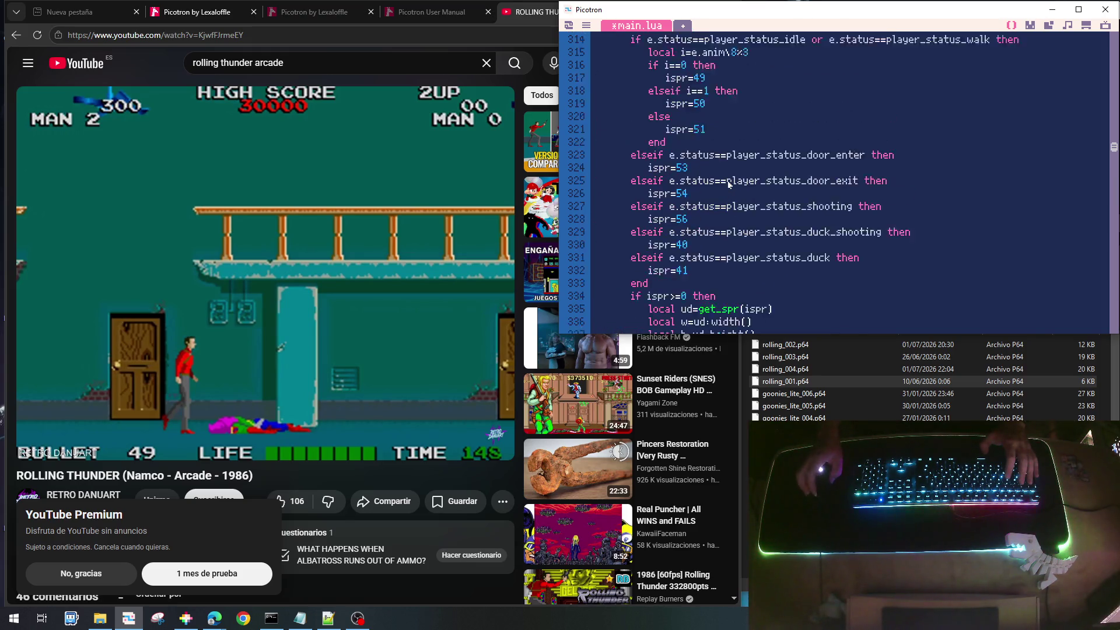
pyautogui.scroll(-4, 727, 187)
pyautogui.scroll(-10, 723, 195)
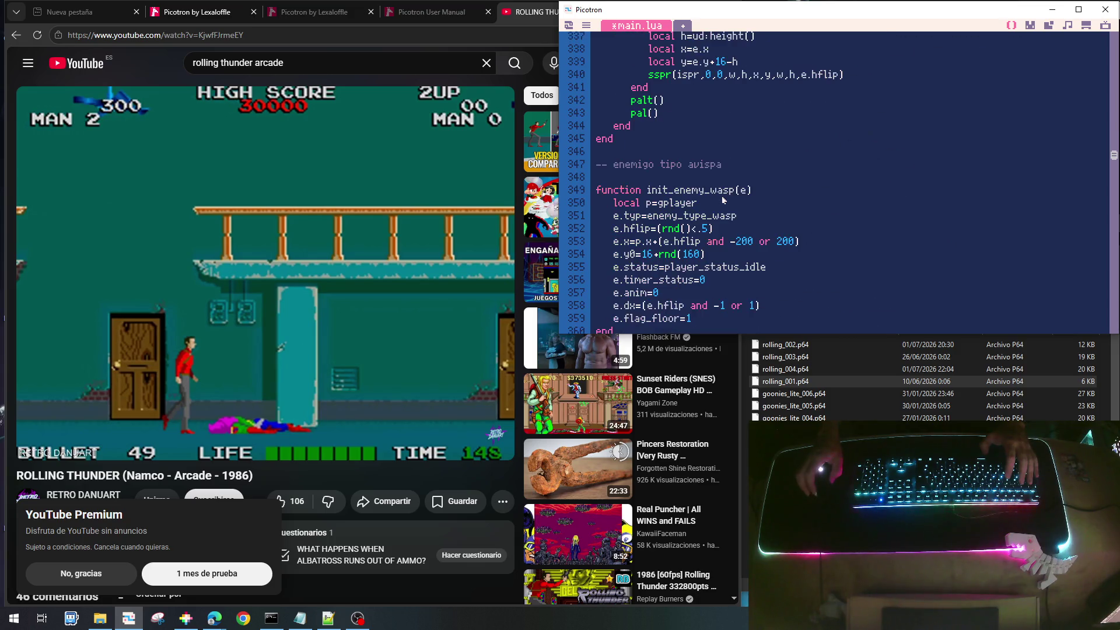
pyautogui.click(701, 208)
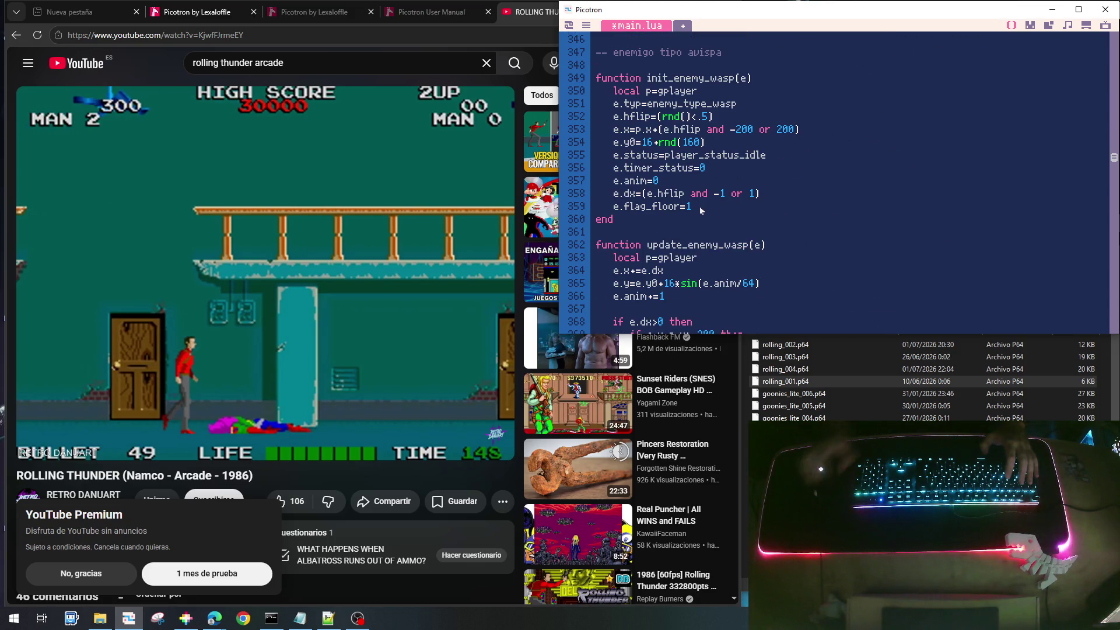
pyautogui.press('Return')
pyautogui.write('e.remove')
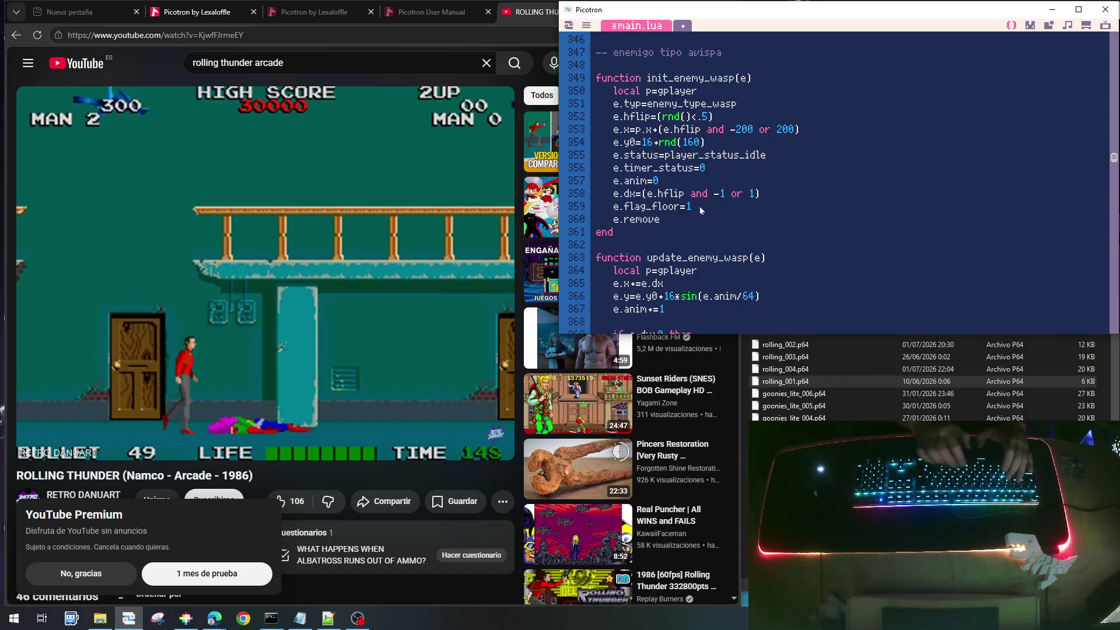
pyautogui.write('=false')
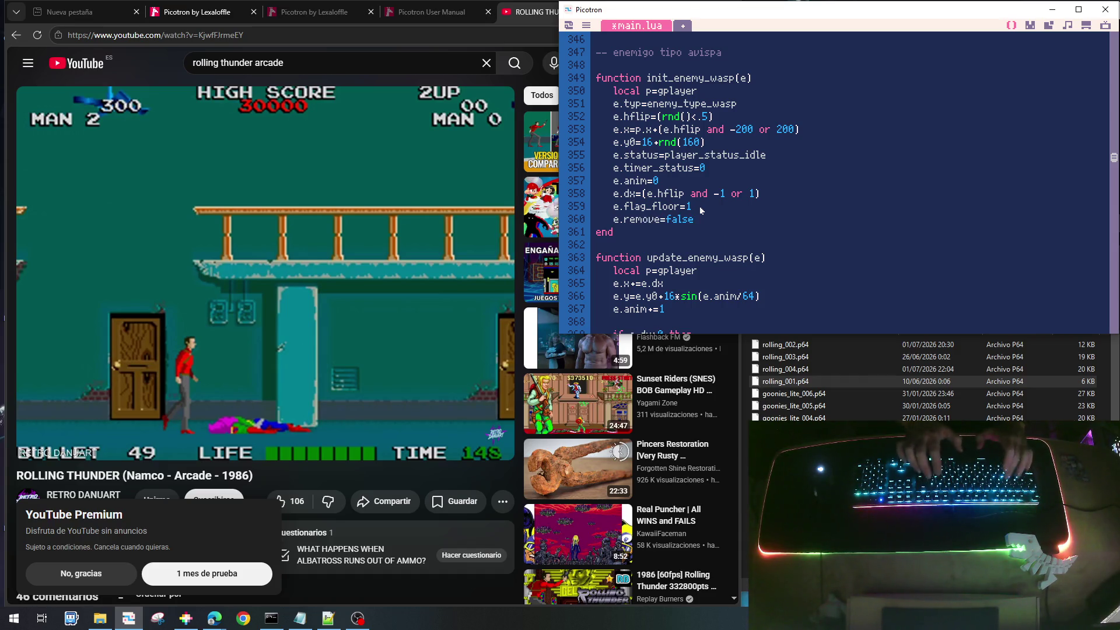
# Add the same e.remove=false line after e.flag_floor=1 in init_enemy_man
pyautogui.scroll(-1, 774, 273)
pyautogui.scroll(-1, 772, 269)
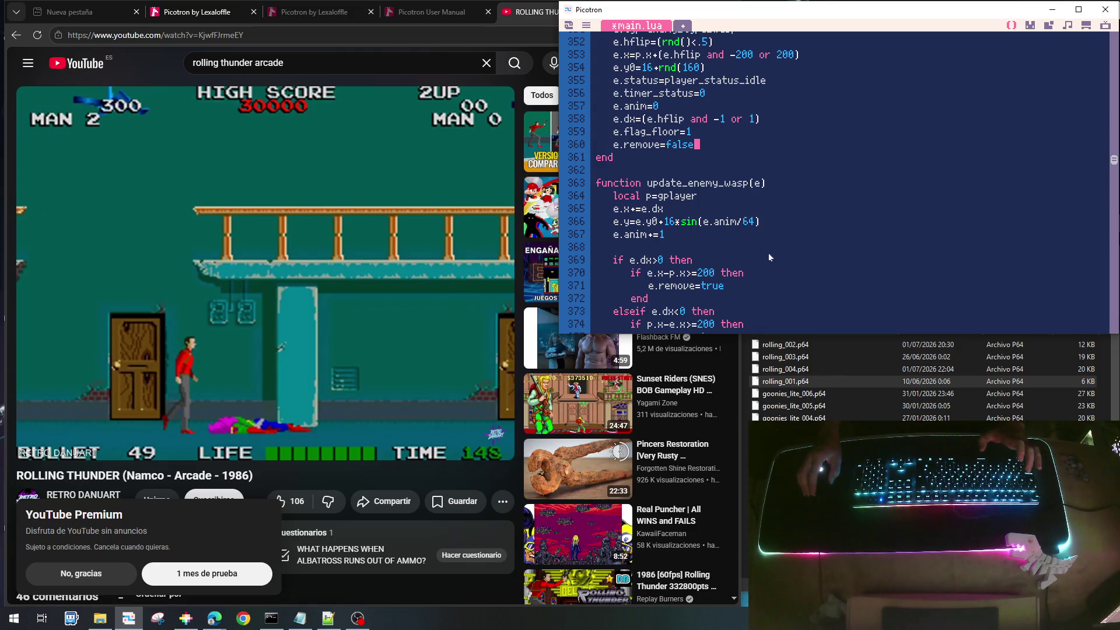
pyautogui.scroll(-7, 768, 257)
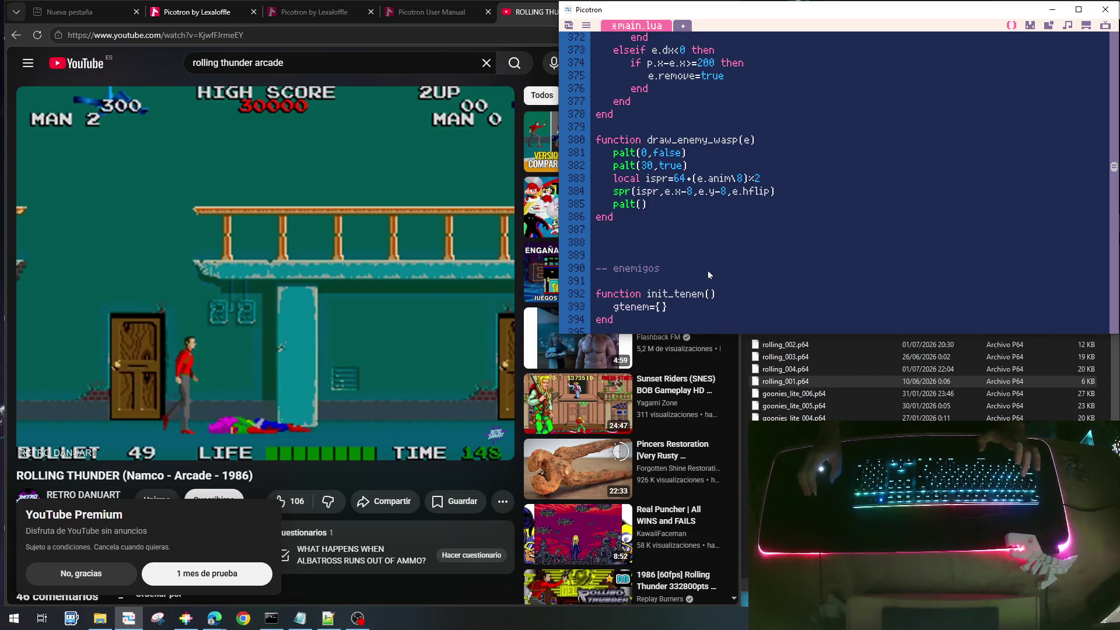
pyautogui.scroll(-5, 710, 274)
pyautogui.scroll(20, 709, 275)
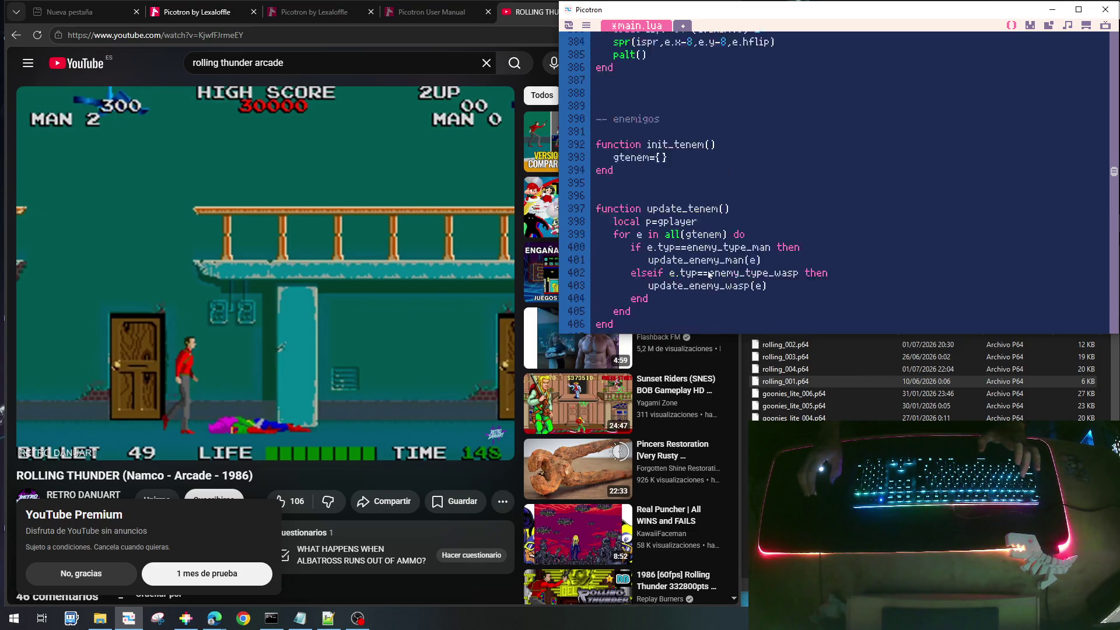
pyautogui.scroll(20, 710, 275)
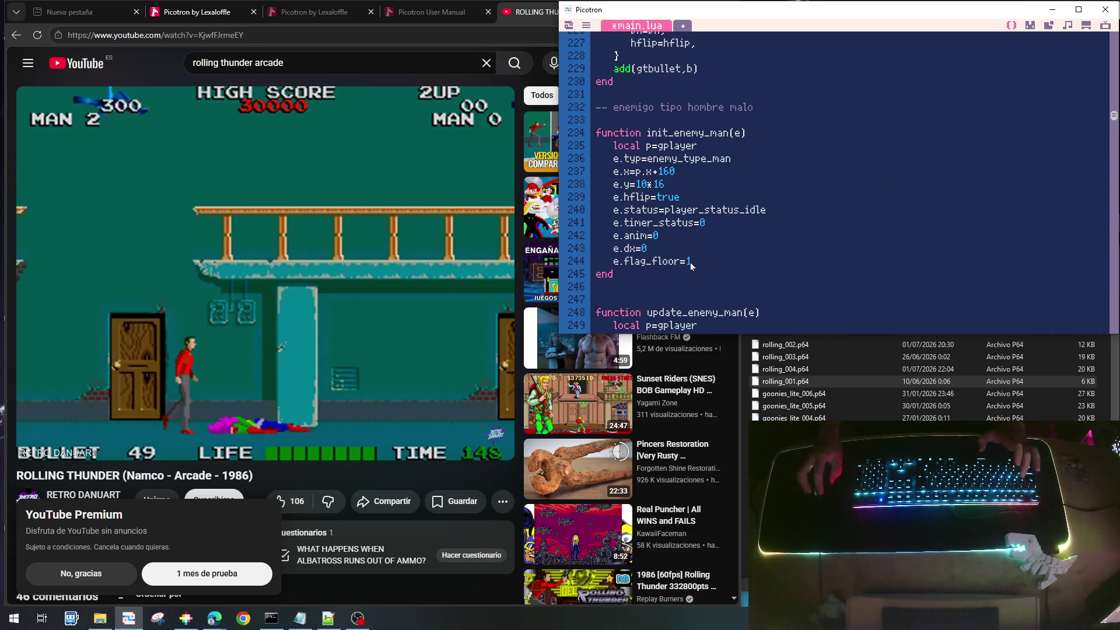
pyautogui.click(699, 264)
pyautogui.press('Return')
pyautogui.write('e.r')
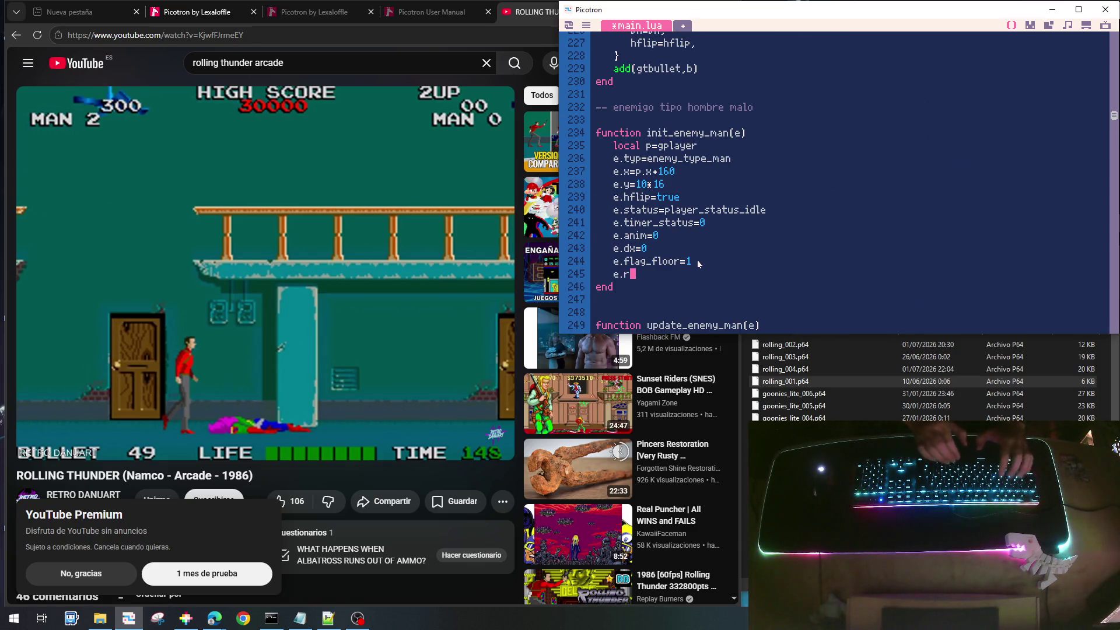
pyautogui.write('emove=')
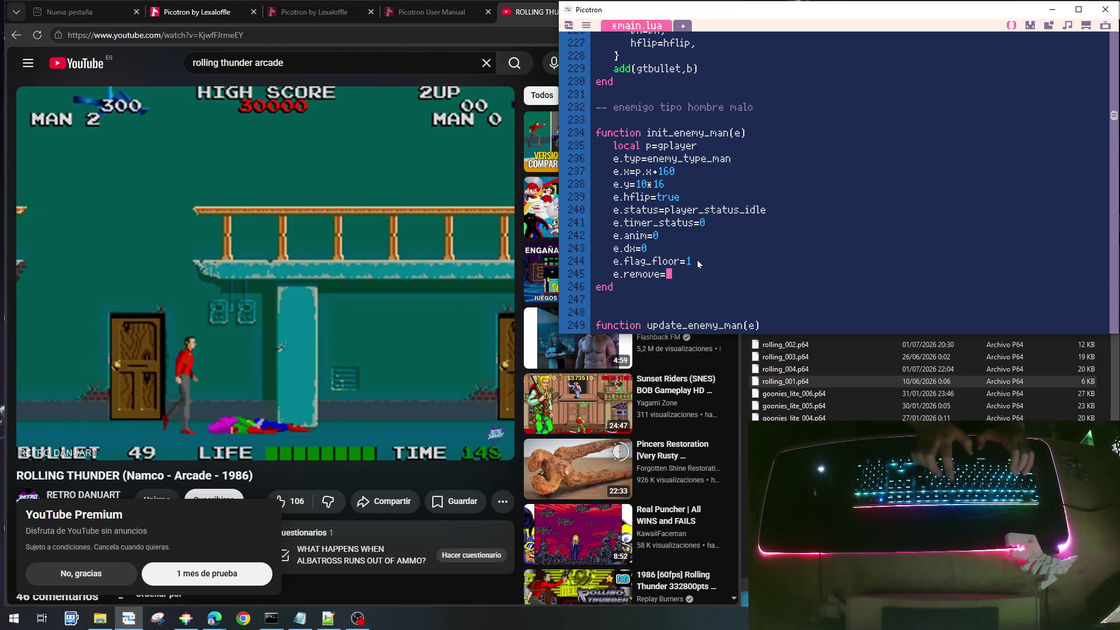
pyautogui.write('false')
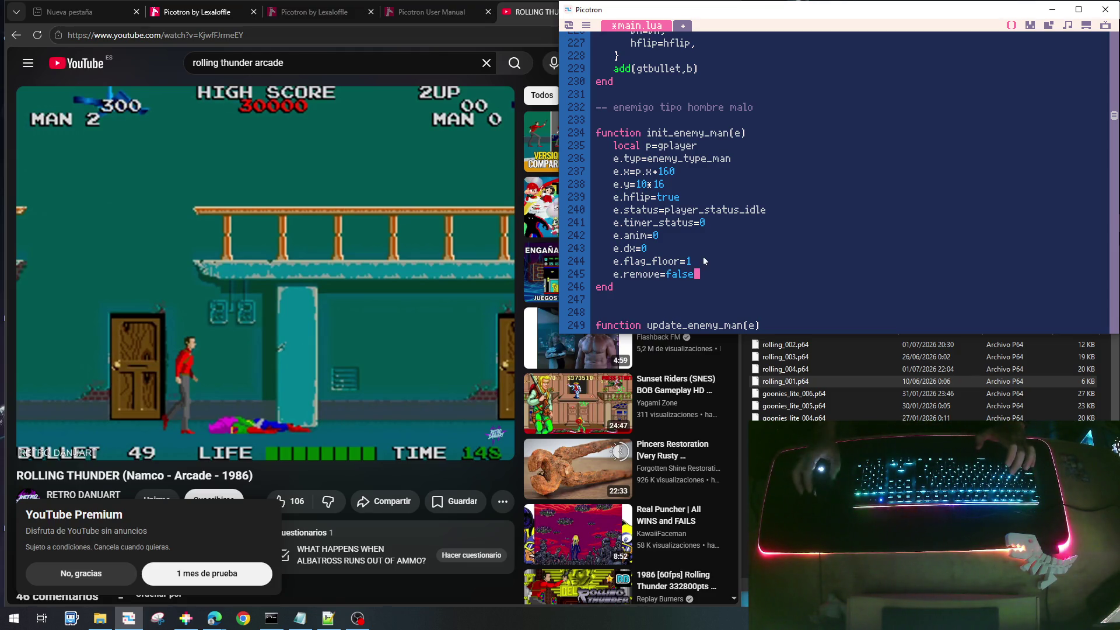
pyautogui.scroll(-10, 774, 222)
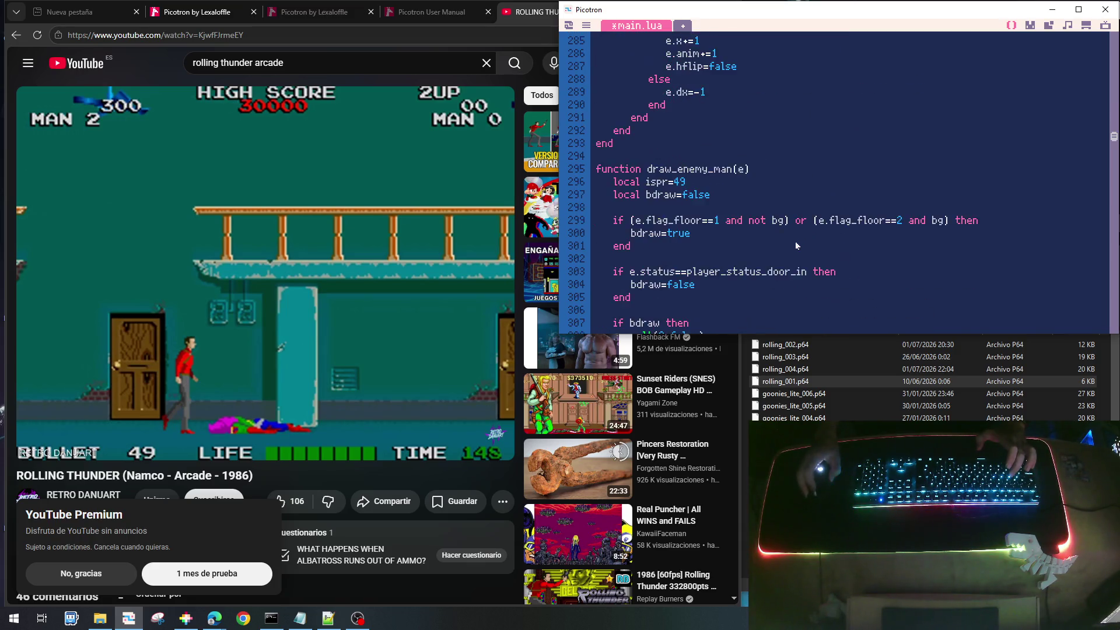
pyautogui.scroll(-10, 795, 245)
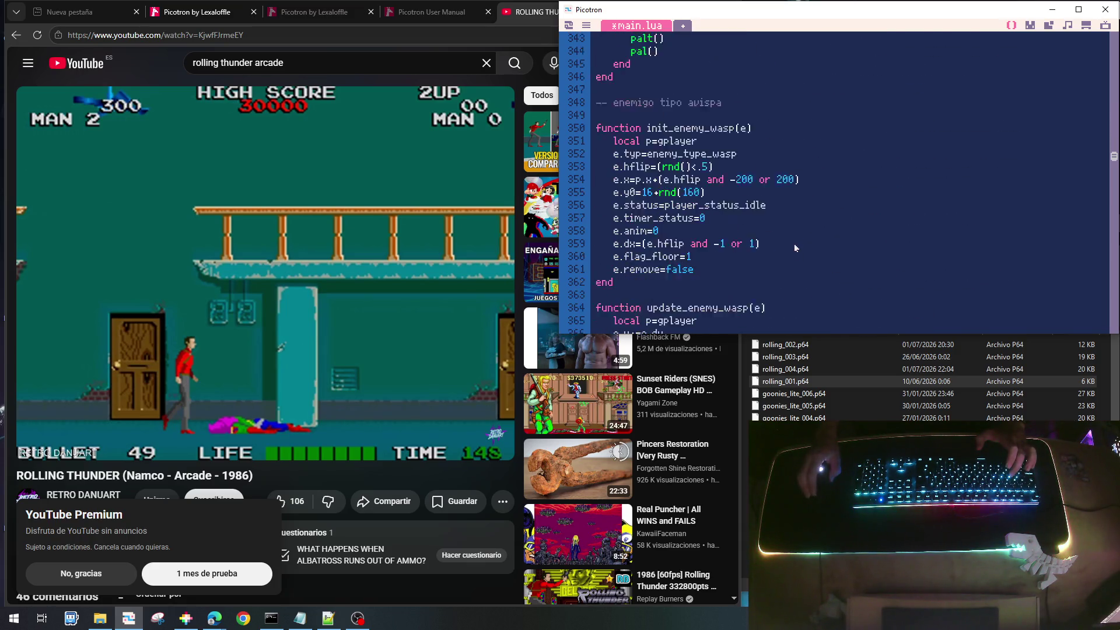
pyautogui.scroll(-6, 793, 243)
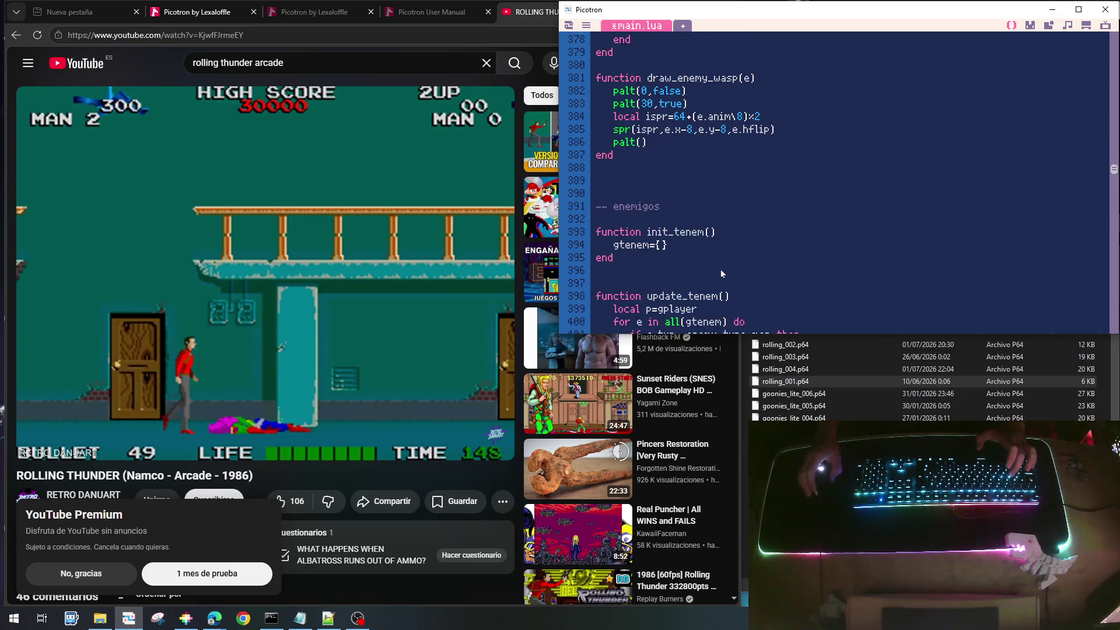
pyautogui.scroll(-1, 720, 273)
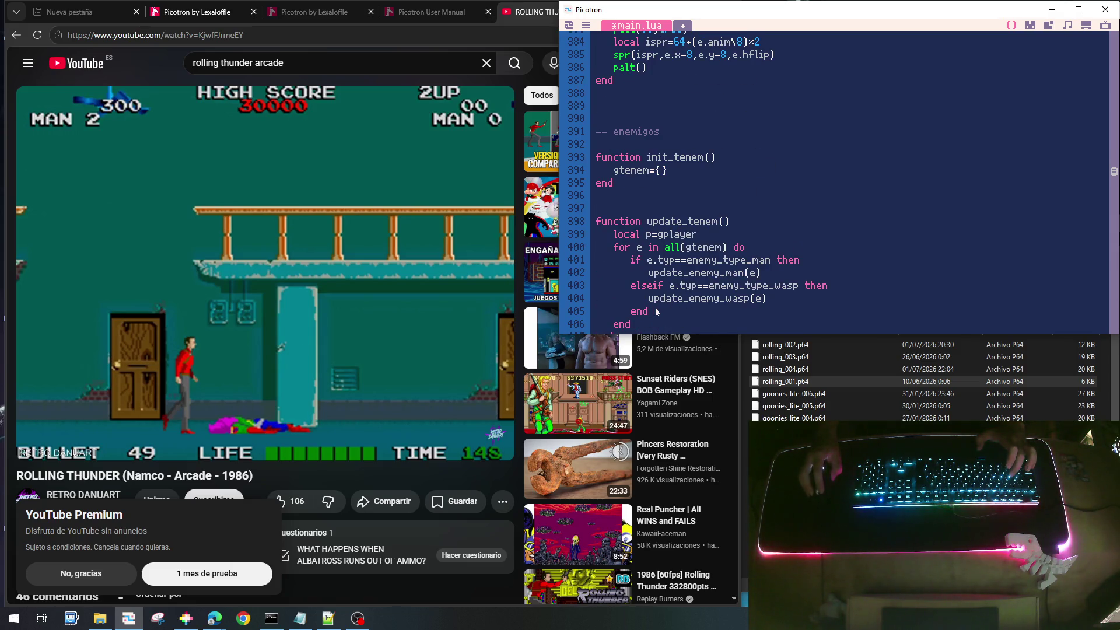
# Add 'if e.remove then del(gtenem,e) end' in update_tenem's loop and save rolling_004.p64
pyautogui.press('Return')
pyautogui.write('if e.')
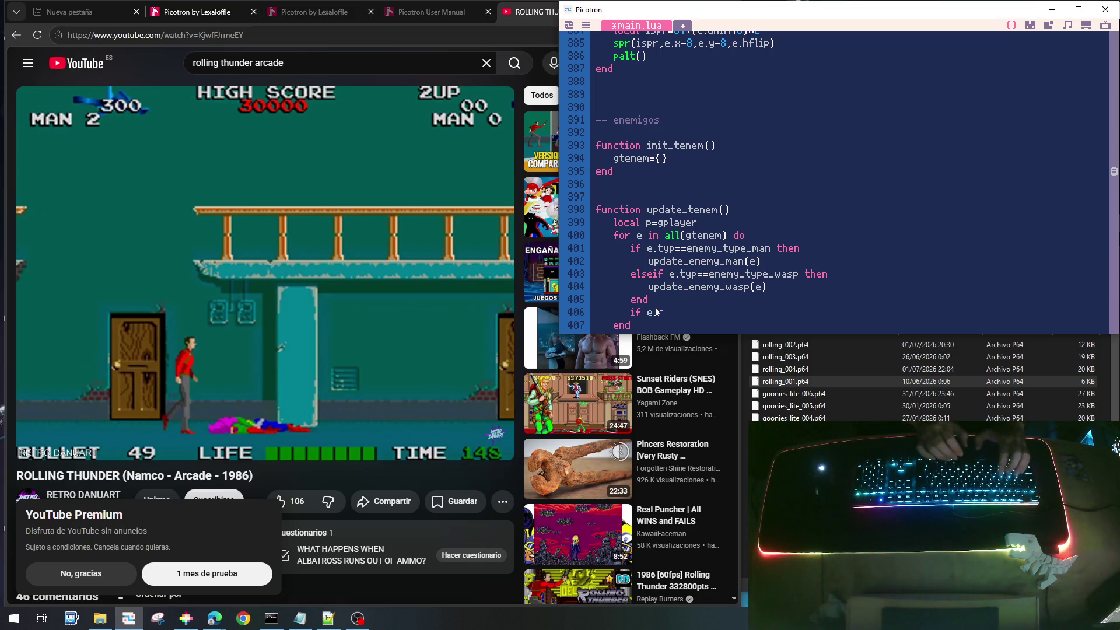
pyautogui.write('remove thenb')
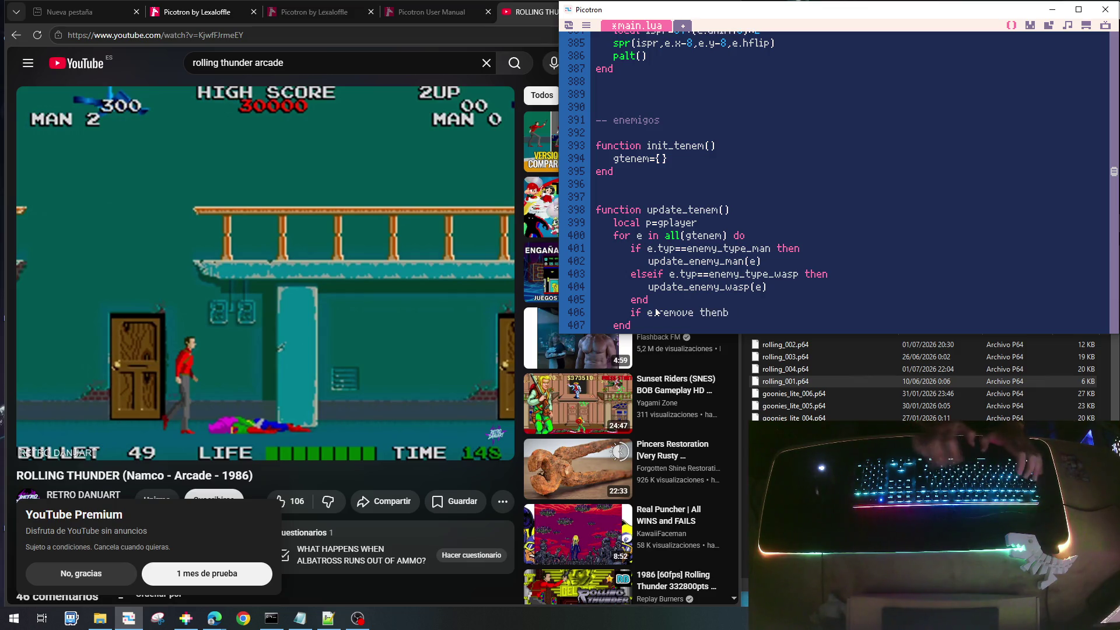
pyautogui.press('BackSpace')
pyautogui.press('Return')
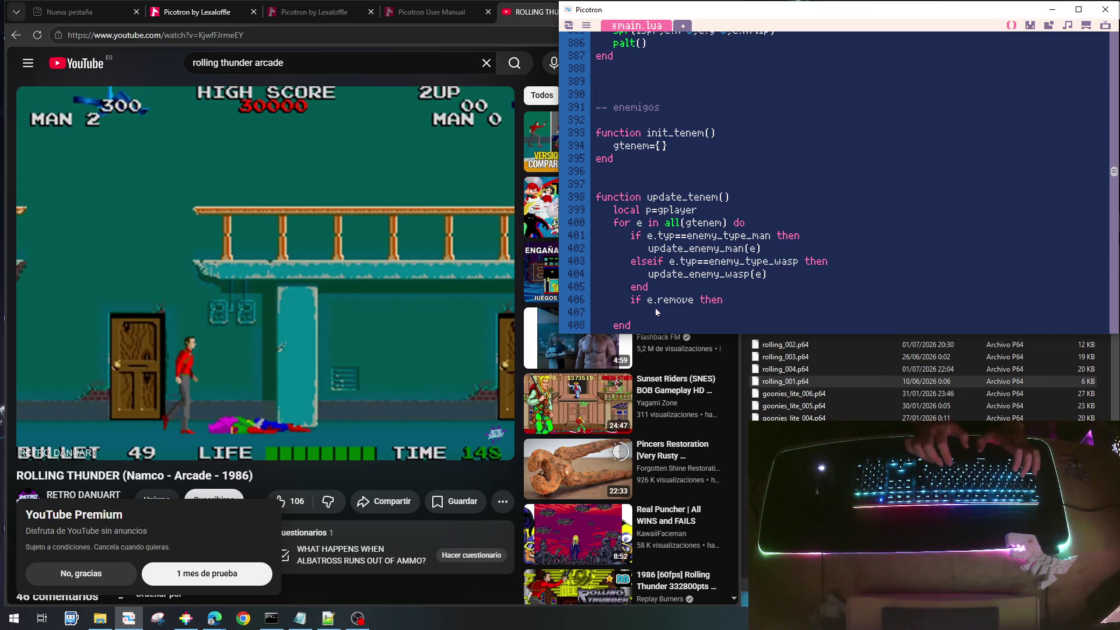
pyautogui.write('del(g')
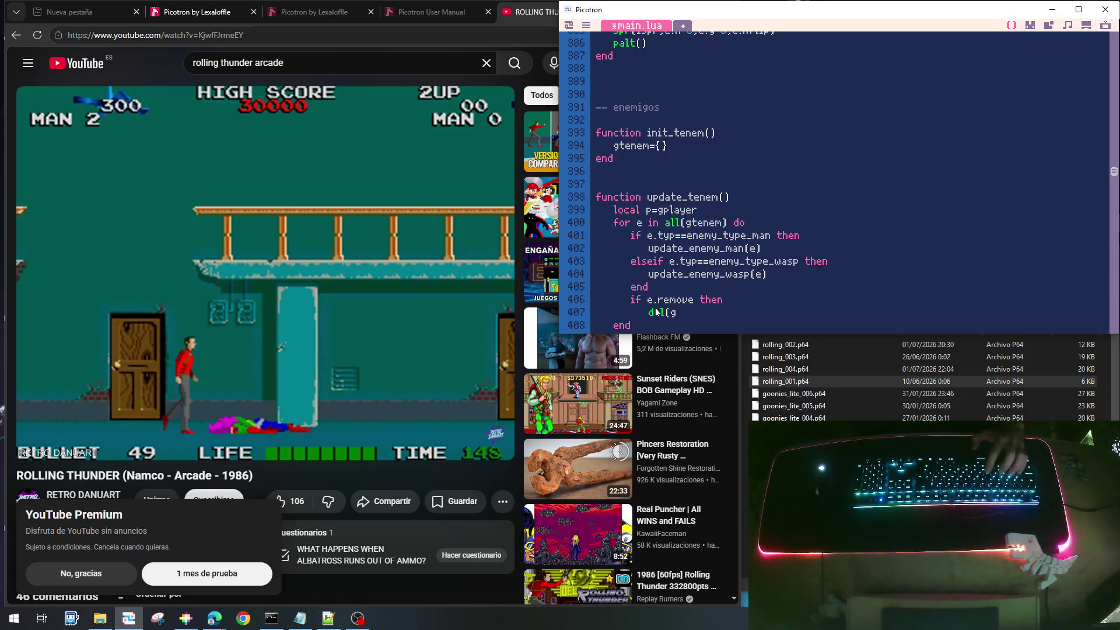
pyautogui.write('tenem,e')
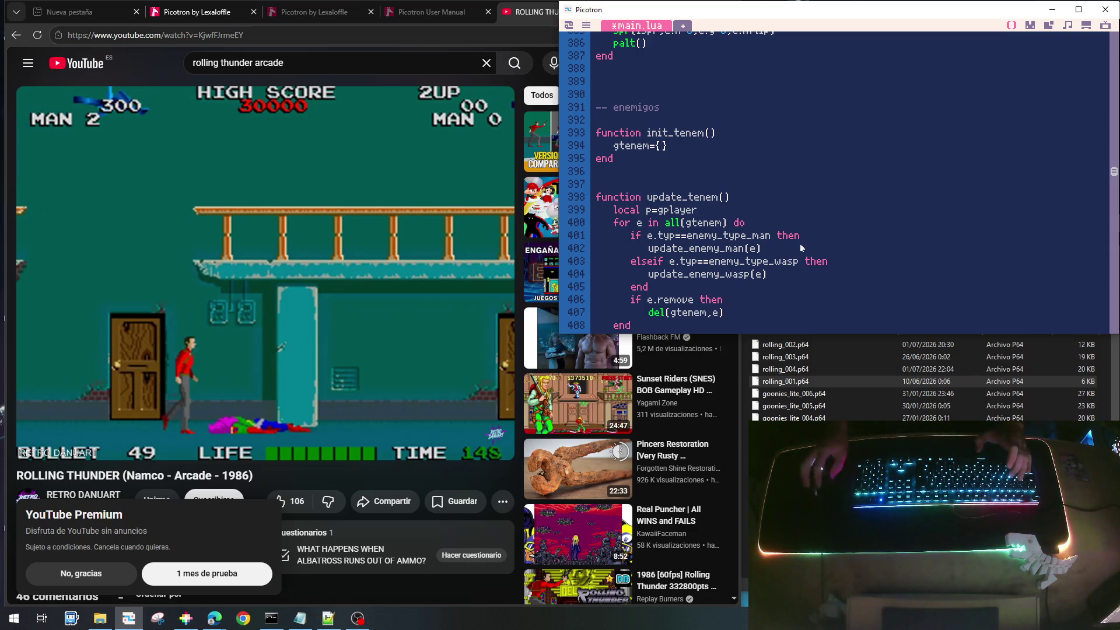
pyautogui.press('Return')
pyautogui.press('BackSpace')
pyautogui.write('end')
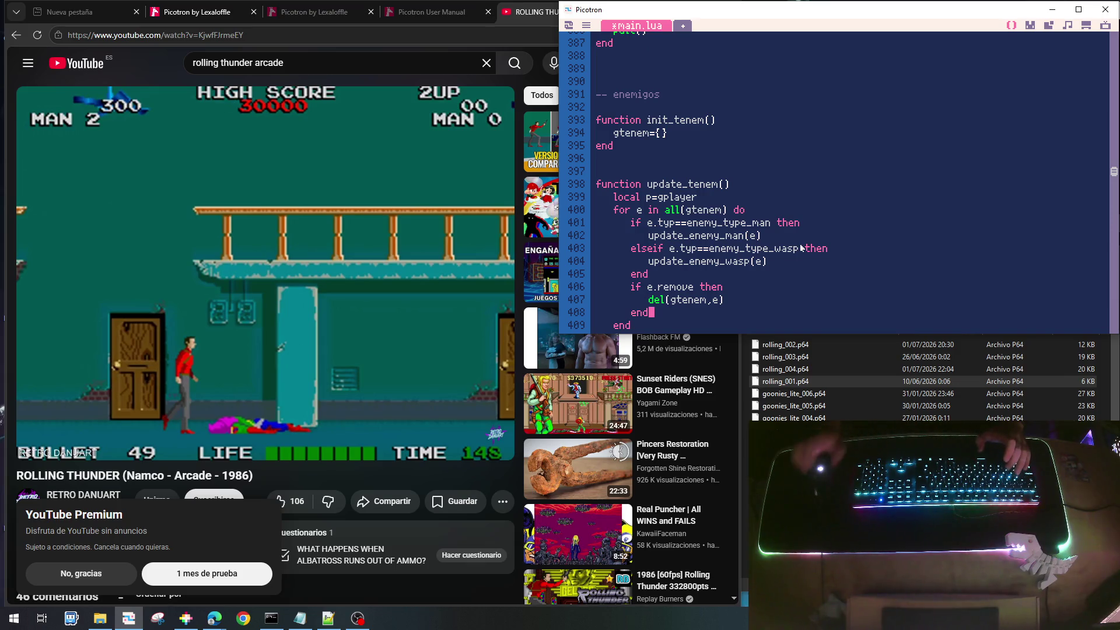
pyautogui.hotkey('ctrl', 's')
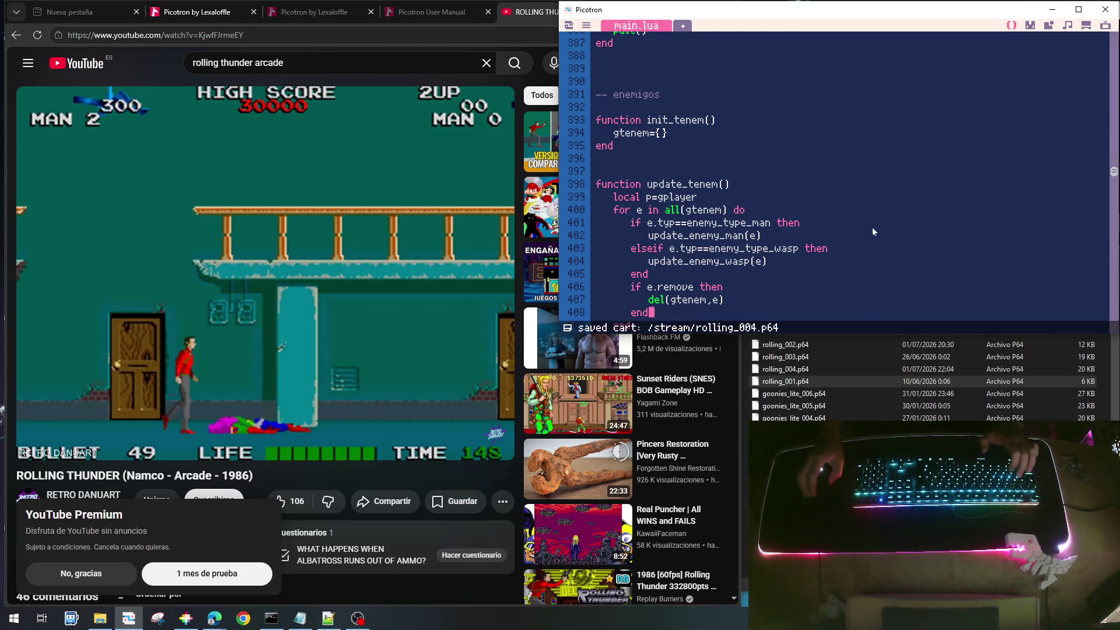
pyautogui.scroll(-5, 828, 229)
# Uncomment the wasp spawn call, comment out the man spawn, then save and run the cart
pyautogui.scroll(-10, 744, 241)
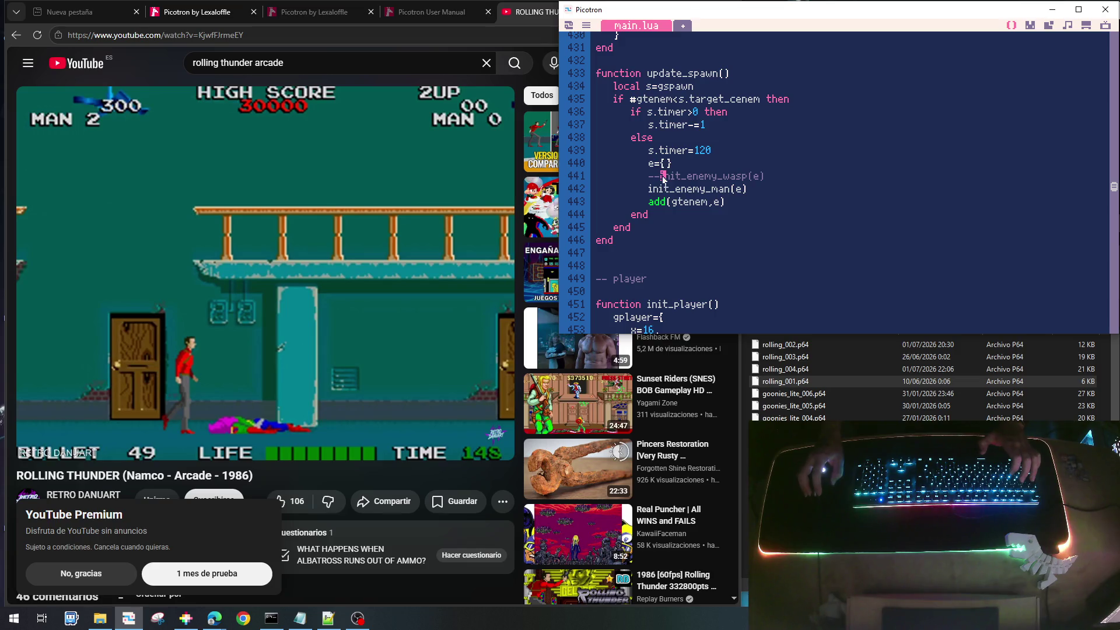
pyautogui.press('BackSpace')
pyautogui.press('BackSpace')
pyautogui.press('Down')
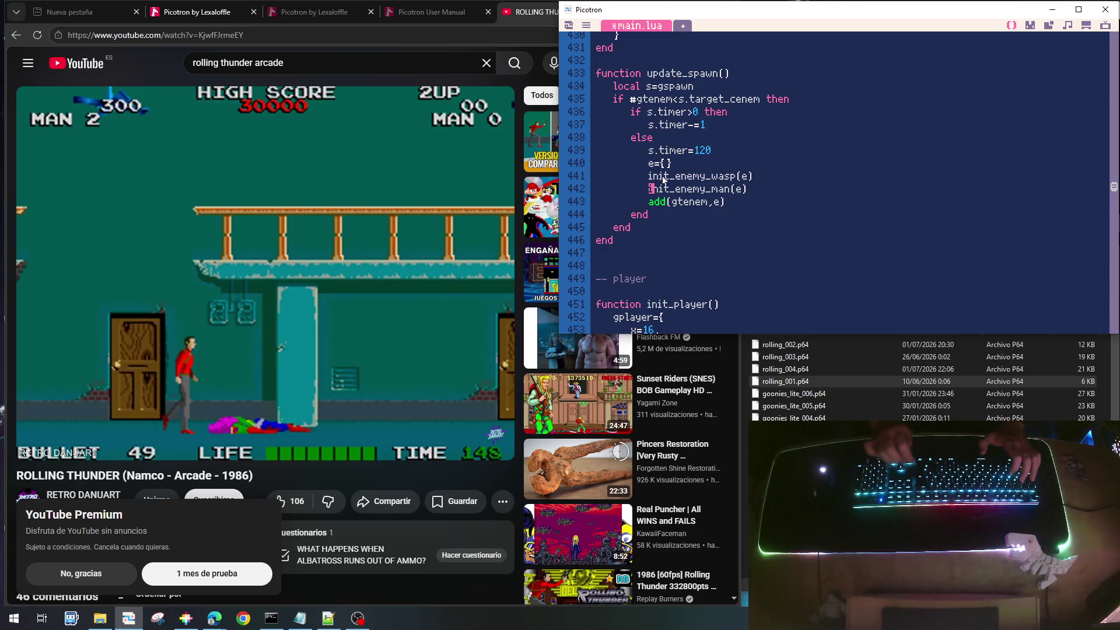
pyautogui.write('--')
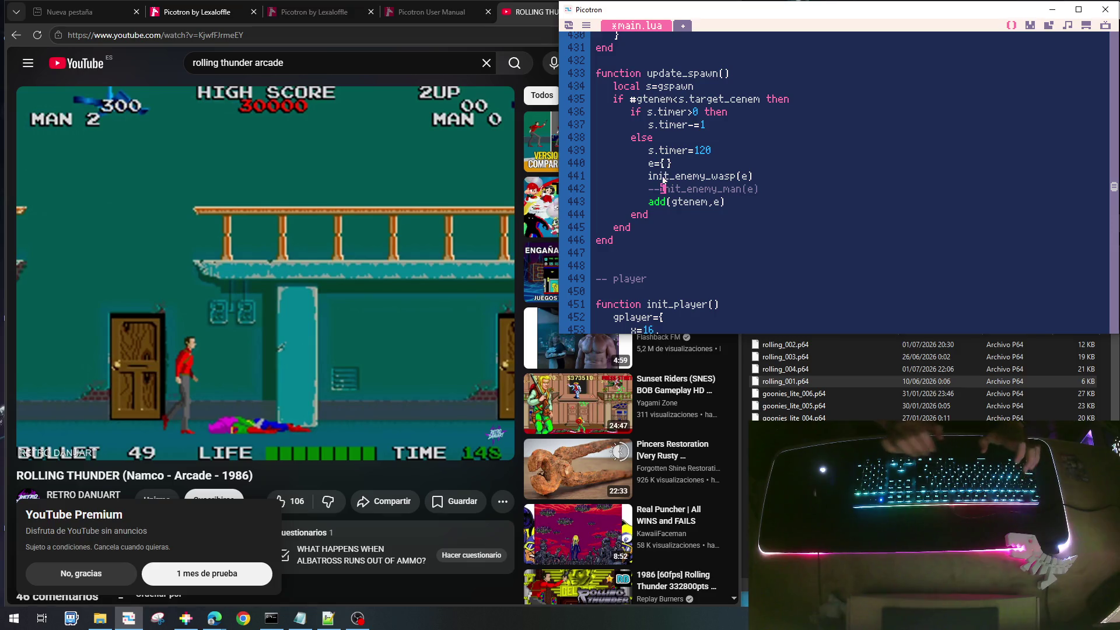
pyautogui.hotkey('ctrl', 's')
pyautogui.hotkey('ctrl', 'r')
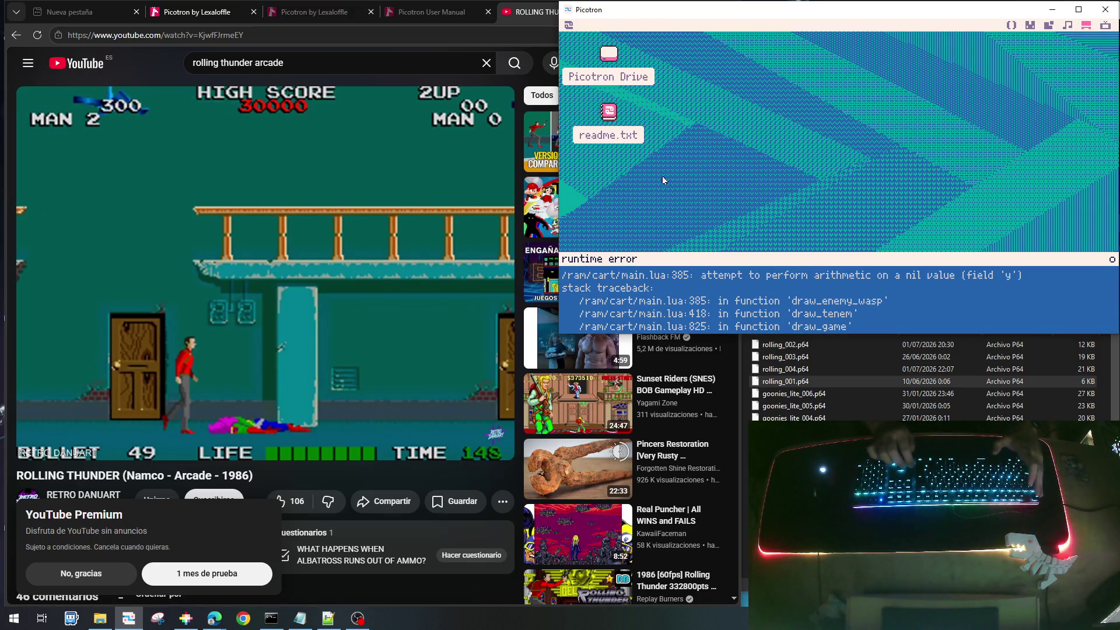
# Dismiss the error, reopen main.lua, rerun the cart and exit after the nil 'y' crash
pyautogui.press('Escape')
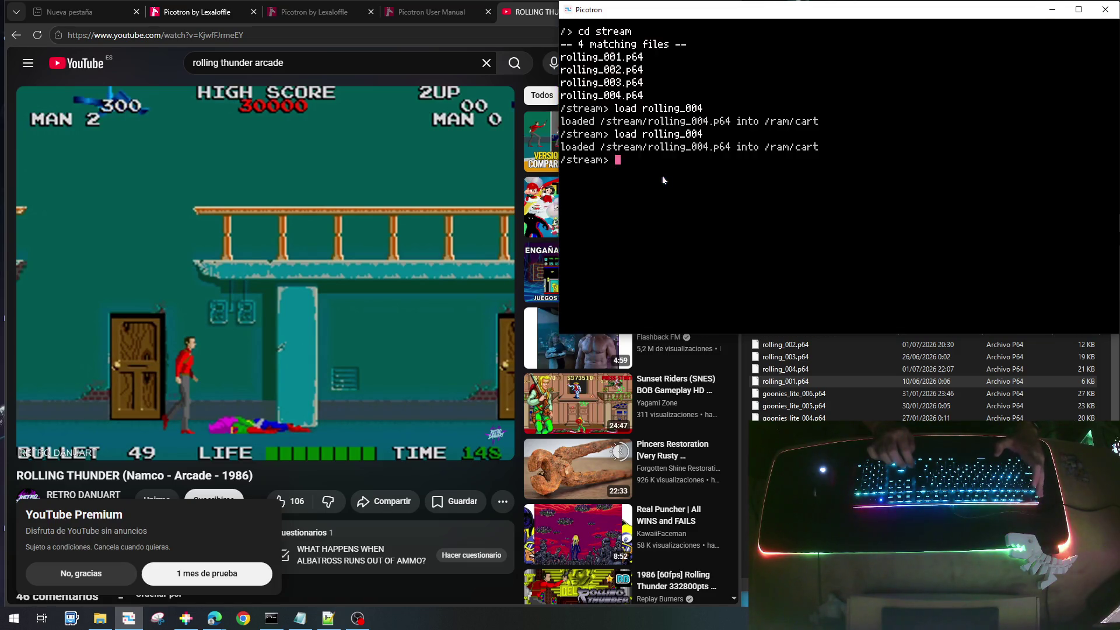
pyautogui.press('Escape')
pyautogui.press('Escape')
pyautogui.press('Escape')
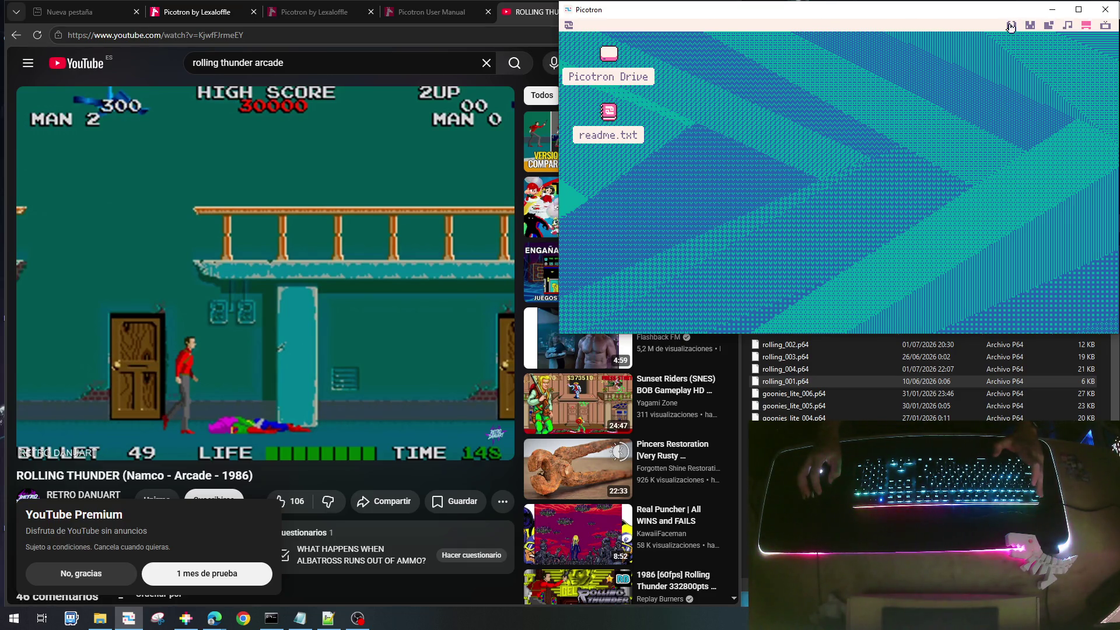
pyautogui.click(1007, 25)
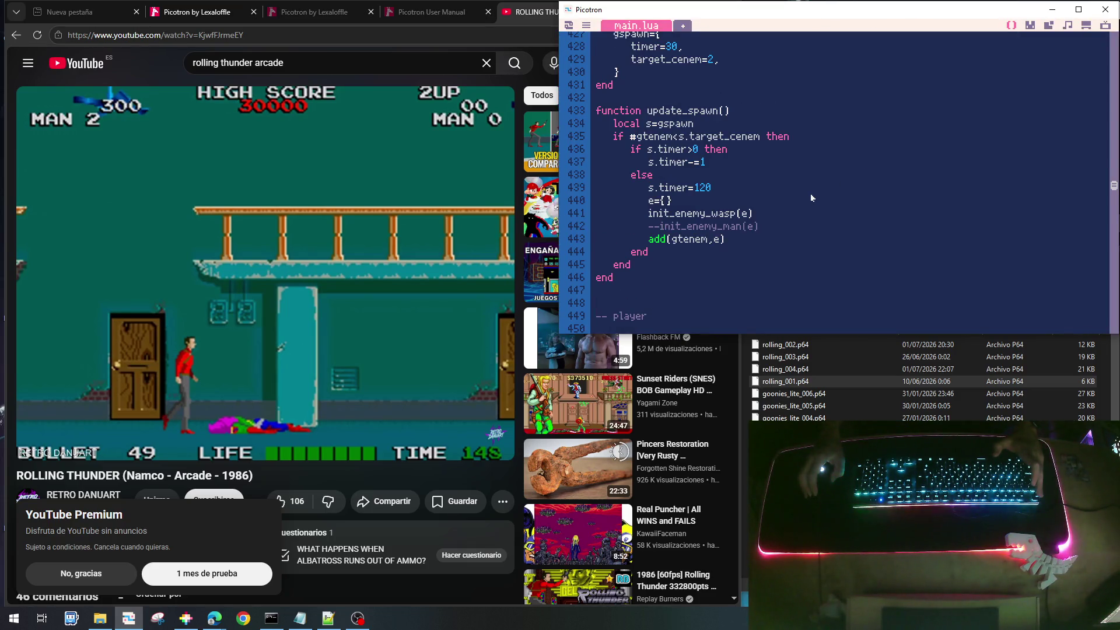
pyautogui.scroll(-1, 810, 197)
pyautogui.scroll(4, 810, 197)
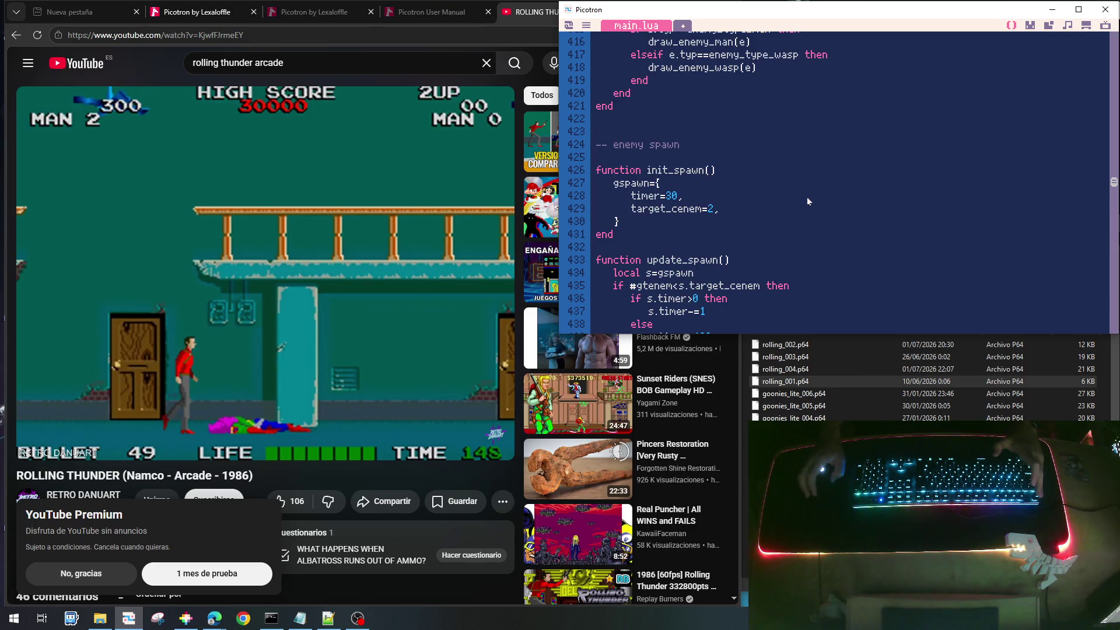
pyautogui.hotkey('ctrl', 'r')
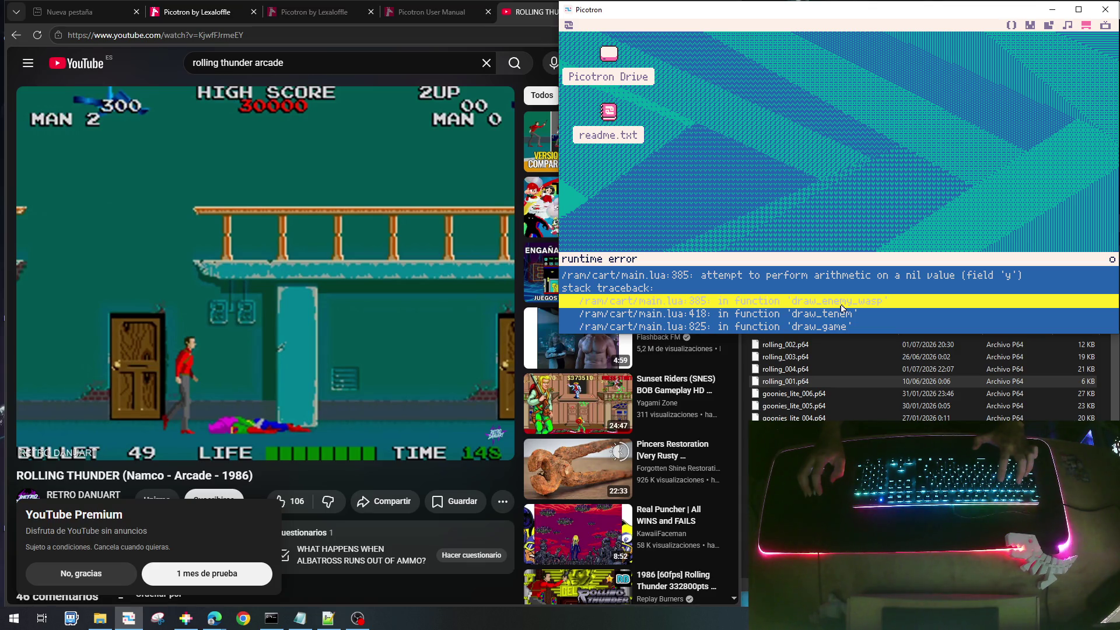
pyautogui.press('Escape')
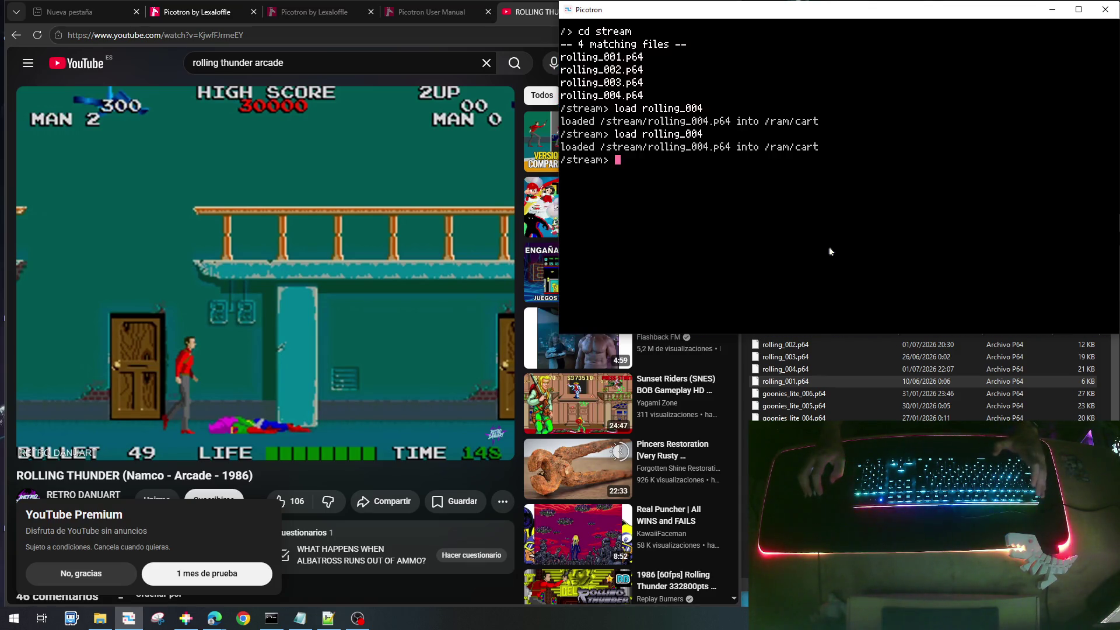
pyautogui.press('Escape')
pyautogui.click(1009, 26)
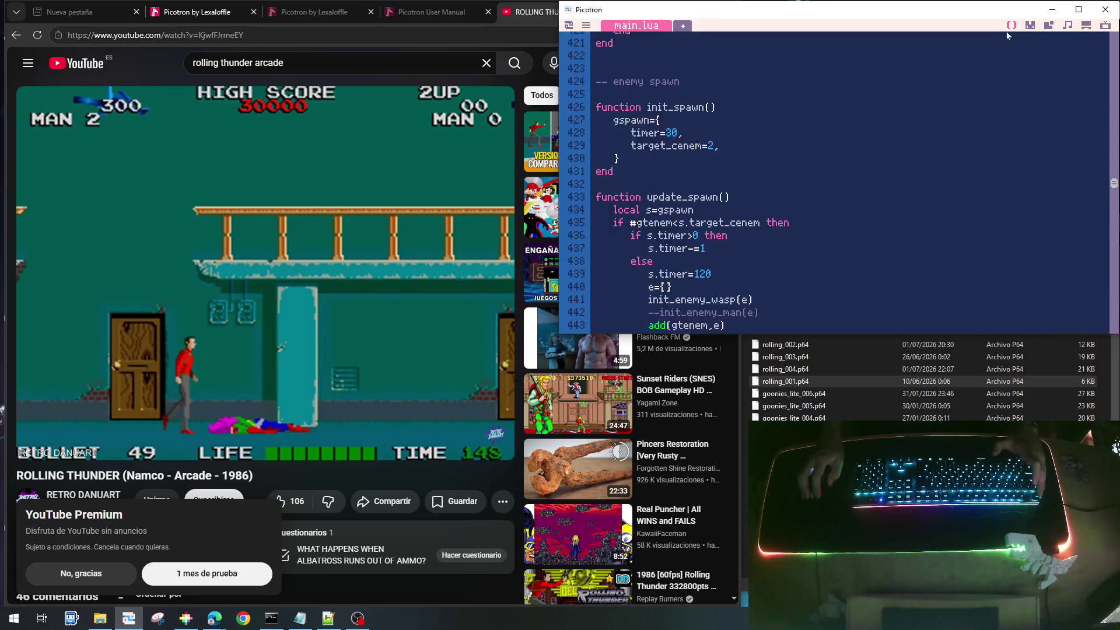
pyautogui.scroll(5, 820, 271)
pyautogui.scroll(5, 819, 271)
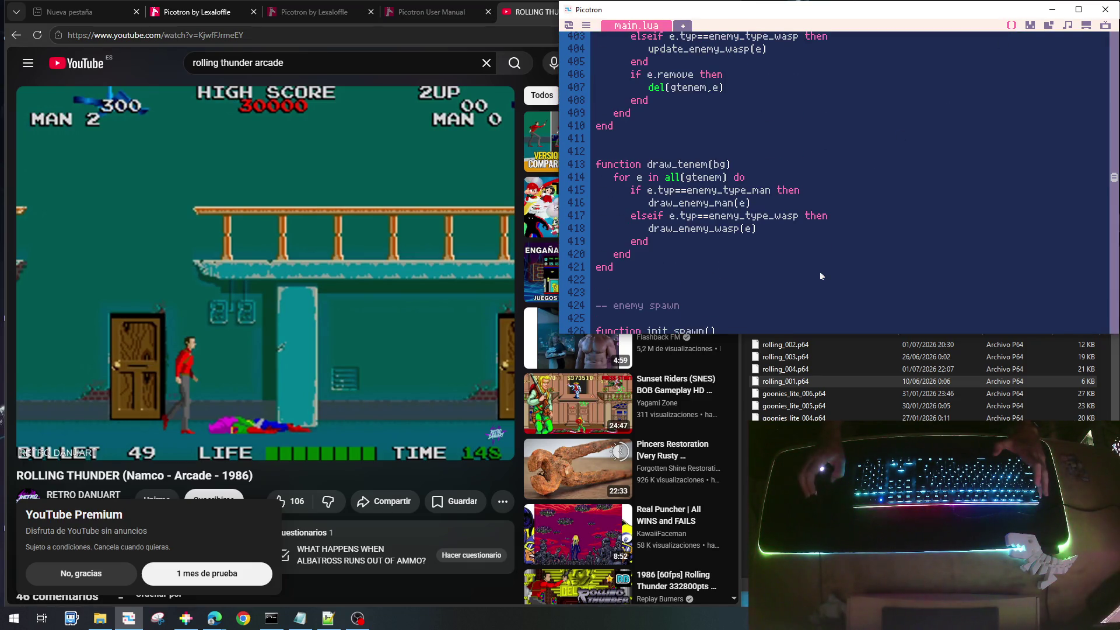
pyautogui.scroll(6, 820, 275)
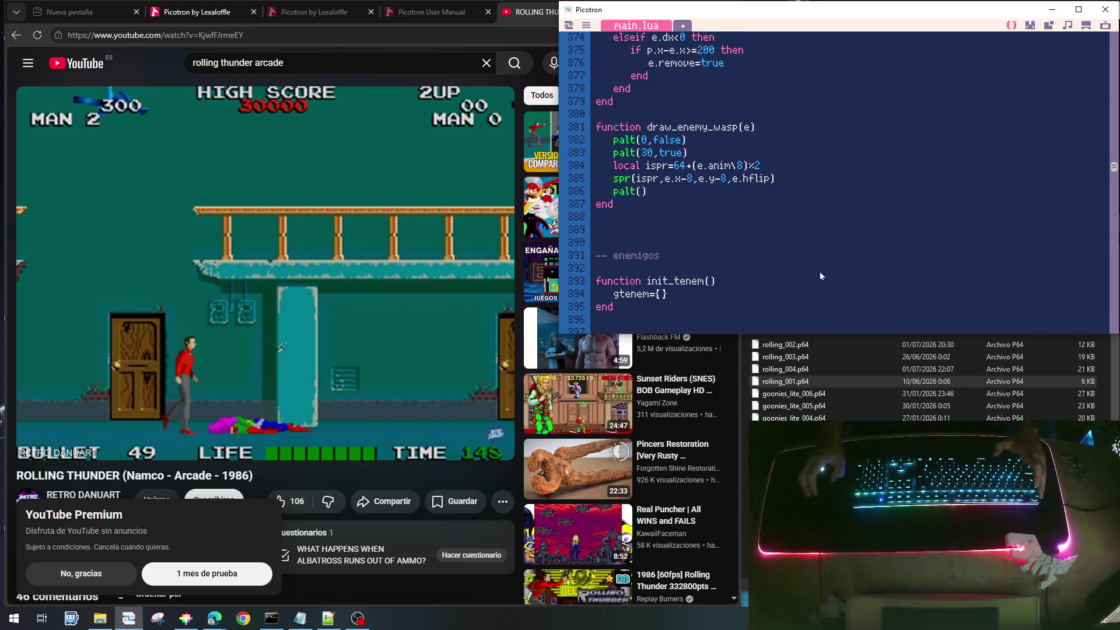
pyautogui.scroll(2, 820, 272)
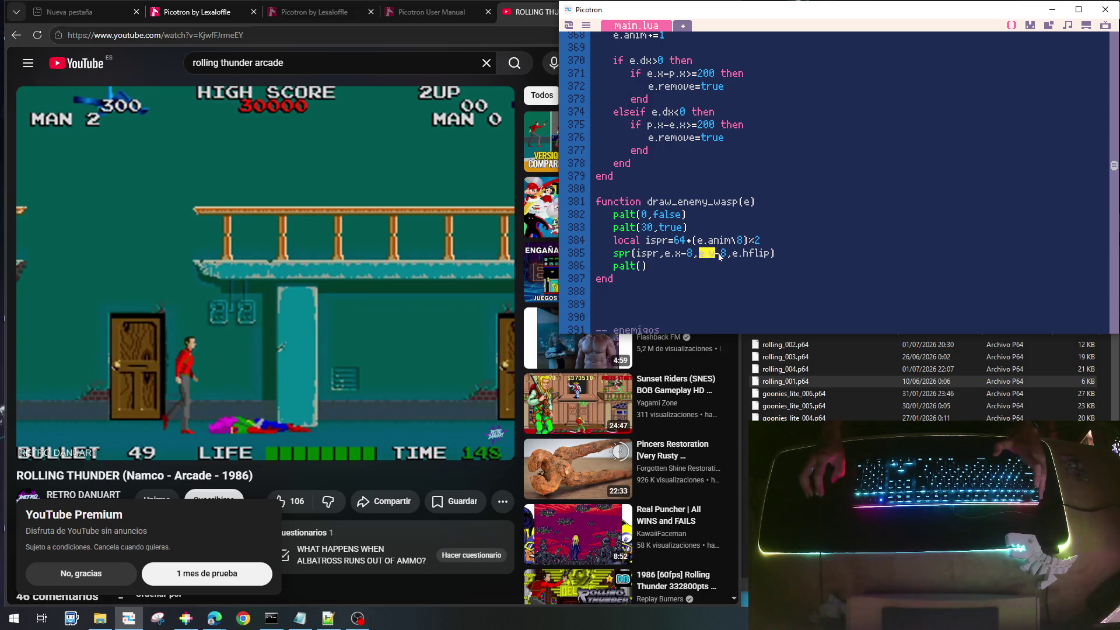
pyautogui.scroll(4, 719, 250)
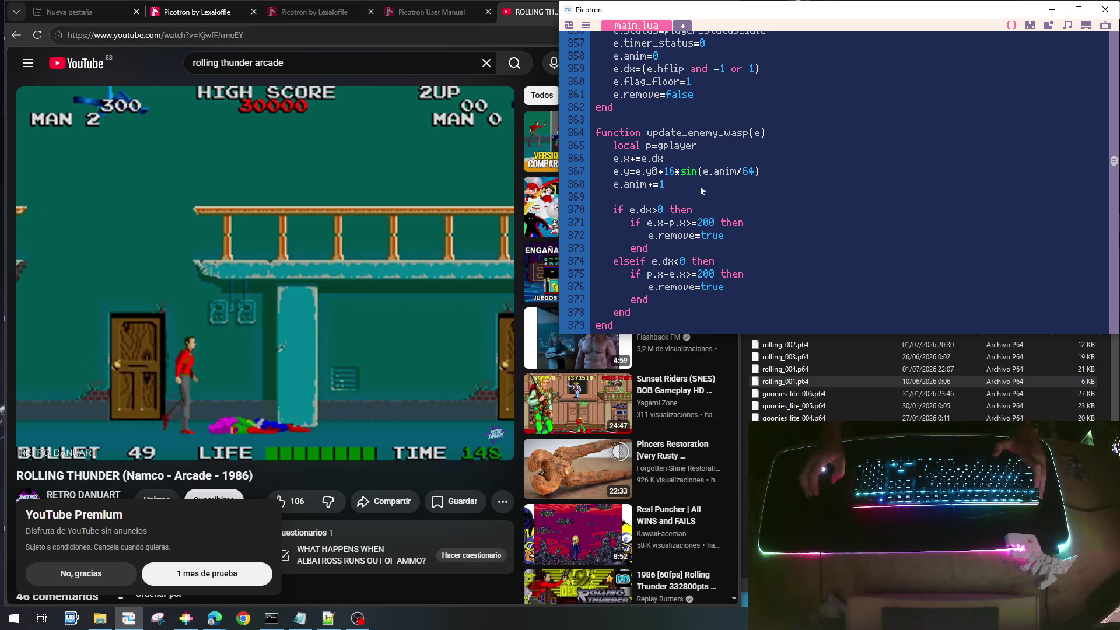
pyautogui.scroll(1, 701, 189)
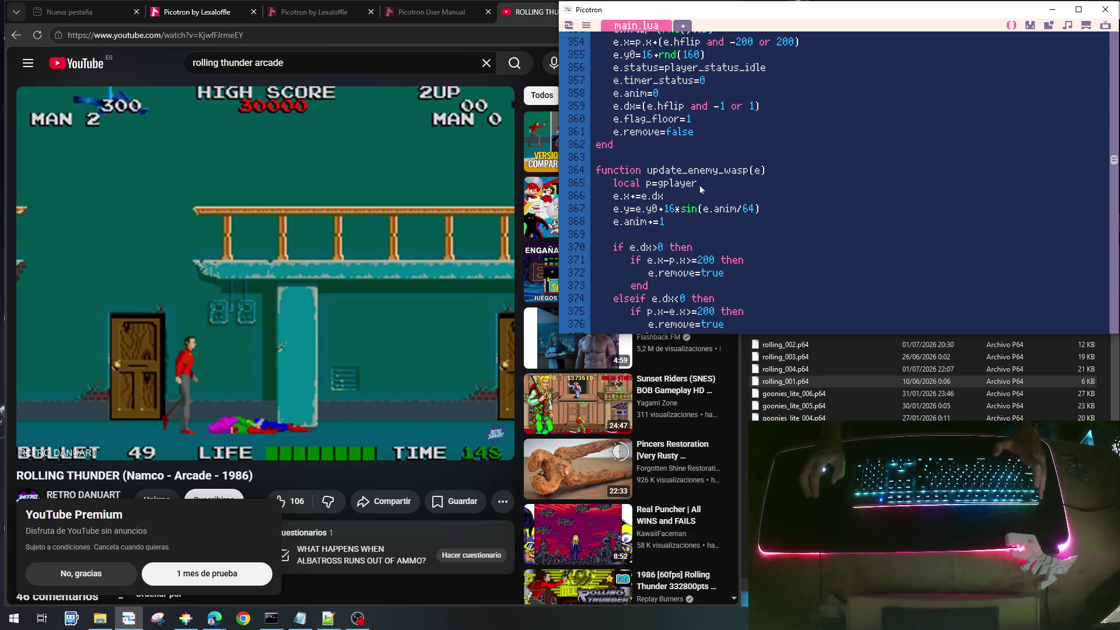
pyautogui.moveTo(613, 209); pyautogui.dragTo(713, 209)
pyautogui.scroll(3, 703, 176)
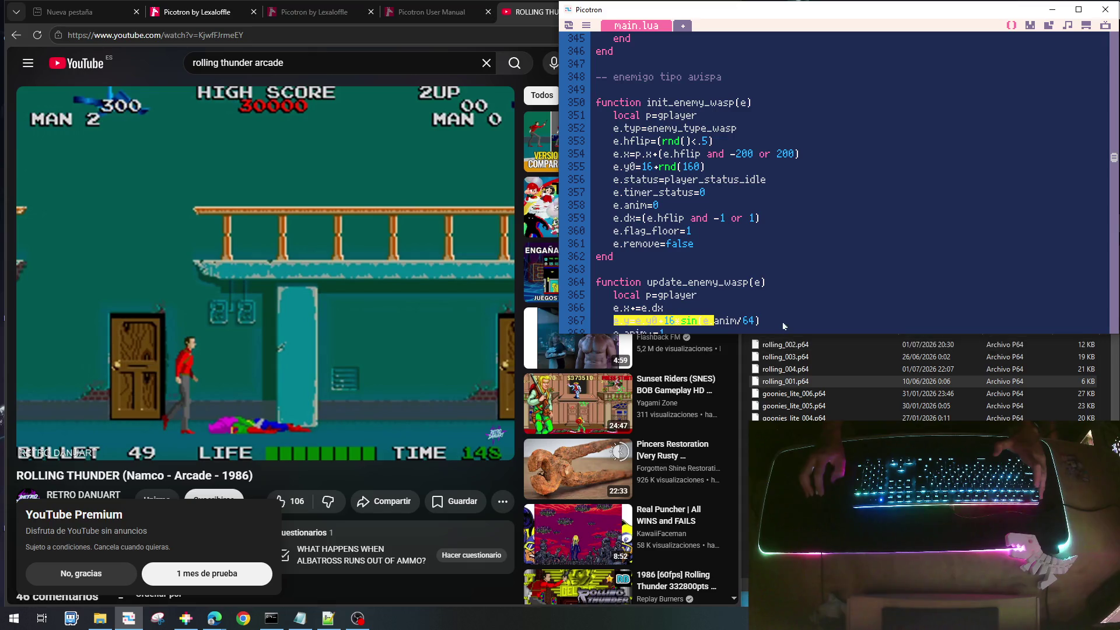
pyautogui.scroll(-2, 718, 263)
pyautogui.click(659, 238)
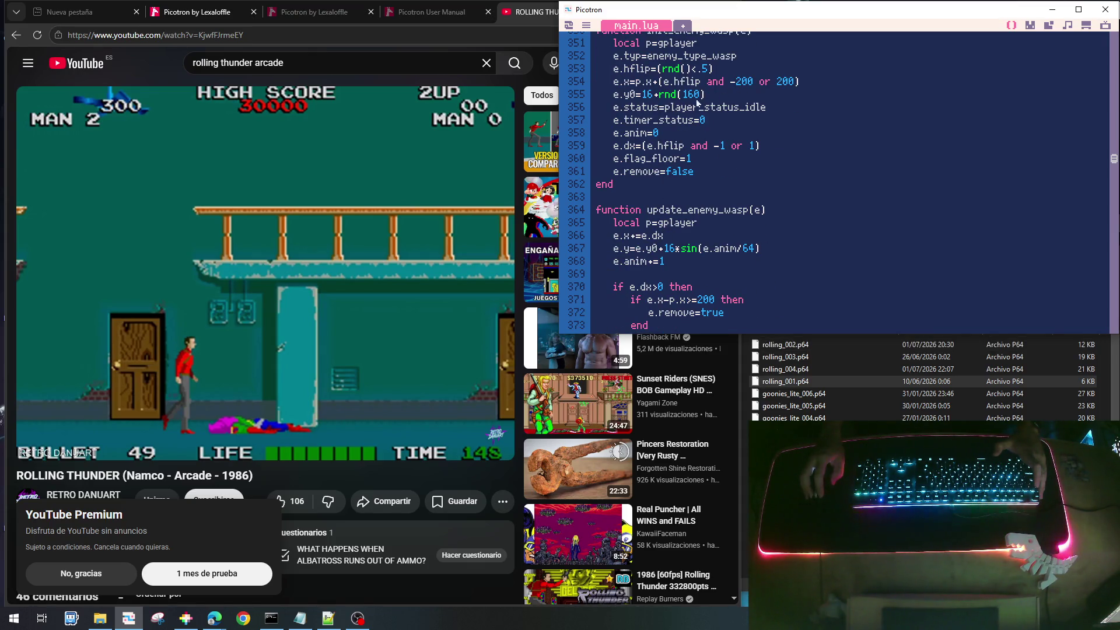
# Insert e.y=0 after the e.y0 line in init_enemy_wasp and save the cart
pyautogui.click(717, 95)
pyautogui.press('Return')
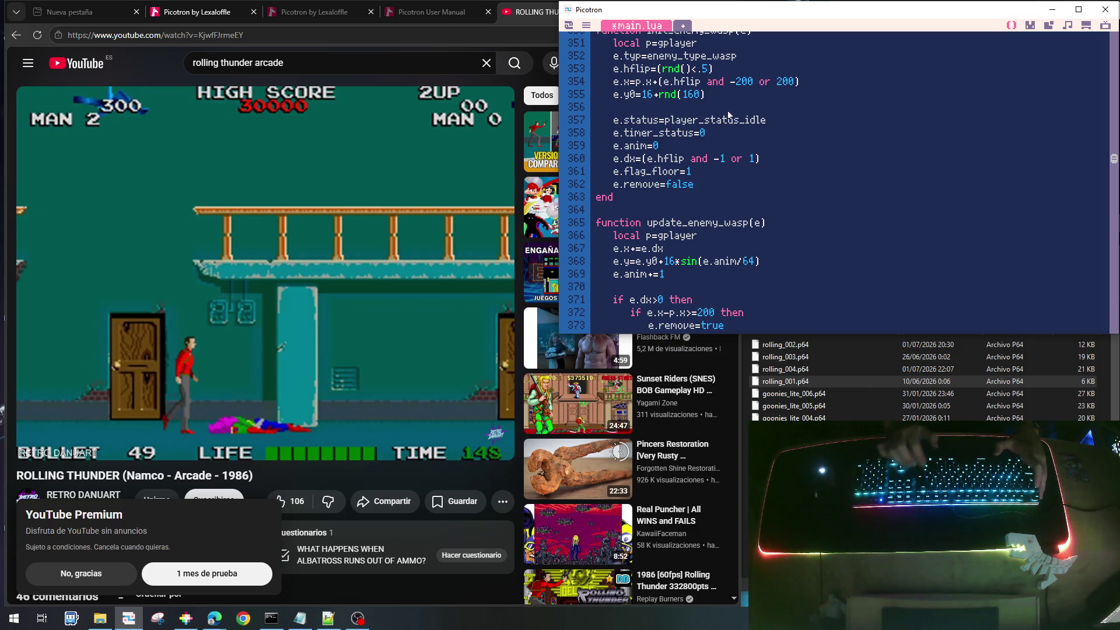
pyautogui.write('e.y=0')
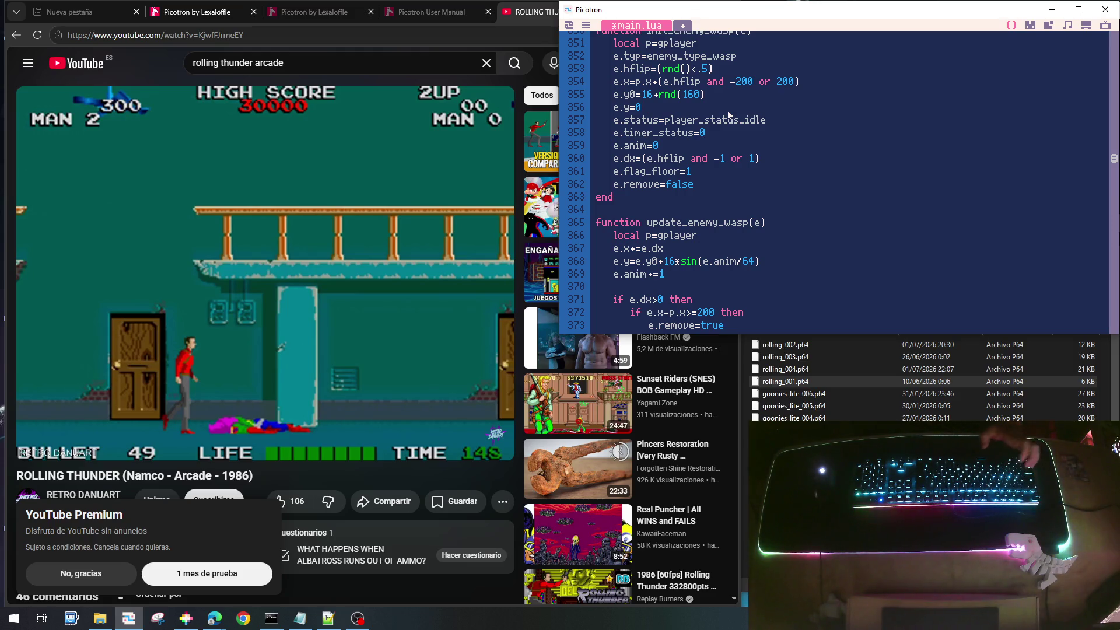
pyautogui.hotkey('ctrl', 's')
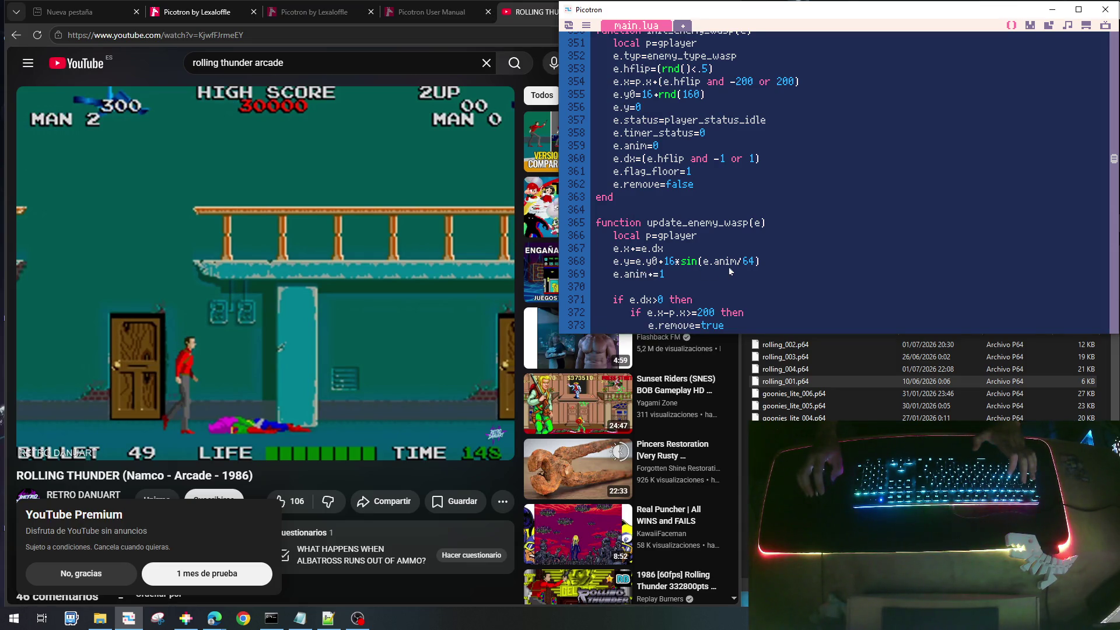
# Scroll through the enemy code to review draw_tenem's per-type draw calls
pyautogui.scroll(-5, 730, 271)
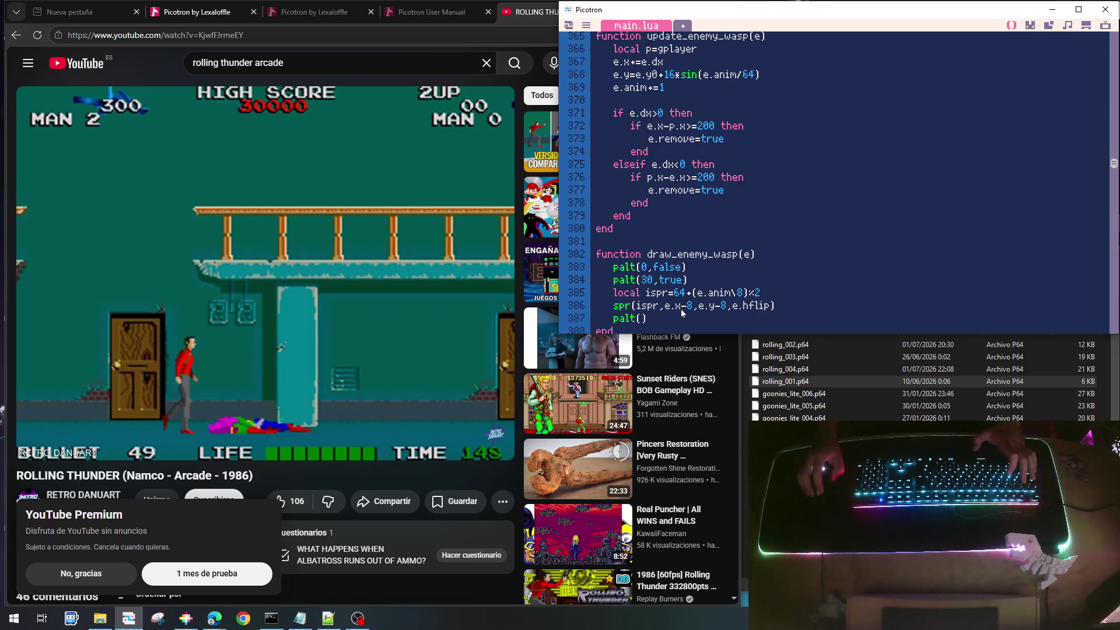
pyautogui.scroll(5, 717, 256)
pyautogui.scroll(-7, 721, 255)
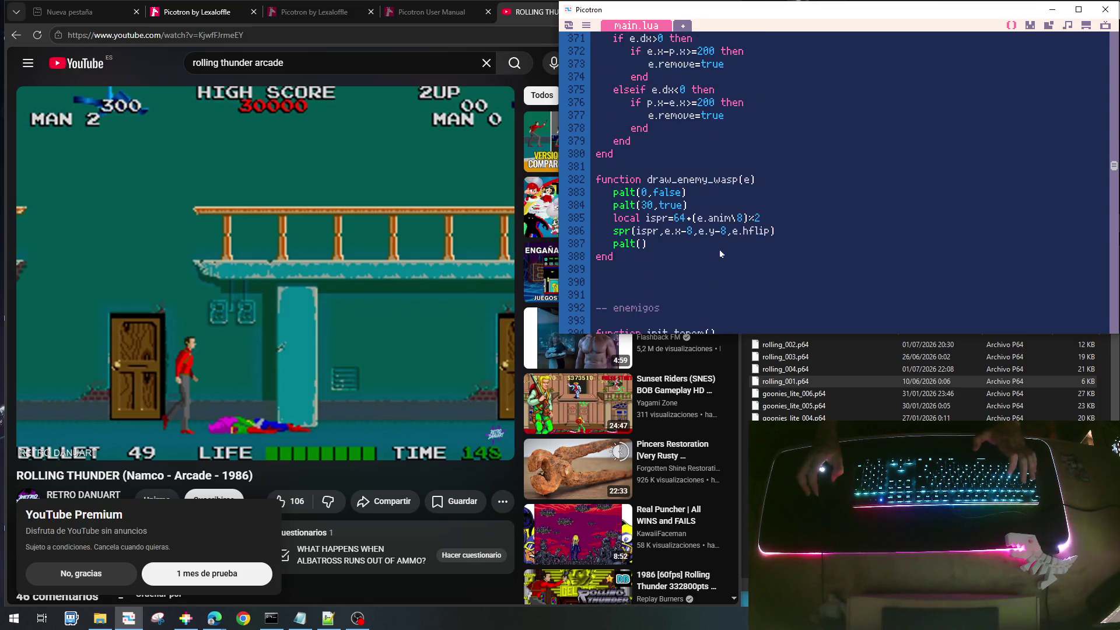
pyautogui.scroll(-4, 721, 254)
pyautogui.scroll(-13, 721, 255)
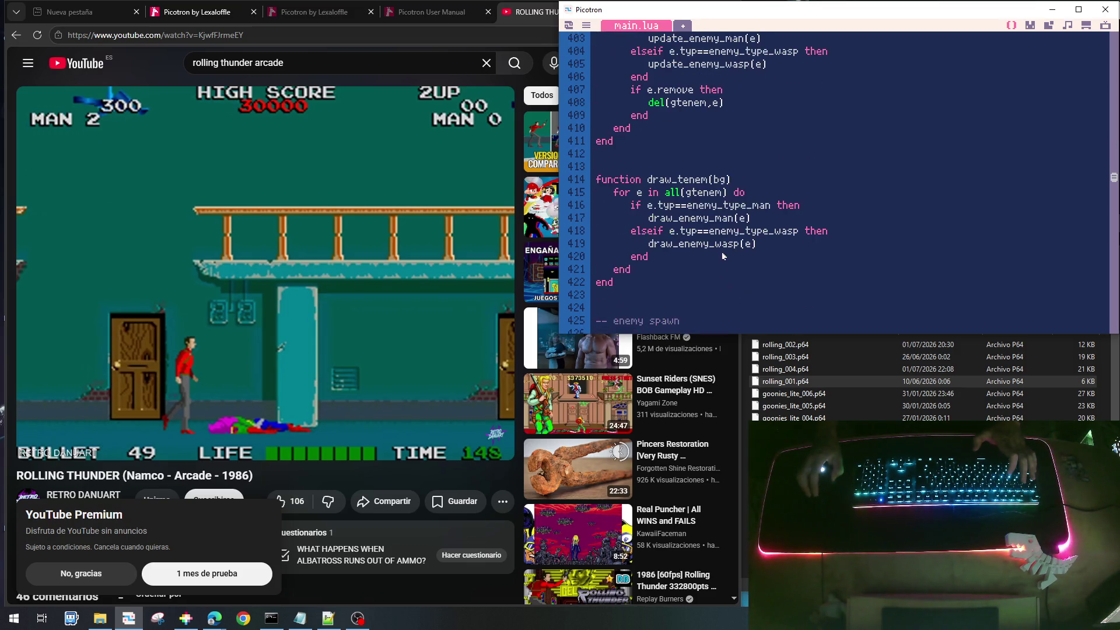
pyautogui.scroll(-12, 722, 254)
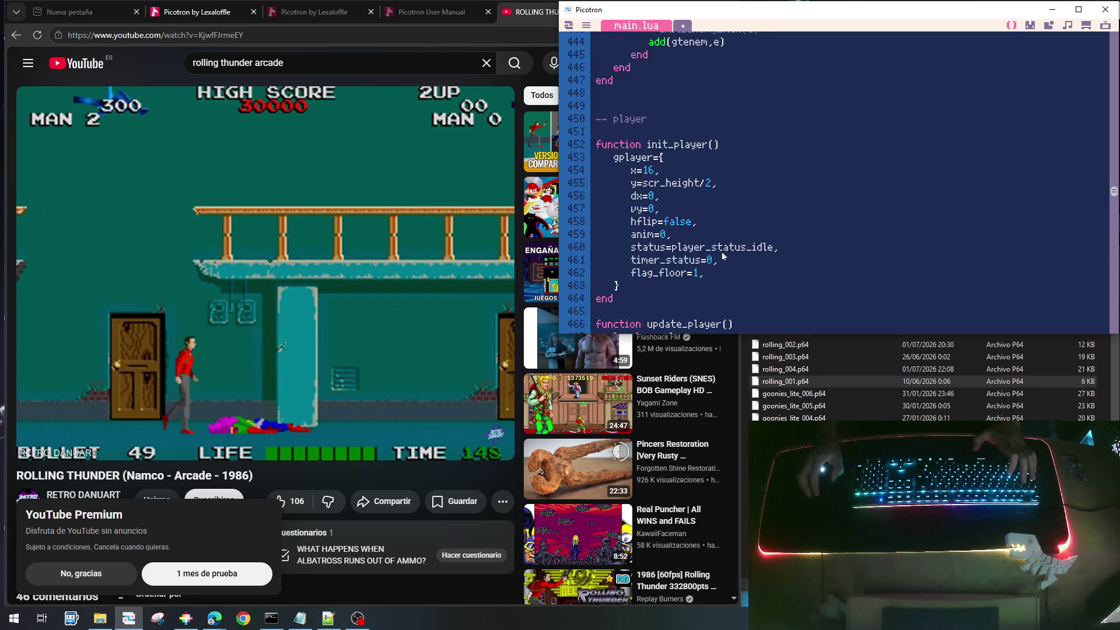
pyautogui.scroll(-7, 722, 255)
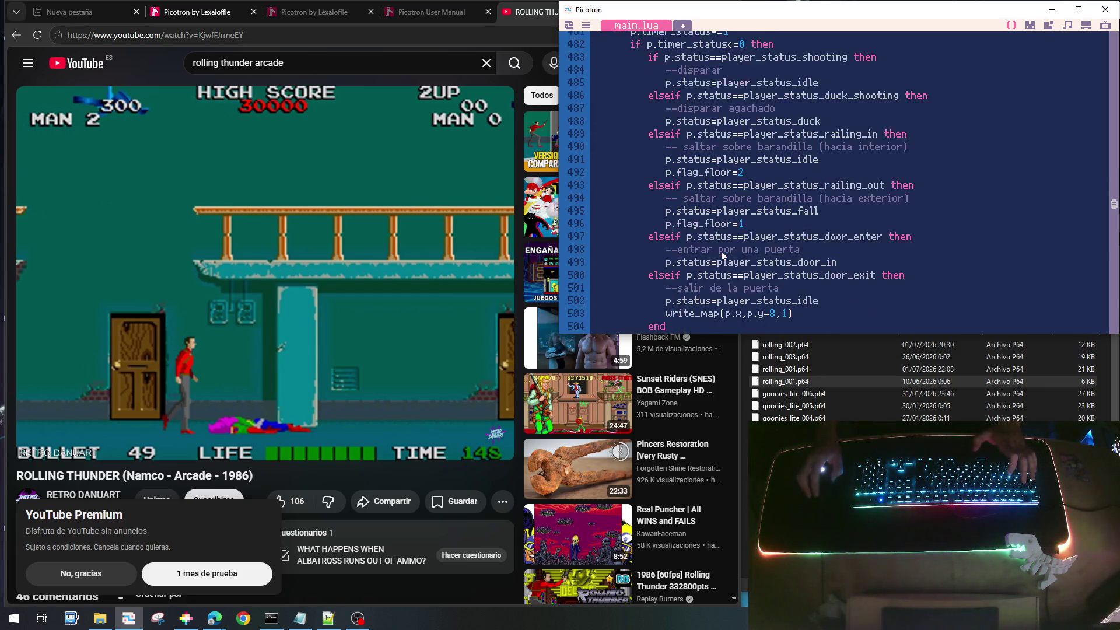
pyautogui.scroll(14, 723, 257)
pyautogui.scroll(6, 723, 257)
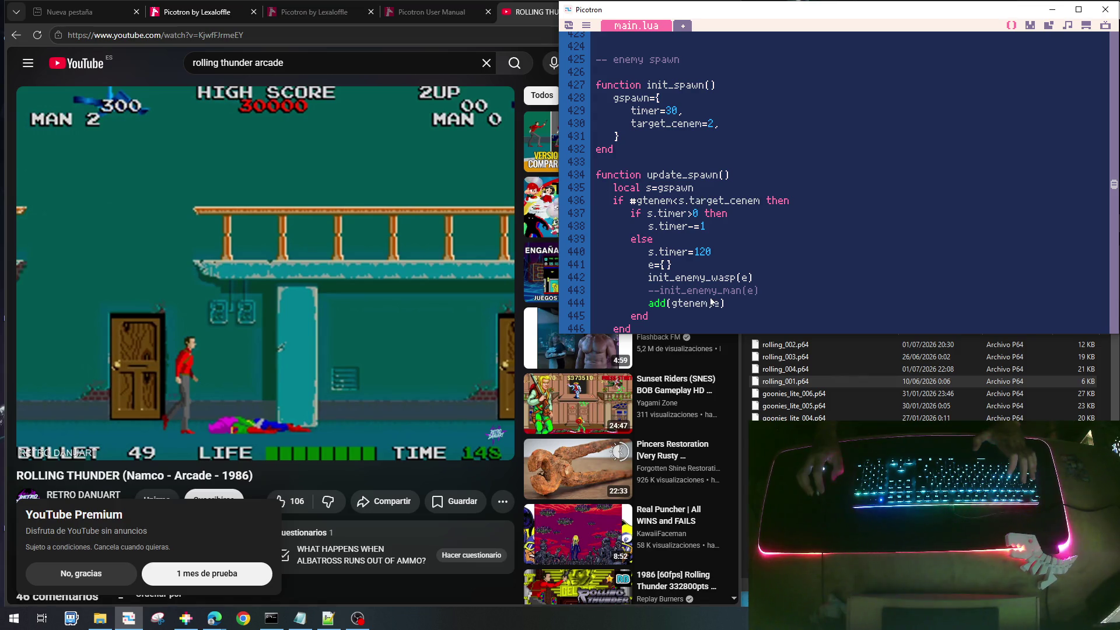
pyautogui.scroll(8, 690, 298)
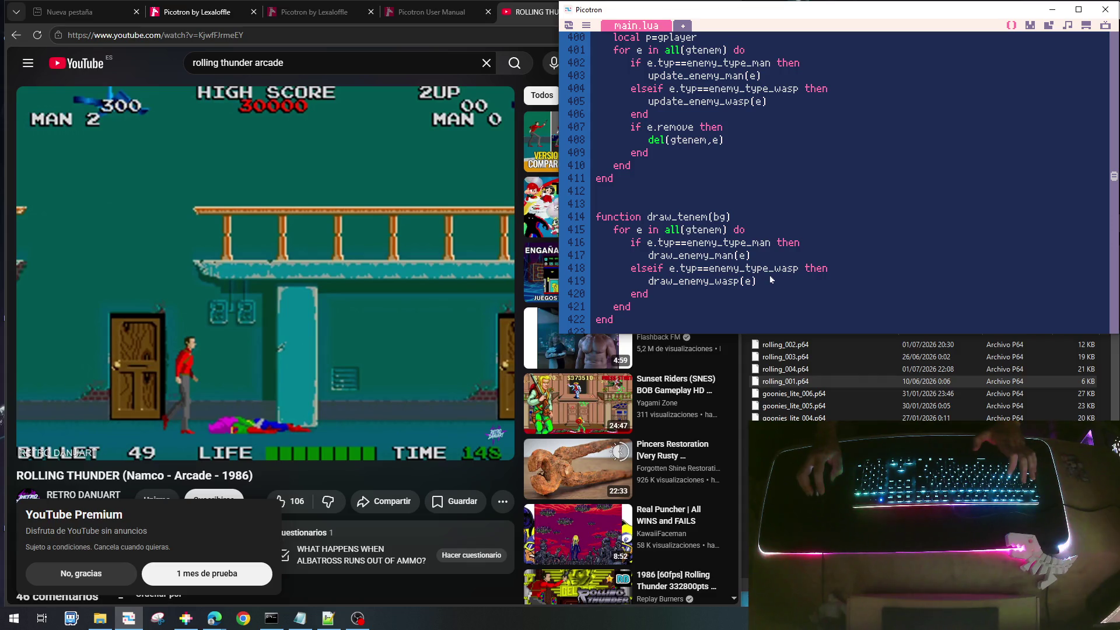
pyautogui.scroll(3, 770, 280)
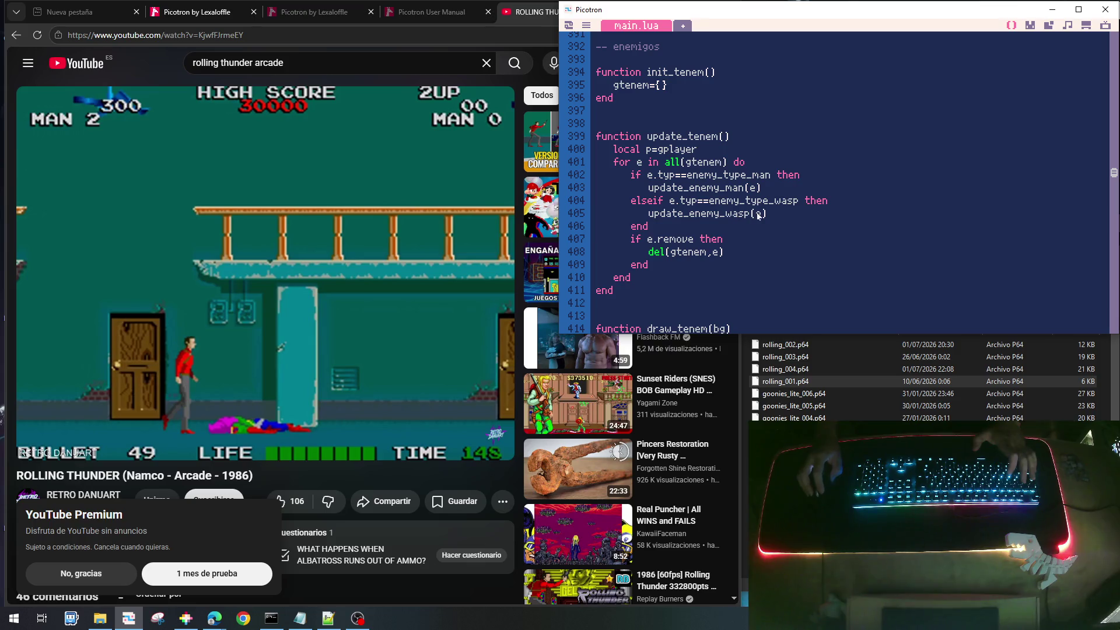
pyautogui.scroll(-3, 760, 241)
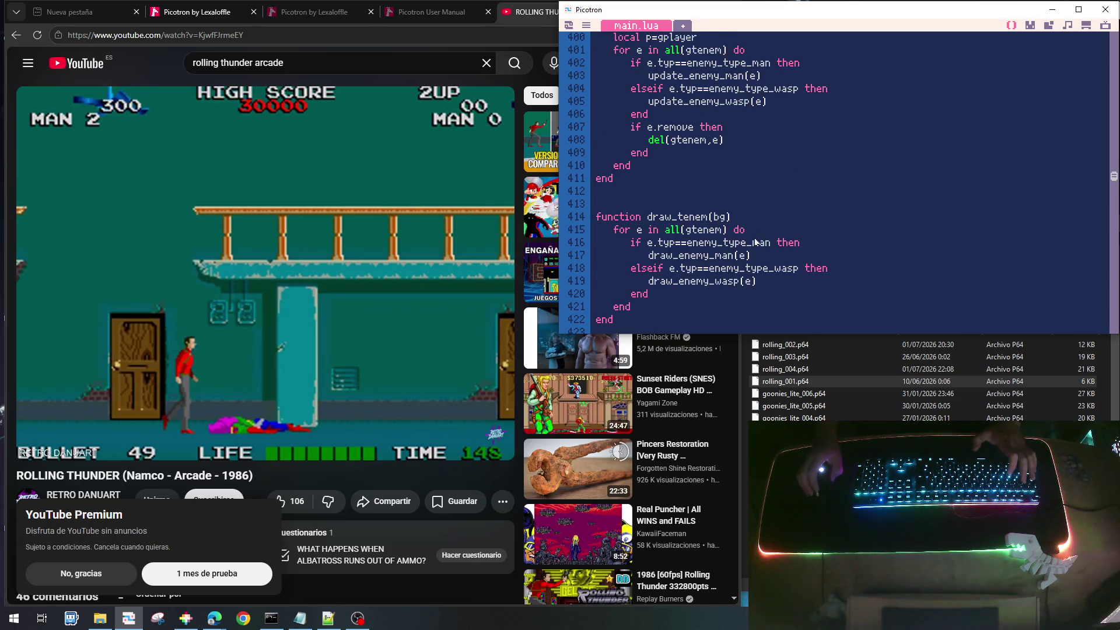
pyautogui.scroll(5, 756, 242)
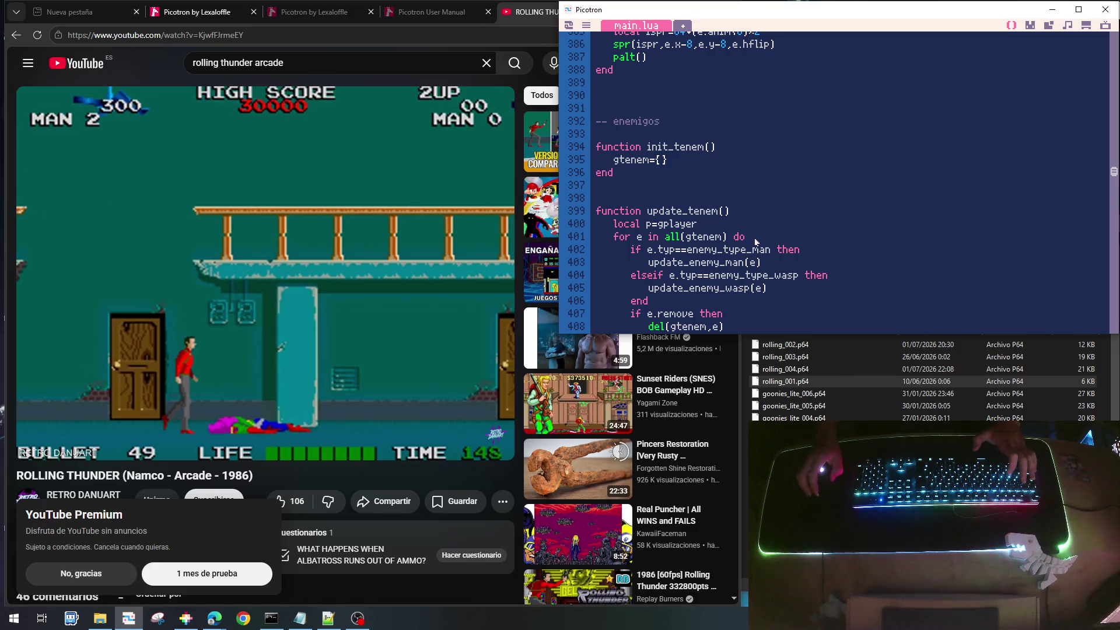
# Save and run the game, walk the player right, then exit back to the code
pyautogui.hotkey('ctrl', 's')
pyautogui.hotkey('ctrl', 'r')
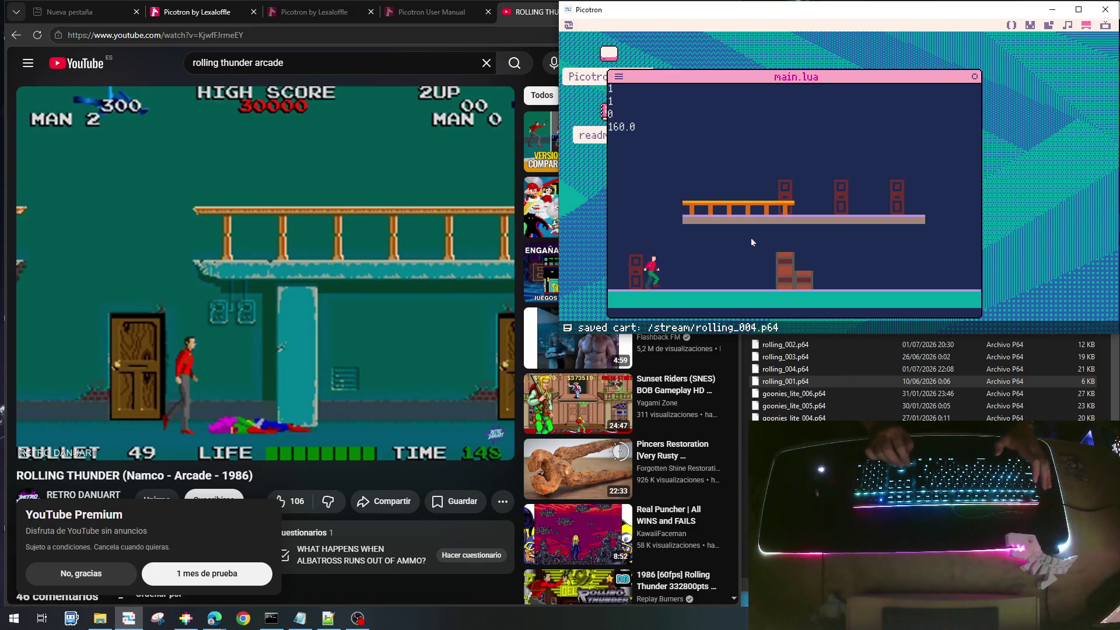
pyautogui.press('Right')
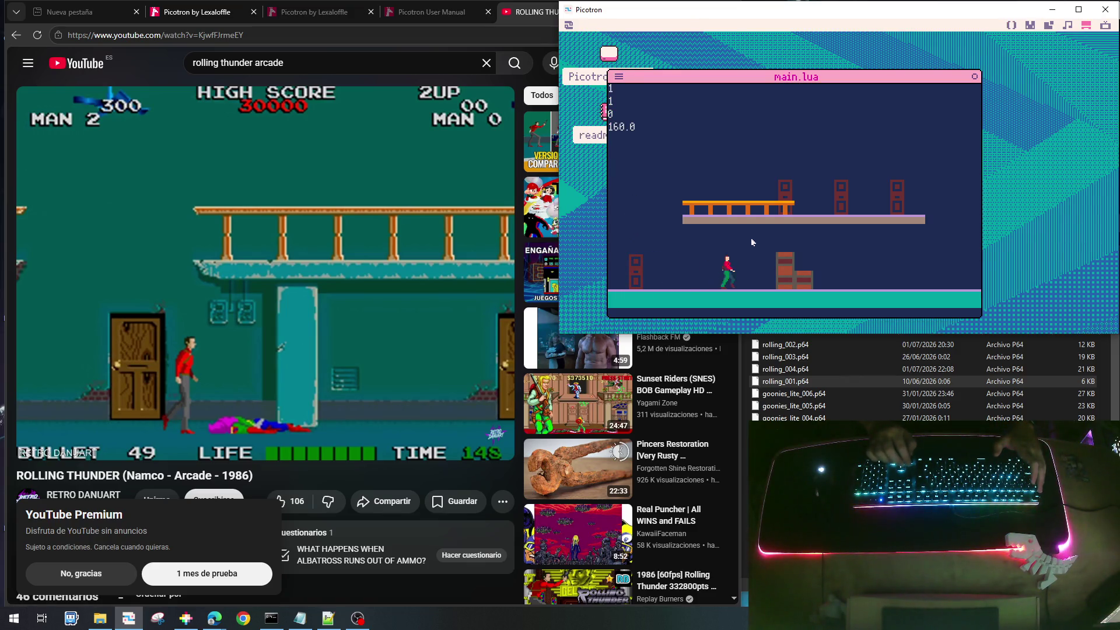
pyautogui.press('Right')
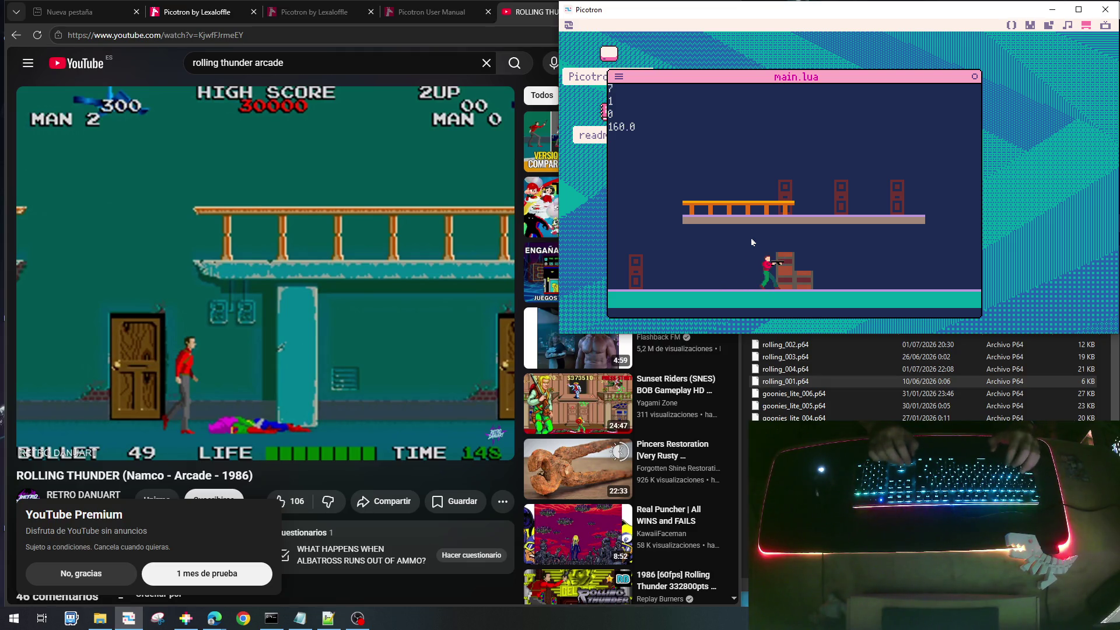
pyautogui.press('Escape')
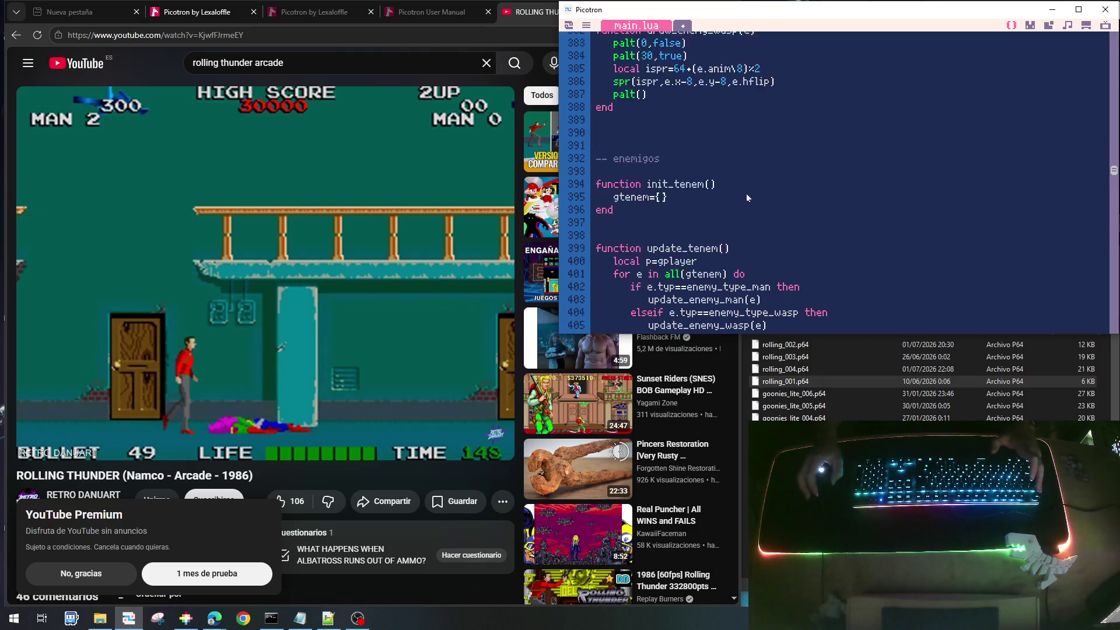
# Change the wasp's starting height from e.y=0 to e.y=120 in init_enemy_wasp
pyautogui.scroll(6, 747, 198)
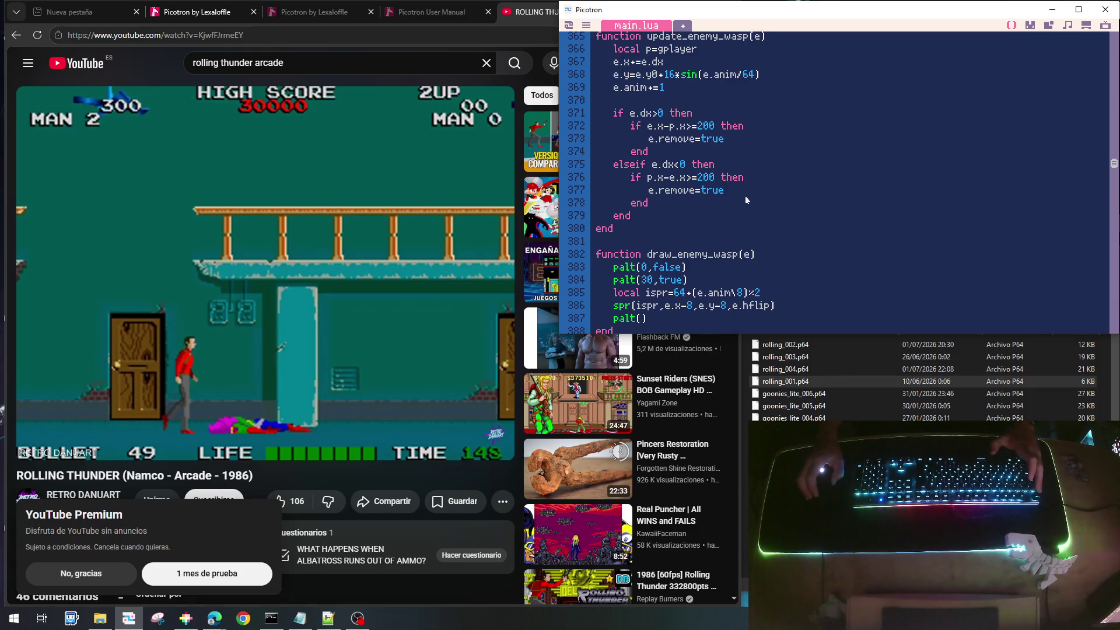
pyautogui.scroll(6, 744, 194)
pyautogui.click(657, 145)
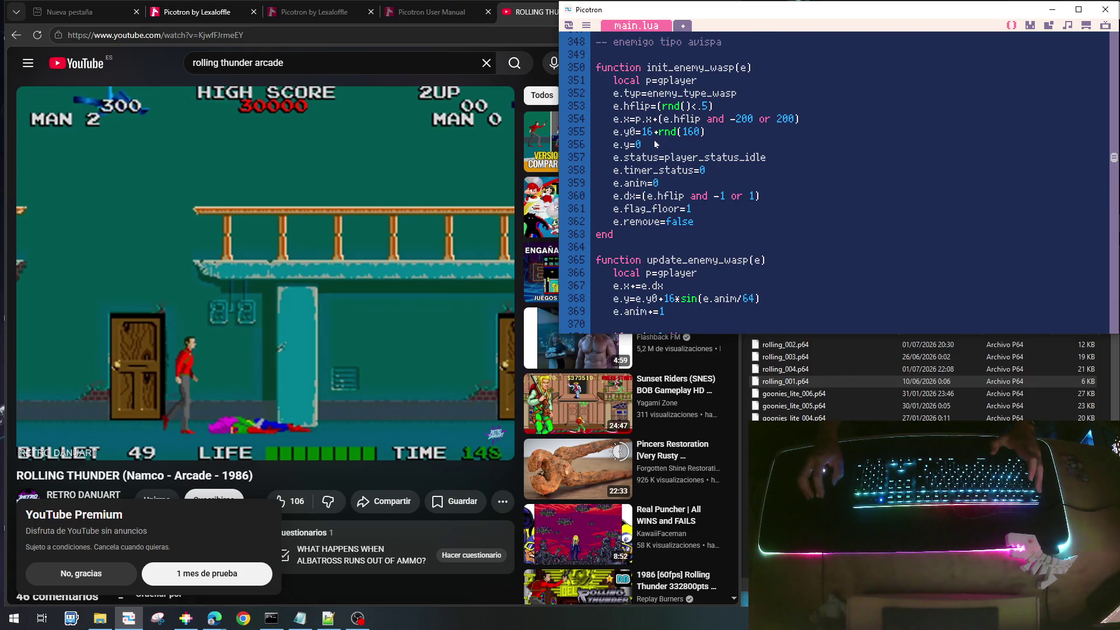
pyautogui.press('BackSpace')
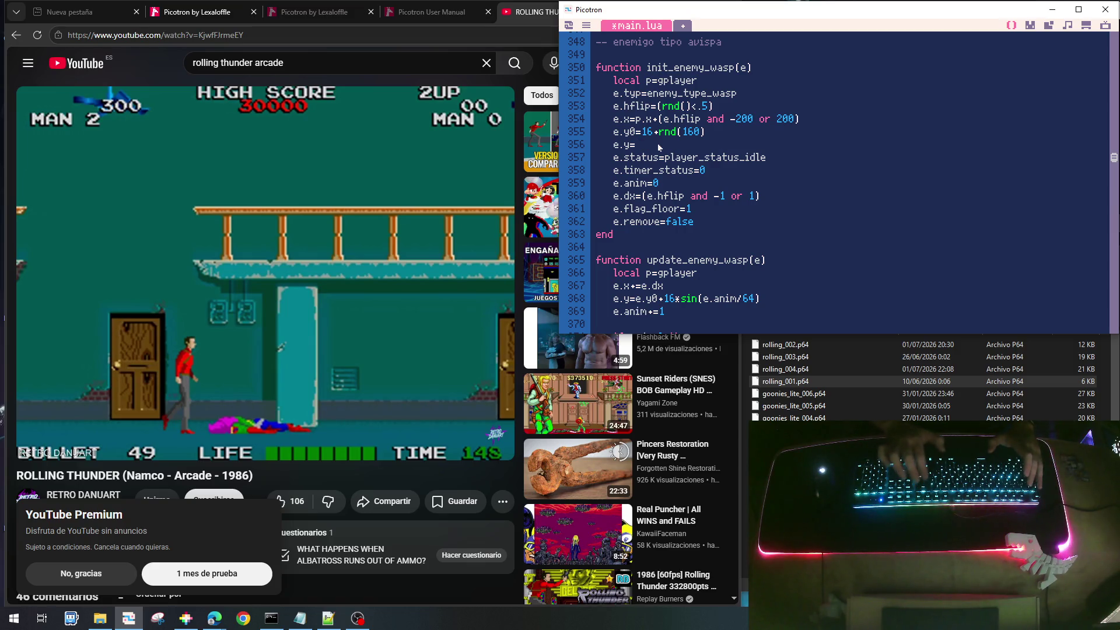
pyautogui.write('120')
pyautogui.hotkey('ctrl', 's')
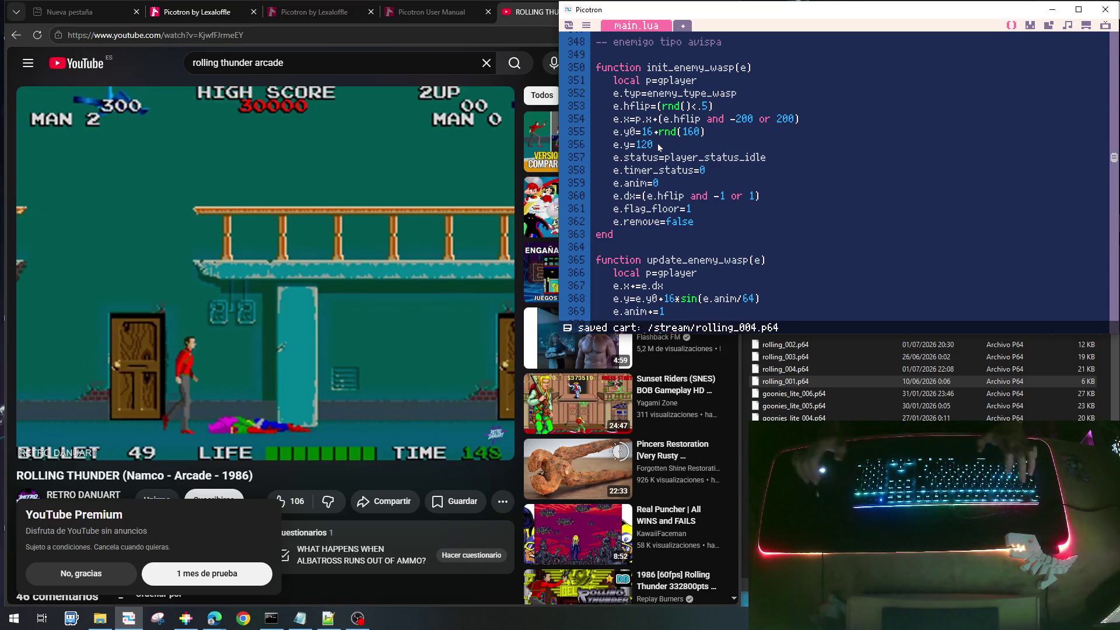
pyautogui.hotkey('ctrl', 'r')
pyautogui.press('Right')
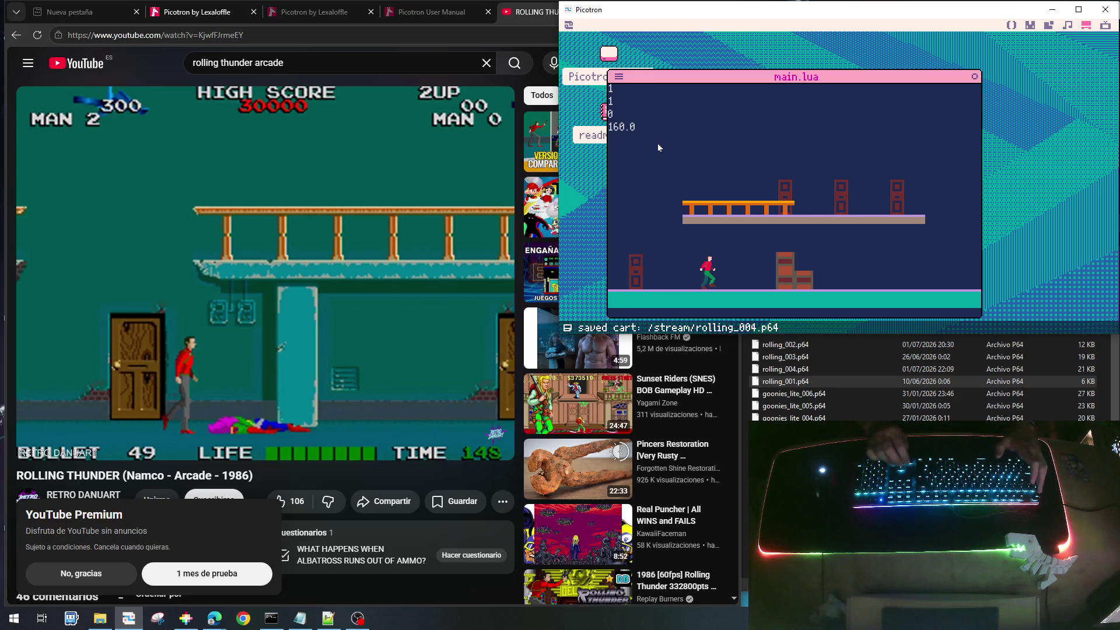
pyautogui.press('Right')
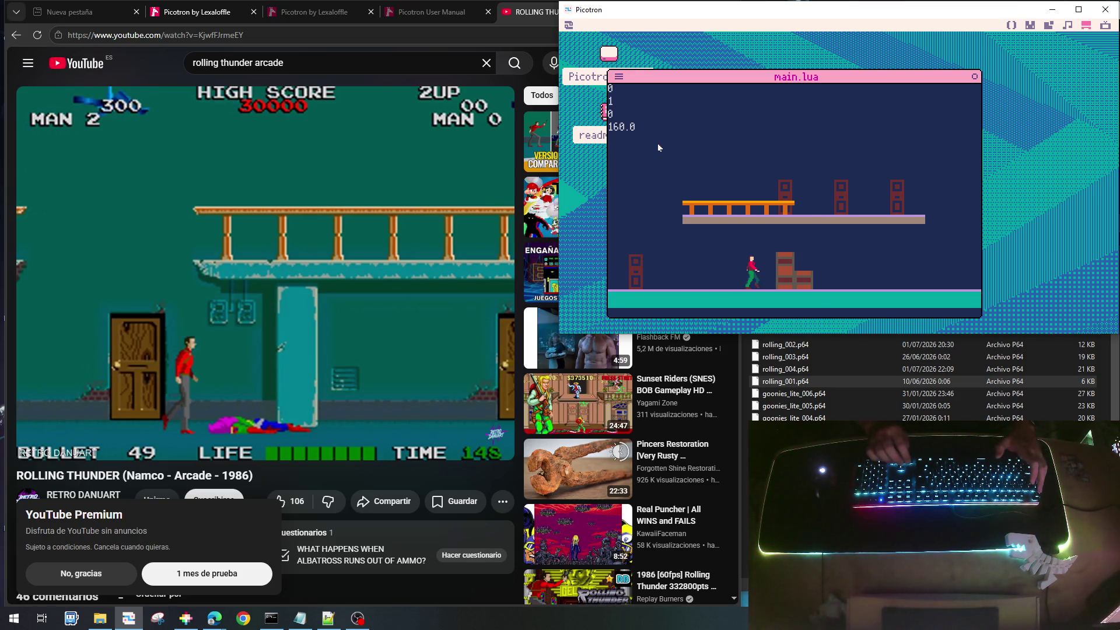
pyautogui.press('Right')
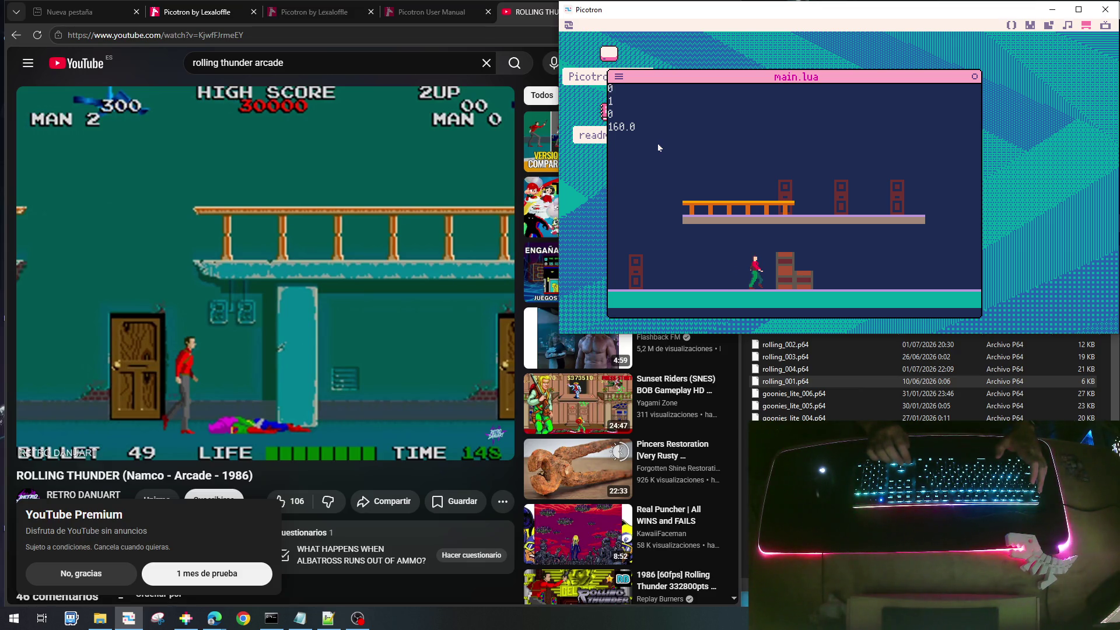
pyautogui.press('Right')
pyautogui.press('Up')
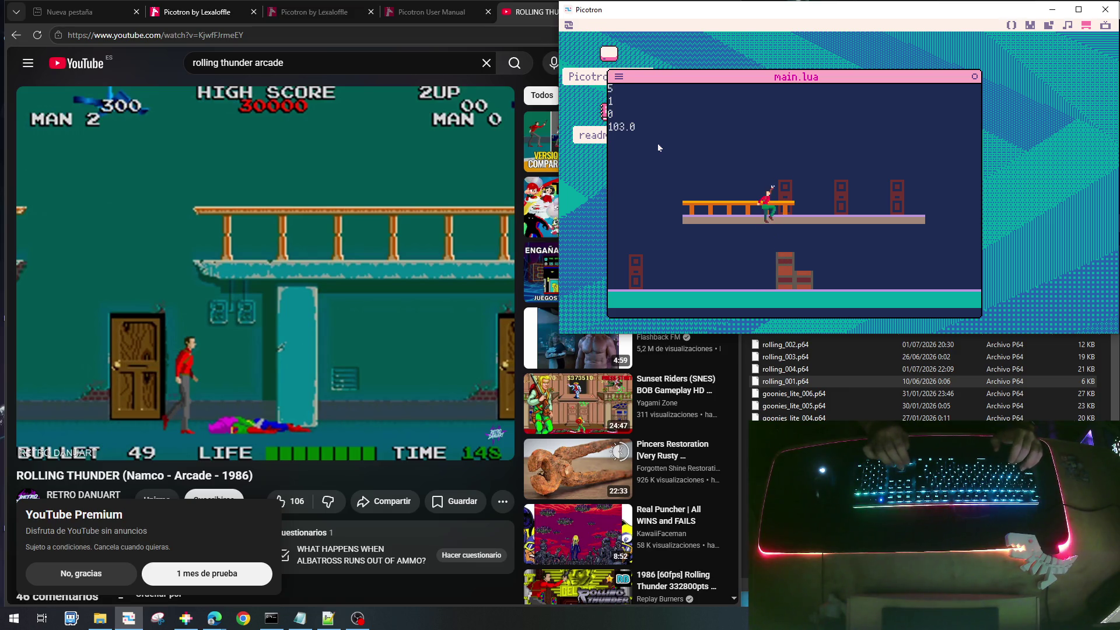
pyautogui.press('Right')
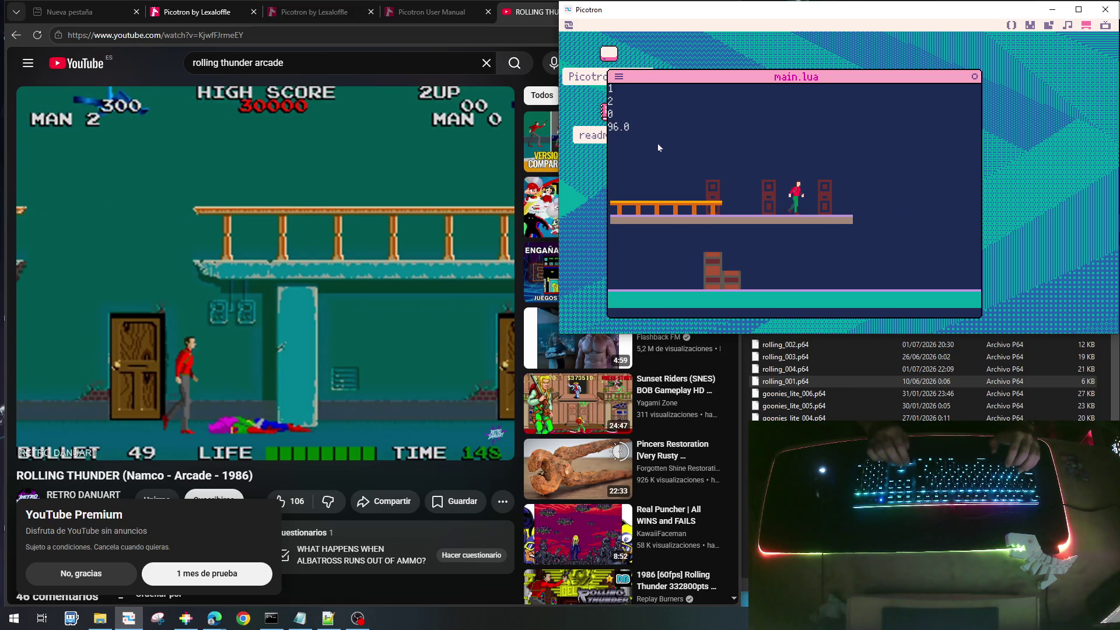
pyautogui.press('Escape')
pyautogui.scroll(-10, 658, 146)
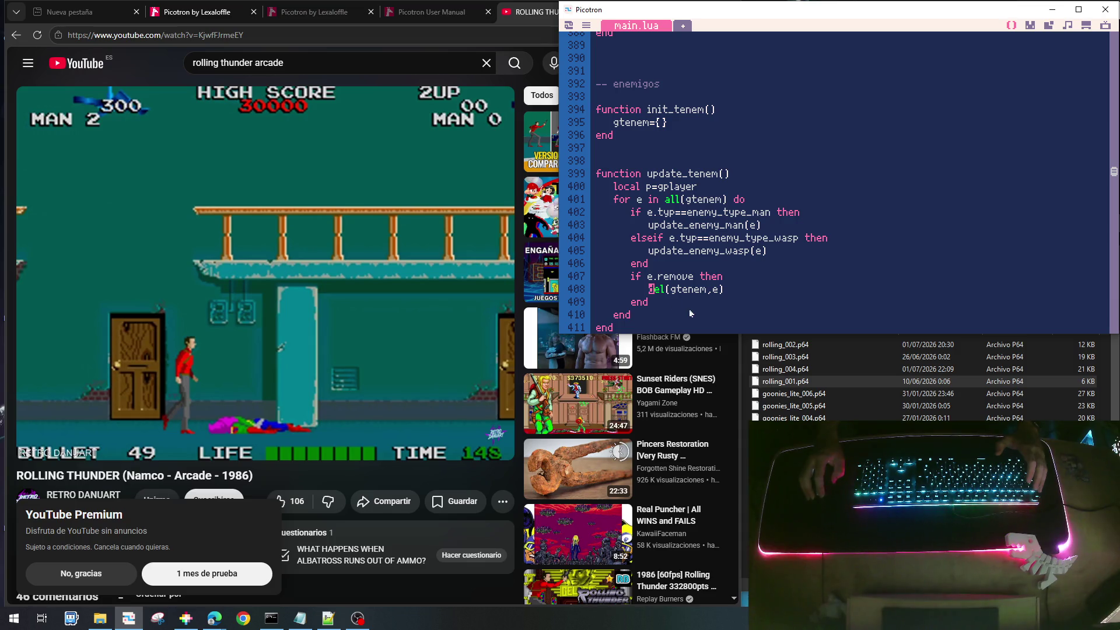
# Comment out del(gtenem,e), save, and test-run the game with enemy removal disabled
pyautogui.write('--')
pyautogui.hotkey('ctrl', 's')
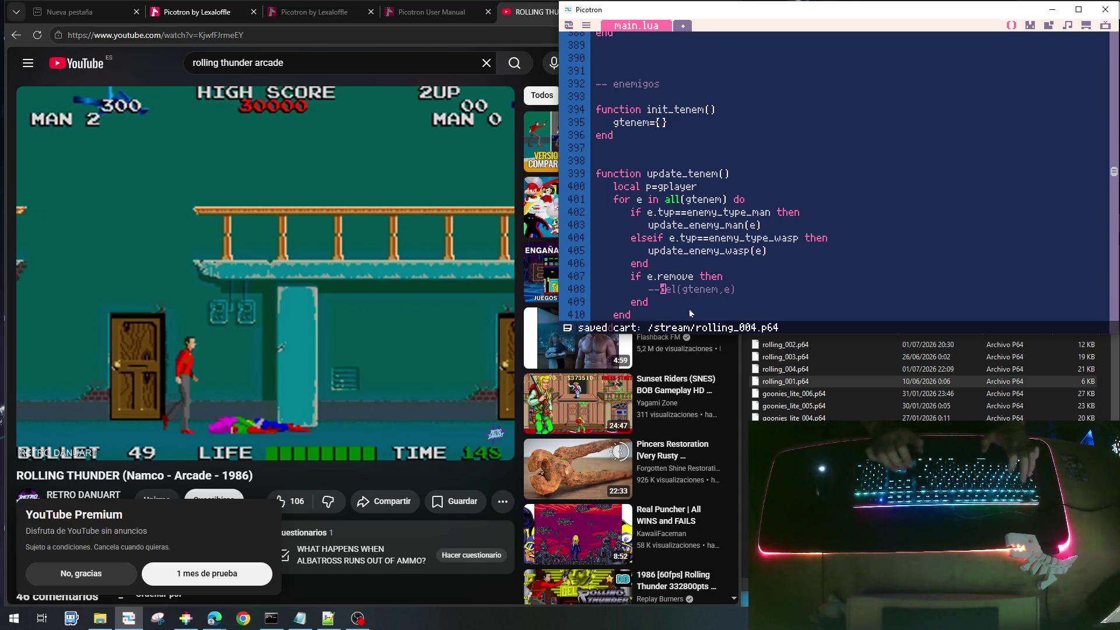
pyautogui.hotkey('ctrl', 'r')
pyautogui.press('Right')
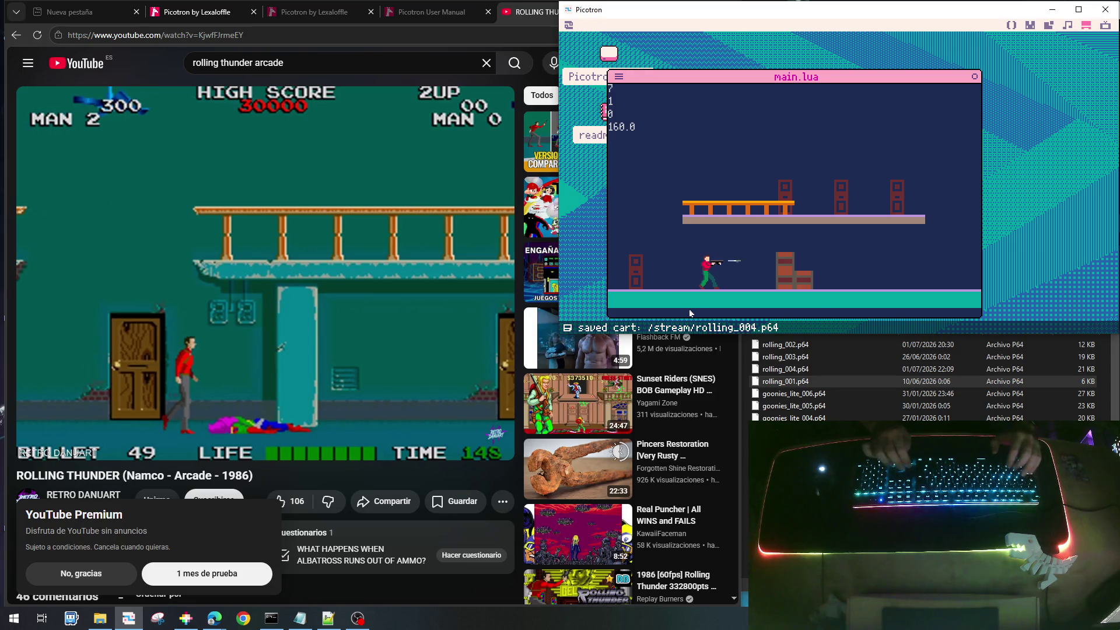
pyautogui.press('Up')
pyautogui.press('Right')
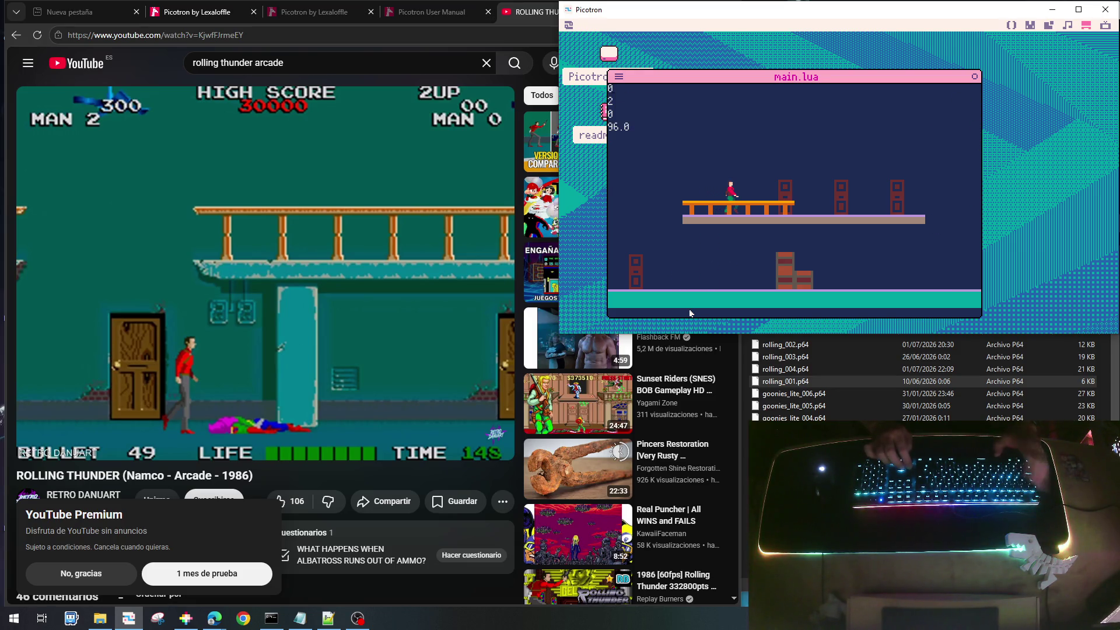
pyautogui.press('Escape')
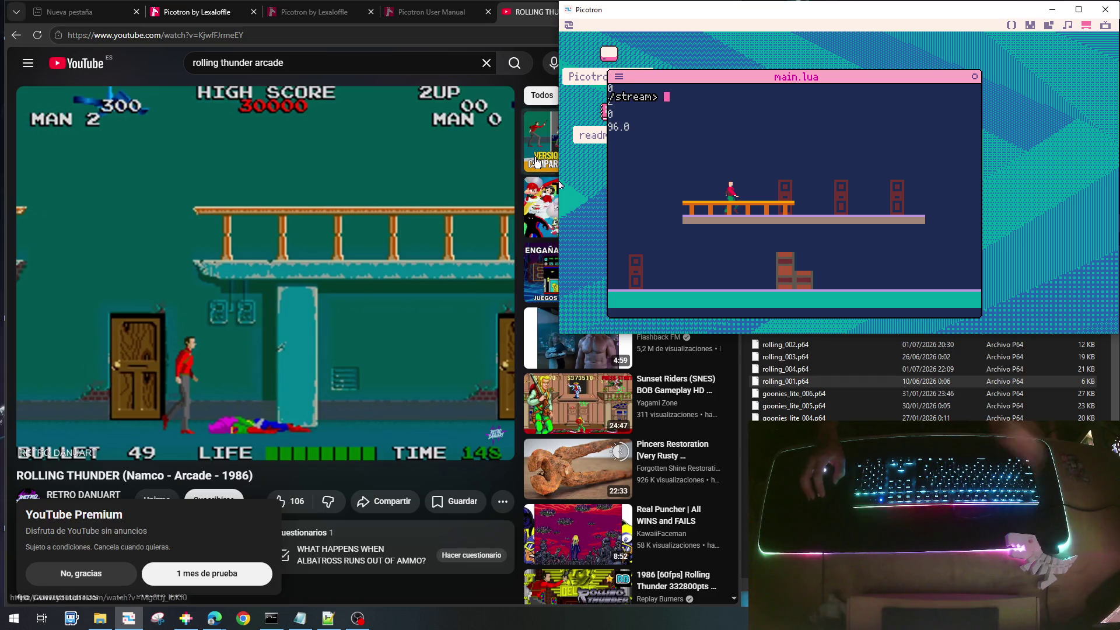
pyautogui.press('Escape')
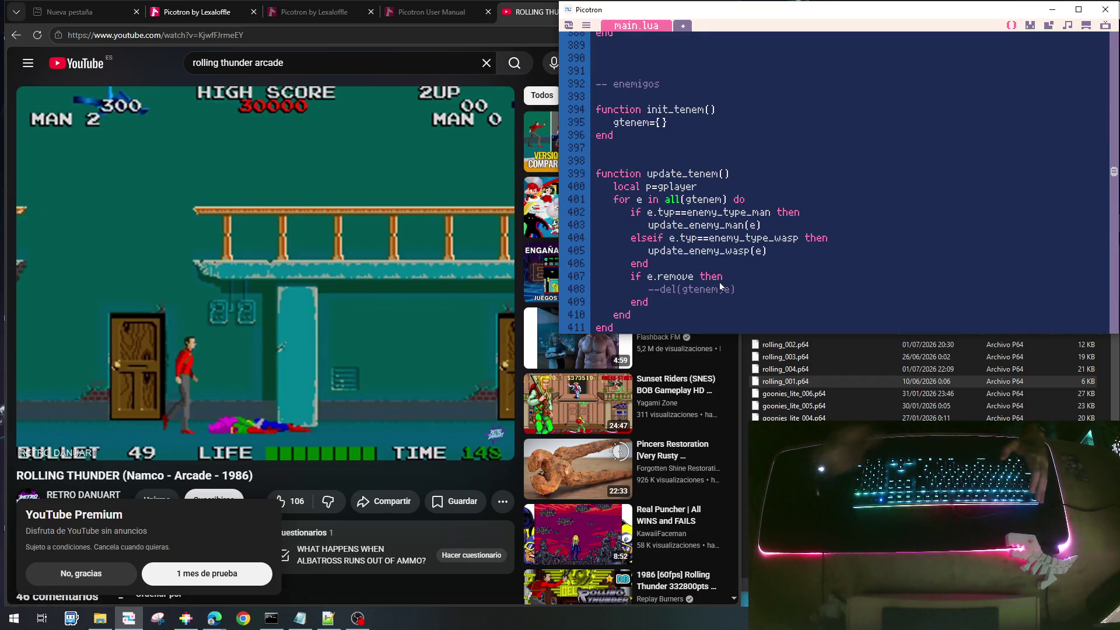
# Uncomment del(gtenem,e) on line 408 to restore enemy removal
pyautogui.click(720, 288)
pyautogui.press('Home')
pyautogui.press('Delete')
pyautogui.press('Delete')
# Swap the signs so e.dx=(e.hflip and 1 or -1), then save and run the game
pyautogui.scroll(3, 715, 240)
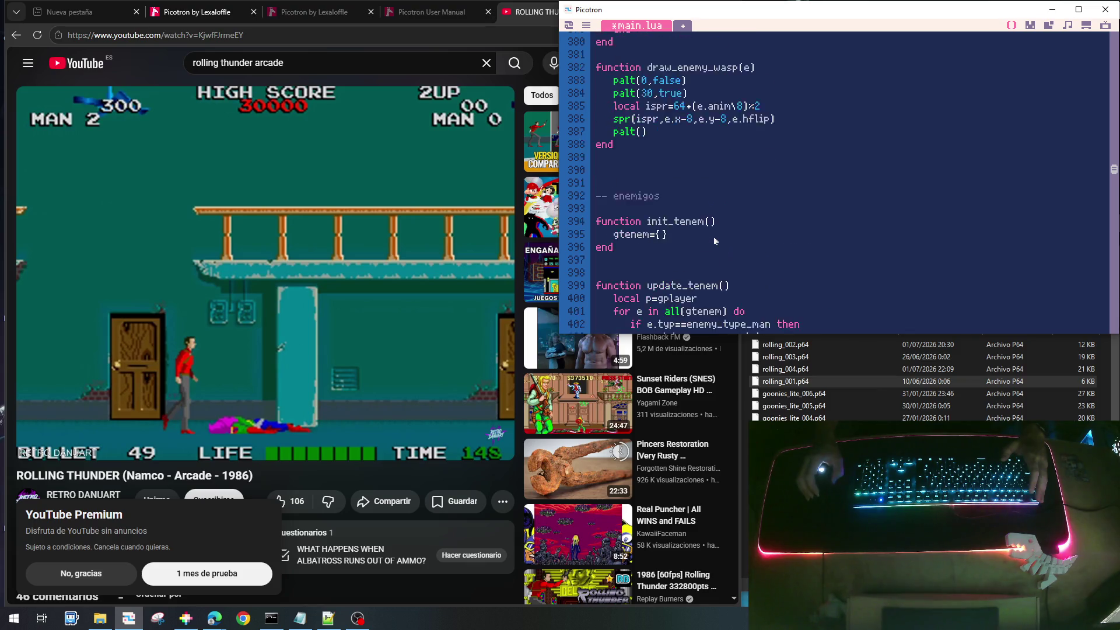
pyautogui.scroll(12, 715, 240)
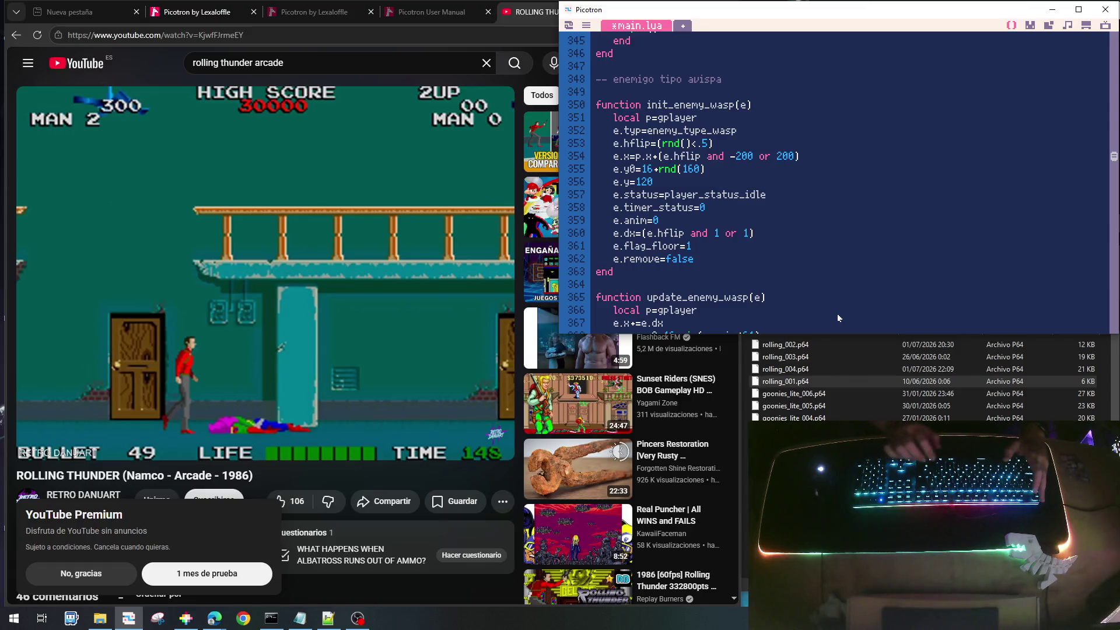
pyautogui.click(720, 232)
pyautogui.press('BackSpace')
pyautogui.click(748, 232)
pyautogui.write('-')
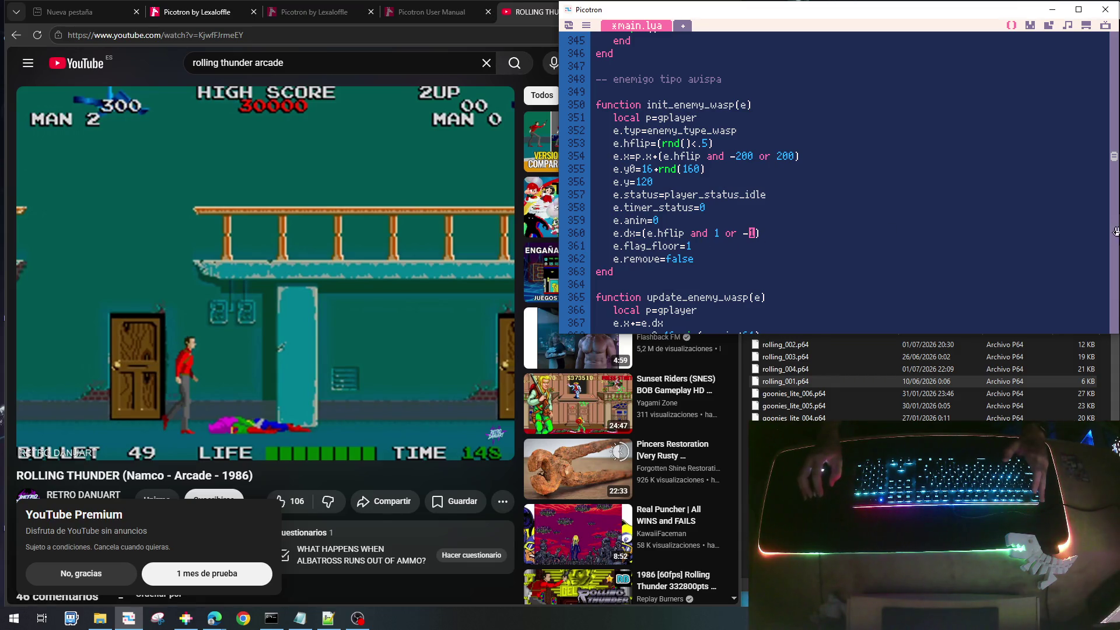
pyautogui.hotkey('ctrl', 's')
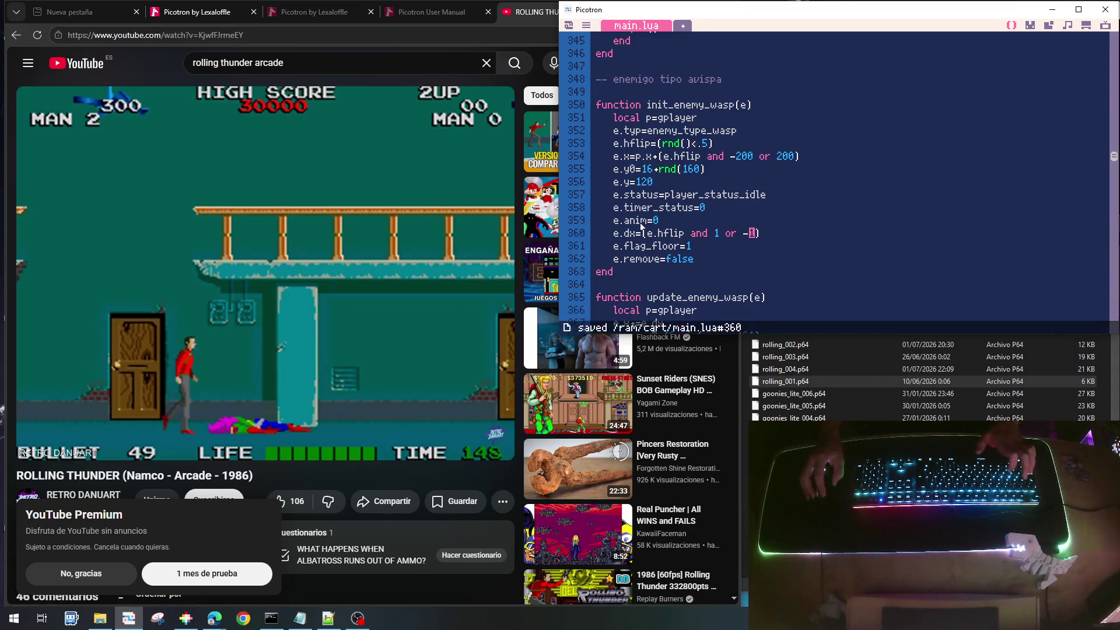
pyautogui.hotkey('ctrl', 'r')
pyautogui.press('Right')
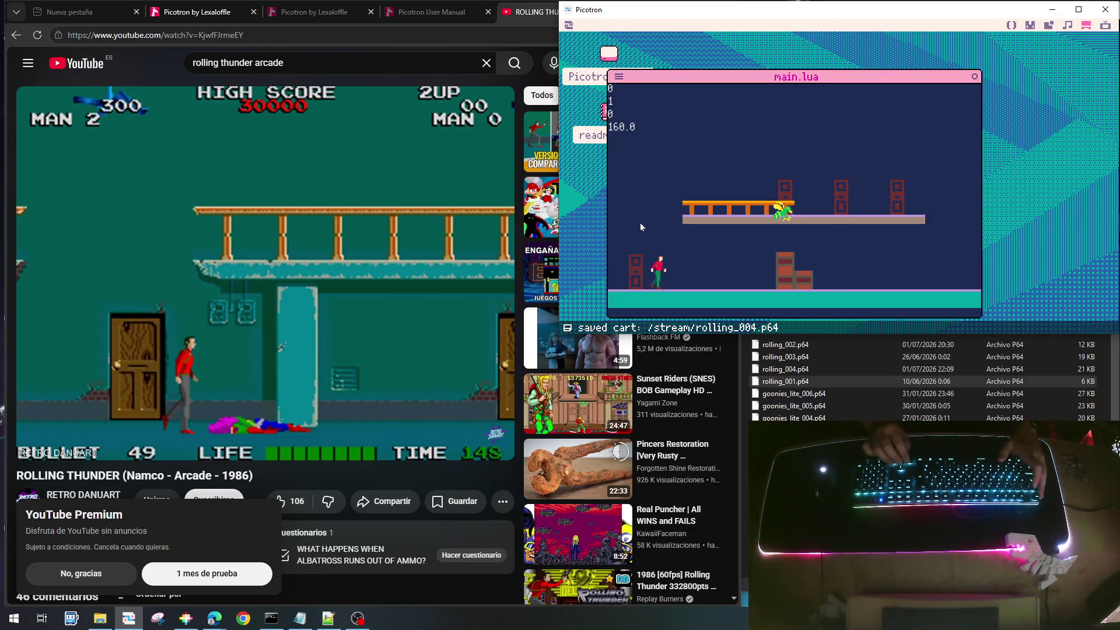
# Let the wasp fly briefly, then exit the test run back to main.lua
pyautogui.press('Right')
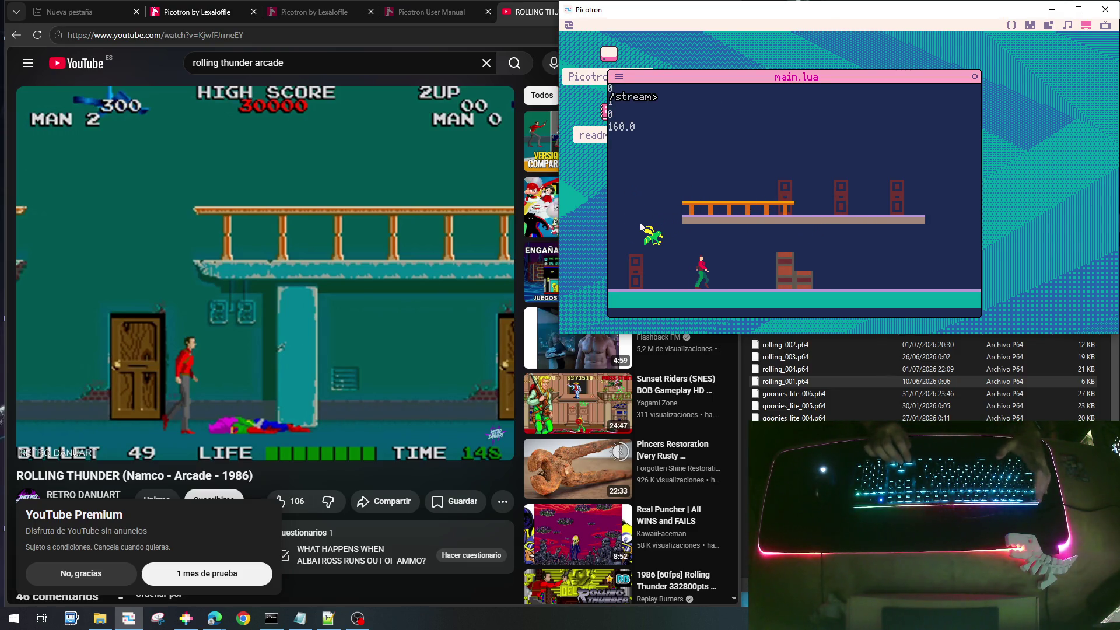
pyautogui.press('Escape')
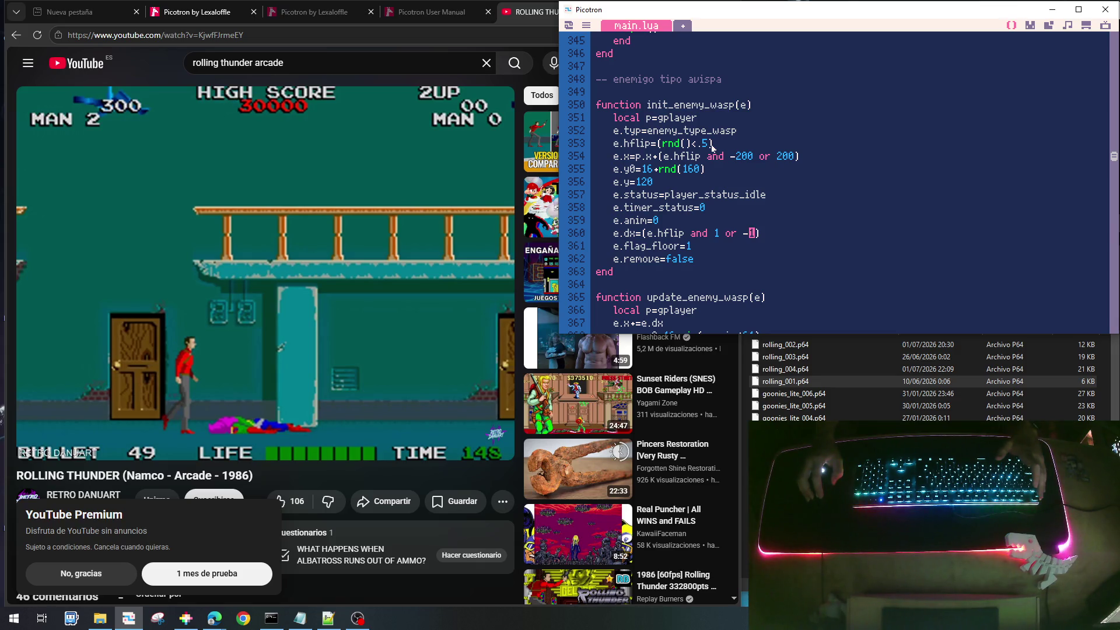
# Glance at the sprite sheet and terminal output, then go back to main.lua
pyautogui.click(1026, 30)
pyautogui.click(1011, 26)
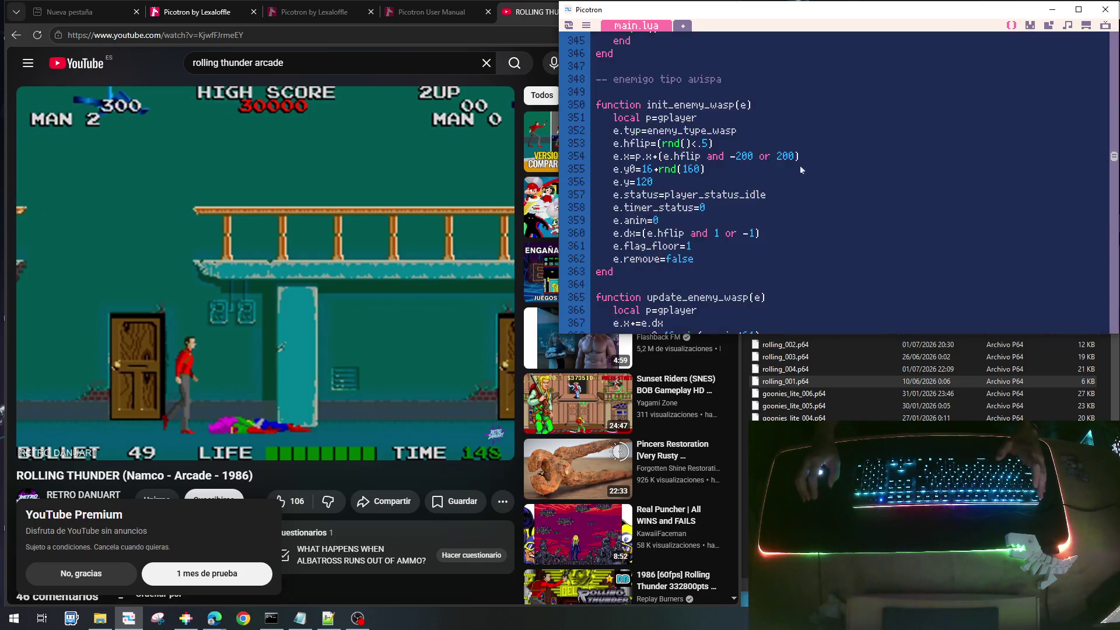
pyautogui.scroll(-9, 722, 218)
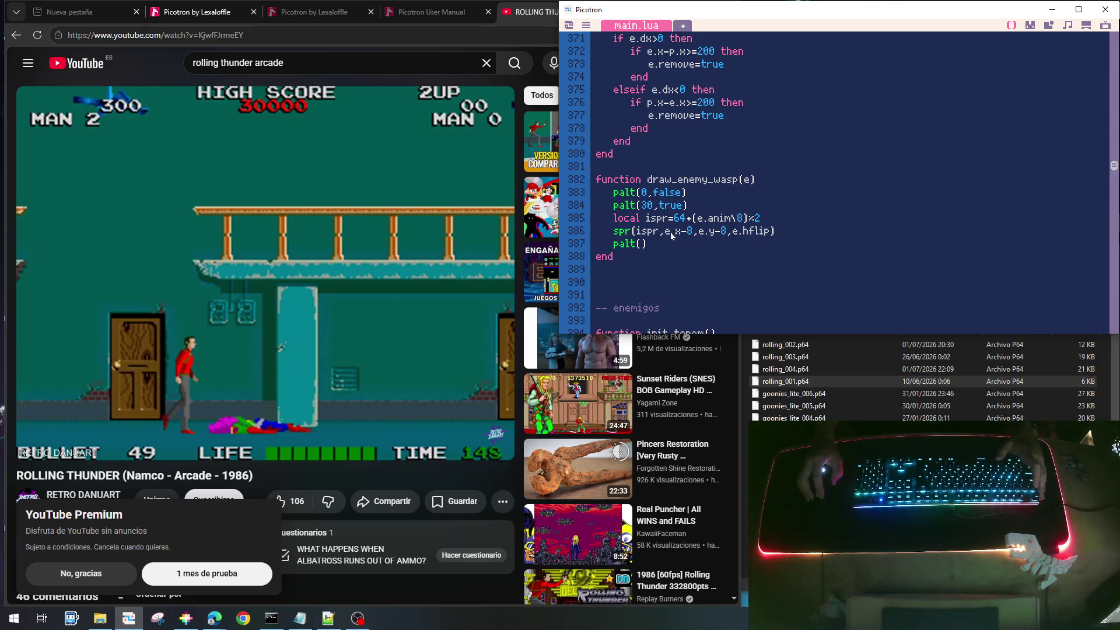
pyautogui.press('Escape')
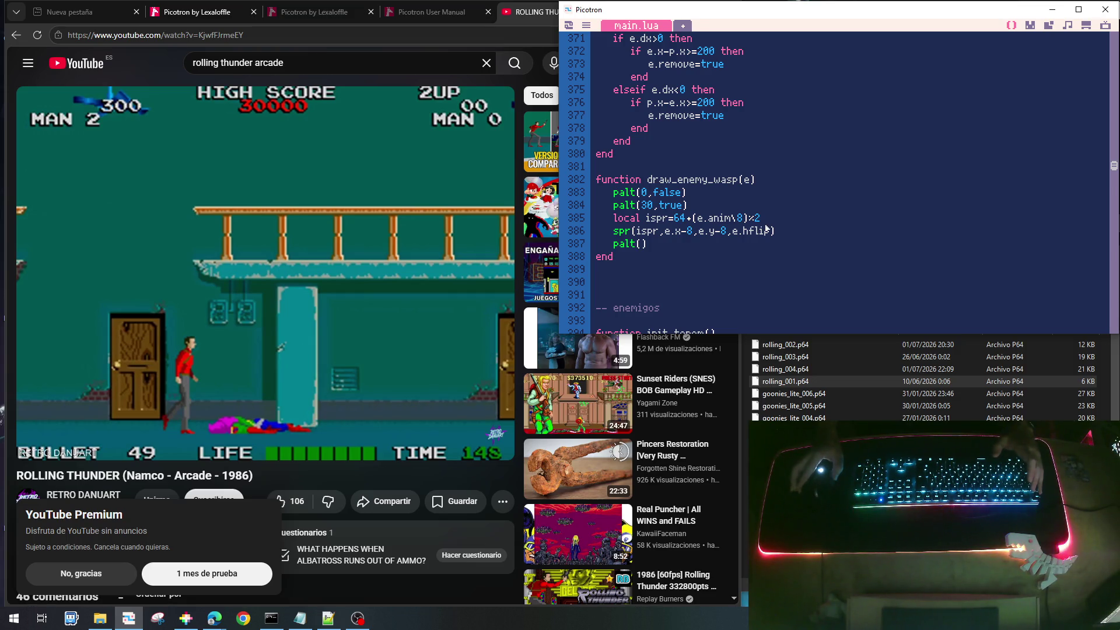
# Select e.hflip in the wasp's draw call and scroll up to init_enemy_wasp
pyautogui.moveTo(733, 231); pyautogui.dragTo(768, 231)
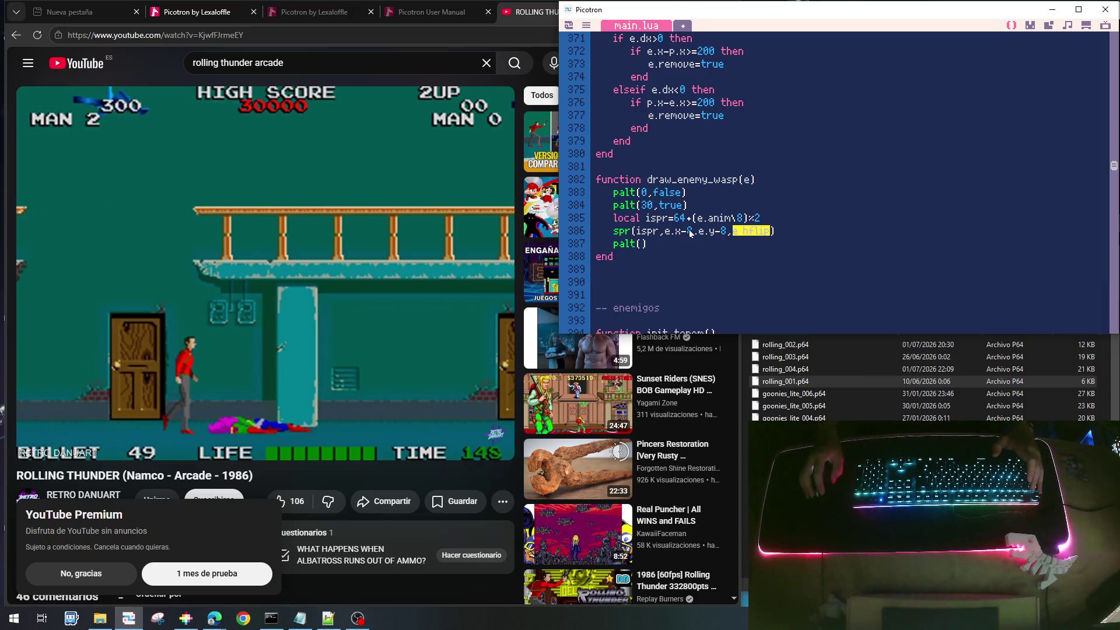
pyautogui.scroll(1, 729, 234)
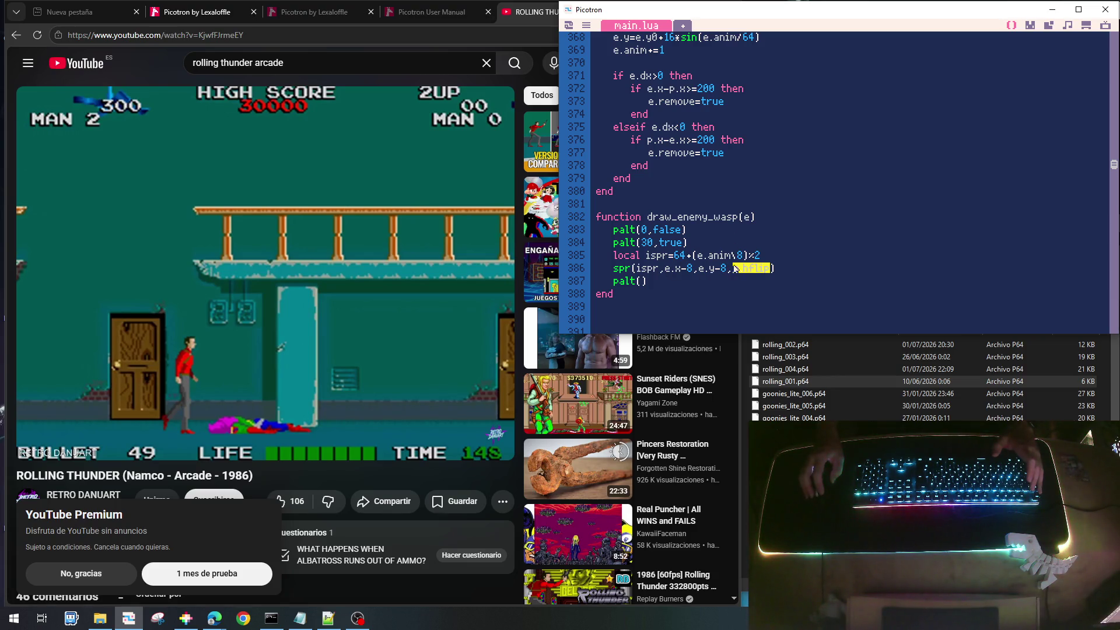
pyautogui.scroll(1, 719, 202)
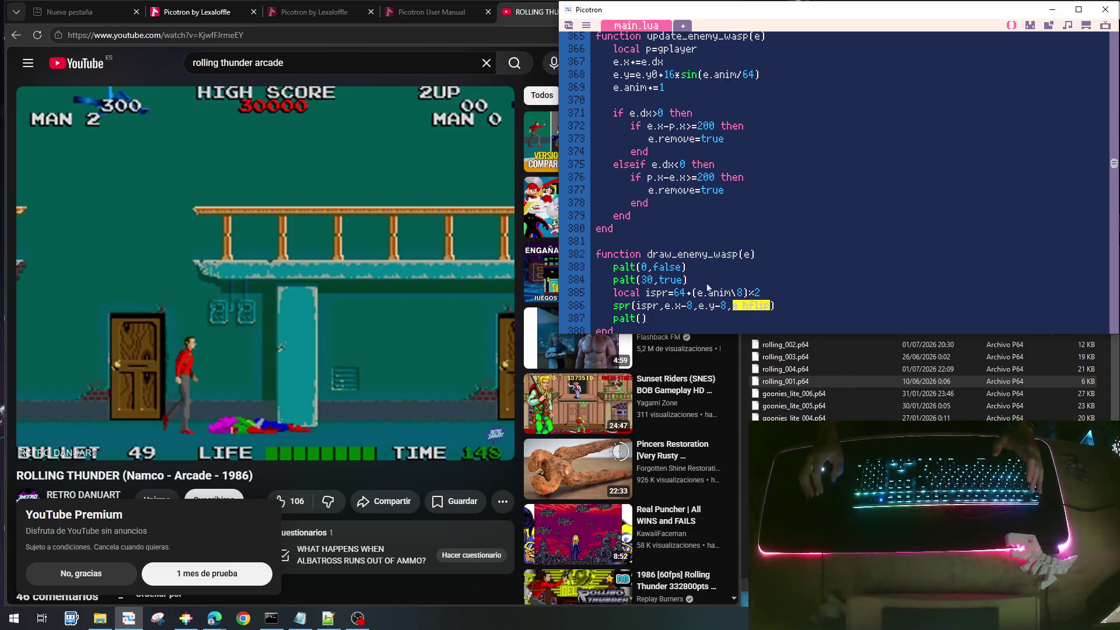
pyautogui.scroll(3, 720, 275)
pyautogui.scroll(3, 719, 275)
pyautogui.scroll(2, 647, 275)
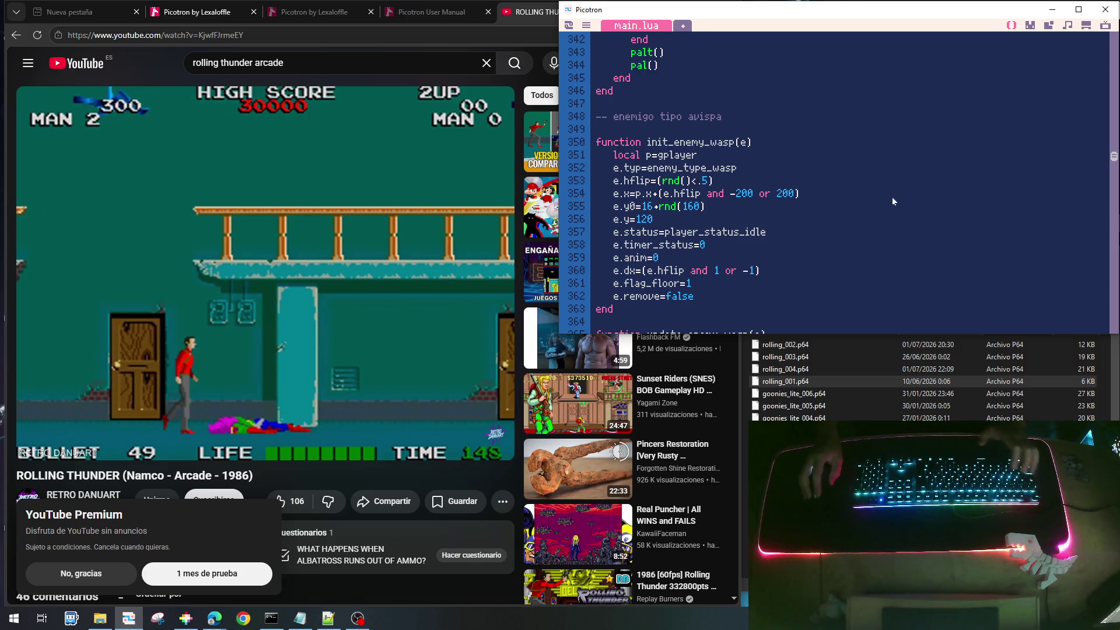
# Test-run the cart, walking right to watch two green wasps fly in, then stop
pyautogui.hotkey('ctrl', 'r')
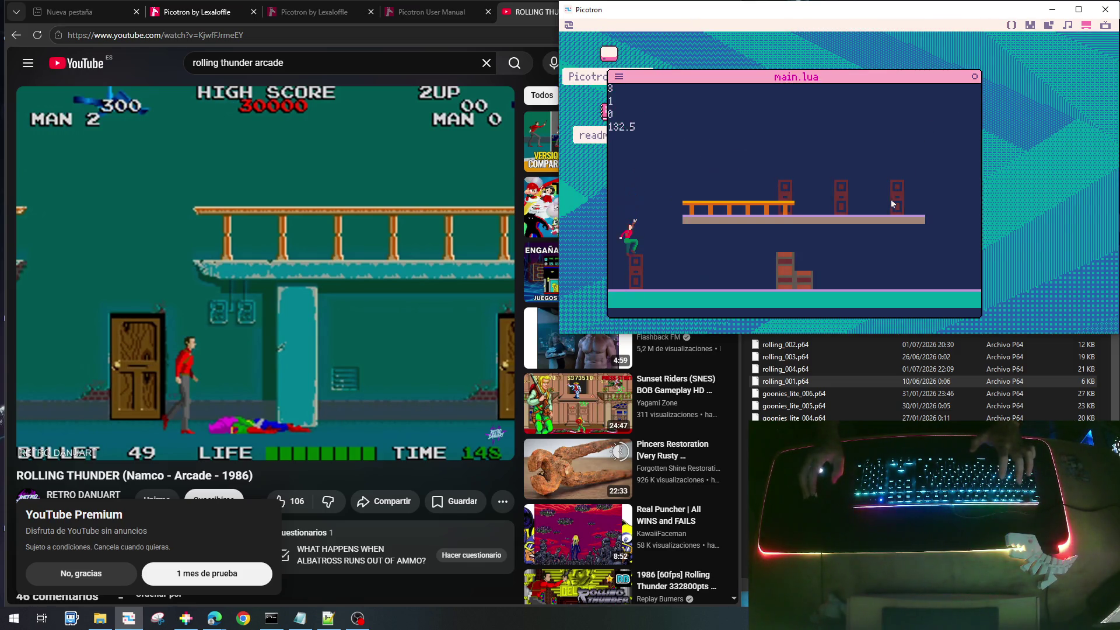
pyautogui.press('Right')
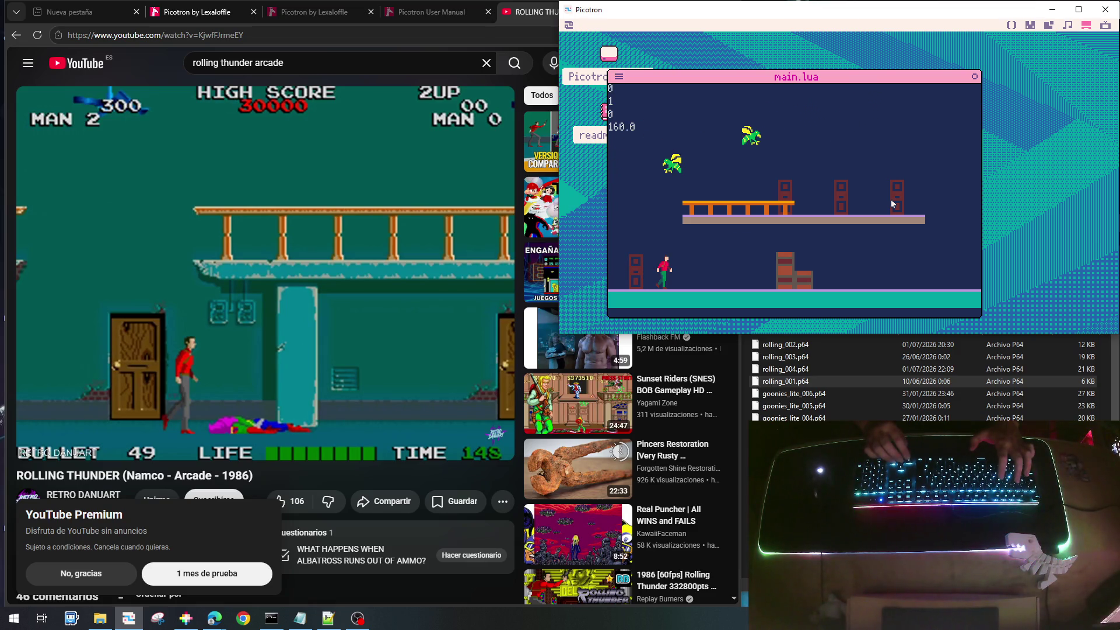
pyautogui.press('Right')
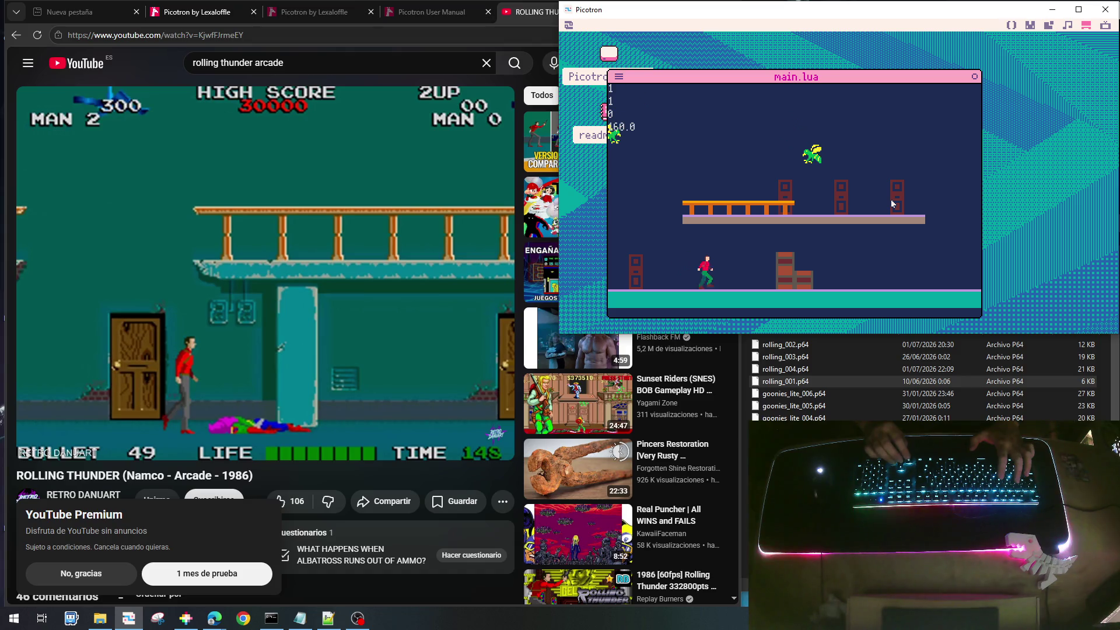
pyautogui.press('Right')
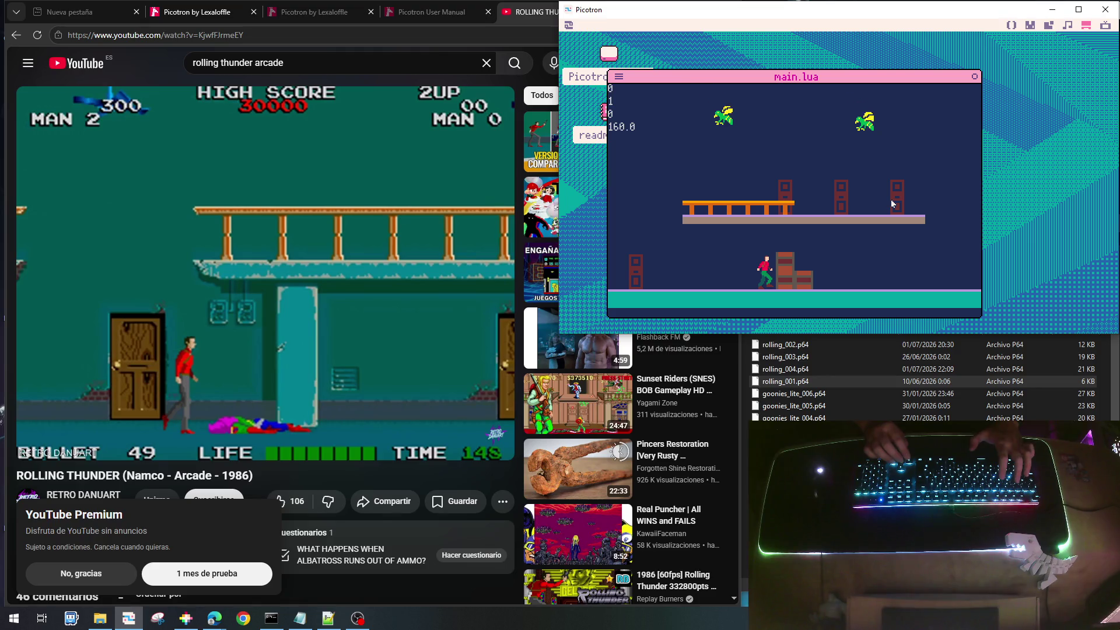
pyautogui.press('Escape')
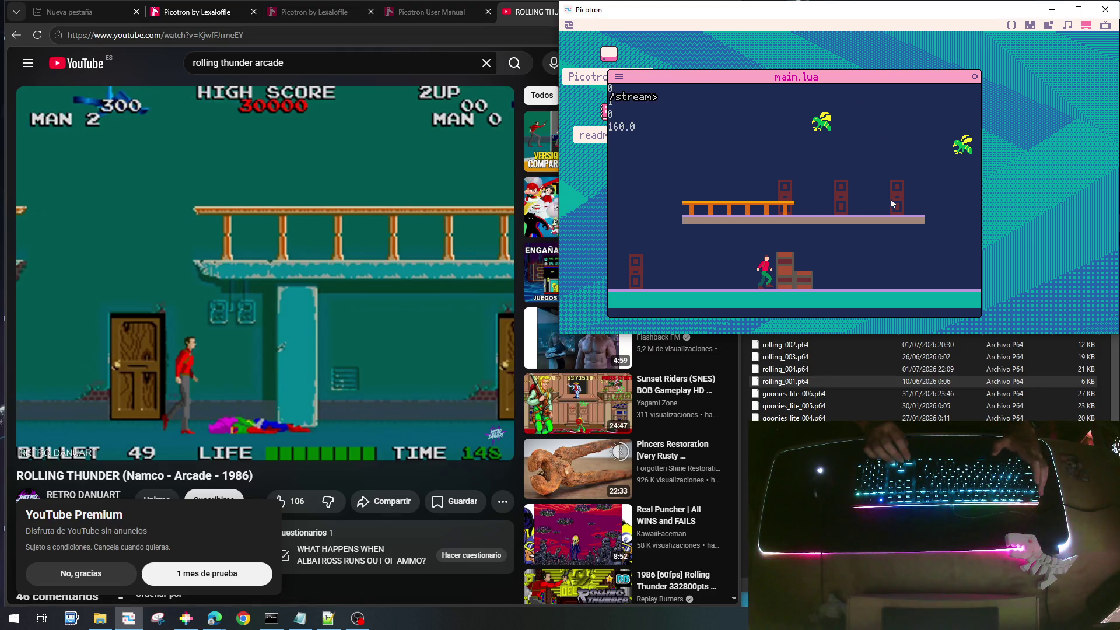
pyautogui.press('Escape')
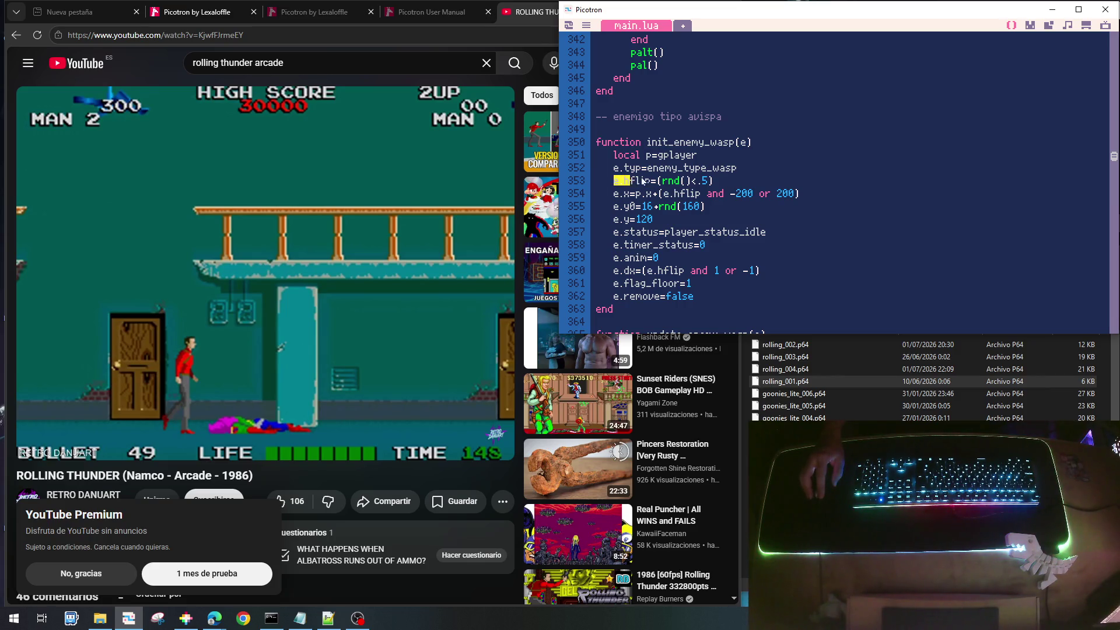
# Swap signs so wasps spawn at e.hflip and 200 or -200 with dx e.hflip and -1 or 1
pyautogui.moveTo(615, 182); pyautogui.dragTo(726, 182)
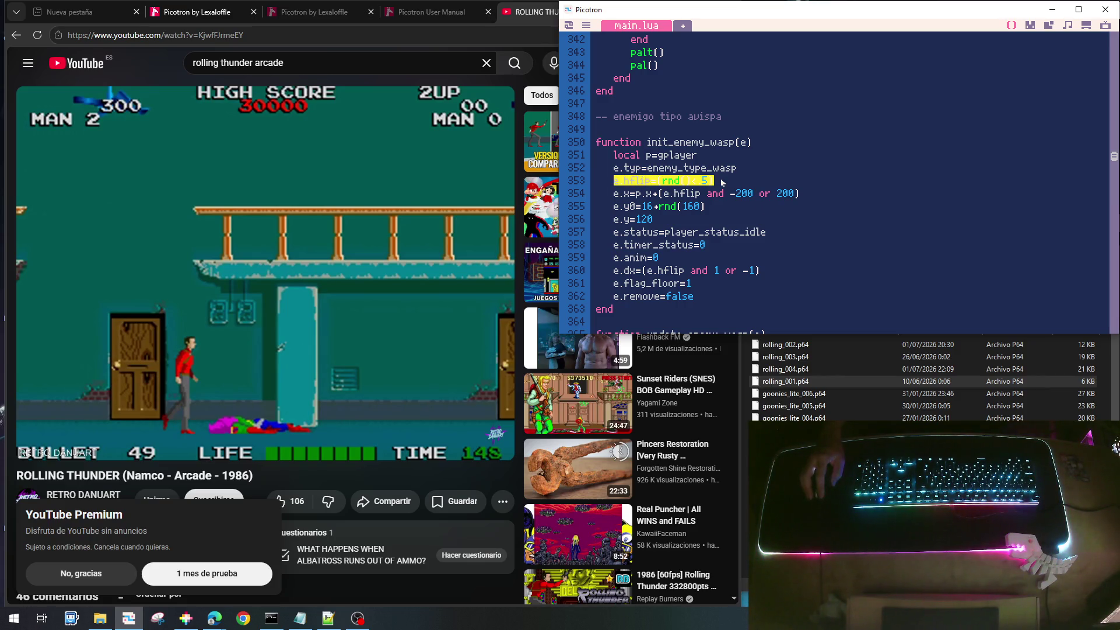
pyautogui.click(689, 204)
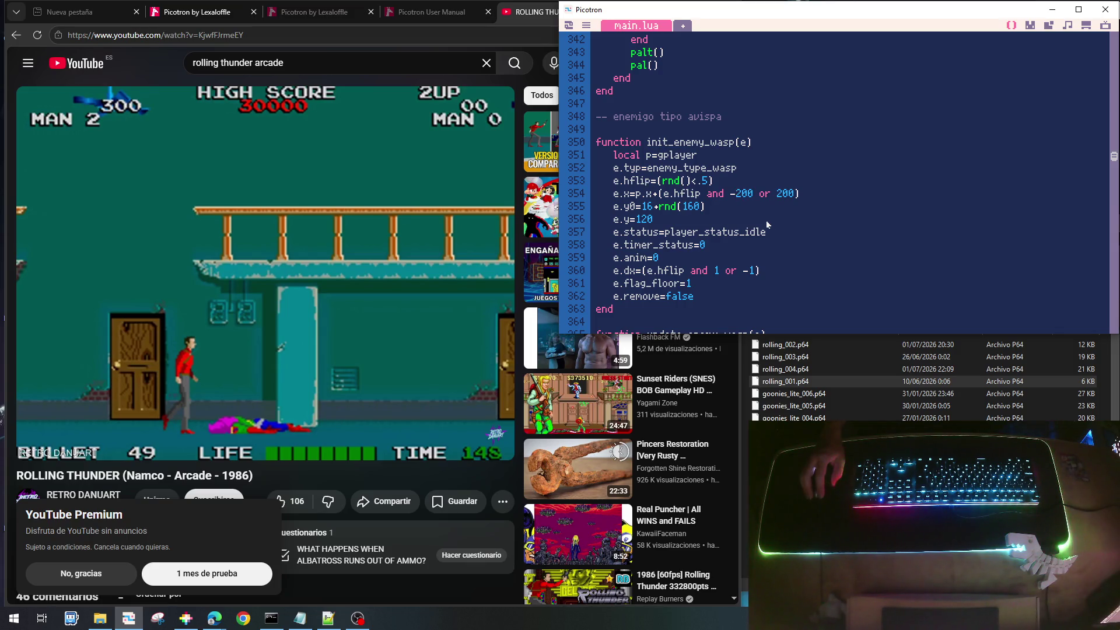
pyautogui.press('BackSpace')
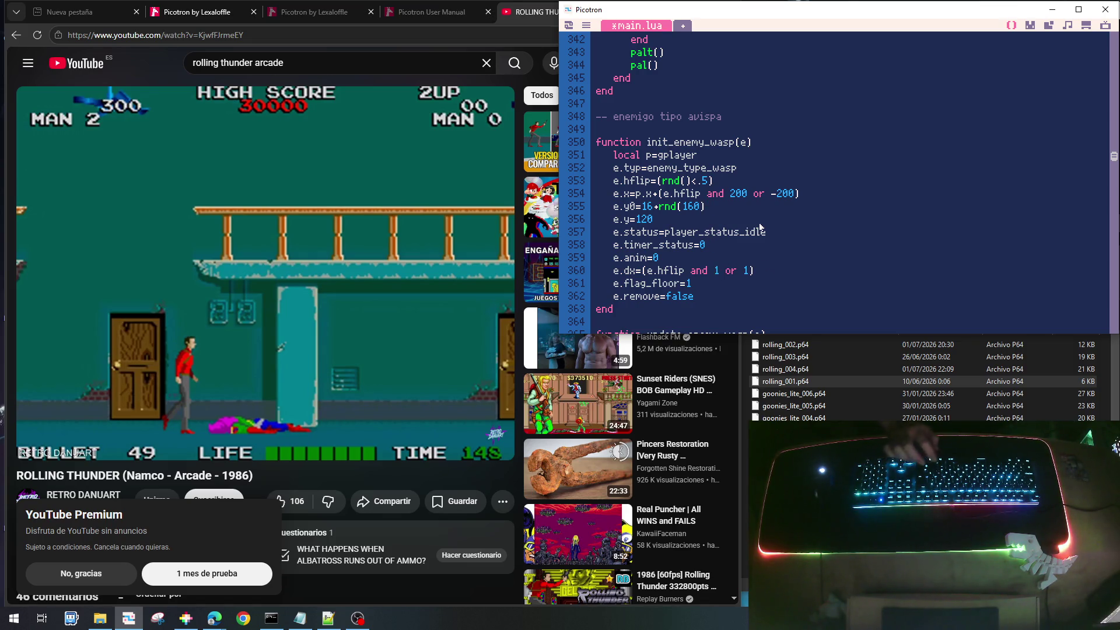
pyautogui.write('-')
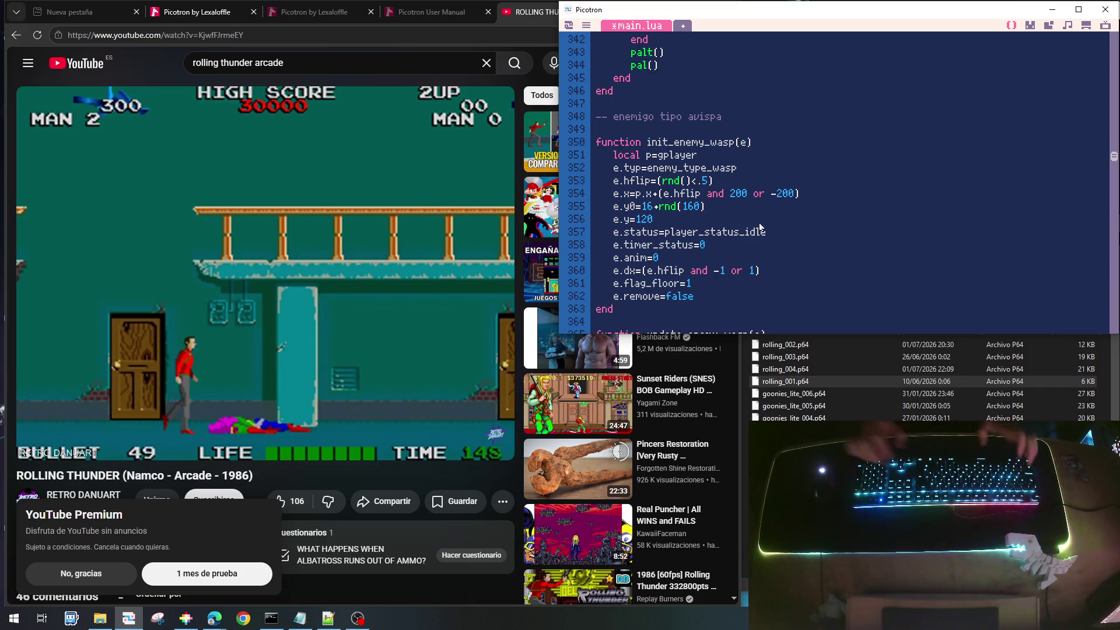
# Save rolling_004.p64 and test-run the game before returning to the editor
pyautogui.hotkey('ctrl', 's')
pyautogui.hotkey('ctrl', 'r')
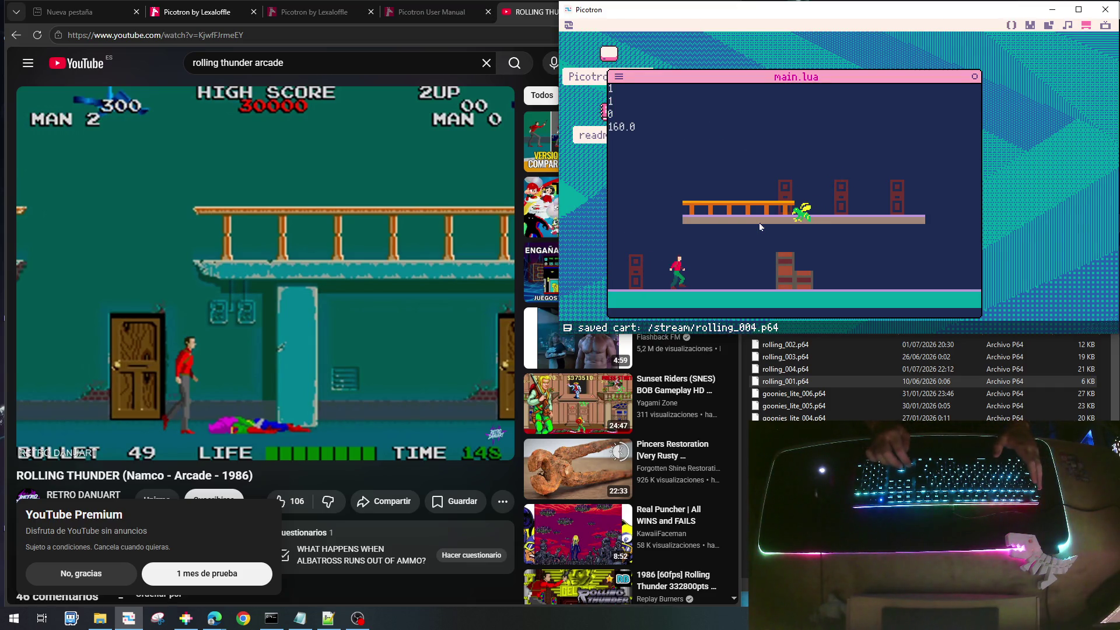
pyautogui.press('Escape')
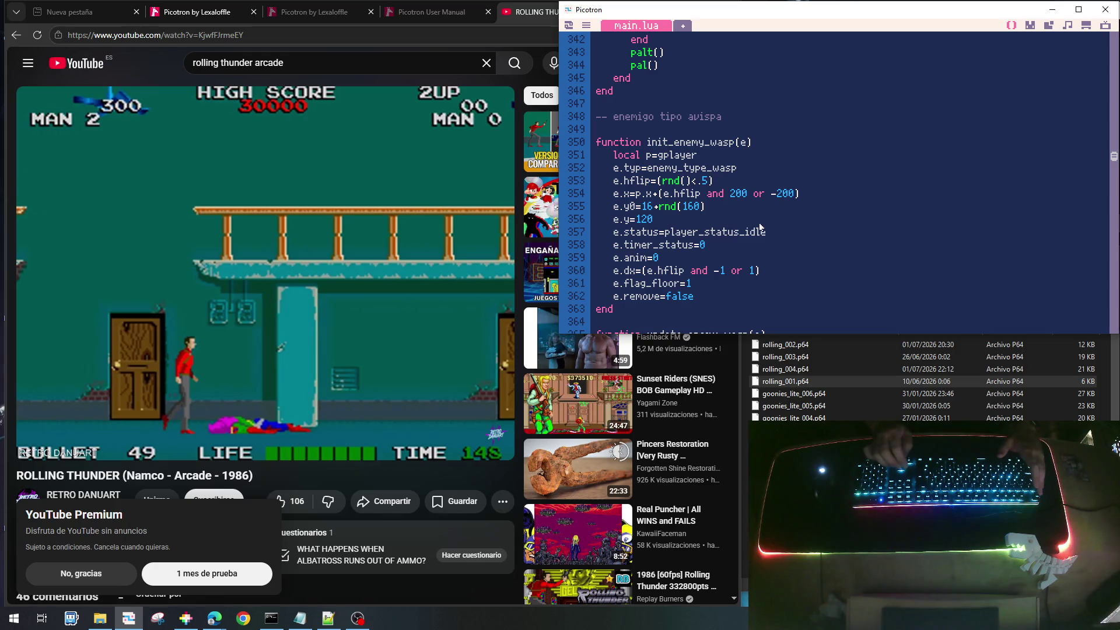
# Add local dist=320, use dist and -dist for the wasp spawn offset, then save and run
pyautogui.press('Down')
pyautogui.press('Return')
pyautogui.write('local')
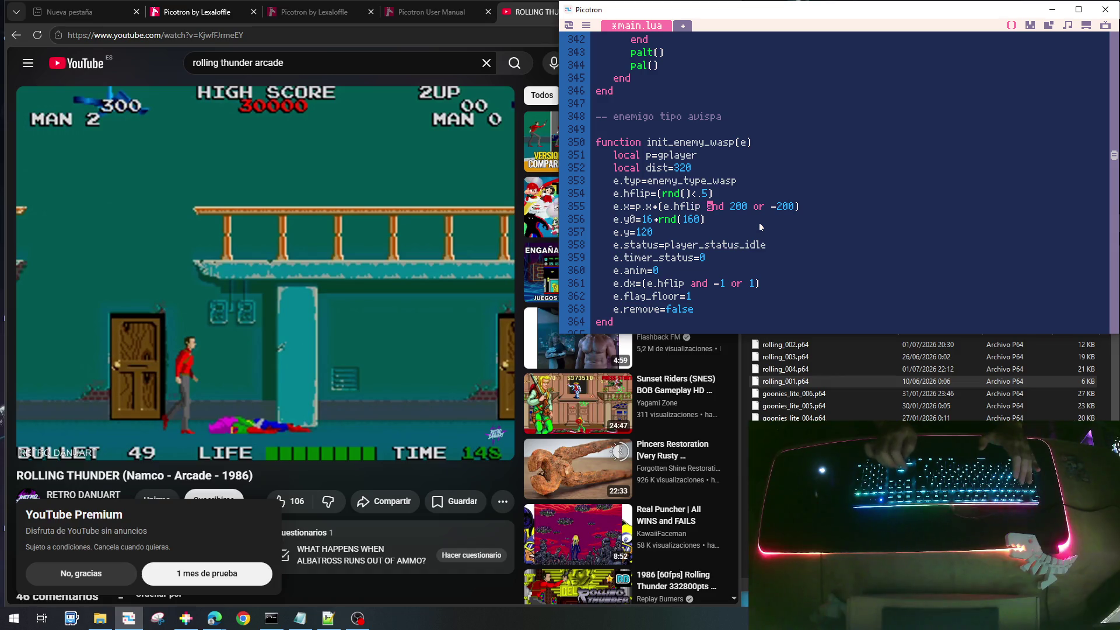
pyautogui.write('dist')
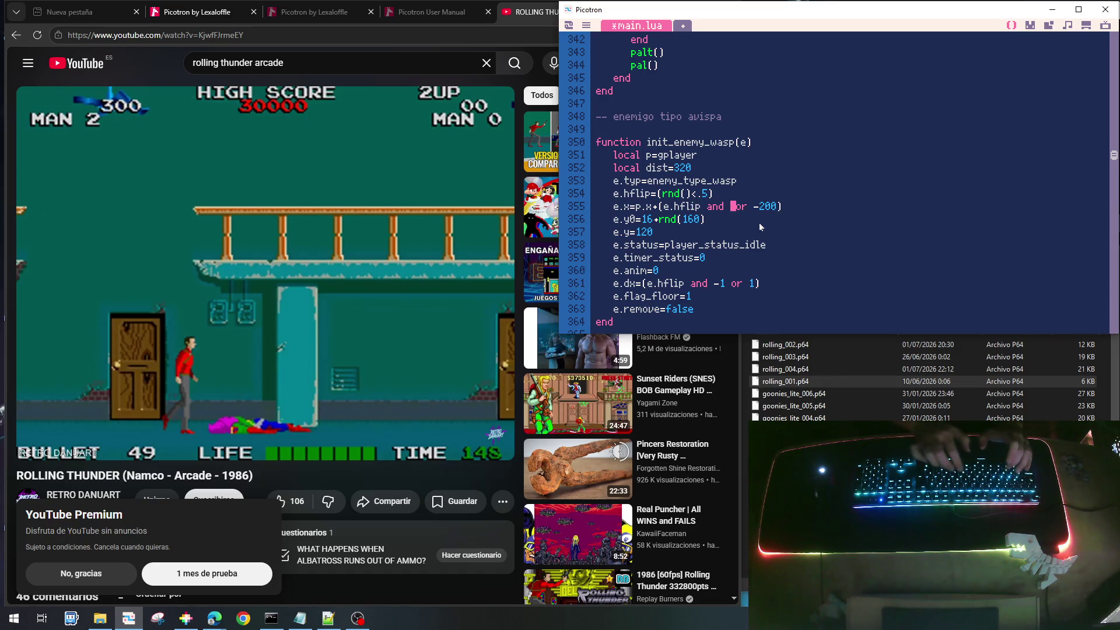
pyautogui.press('Delete')
pyautogui.press('Delete')
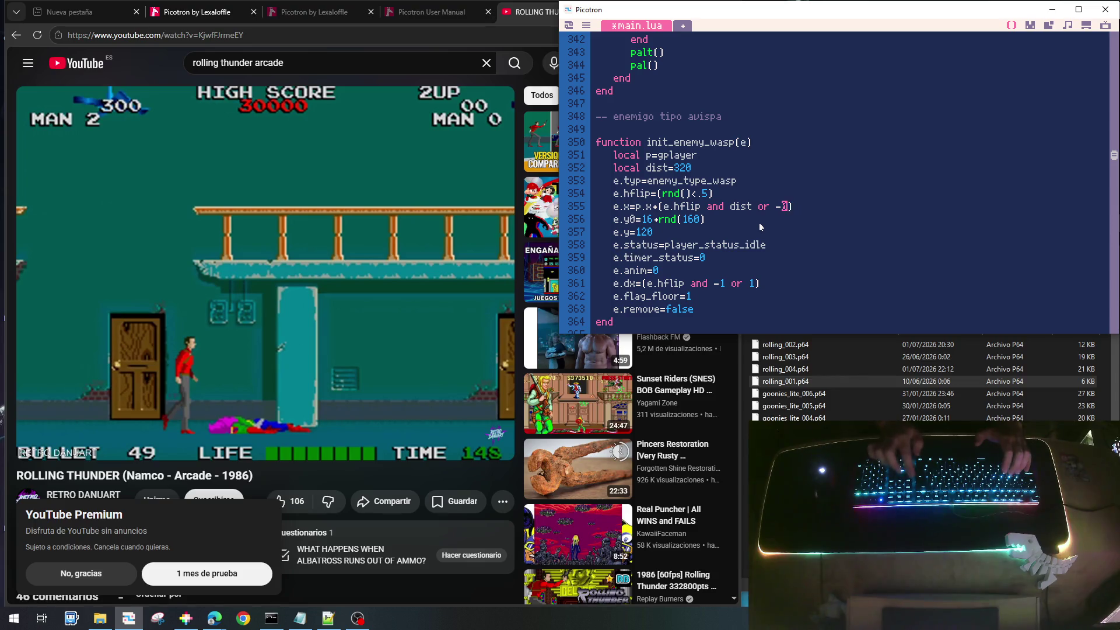
pyautogui.write('ist')
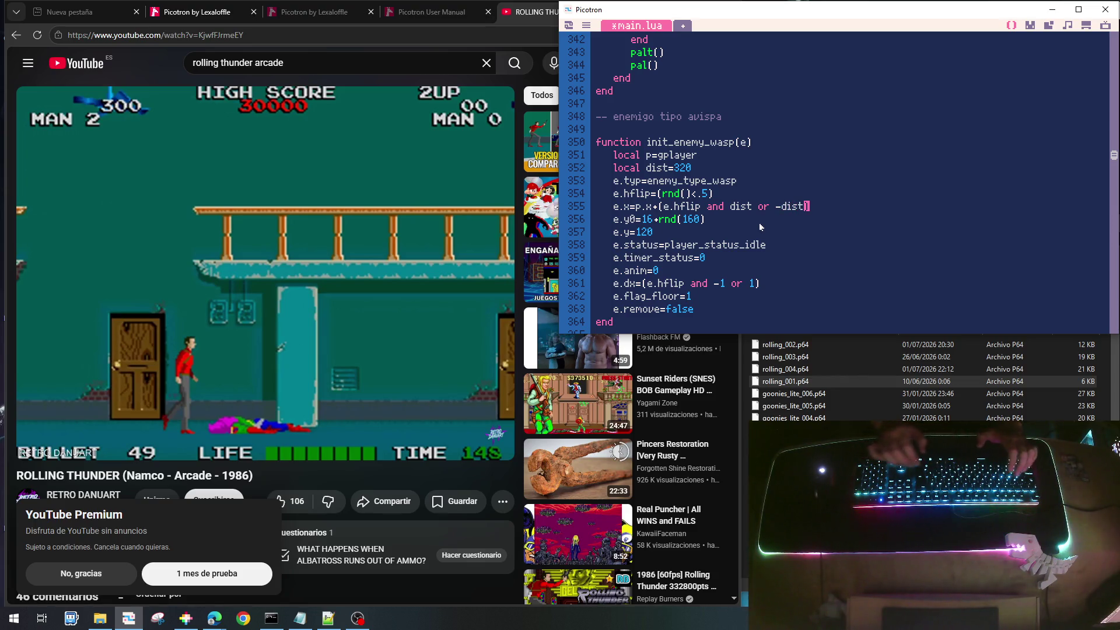
pyautogui.hotkey('ctrl', 's')
pyautogui.hotkey('ctrl', 'r')
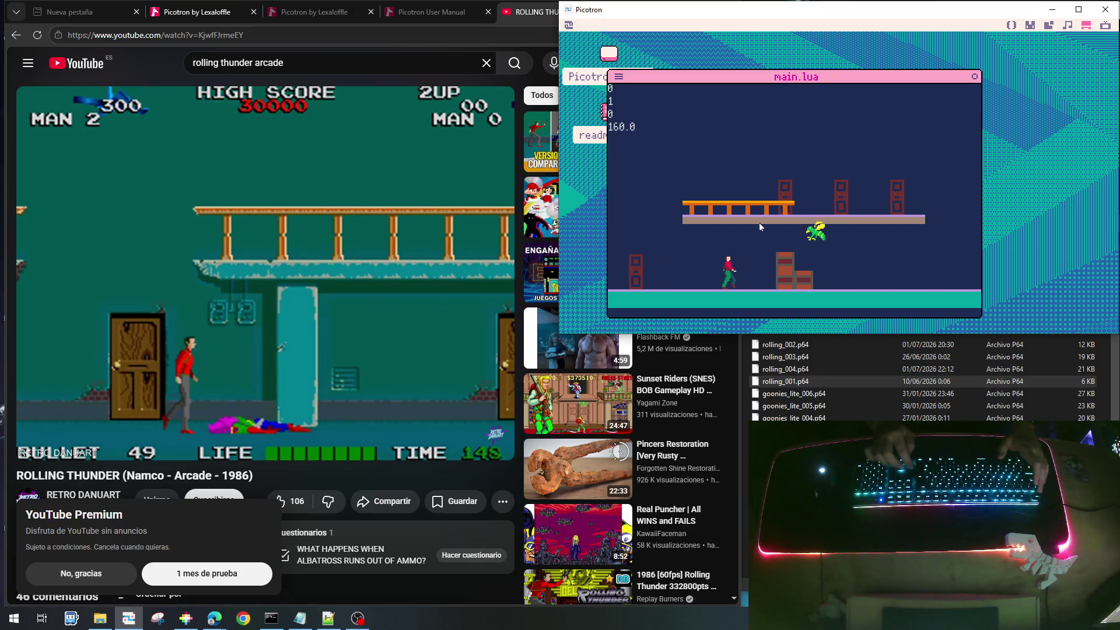
# Walk right shooting, jump onto the upper platform, and fire bullets along it
pyautogui.press('Right')
pyautogui.press('x')
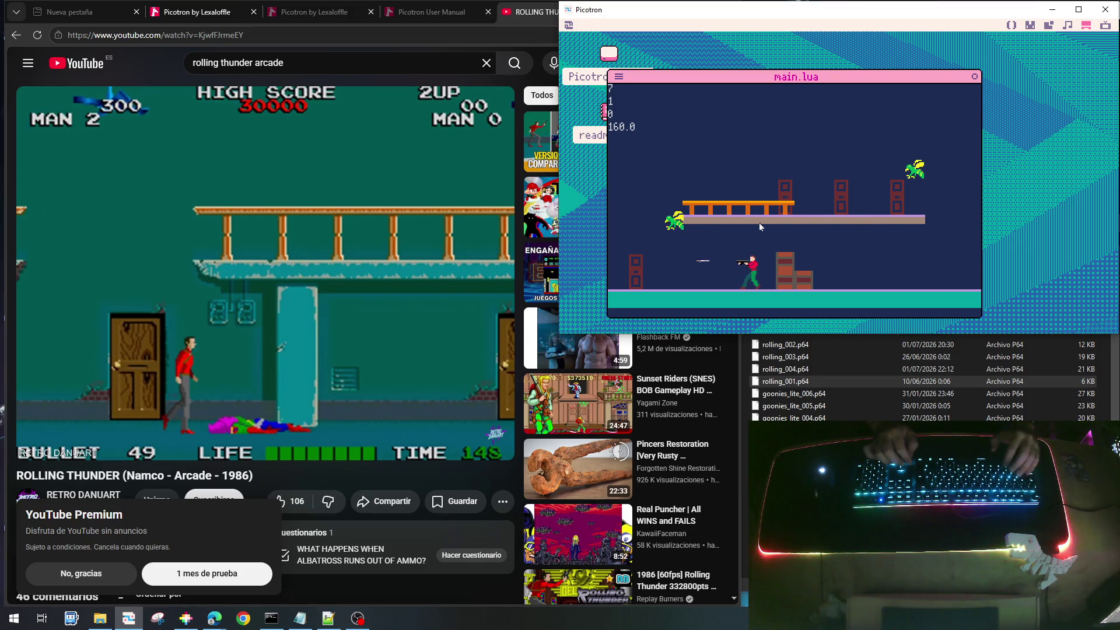
pyautogui.press('Left')
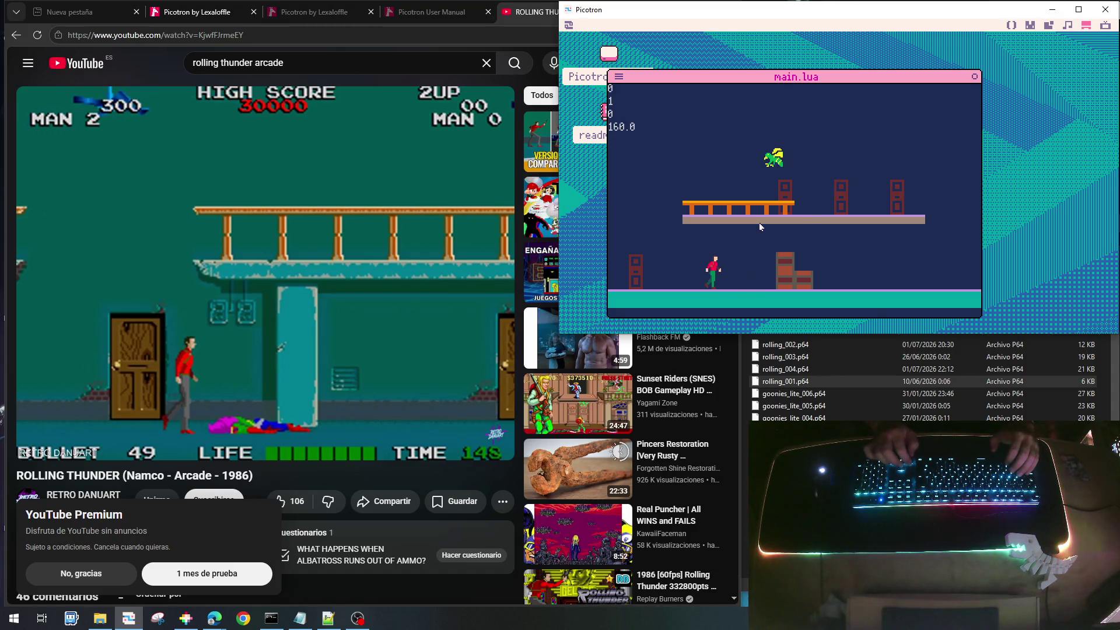
pyautogui.press('Right')
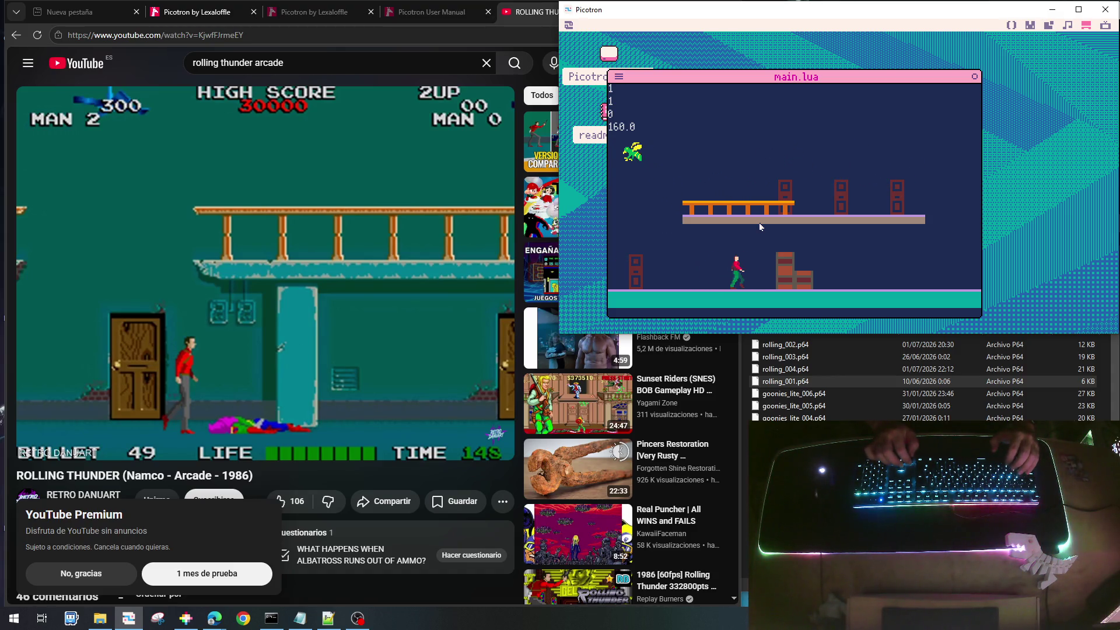
pyautogui.press('Up')
pyautogui.press('Right')
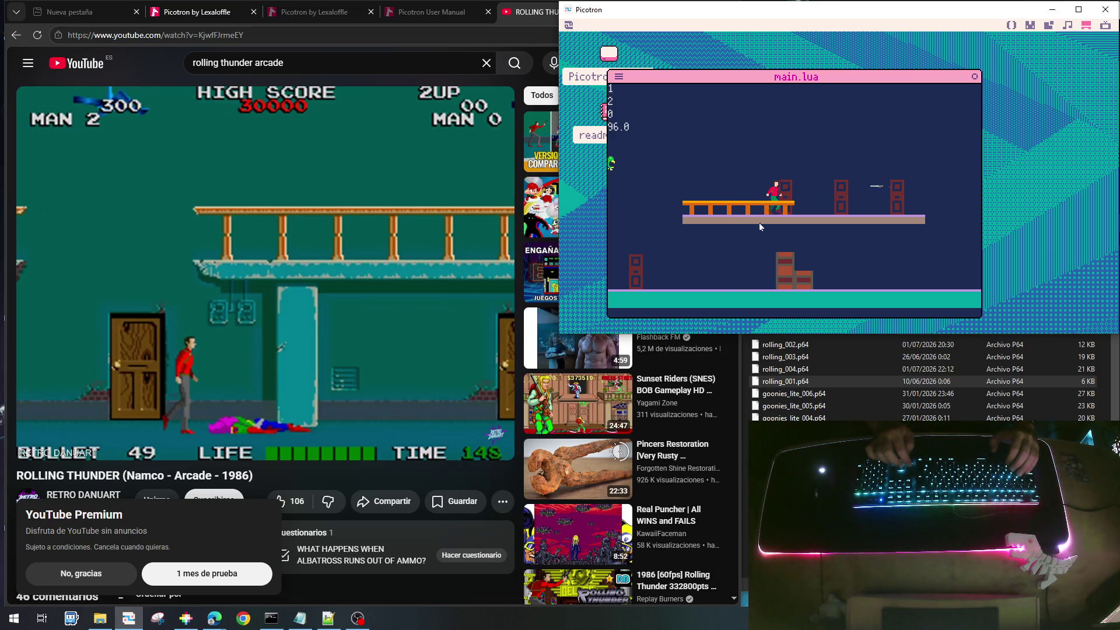
pyautogui.press('Right')
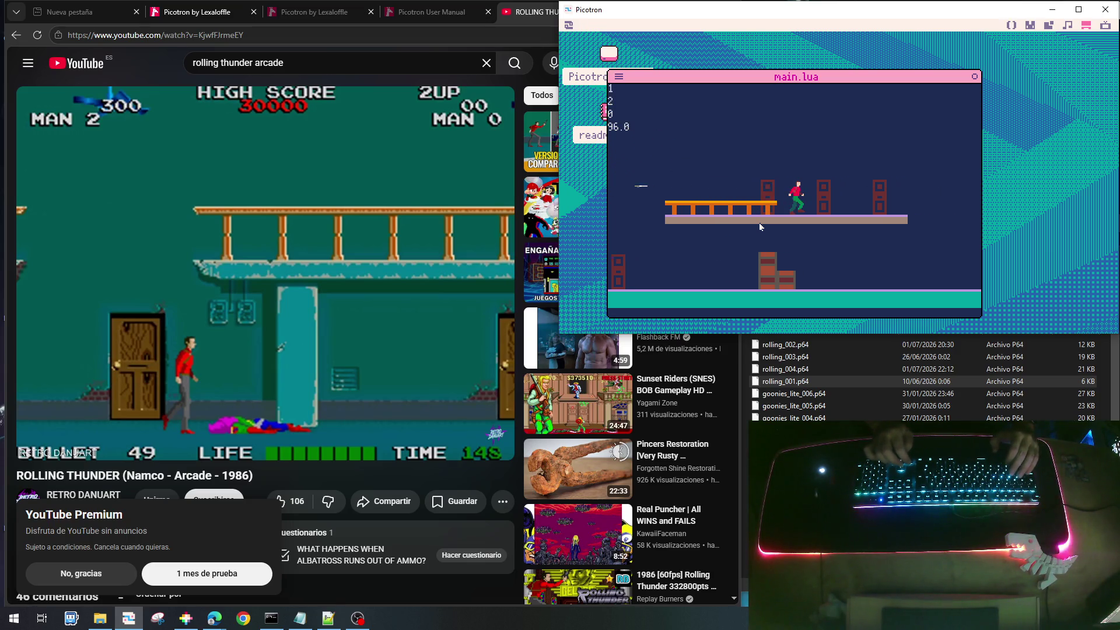
pyautogui.press('Right')
pyautogui.press('x')
pyautogui.press('x')
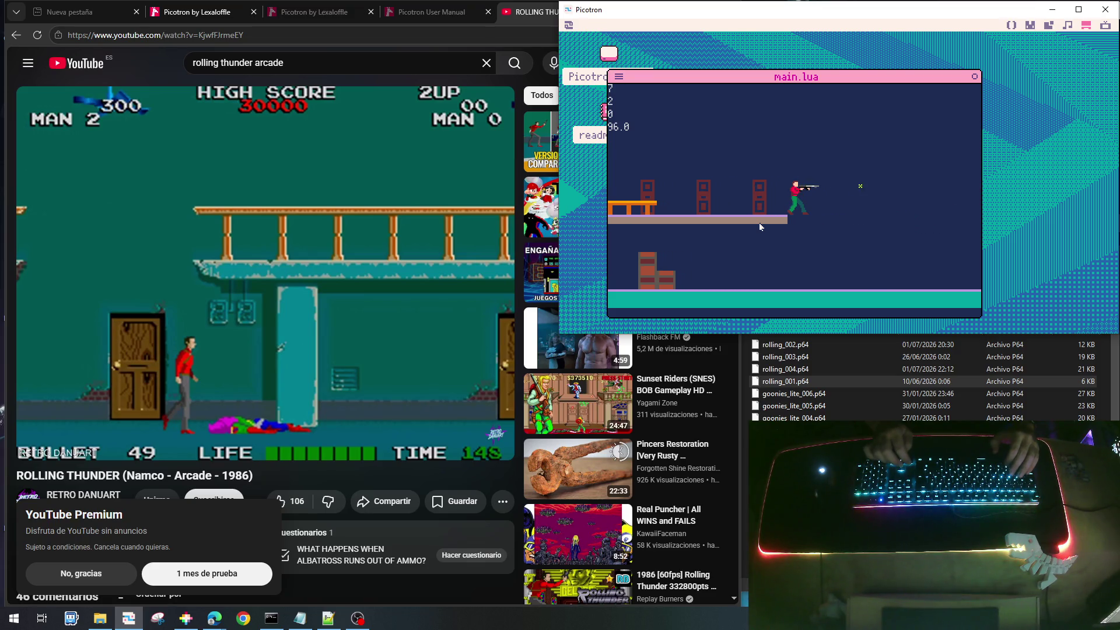
# Drop to the lower floor, shoot at the approaching wasp, and stop the game
pyautogui.press('Right')
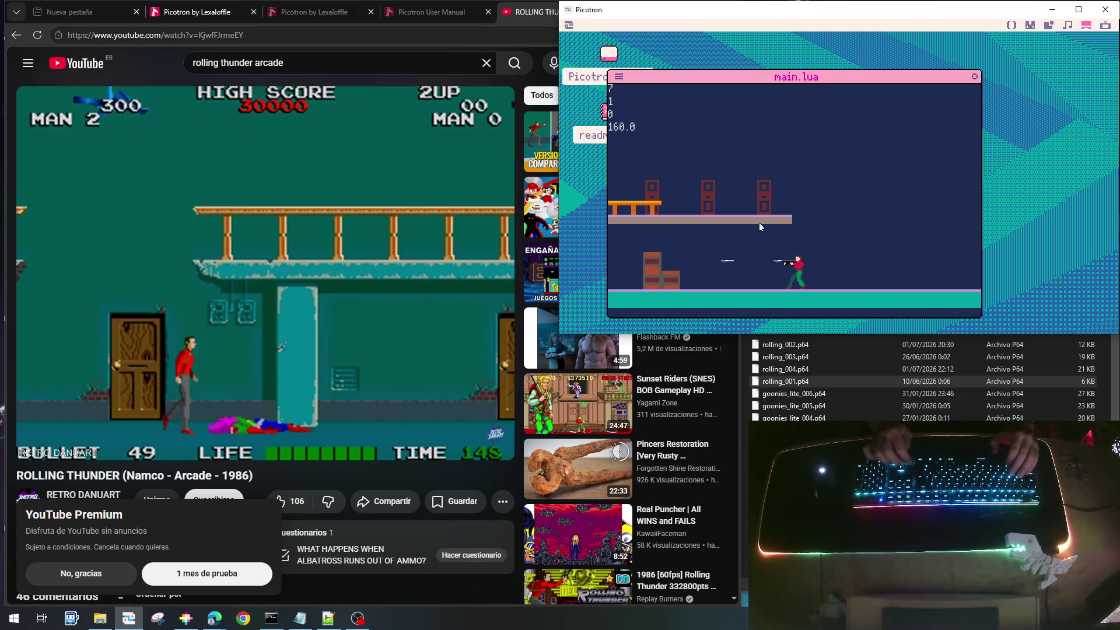
pyautogui.press('Right')
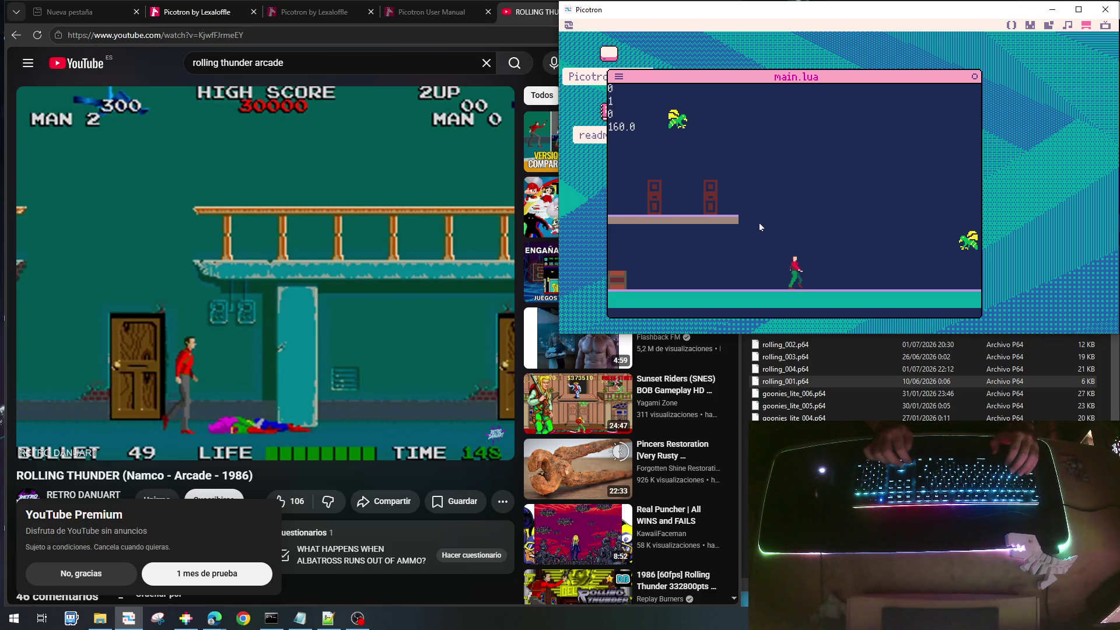
pyautogui.press('Right')
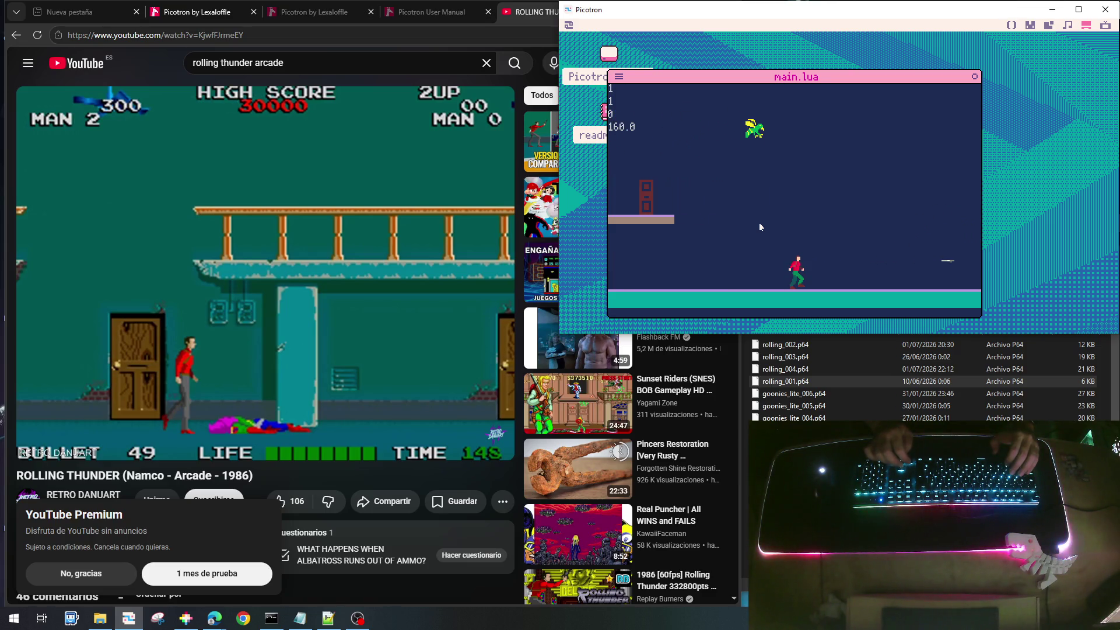
pyautogui.press('Right')
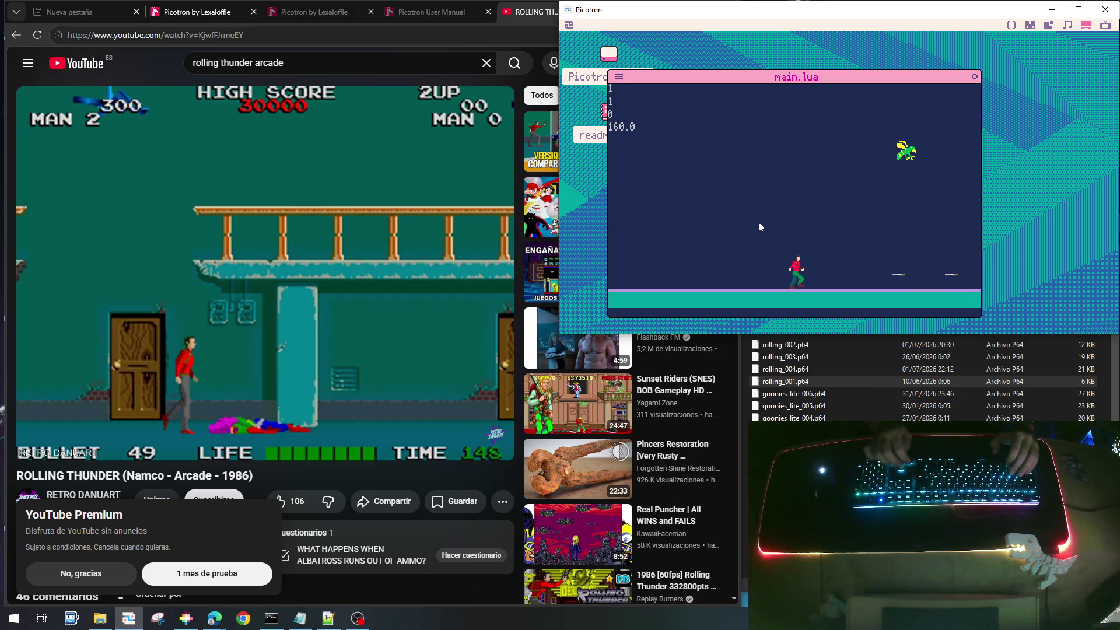
pyautogui.press('x')
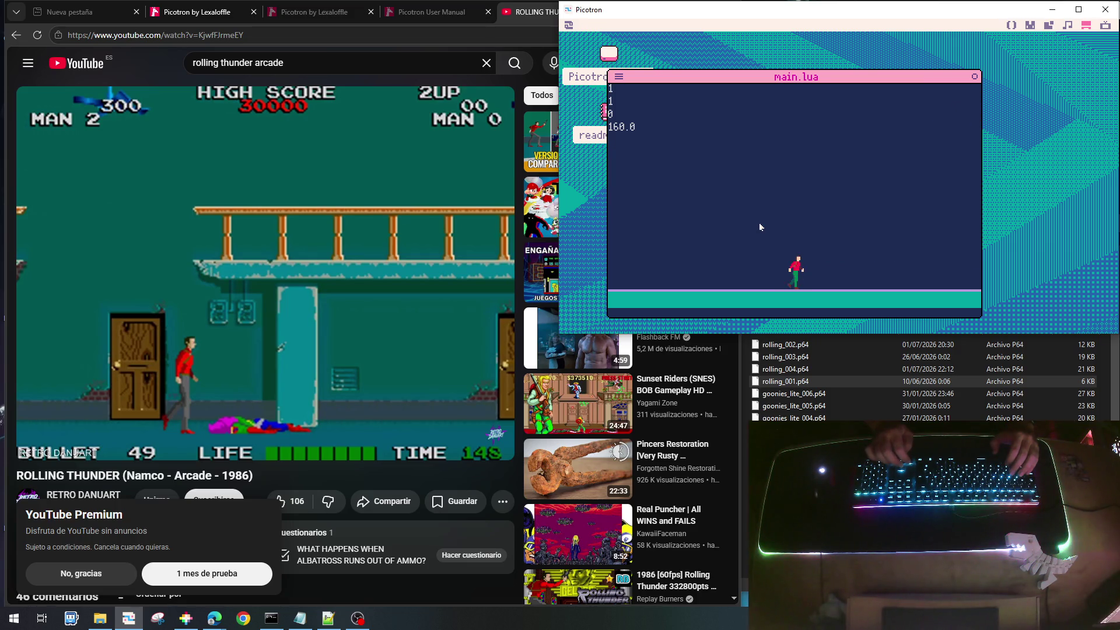
pyautogui.press('x')
pyautogui.press('Escape')
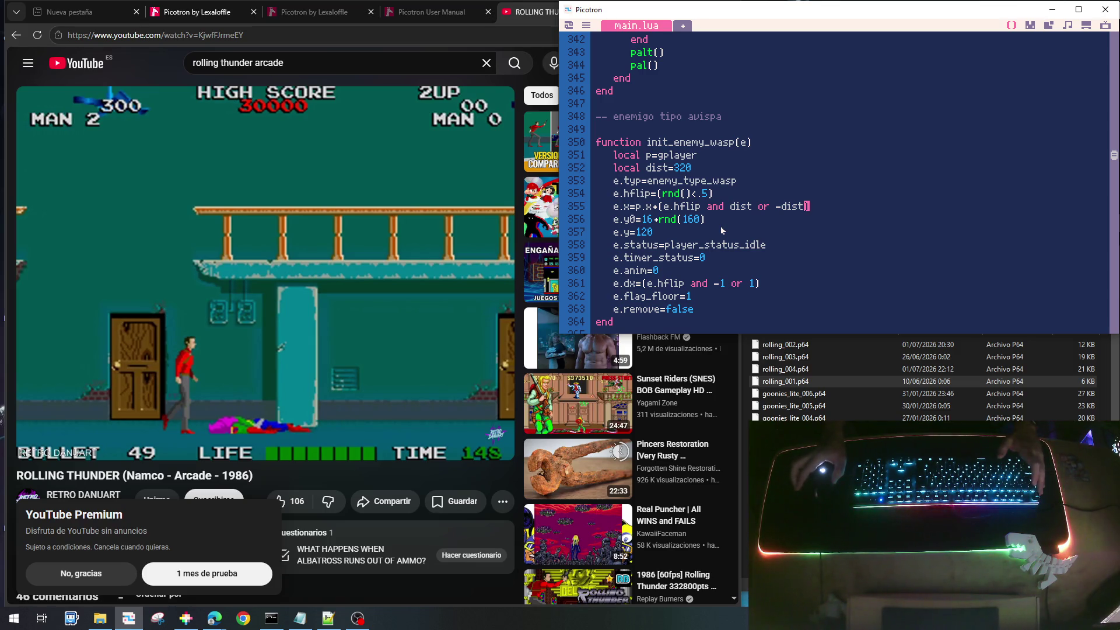
pyautogui.scroll(-10, 720, 225)
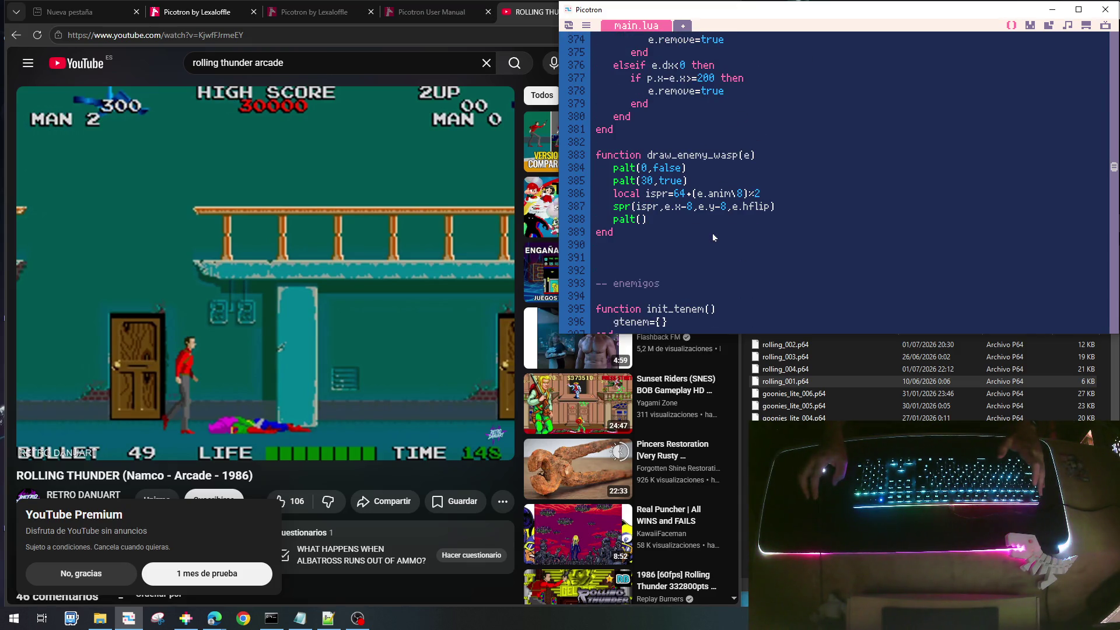
pyautogui.scroll(-14, 712, 235)
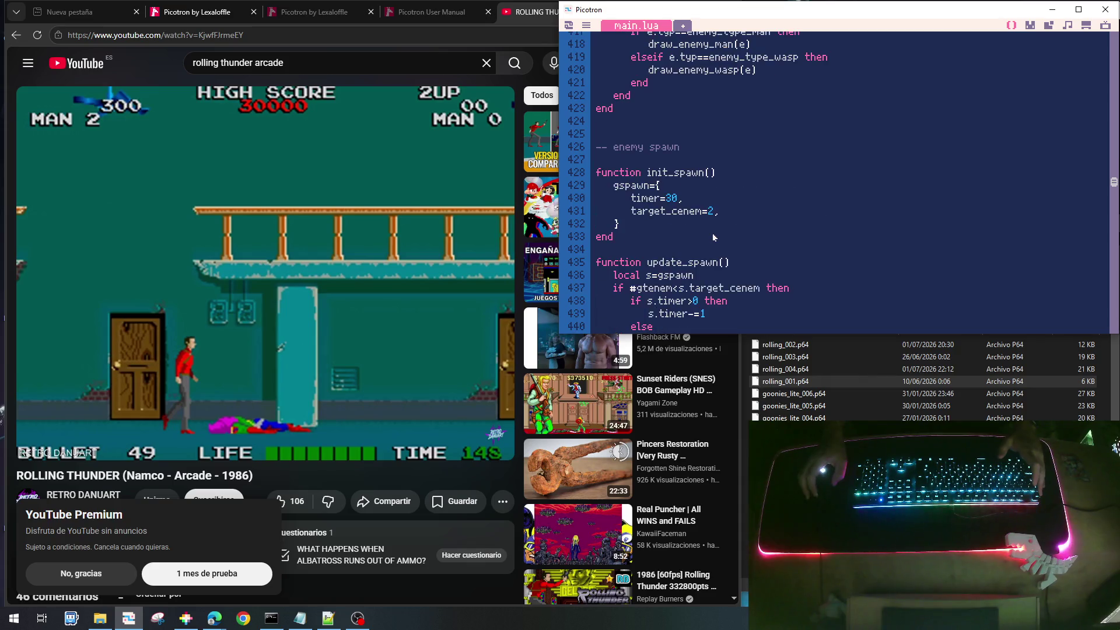
pyautogui.scroll(-10, 713, 237)
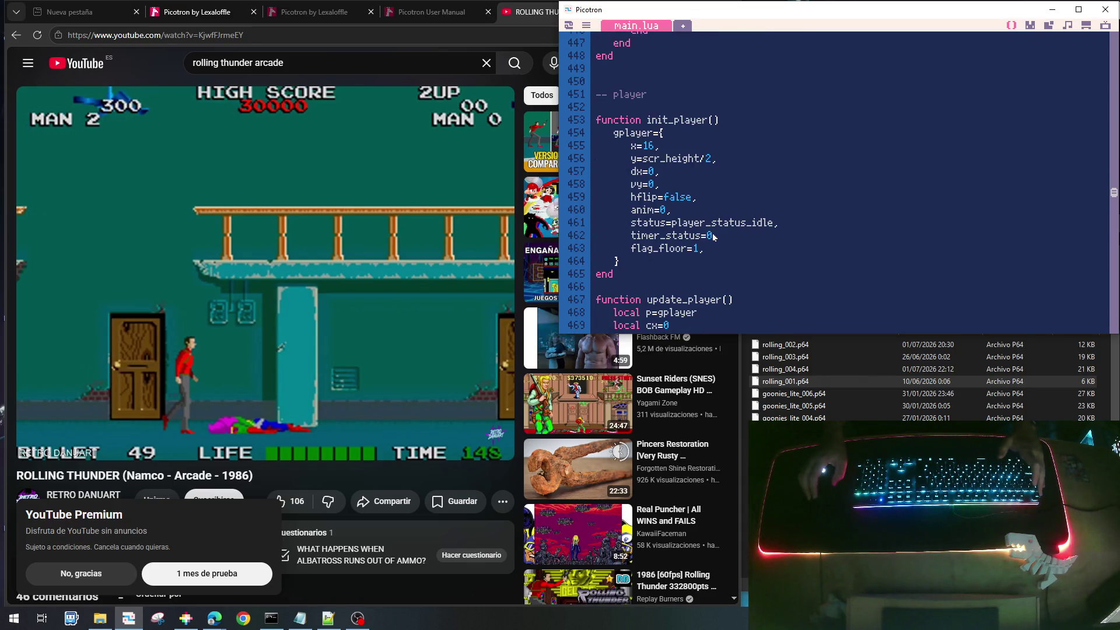
pyautogui.scroll(-20, 713, 235)
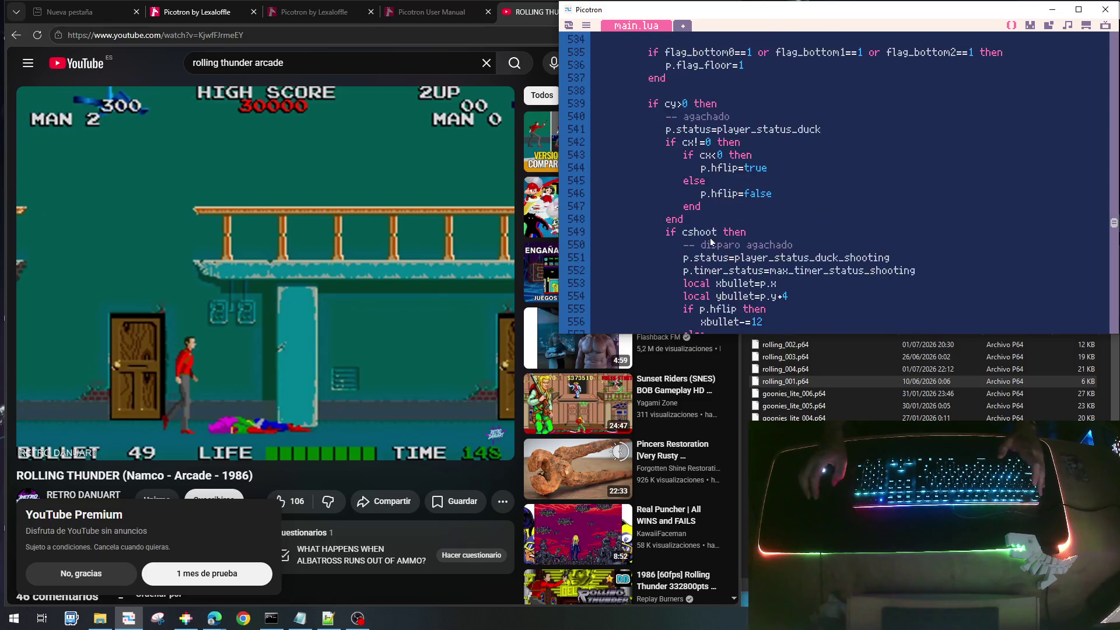
pyautogui.scroll(-20, 711, 240)
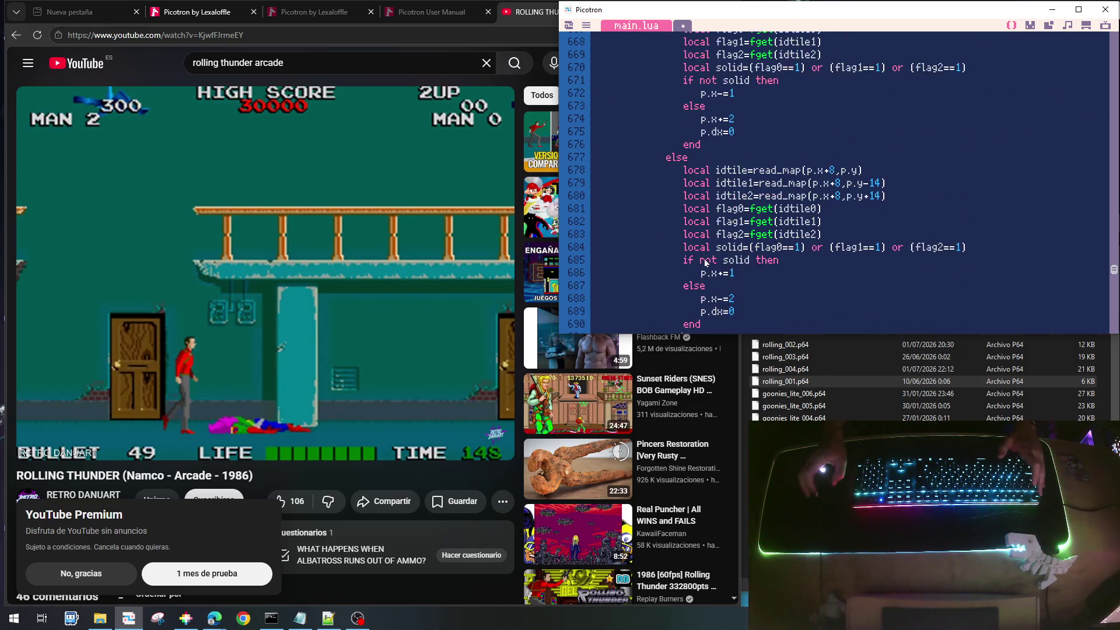
pyautogui.scroll(-20, 705, 262)
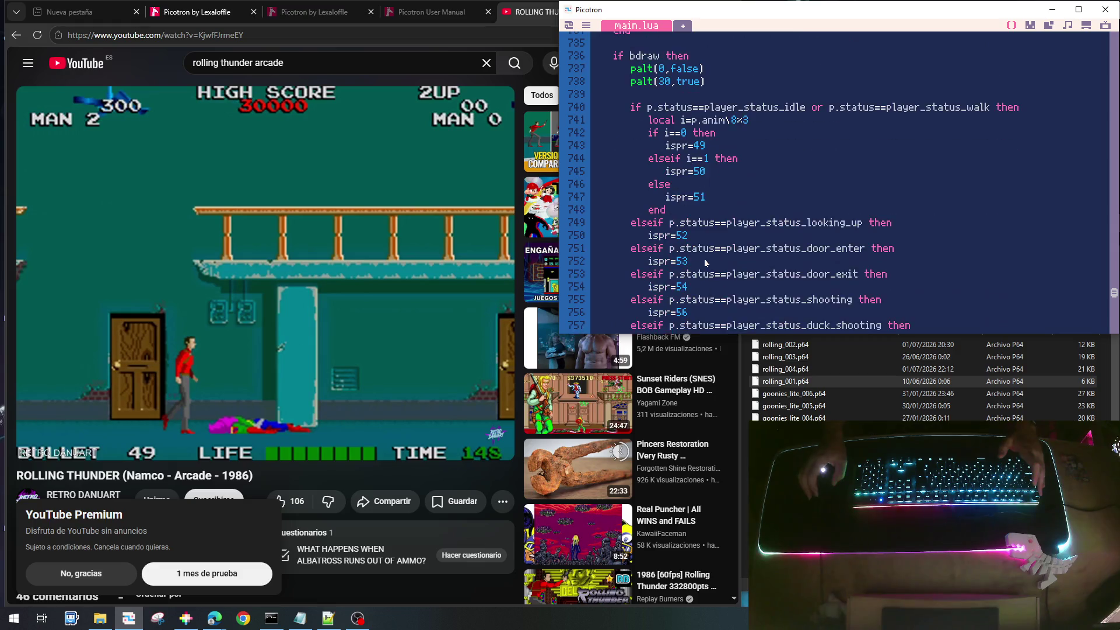
pyautogui.scroll(-18, 706, 263)
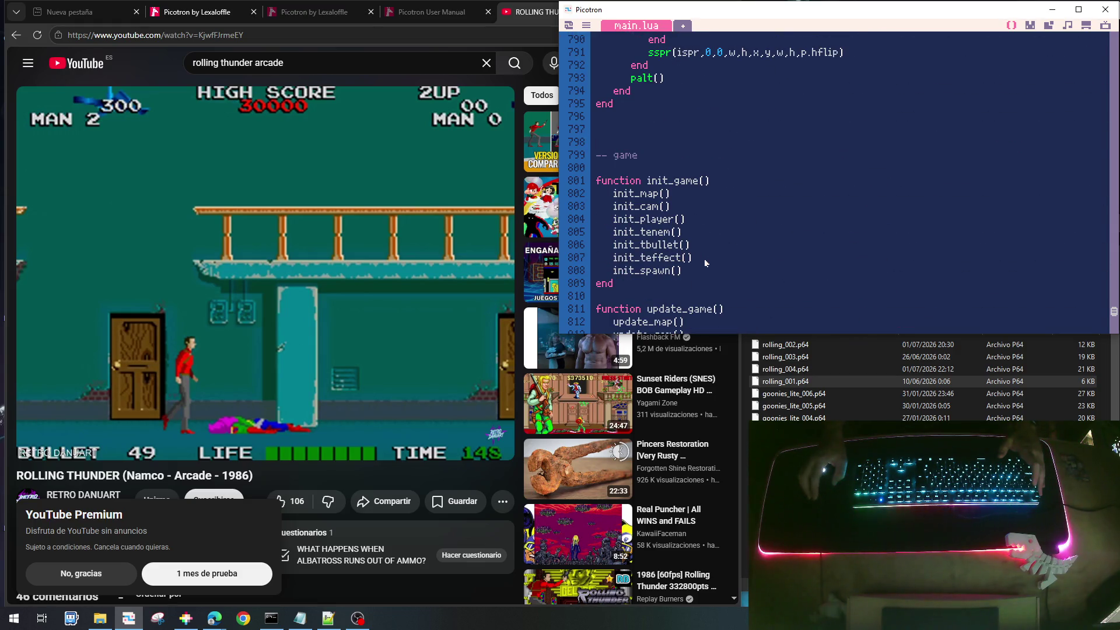
pyautogui.scroll(-11, 705, 263)
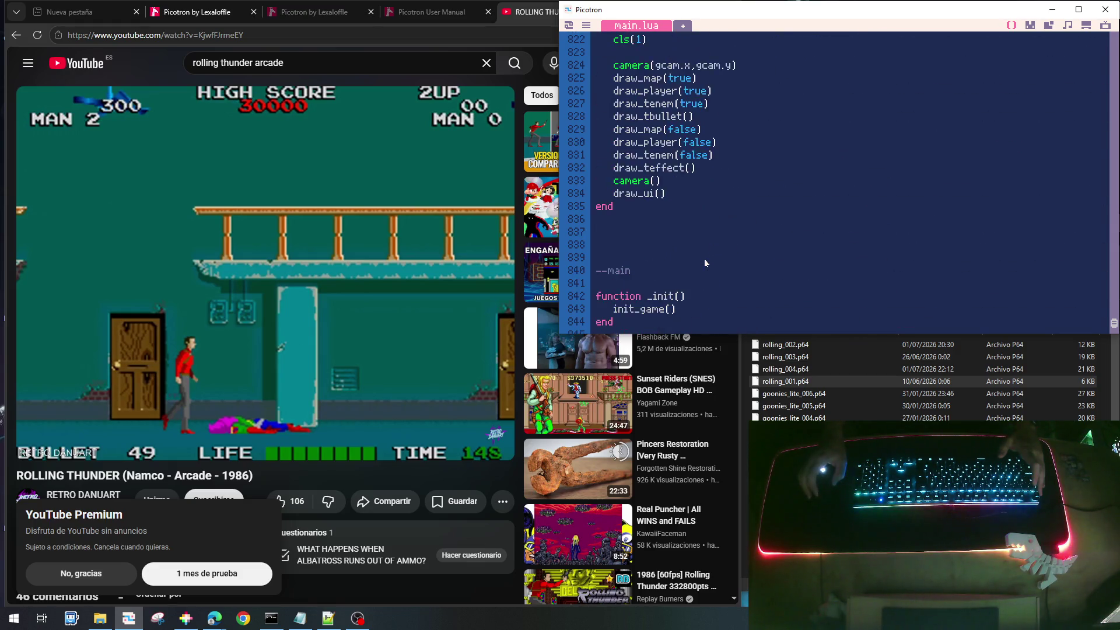
pyautogui.scroll(-3, 705, 263)
pyautogui.scroll(20, 705, 263)
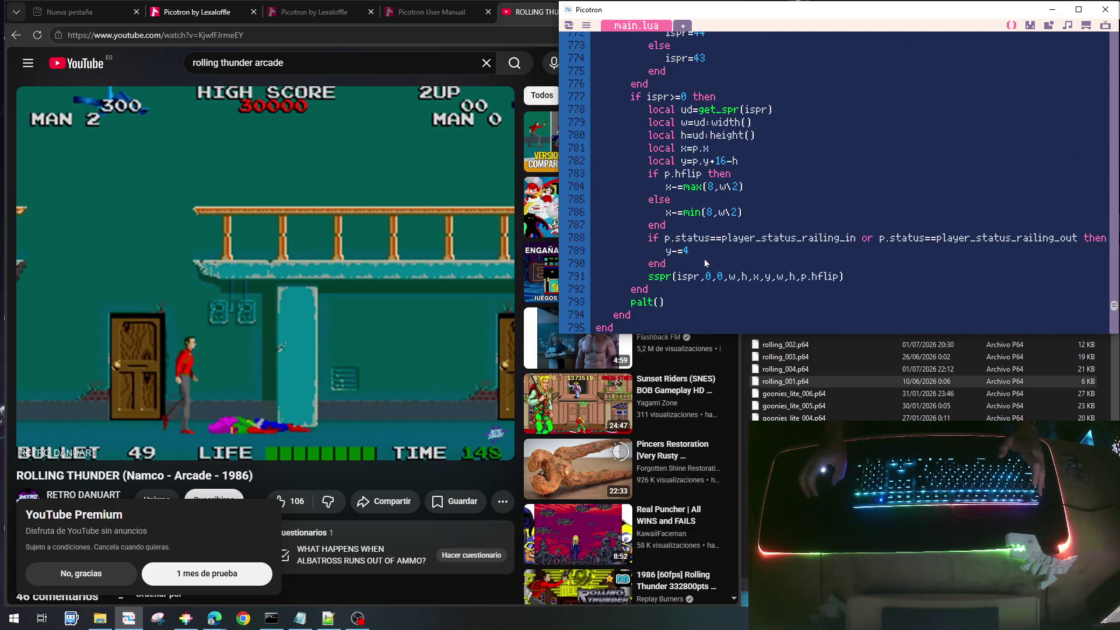
pyautogui.scroll(20, 705, 263)
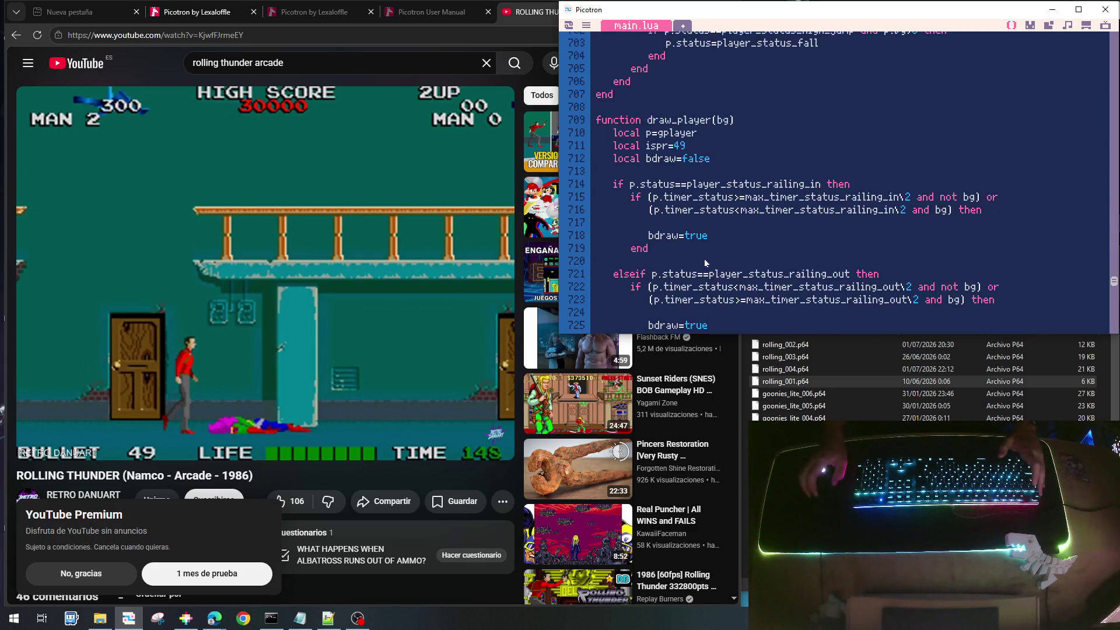
pyautogui.scroll(4, 706, 263)
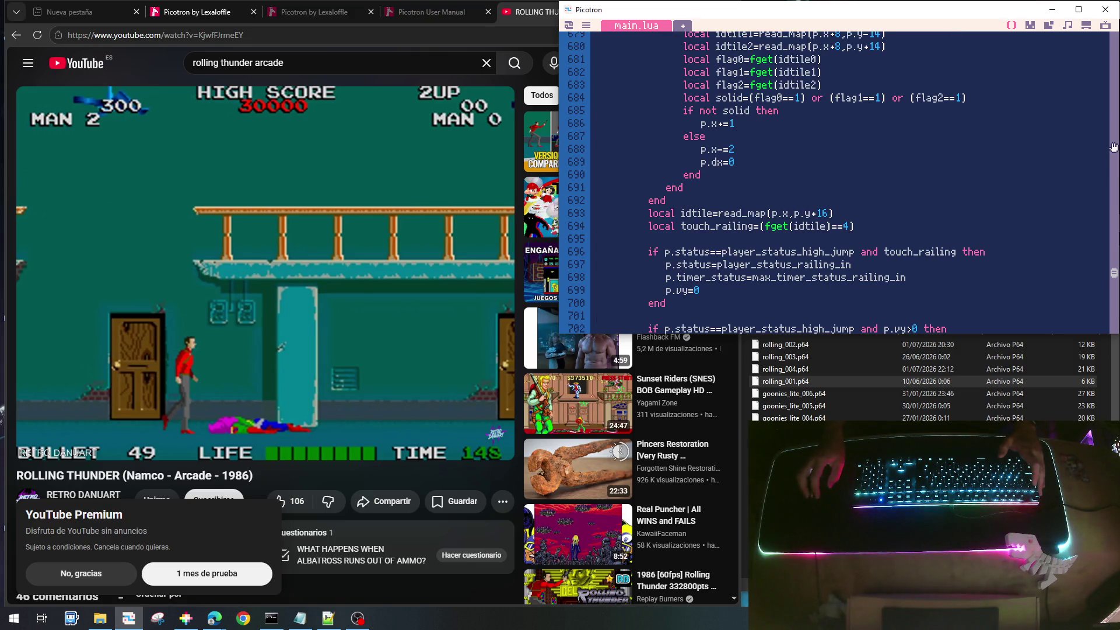
pyautogui.scroll(20, 1113, 147)
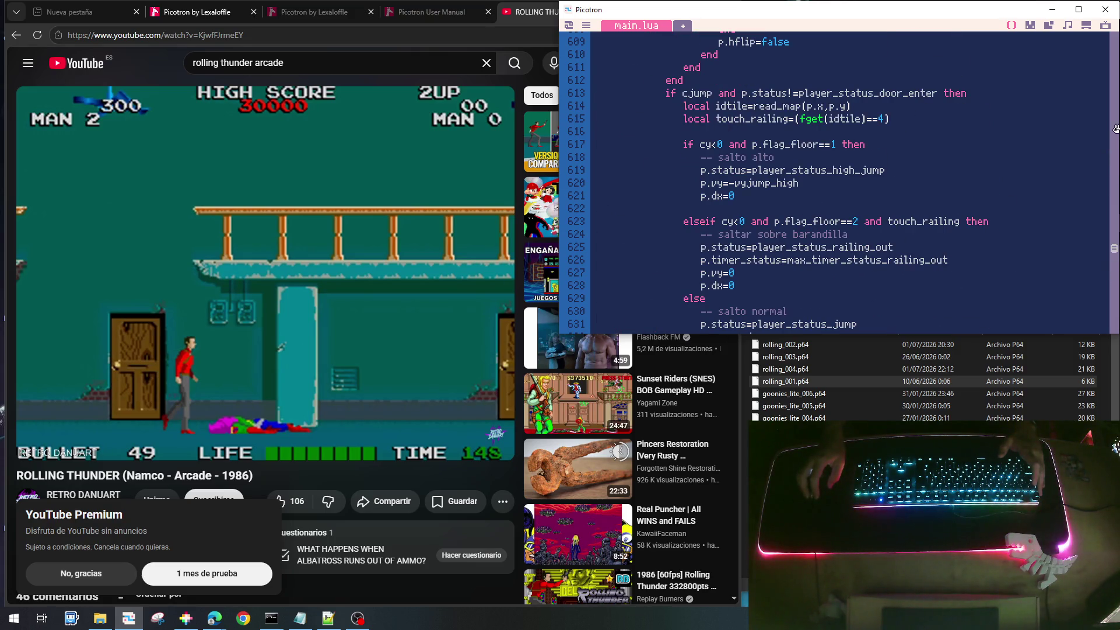
pyautogui.scroll(20, 1114, 127)
pyautogui.scroll(16, 1114, 127)
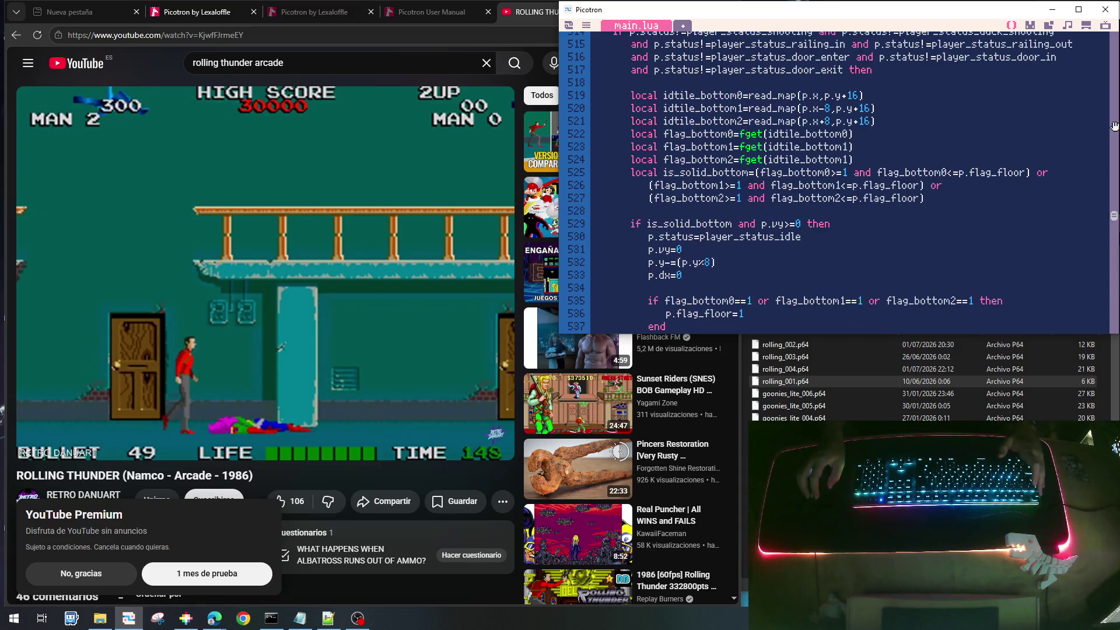
pyautogui.scroll(20, 1114, 127)
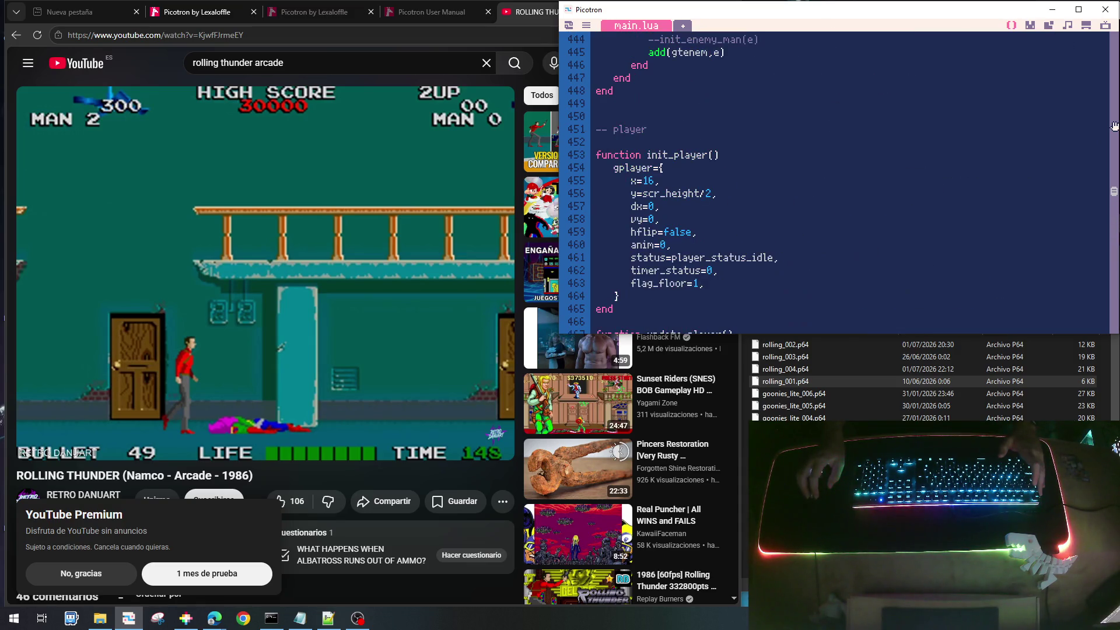
pyautogui.scroll(-3, 838, 225)
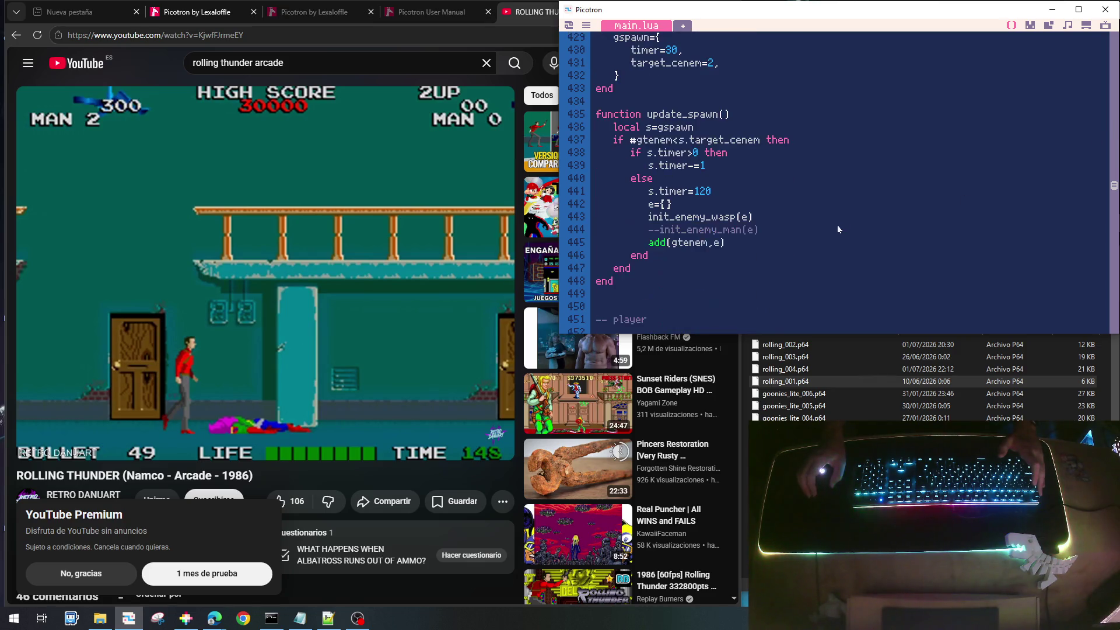
pyautogui.scroll(4, 838, 225)
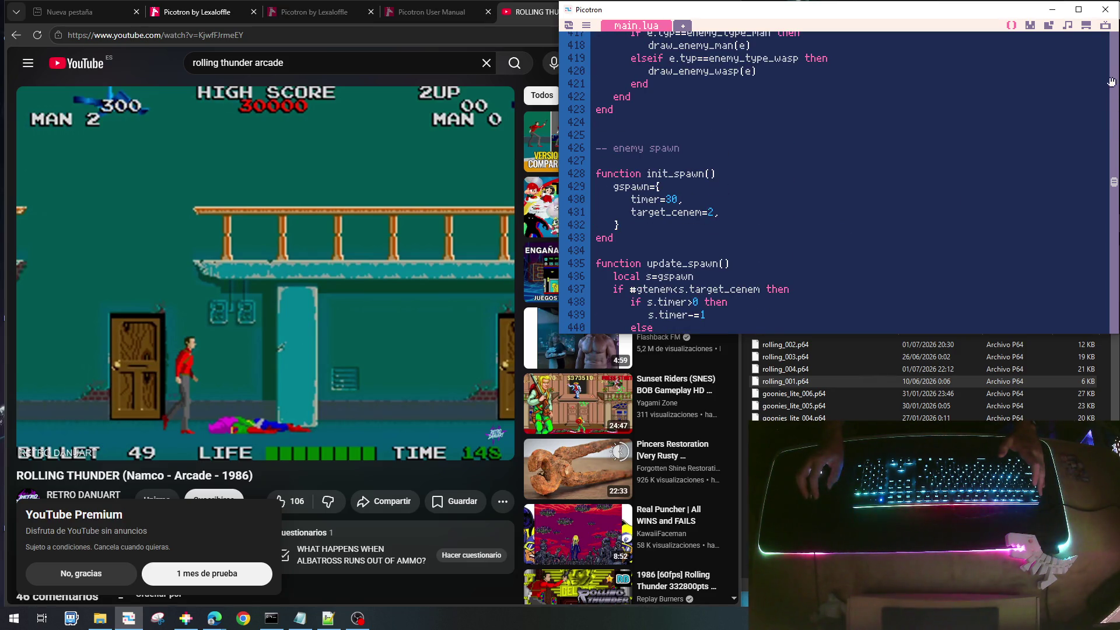
pyautogui.scroll(8, 1115, 85)
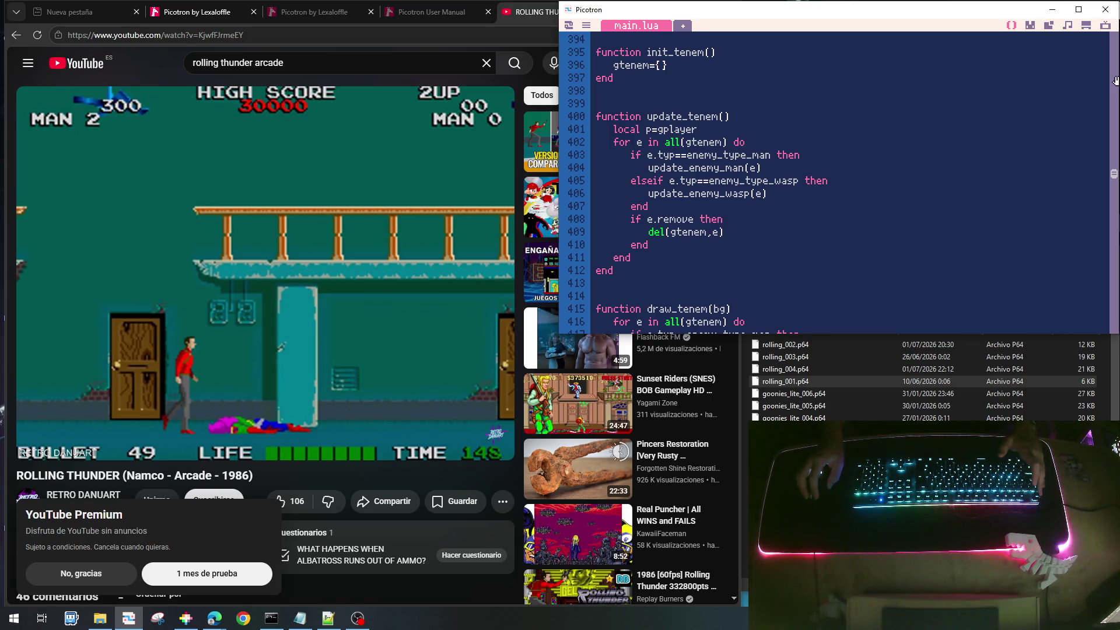
pyautogui.scroll(8, 1115, 80)
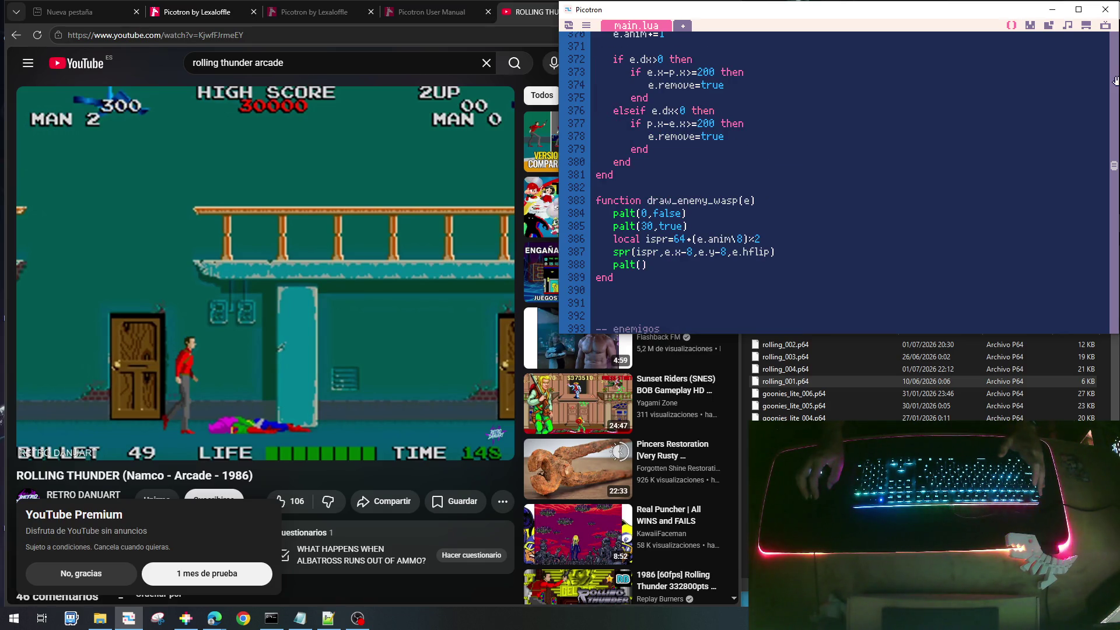
pyautogui.click(1114, 202)
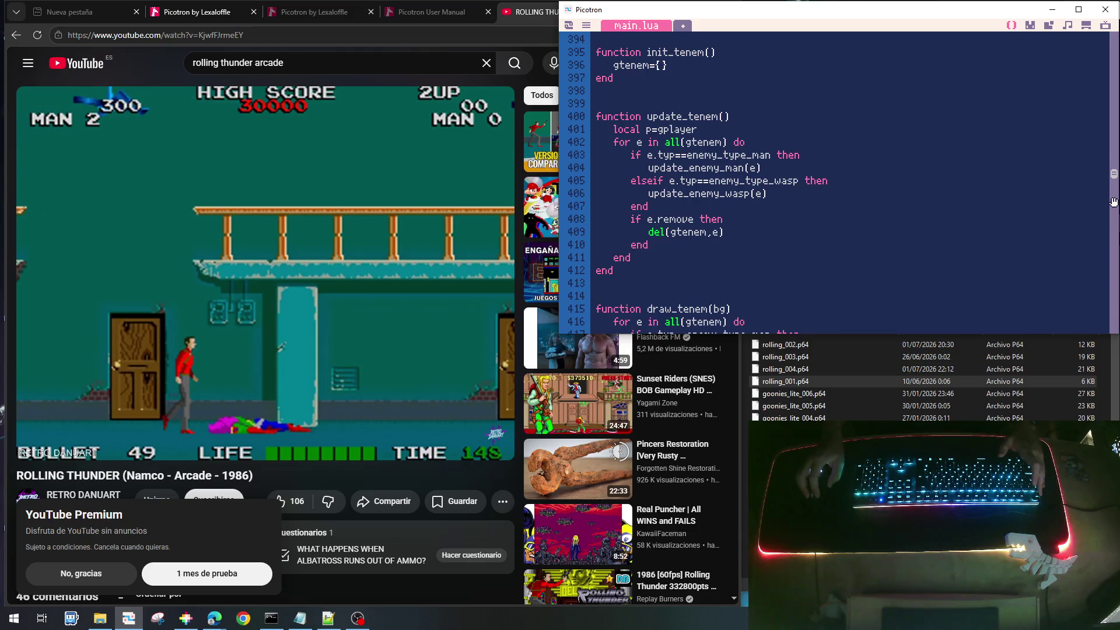
pyautogui.click(1115, 104)
pyautogui.click(1115, 103)
pyautogui.click(1114, 103)
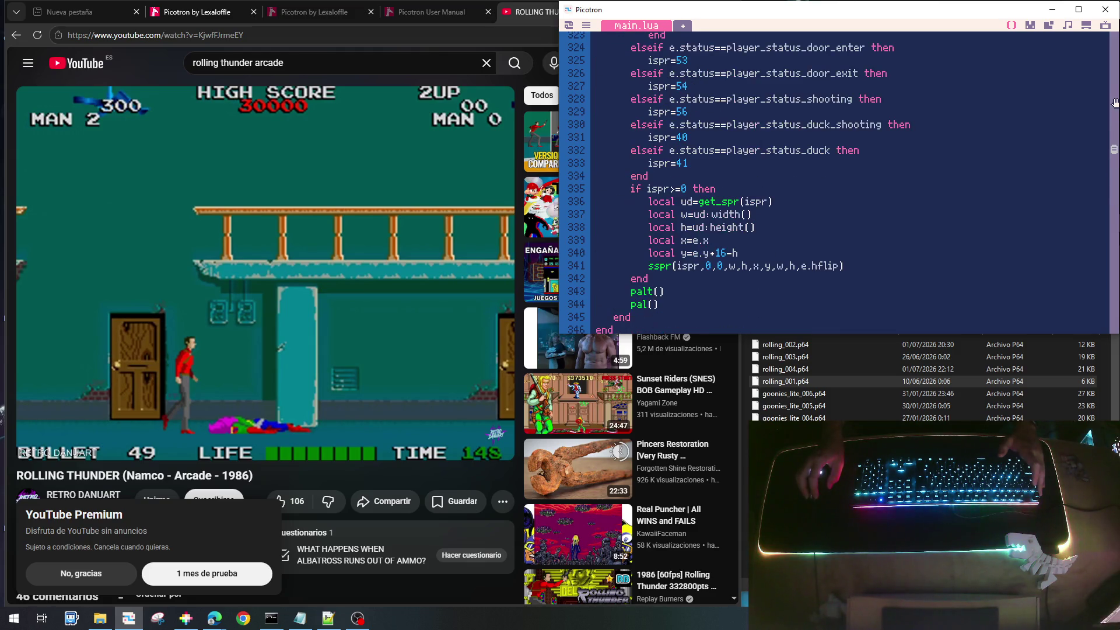
pyautogui.click(1115, 103)
pyautogui.click(1114, 103)
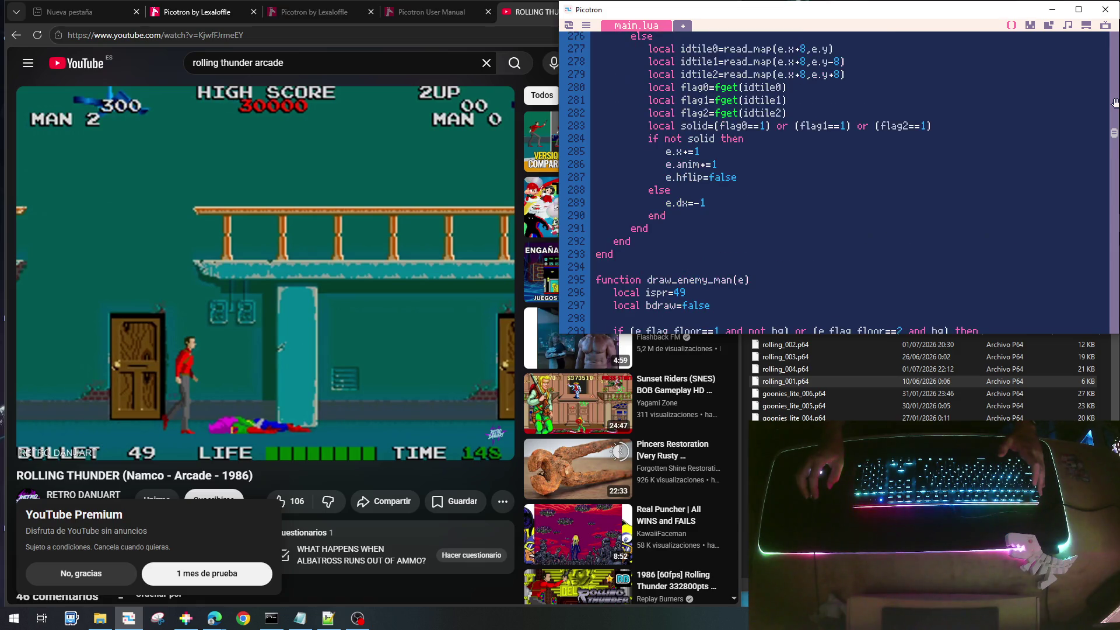
pyautogui.click(1115, 103)
pyautogui.click(1115, 104)
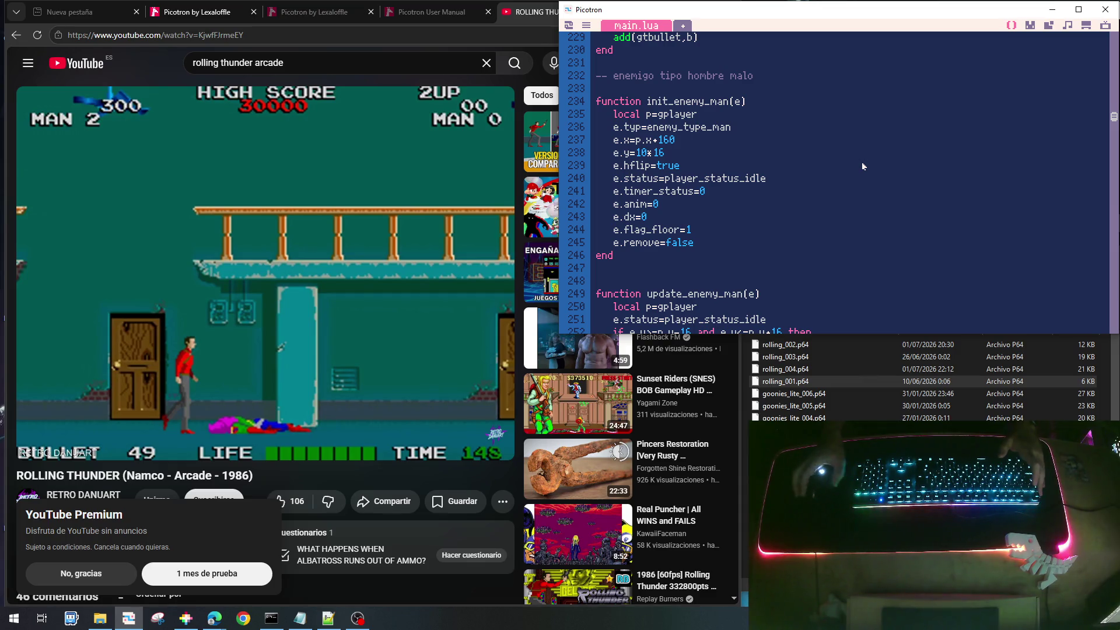
pyautogui.scroll(5, 862, 163)
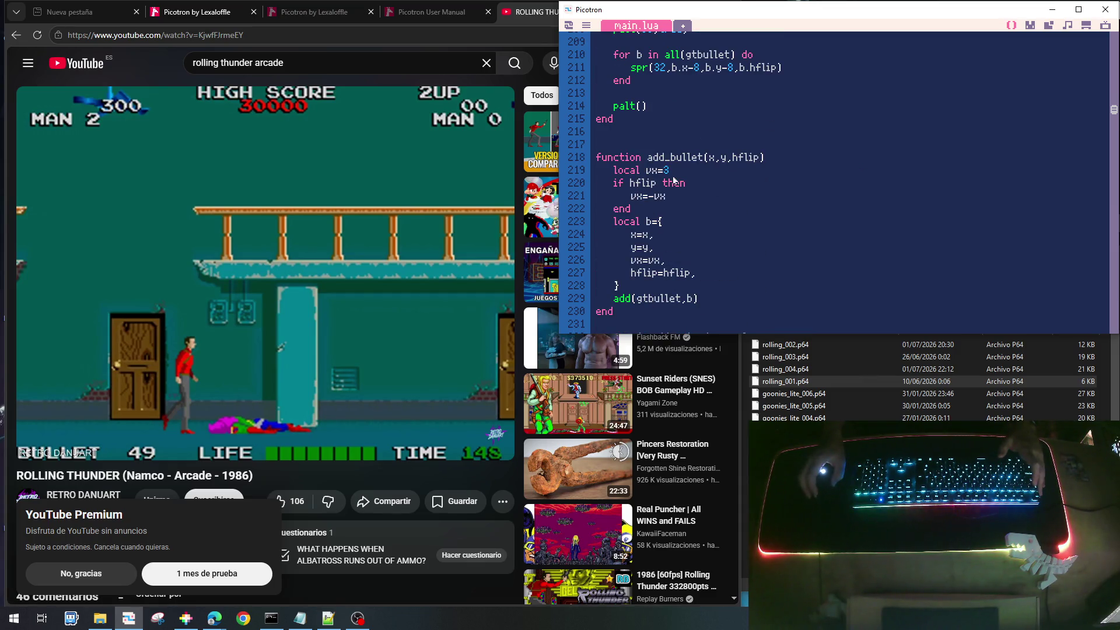
pyautogui.scroll(7, 670, 234)
# Find the bullet-versus-enemy loop in update_tbullet and insert a line after the else
pyautogui.scroll(3, 686, 199)
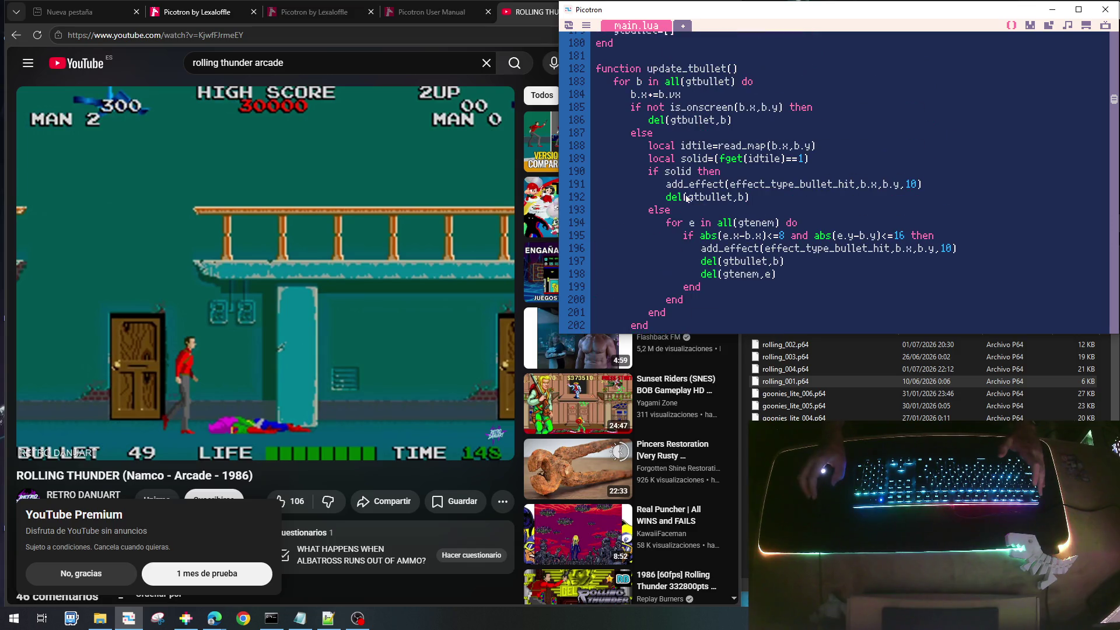
pyautogui.moveTo(673, 223)
pyautogui.mouseDown()
pyautogui.moveTo(717, 261)
pyautogui.moveTo(786, 285)
pyautogui.mouseUp()
pyautogui.click(787, 285)
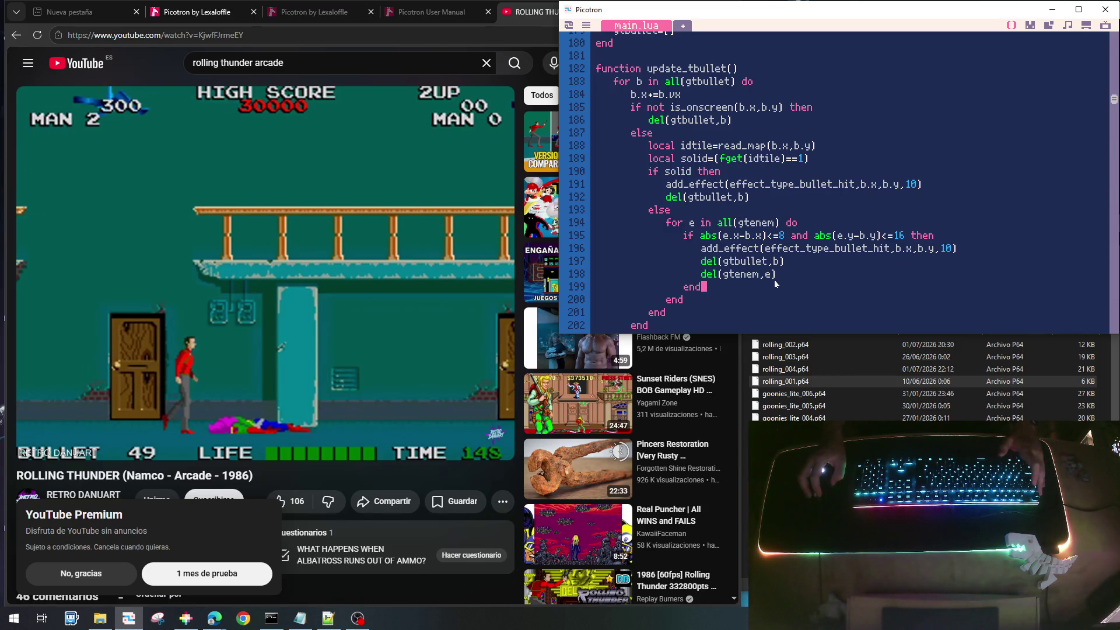
pyautogui.click(794, 228)
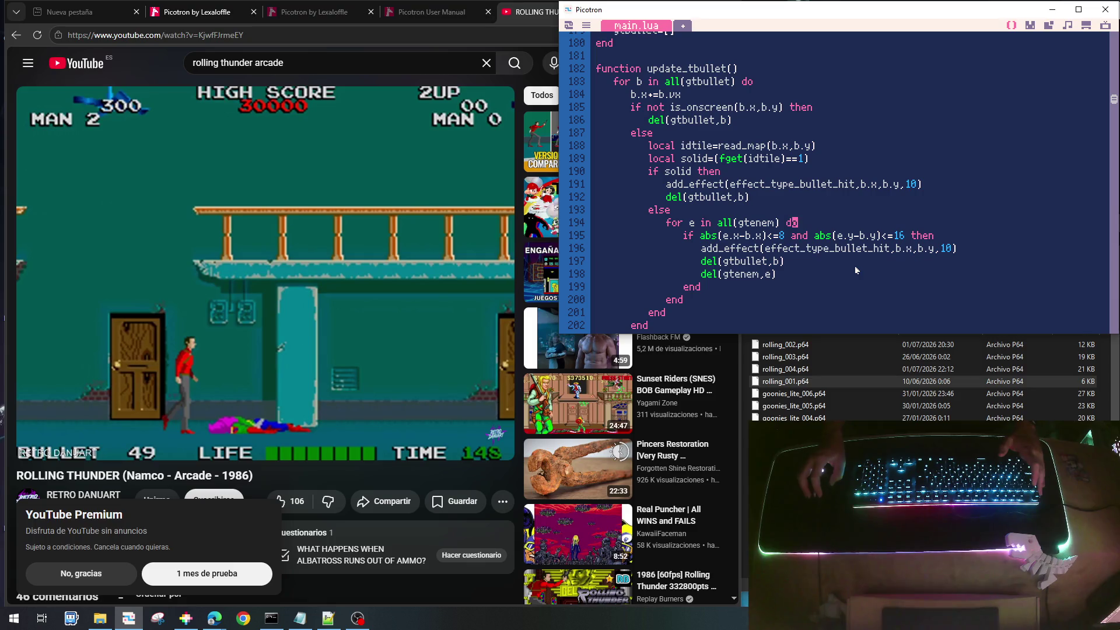
pyautogui.press('End')
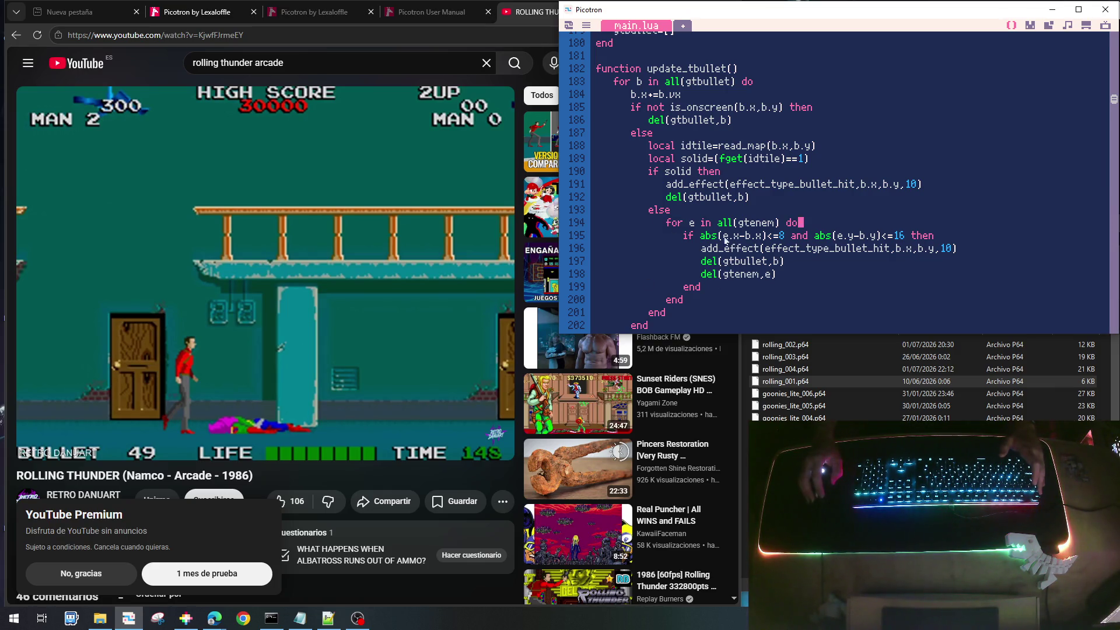
pyautogui.click(736, 215)
pyautogui.press('Return')
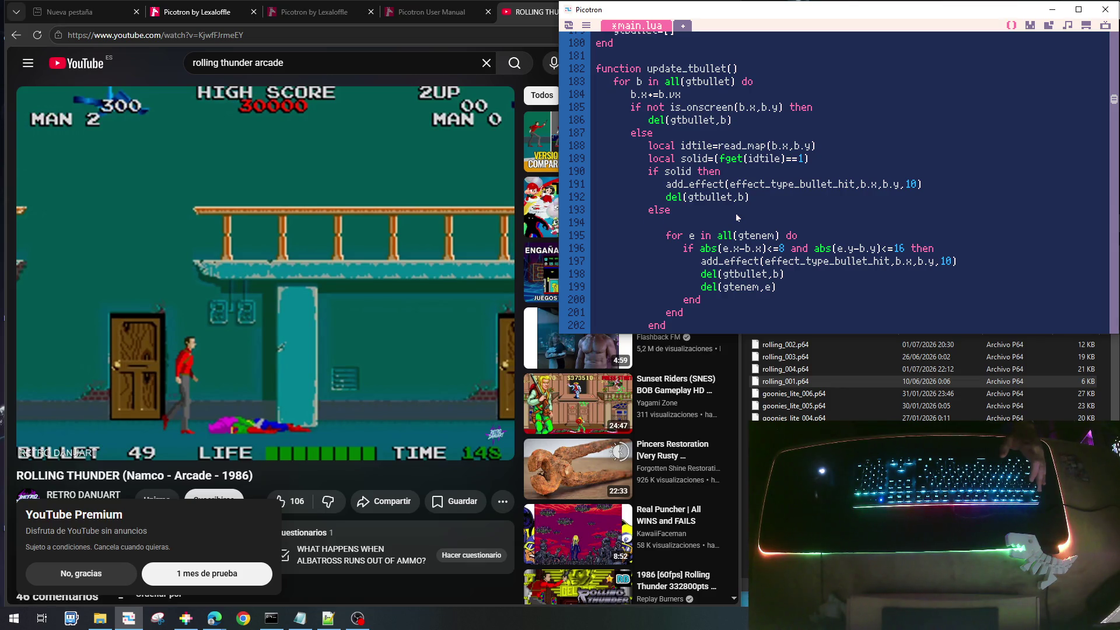
# Add local w=8 and a height of (e.typ==enem_type_man and 16 or 8)
pyautogui.press('Return')
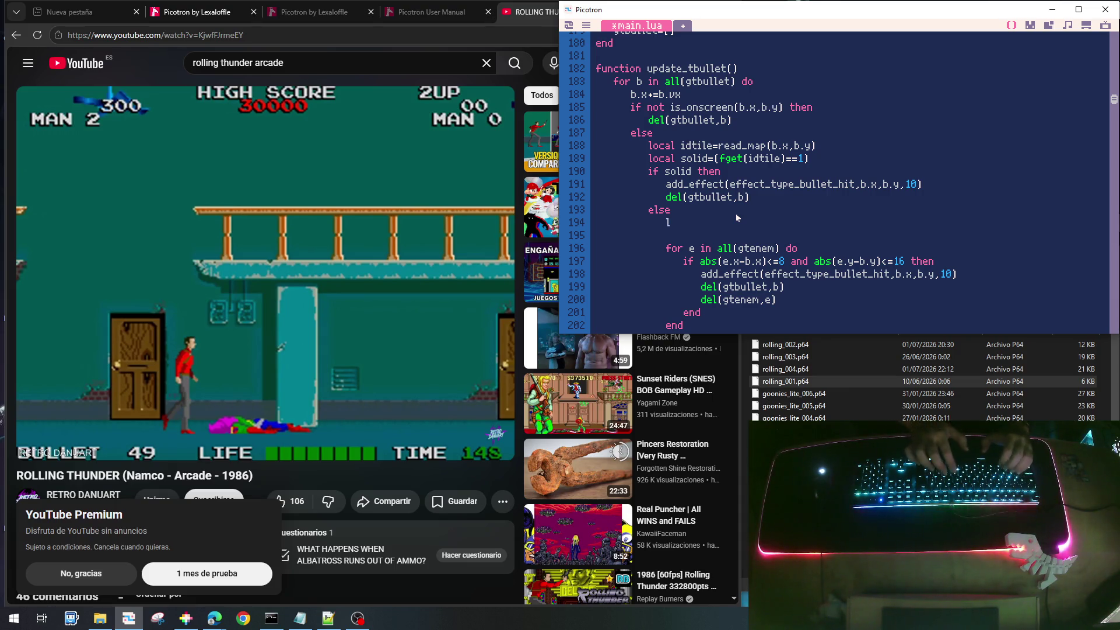
pyautogui.write('local w')
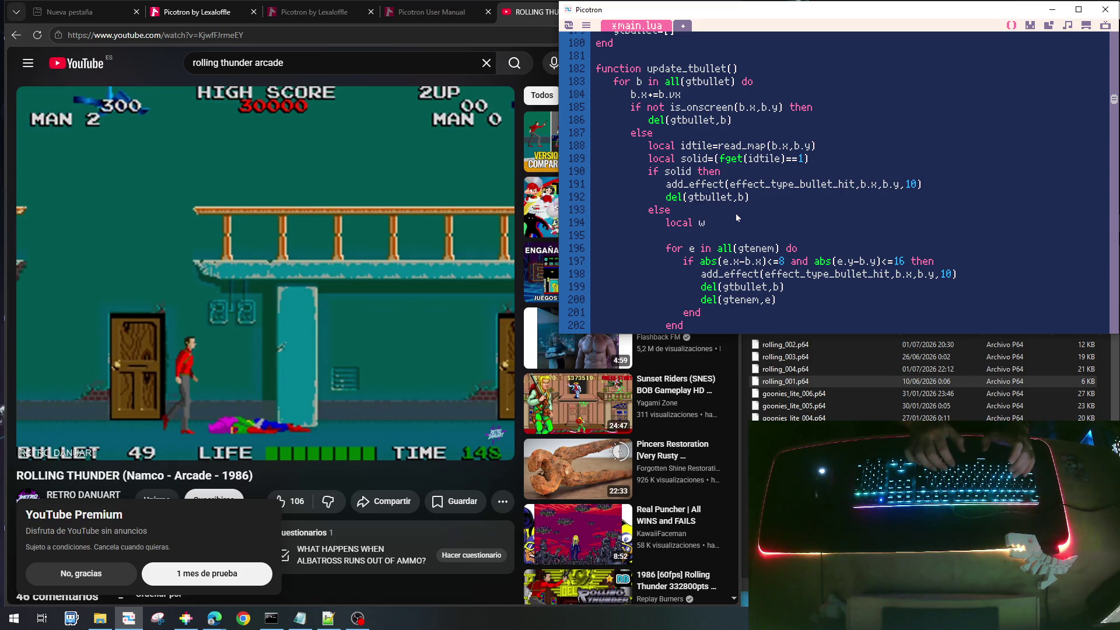
pyautogui.write('=8')
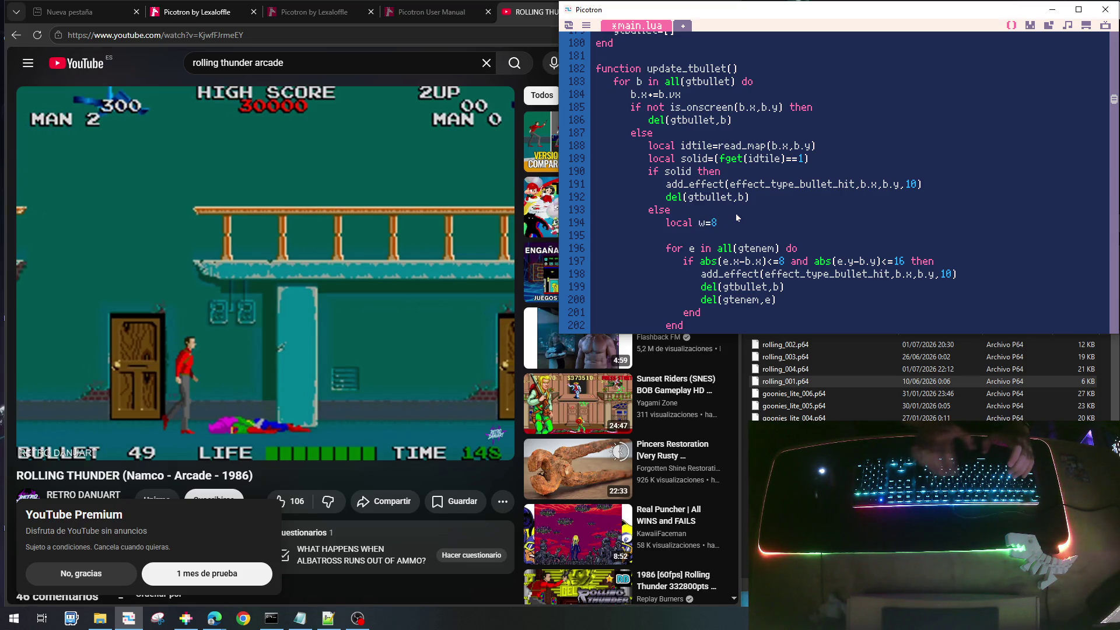
pyautogui.press('Return')
pyautogui.write('local')
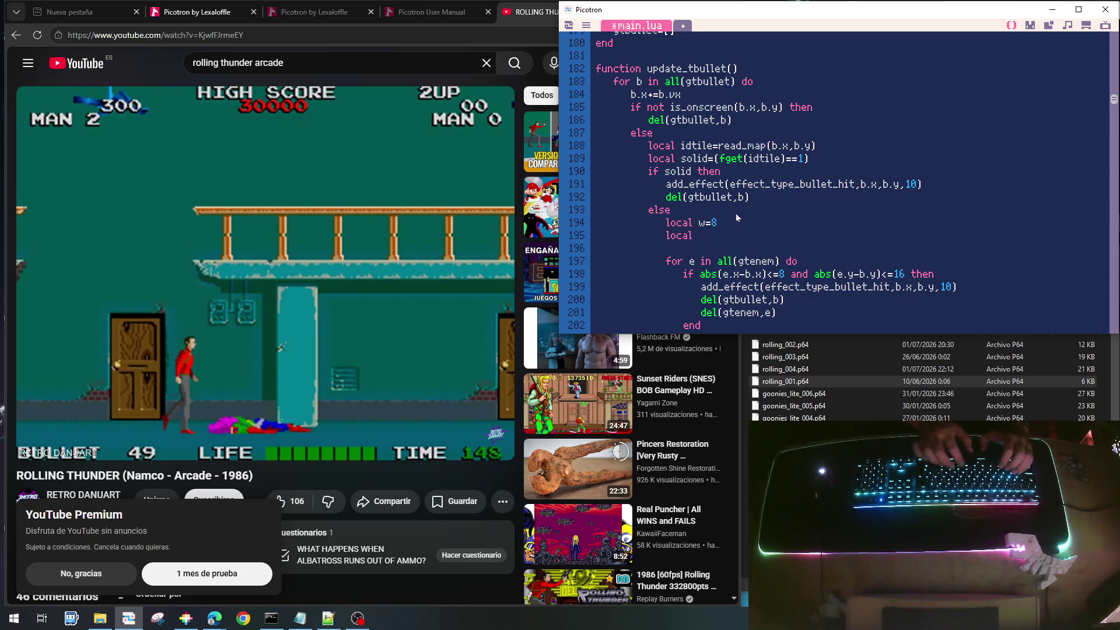
pyautogui.write('h=(')
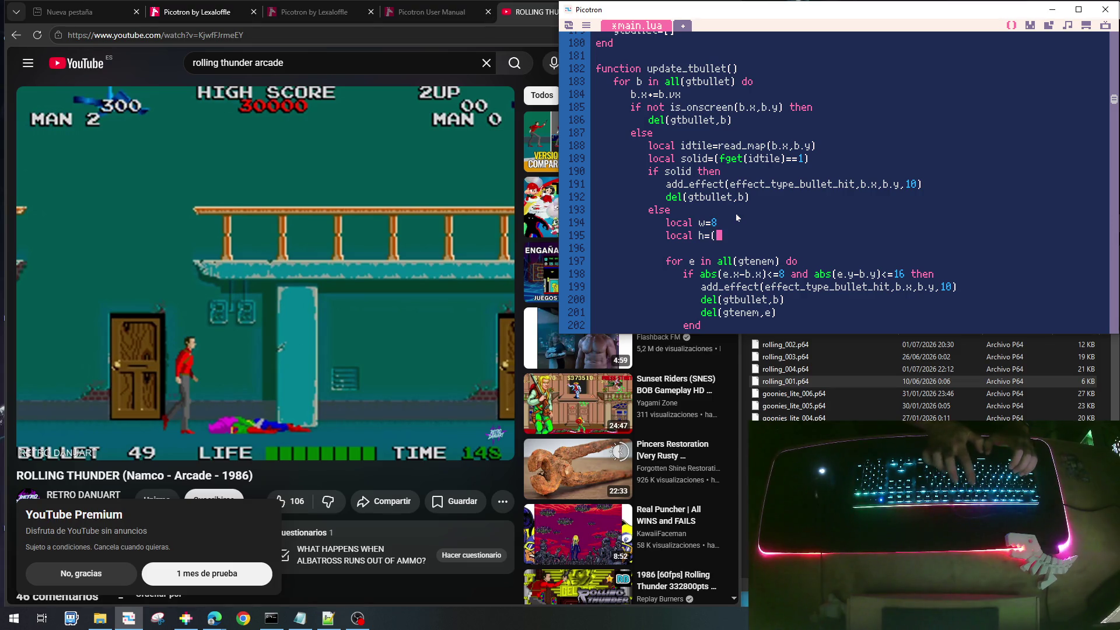
pyautogui.write('e.tpe')
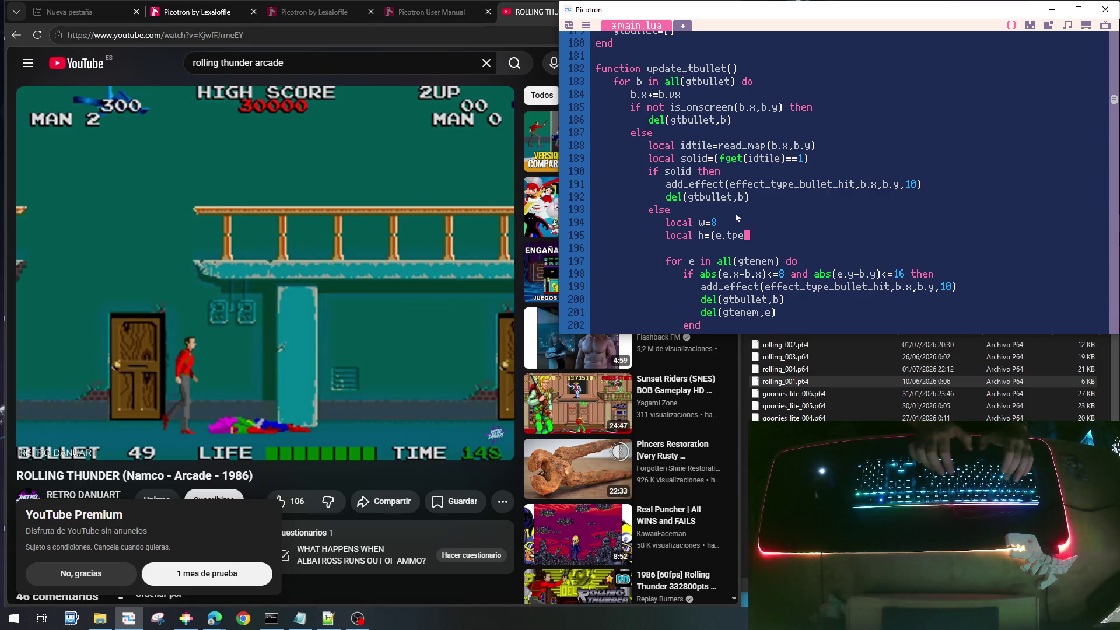
pyautogui.write('yp')
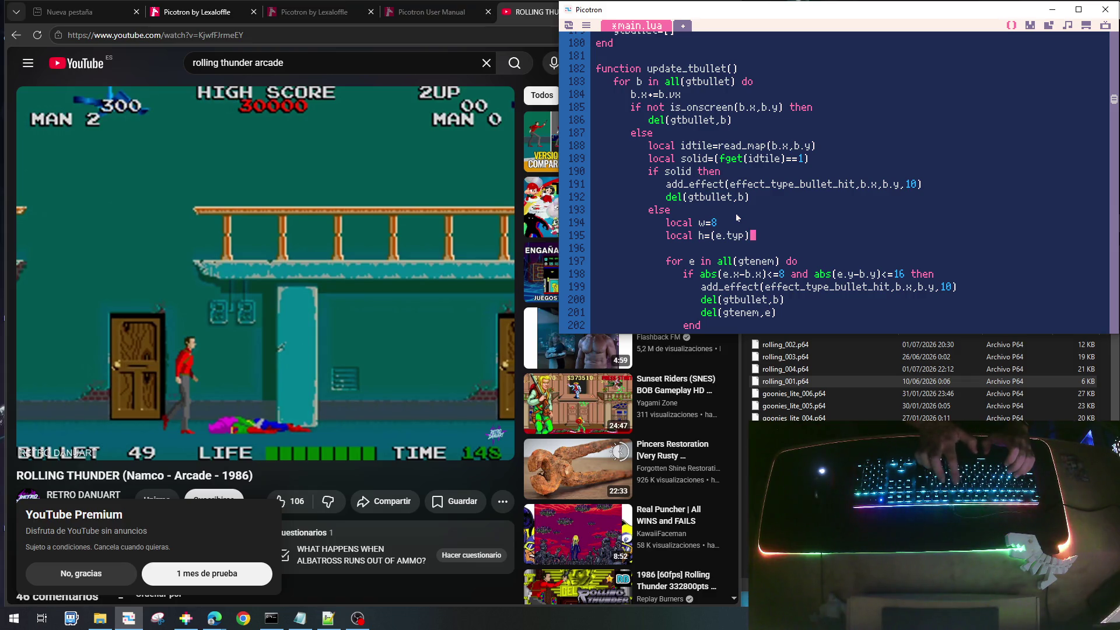
pyautogui.press('BackSpace')
pyautogui.write('==')
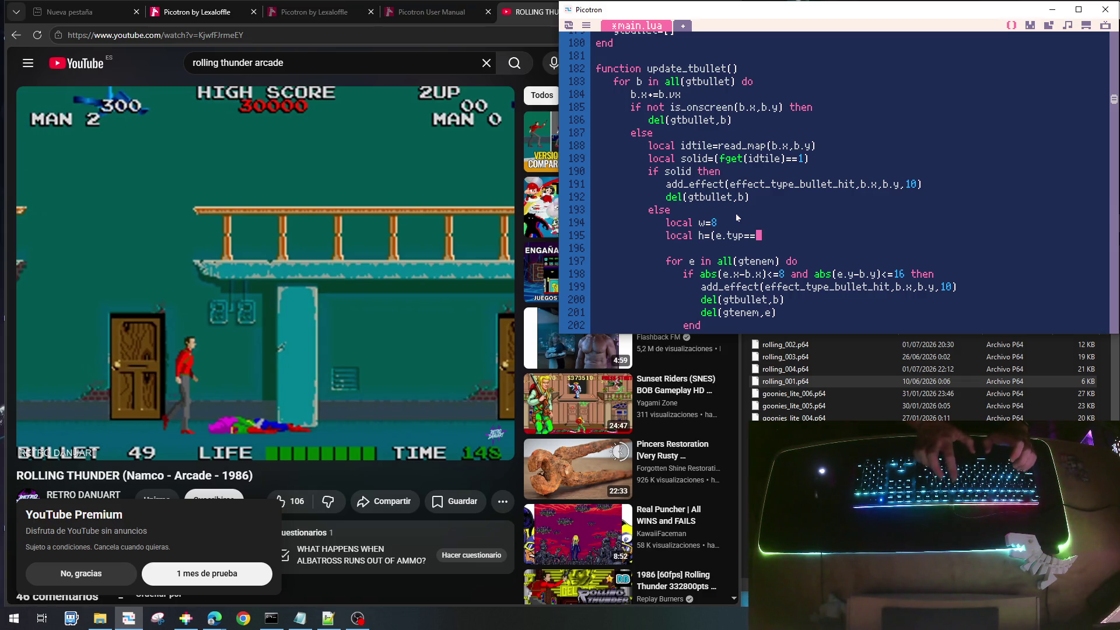
pyautogui.write('enem_')
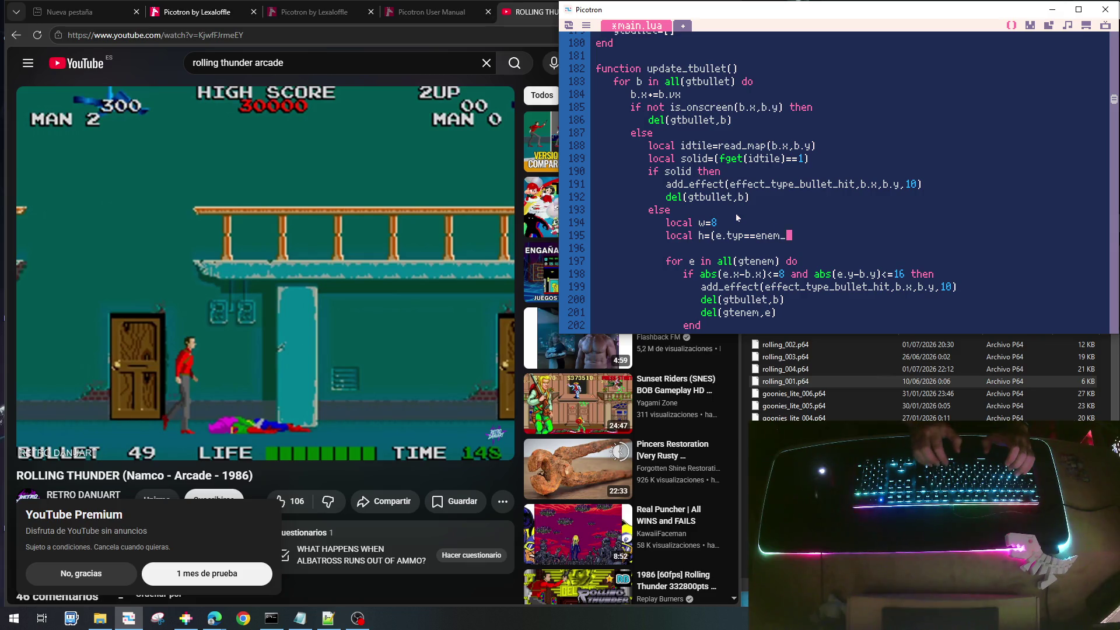
pyautogui.write('type_a')
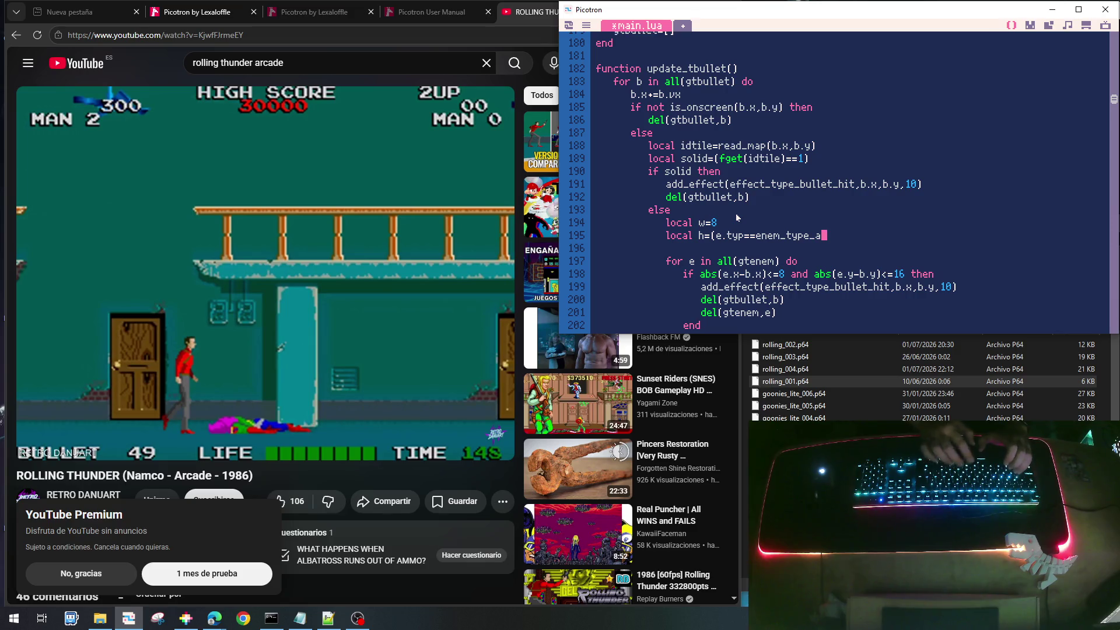
pyautogui.press('BackSpace')
pyautogui.write('man and ')
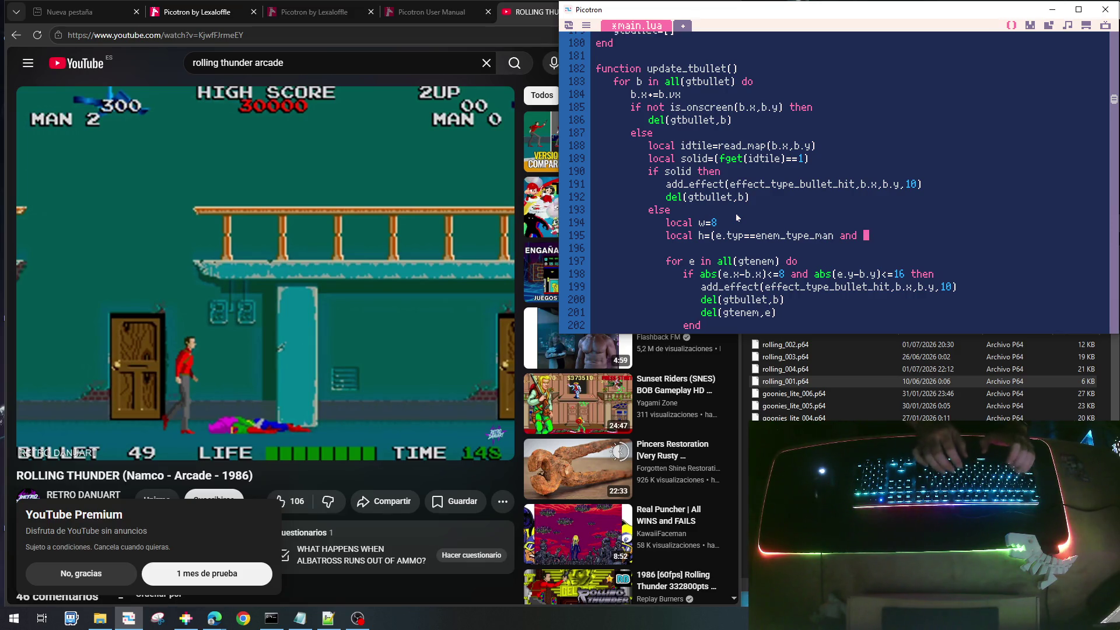
pyautogui.write('16 o')
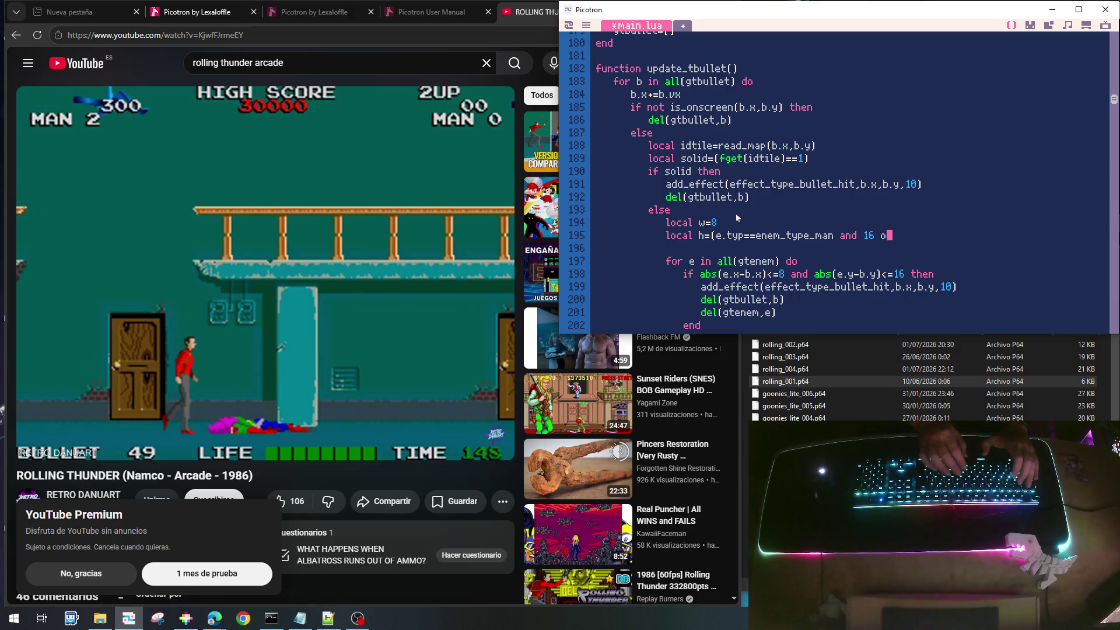
pyautogui.write('r 8)')
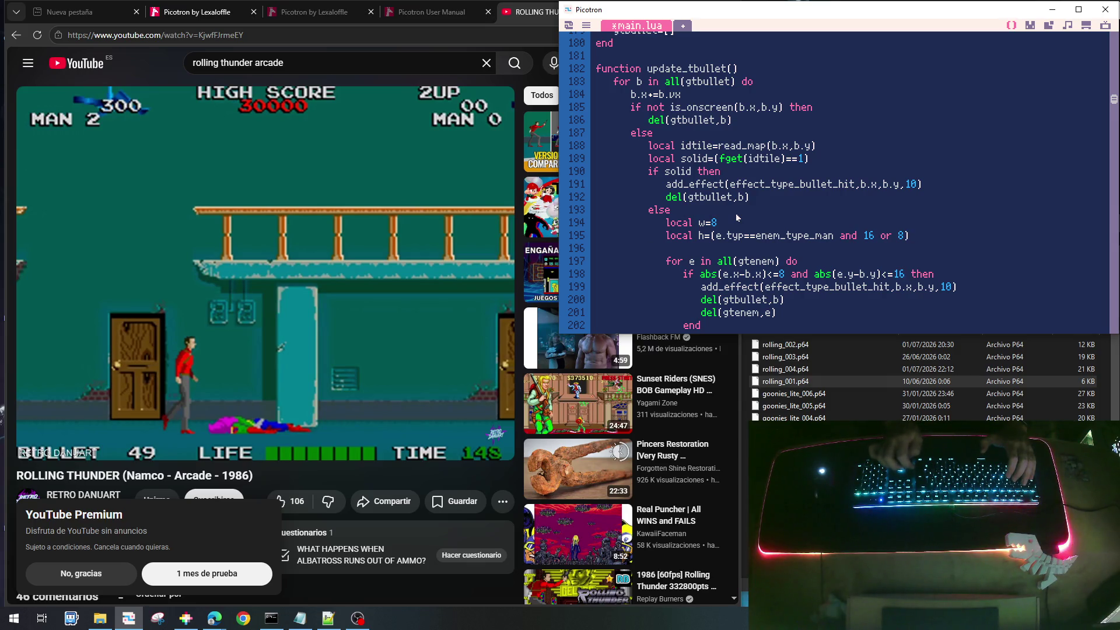
# Rename the hitbox variables to xdist and ydist and use them in the abs() hit checks
pyautogui.press('BackSpace')
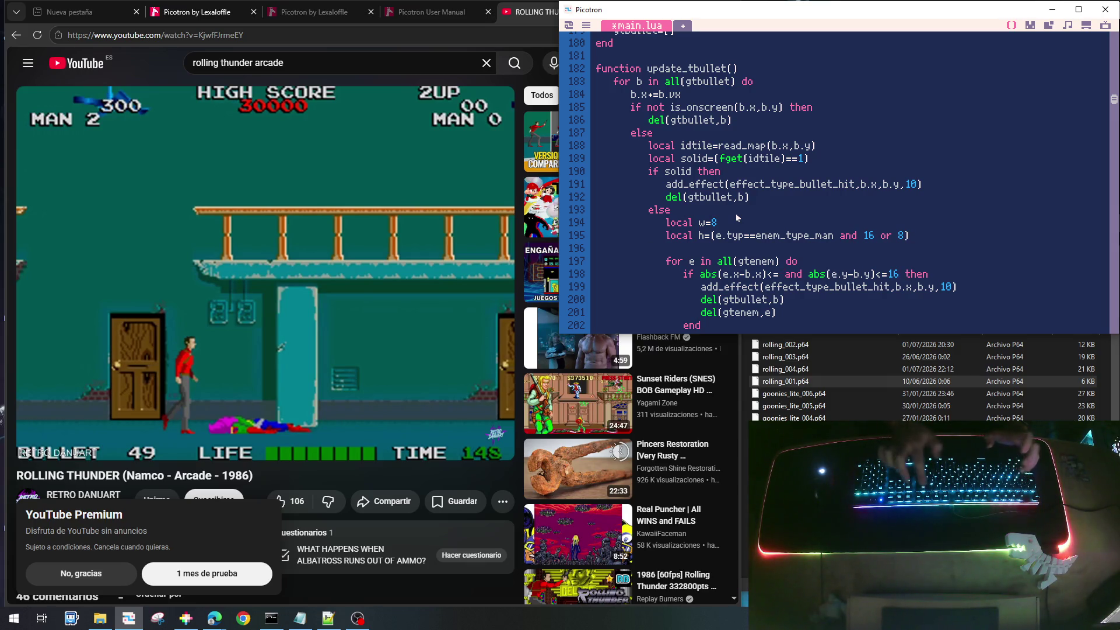
pyautogui.write('w')
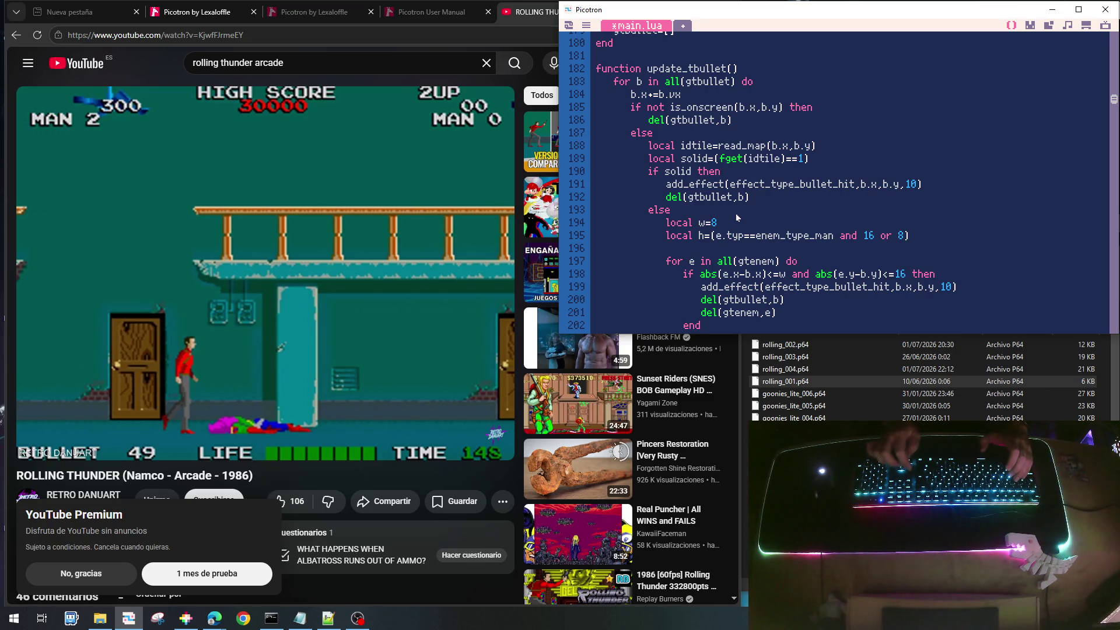
pyautogui.press('BackSpace')
pyautogui.write('xdist')
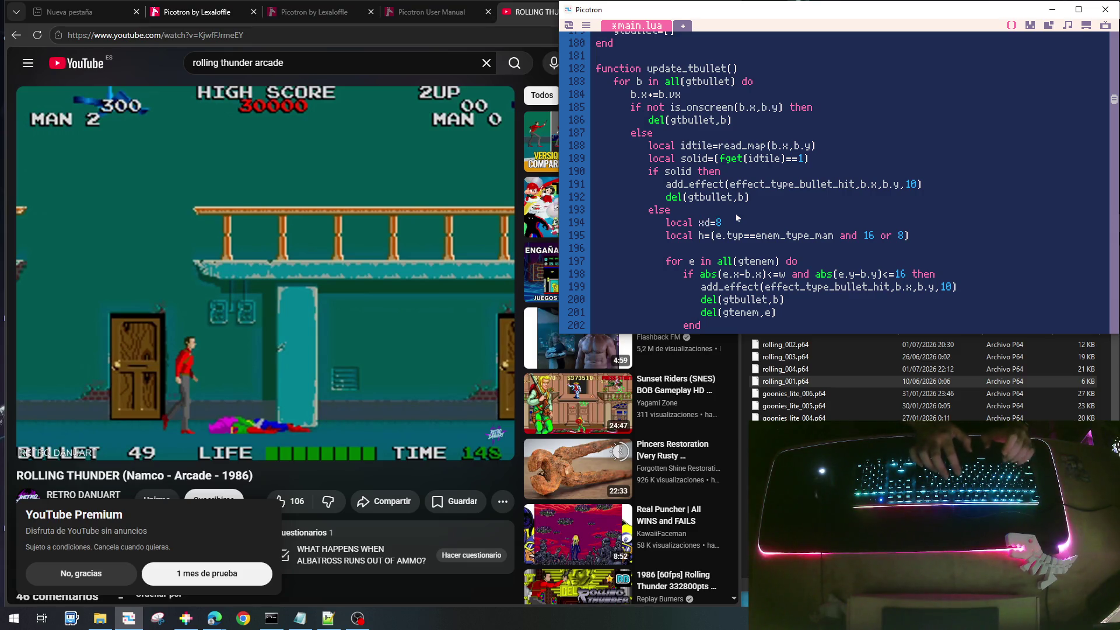
pyautogui.press('Down')
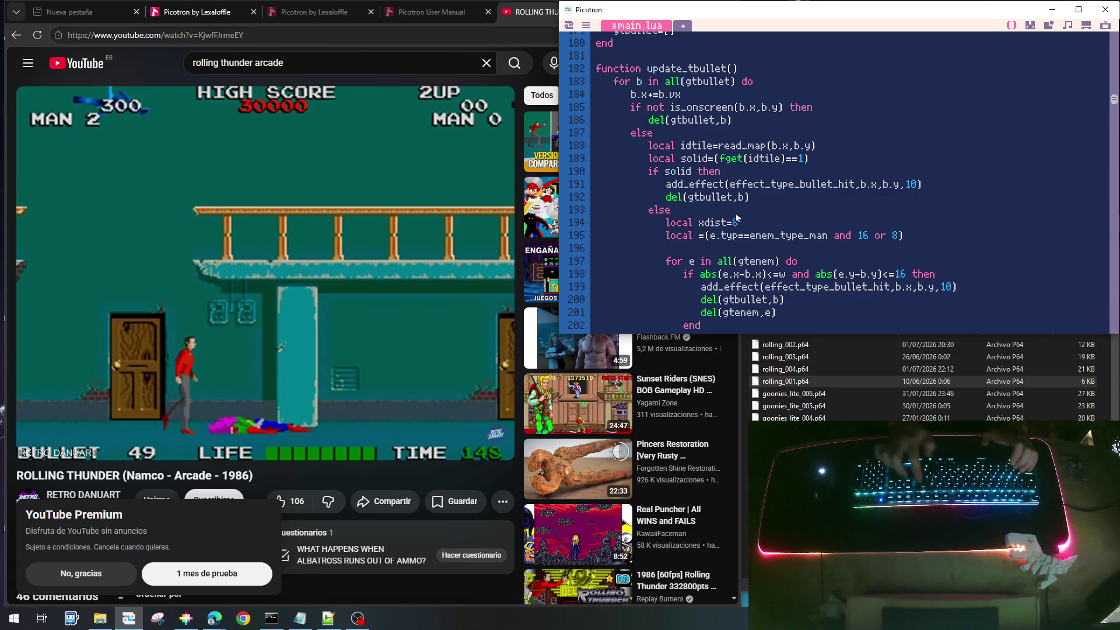
pyautogui.press('Delete')
pyautogui.write('ydist')
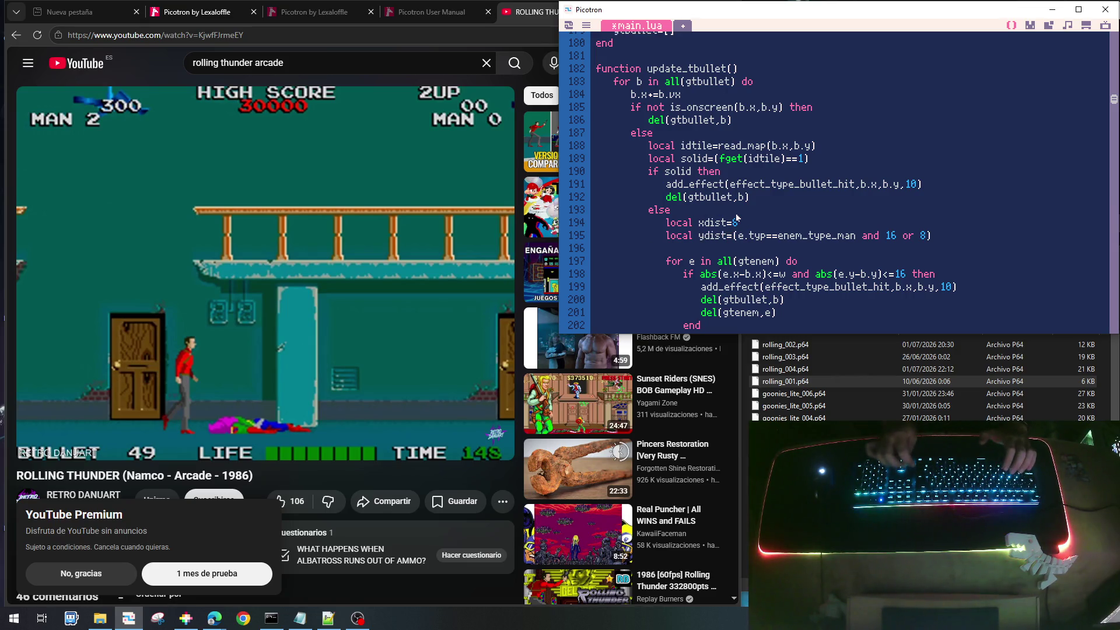
pyautogui.press('Down')
pyautogui.press('Down')
pyautogui.press('Down')
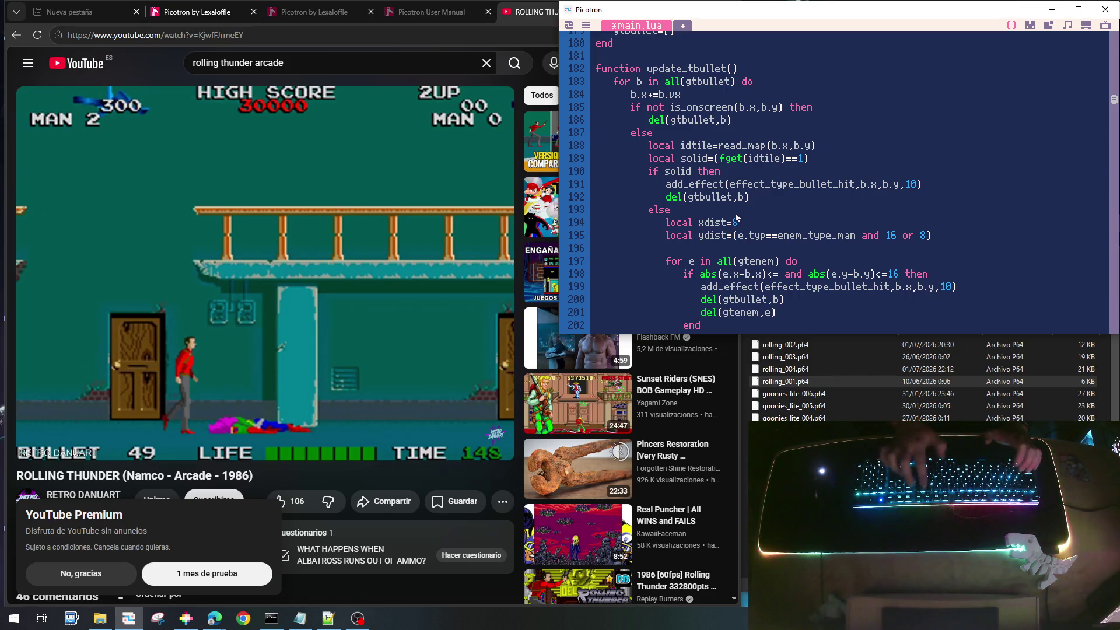
pyautogui.press('BackSpace')
pyautogui.write('xdist')
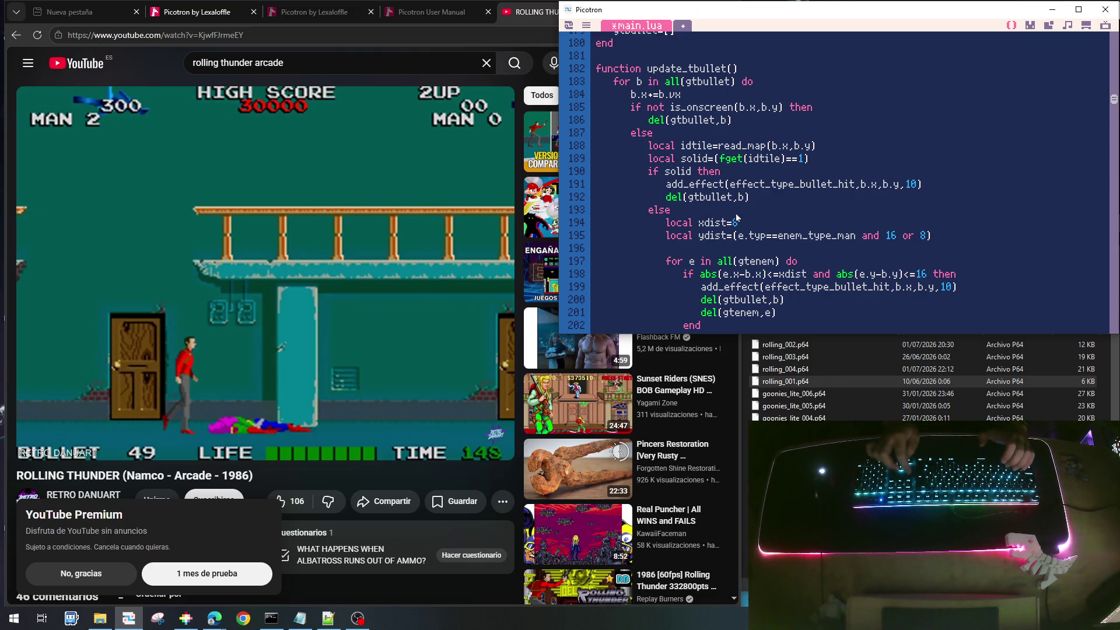
pyautogui.press('Delete')
pyautogui.press('Delete')
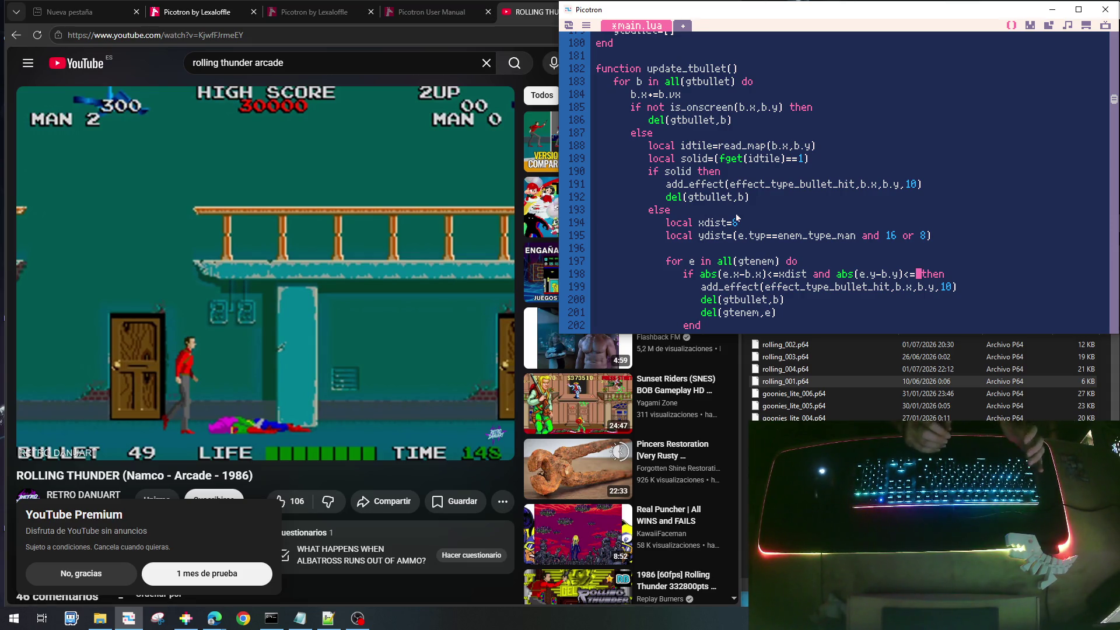
pyautogui.write('ydist')
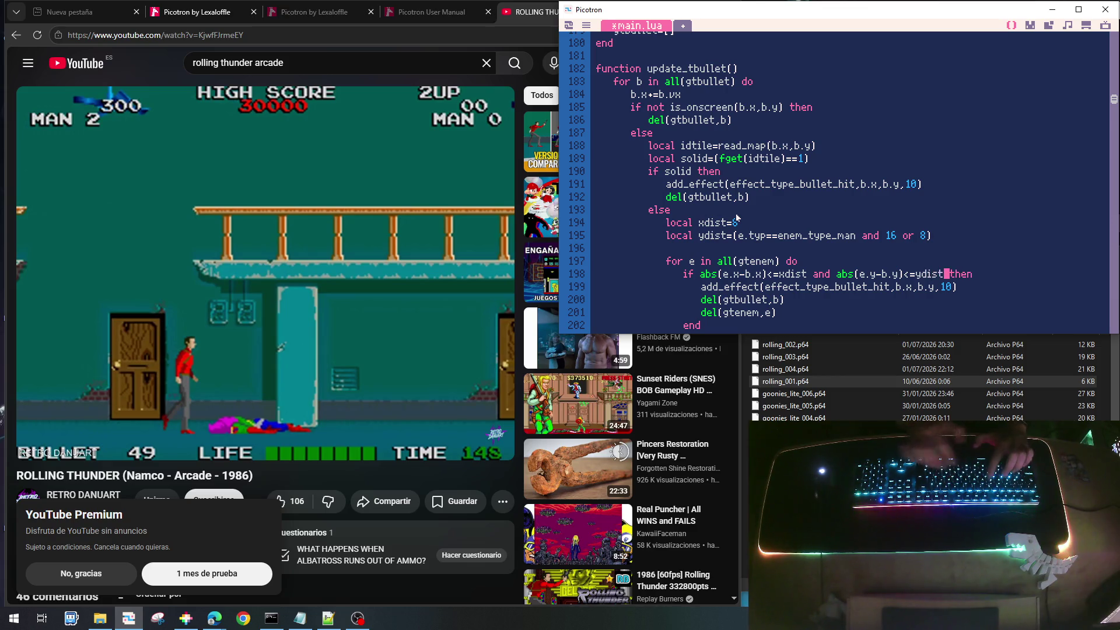
pyautogui.press('Up')
pyautogui.press('Up')
pyautogui.press('Up')
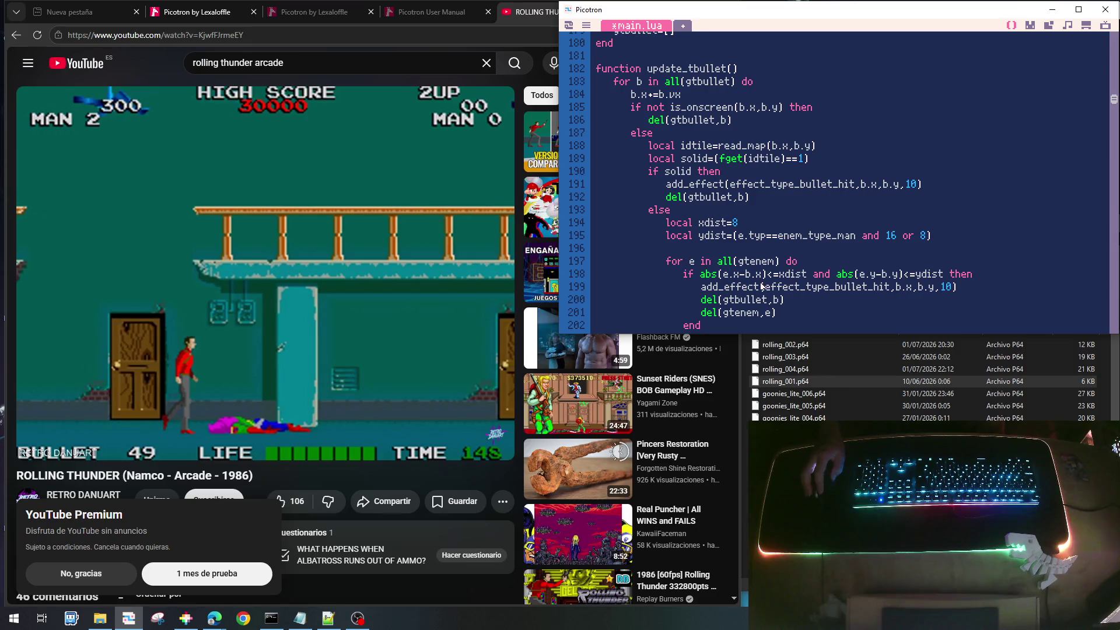
# Save and test bullet hits: jump onto the balcony, shoot the green wasp, then stop
pyautogui.hotkey('ctrl', 's')
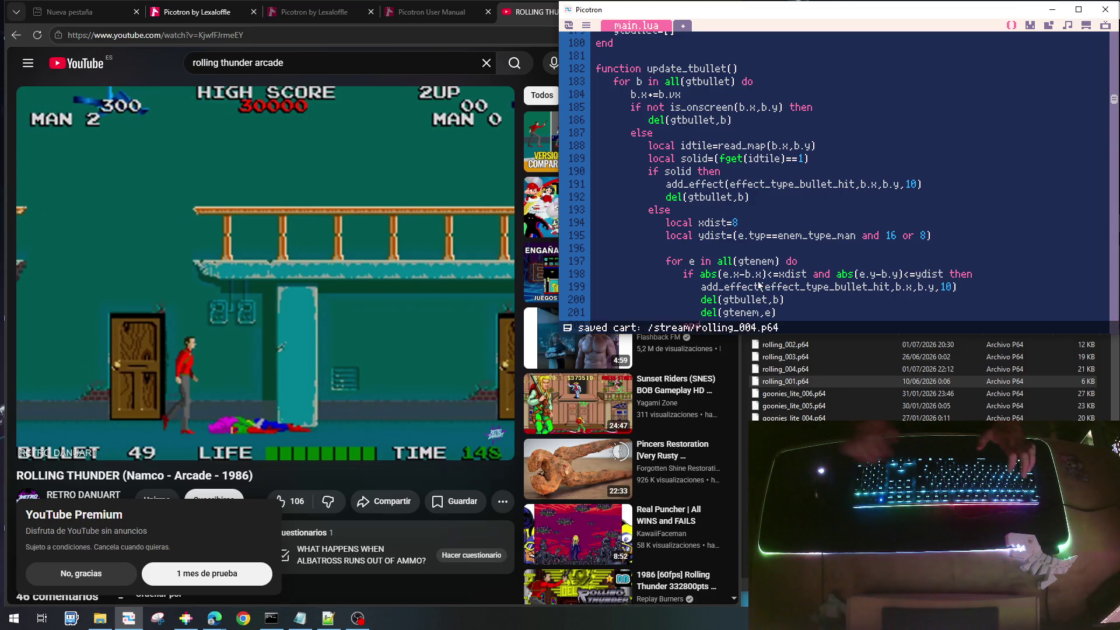
pyautogui.hotkey('ctrl', 'r')
pyautogui.press('Right')
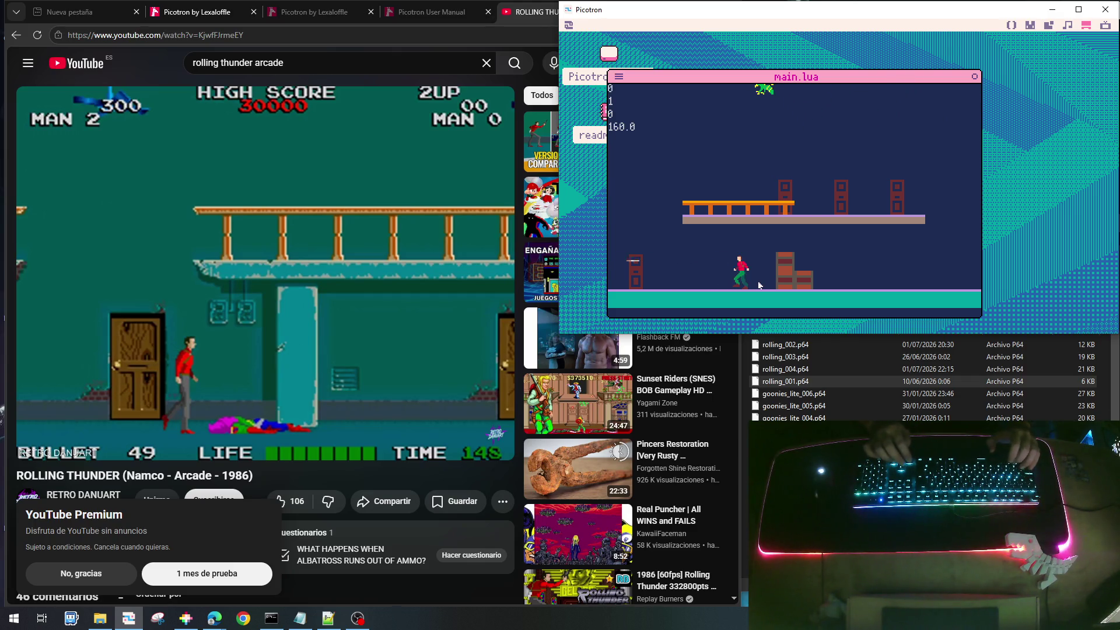
pyautogui.press('Up')
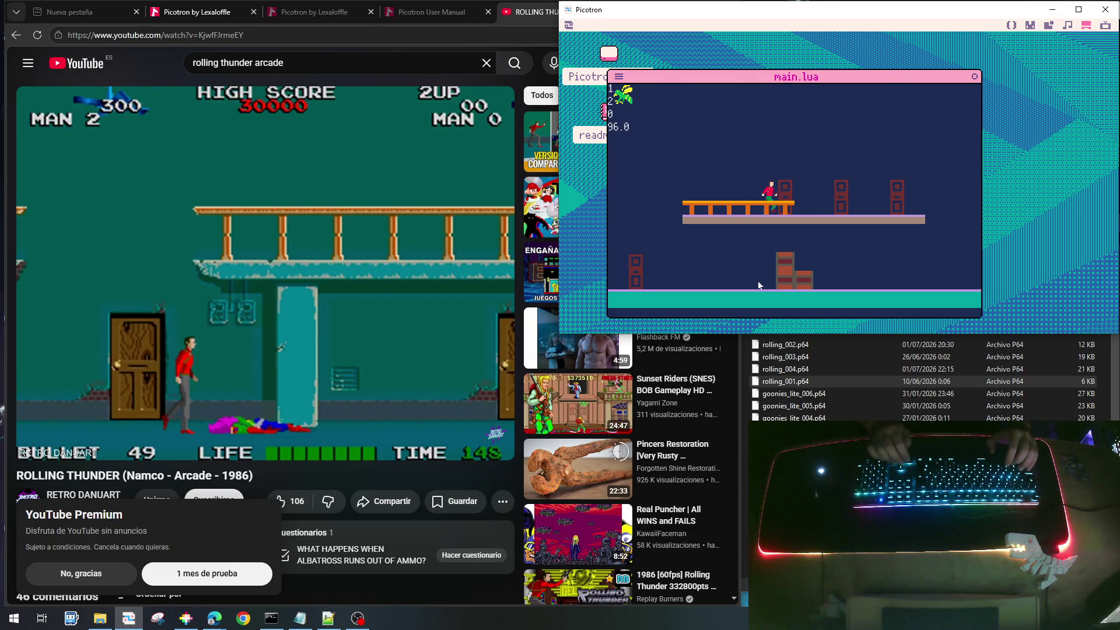
pyautogui.press('Right')
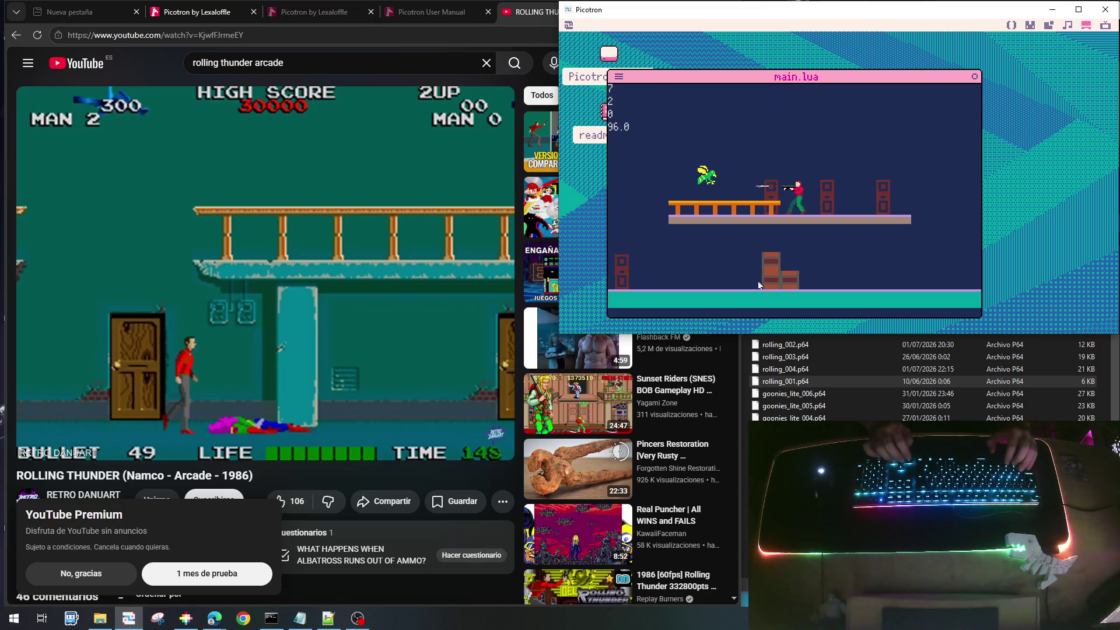
pyautogui.press('x')
pyautogui.press('Right')
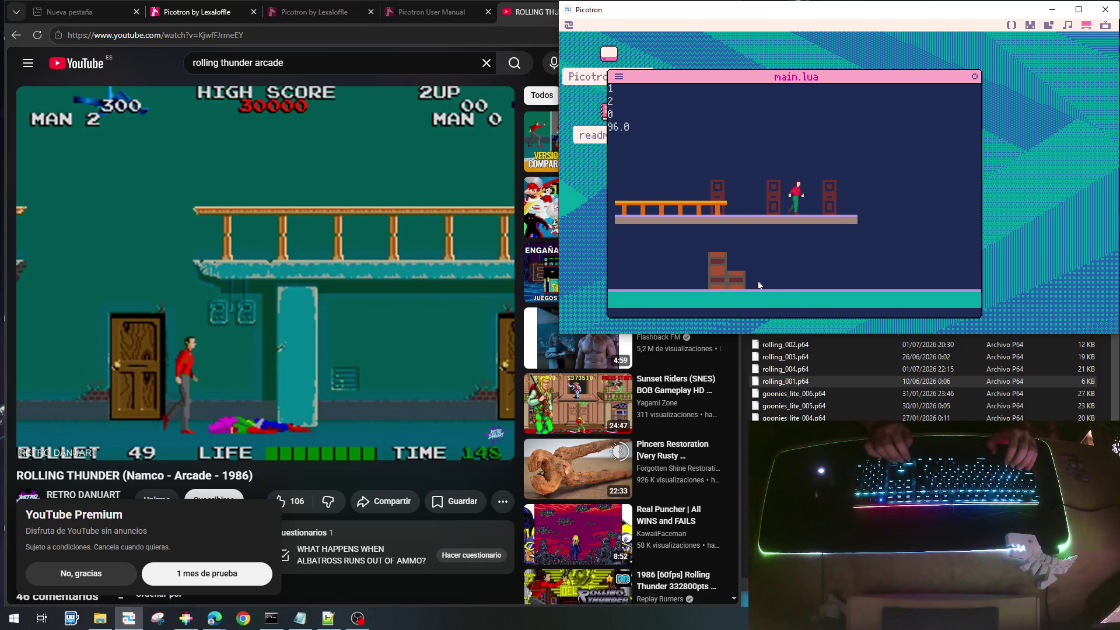
pyautogui.press('Left')
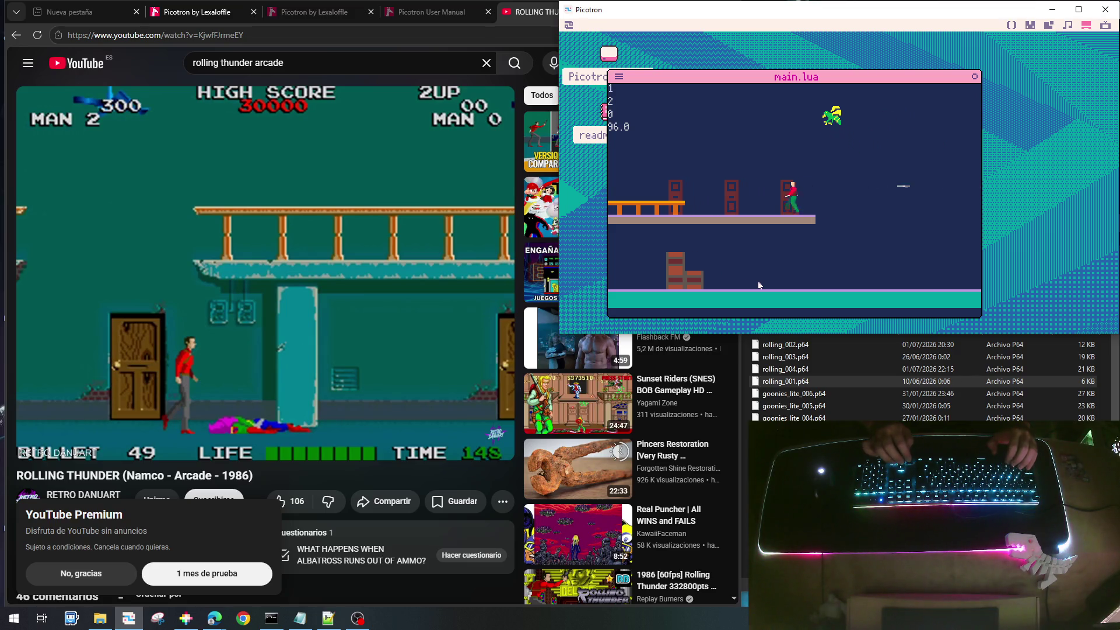
pyautogui.press('x')
pyautogui.press('Right')
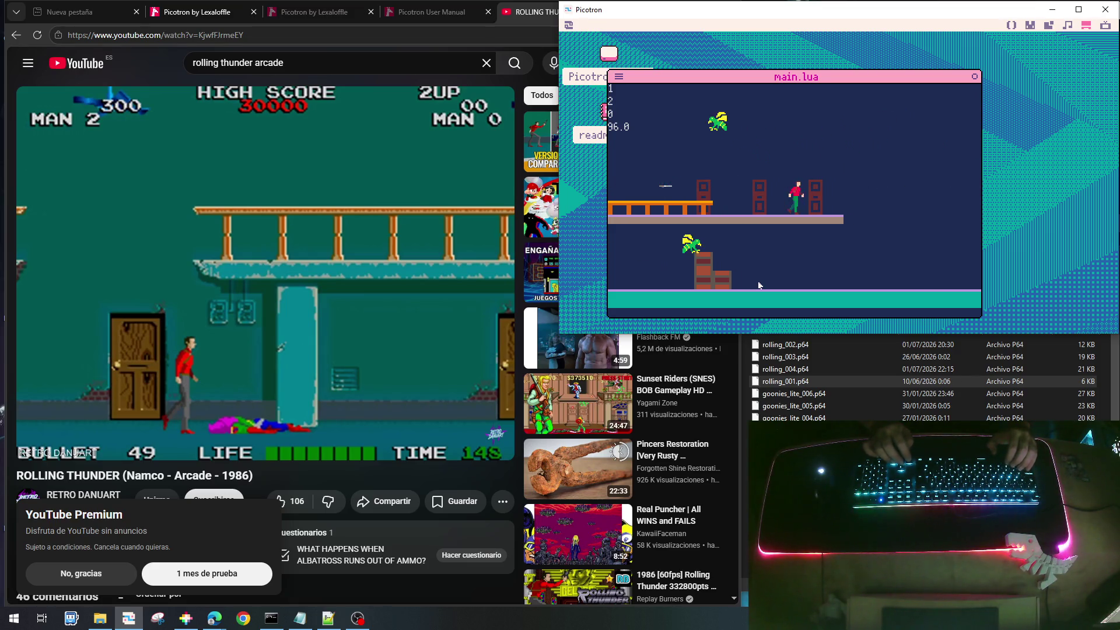
pyautogui.press('Right')
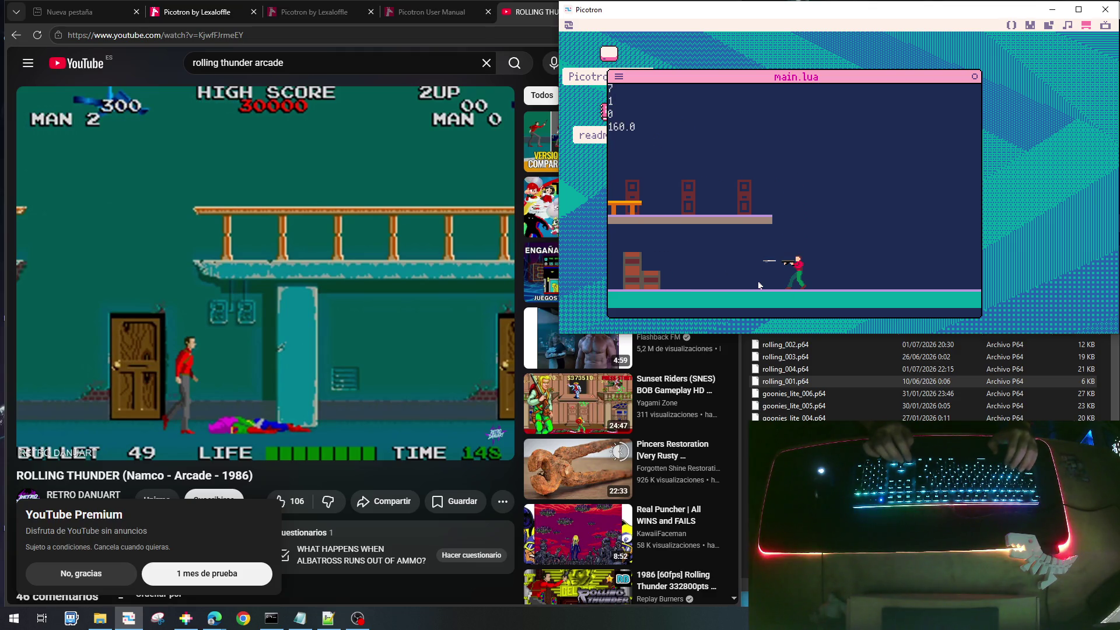
pyautogui.press('Escape')
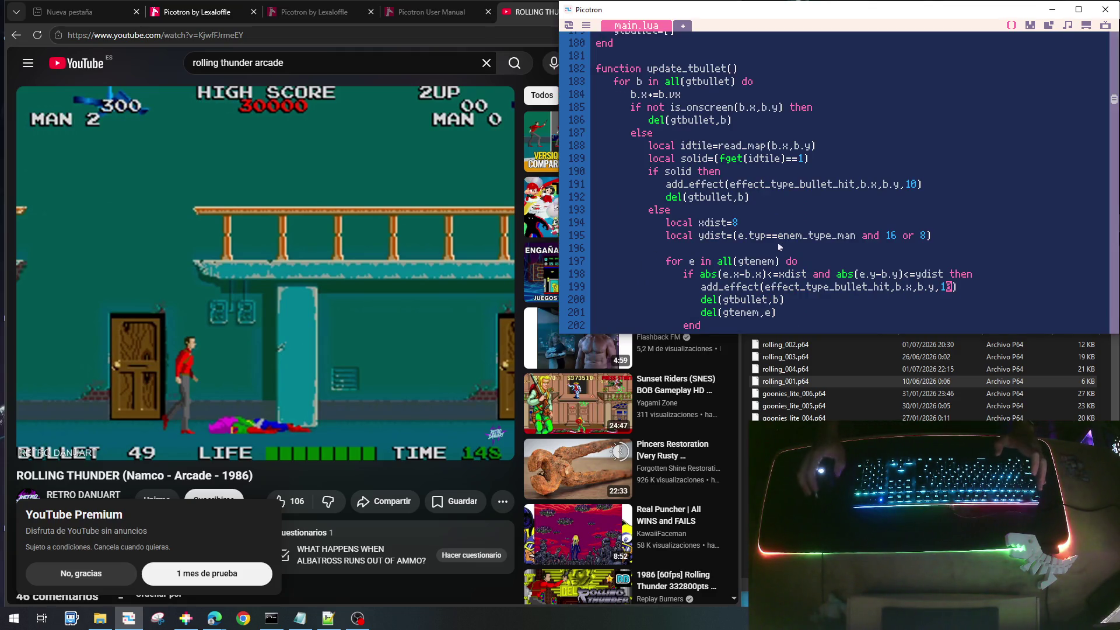
# On line 359 change e.y0=16+rnd(160) to e.y0=64+rnd(80), then save and run
pyautogui.scroll(2, 778, 245)
pyautogui.scroll(-5, 779, 244)
pyautogui.scroll(-10, 779, 244)
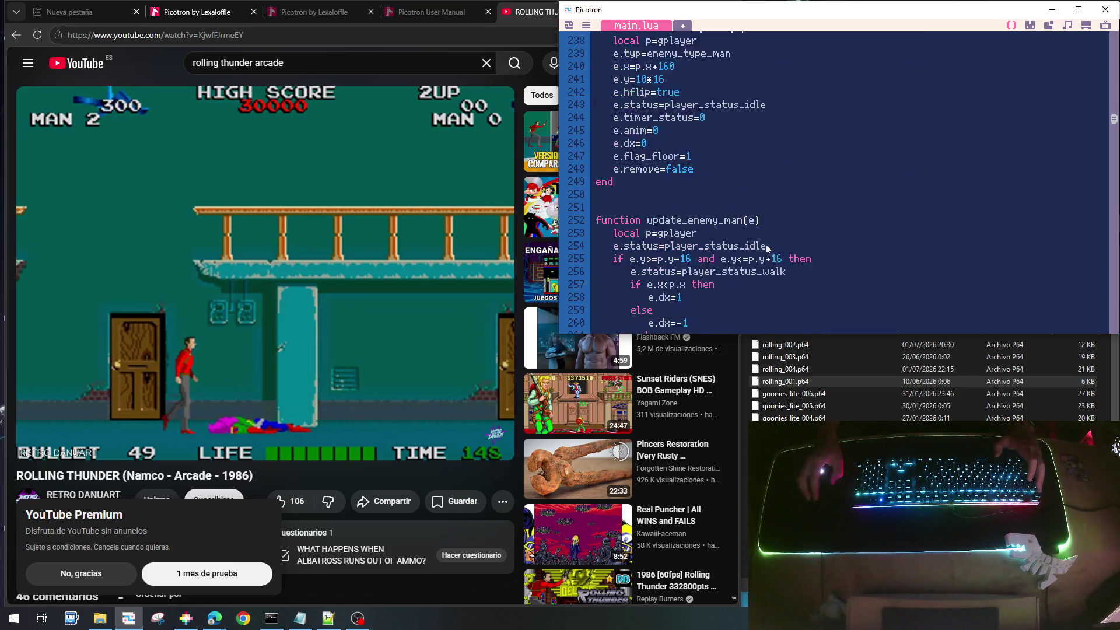
pyautogui.scroll(-15, 764, 249)
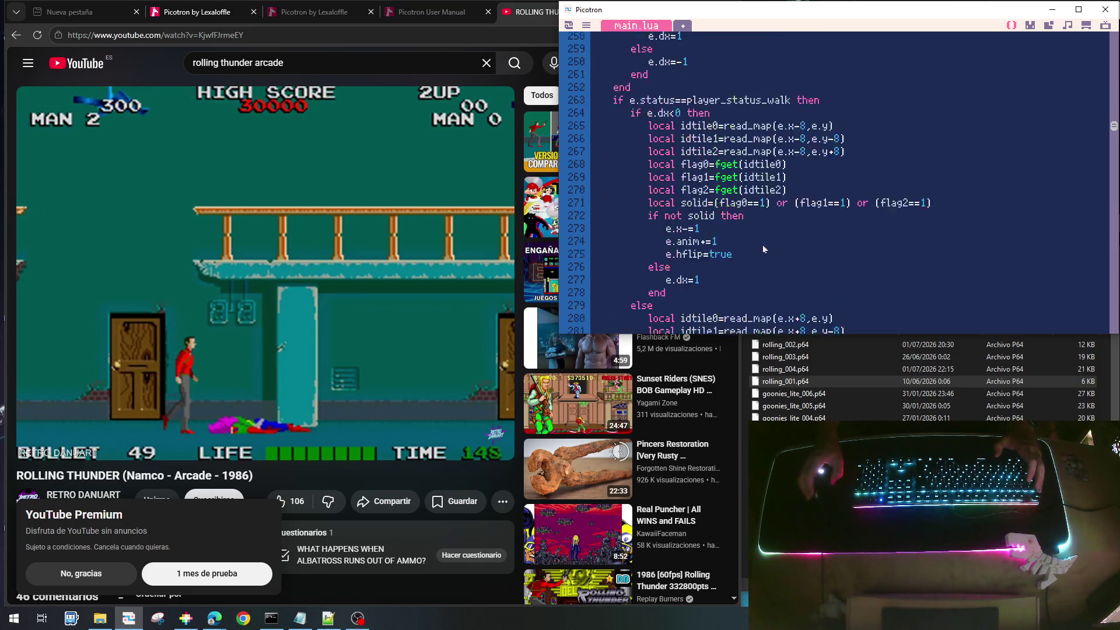
pyautogui.scroll(-14, 763, 249)
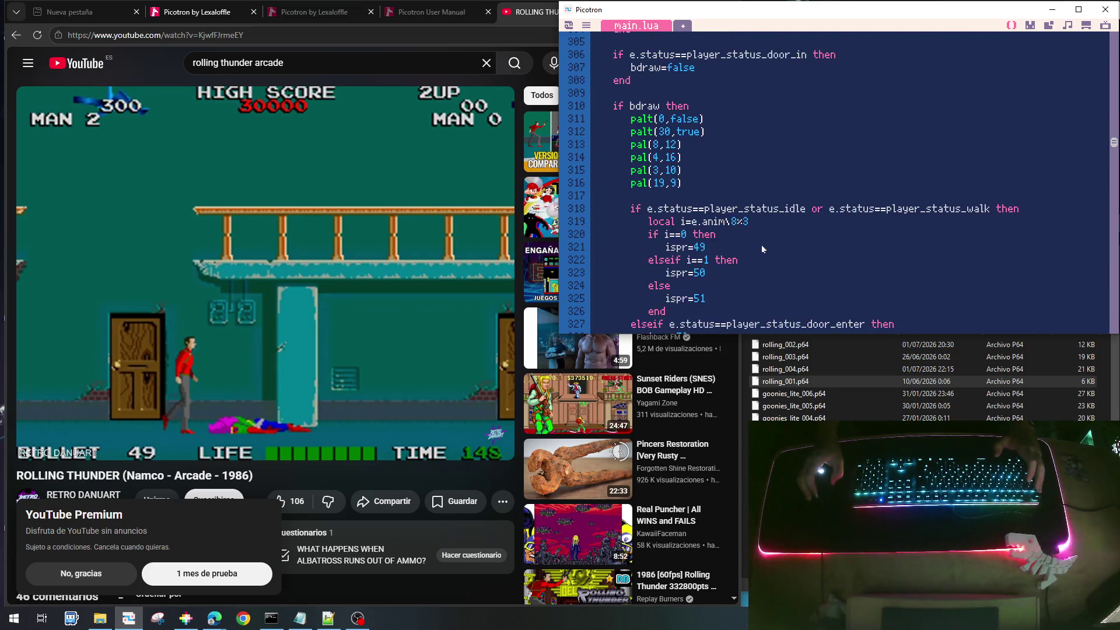
pyautogui.scroll(-2, 752, 249)
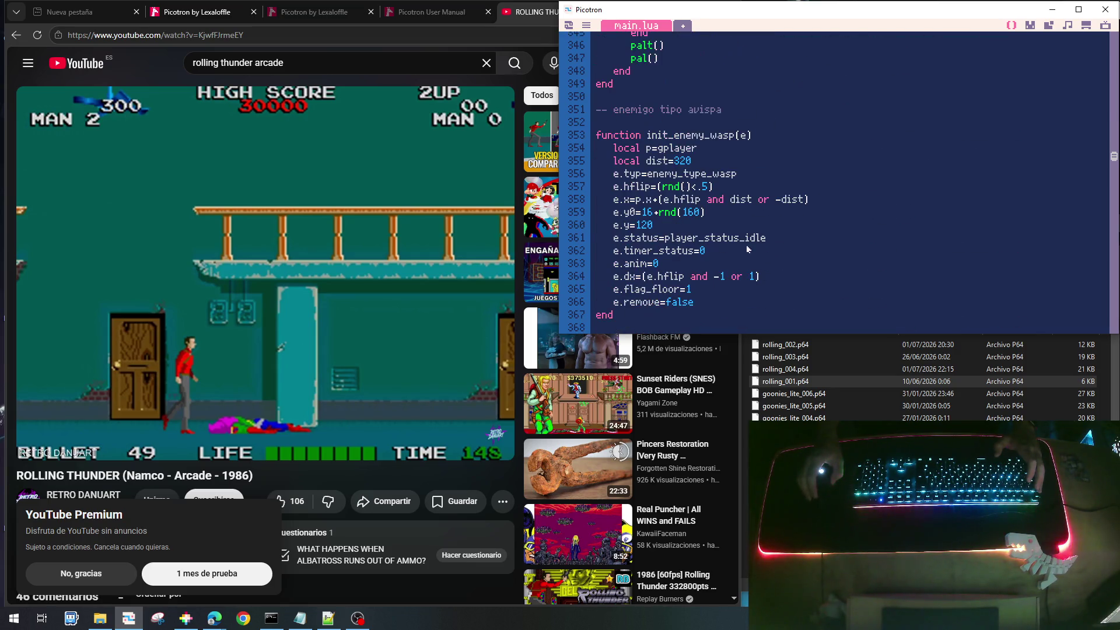
pyautogui.doubleClick(646, 212)
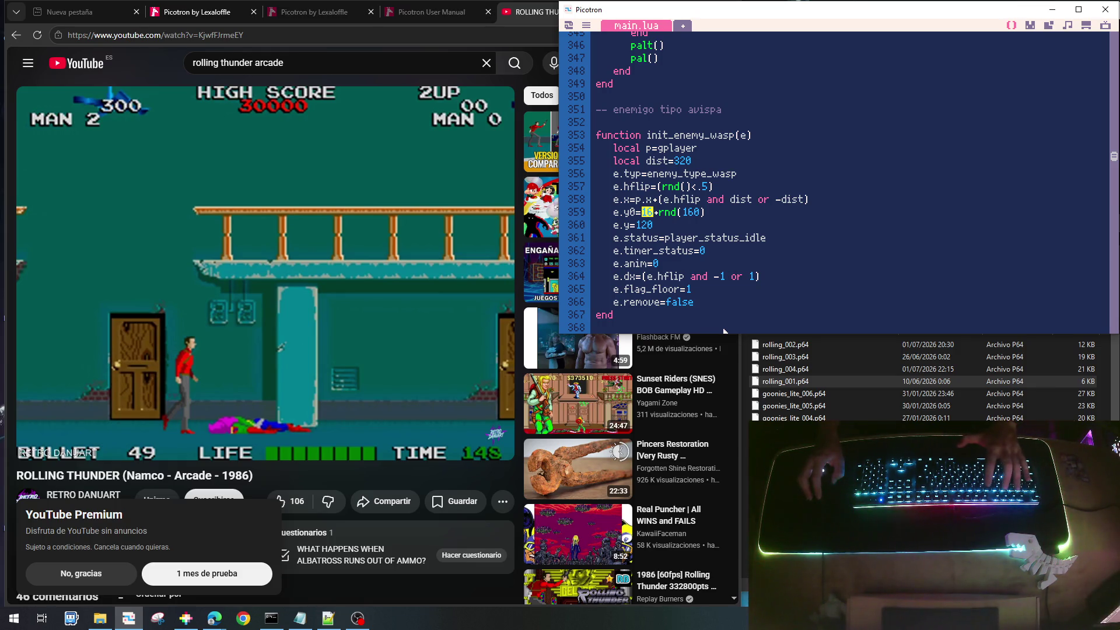
pyautogui.write('64')
pyautogui.doubleClick(691, 212)
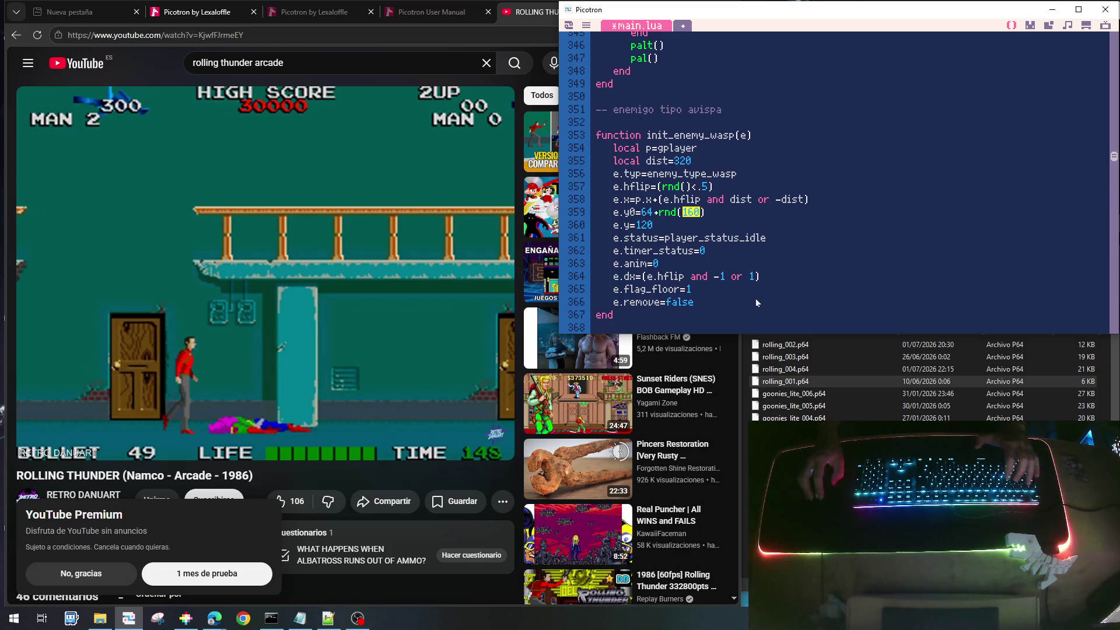
pyautogui.write('80')
pyautogui.hotkey('ctrl', 's')
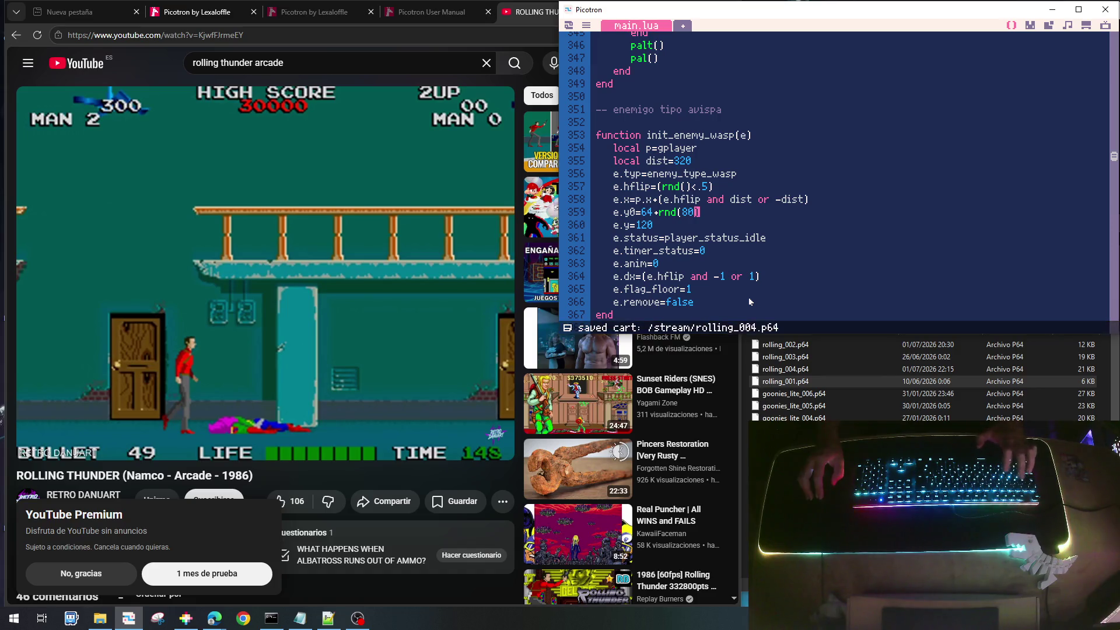
pyautogui.hotkey('ctrl', 'r')
# Jump onto the upper platform, shoot left and right at the mid-height wasps, then stop
pyautogui.press('Right')
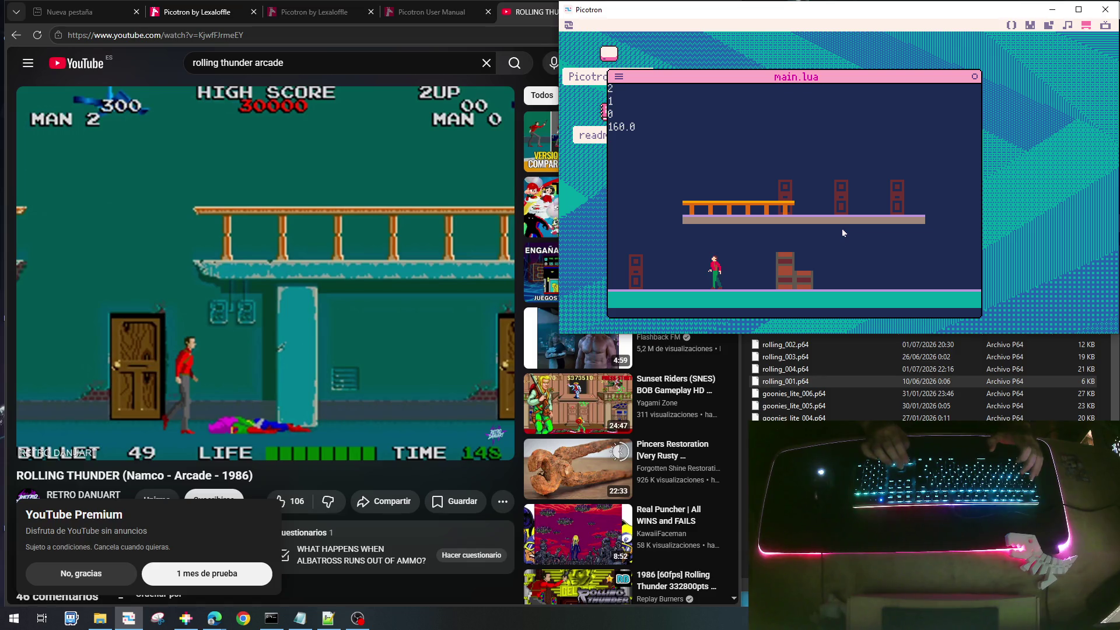
pyautogui.press('Up')
pyautogui.press('Left')
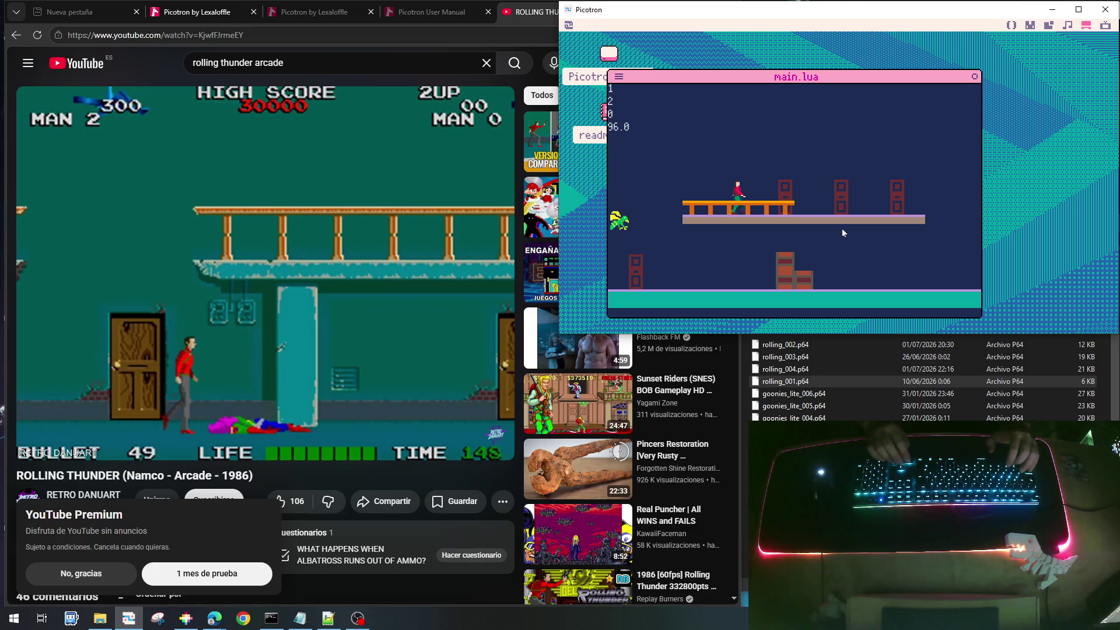
pyautogui.press('x')
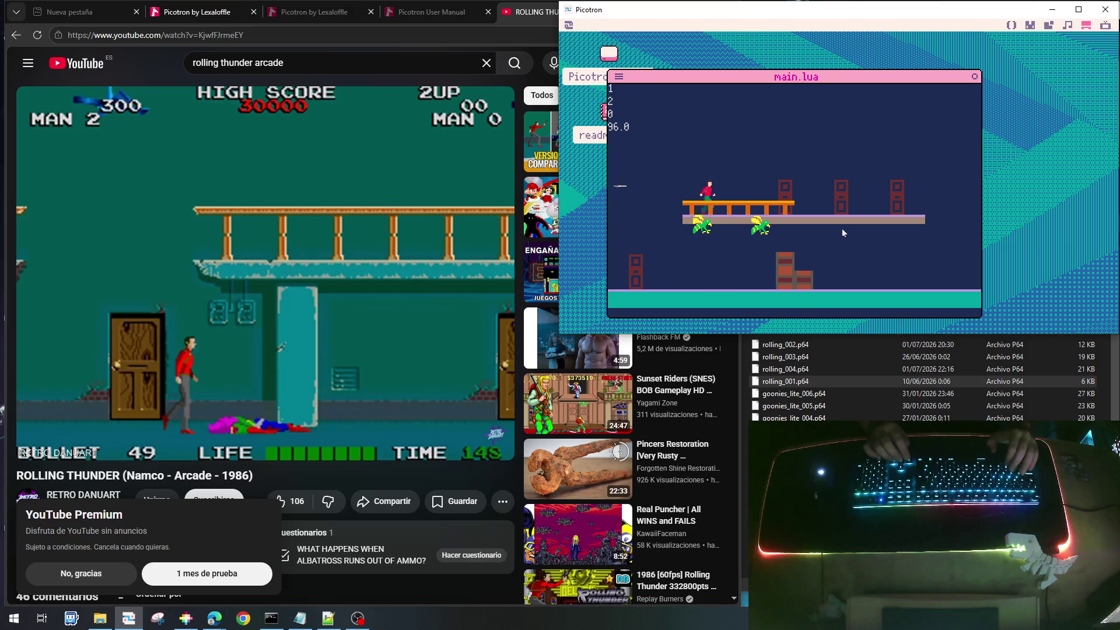
pyautogui.press('Right')
pyautogui.press('x')
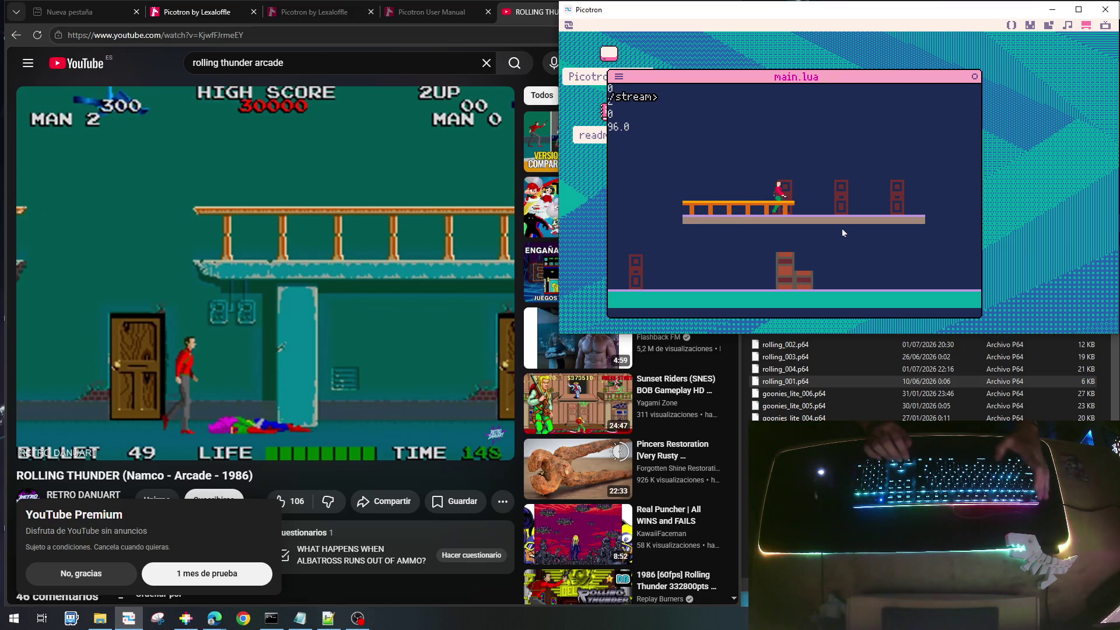
pyautogui.press('Escape')
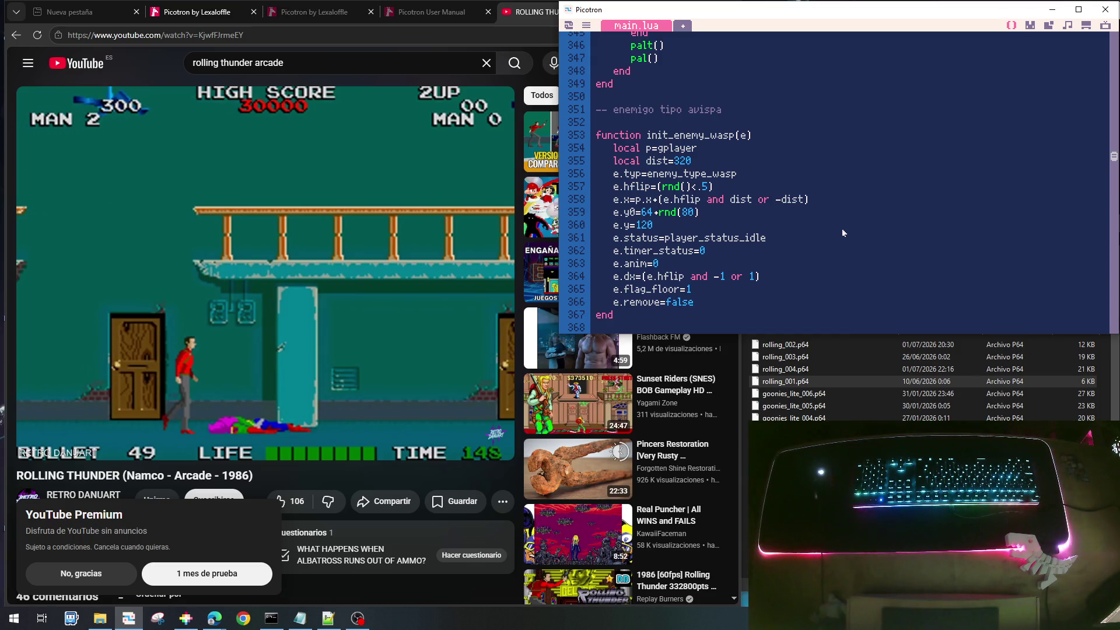
pyautogui.scroll(15, 782, 195)
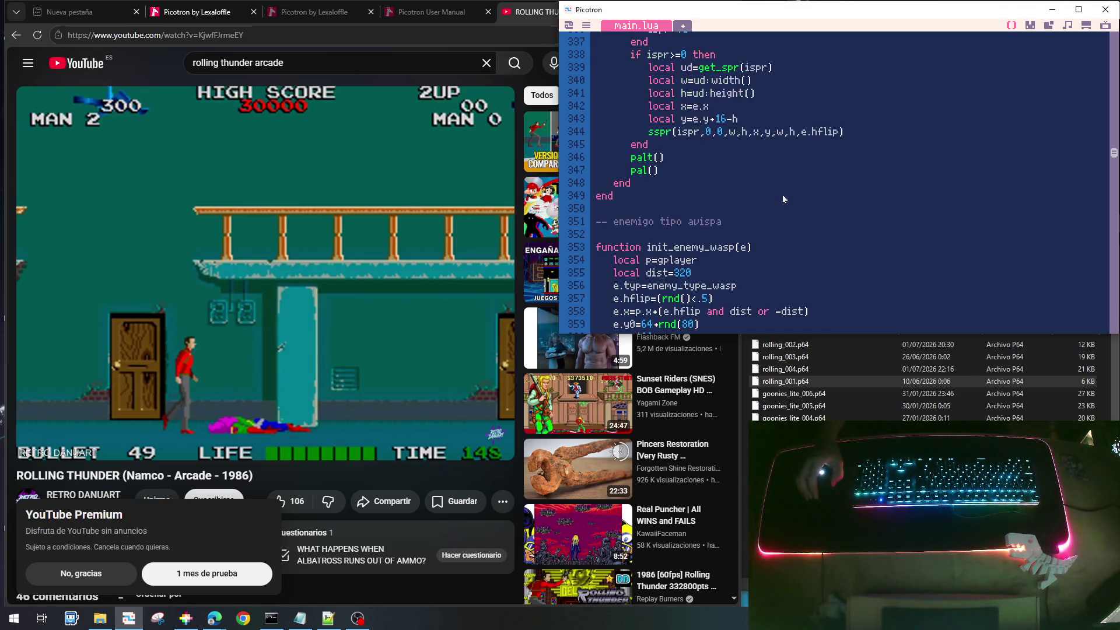
pyautogui.scroll(16, 783, 199)
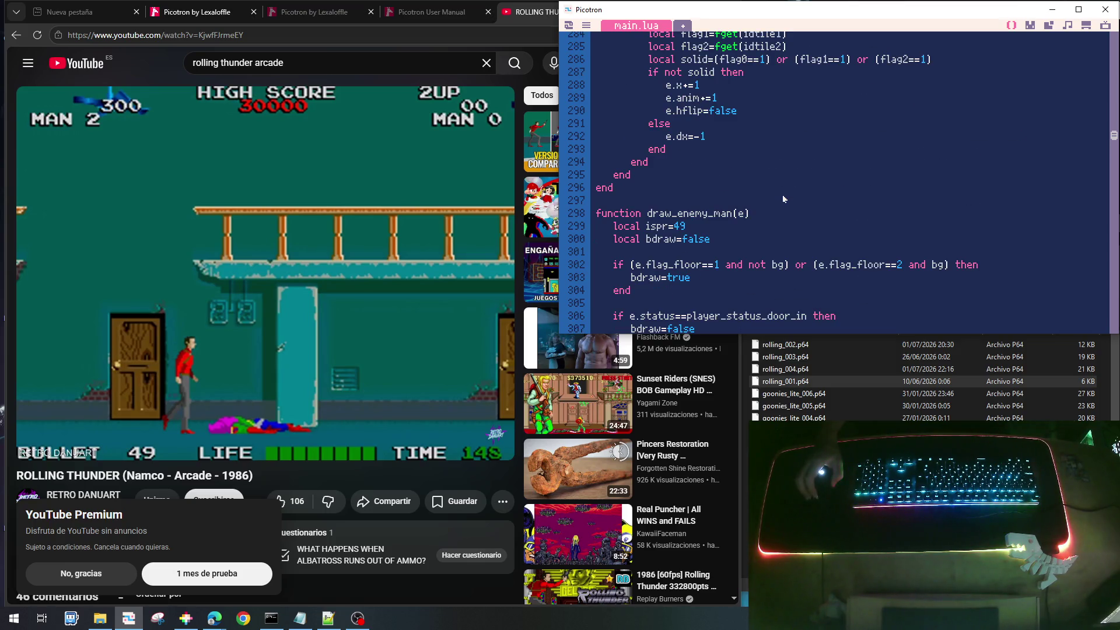
pyautogui.scroll(20, 782, 200)
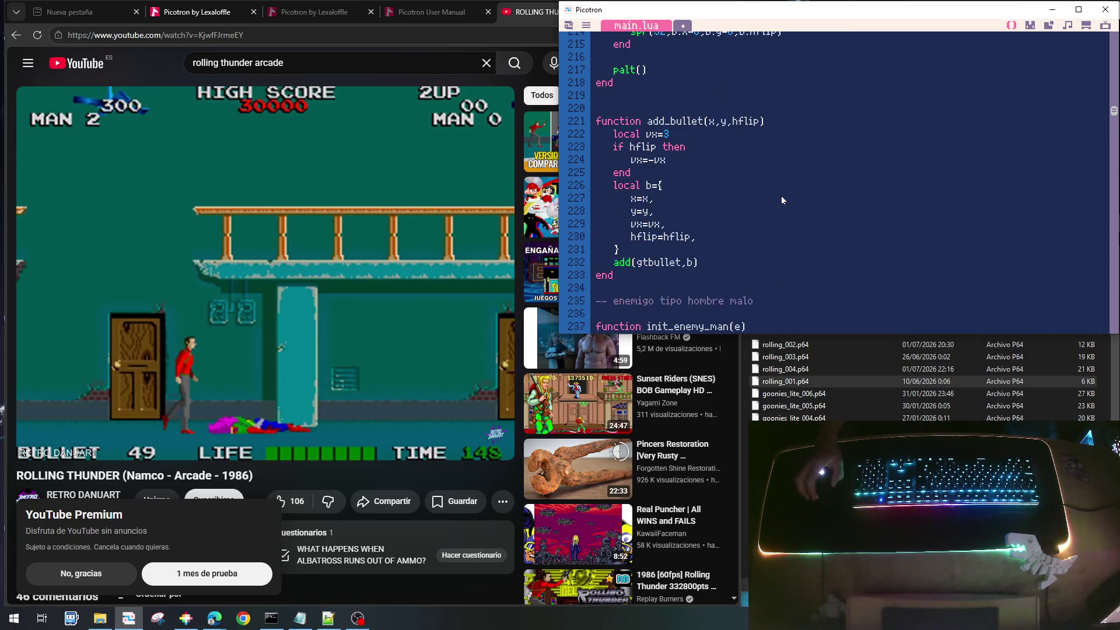
pyautogui.scroll(11, 782, 200)
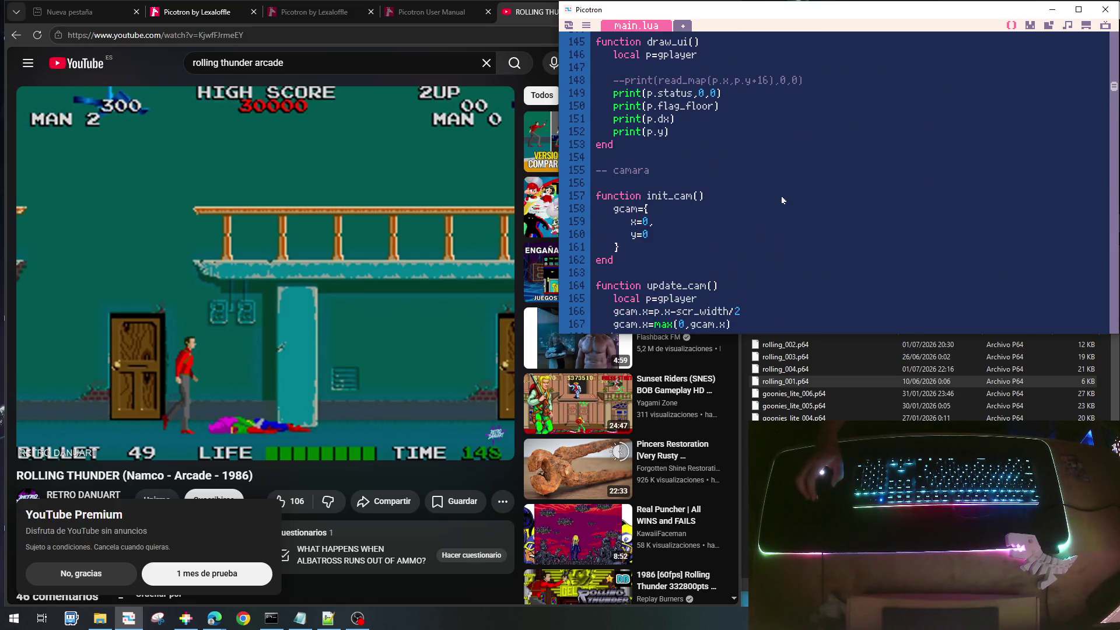
pyautogui.scroll(15, 781, 200)
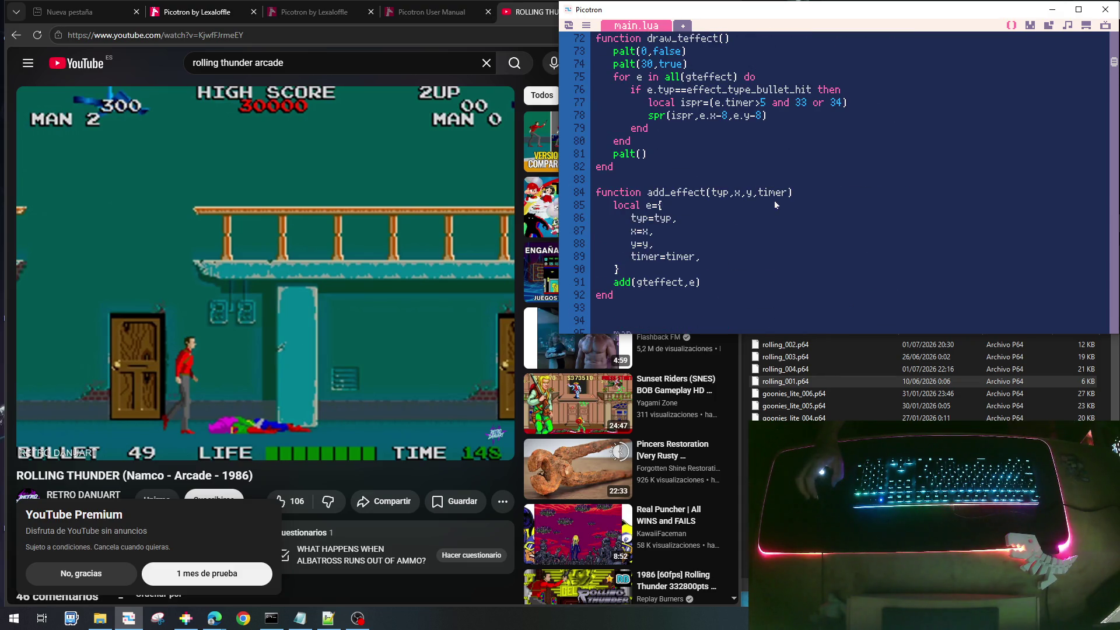
pyautogui.scroll(1, 689, 263)
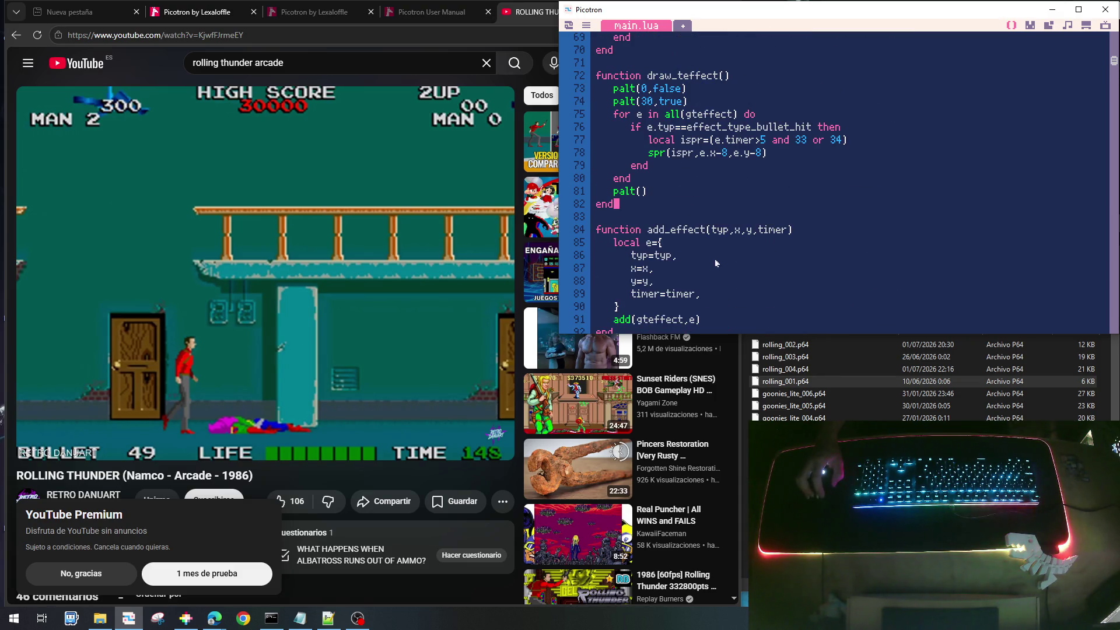
pyautogui.click(717, 231)
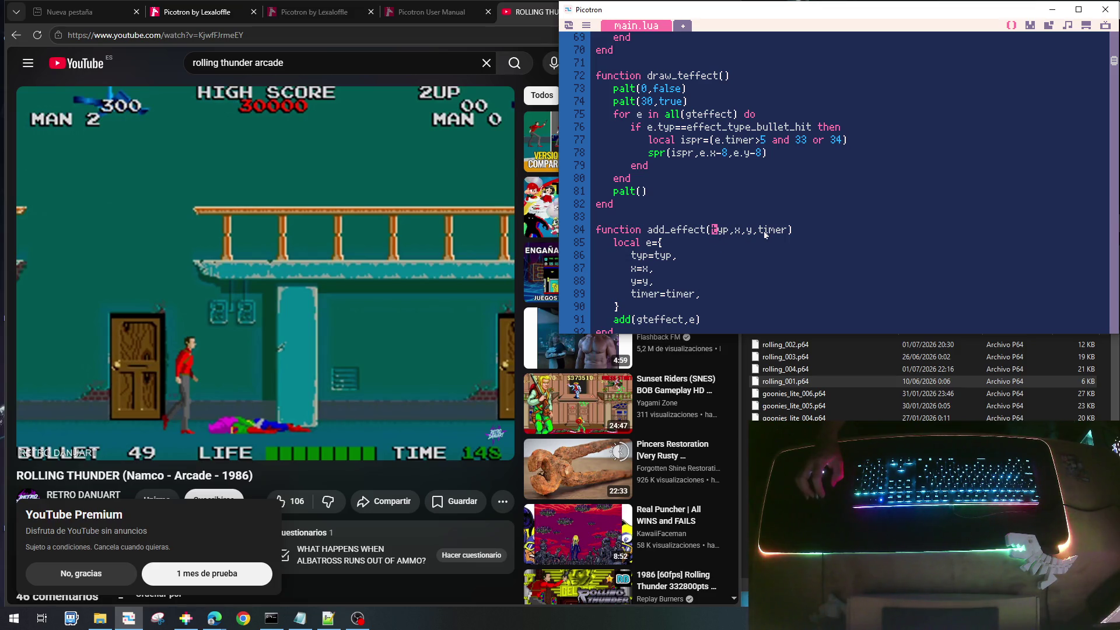
pyautogui.scroll(2, 761, 234)
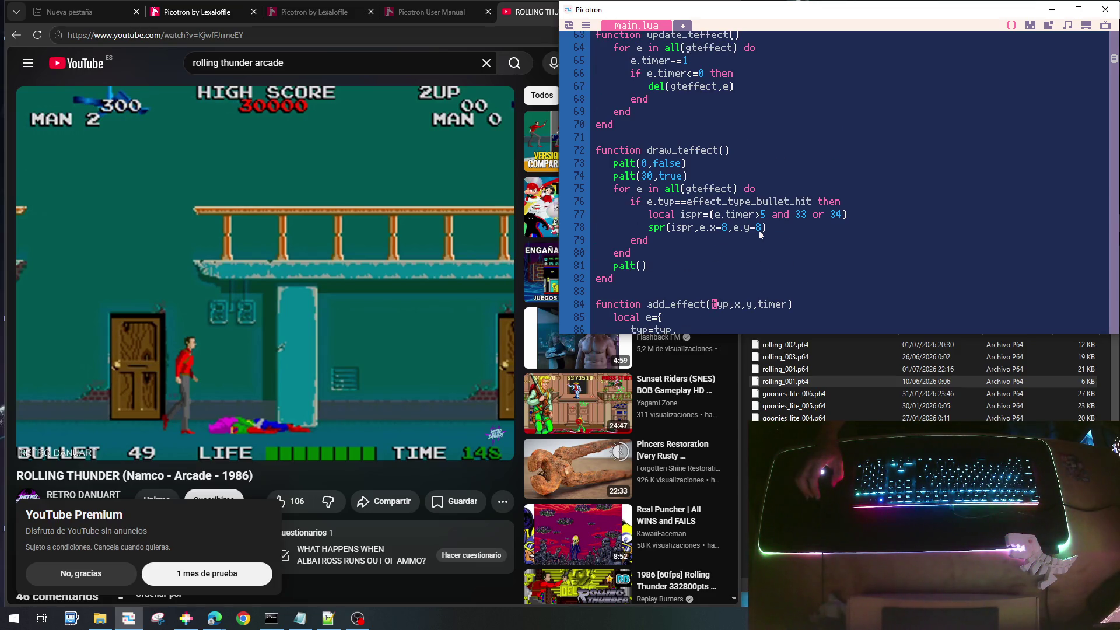
pyautogui.scroll(-1, 759, 234)
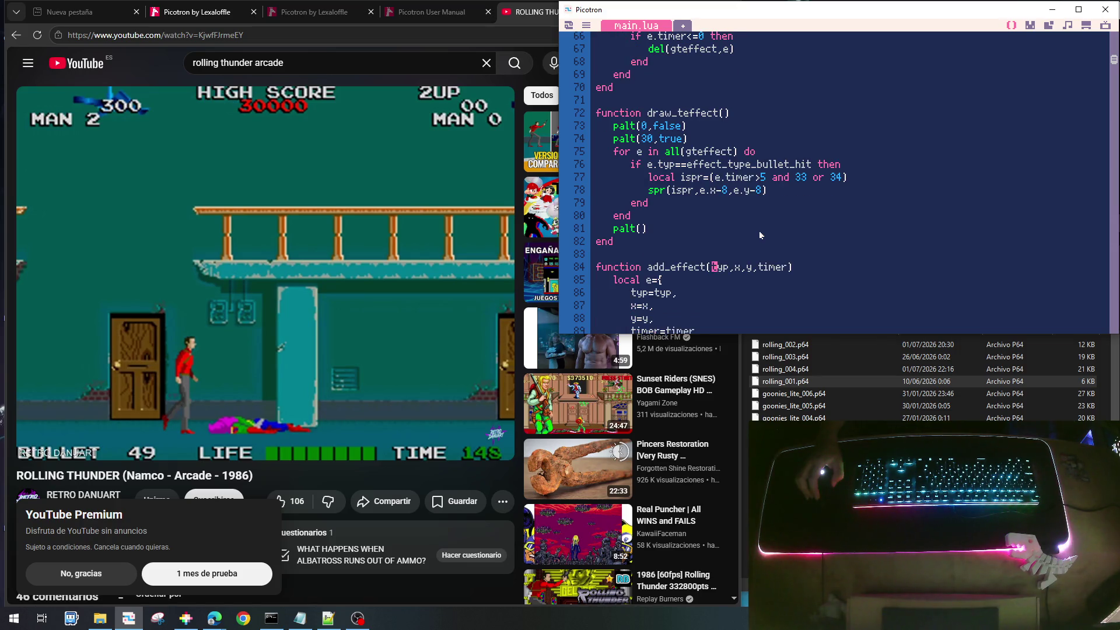
pyautogui.scroll(-1, 760, 235)
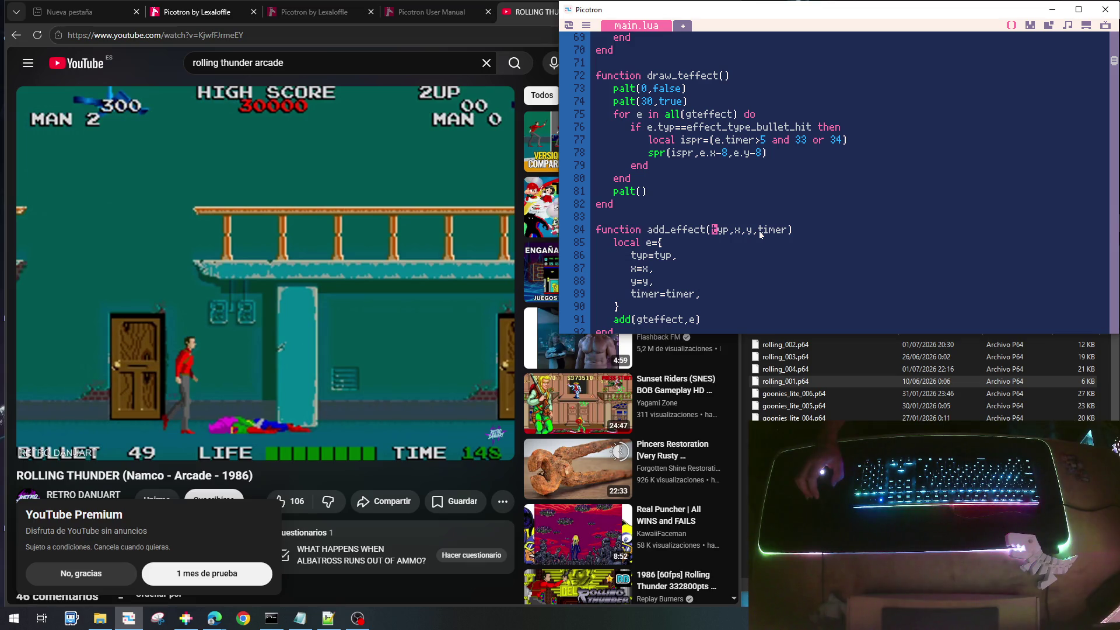
pyautogui.click(760, 233)
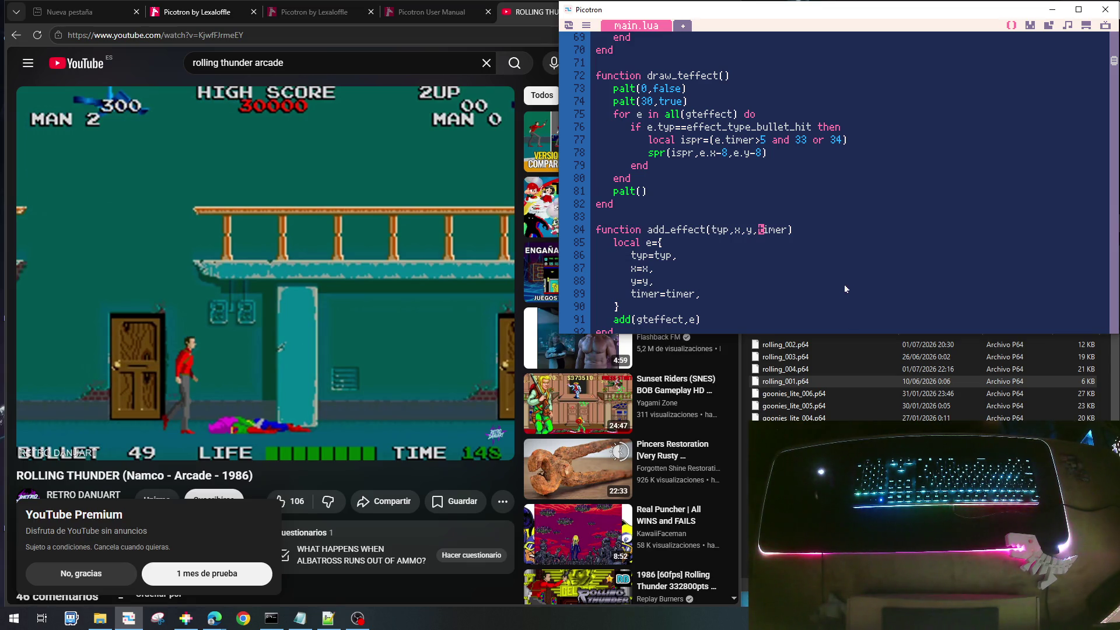
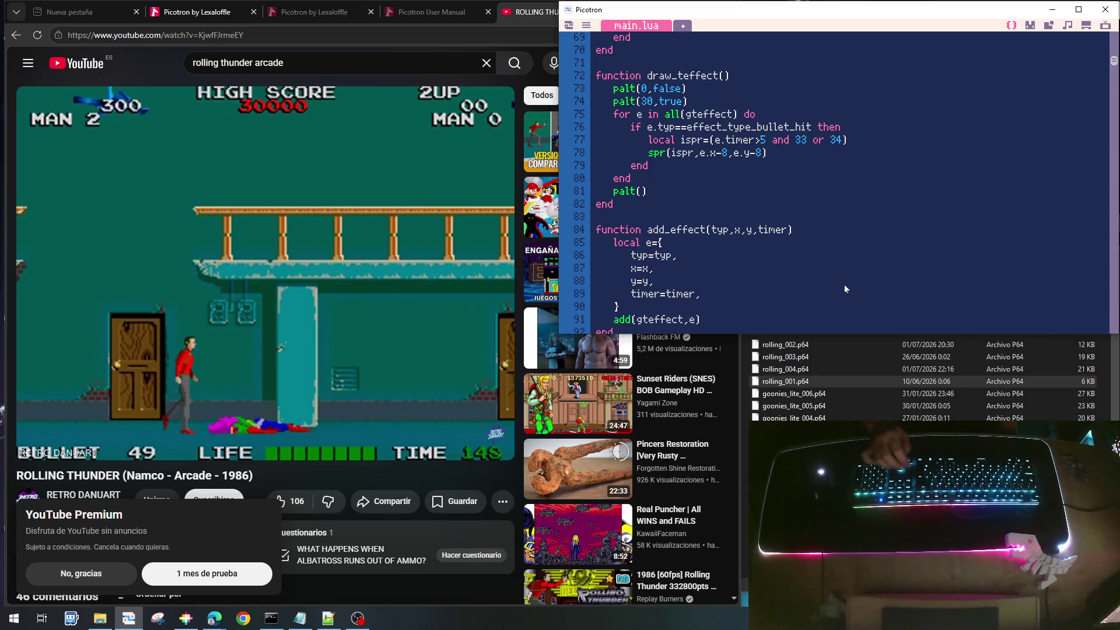
# Drop the timer parameter from add_effect and start a 'local timer=' line in its body
pyautogui.press('BackSpace')
pyautogui.press('BackSpace')
pyautogui.press('BackSpace')
pyautogui.press('Delete')
pyautogui.press('Delete')
pyautogui.press('Delete')
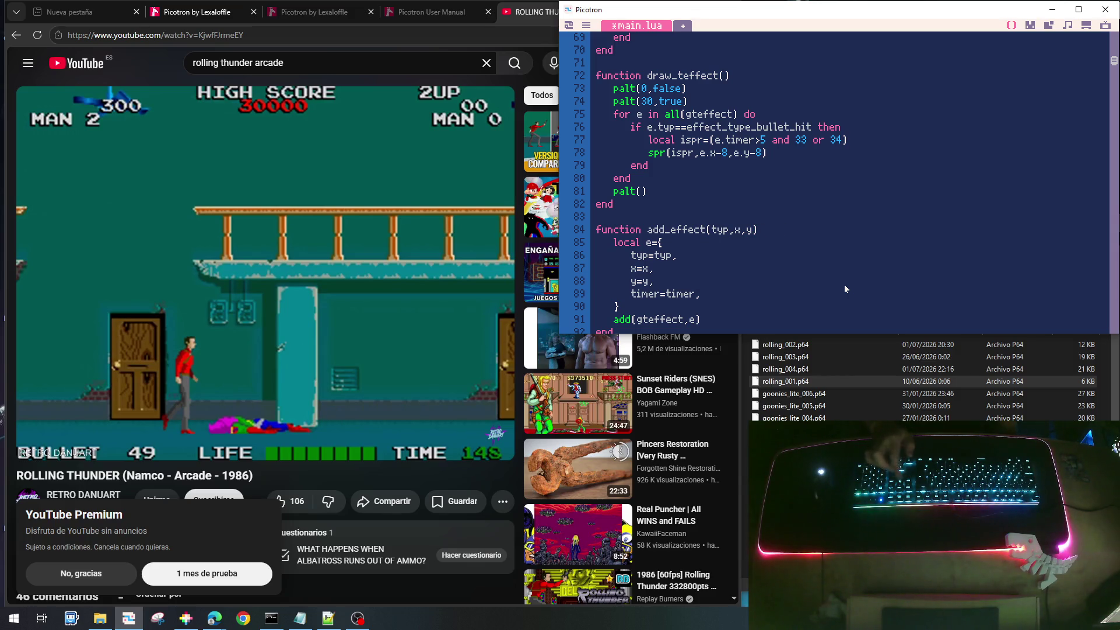
pyautogui.press('End')
pyautogui.press('Return')
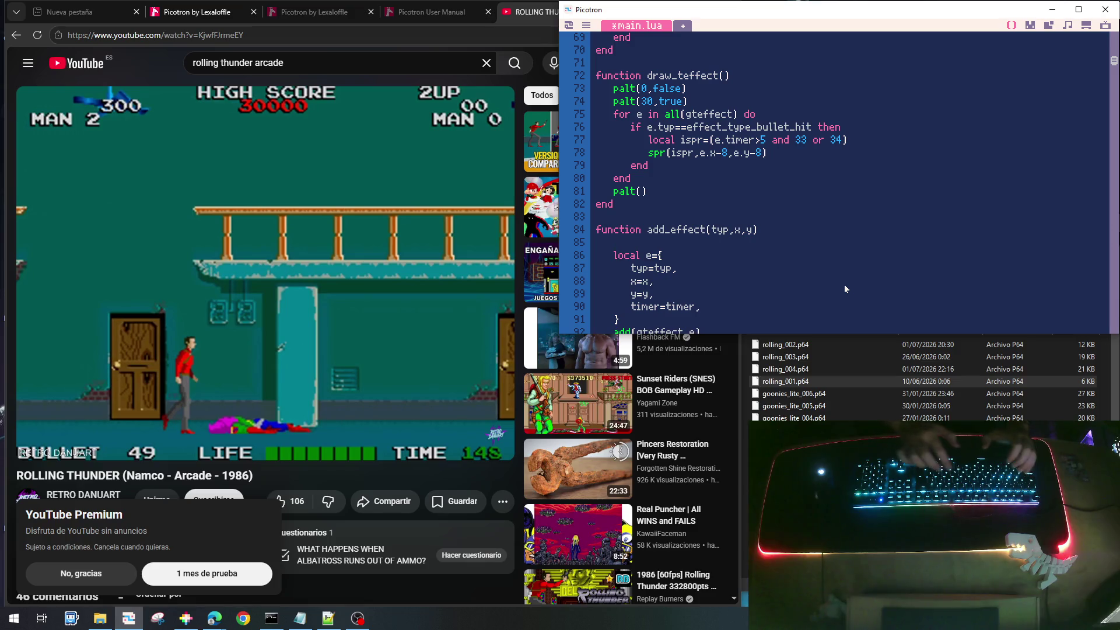
pyautogui.write('local timer=')
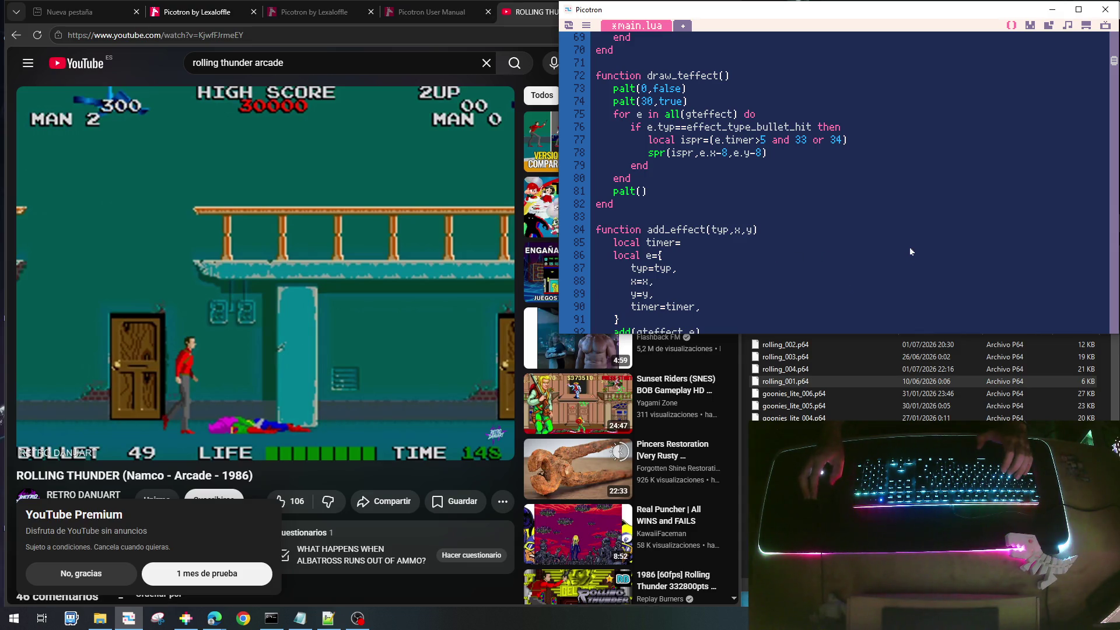
pyautogui.scroll(-3, 908, 247)
pyautogui.scroll(3, 908, 247)
# Search the code for 'add_effect' to jump to where it is called
pyautogui.doubleClick(675, 230)
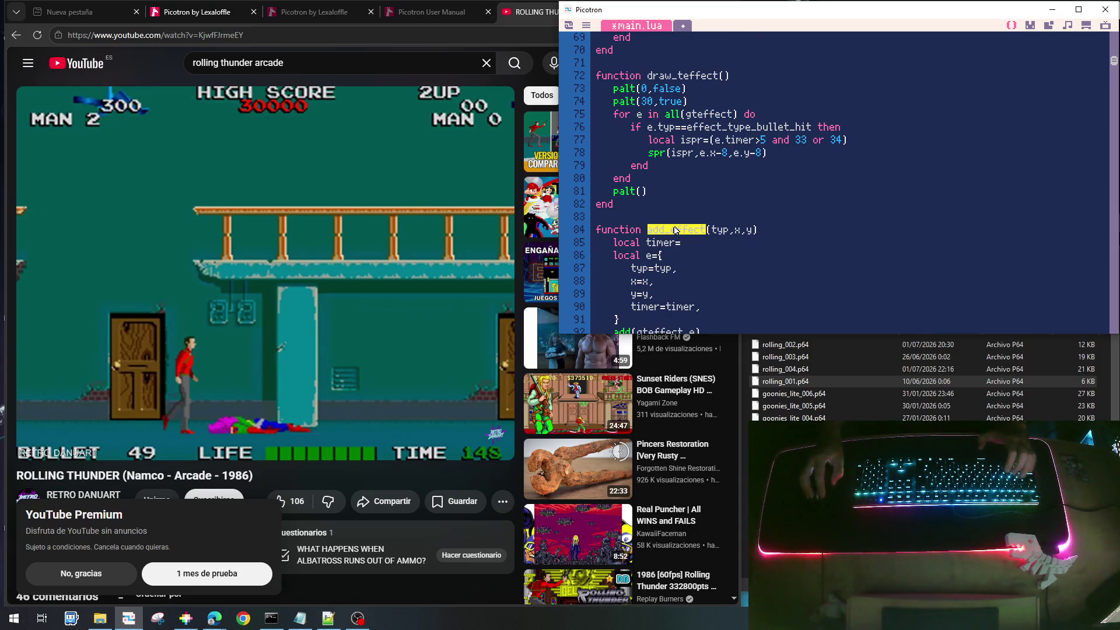
pyautogui.hotkey('ctrl', 'f')
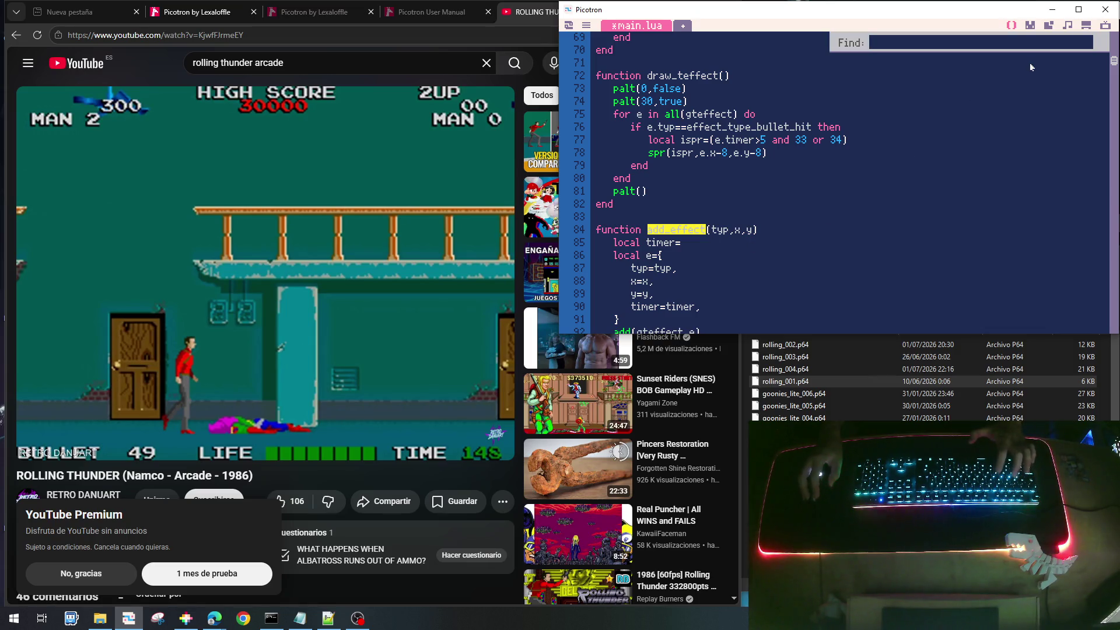
pyautogui.write('s')
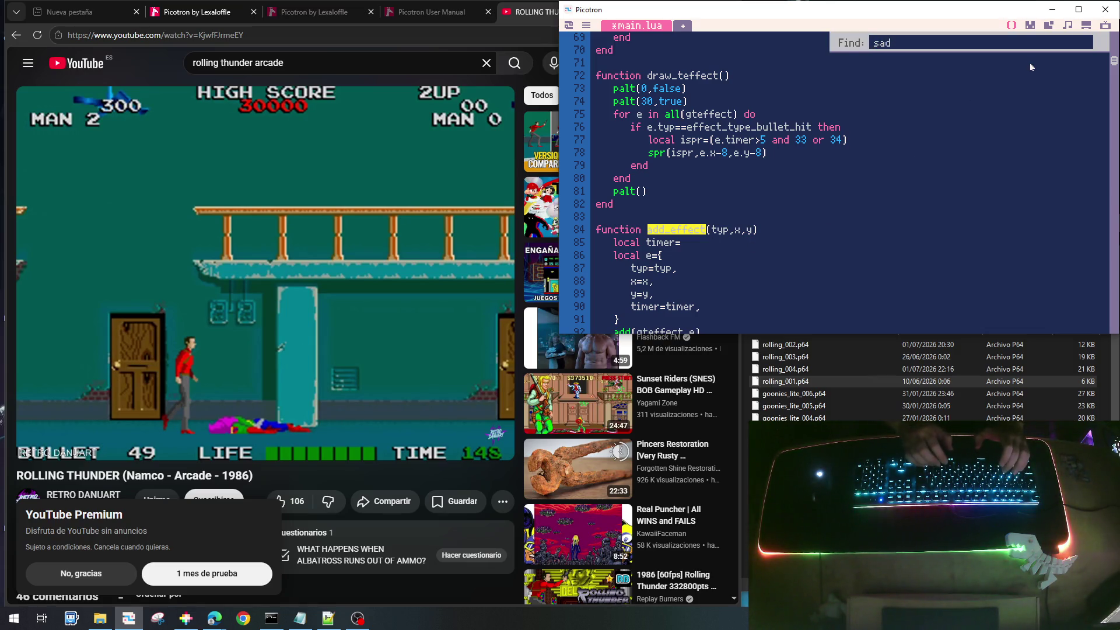
pyautogui.press('BackSpace')
pyautogui.write('add_ef')
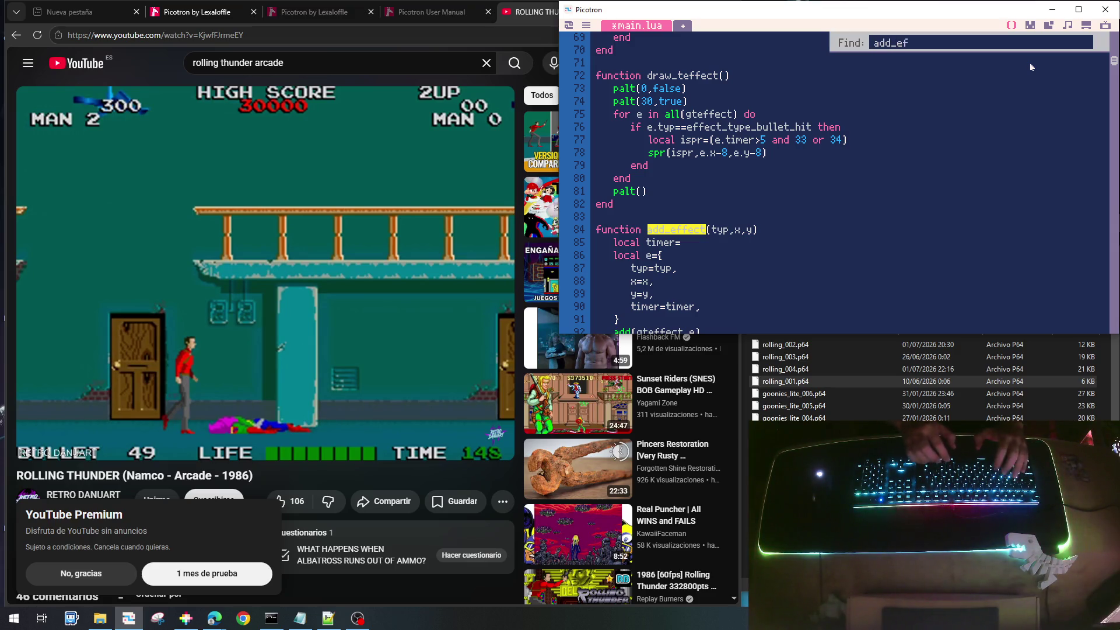
pyautogui.write('fect')
pyautogui.press('Return')
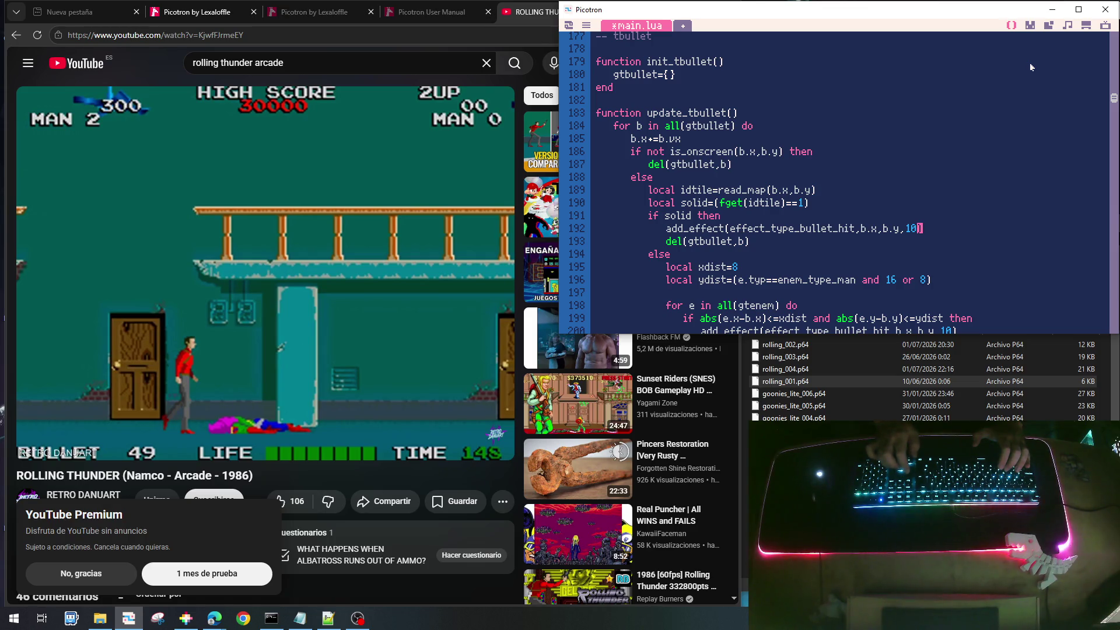
# Remove the 10 argument from both add_effect calls in update_tbullet
pyautogui.press('BackSpace')
pyautogui.press('BackSpace')
pyautogui.press('BackSpace')
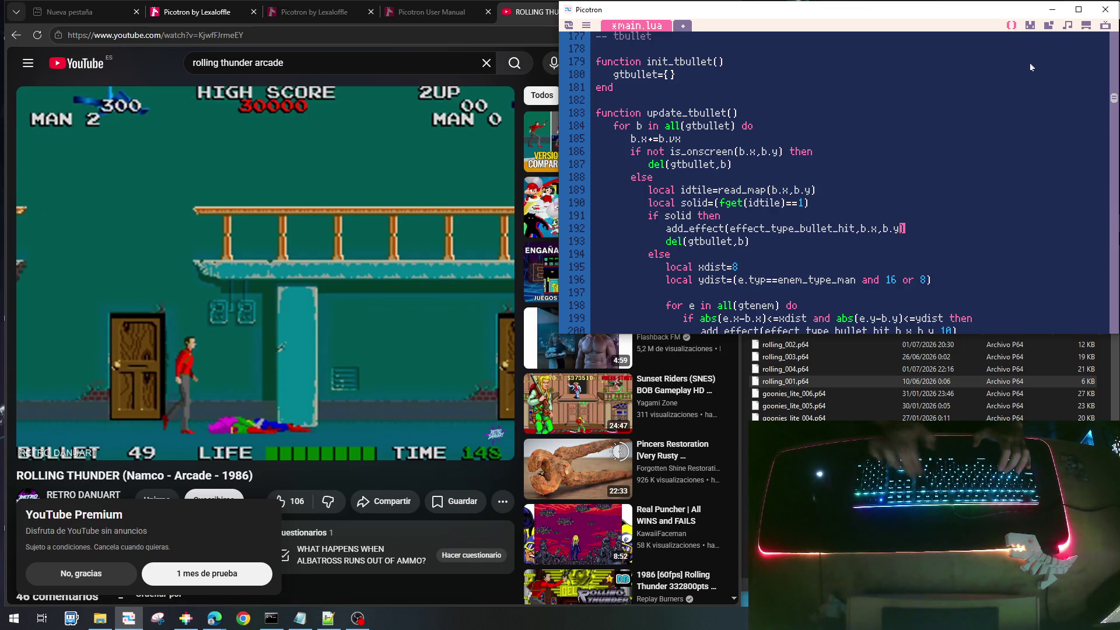
pyautogui.scroll(-2, 1026, 112)
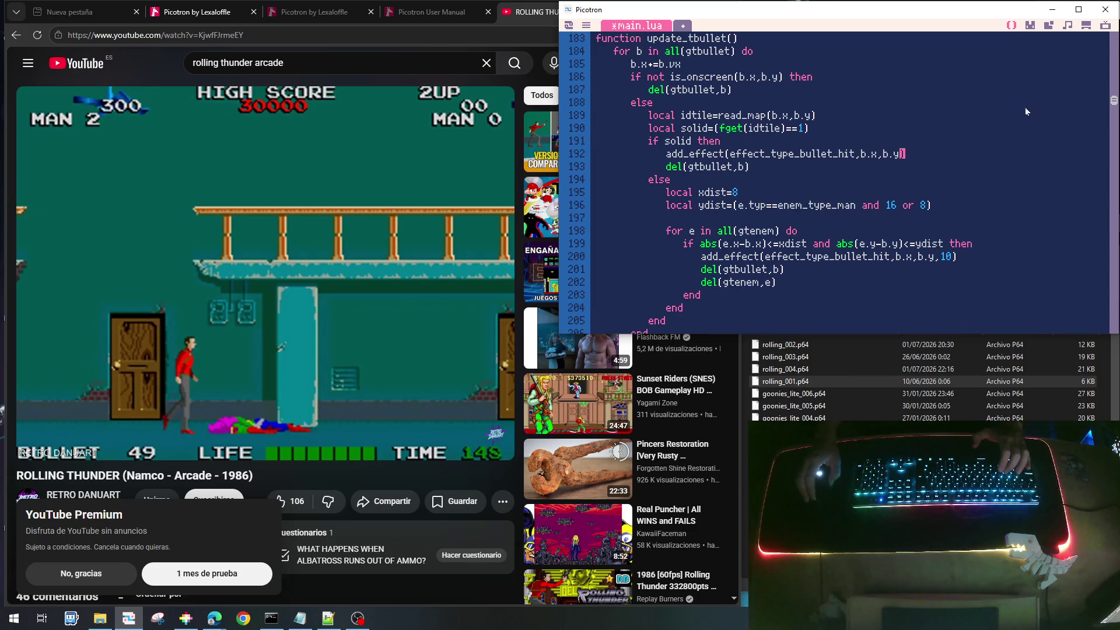
pyautogui.click(953, 258)
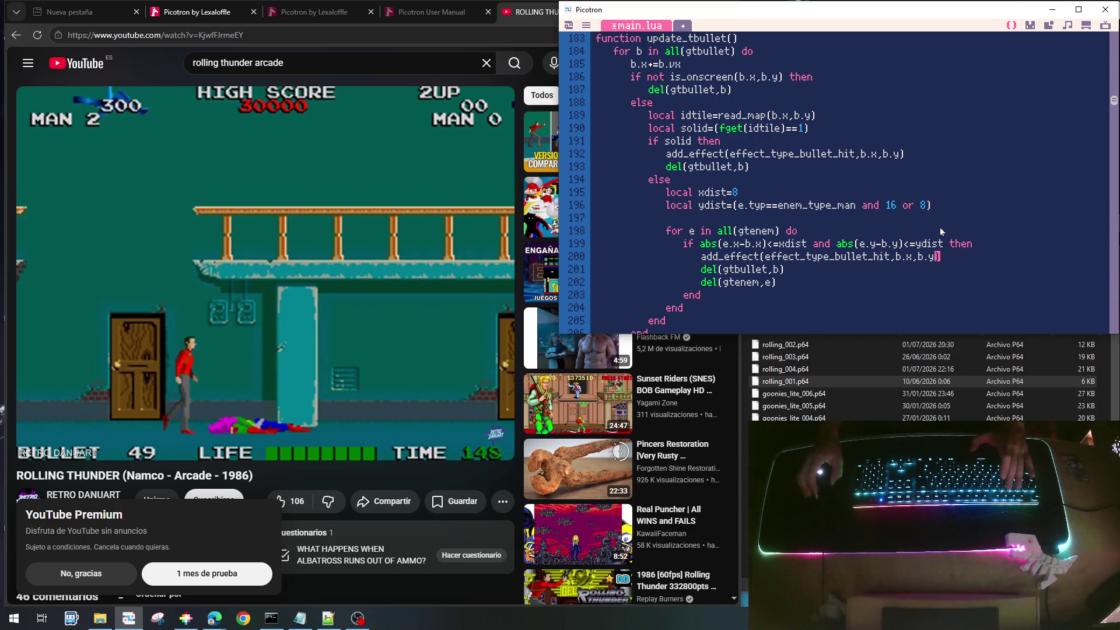
# Back in add_effect, complete the line as 'local timer=10'
pyautogui.hotkey('ctrl', 'g')
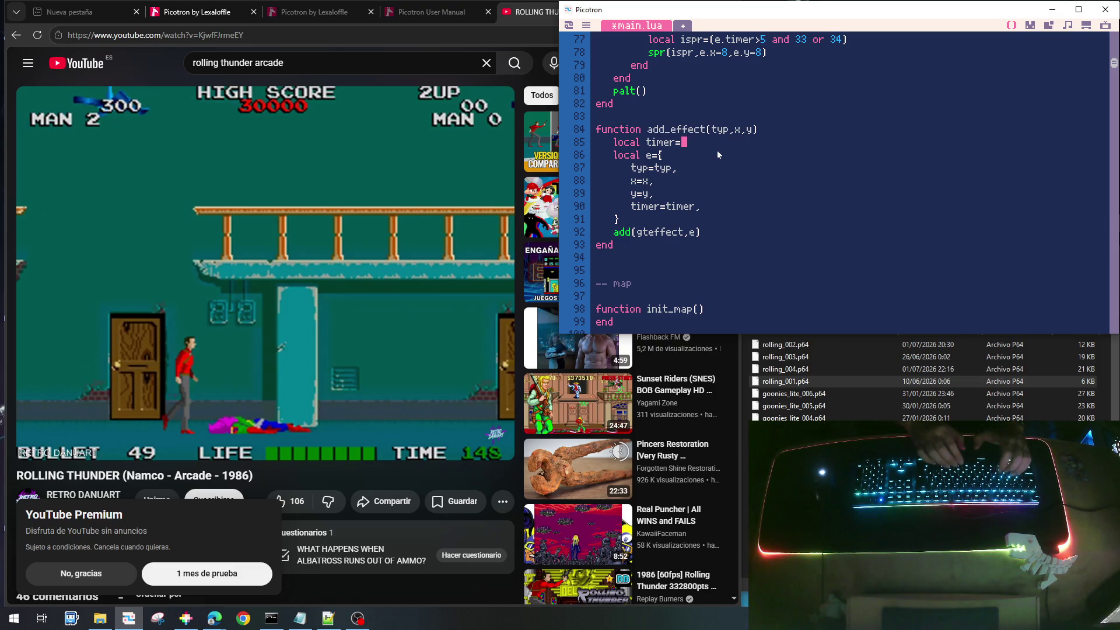
pyautogui.write('typ')
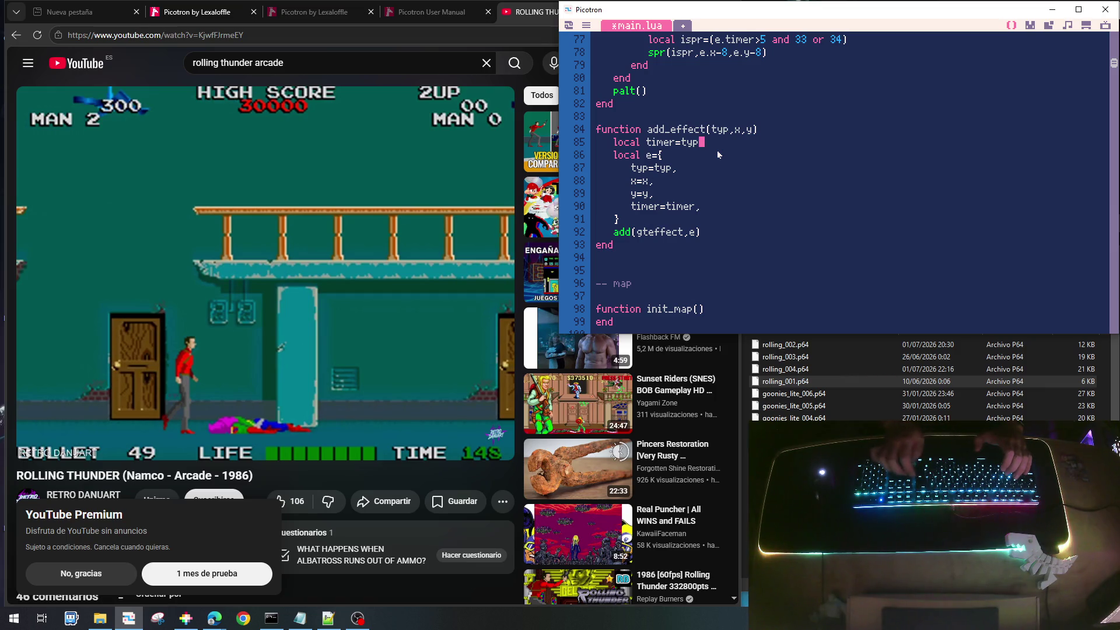
pyautogui.press('Left')
pyautogui.press('Left')
pyautogui.press('Left')
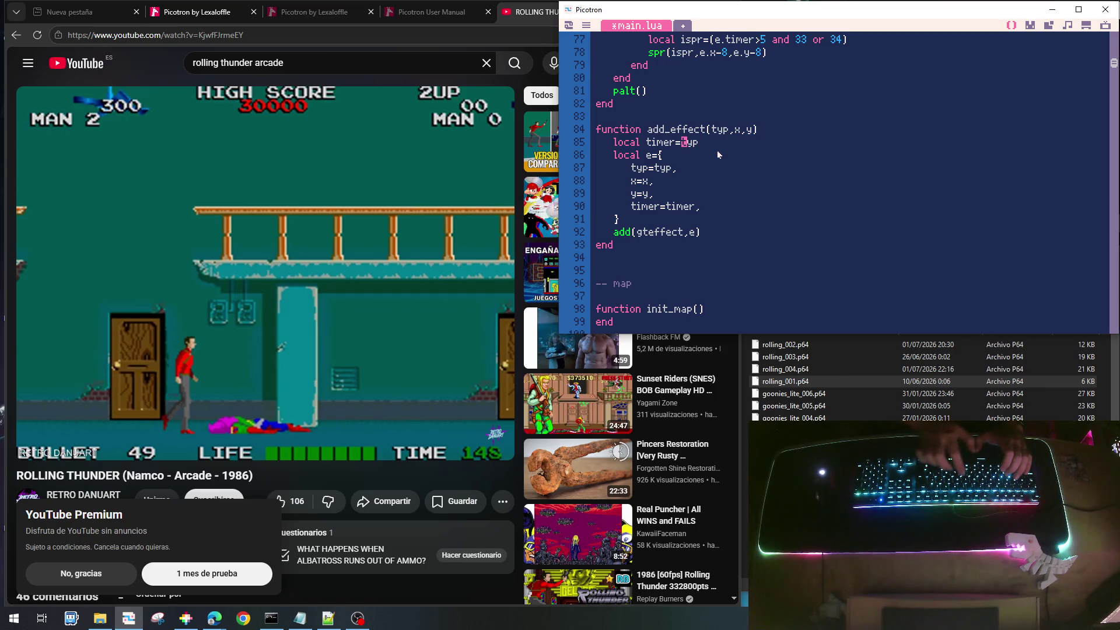
pyautogui.press('Delete')
pyautogui.press('Delete')
pyautogui.press('Delete')
pyautogui.write('10')
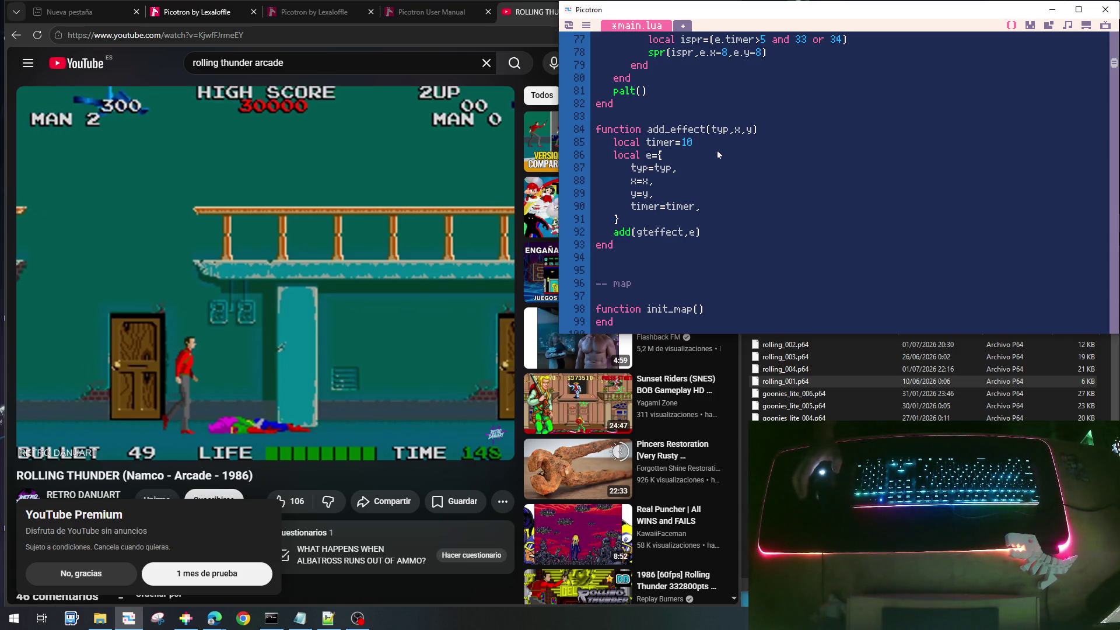
pyautogui.scroll(2, 776, 176)
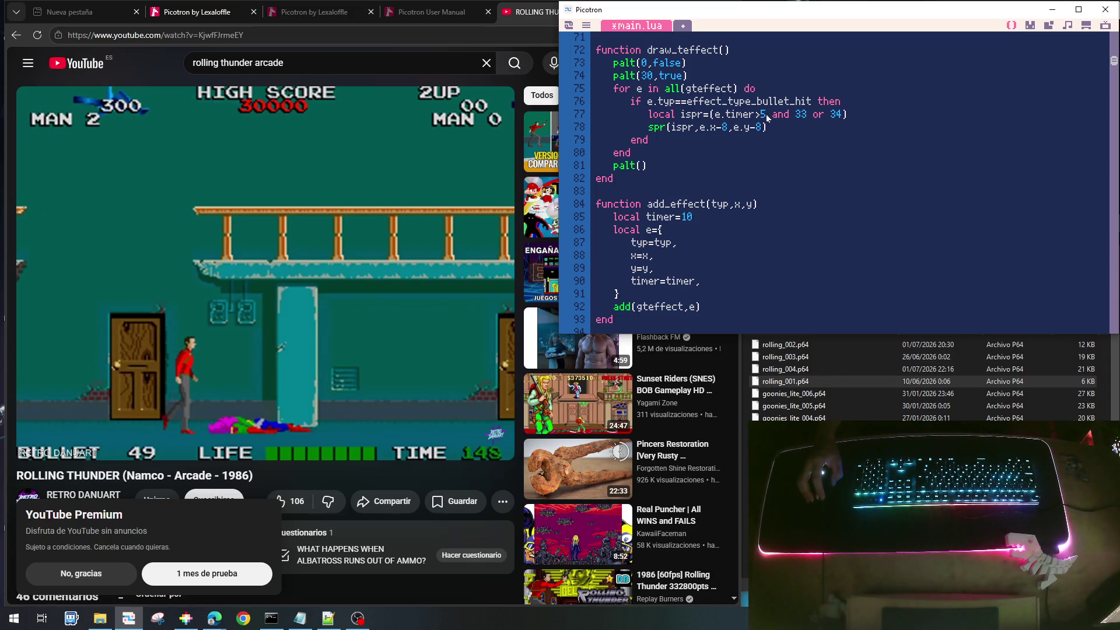
# Put timer=10 inside an 'if typ==effect_type_bullet then' branch and begin an else line
pyautogui.scroll(3, 781, 222)
pyautogui.scroll(-1, 785, 225)
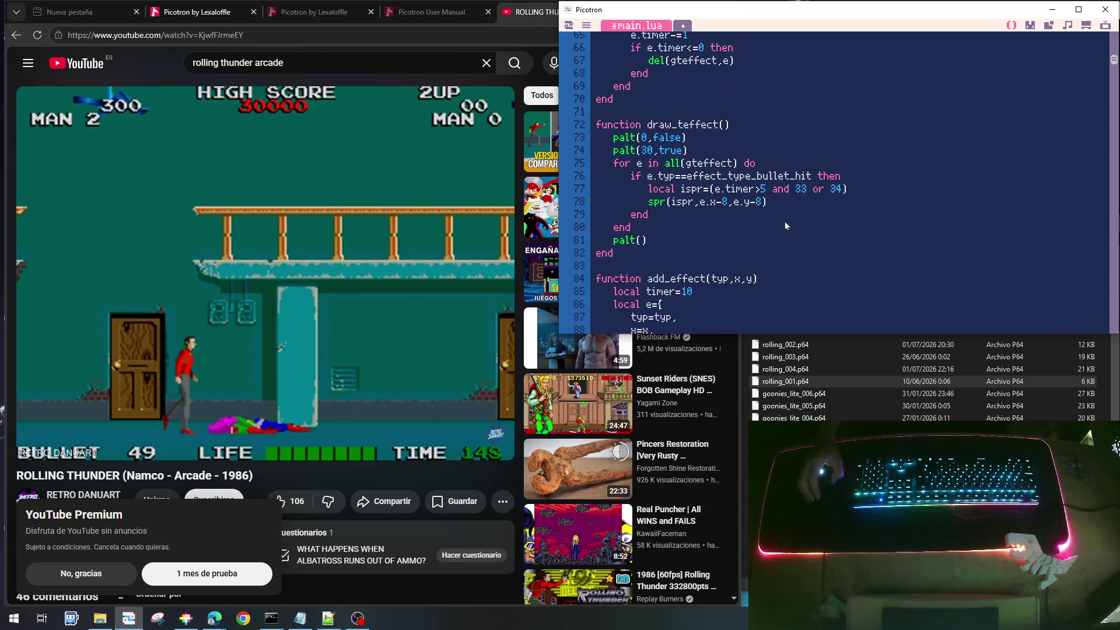
pyautogui.scroll(-1, 784, 225)
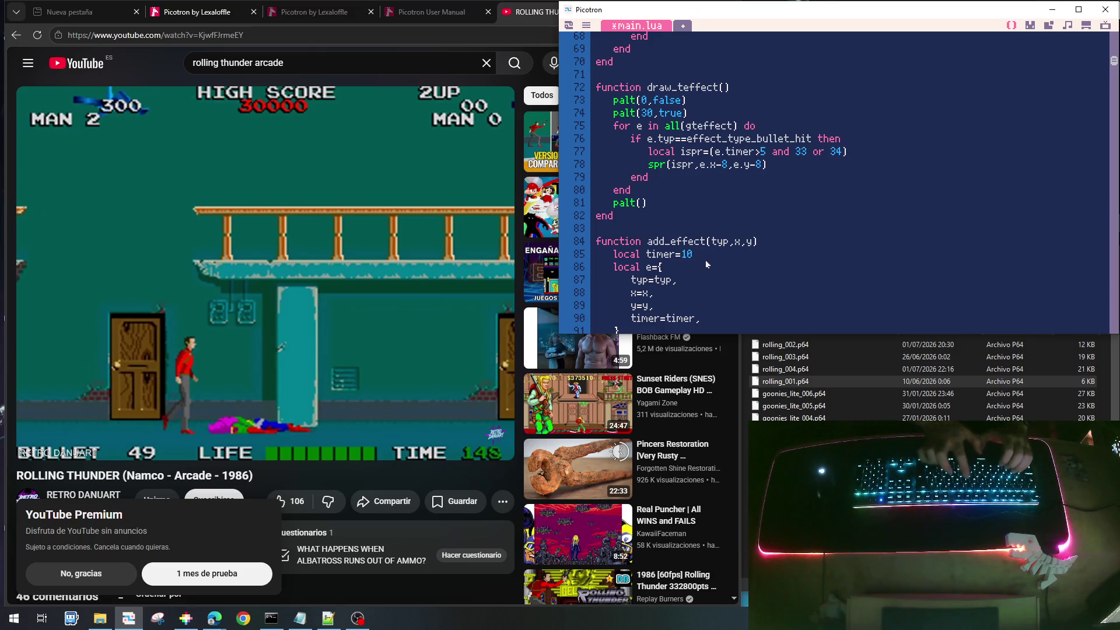
pyautogui.write('(')
pyautogui.write('typ')
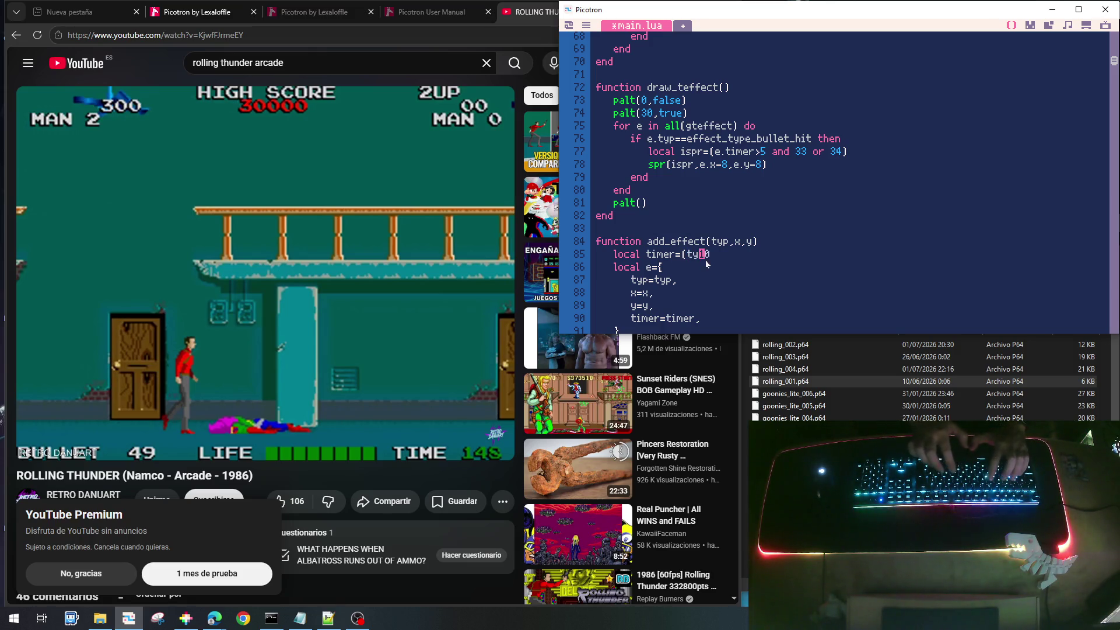
pyautogui.write('==')
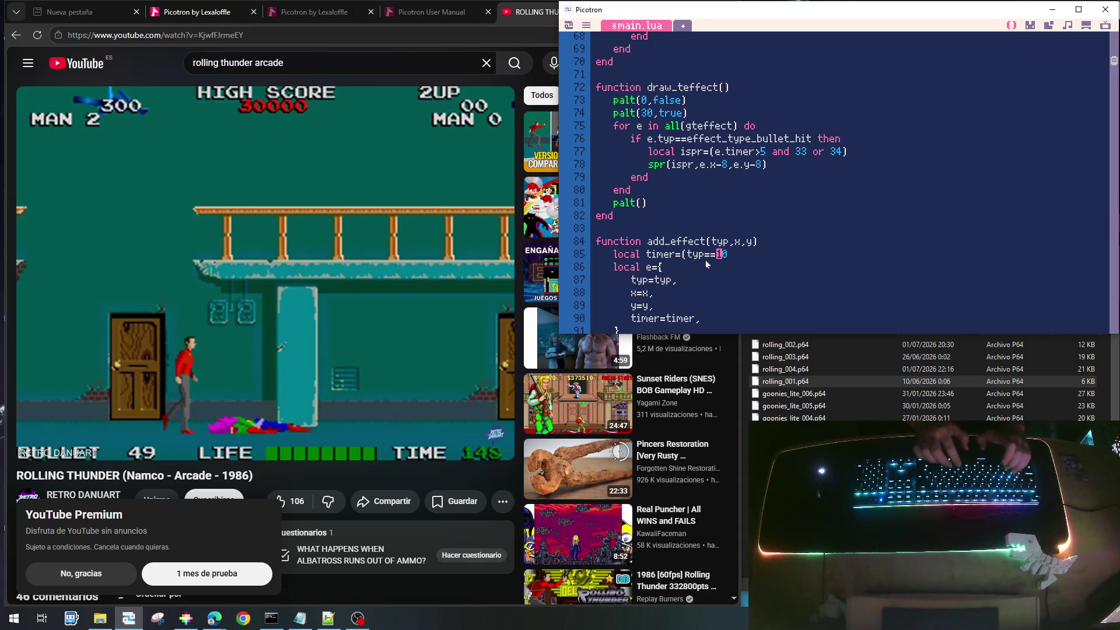
pyautogui.write('effect_')
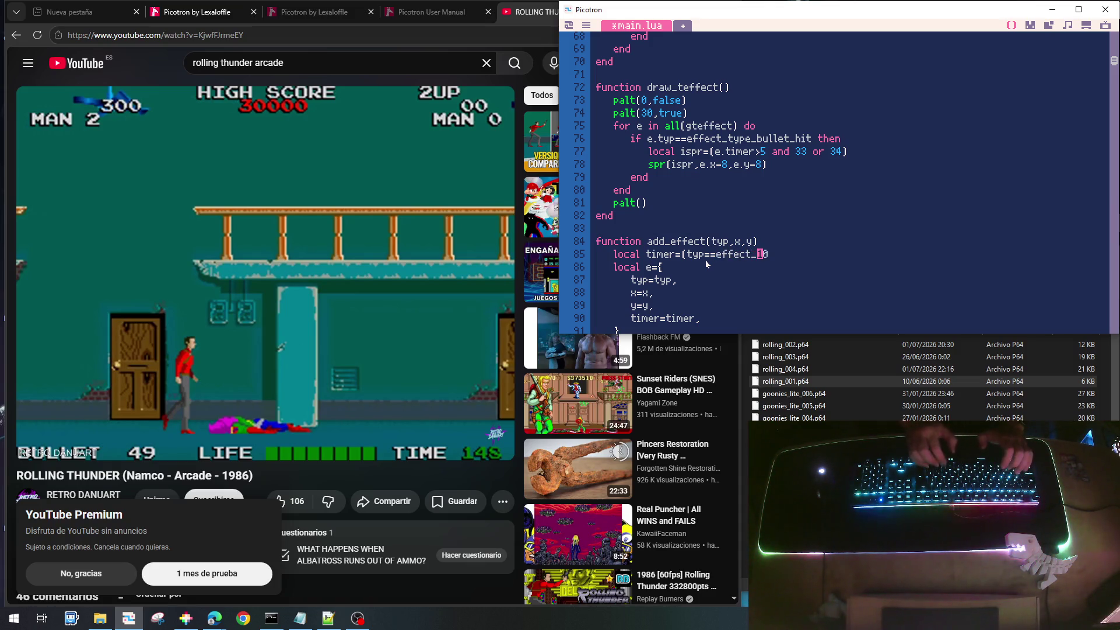
pyautogui.write('typ ')
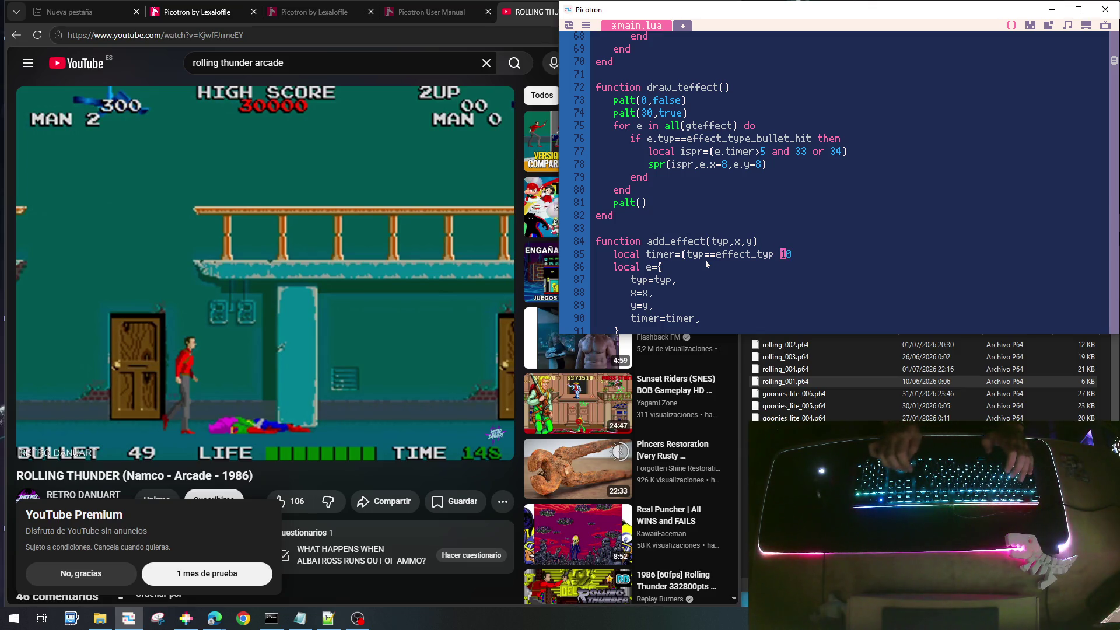
pyautogui.write('e')
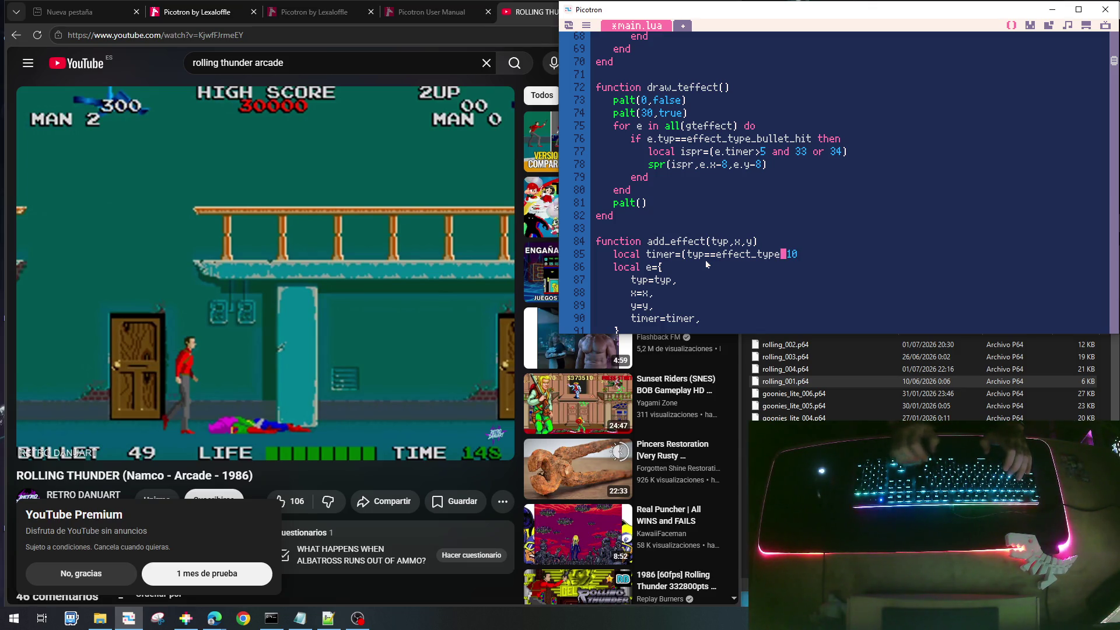
pyautogui.write('_')
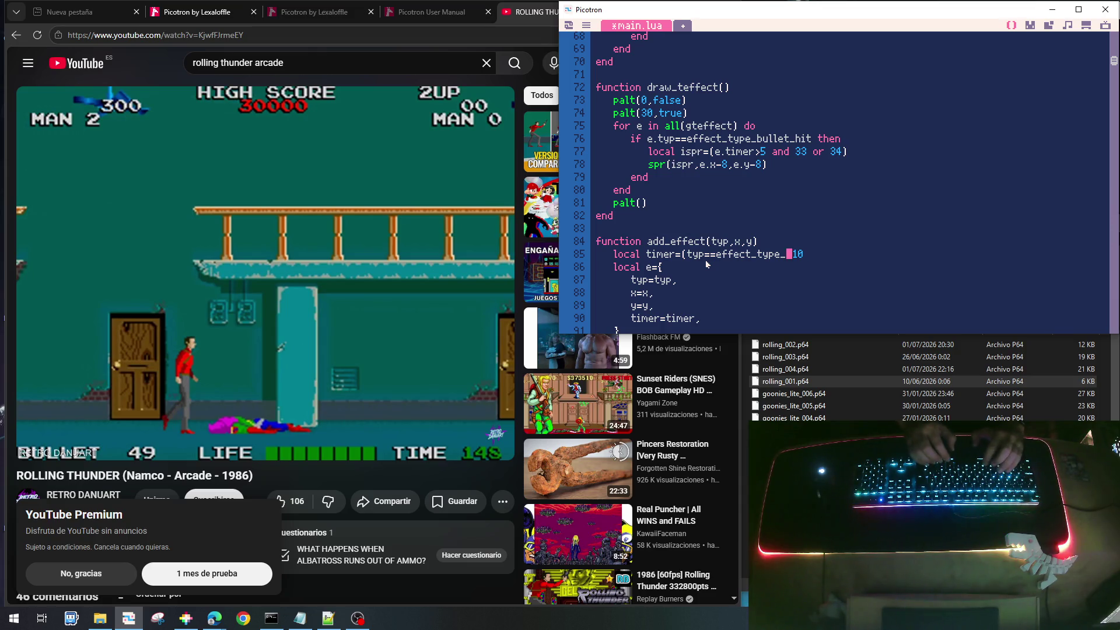
pyautogui.write('bullet')
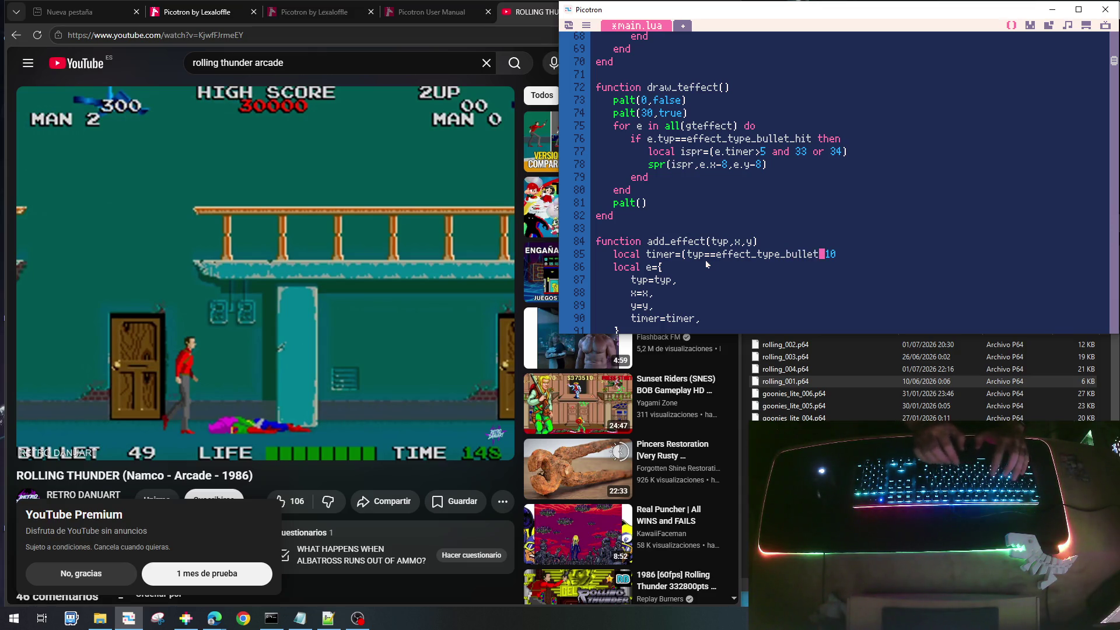
pyautogui.press('Left')
pyautogui.press('Left')
pyautogui.press('Left')
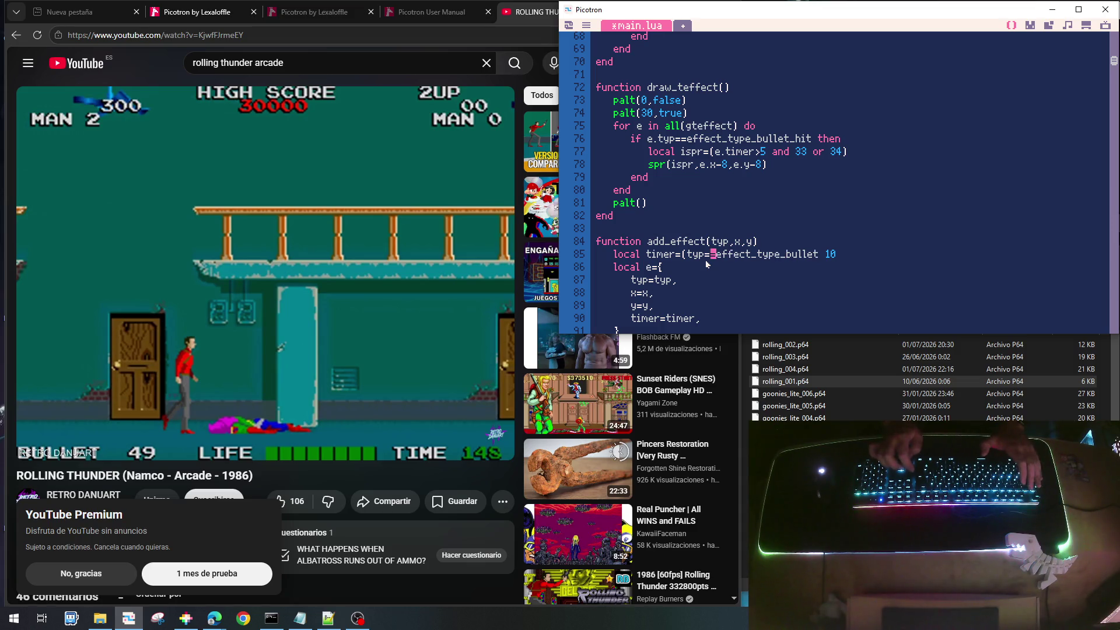
pyautogui.write('10')
pyautogui.press('Return')
pyautogui.press('Return')
pyautogui.press('Up')
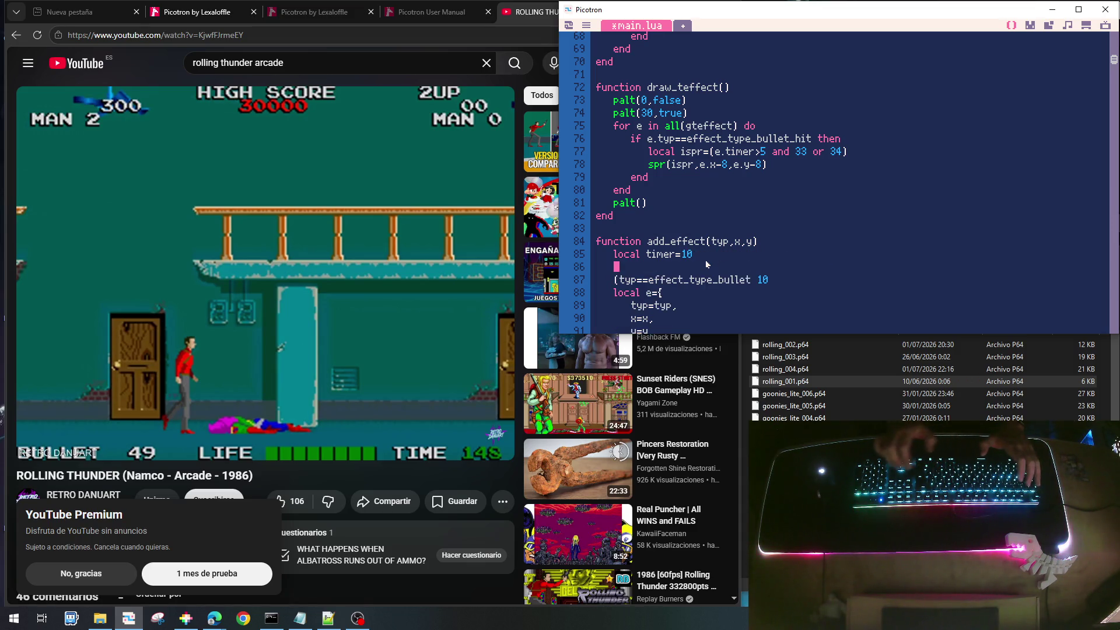
pyautogui.press('Delete')
pyautogui.press('BackSpace')
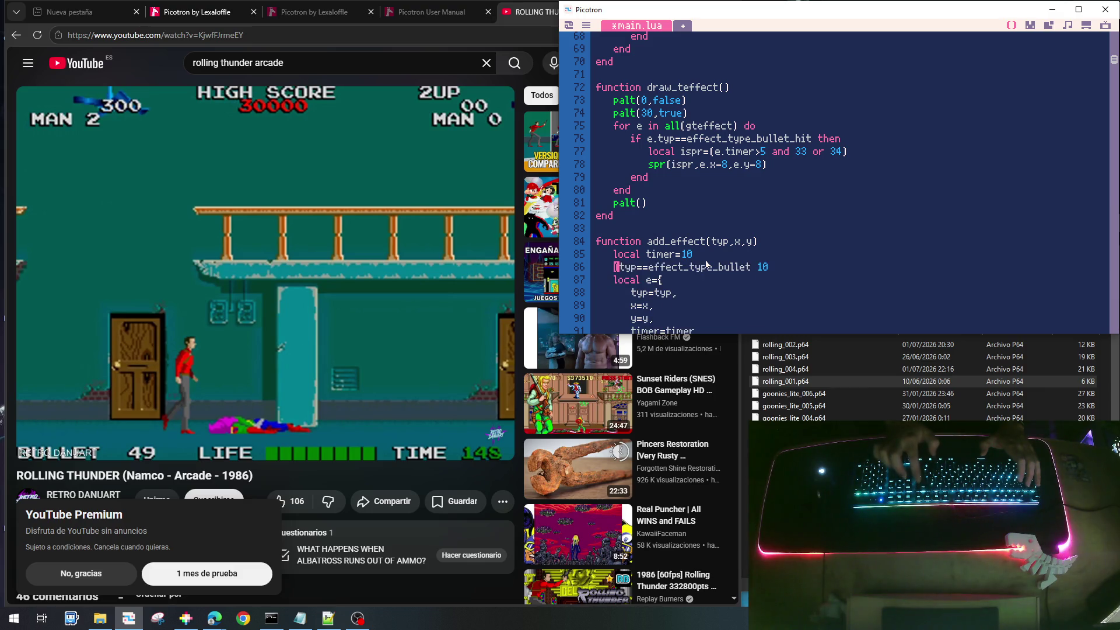
pyautogui.write('if')
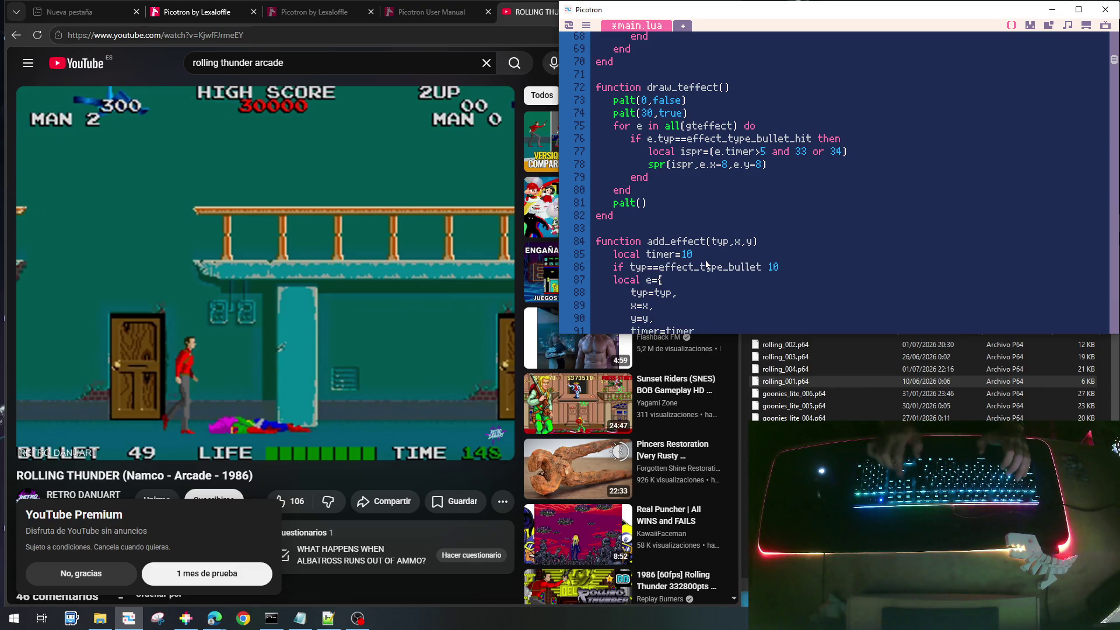
pyautogui.press('BackSpace')
pyautogui.press('BackSpace')
pyautogui.press('BackSpace')
pyautogui.write('hen')
pyautogui.press('Return')
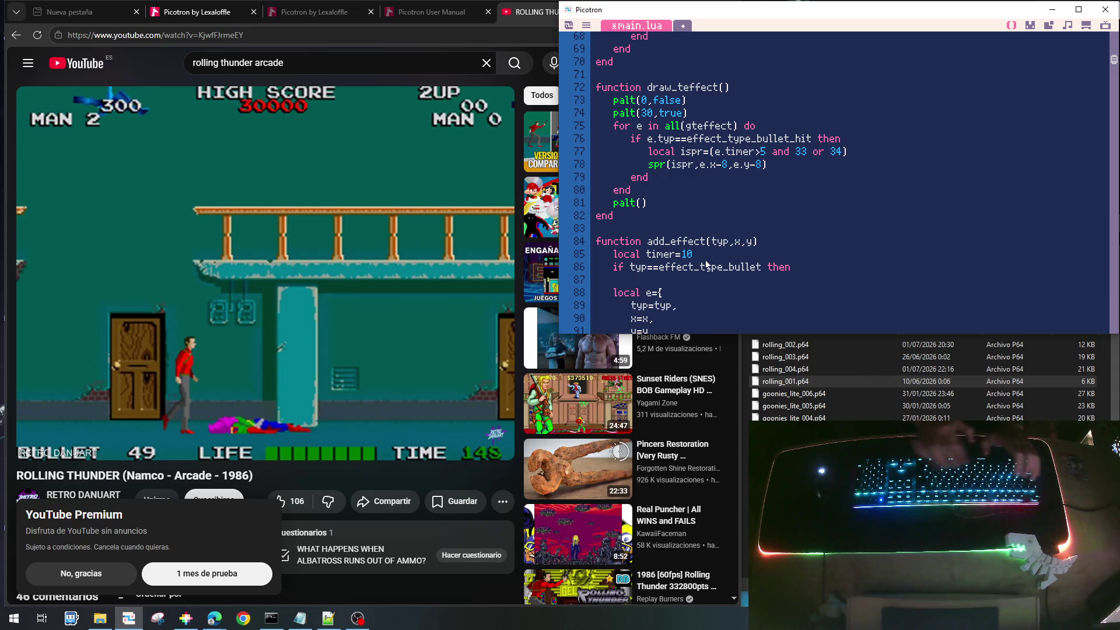
pyautogui.write('timer=')
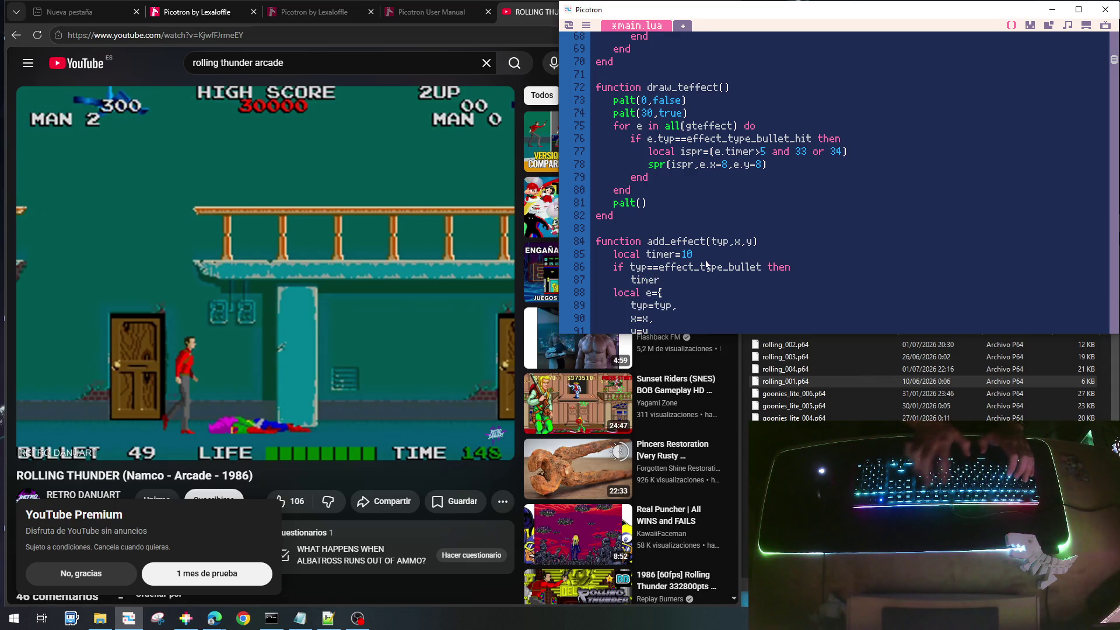
pyautogui.write('10')
pyautogui.press('Return')
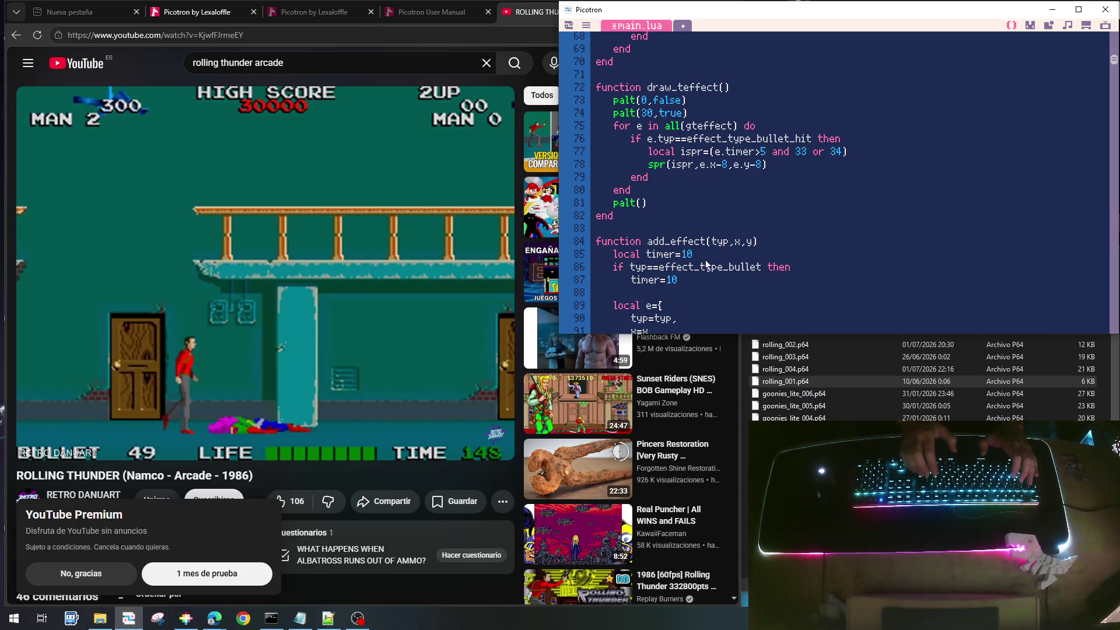
pyautogui.write('else')
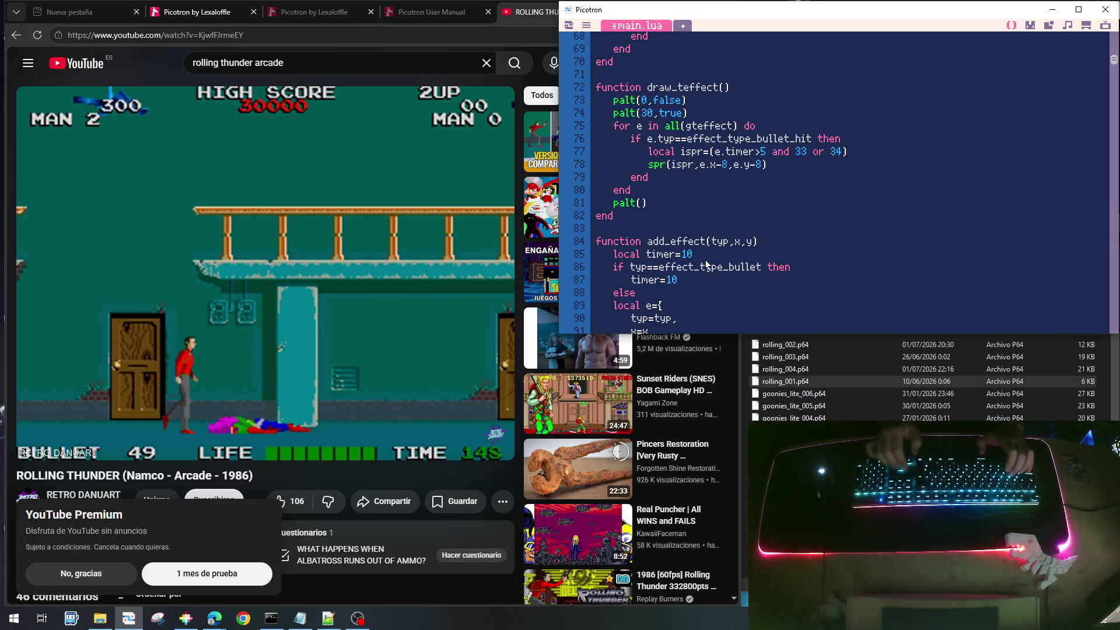
# Turn the else into 'elseif typ==effect_type_explossion then' by reusing the bullet condition
pyautogui.press('Up')
pyautogui.press('Up')
pyautogui.press('Home')
pyautogui.hotkey('shift', 'End')
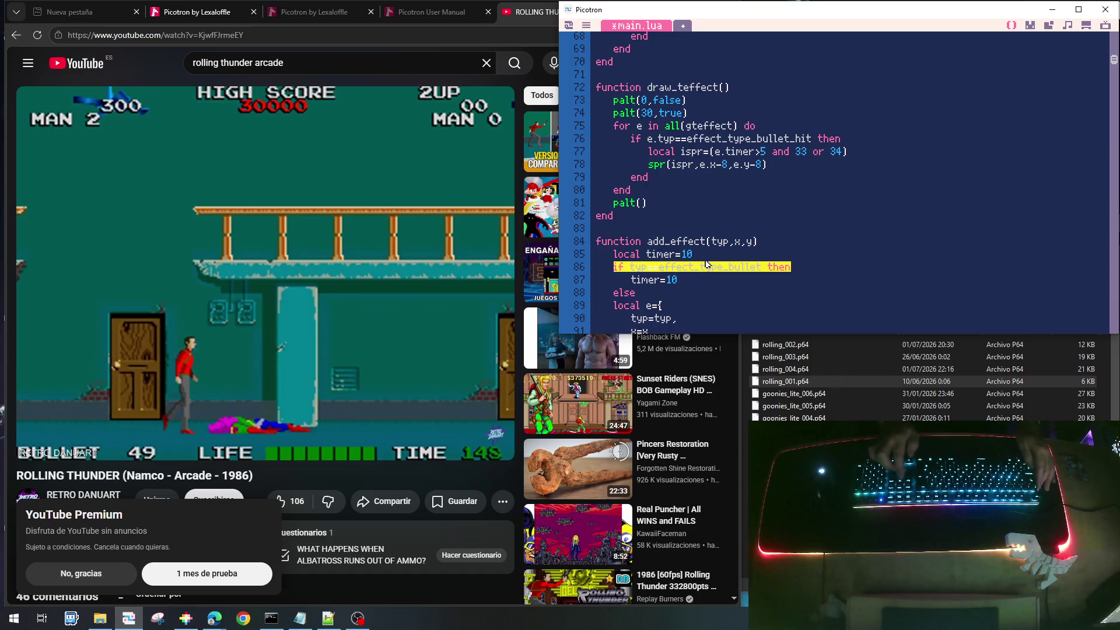
pyautogui.hotkey('ctrl', 'c')
pyautogui.press('Down')
pyautogui.press('Down')
pyautogui.hotkey('ctrl', 'v')
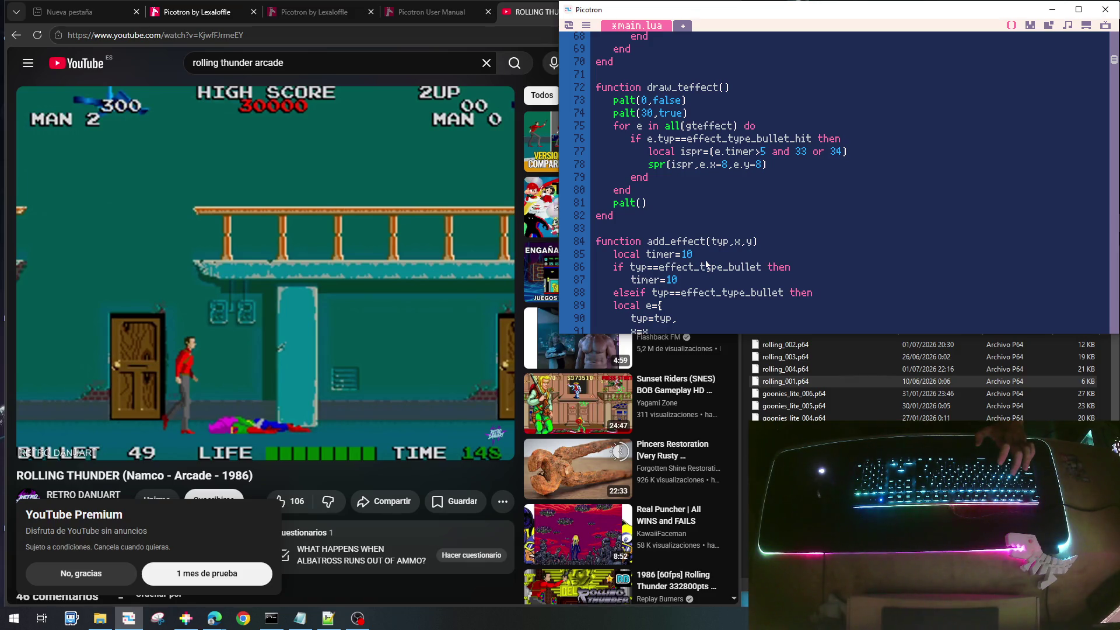
pyautogui.press('Left')
pyautogui.press('Left')
pyautogui.press('Left')
pyautogui.press('BackSpace')
pyautogui.press('BackSpace')
pyautogui.press('BackSpace')
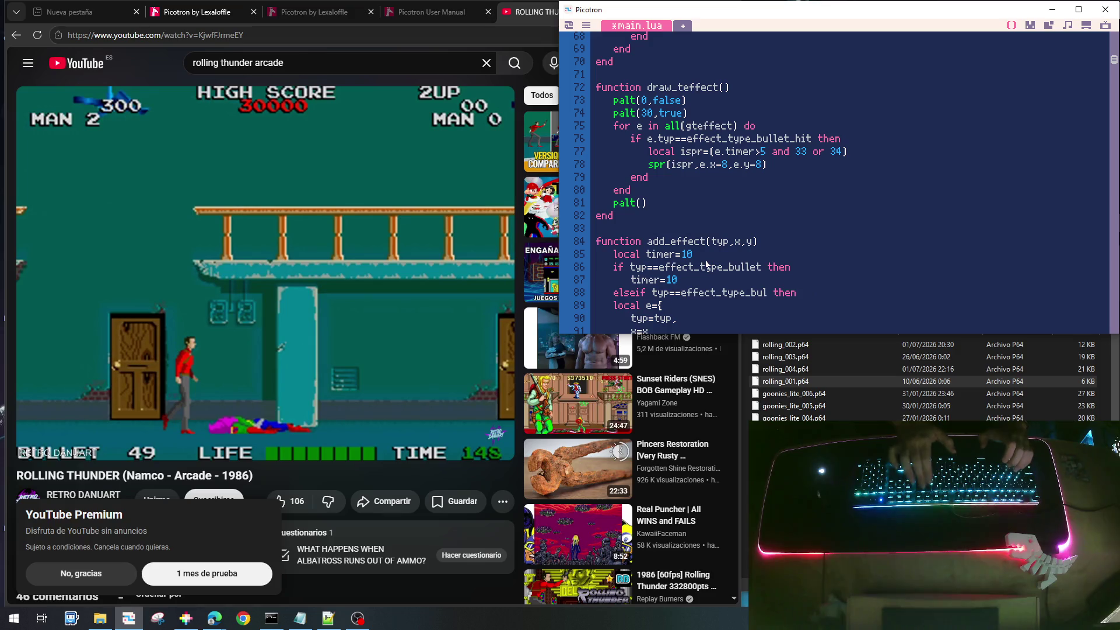
pyautogui.write('exp')
pyautogui.write('lossion')
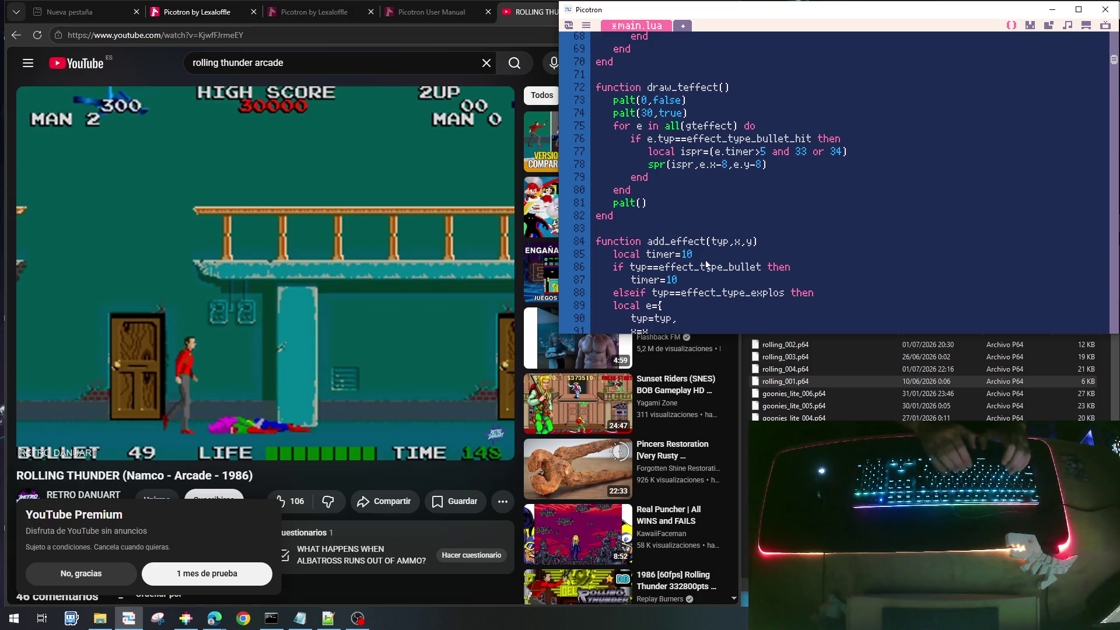
# Give the explosion branch timer=20
pyautogui.press('End')
pyautogui.press('Return')
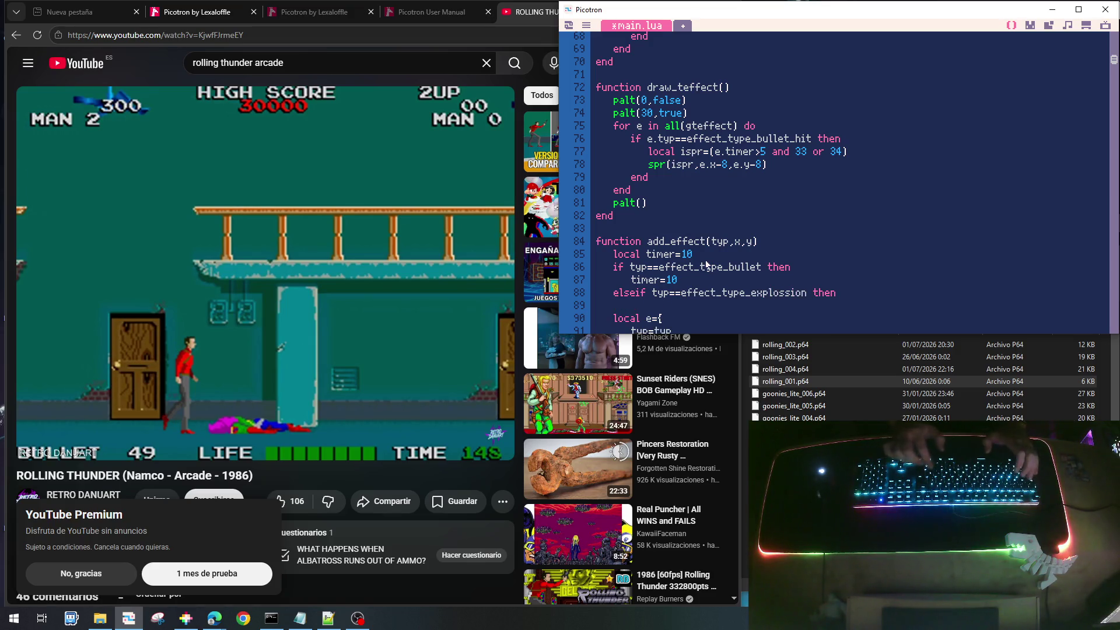
pyautogui.write('timer')
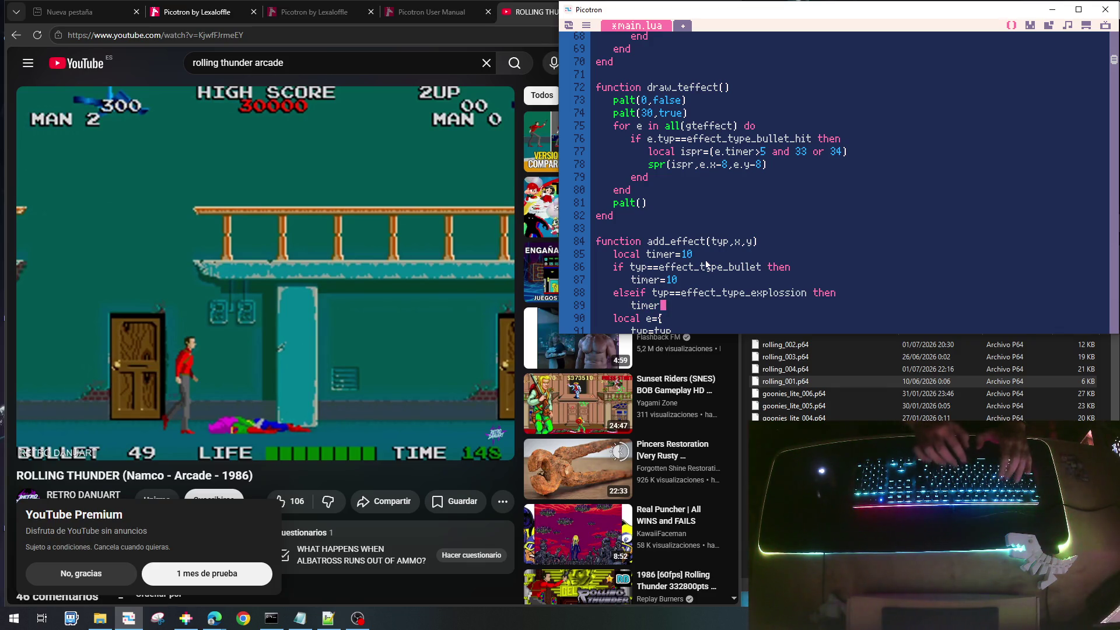
pyautogui.write('=2')
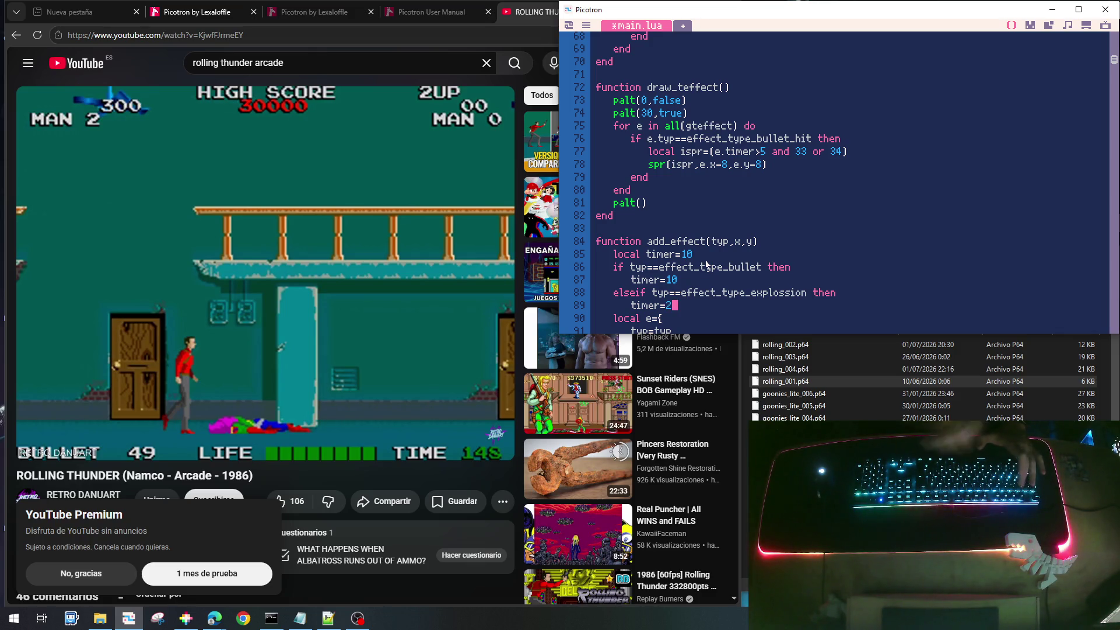
pyautogui.write('0')
pyautogui.press('Return')
pyautogui.write('e')
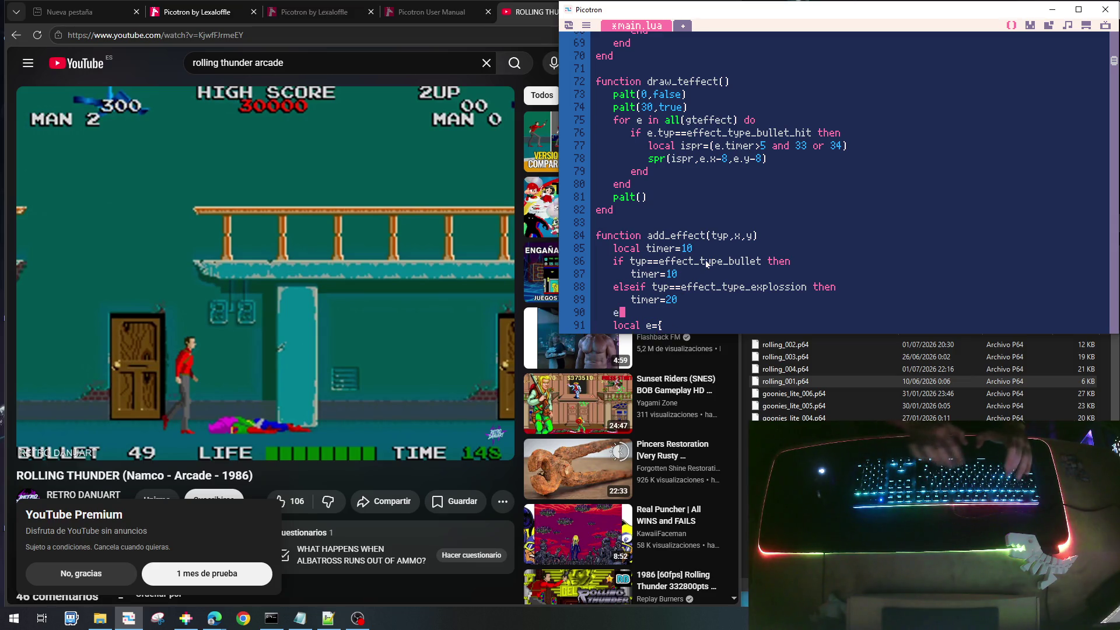
# Close add_effect's branch with end, then duplicate draw_teffect's bullet_hit drawing branch
pyautogui.write('nd')
pyautogui.click(732, 133)
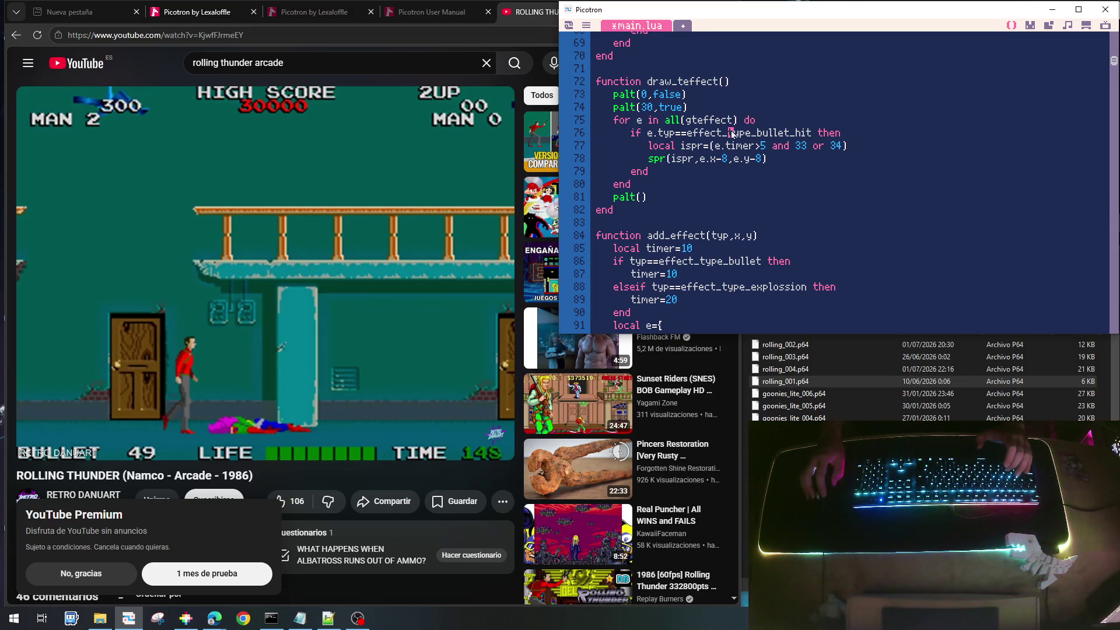
pyautogui.scroll(4, 823, 179)
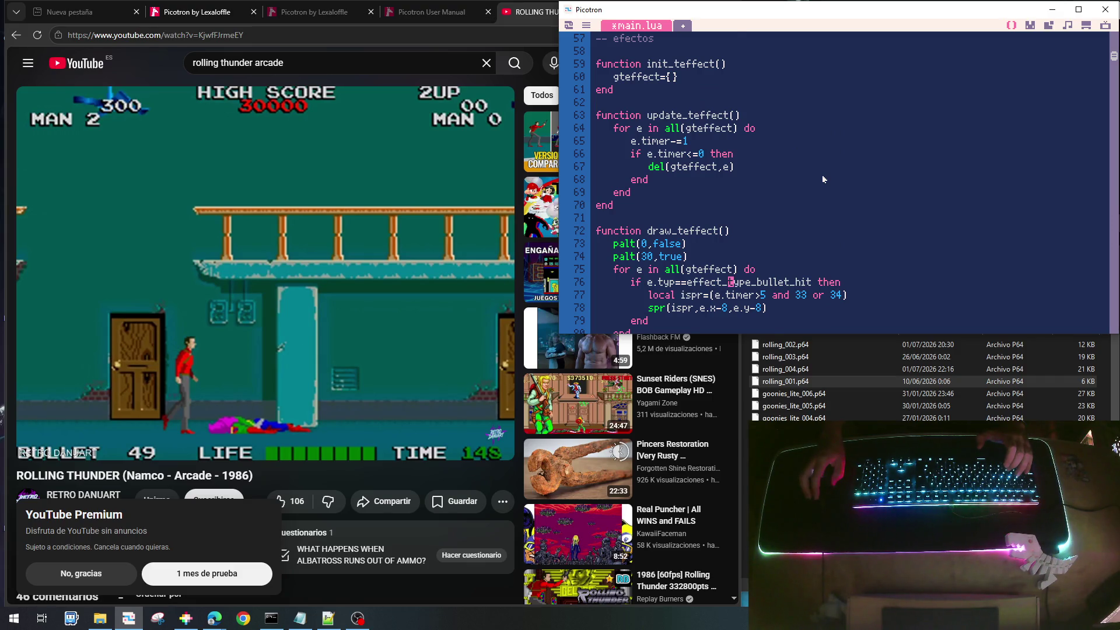
pyautogui.scroll(-3, 824, 179)
pyautogui.press('Up')
pyautogui.press('Up')
pyautogui.press('Up')
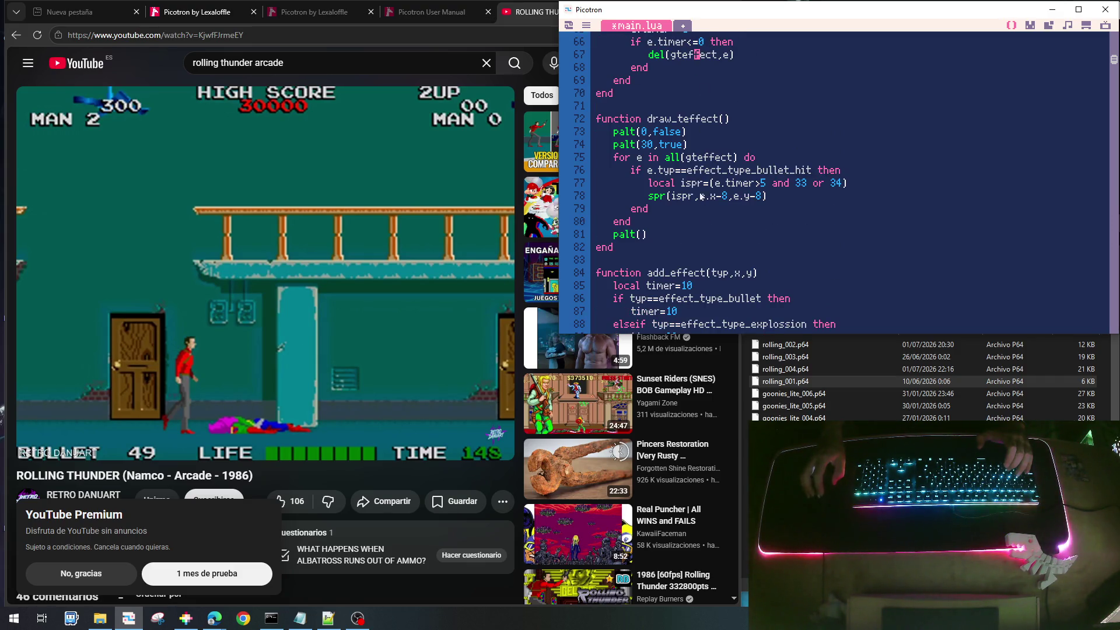
pyautogui.press('Down')
pyautogui.press('Down')
pyautogui.press('Down')
pyautogui.press('Home')
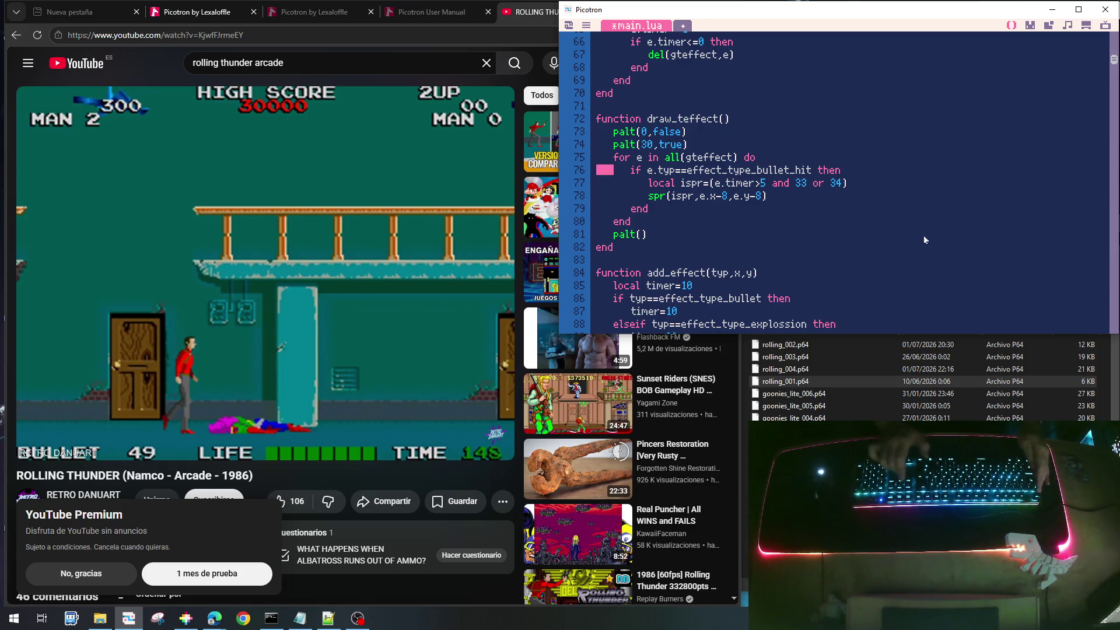
pyautogui.hotkey('shift', 'Down')
pyautogui.hotkey('shift', 'Down')
pyautogui.hotkey('shift', 'Down')
pyautogui.hotkey('shift', 'Up')
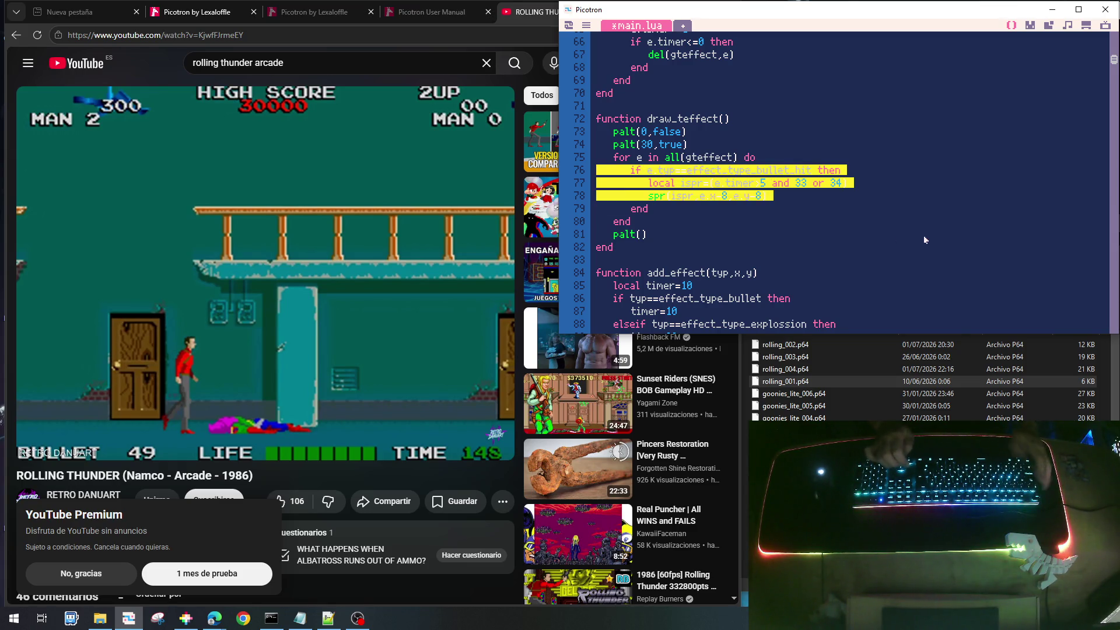
pyautogui.hotkey('ctrl', 'c')
pyautogui.hotkey('ctrl', 'v')
pyautogui.hotkey('ctrl', 'v')
# Make the copy an elseif for effect_type_explossion, clear its ispr expression, and open the sprite editor
pyautogui.press('Up')
pyautogui.press('Up')
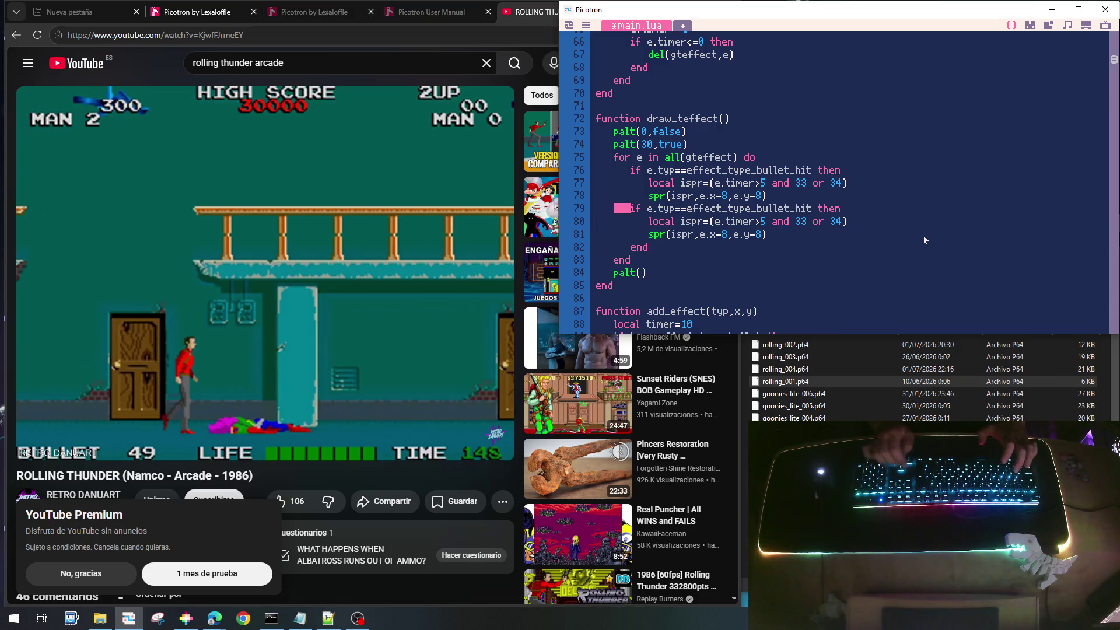
pyautogui.press('Home')
pyautogui.write('else')
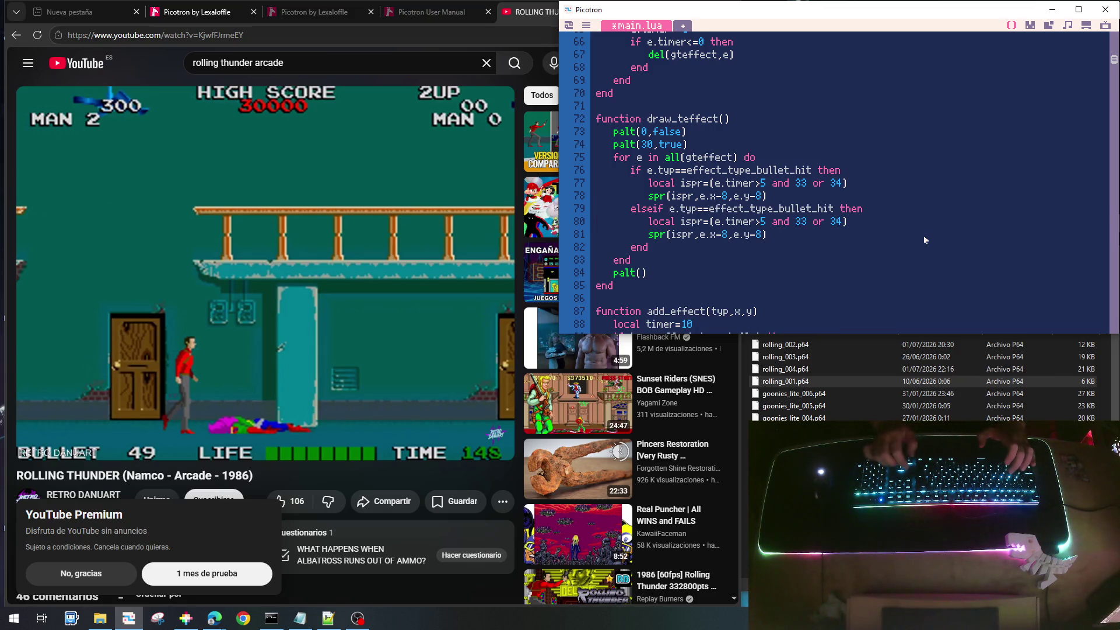
pyautogui.press('Right')
pyautogui.press('Right')
pyautogui.press('Right')
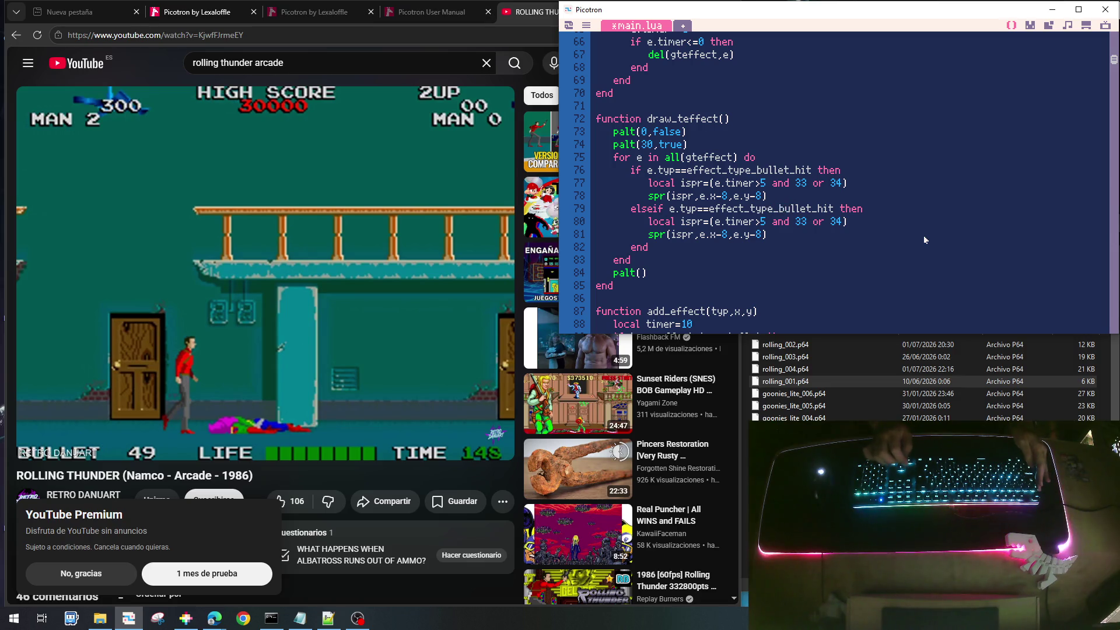
pyautogui.hotkey('shift', 'Right')
pyautogui.hotkey('shift', 'Right')
pyautogui.hotkey('shift', 'Right')
pyautogui.write('ex')
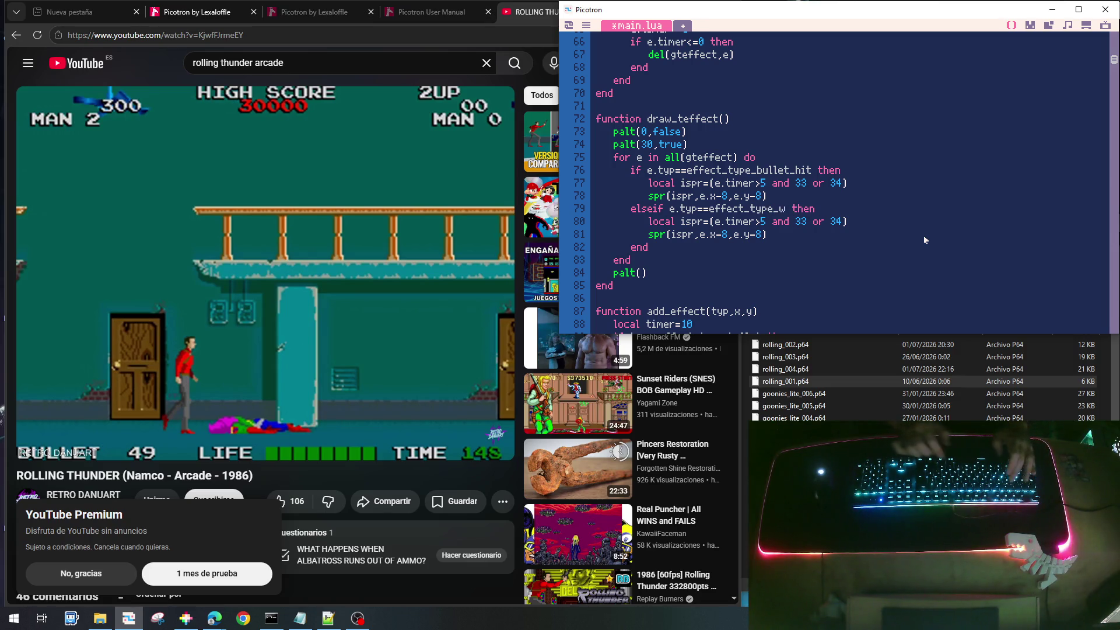
pyautogui.write('plossi')
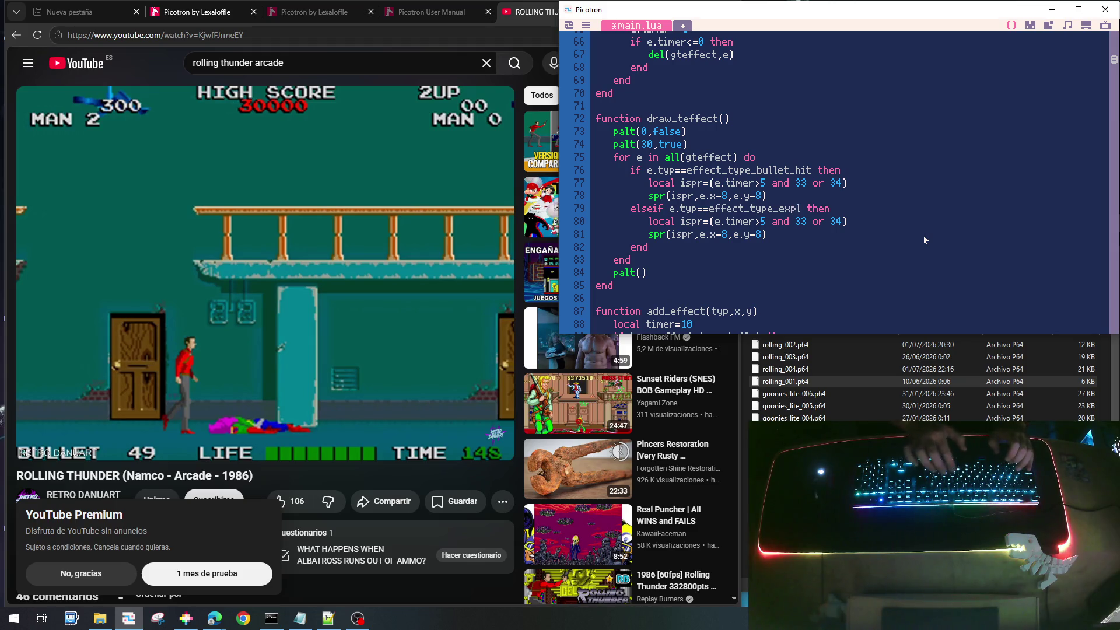
pyautogui.write('on')
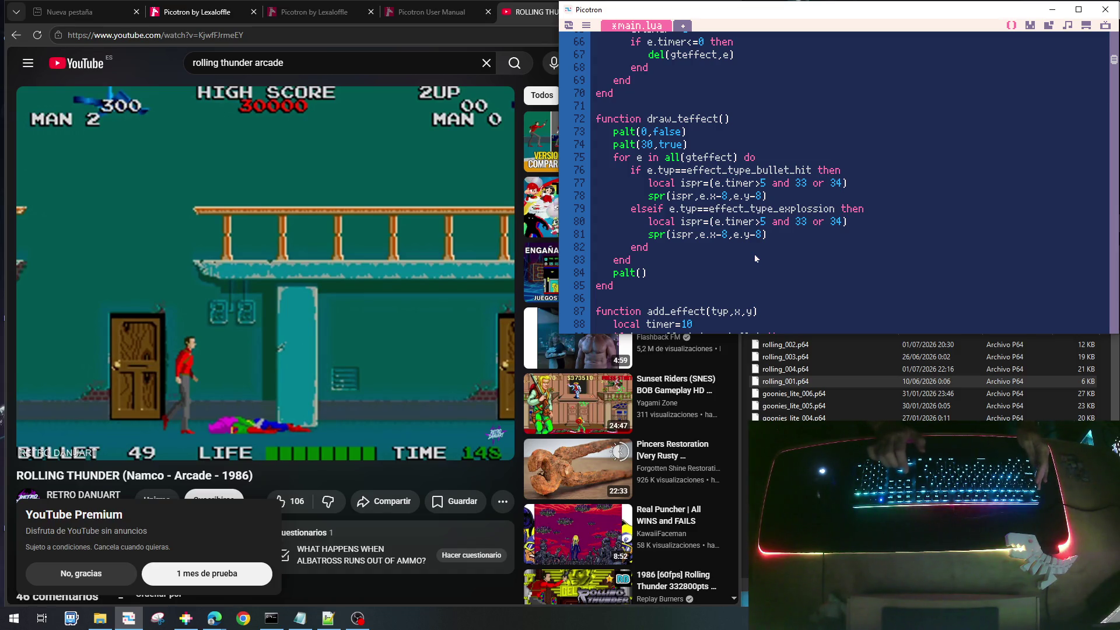
pyautogui.hotkey('shift', 'End')
pyautogui.press('Delete')
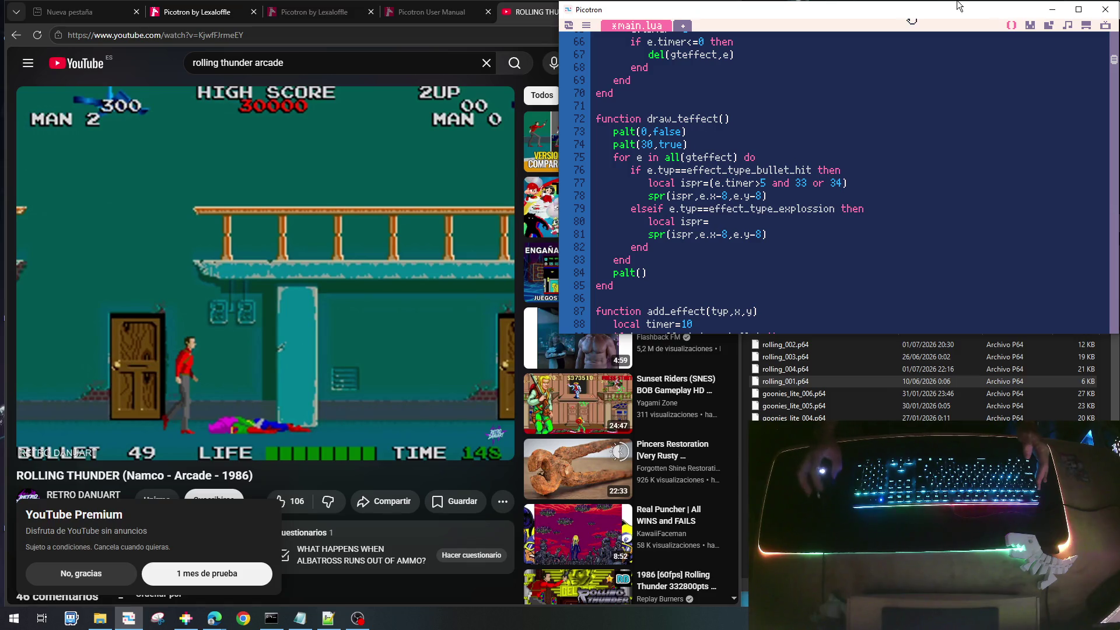
pyautogui.click(1030, 26)
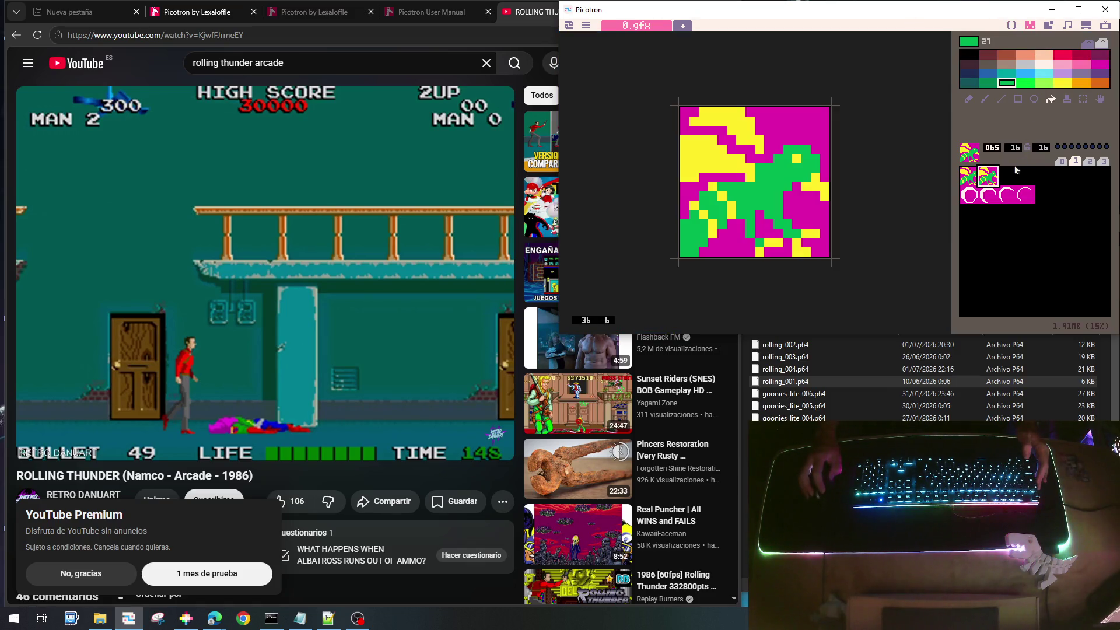
# Inspect explosion ring sprites 075 and 072 in 0.gfx, then return to main.lua
pyautogui.click(1025, 202)
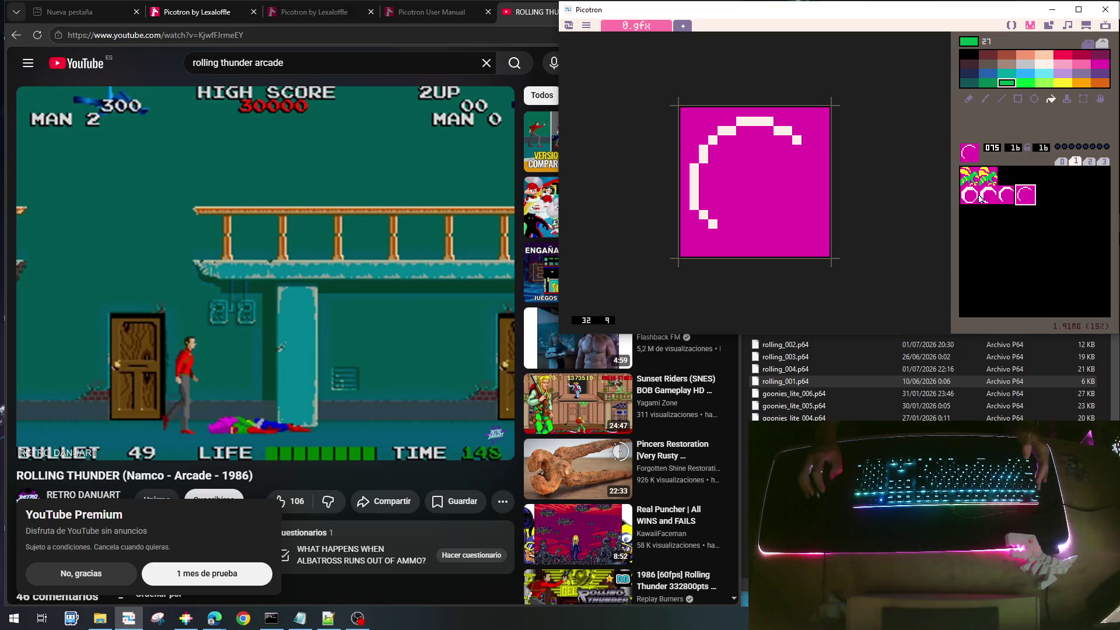
pyautogui.click(967, 195)
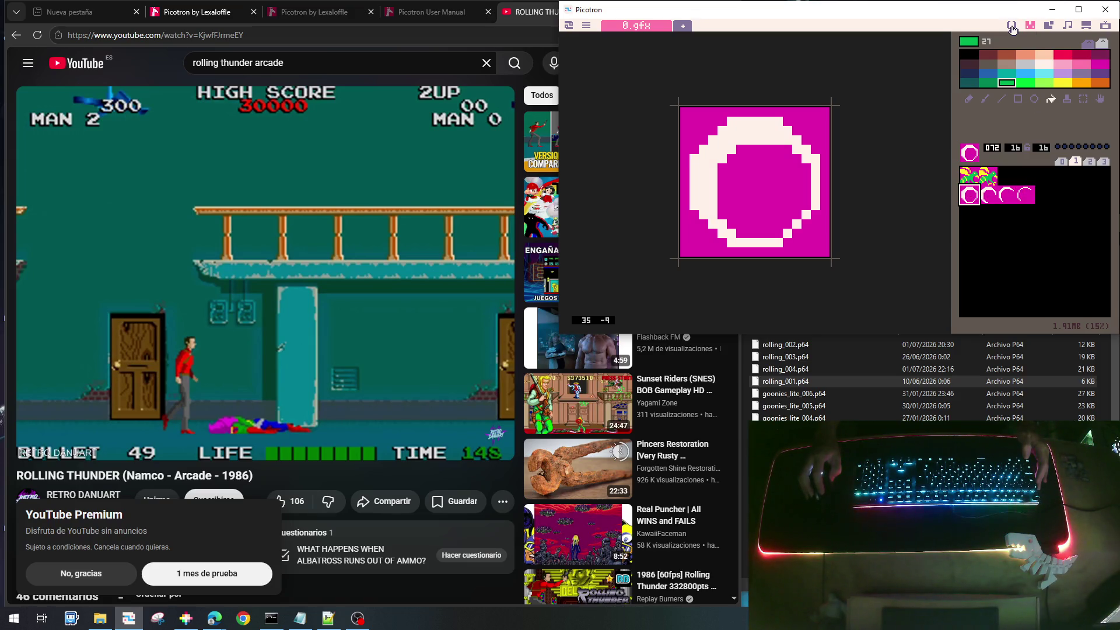
pyautogui.click(1025, 195)
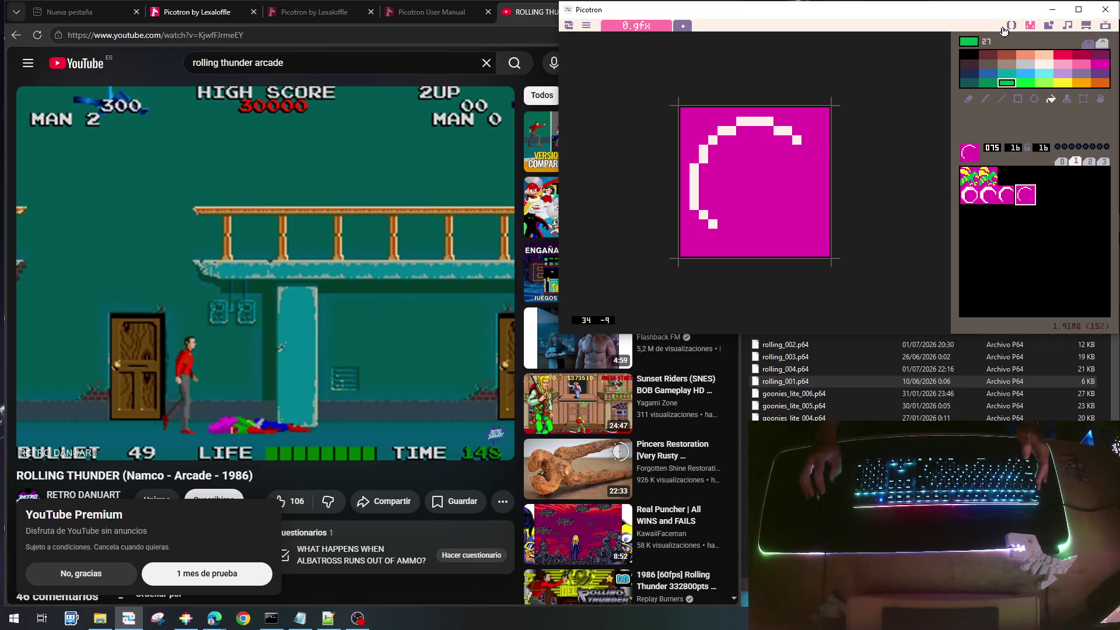
pyautogui.click(1010, 26)
# Set the explosion branch's ispr to 75-(timer\5)
pyautogui.write('7')
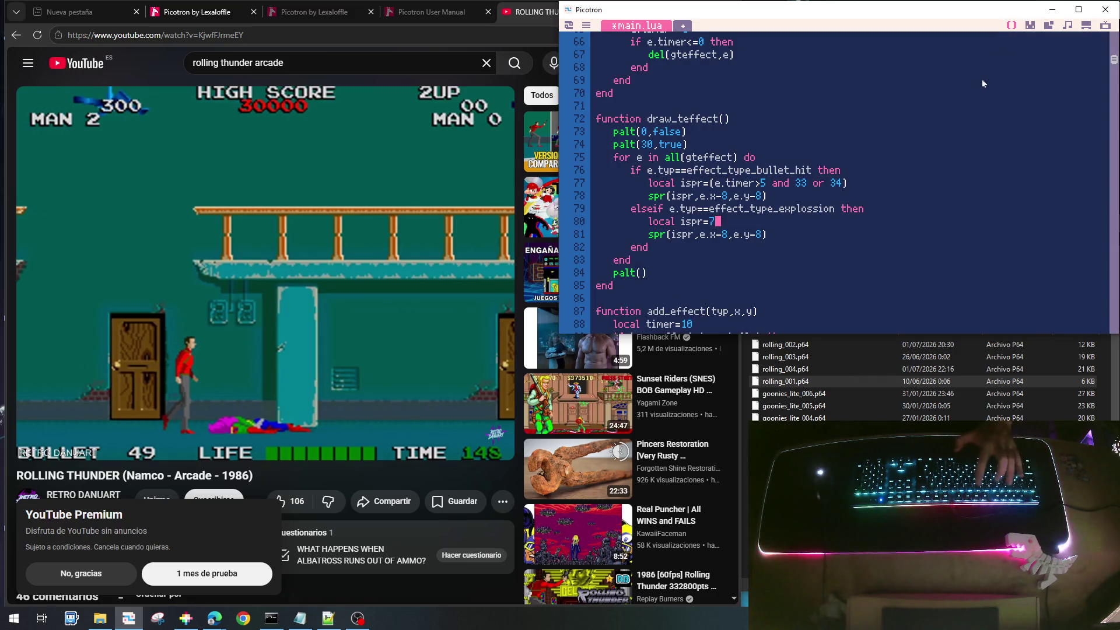
pyautogui.write('5-')
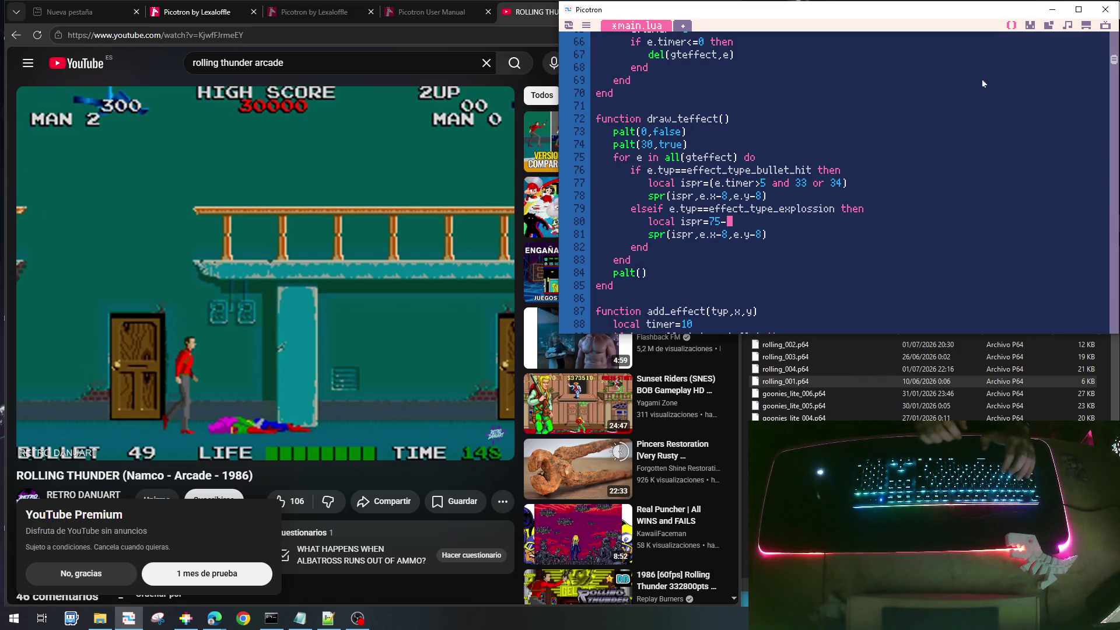
pyautogui.write('timer')
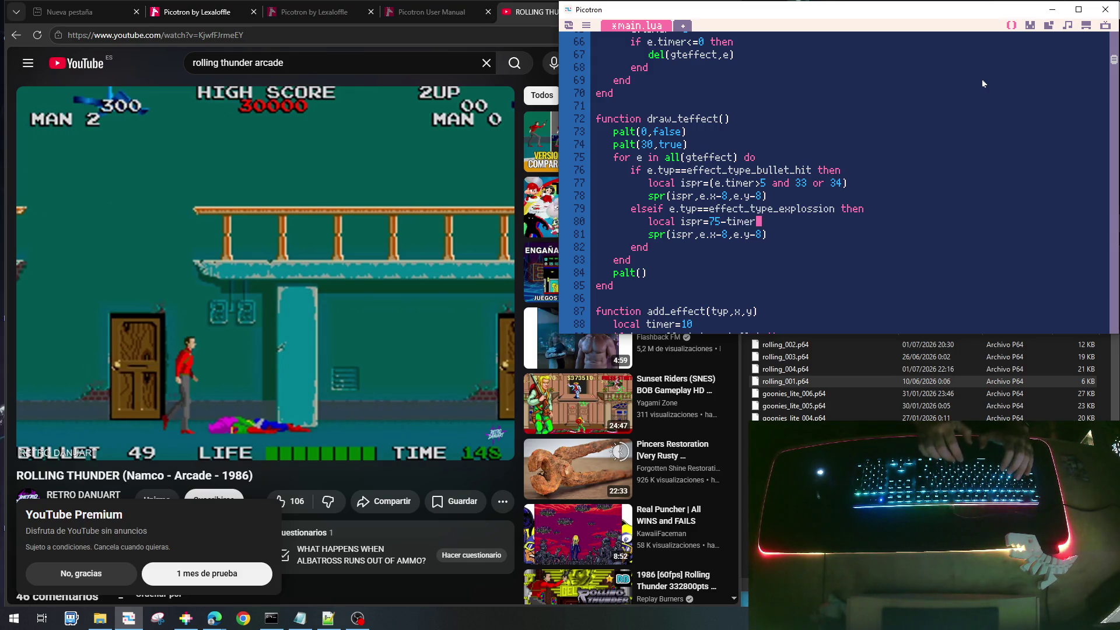
pyautogui.write('\\5')
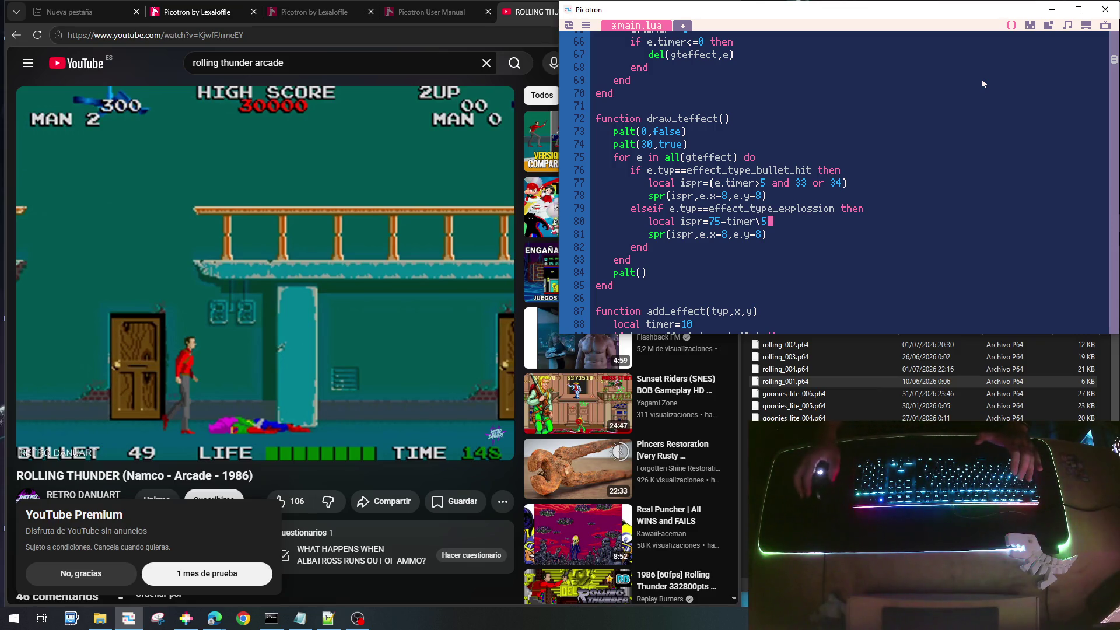
pyautogui.press('Left')
pyautogui.press('Left')
pyautogui.press('Left')
pyautogui.press('Left')
pyautogui.press('Left')
pyautogui.press('Left')
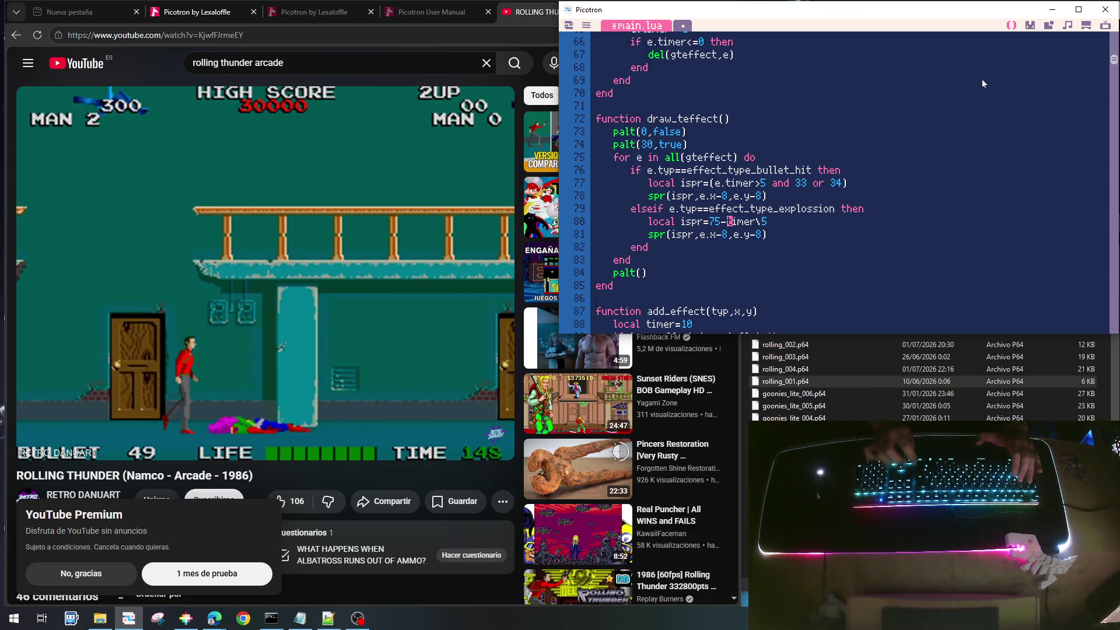
pyautogui.write('(')
pyautogui.press('End')
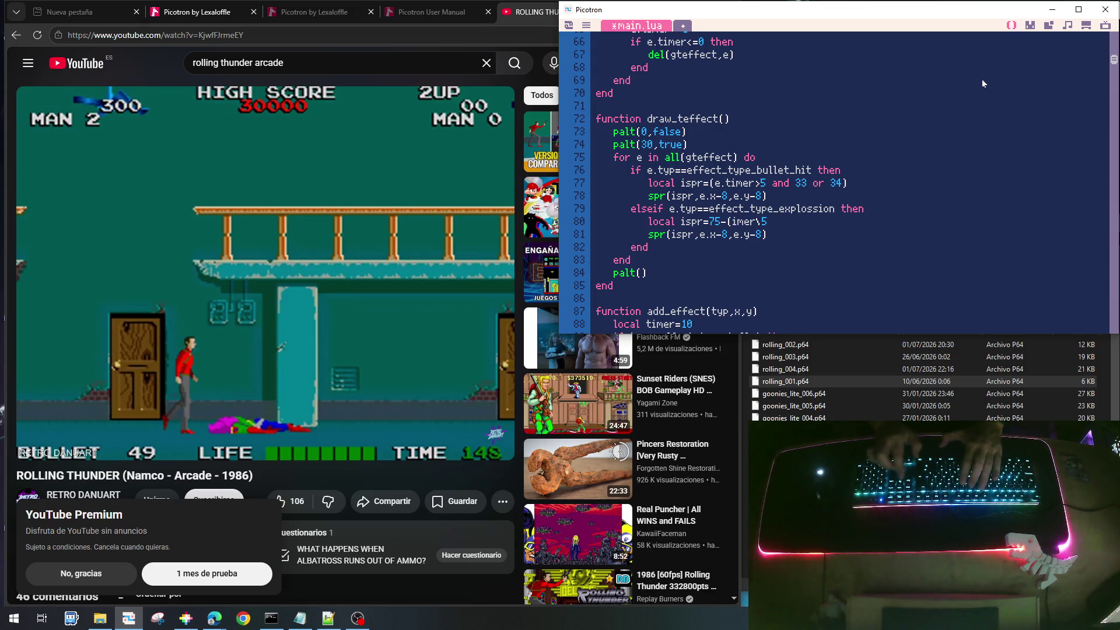
pyautogui.write(')')
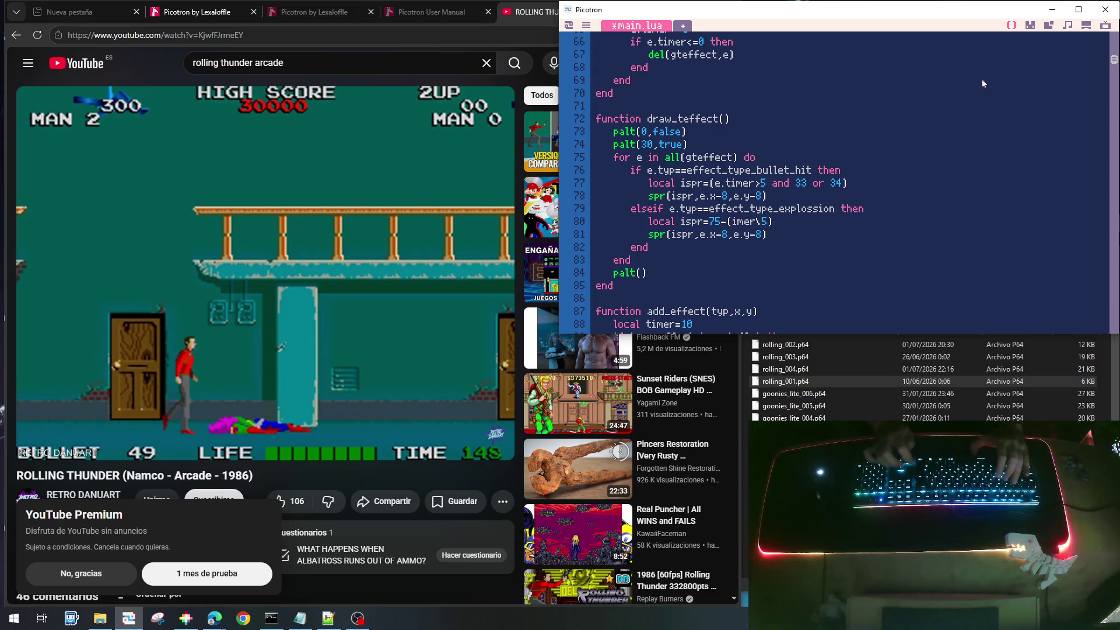
pyautogui.press('End')
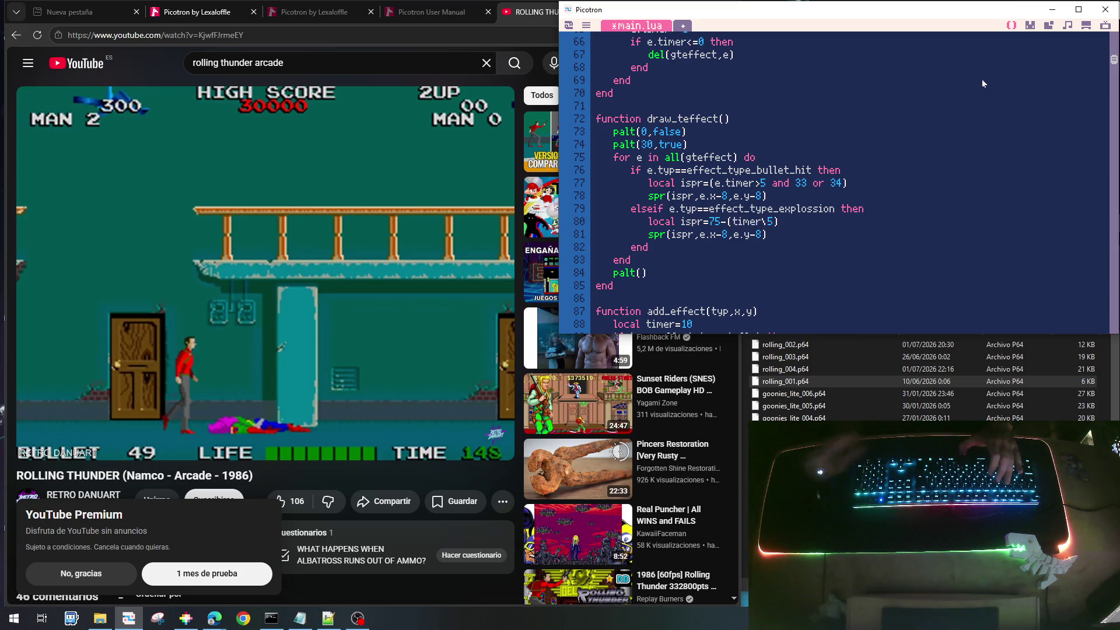
pyautogui.scroll(-3, 970, 90)
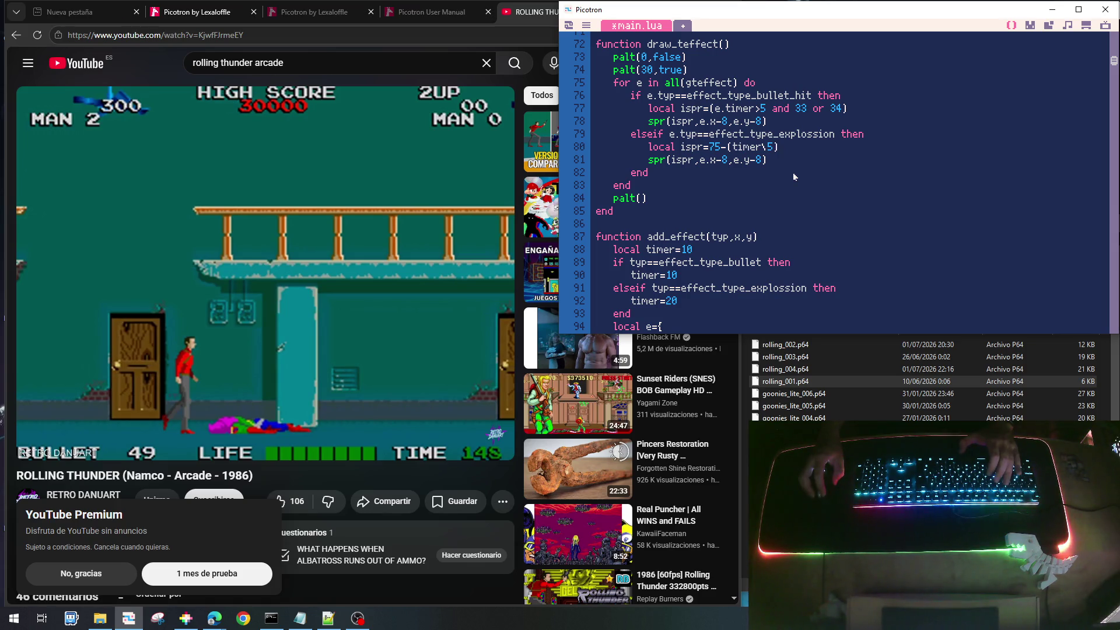
pyautogui.scroll(3, 793, 173)
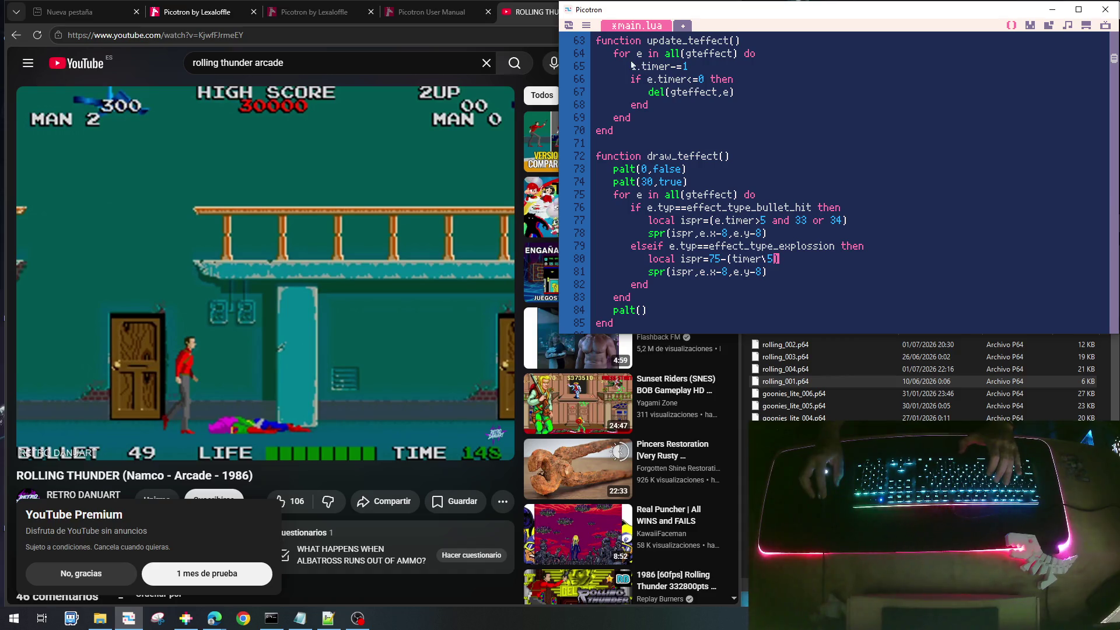
# Clamp line 80's sprite index to 75-min(3,timer\5)
pyautogui.moveTo(638, 65); pyautogui.dragTo(692, 66)
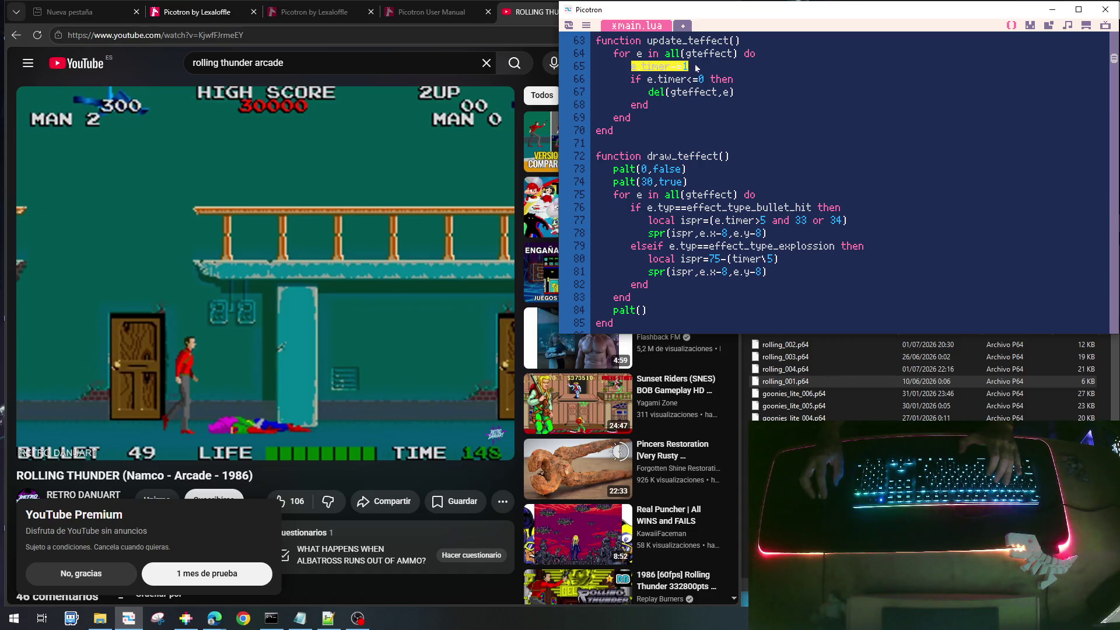
pyautogui.scroll(-2, 745, 259)
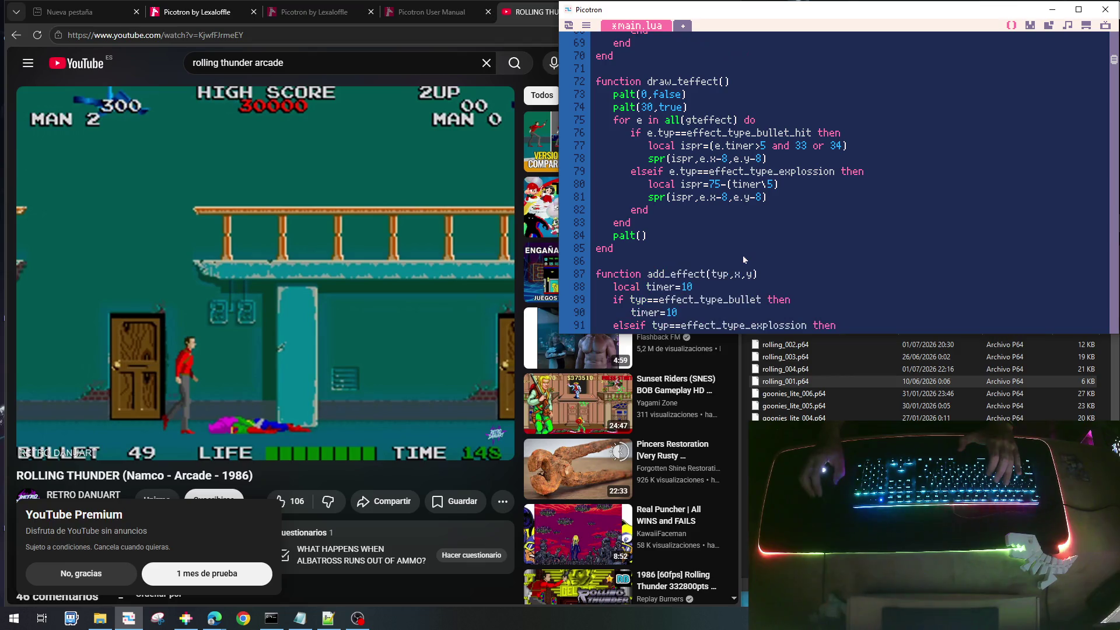
pyautogui.click(728, 184)
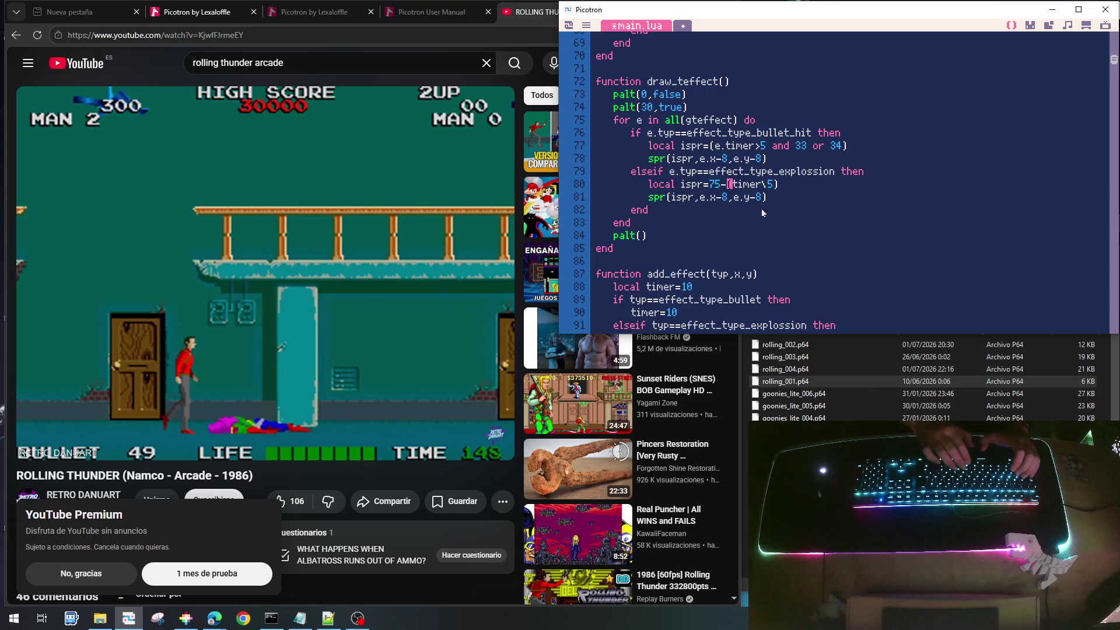
pyautogui.write('m<')
pyautogui.press('BackSpace')
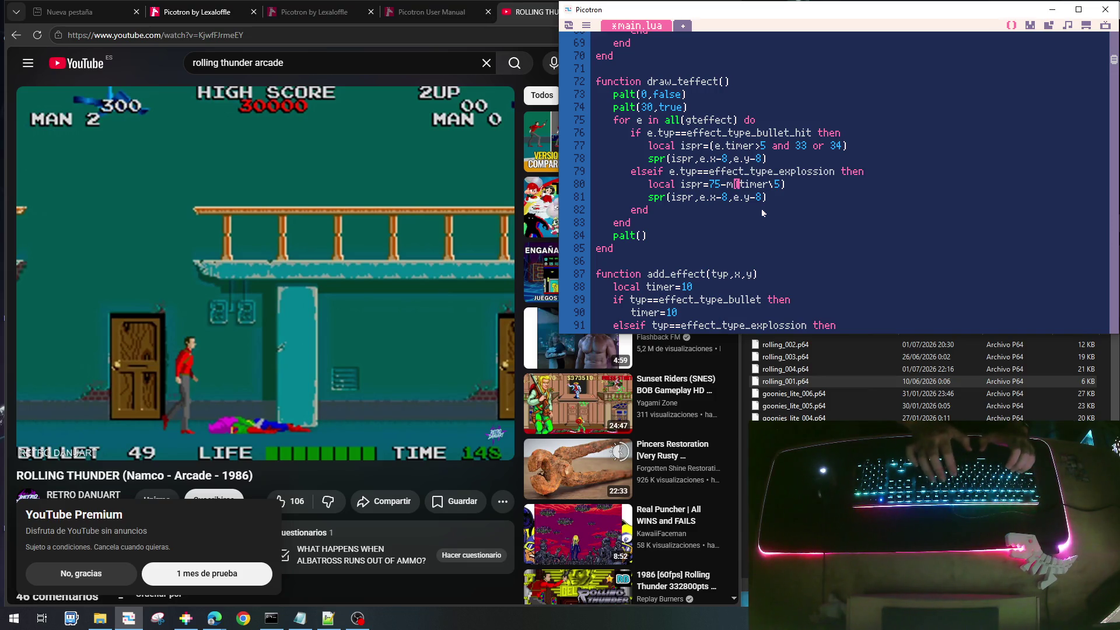
pyautogui.write('in')
pyautogui.press('Right')
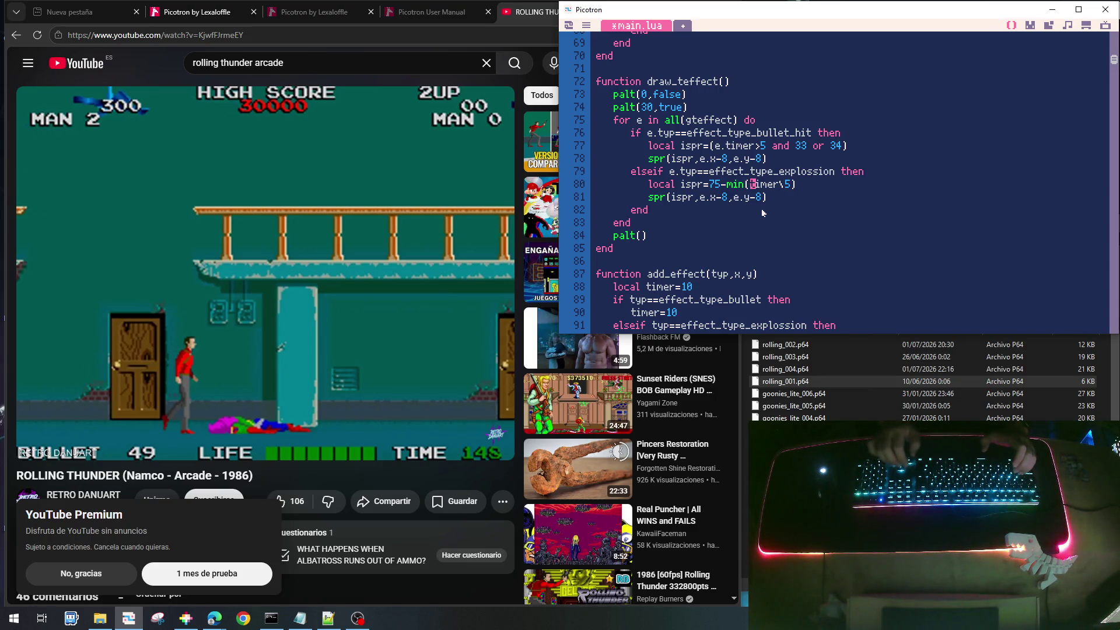
pyautogui.write('3,')
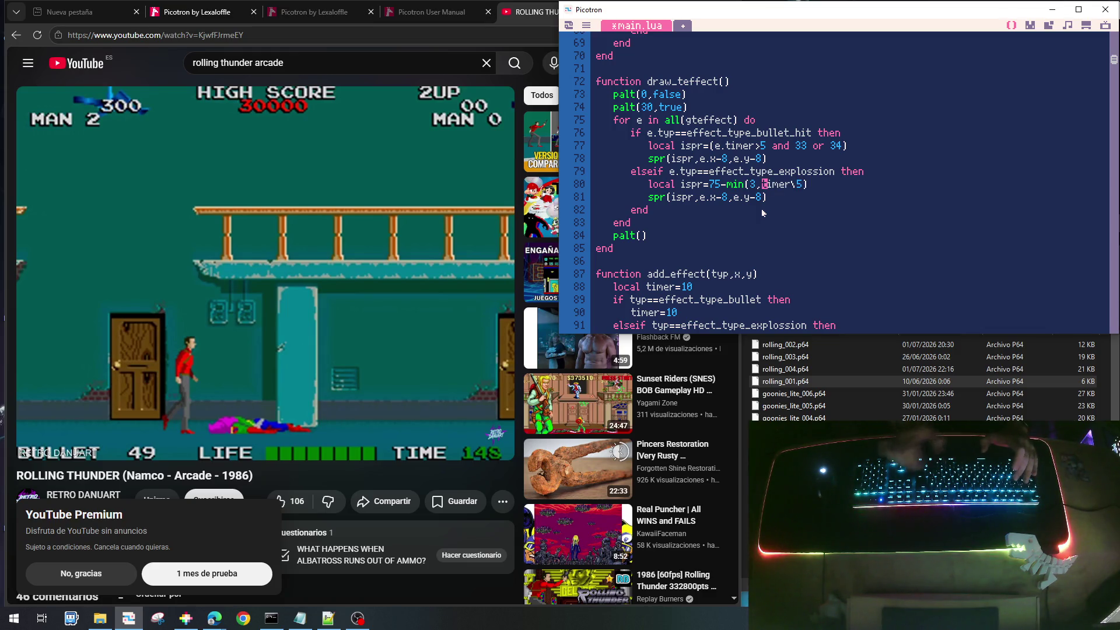
pyautogui.press('End')
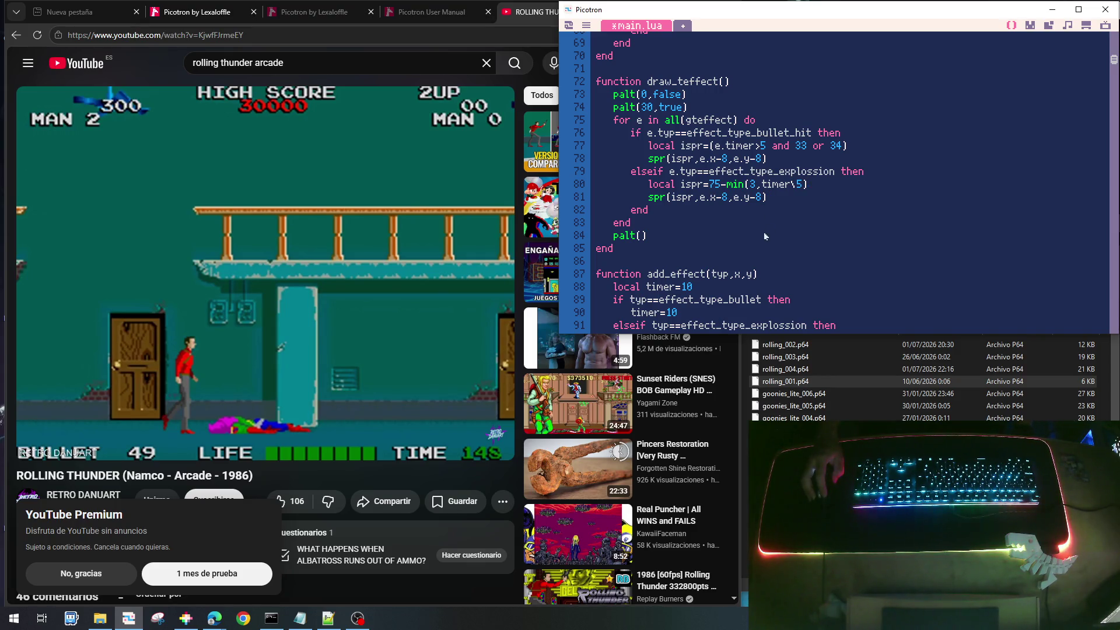
pyautogui.scroll(-1, 764, 232)
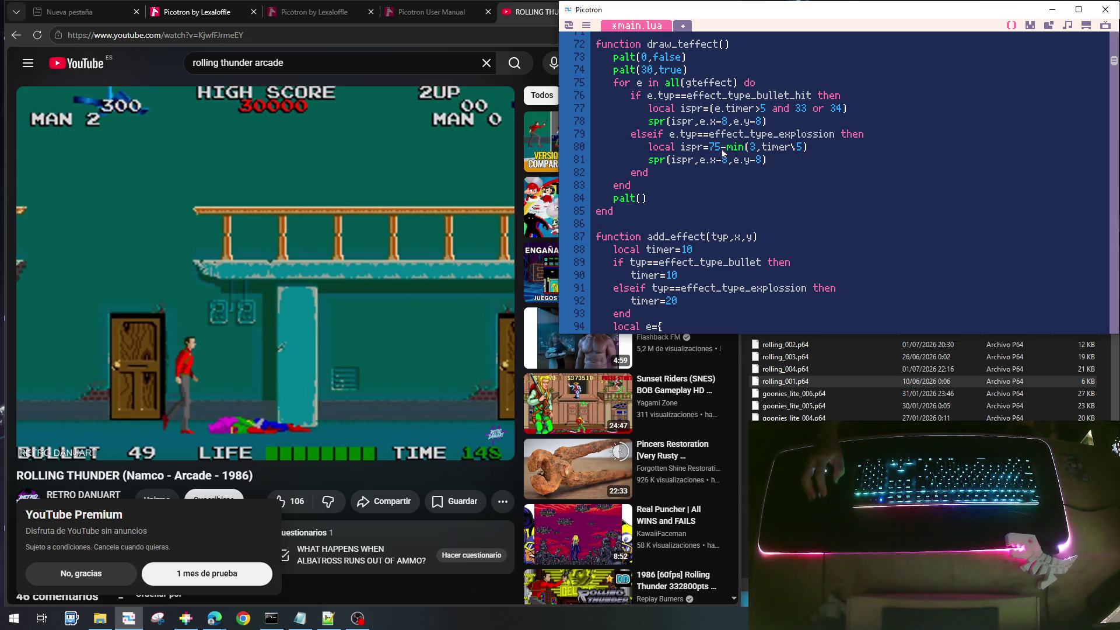
# Review circle sprite 72 and another explosion frame in the sprite editor, then return to main.lua
pyautogui.click(1032, 28)
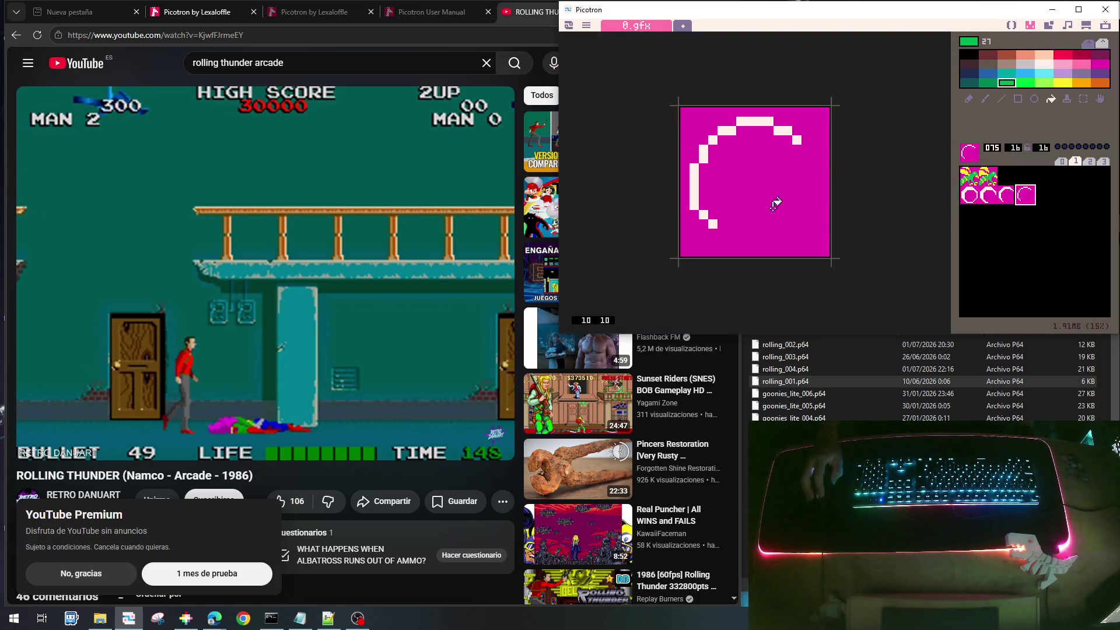
pyautogui.click(966, 197)
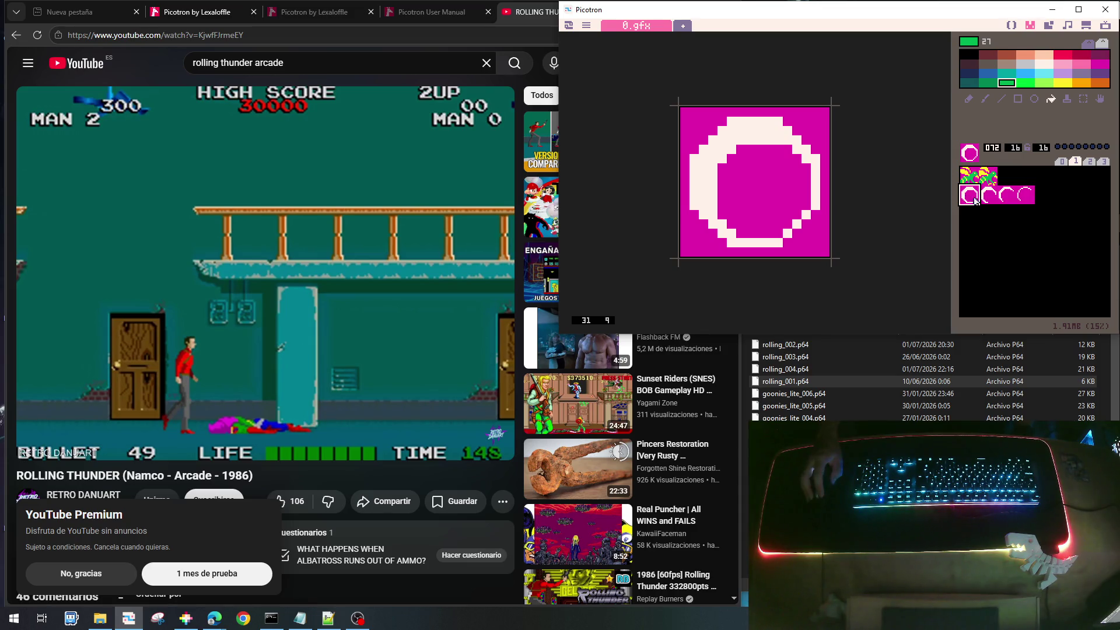
pyautogui.click(1031, 196)
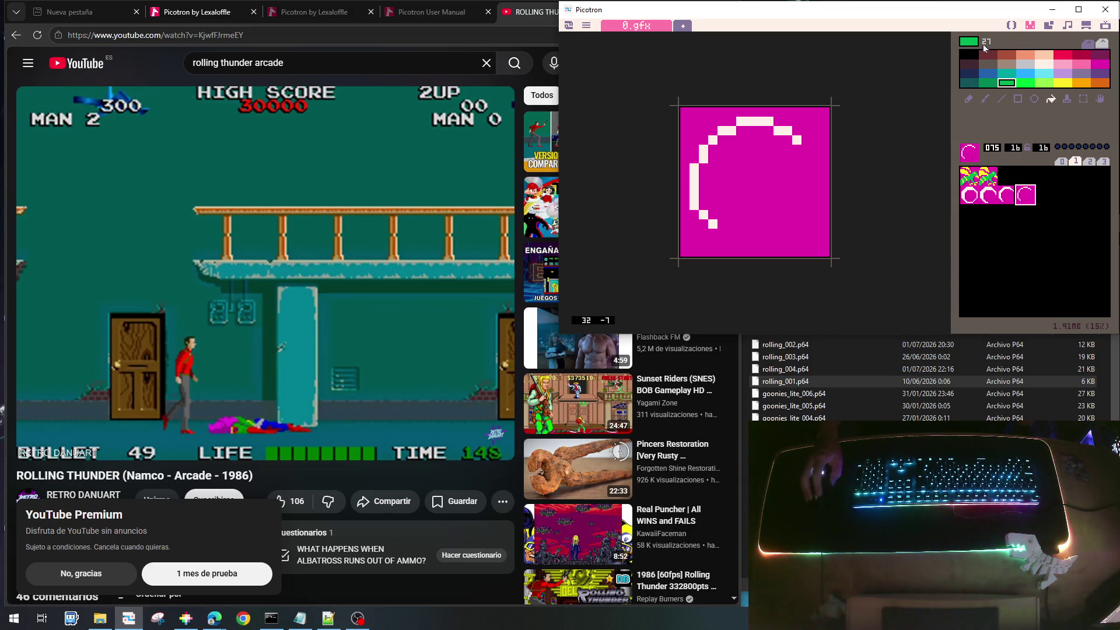
pyautogui.click(1011, 26)
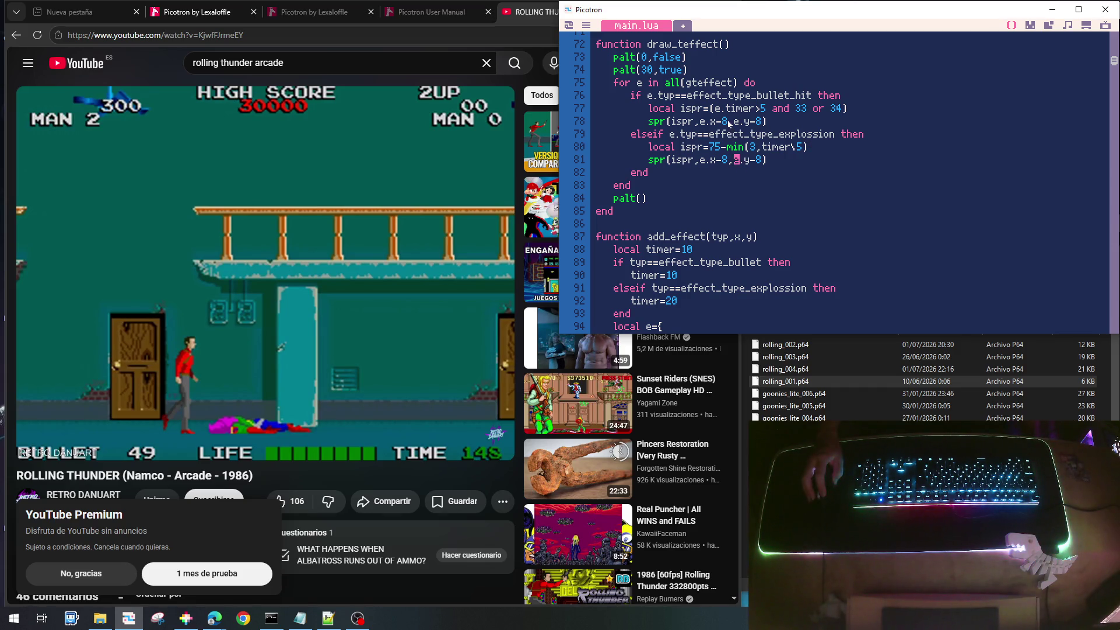
# Search for add_effect to reach the bullet-hit call in update_tbullet, dismissing a browser popup
pyautogui.scroll(2, 727, 123)
pyautogui.scroll(2, 728, 124)
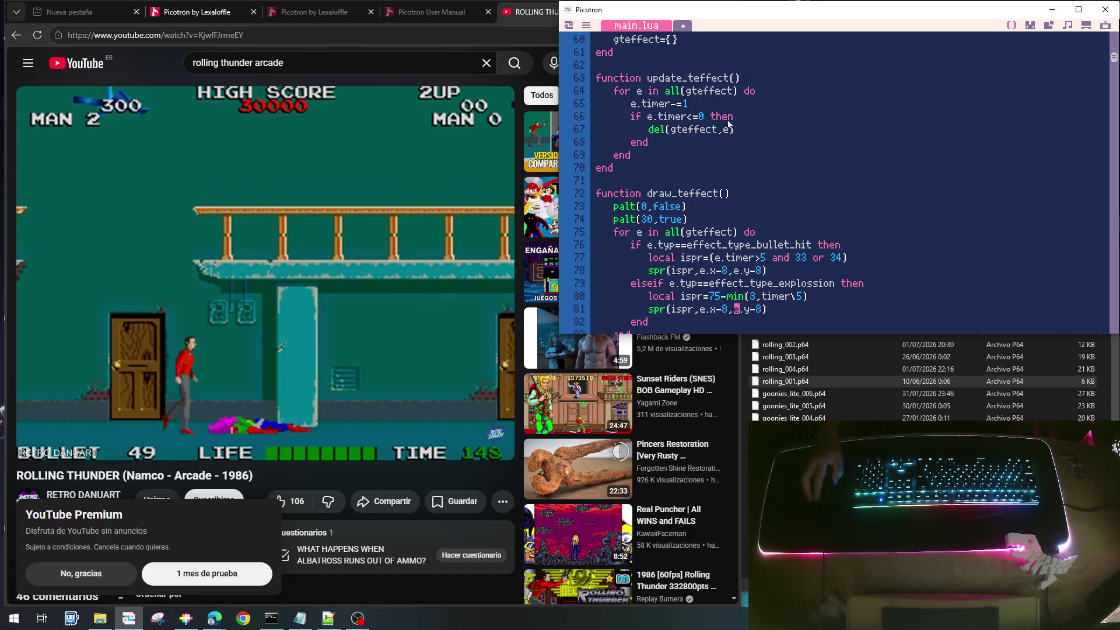
pyautogui.scroll(-3, 729, 146)
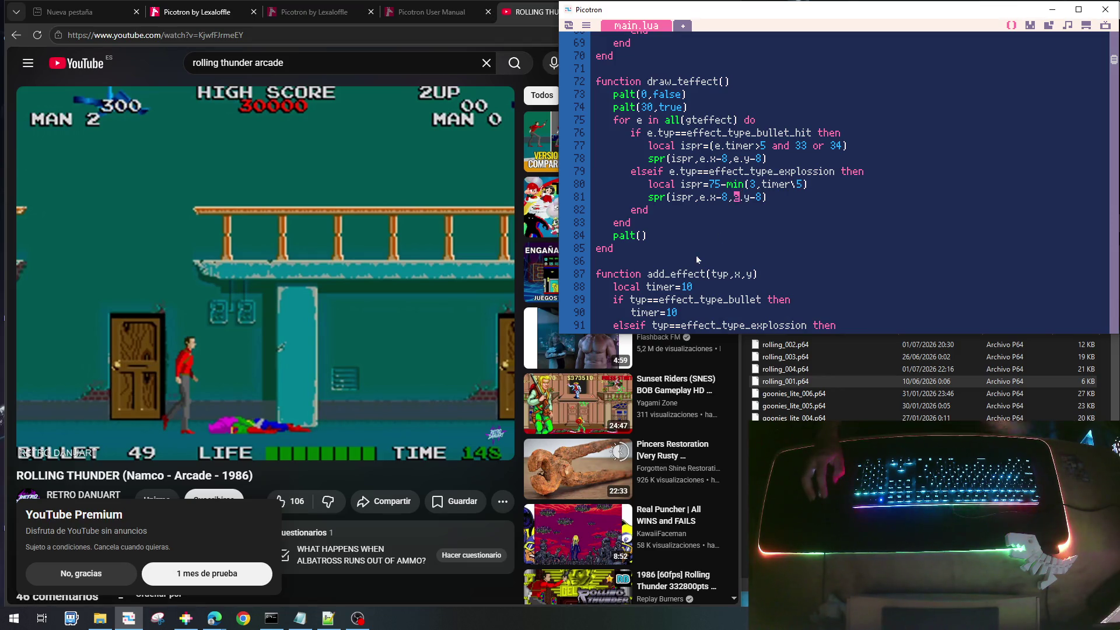
pyautogui.hotkey('ctrl', 'f')
pyautogui.press('Return')
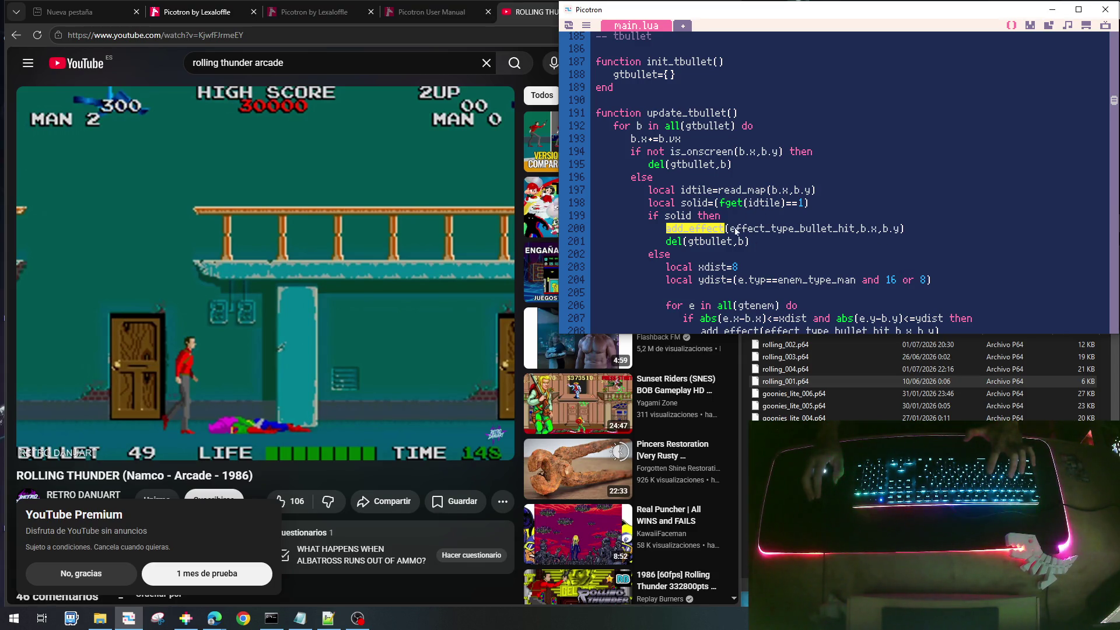
pyautogui.hotkey('alt', 'Tab')
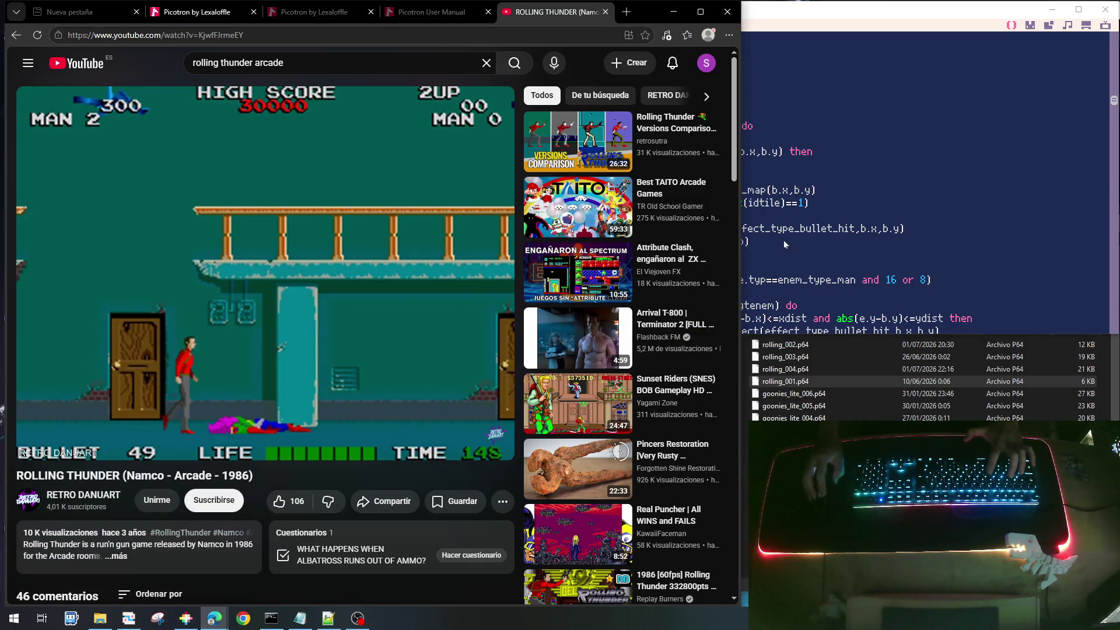
pyautogui.click(858, 249)
pyautogui.scroll(-2, 886, 265)
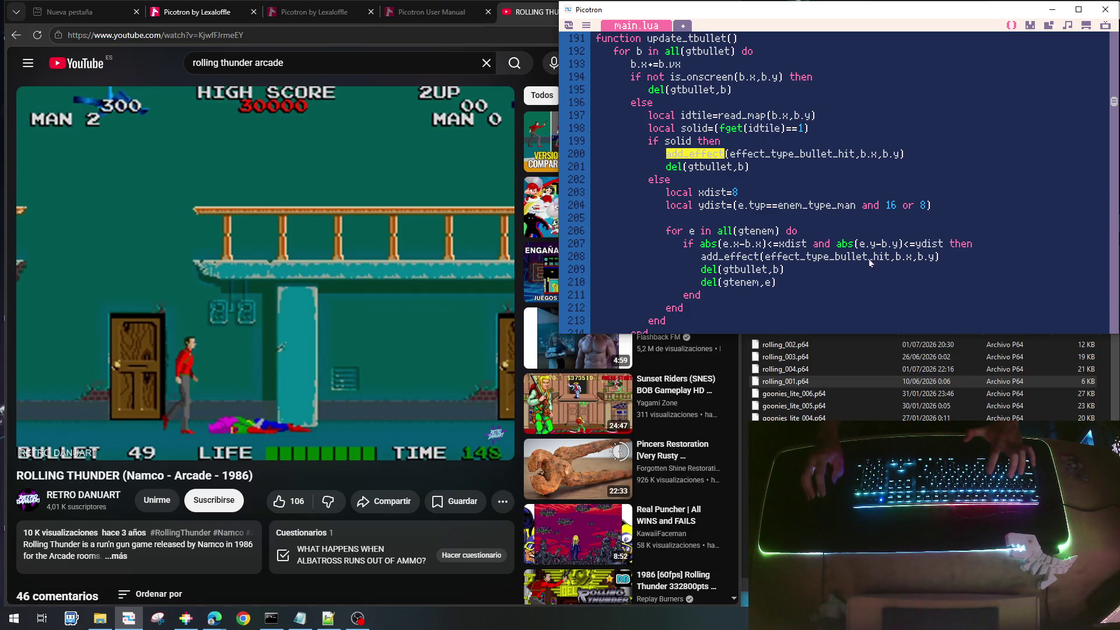
# Duplicate line 208 as an effect_type_explossion add_effect at e.x,e.y and save the cart
pyautogui.click(953, 261)
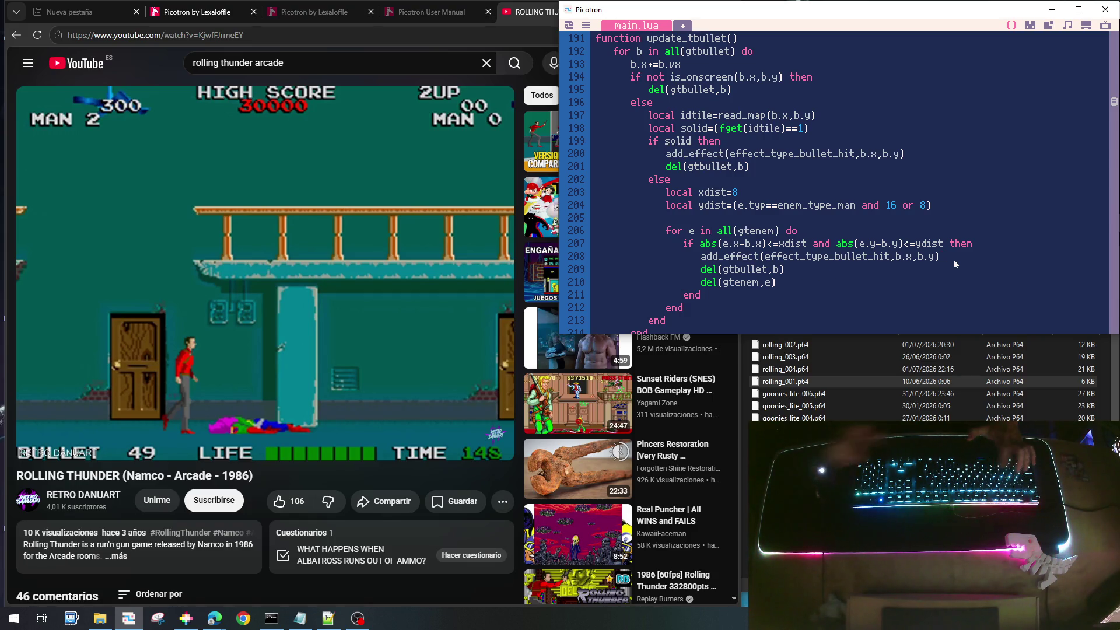
pyautogui.hotkey('shift', 'Home')
pyautogui.hotkey('ctrl', 'c')
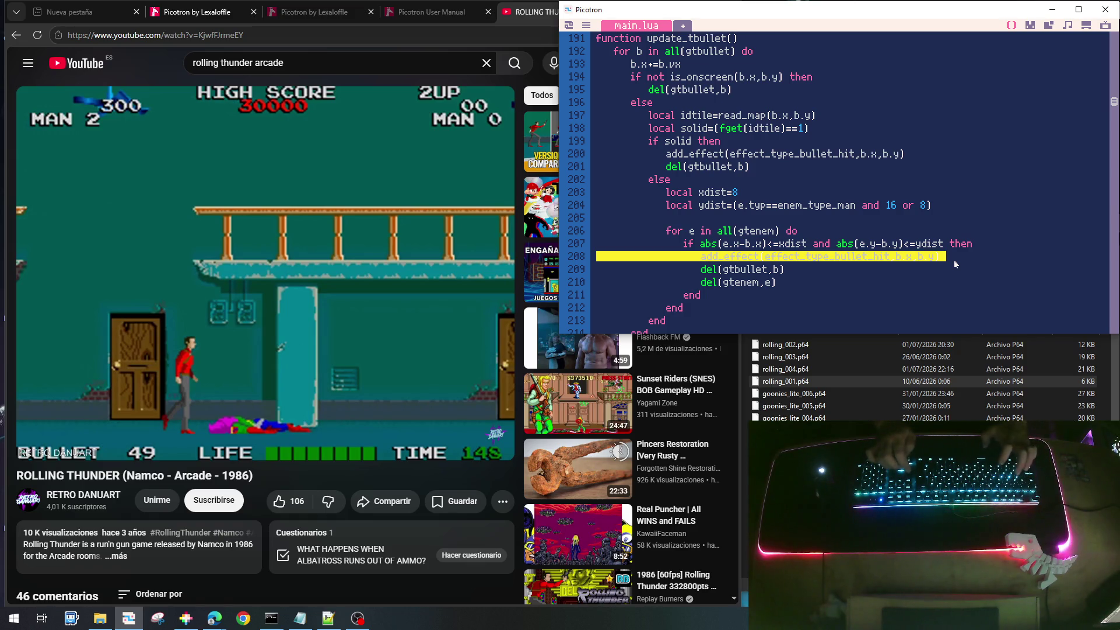
pyautogui.press('Down')
pyautogui.hotkey('ctrl', 'v')
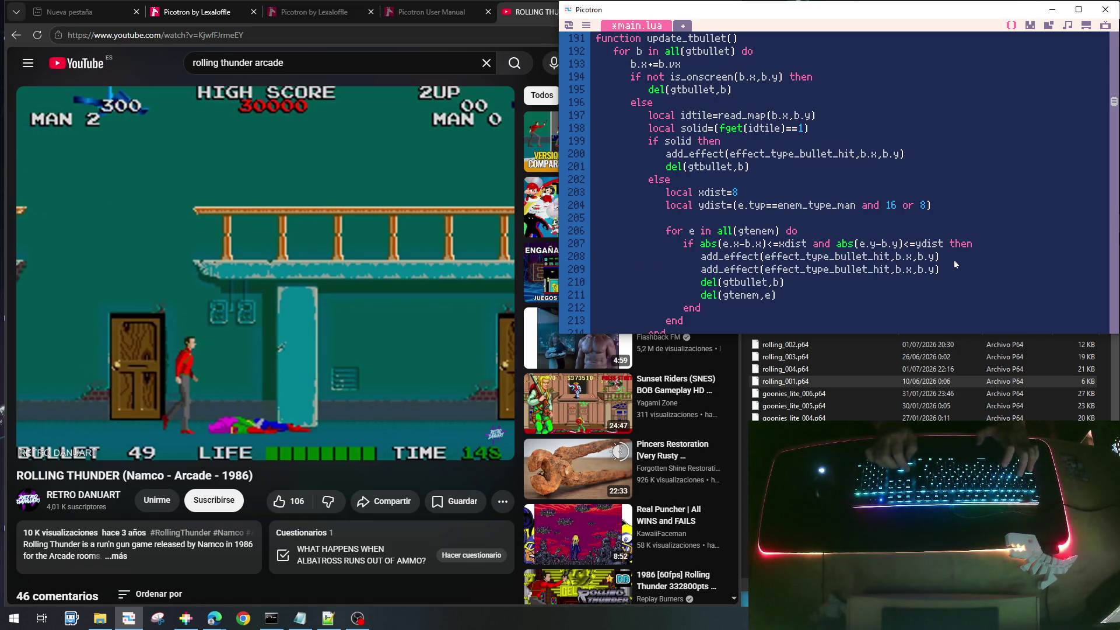
pyautogui.hotkey('ctrl', 'Right')
pyautogui.hotkey('ctrl', 'Right')
pyautogui.hotkey('ctrl', 'Right')
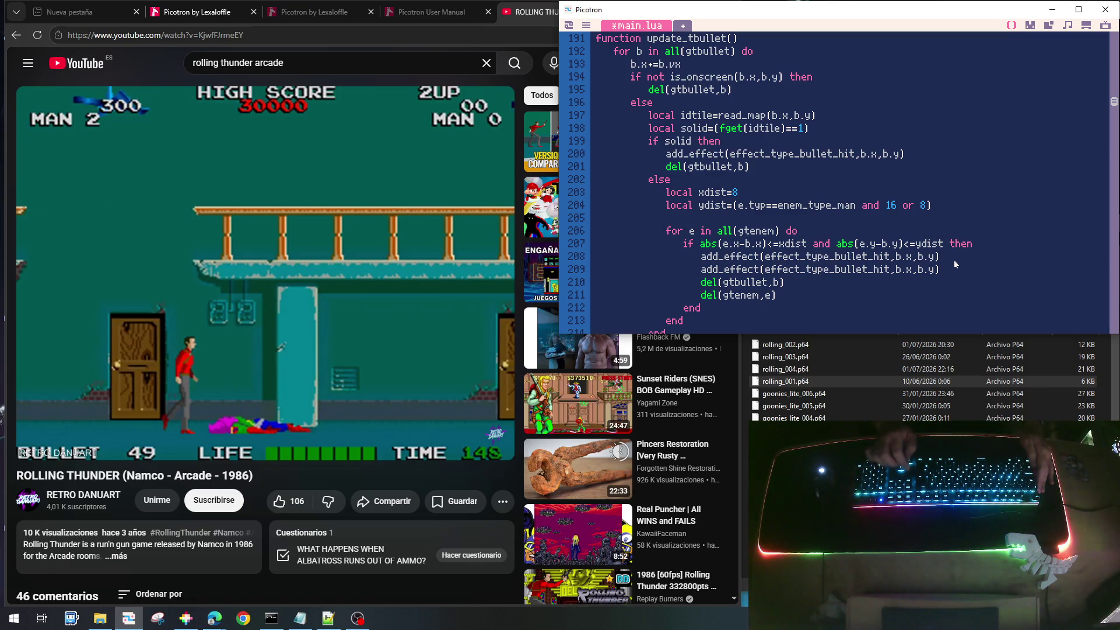
pyautogui.hotkey('shift', 'Right')
pyautogui.hotkey('shift', 'Right')
pyautogui.hotkey('shift', 'Right')
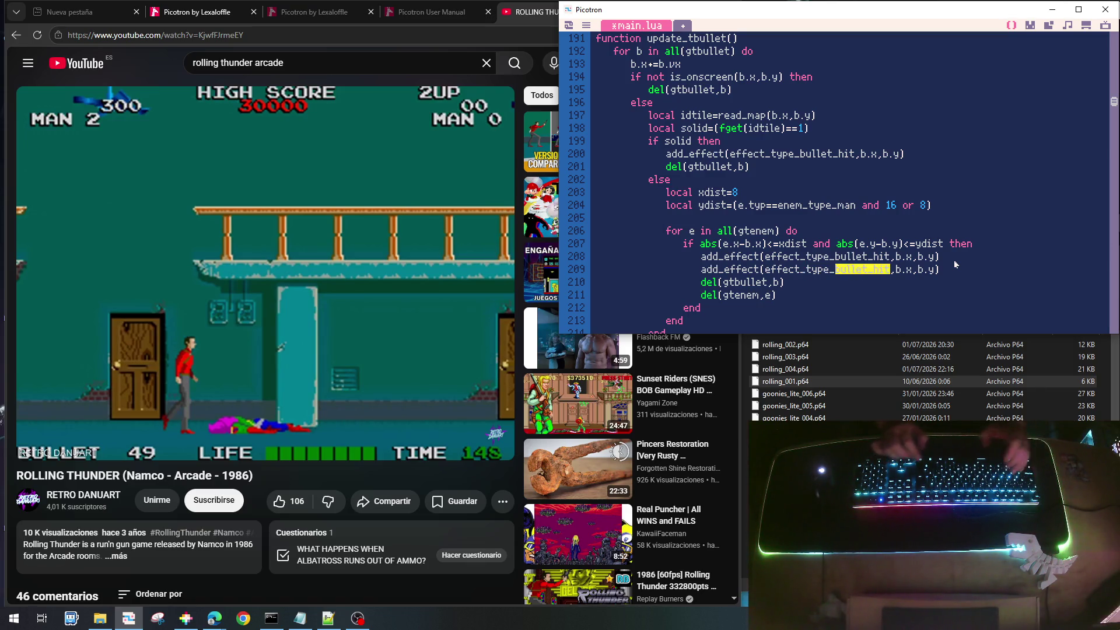
pyautogui.write('explossion')
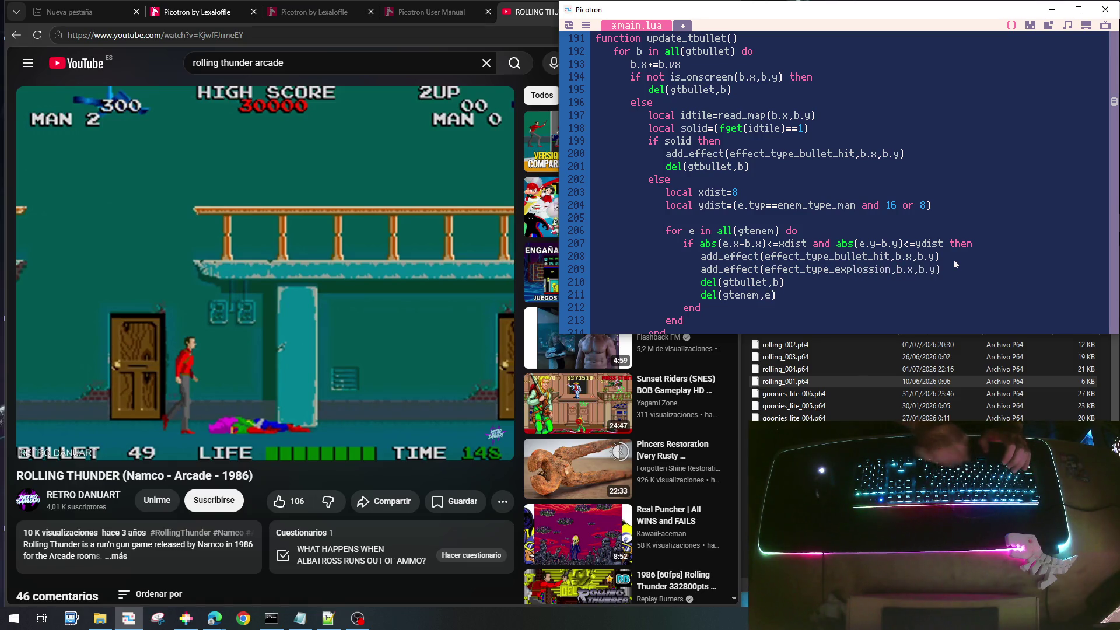
pyautogui.press('Right')
pyautogui.press('Right')
pyautogui.press('BackSpace')
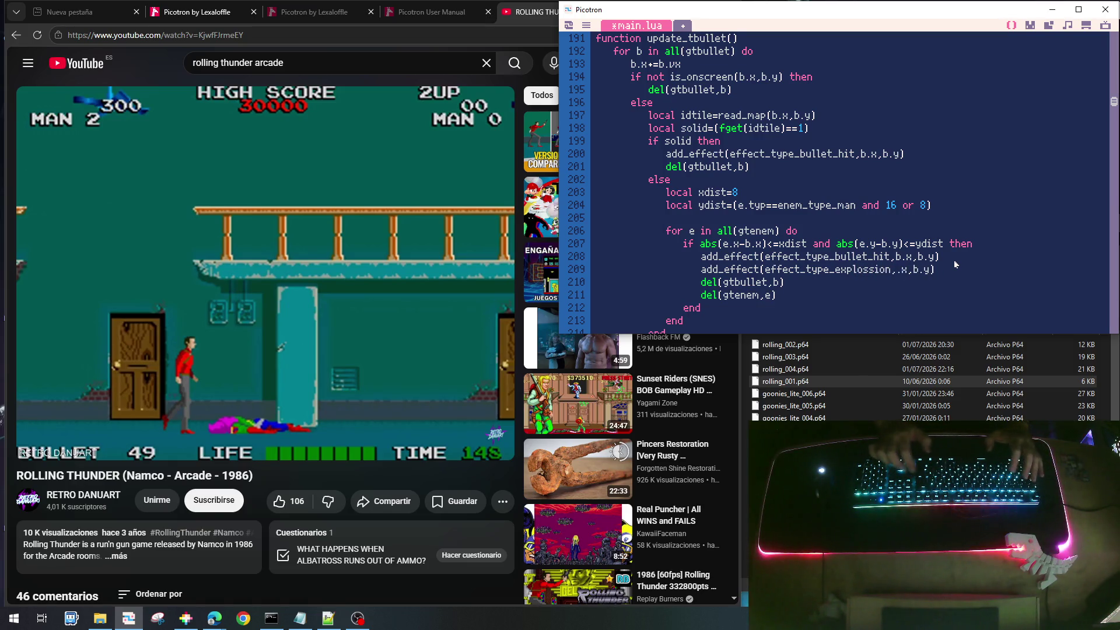
pyautogui.write('e')
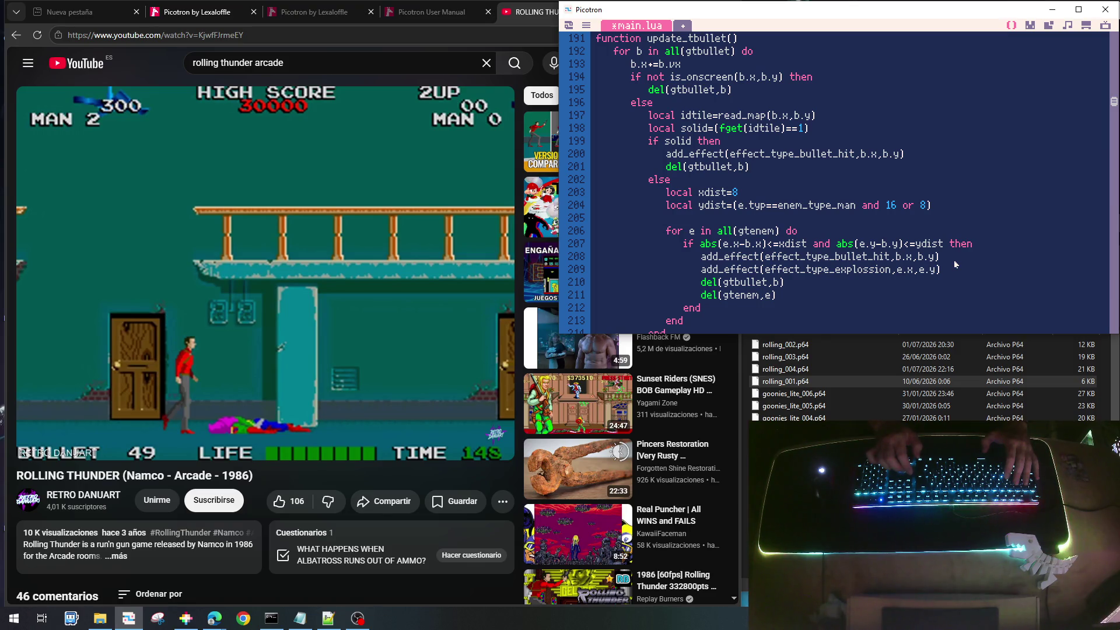
pyautogui.hotkey('ctrl', 's')
# Run the game, walk right, jump to the upper platform and shoot an enemy
pyautogui.hotkey('ctrl', 'r')
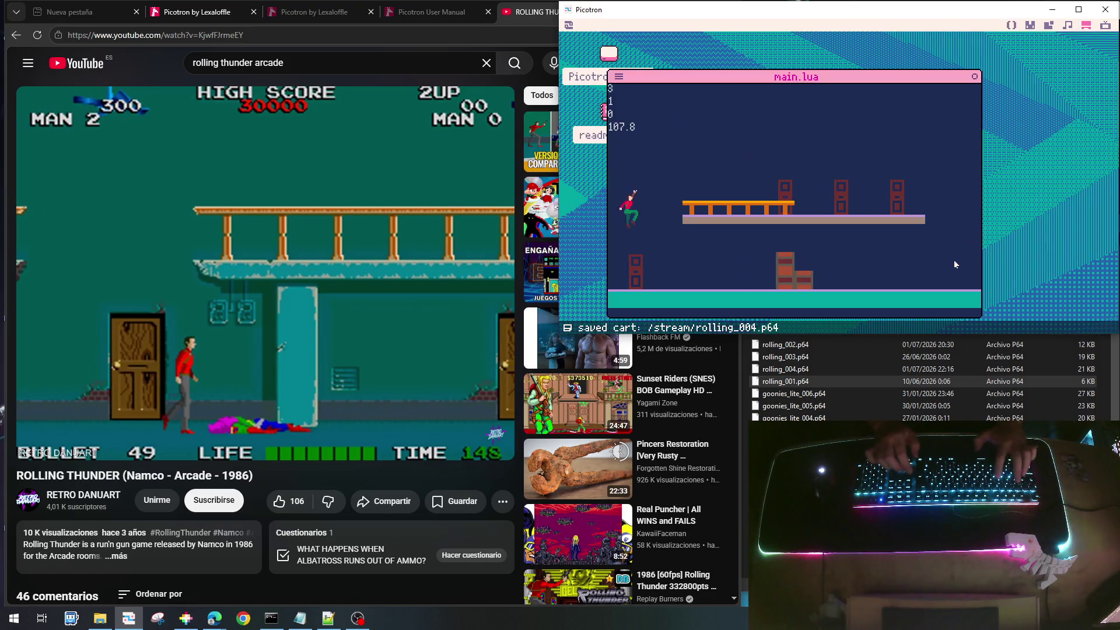
pyautogui.press('Right')
pyautogui.press('z')
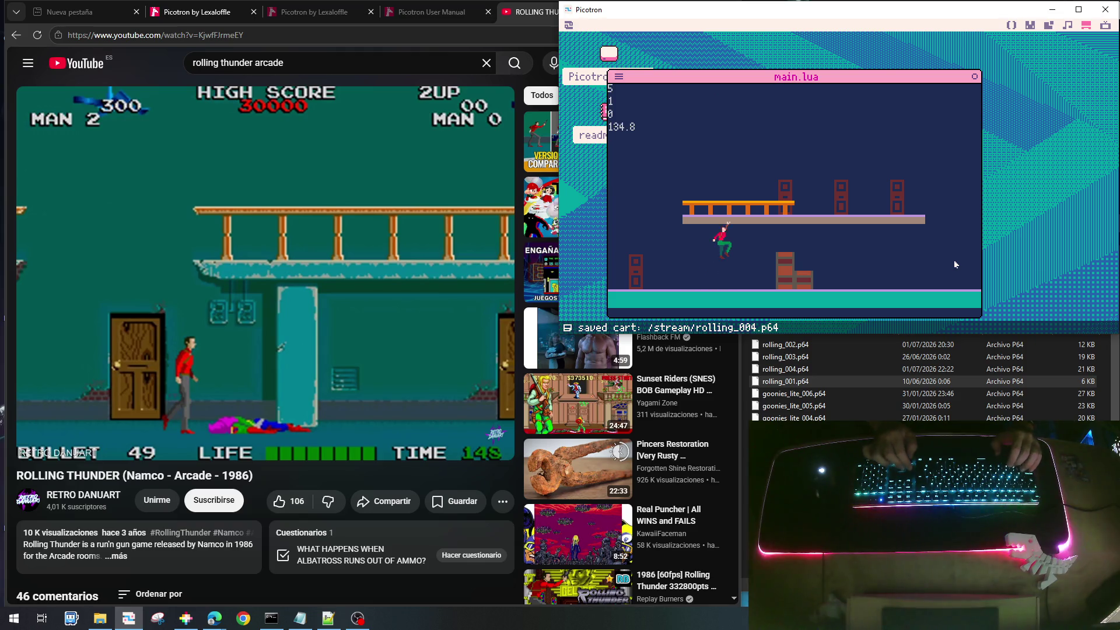
pyautogui.press('Right')
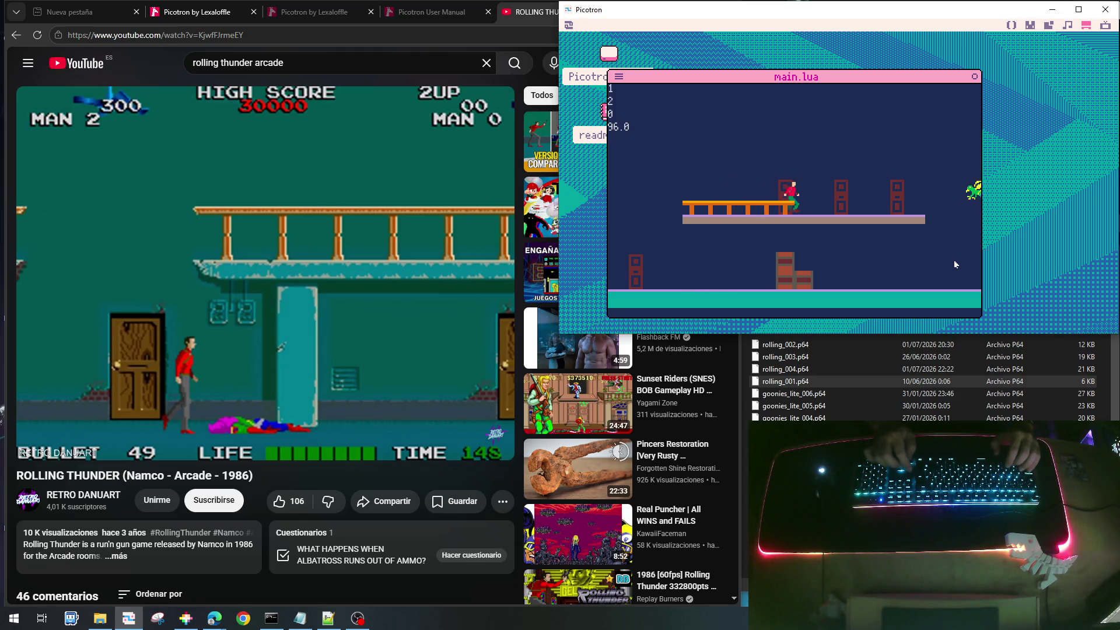
pyautogui.press('x')
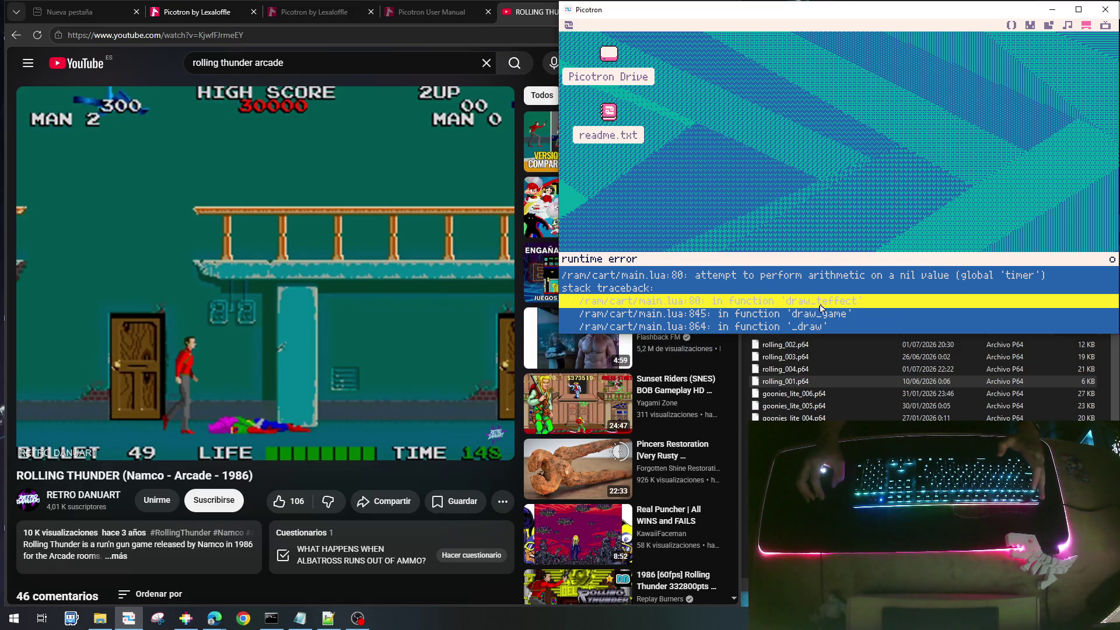
# Dismiss the runtime error and scroll main.lua to draw_teffect around line 80
pyautogui.press('Escape')
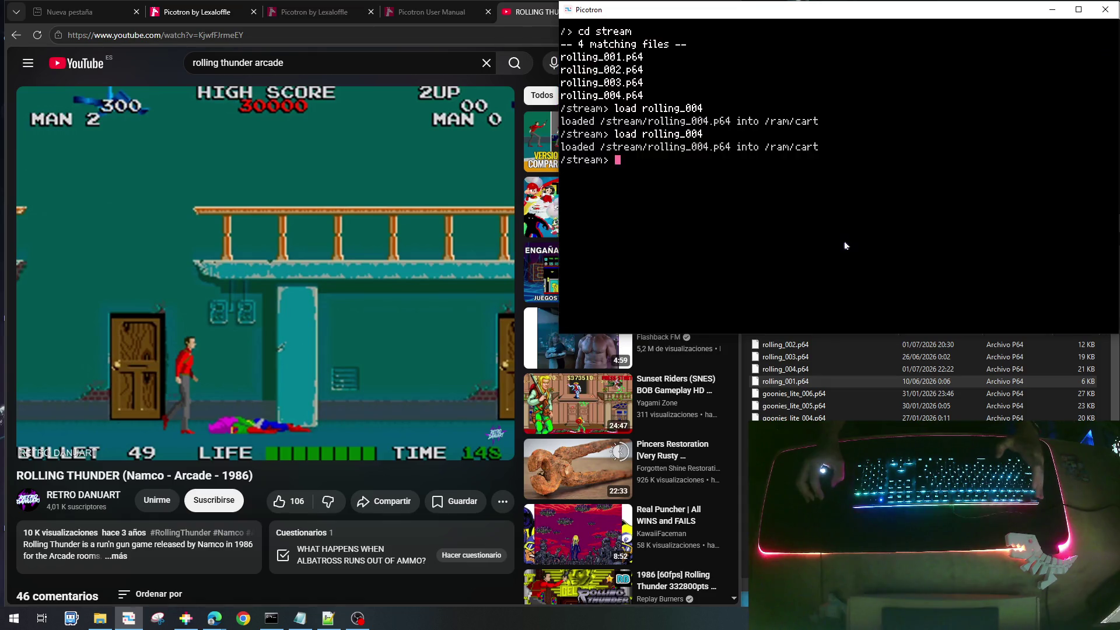
pyautogui.press('Escape')
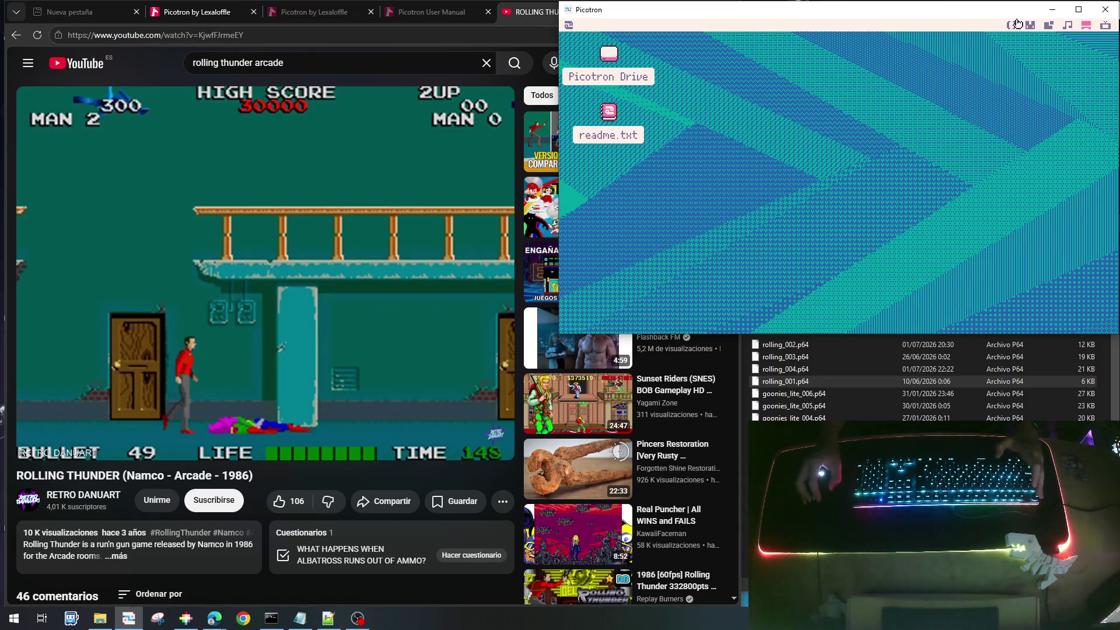
pyautogui.click(1016, 24)
pyautogui.scroll(6, 861, 170)
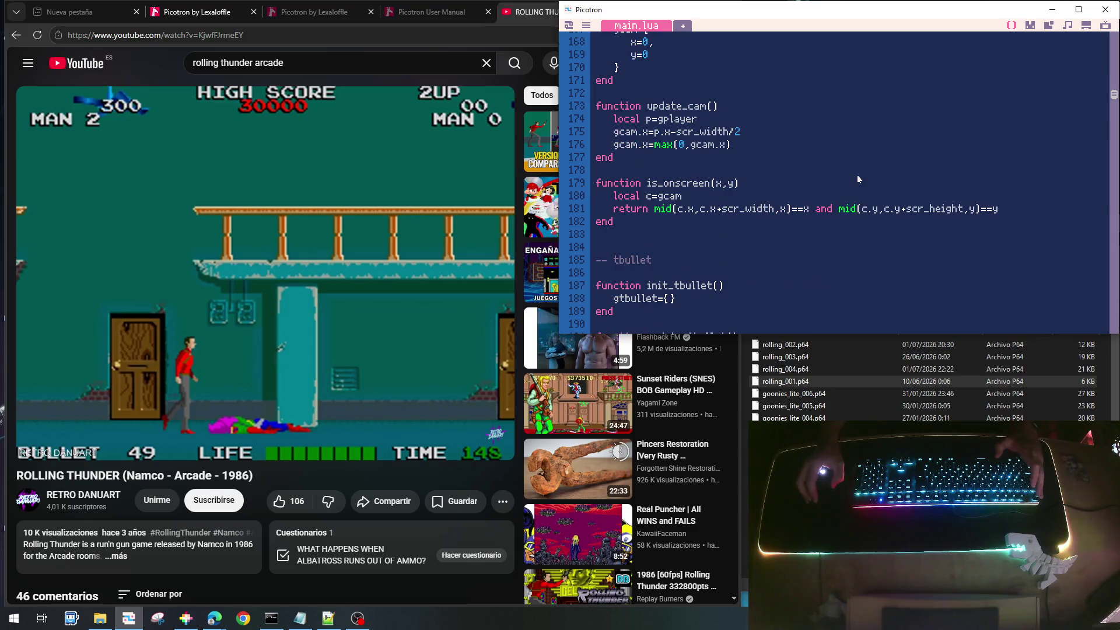
pyautogui.scroll(15, 857, 178)
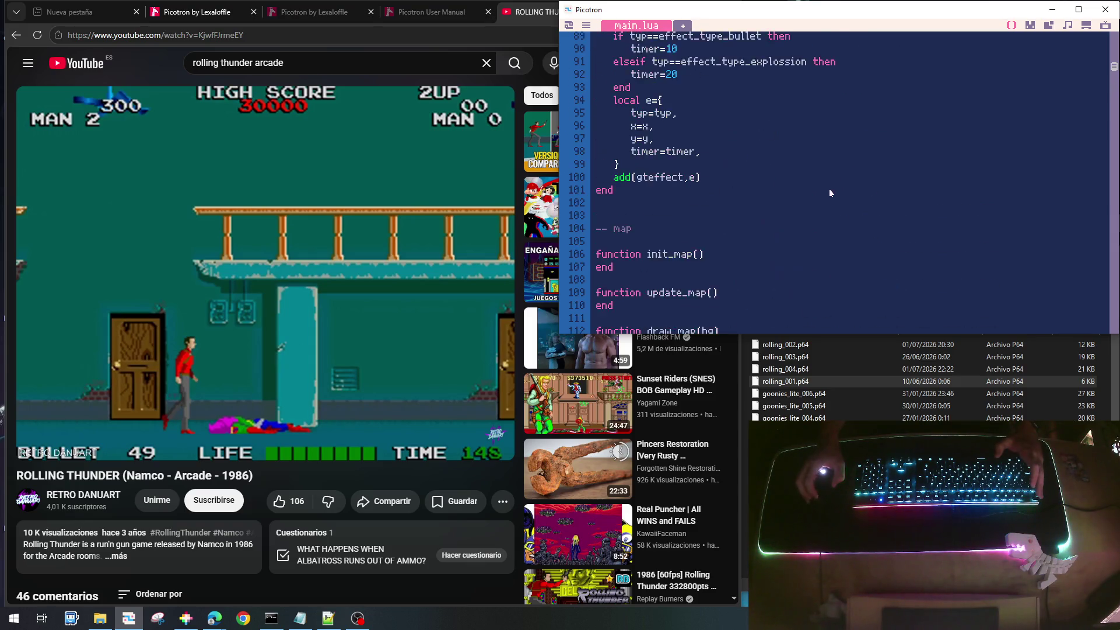
pyautogui.scroll(7, 828, 188)
pyautogui.scroll(-2, 820, 194)
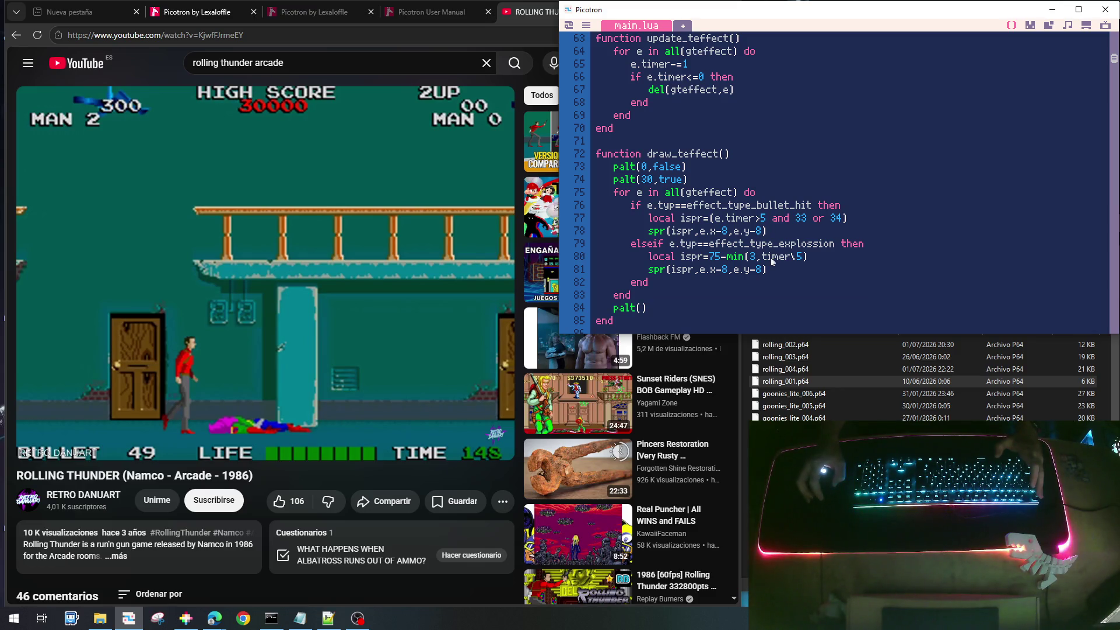
# Change timer\5 to e.timer\5 on line 80 and widen the Picotron window slightly
pyautogui.write('e.')
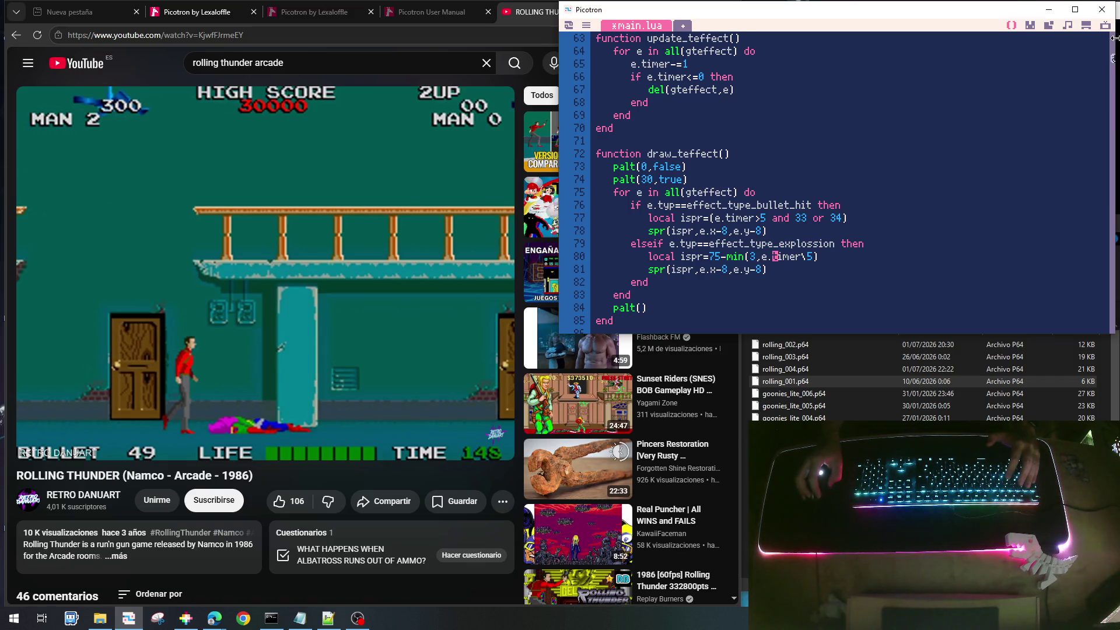
pyautogui.moveTo(1116, 56); pyautogui.dragTo(1113, 52)
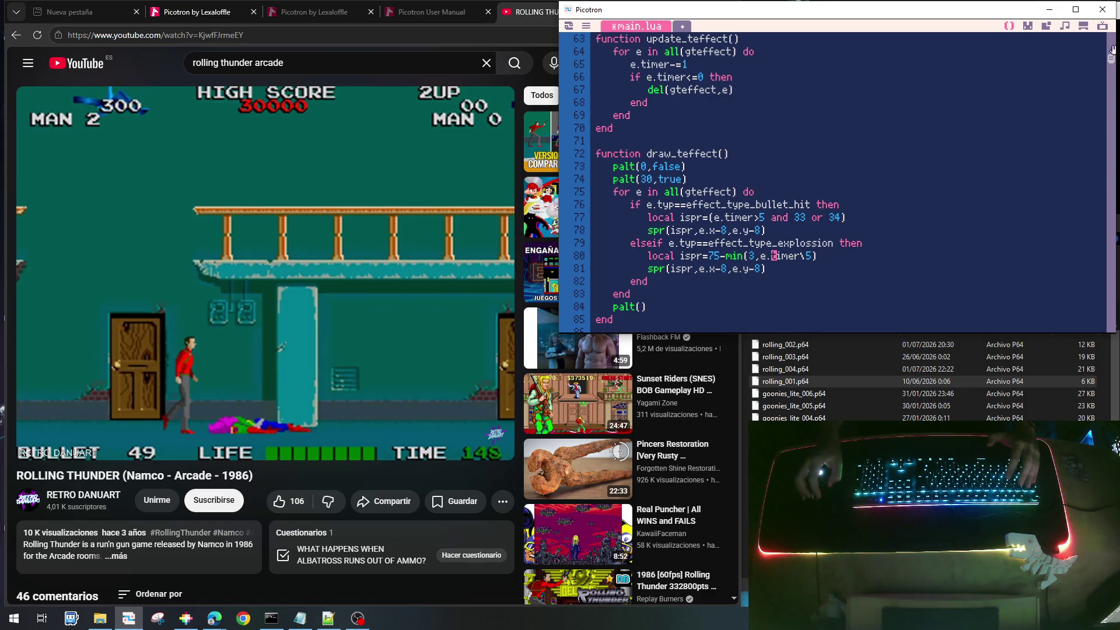
pyautogui.moveTo(558, 53); pyautogui.dragTo(553, 53)
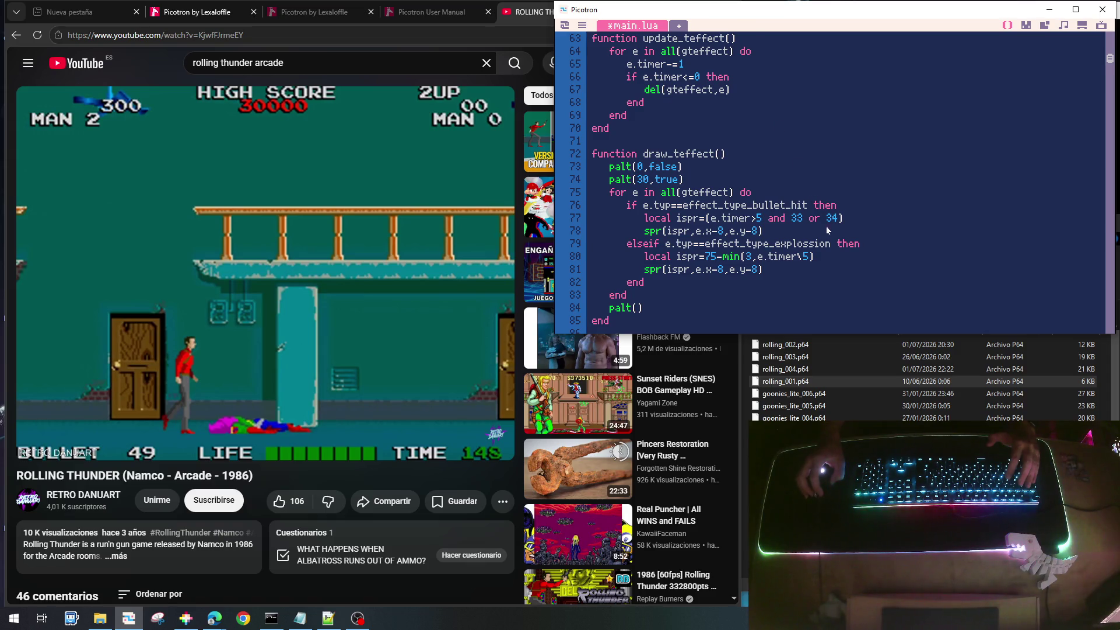
# Set enemy_type_wasp to 1 on line 51
pyautogui.scroll(20, 828, 231)
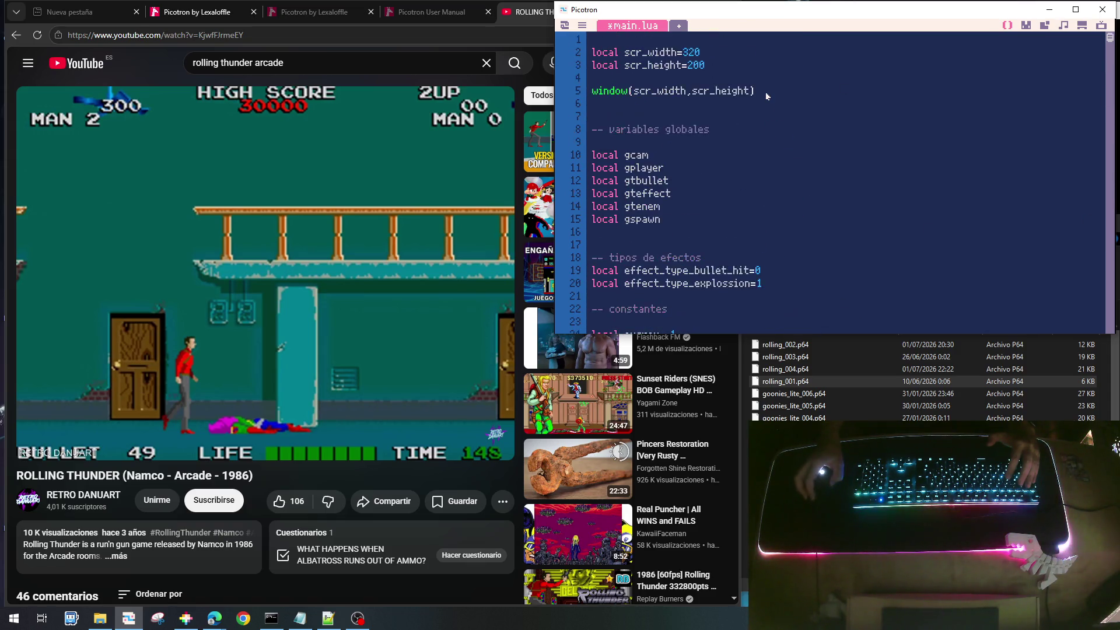
pyautogui.scroll(-3, 765, 92)
pyautogui.scroll(-5, 663, 184)
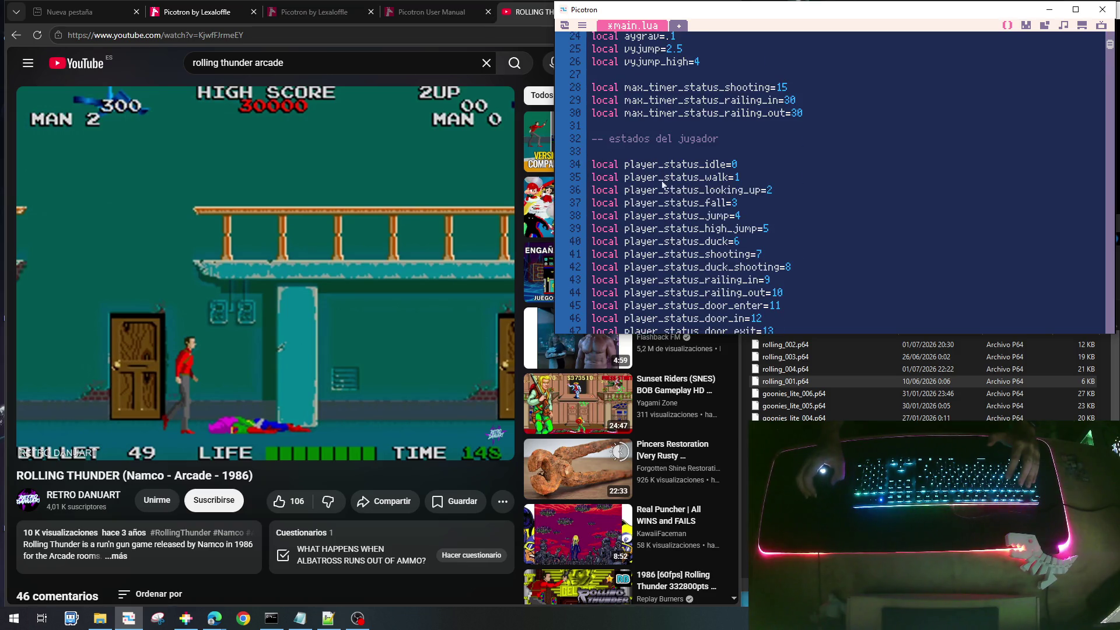
pyautogui.scroll(-5, 683, 271)
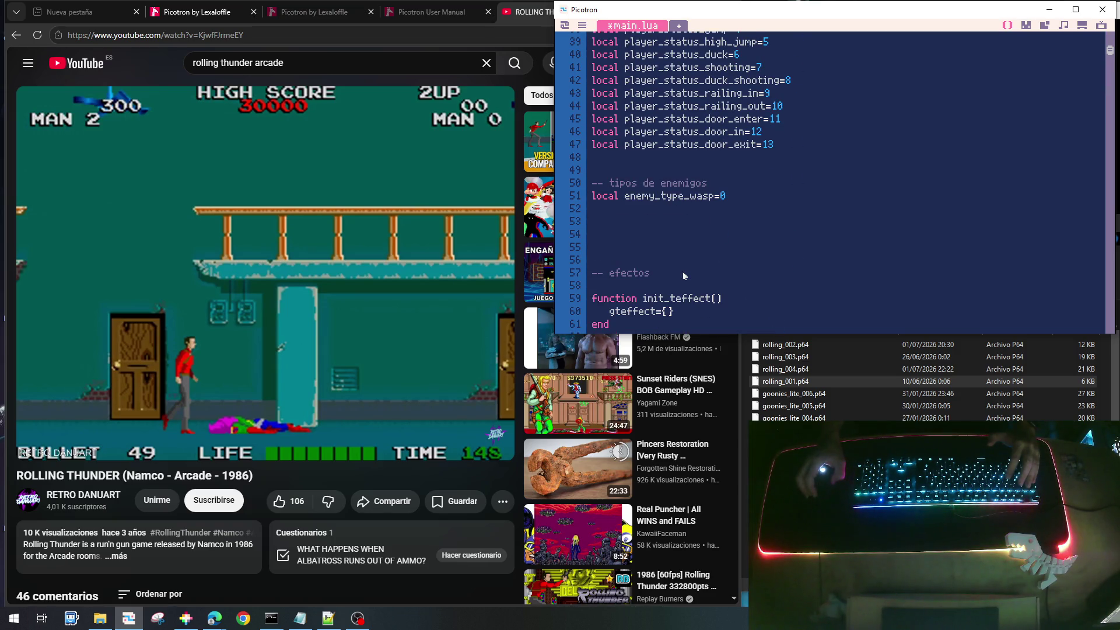
pyautogui.click(743, 198)
pyautogui.press('BackSpace')
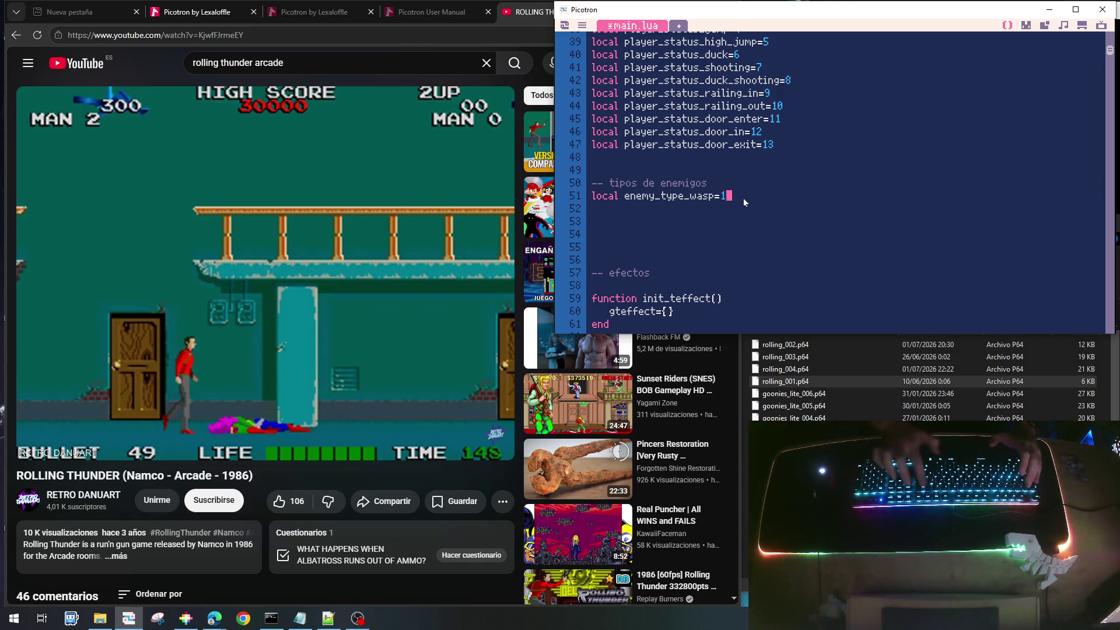
pyautogui.write('1')
# Duplicate that line as enemy_type_man=0, then save and run rolling_004.p64
pyautogui.hotkey('shift', 'Home')
pyautogui.hotkey('ctrl', 'c')
pyautogui.press('Home')
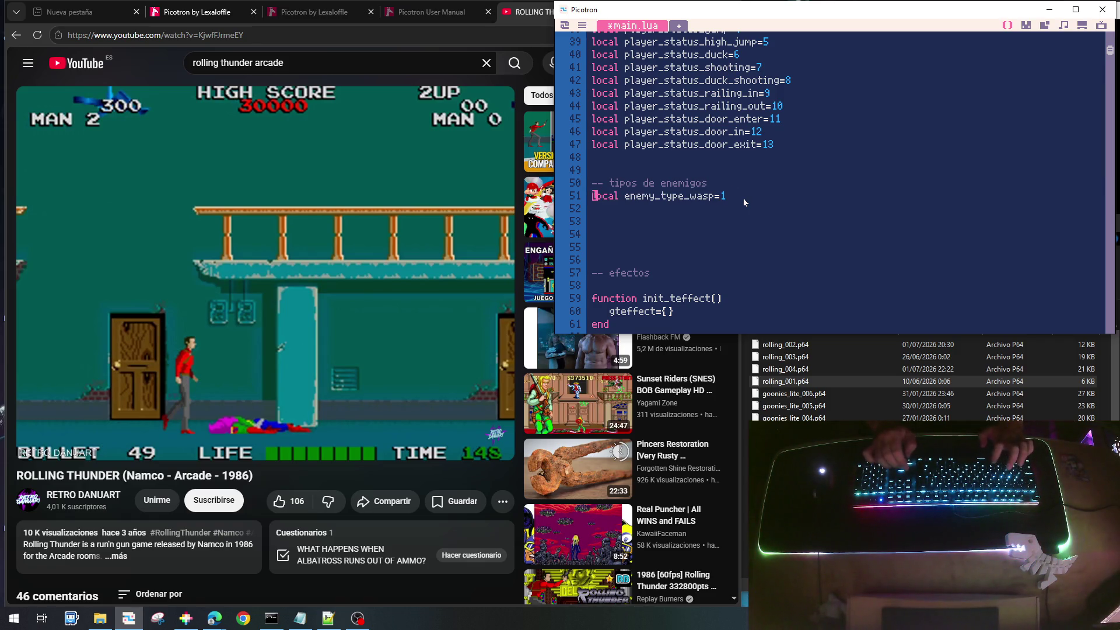
pyautogui.hotkey('ctrl', 'v')
pyautogui.press('BackSpace')
pyautogui.press('BackSpace')
pyautogui.press('BackSpace')
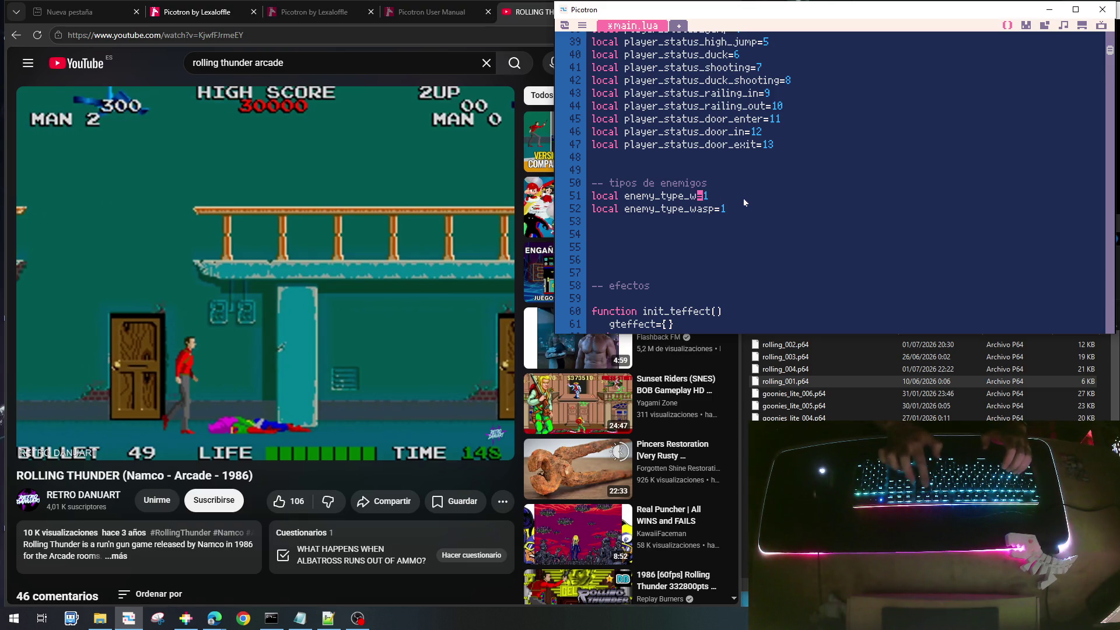
pyautogui.write('man')
pyautogui.press('End')
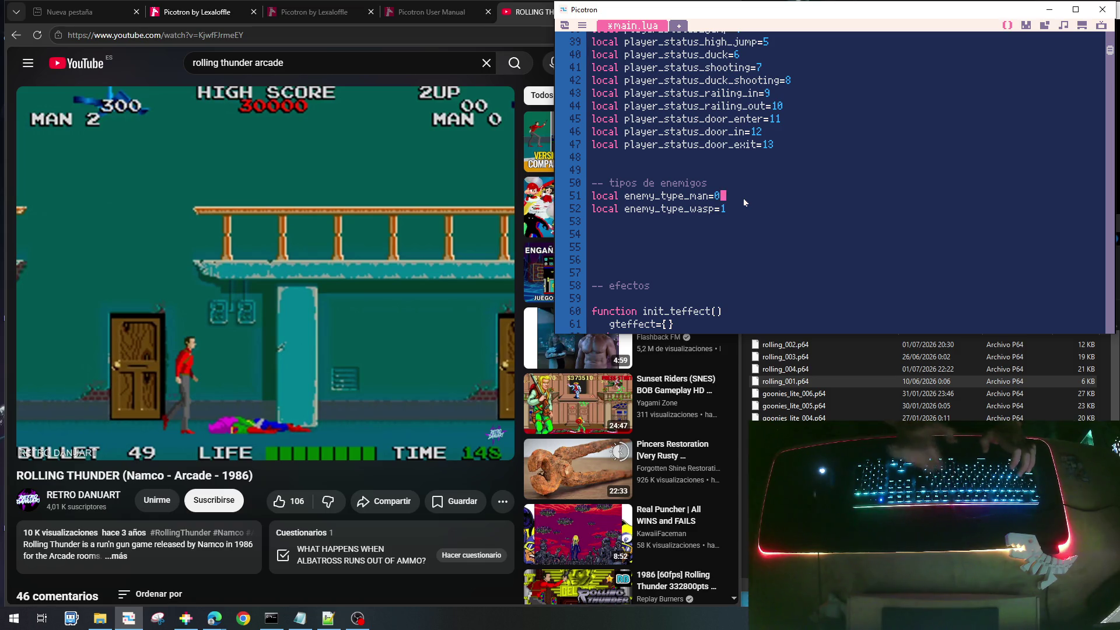
pyautogui.hotkey('ctrl', 's')
pyautogui.hotkey('ctrl', 'r')
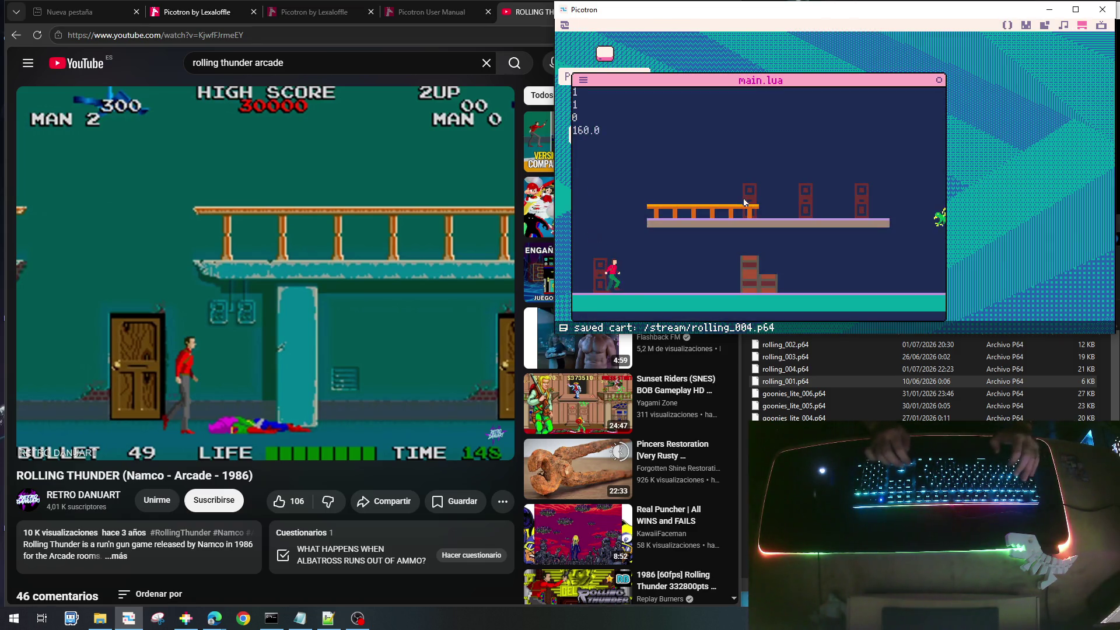
# Playtest between floor and balcony, shooting at approaching wasps, then quit back to main.lua
pyautogui.press('Right')
pyautogui.press('Up')
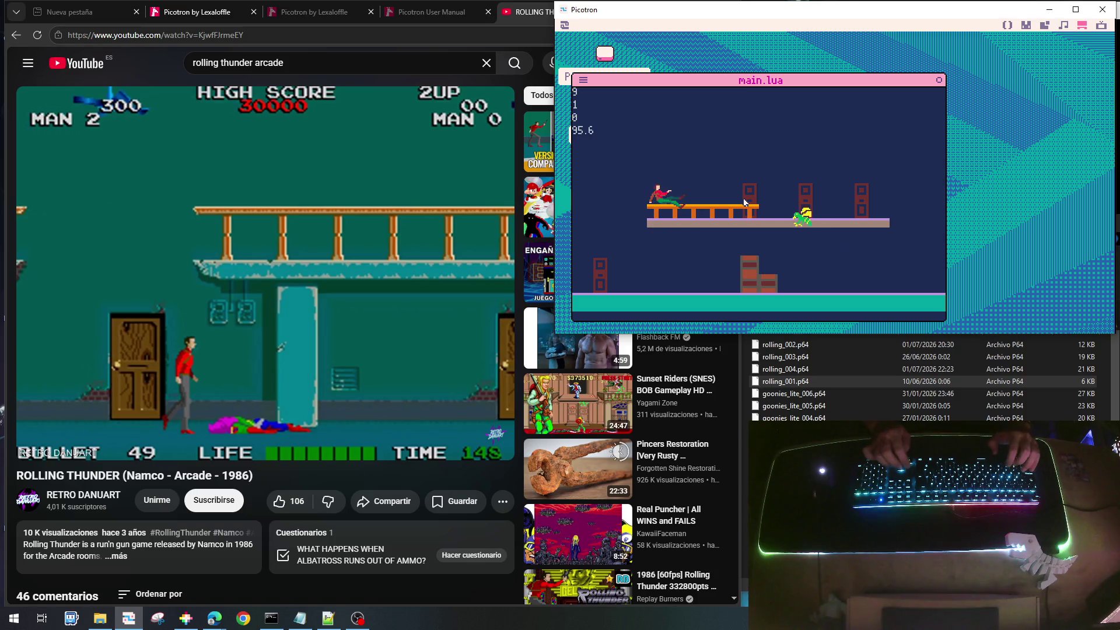
pyautogui.press('Left')
pyautogui.press('Right')
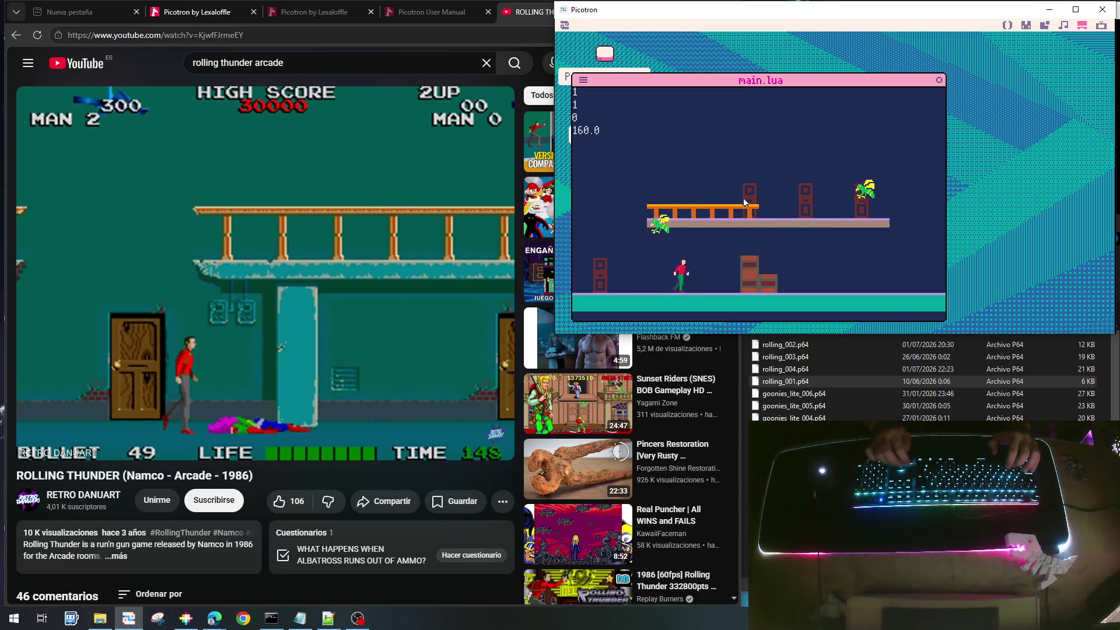
pyautogui.press('Up')
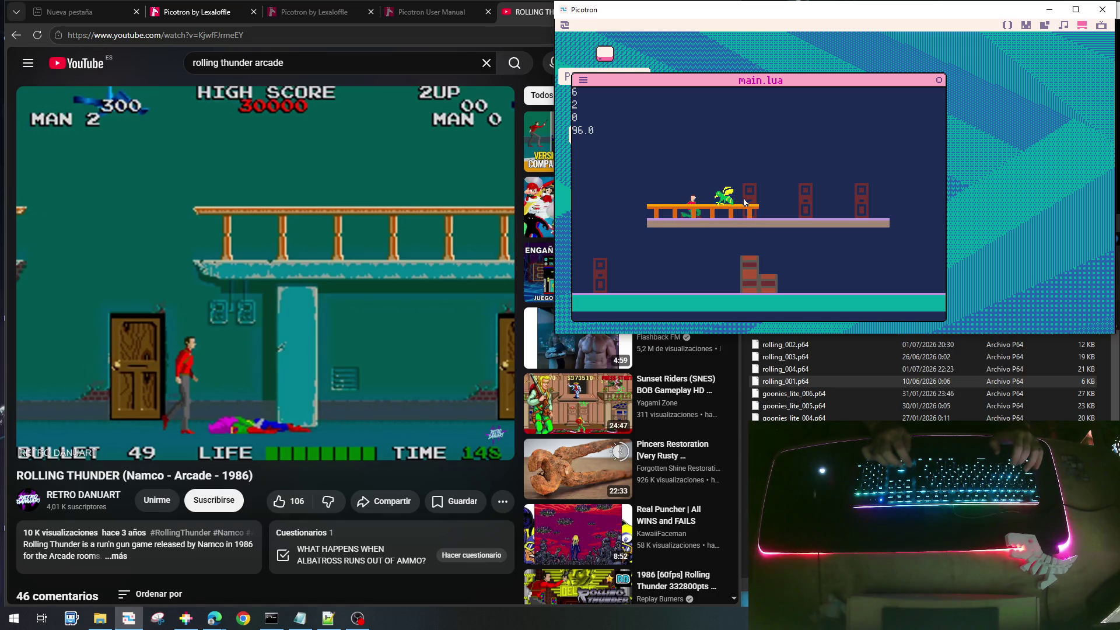
pyautogui.press('Left')
pyautogui.press('Right')
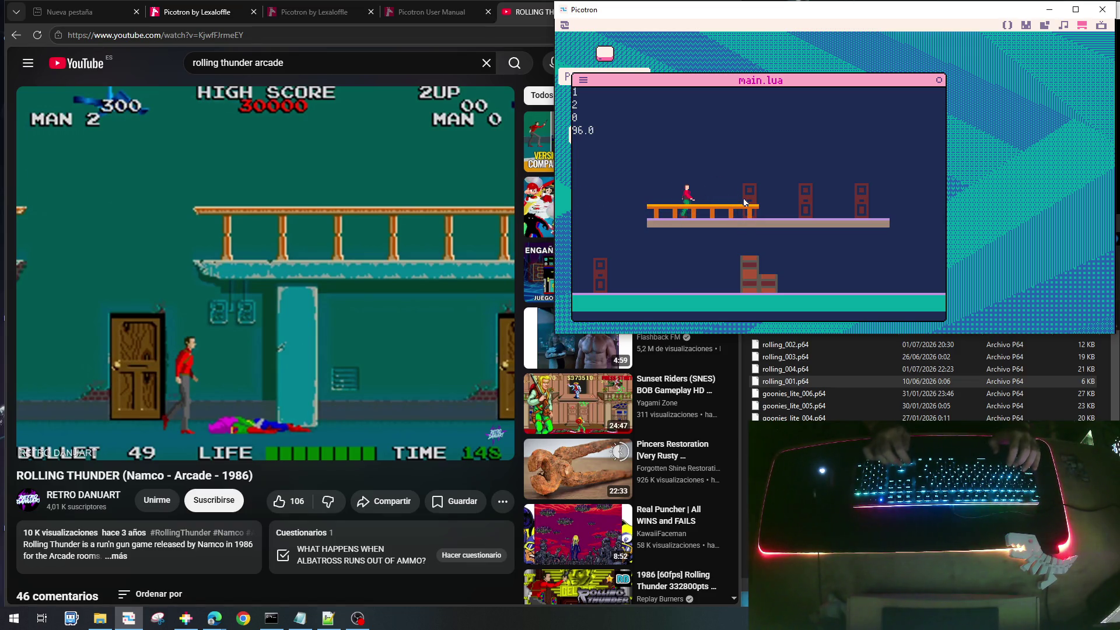
pyautogui.press('Right')
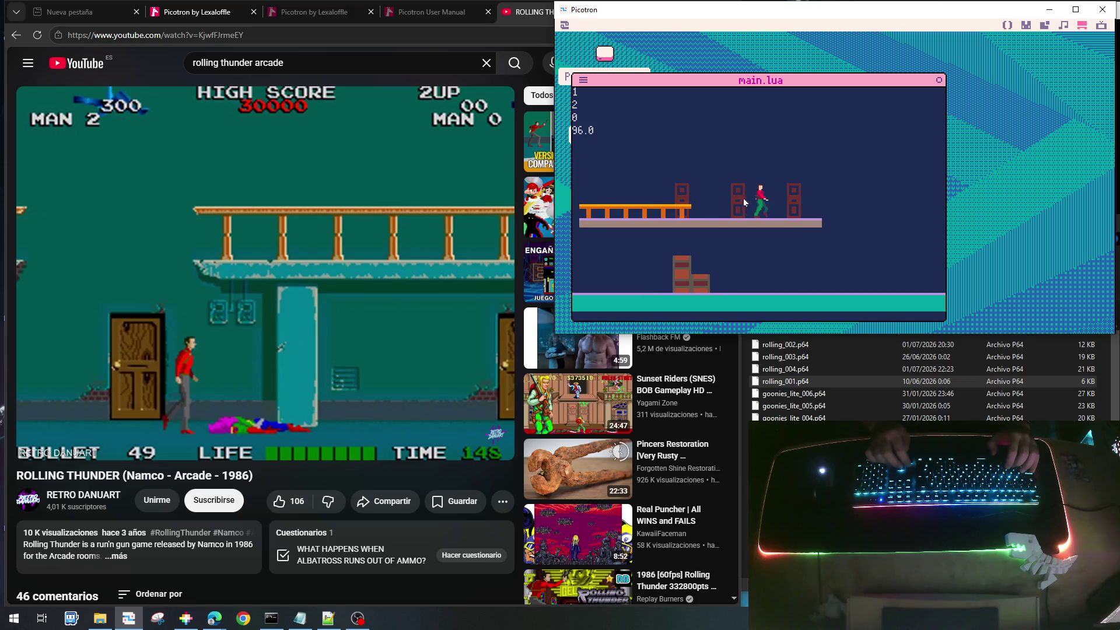
pyautogui.press('Right')
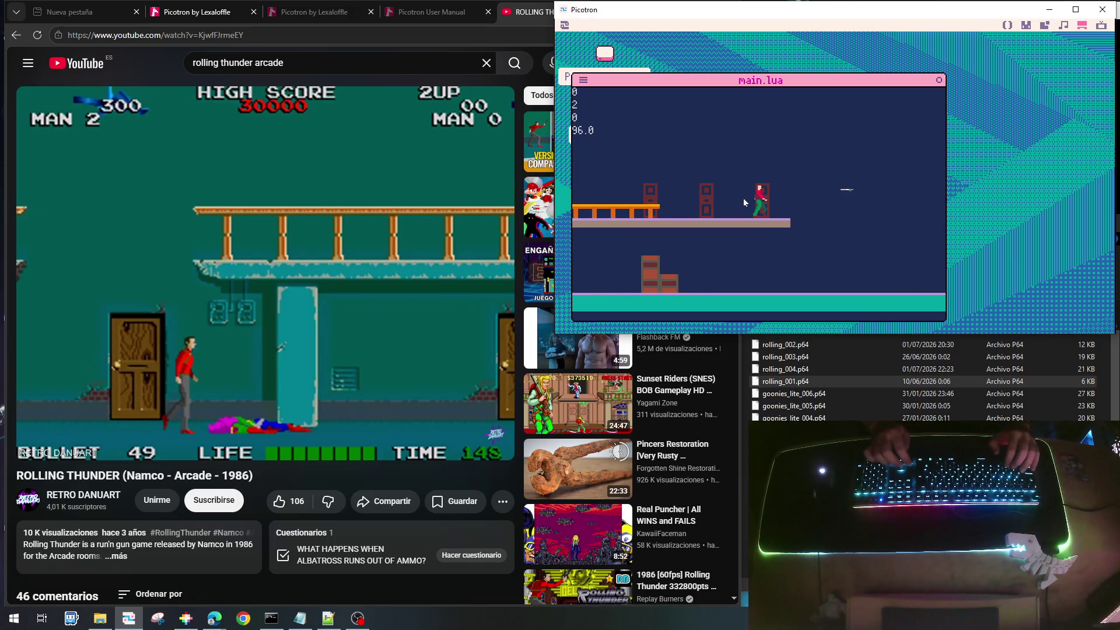
pyautogui.press('Right')
pyautogui.press('Down')
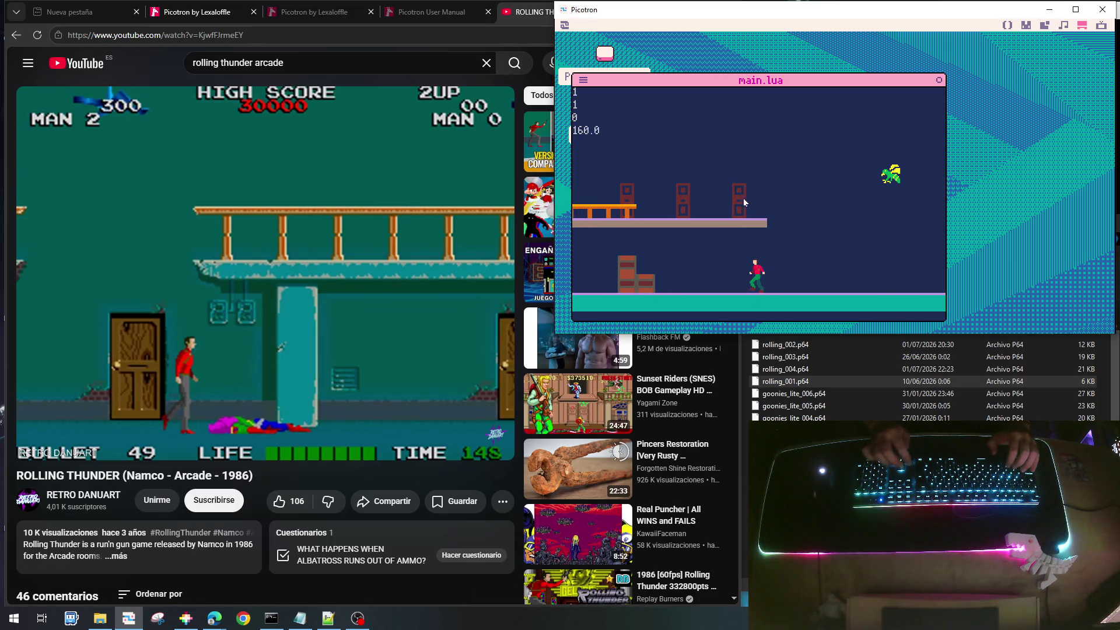
pyautogui.press('Left')
pyautogui.press('Up')
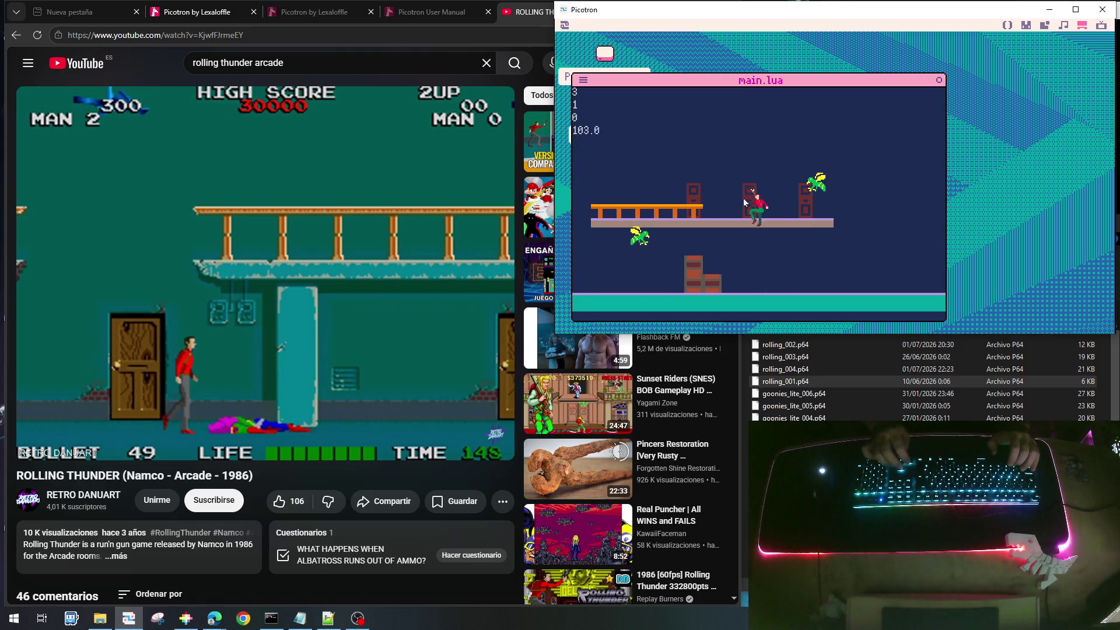
pyautogui.press('Right')
pyautogui.press('Down')
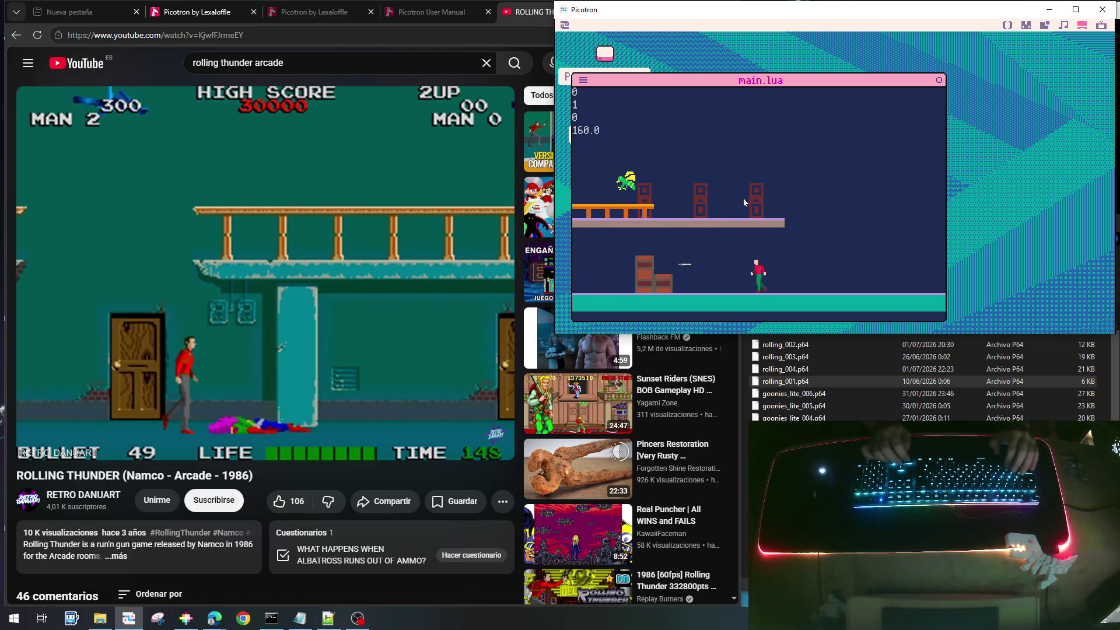
pyautogui.press('Right')
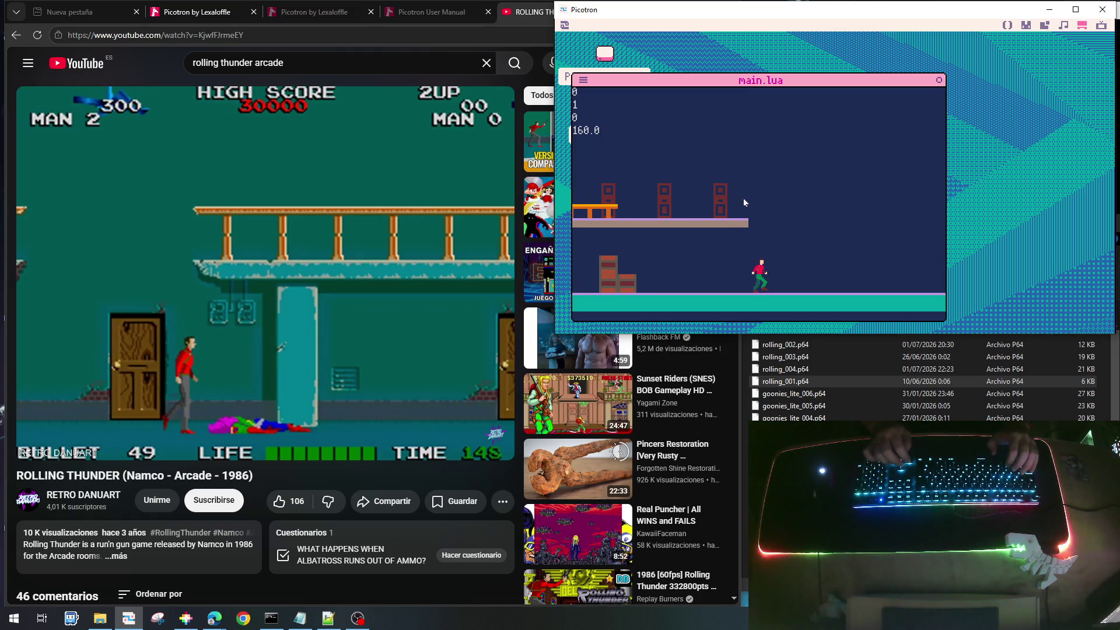
pyautogui.press('Right')
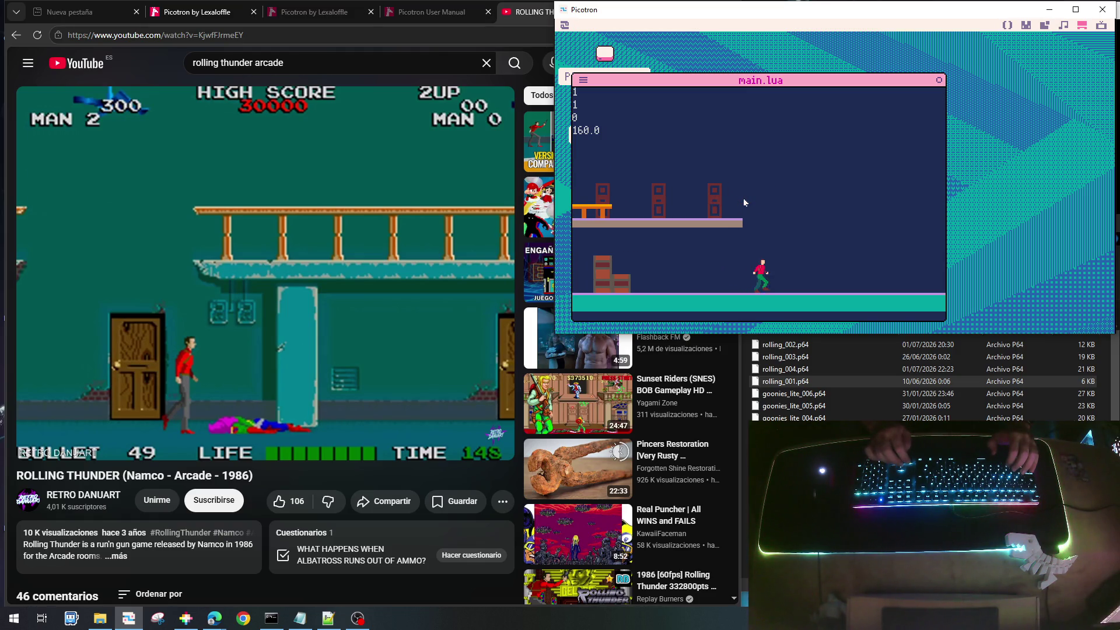
pyautogui.press('Left')
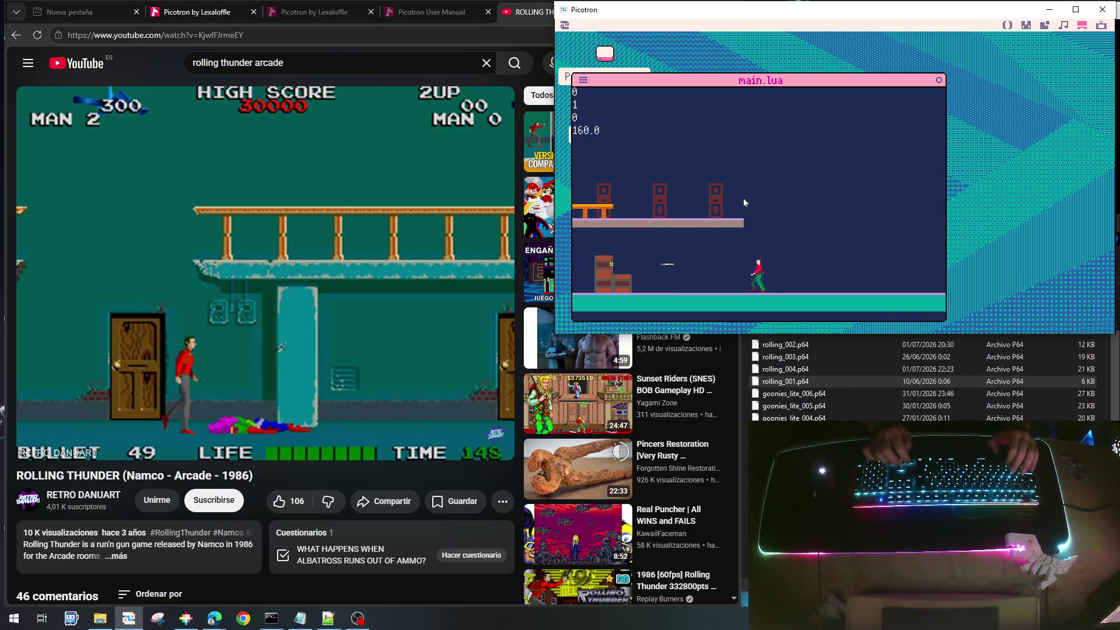
pyautogui.press('Left')
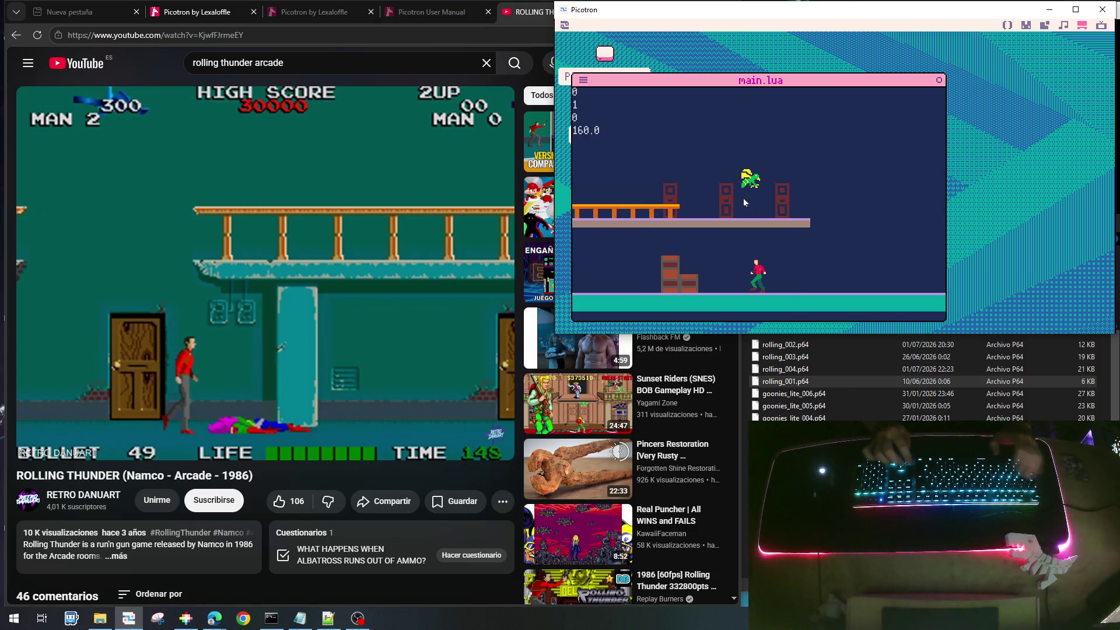
pyautogui.press('Escape')
# Prefix the add_effect call on line 209 with -- to disable it, then save and run
pyautogui.scroll(-10, 744, 204)
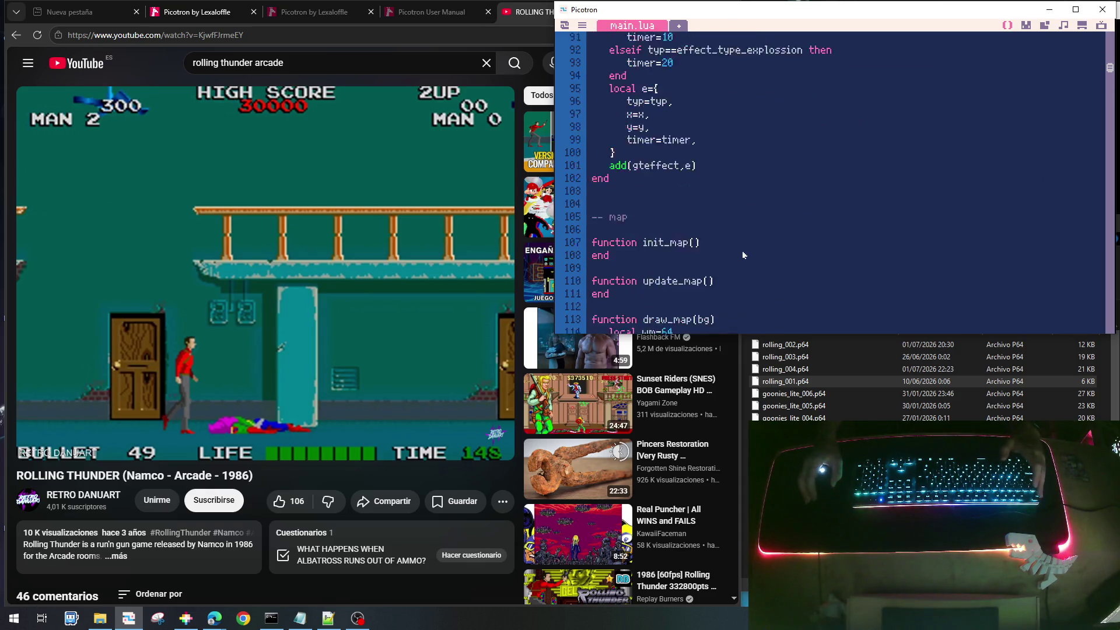
pyautogui.scroll(-12, 742, 254)
pyautogui.scroll(2, 743, 259)
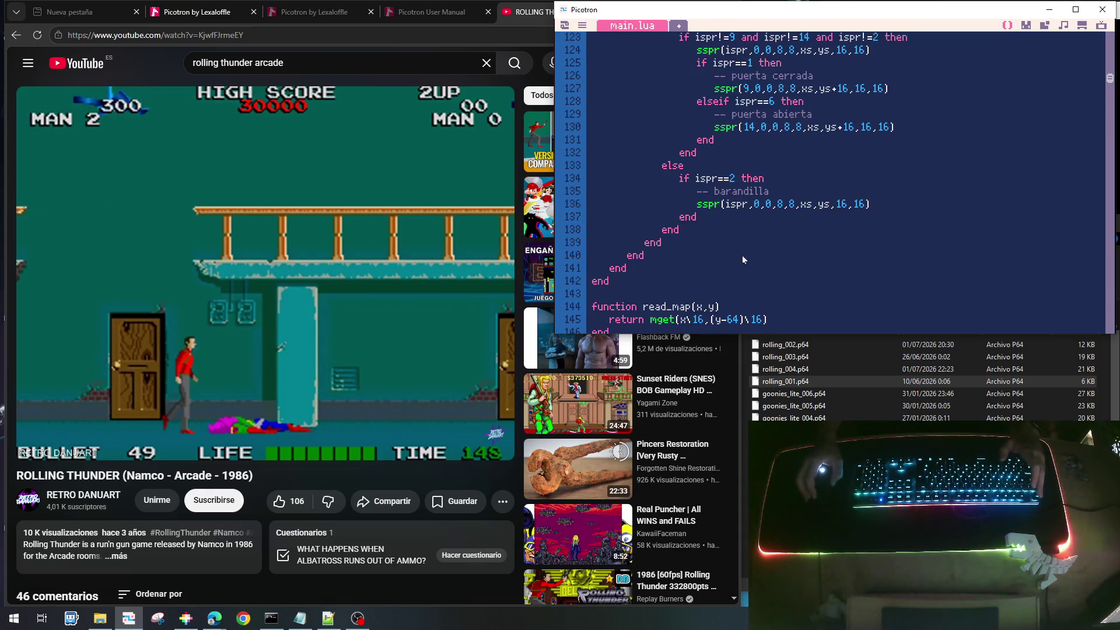
pyautogui.scroll(-20, 743, 259)
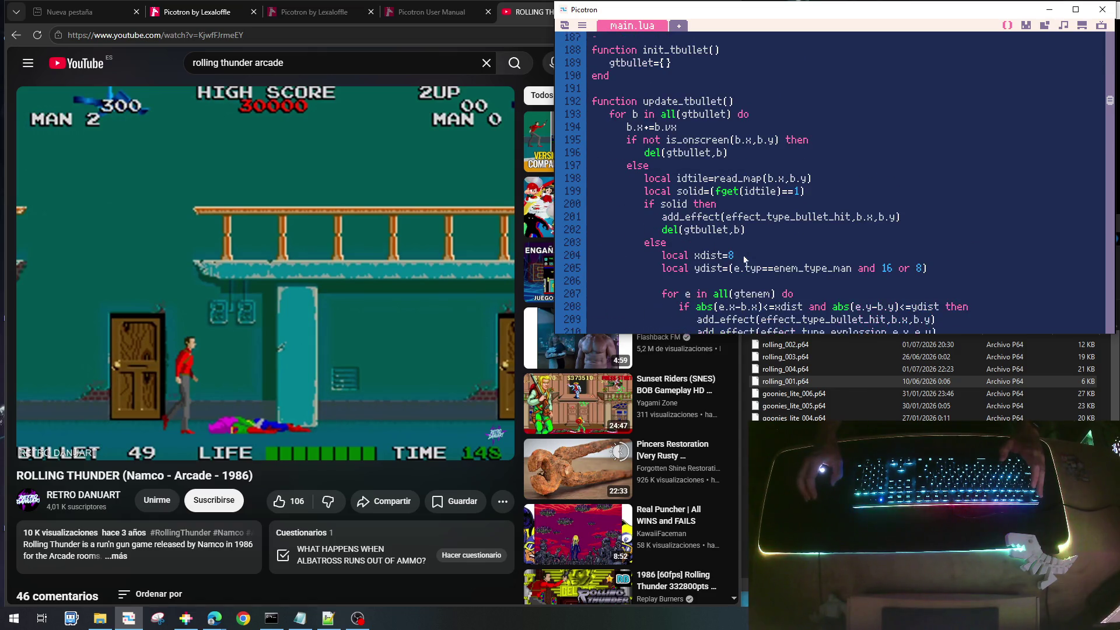
pyautogui.scroll(-1, 744, 259)
pyautogui.click(699, 282)
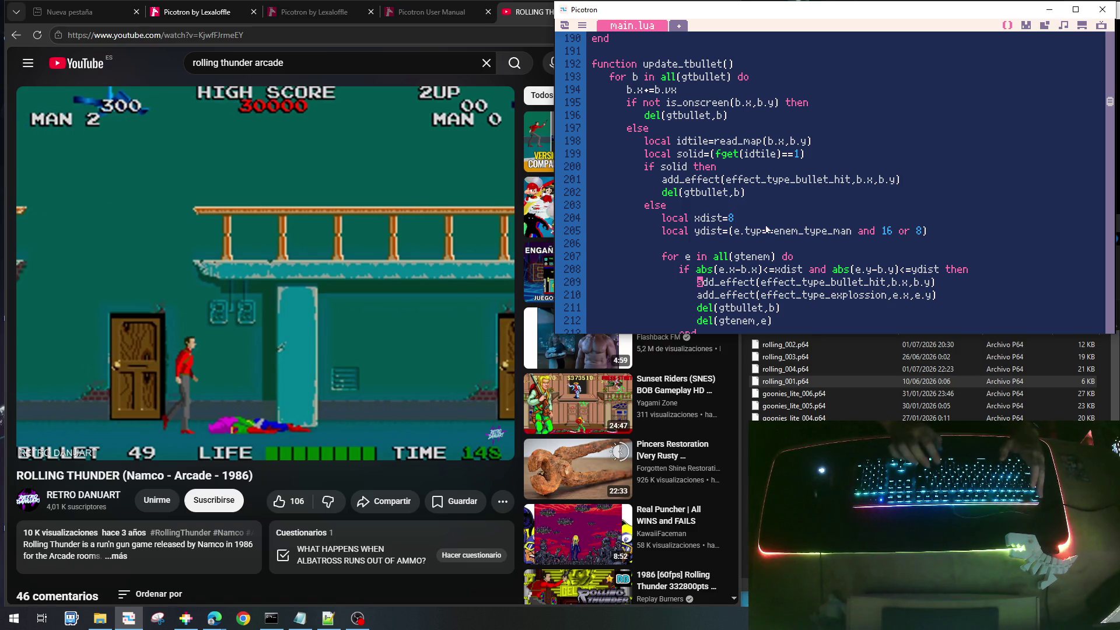
pyautogui.write('--')
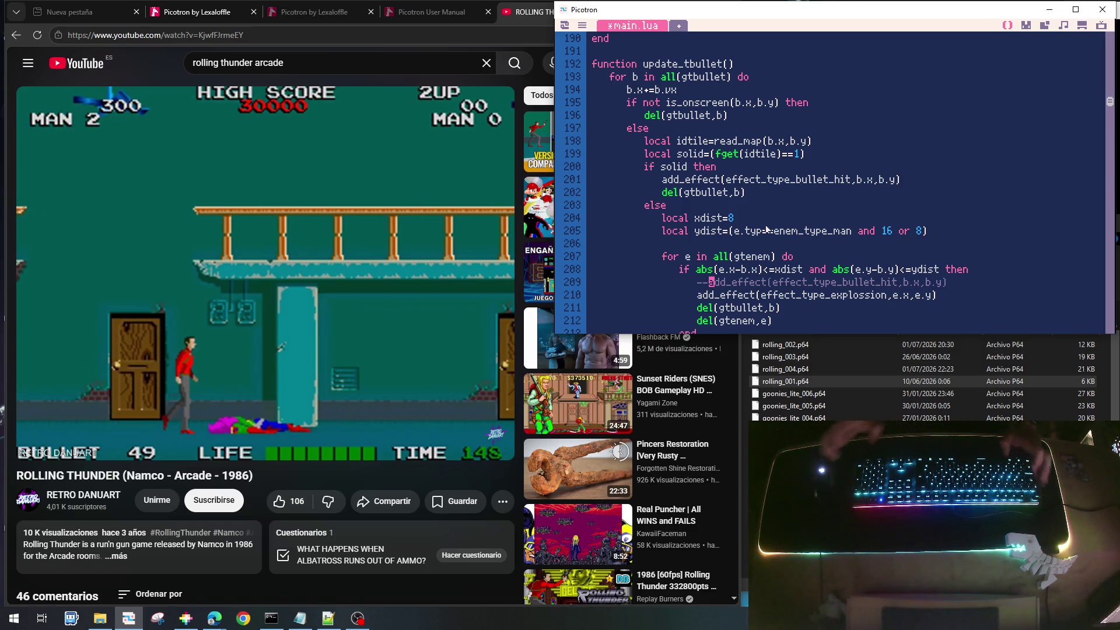
pyautogui.hotkey('ctrl', 's')
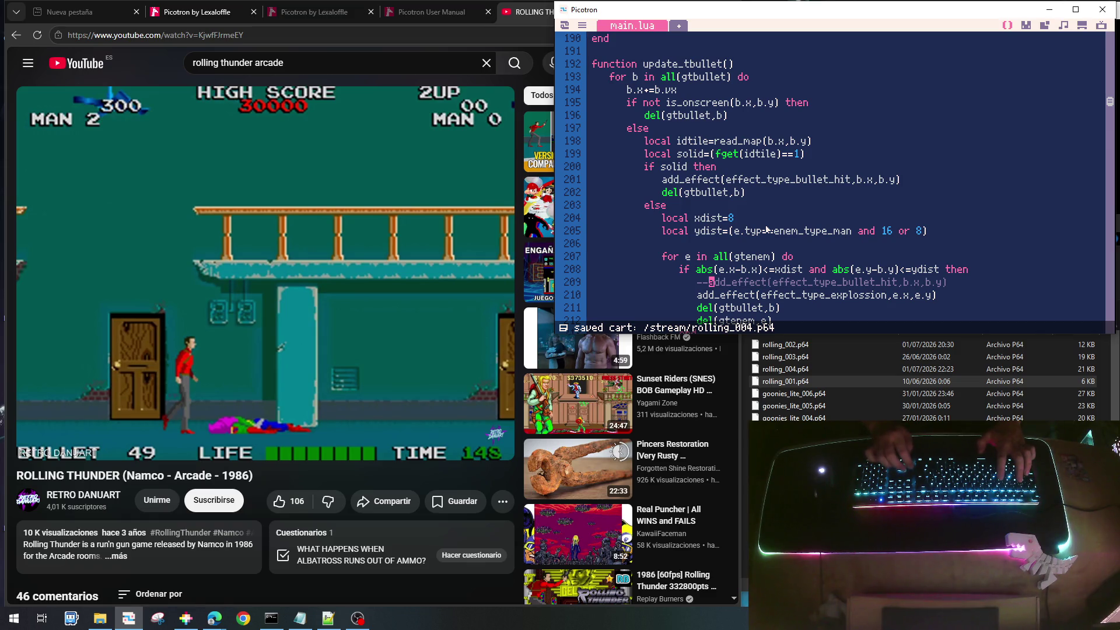
pyautogui.hotkey('ctrl', 'r')
# Walk right through the level firing with x, then quit back to the code
pyautogui.press('Right')
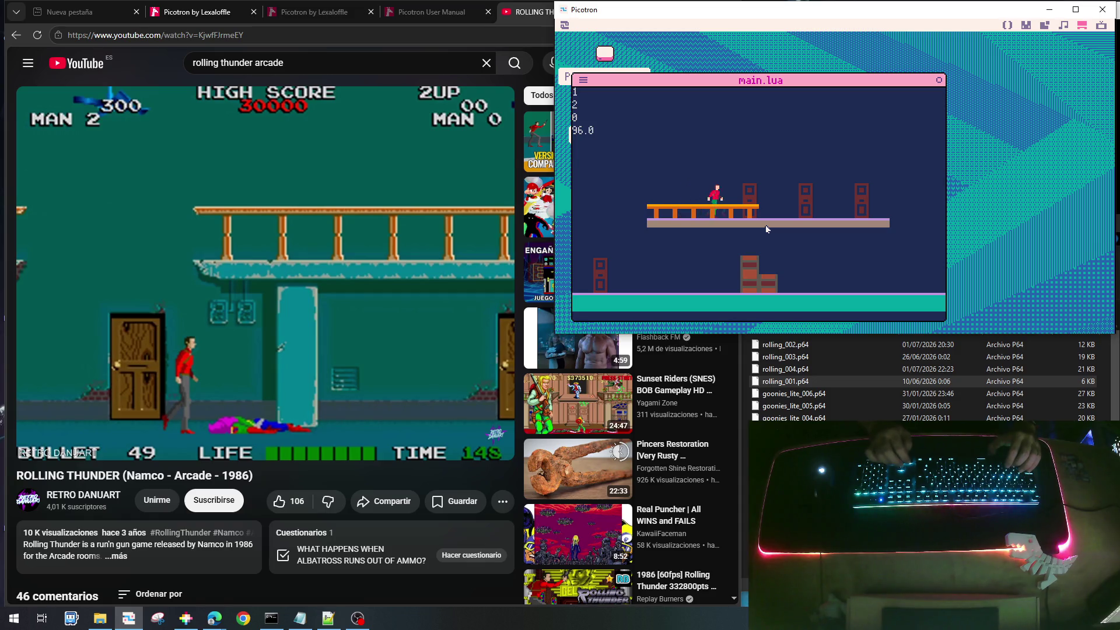
pyautogui.press('Right')
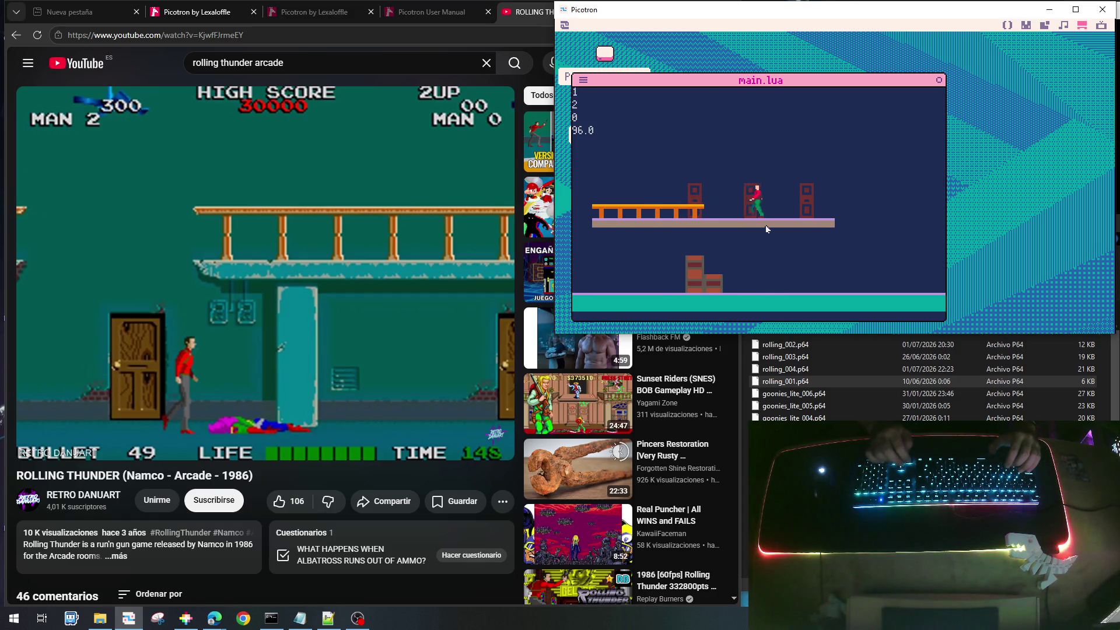
pyautogui.press('Right')
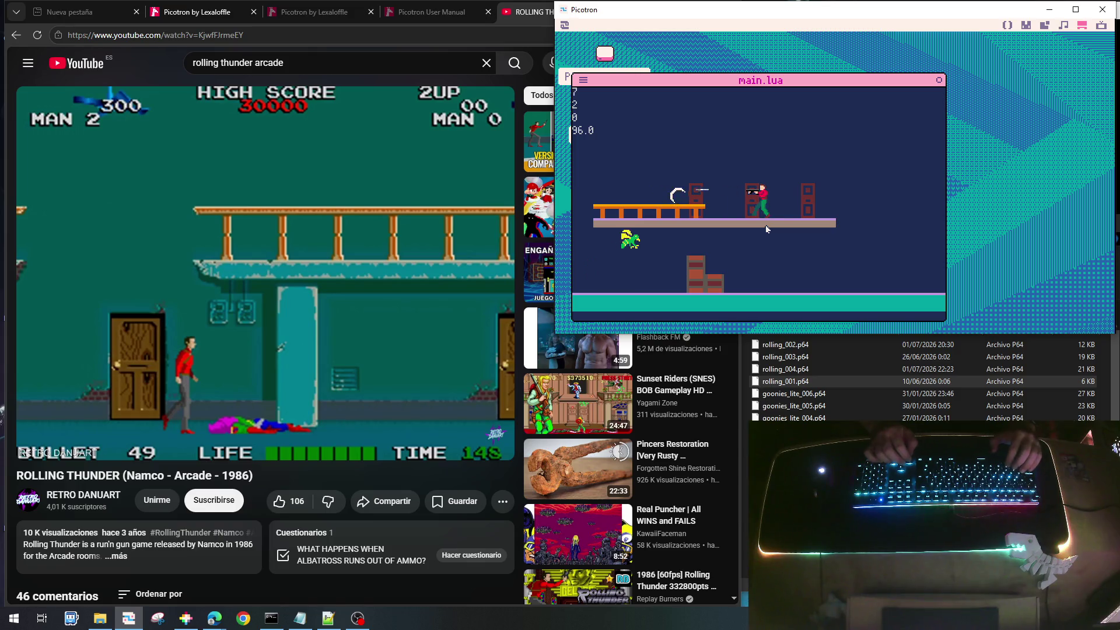
pyautogui.press('Right')
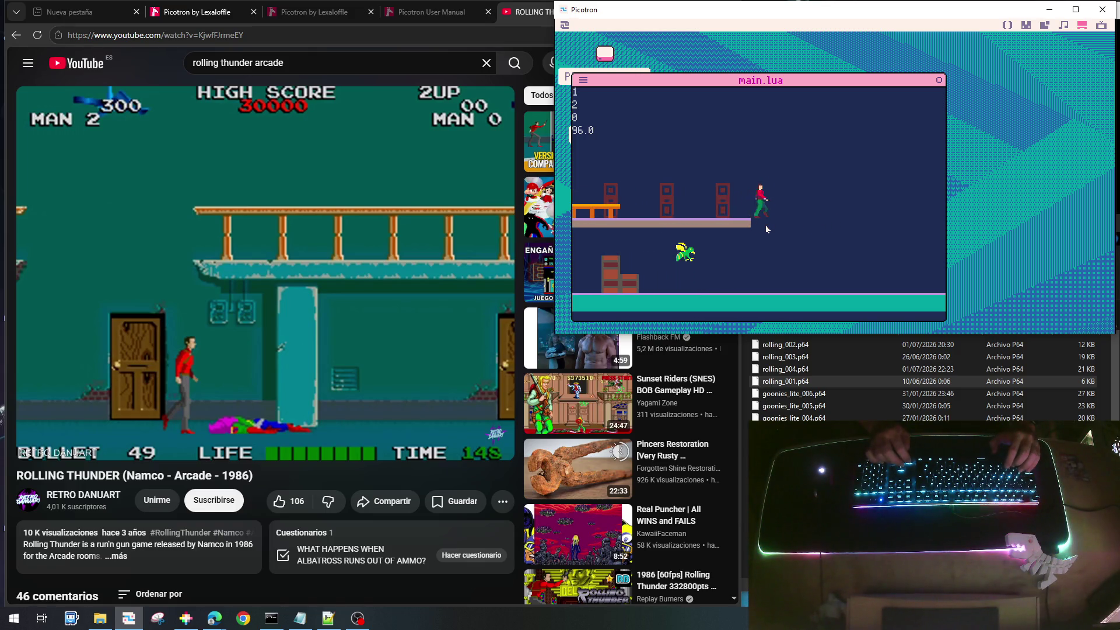
pyautogui.press('Right')
pyautogui.press('x')
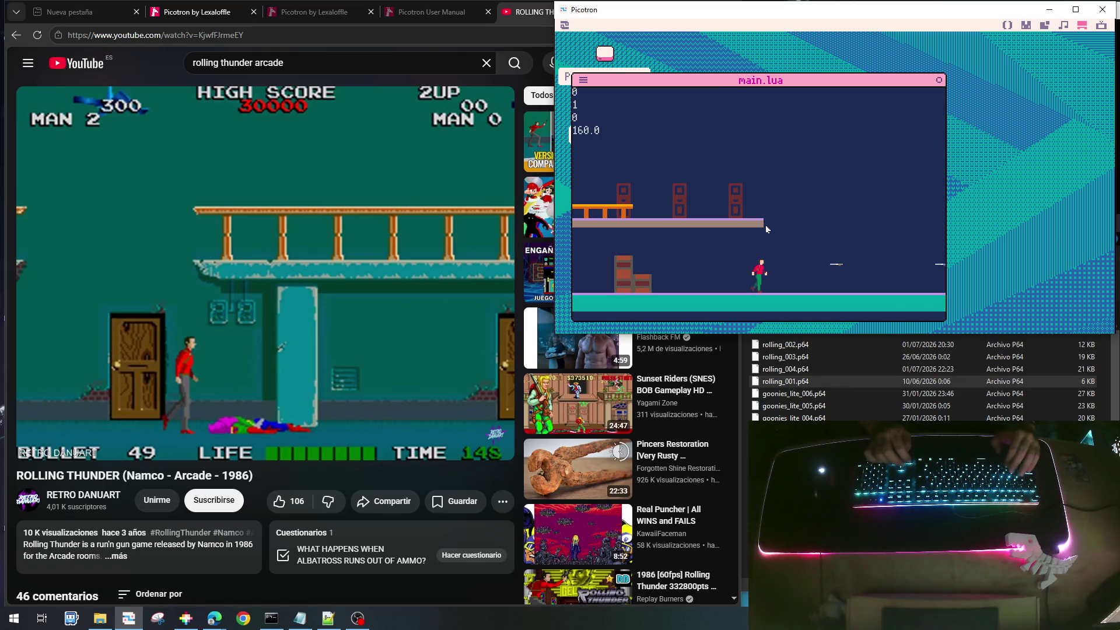
pyautogui.press('Escape')
# Set local dist in init_enemy_wasp to 280 and do two quick save-and-run checks
pyautogui.scroll(2, 703, 204)
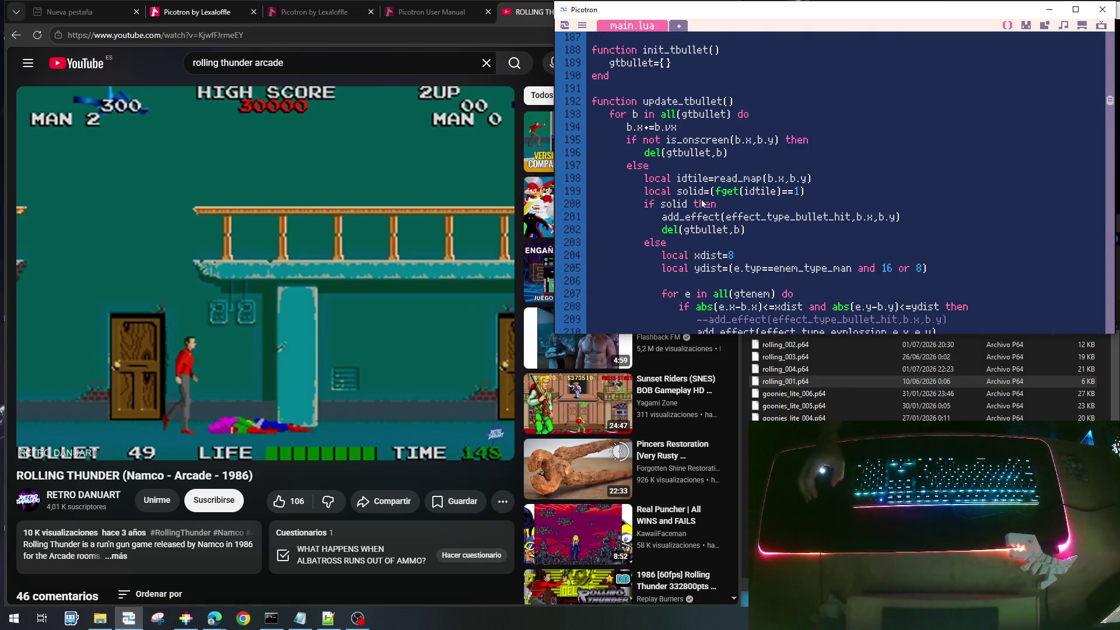
pyautogui.scroll(-15, 703, 203)
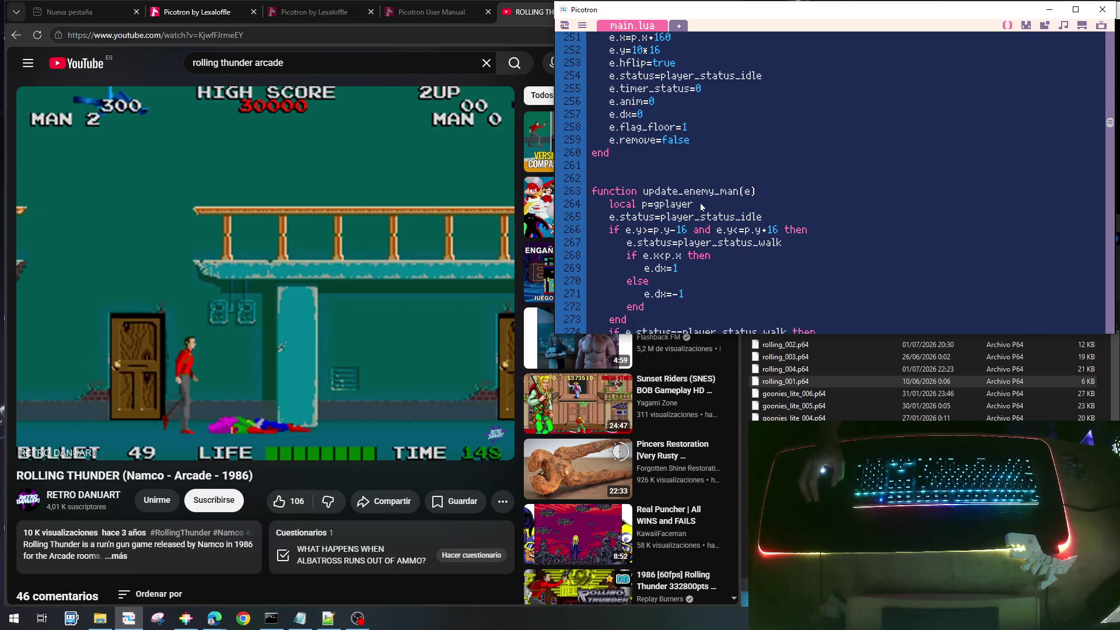
pyautogui.scroll(-11, 702, 207)
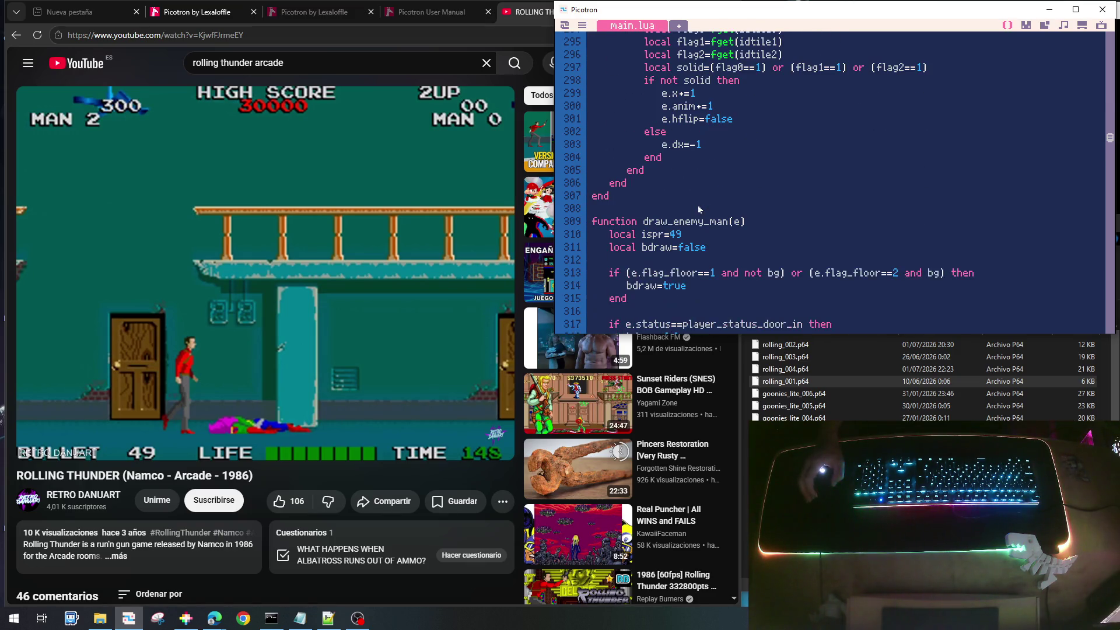
pyautogui.scroll(-3, 700, 209)
pyautogui.scroll(-7, 699, 209)
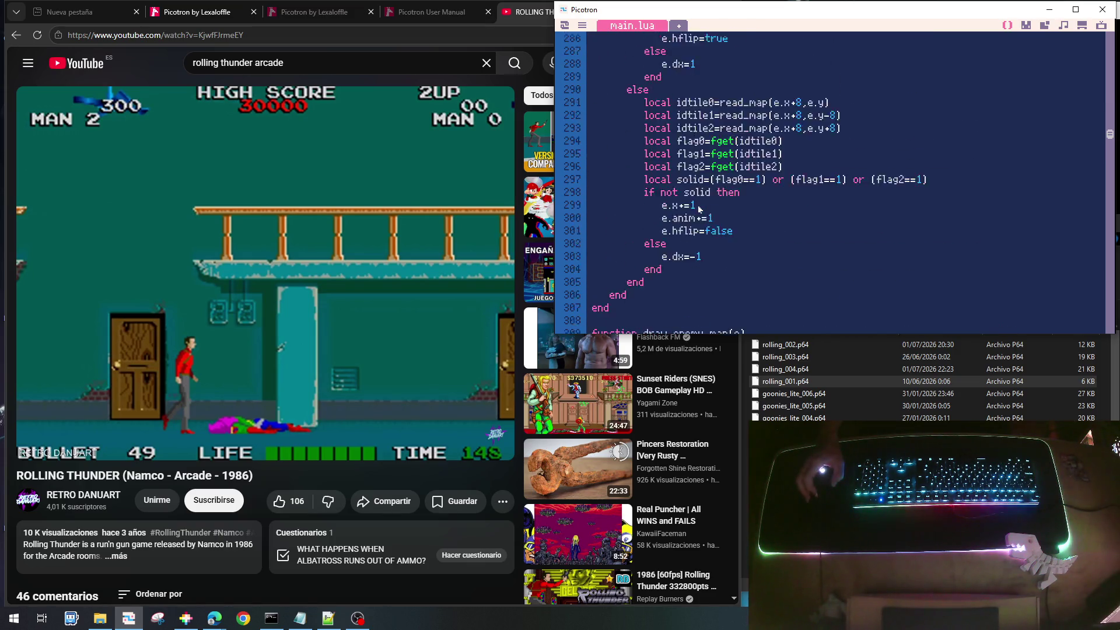
pyautogui.scroll(-5, 683, 218)
pyautogui.write('local dist=22')
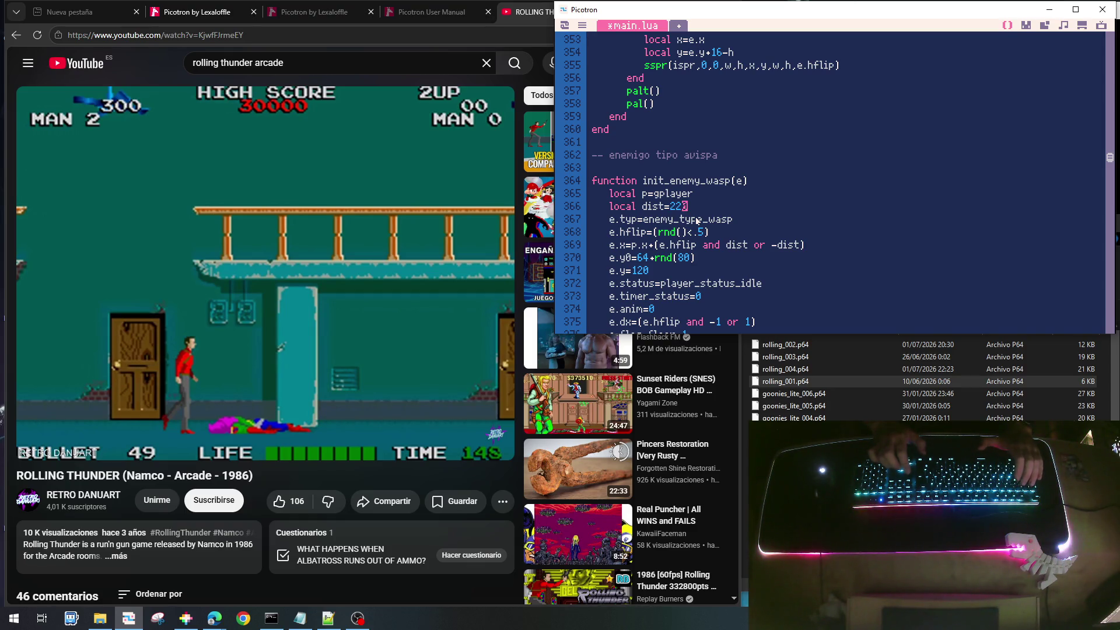
pyautogui.hotkey('ctrl', 's')
pyautogui.hotkey('ctrl', 'r')
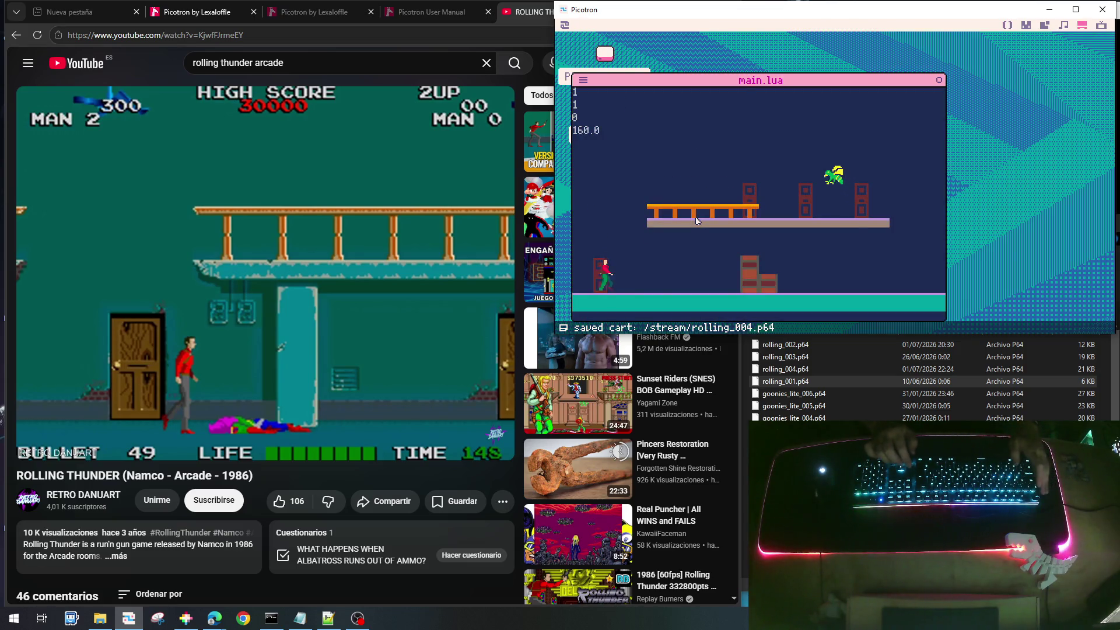
pyautogui.press('Escape')
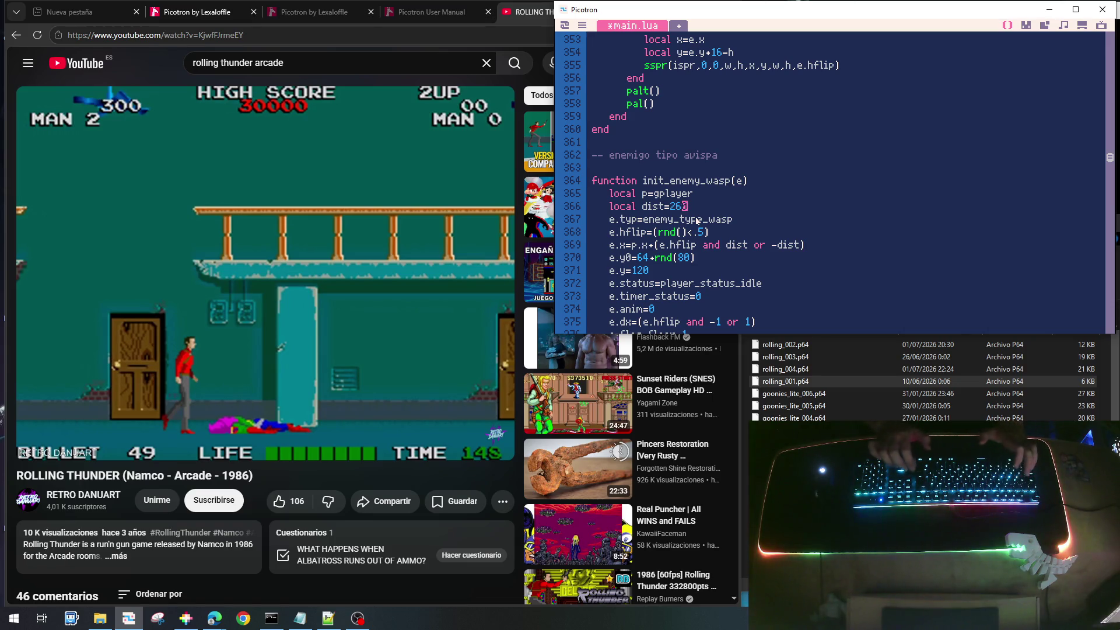
pyautogui.hotkey('ctrl', 's')
pyautogui.hotkey('ctrl', 'r')
pyautogui.press('Escape')
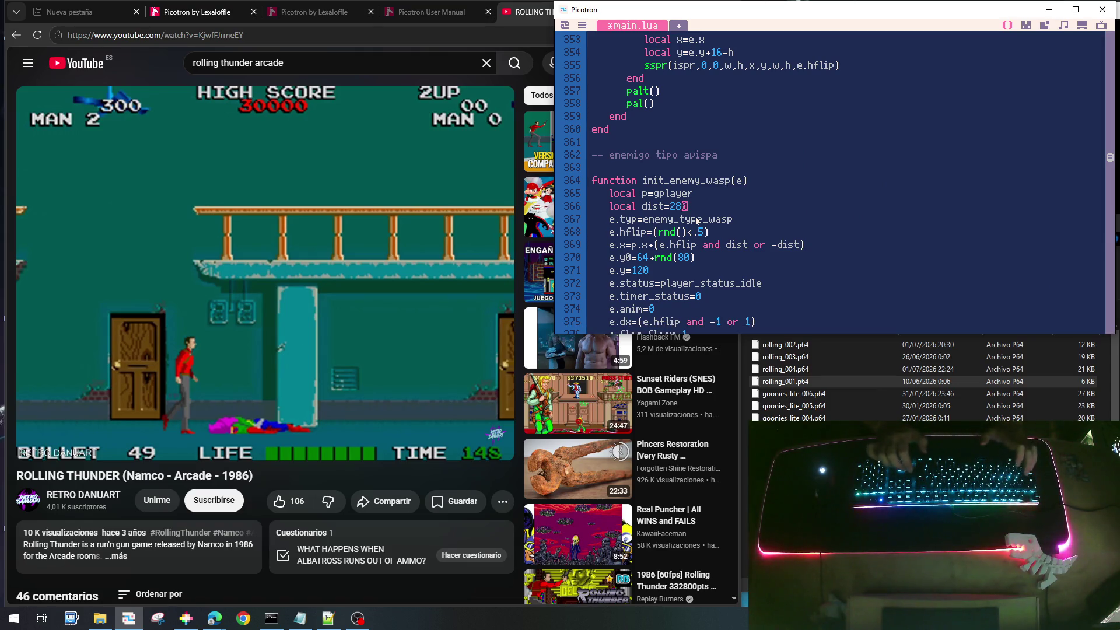
# Save and playtest again, walking right and firing to see where wasps spawn
pyautogui.hotkey('ctrl', 's')
pyautogui.hotkey('ctrl', 'r')
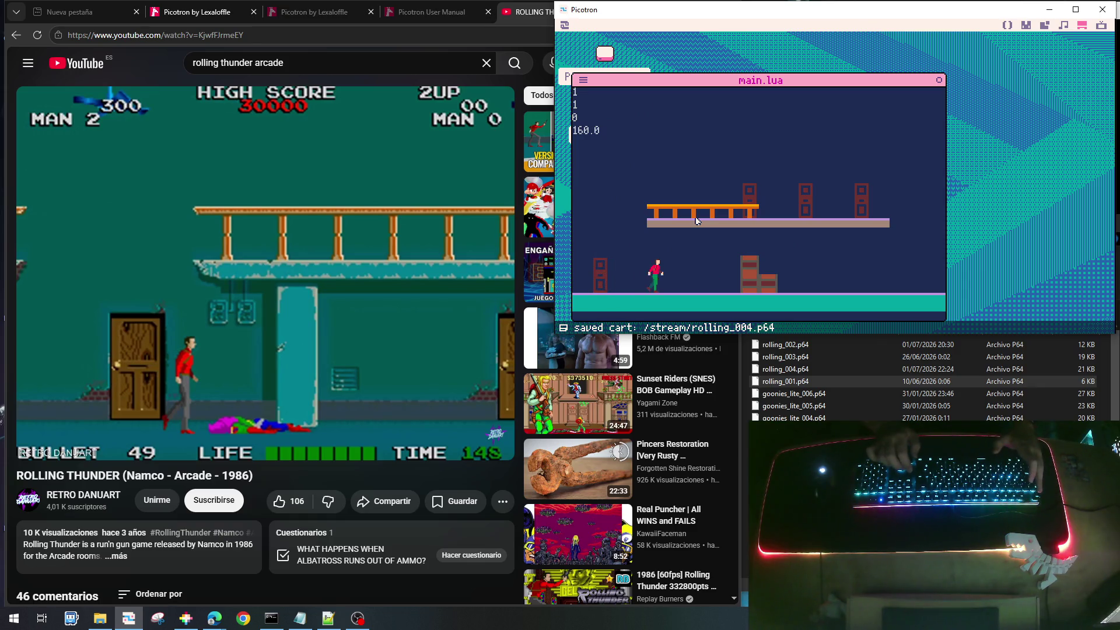
pyautogui.press('Right')
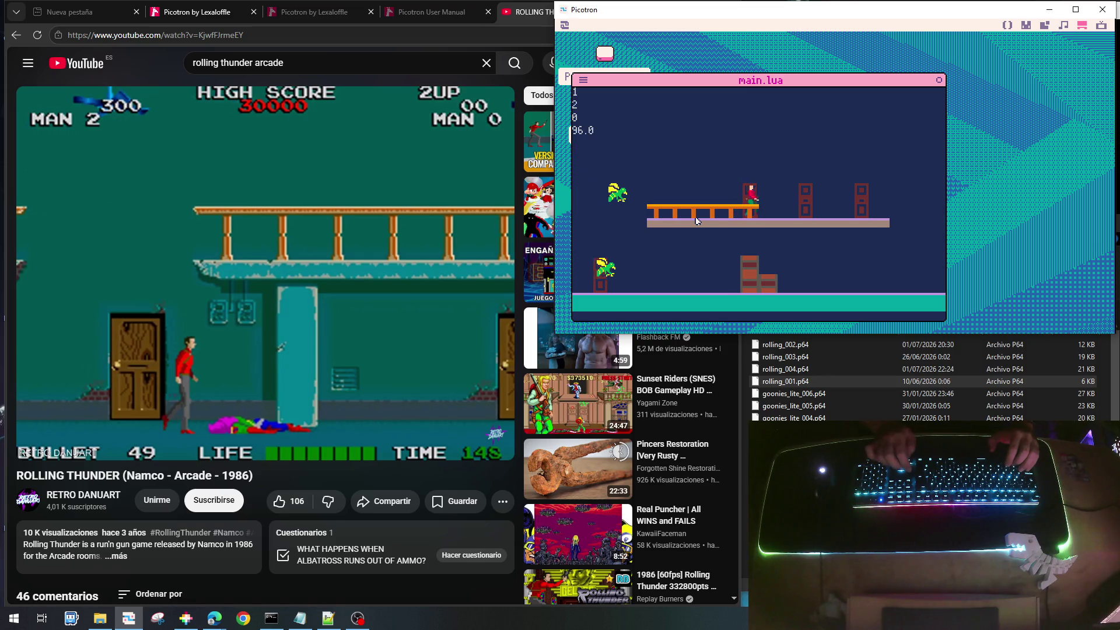
pyautogui.press('Right')
pyautogui.press('Right')
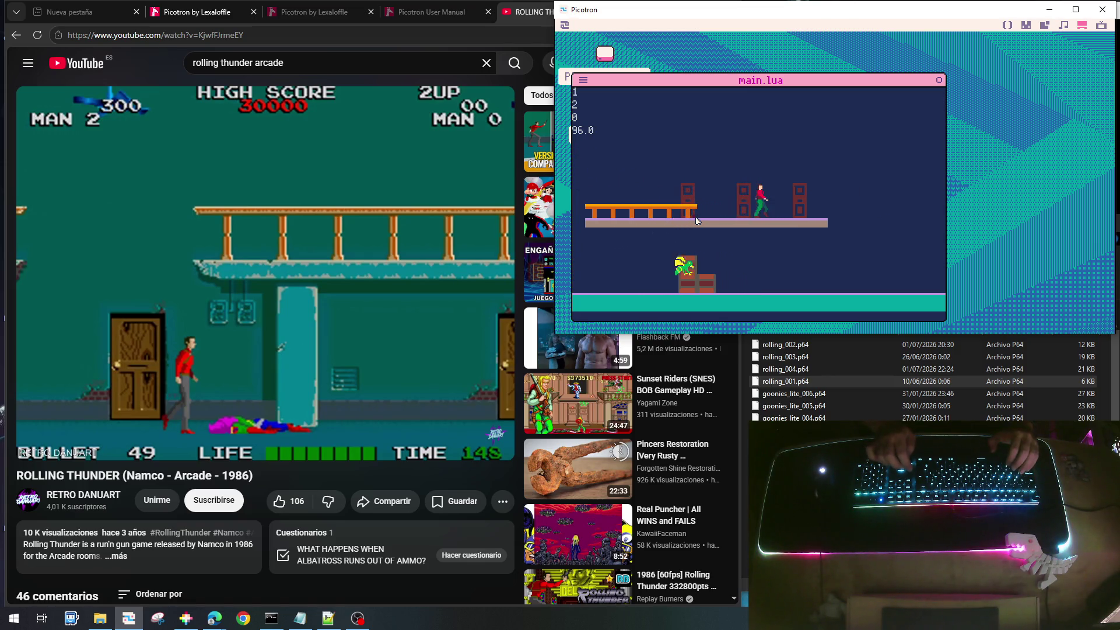
pyautogui.press('Right')
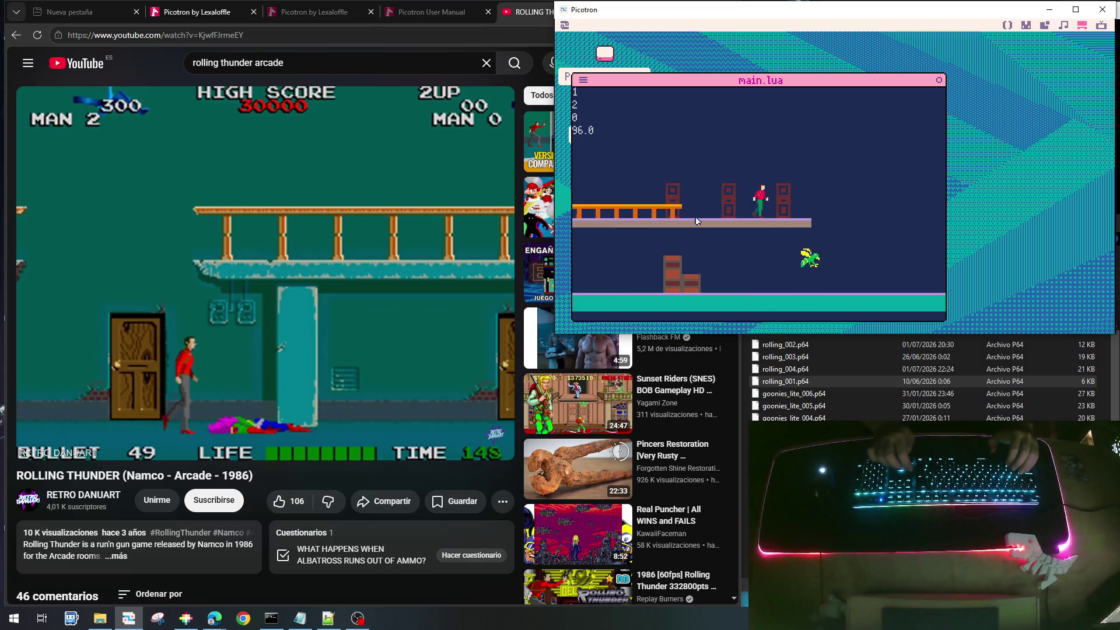
pyautogui.press('Right')
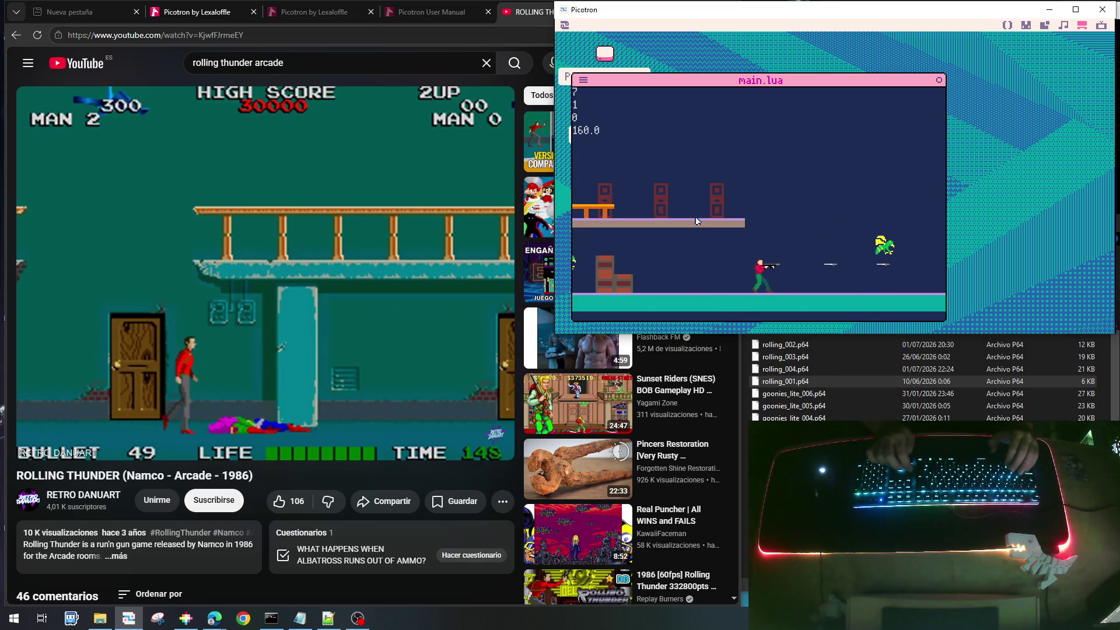
pyautogui.press('Right')
pyautogui.press('x')
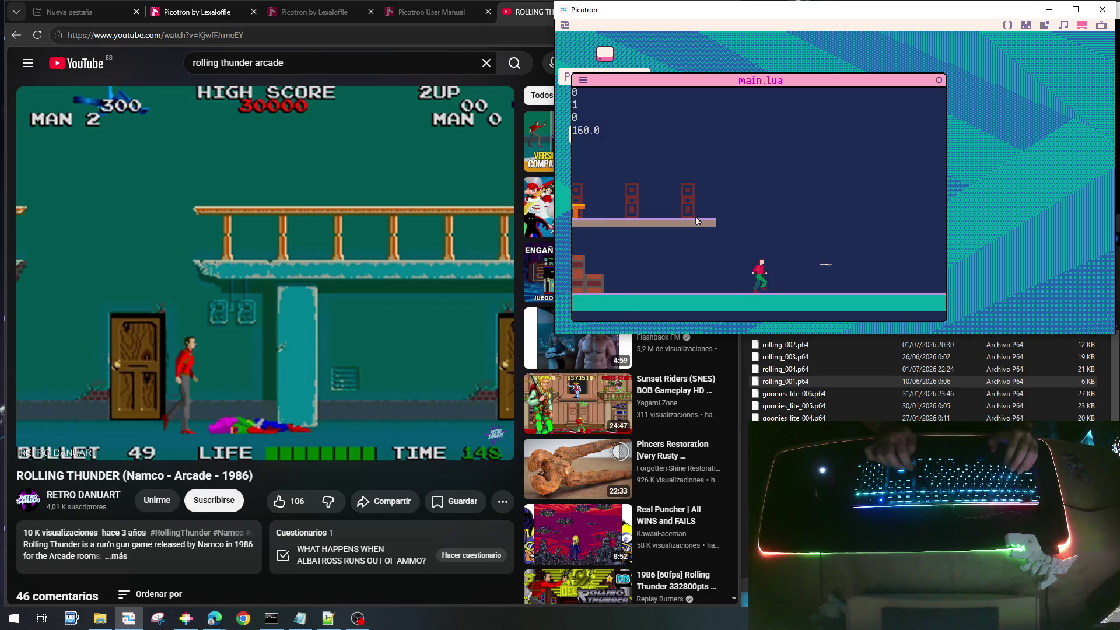
pyautogui.press('Left')
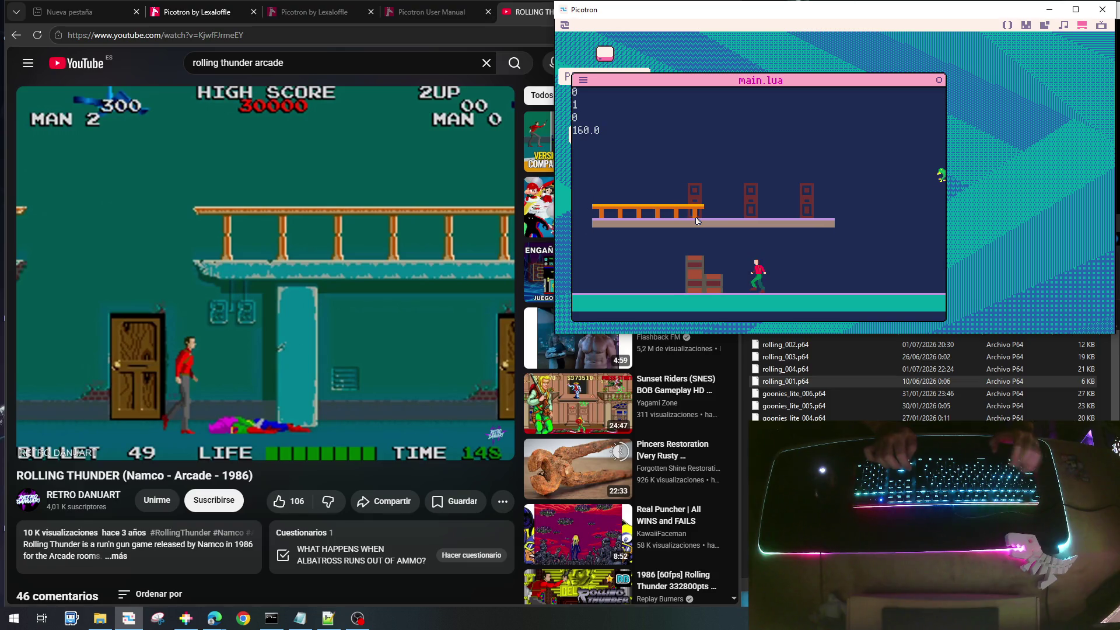
pyautogui.press('Escape')
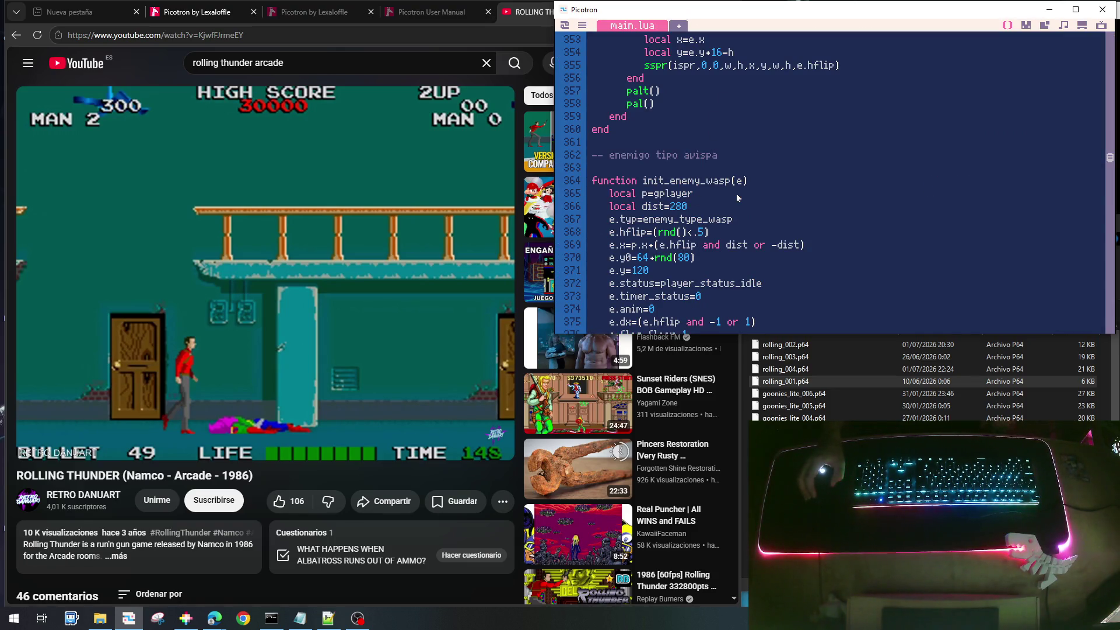
# Set target_cenem in init_spawn to 20, then save and rerun rolling_004.p64
pyautogui.scroll(-5, 765, 169)
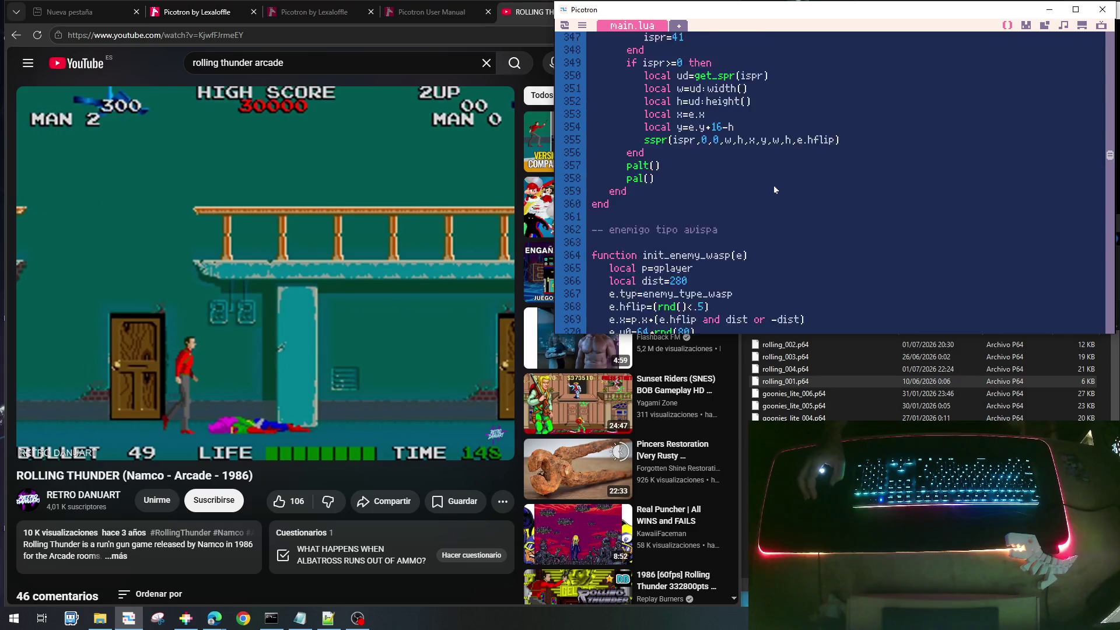
pyautogui.scroll(-12, 774, 196)
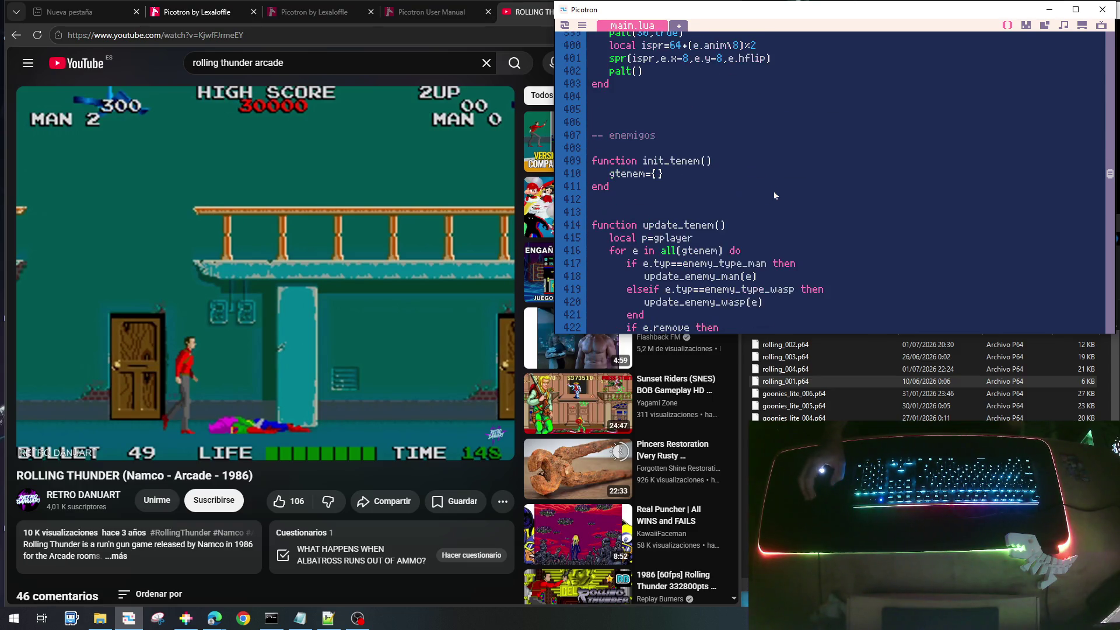
pyautogui.scroll(-4, 773, 191)
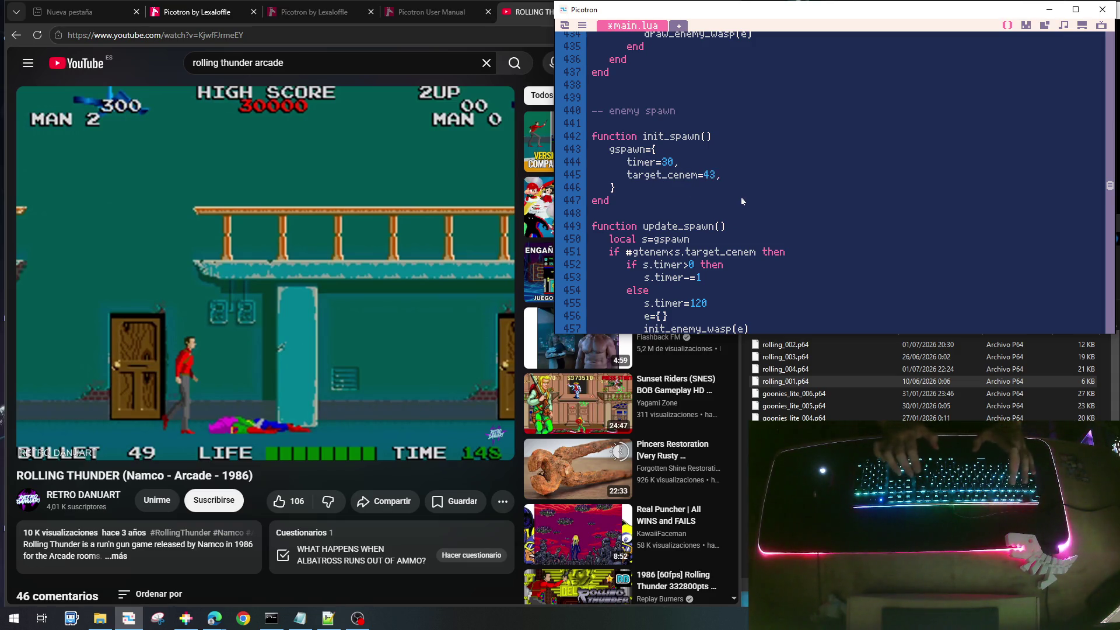
pyautogui.hotkey('ctrl', 's')
pyautogui.hotkey('ctrl', 'r')
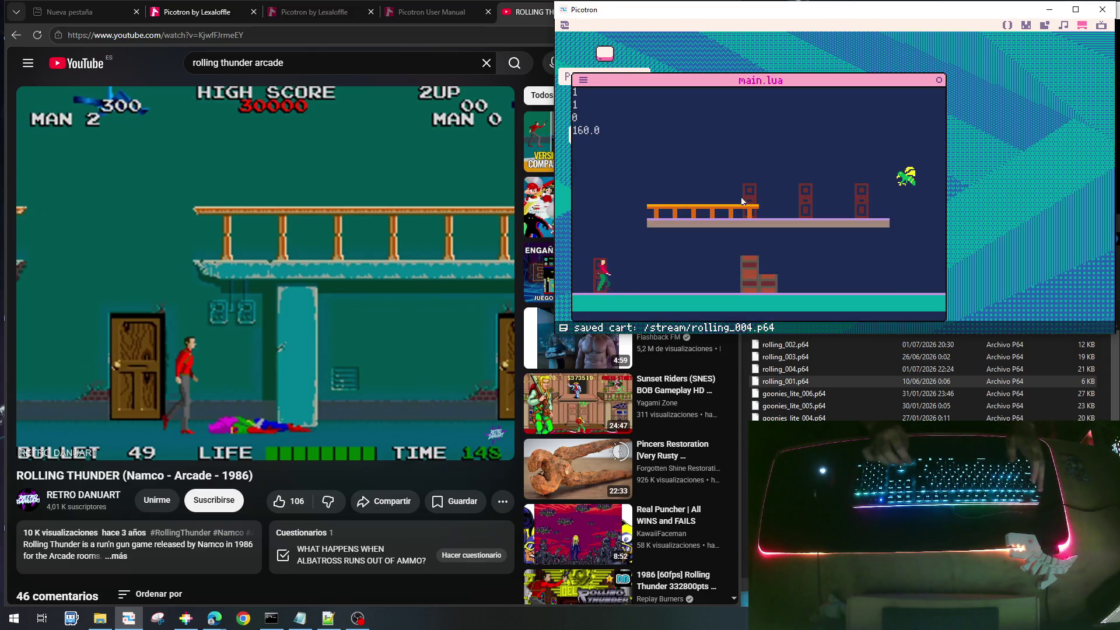
pyautogui.press('Escape')
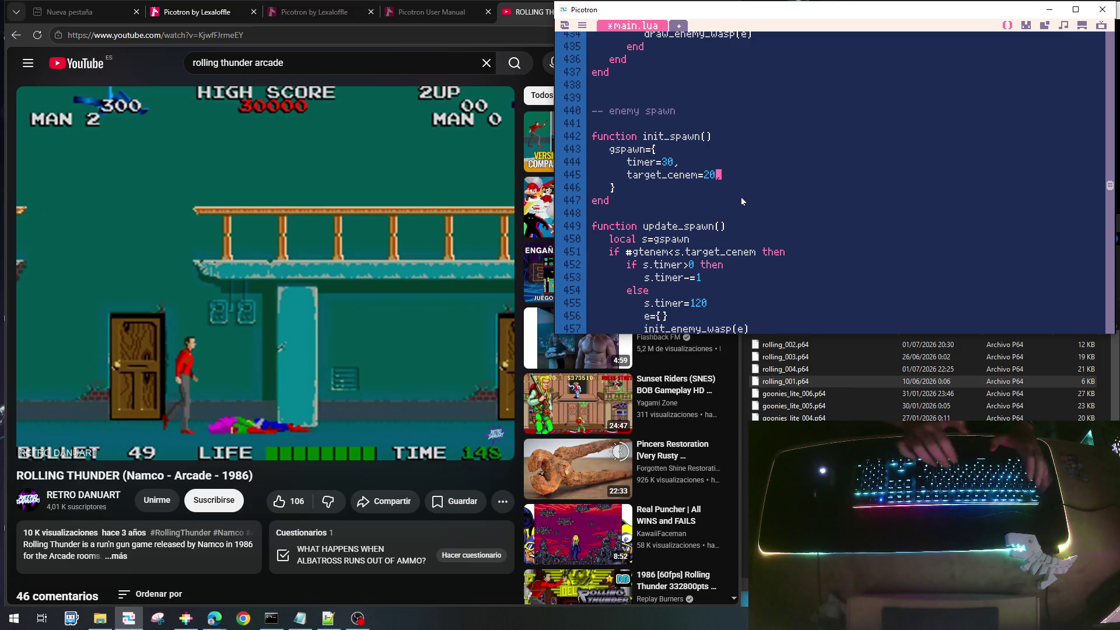
pyautogui.hotkey('ctrl', 's')
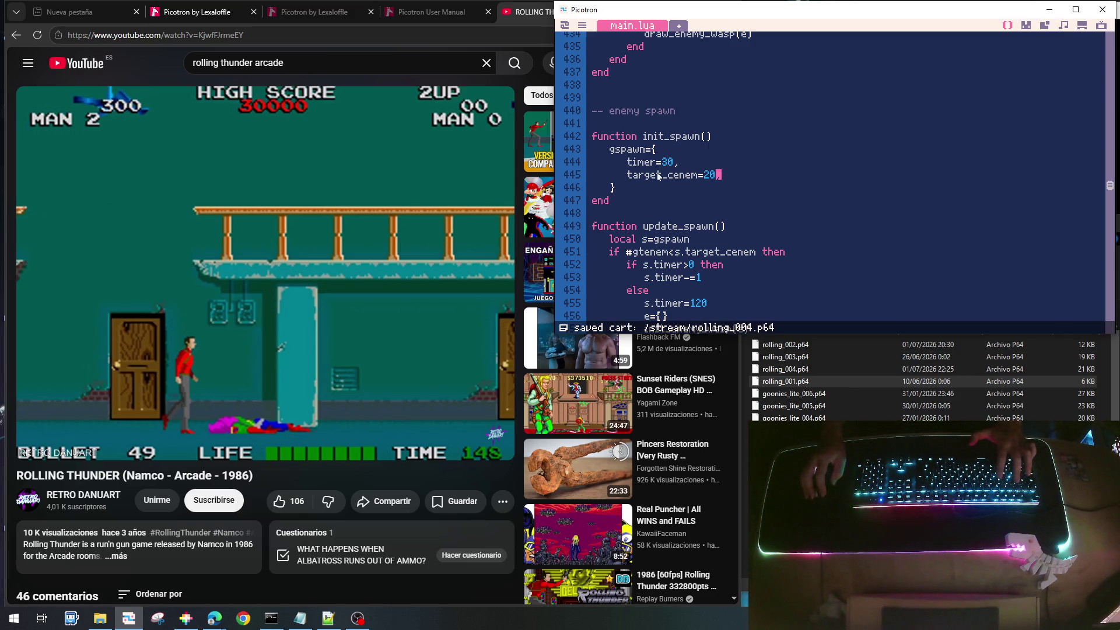
pyautogui.hotkey('ctrl', 'r')
pyautogui.press('Right')
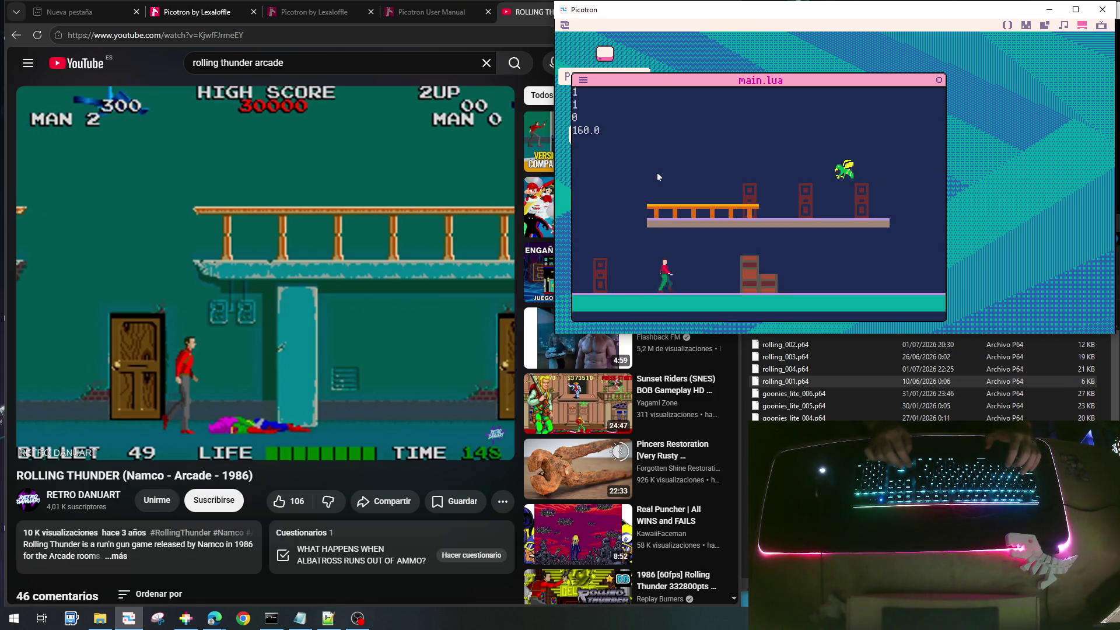
# Play through the level, jumping between platforms and firing left and right at wasps
pyautogui.press('x')
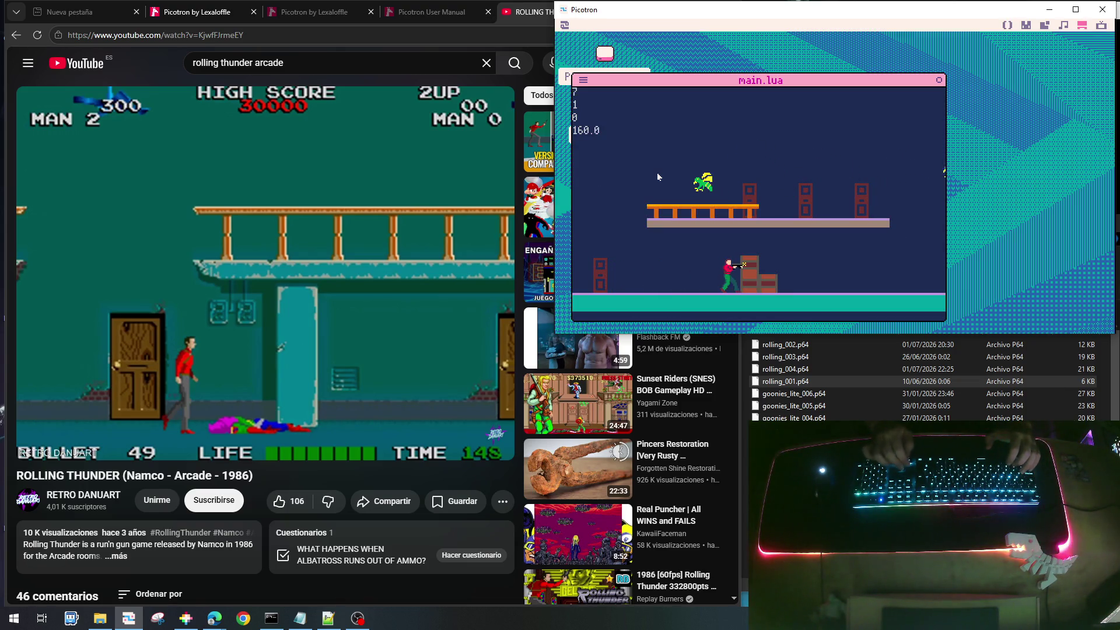
pyautogui.press('z')
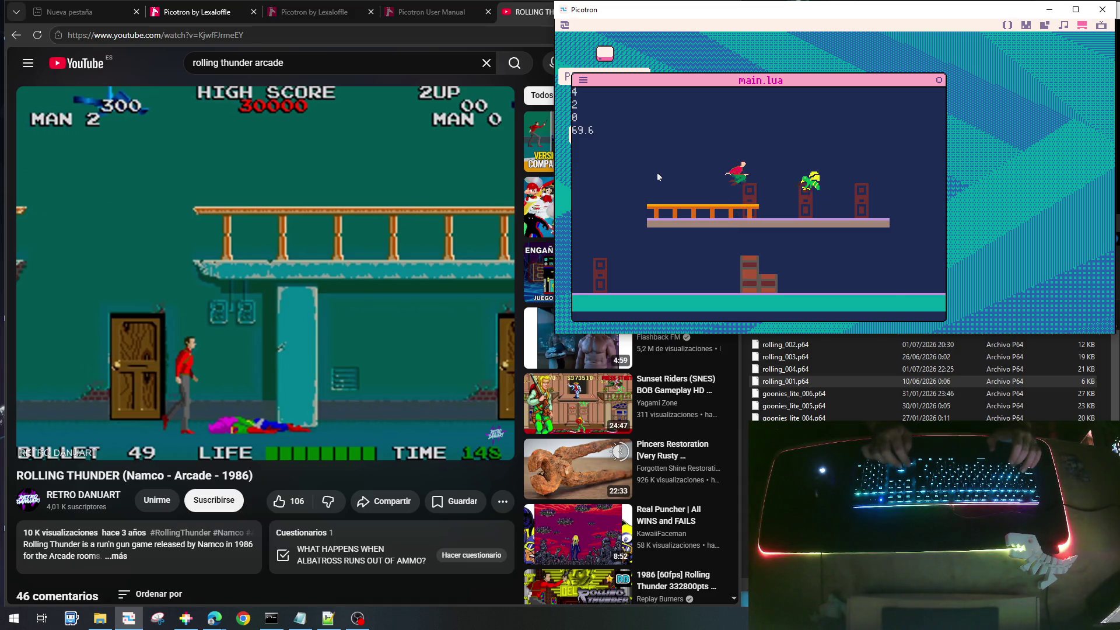
pyautogui.press('x')
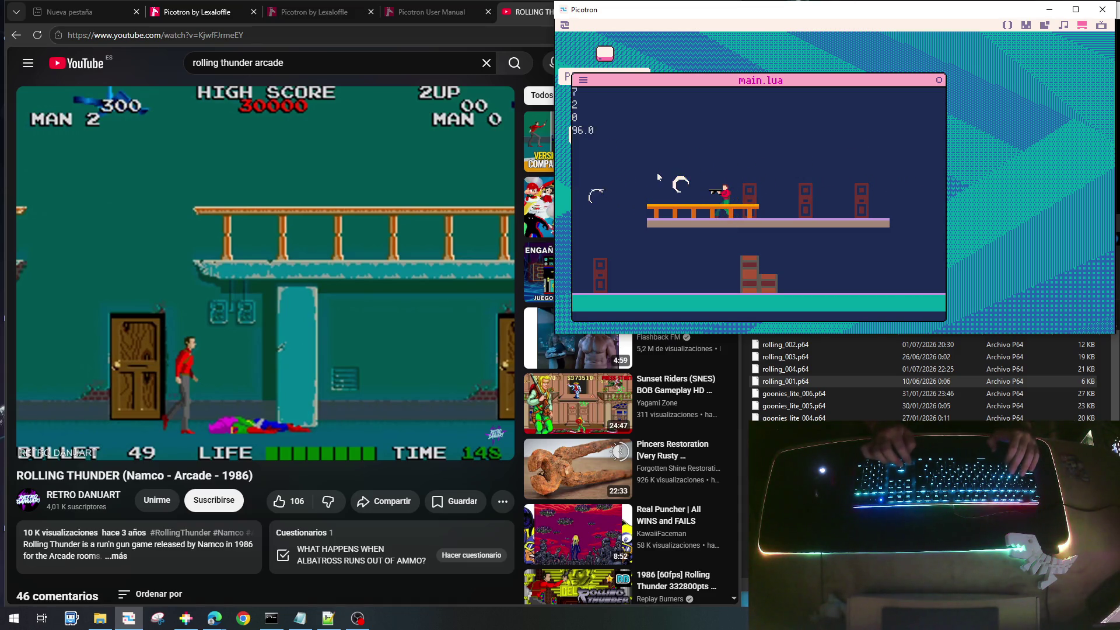
pyautogui.press('Right')
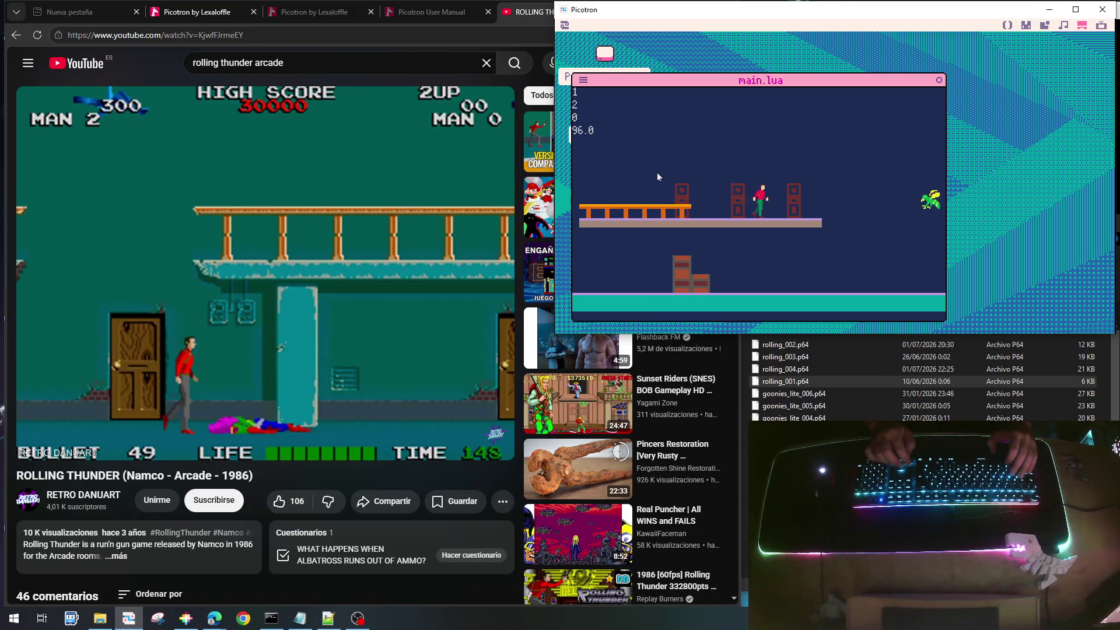
pyautogui.press('x')
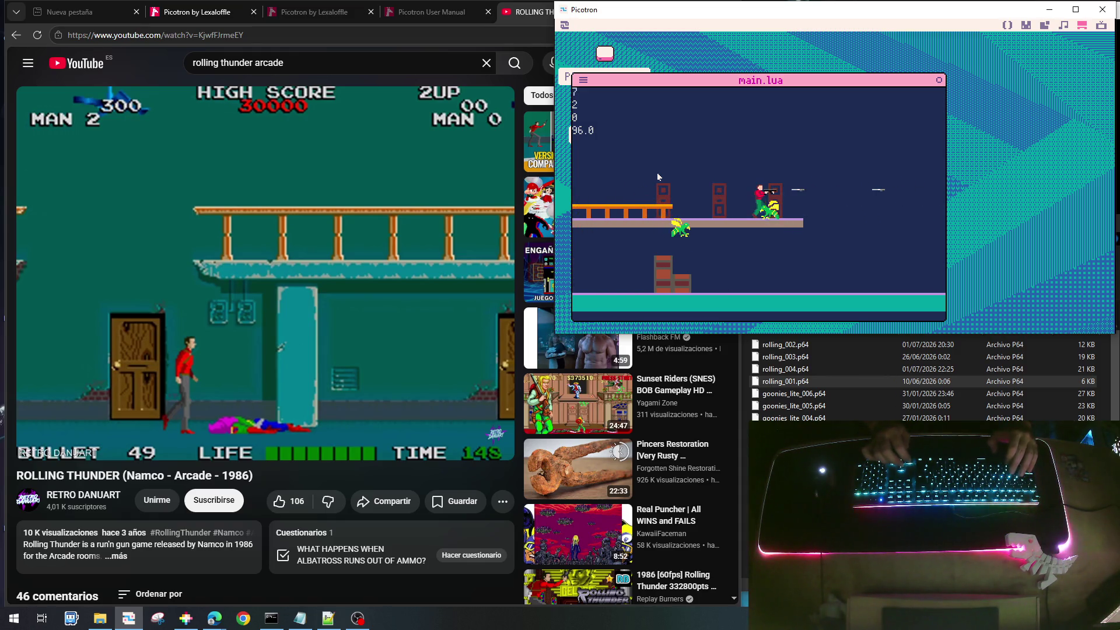
pyautogui.press('Down')
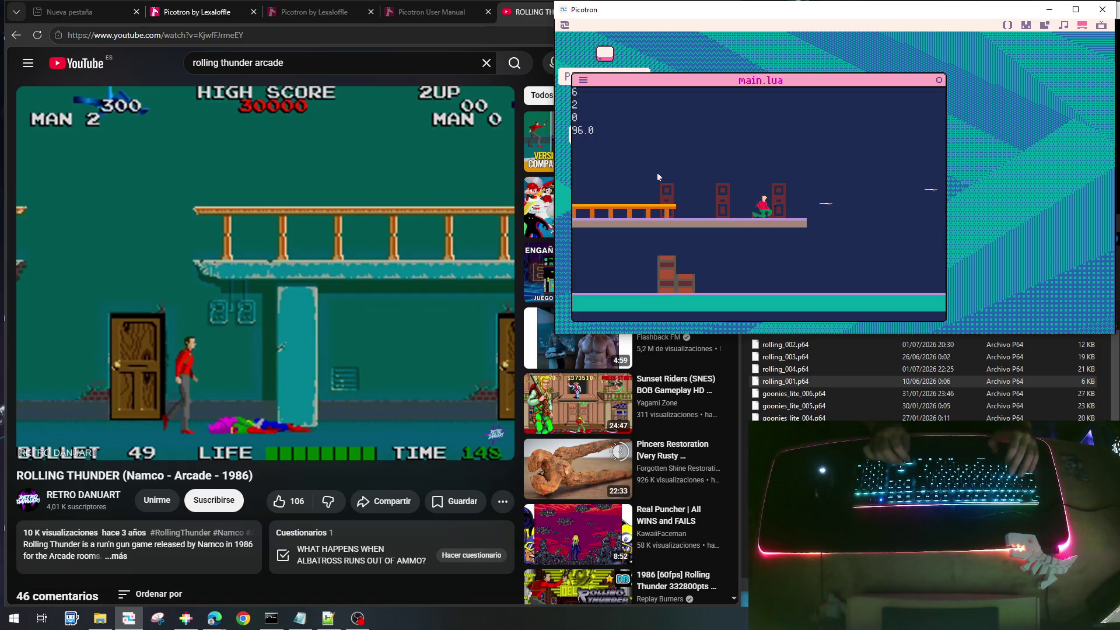
pyautogui.press('Right')
pyautogui.press('x')
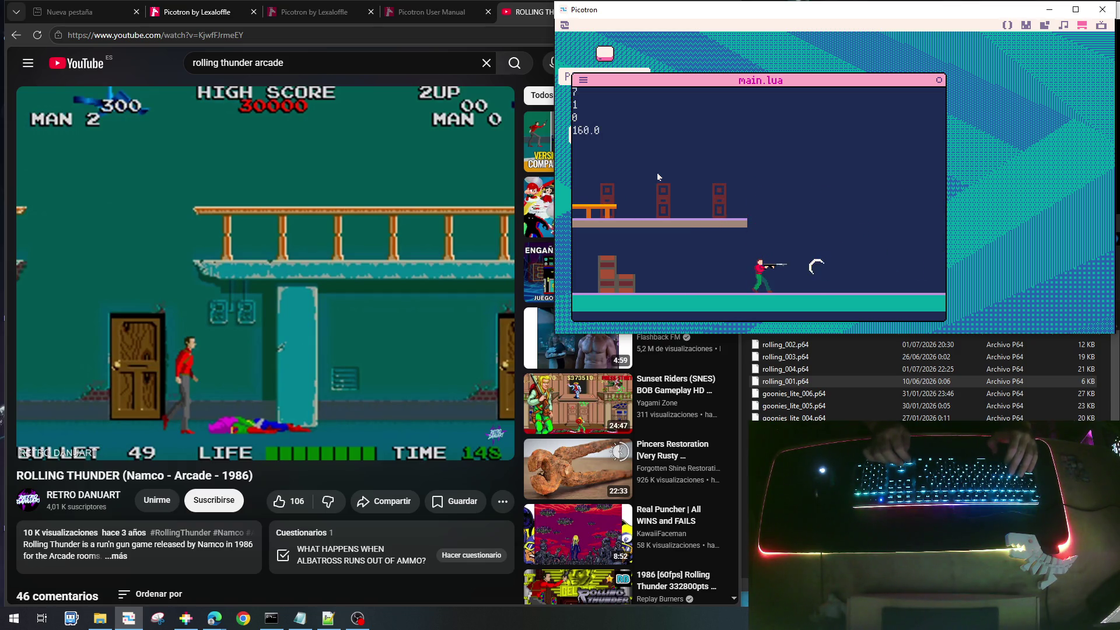
pyautogui.press('Right')
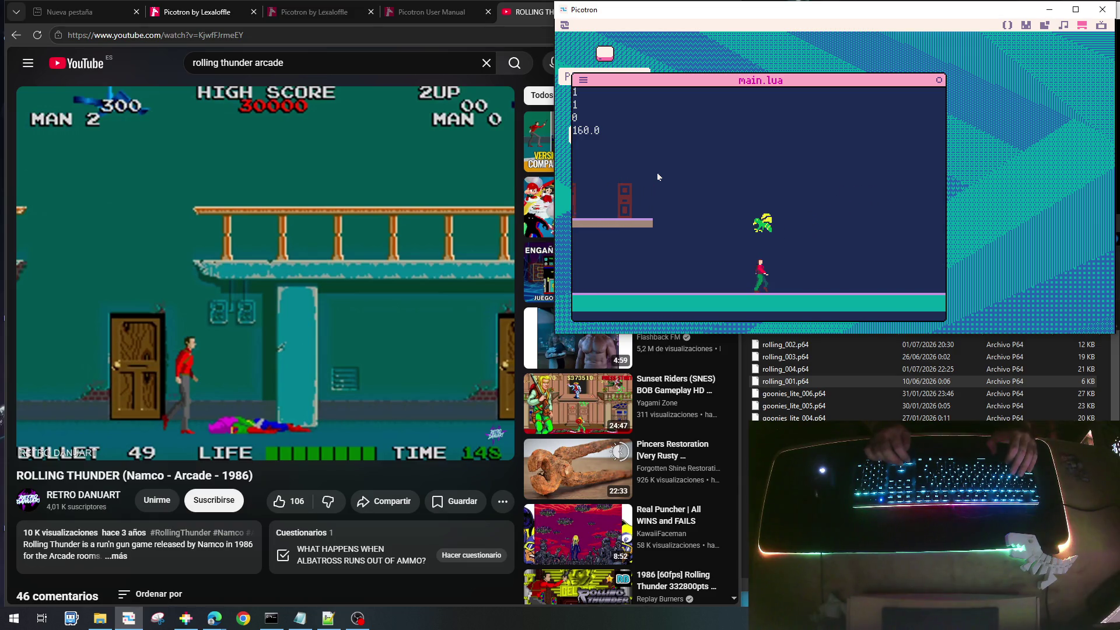
pyautogui.press('x')
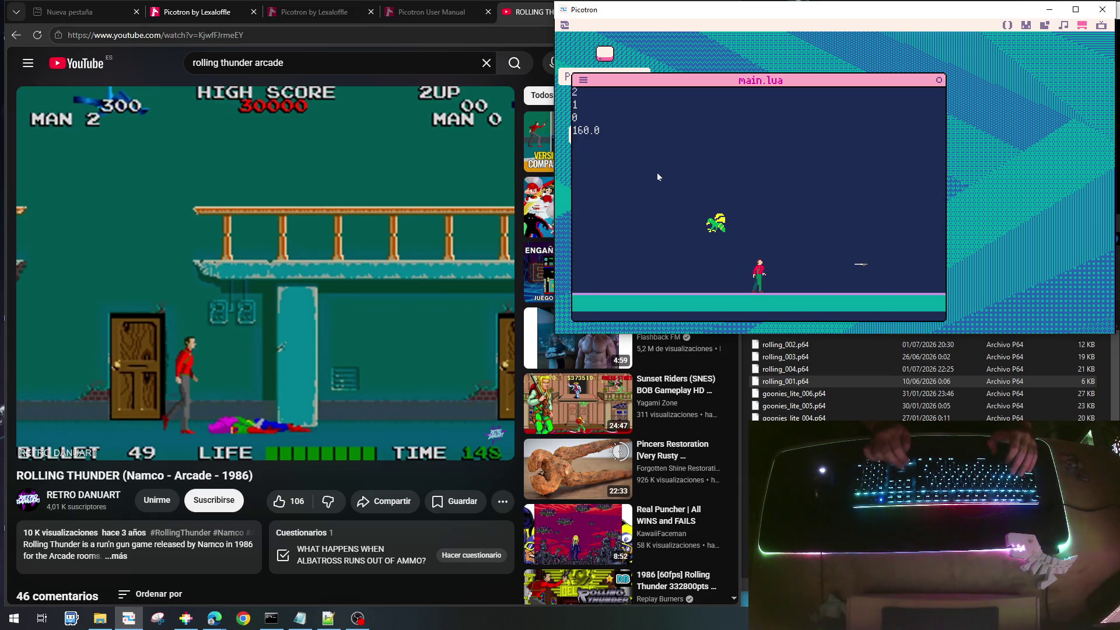
pyautogui.press('Left')
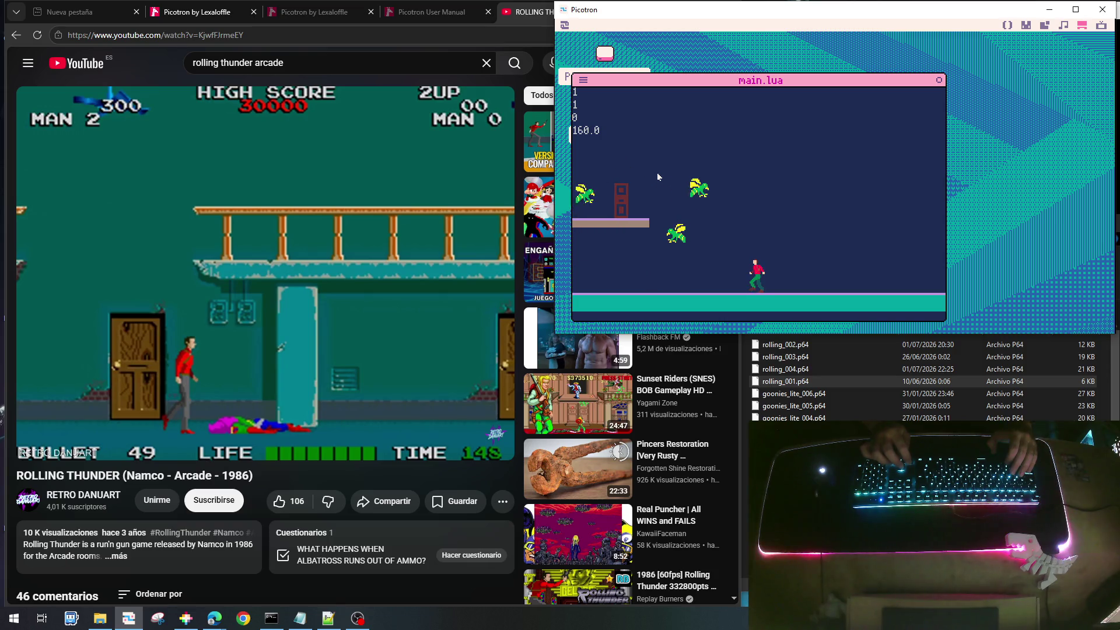
pyautogui.press('Left')
pyautogui.press('z')
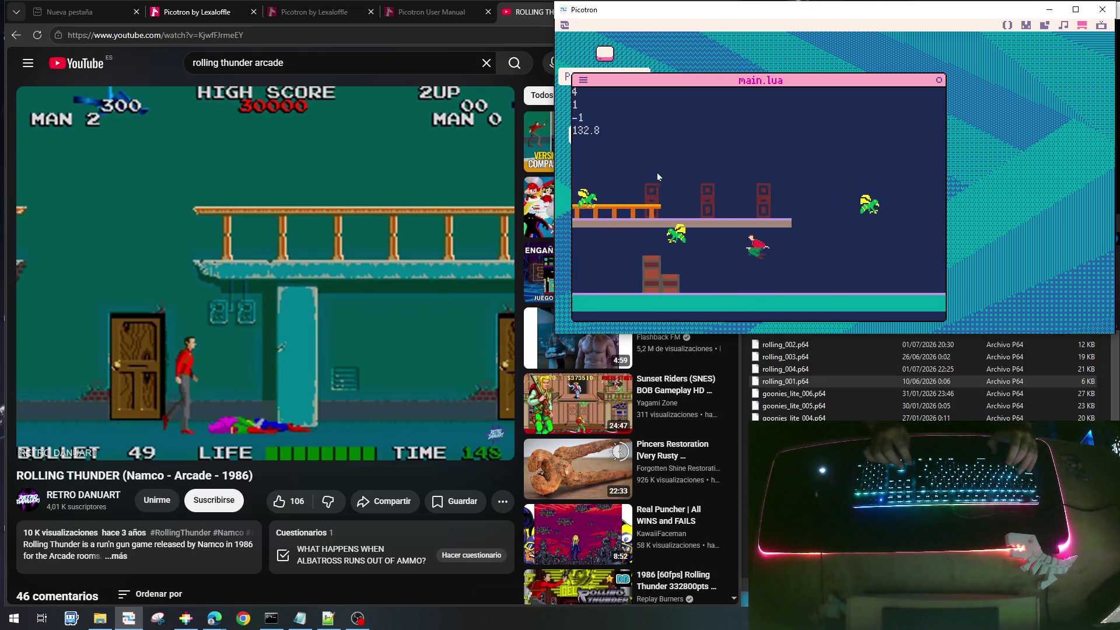
pyautogui.press('Left')
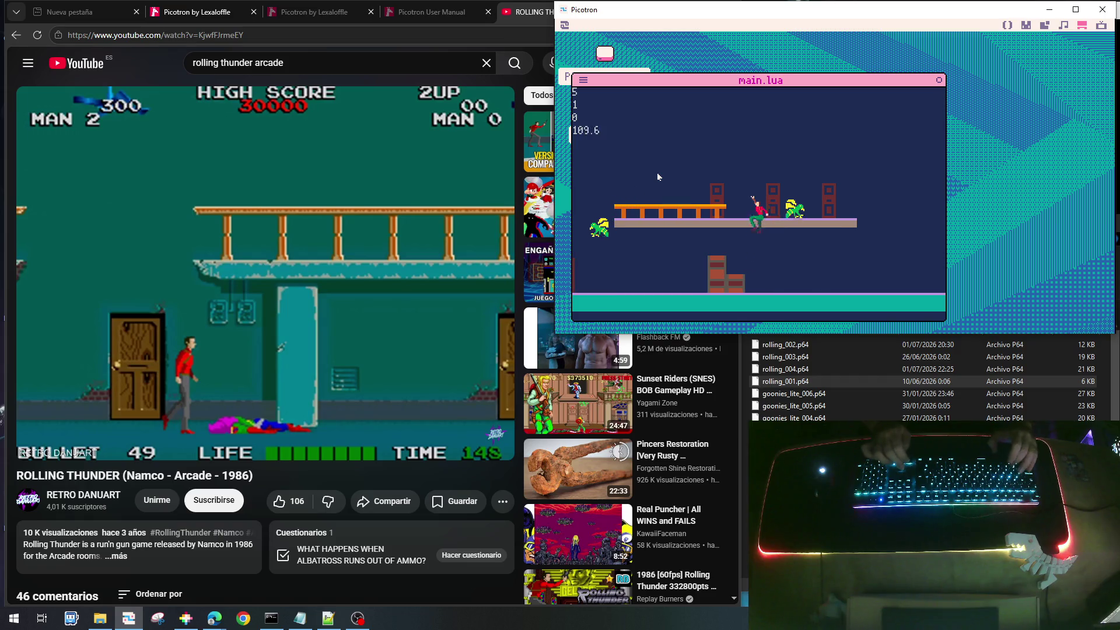
pyautogui.press('Down')
pyautogui.press('z')
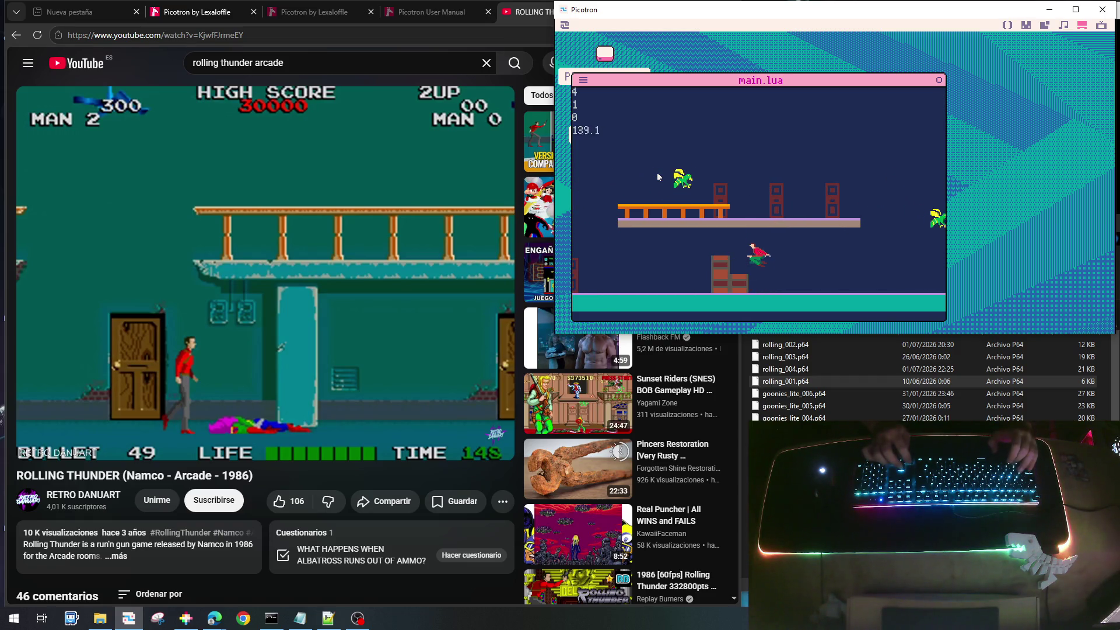
pyautogui.press('Left')
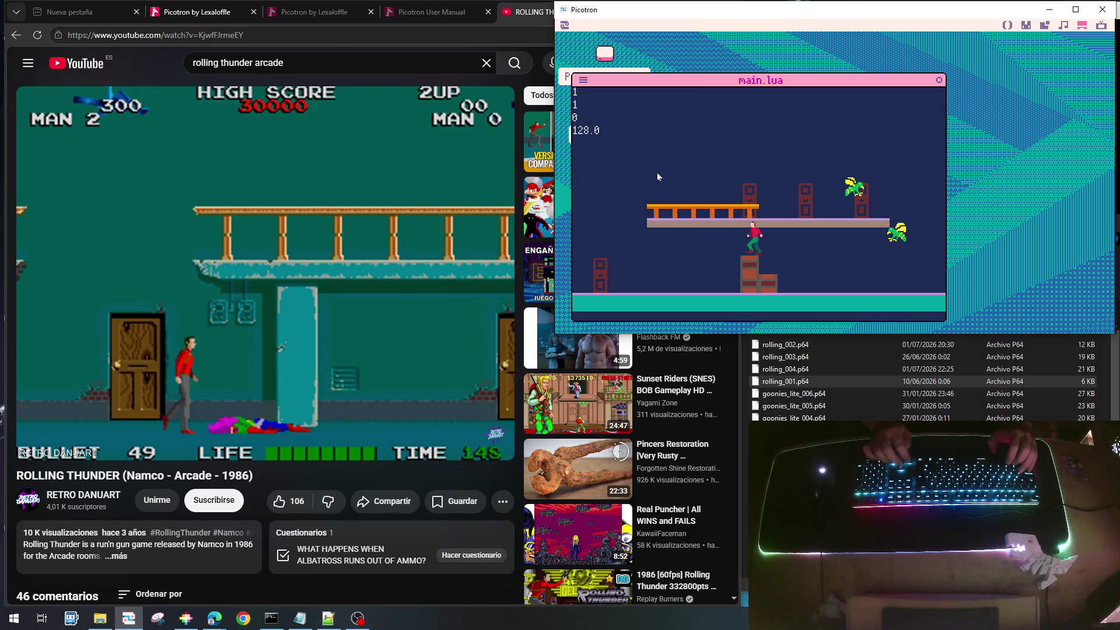
pyautogui.press('Up')
pyautogui.press('Left')
pyautogui.press('x')
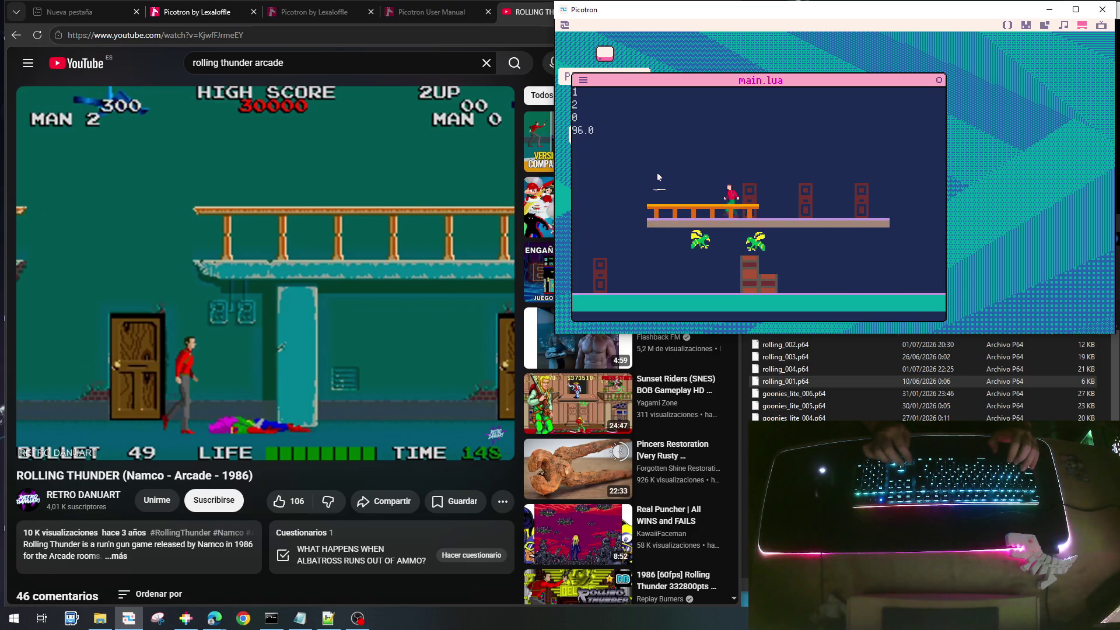
# Keep shooting the spawning wasps along platform and floor, then quit back to the code
pyautogui.press('Right')
pyautogui.press('Down')
pyautogui.press('x')
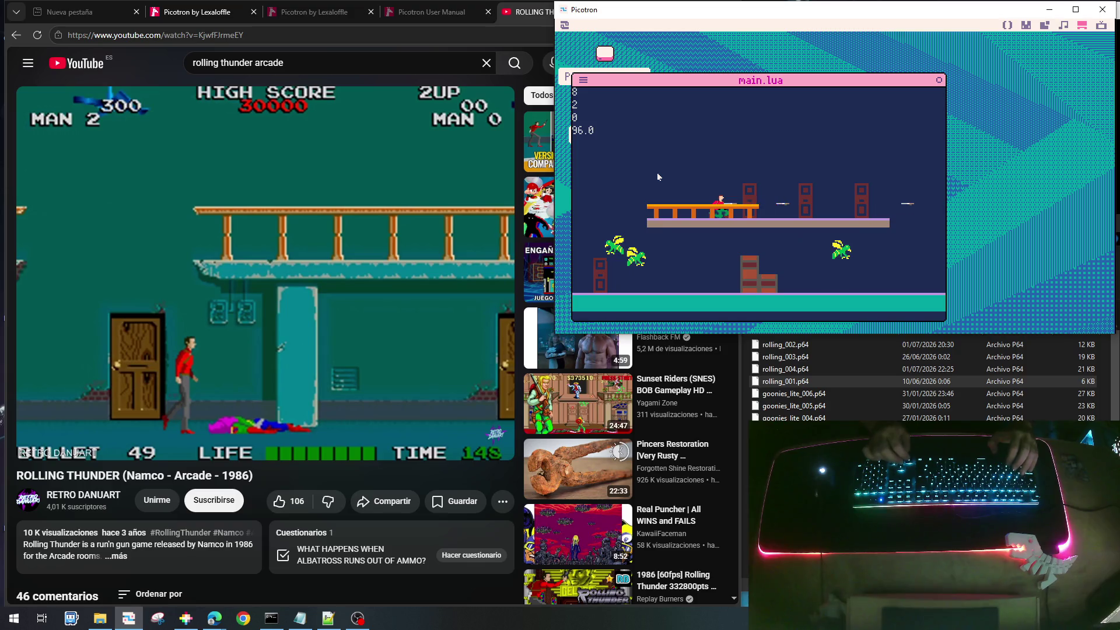
pyautogui.press('Right')
pyautogui.press('Up')
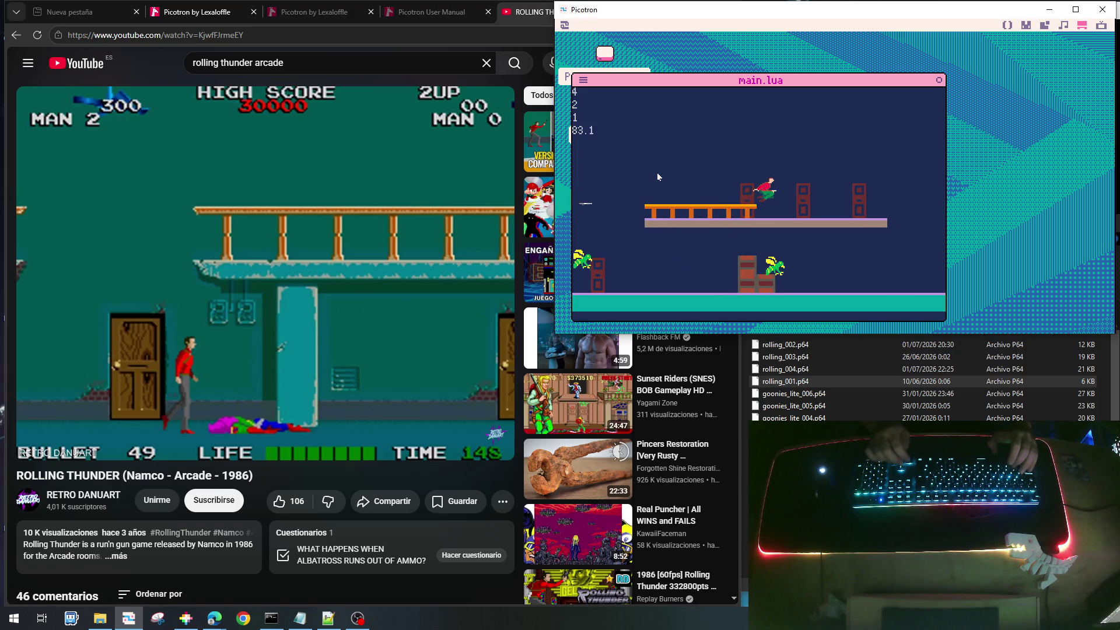
pyautogui.press('Right')
pyautogui.press('x')
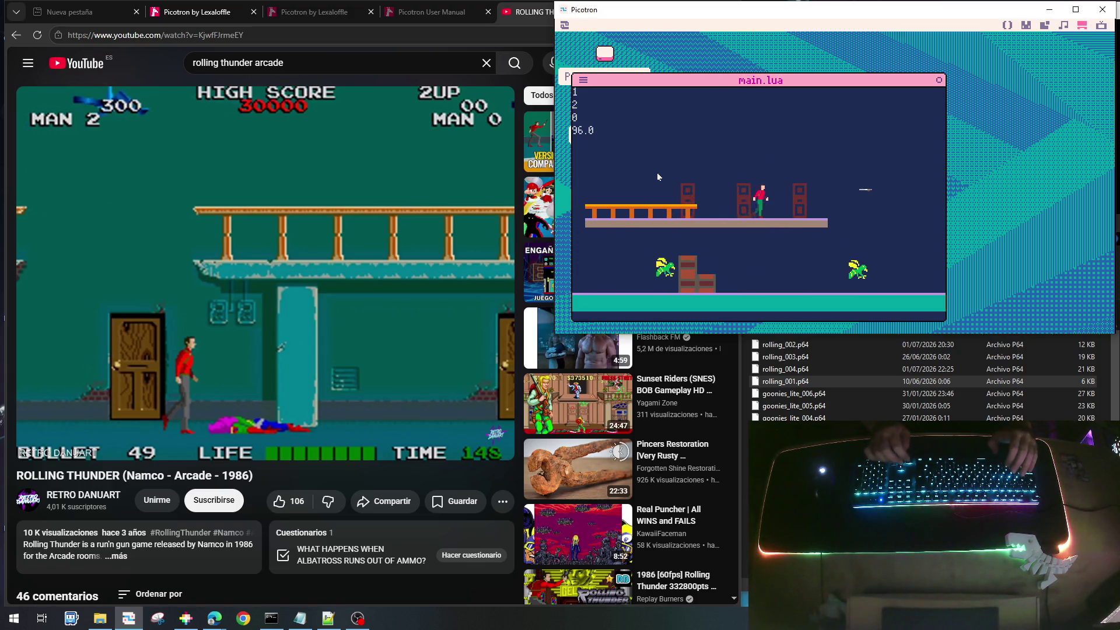
pyautogui.press('Right')
pyautogui.press('Down')
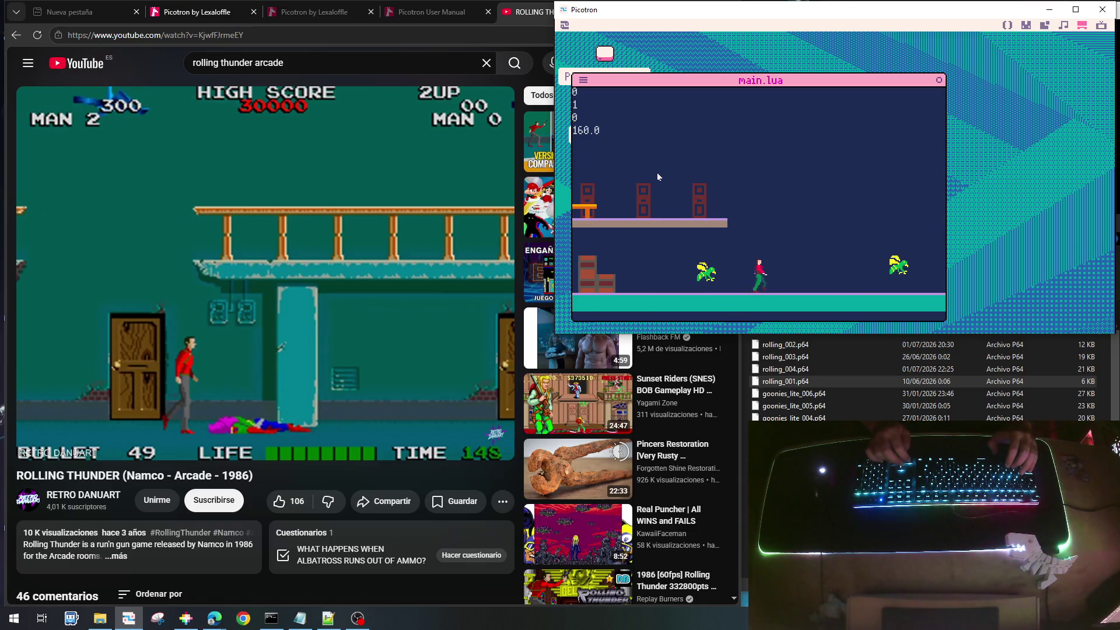
pyautogui.press('Right')
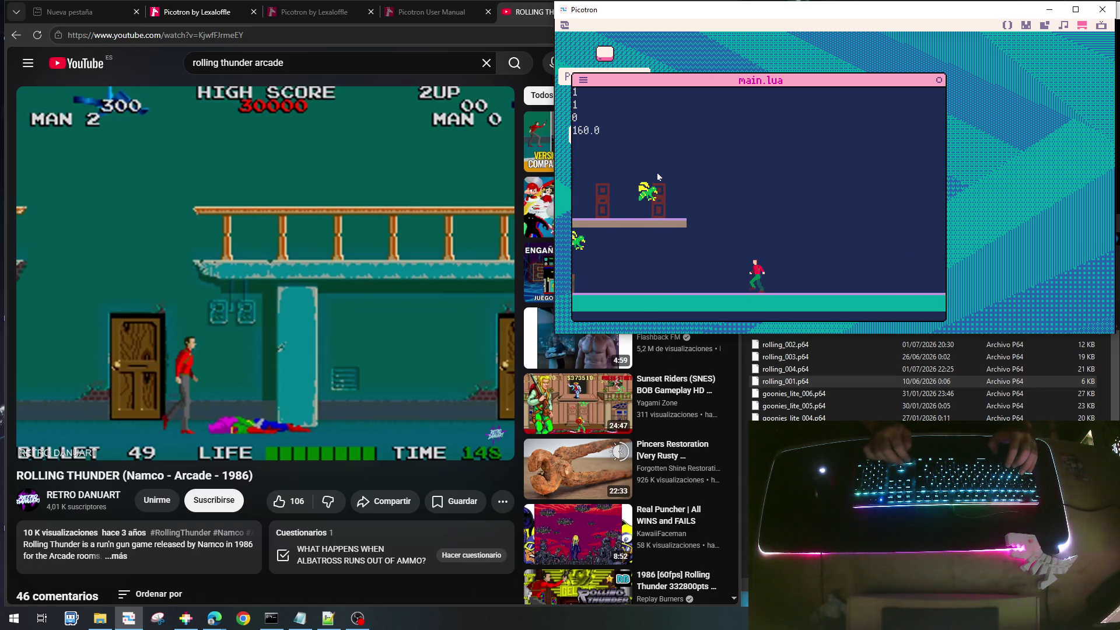
pyautogui.press('Left')
pyautogui.press('x')
pyautogui.press('x')
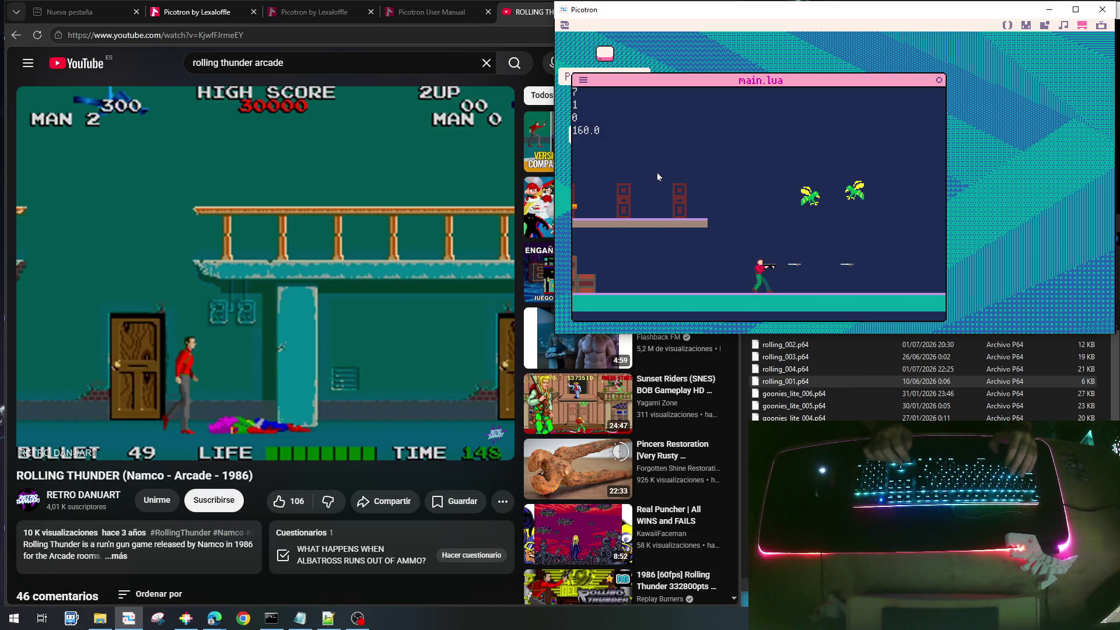
pyautogui.press('Right')
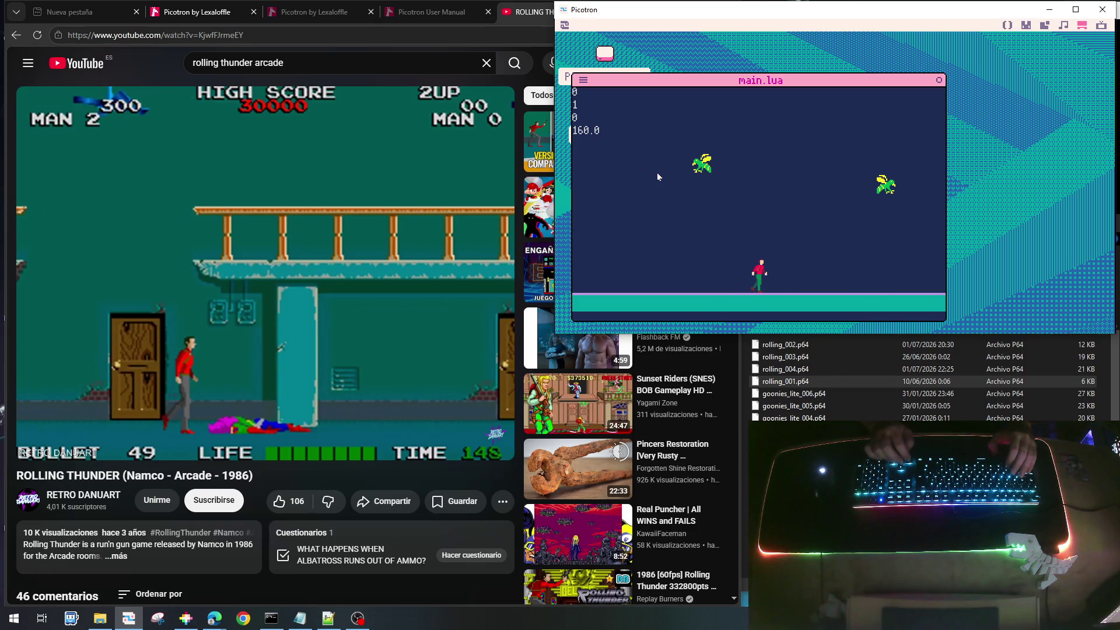
pyautogui.press('Right')
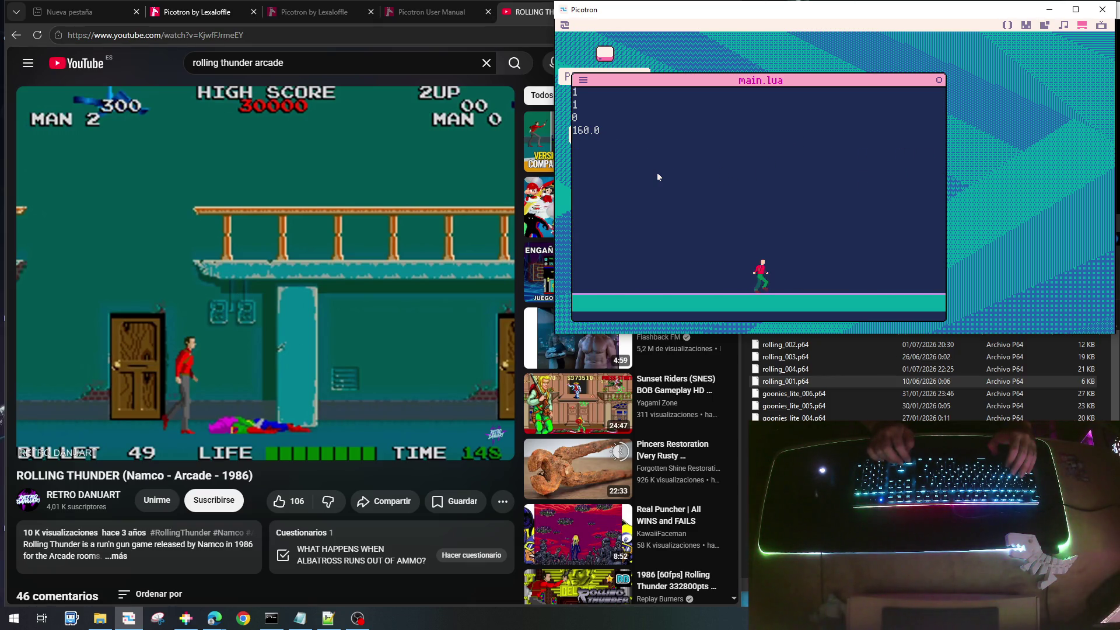
pyautogui.press('x')
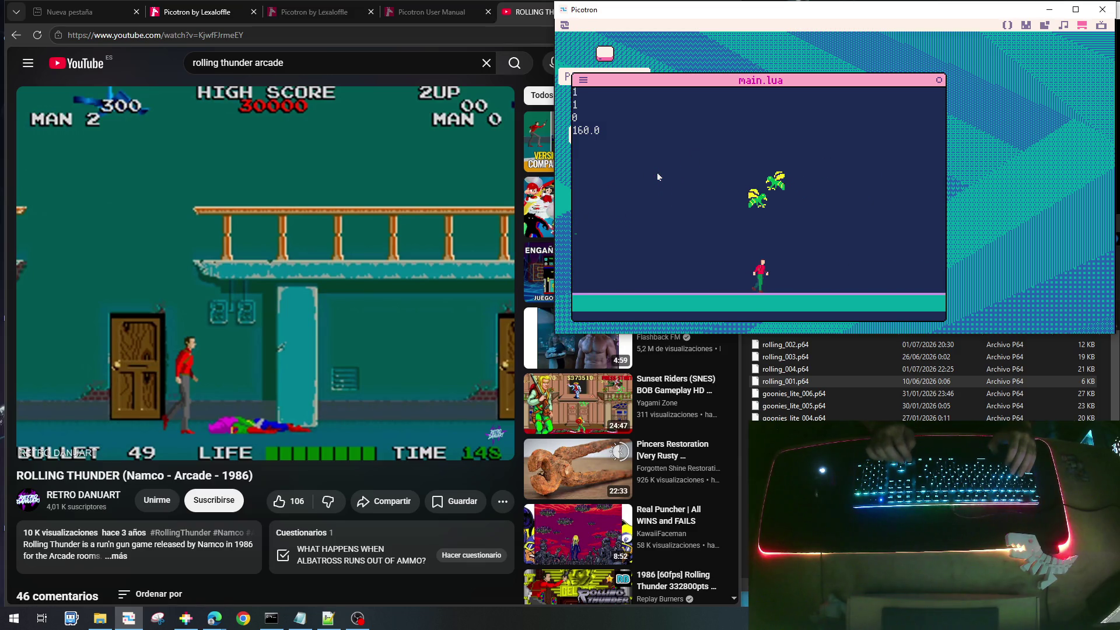
pyautogui.press('x')
pyautogui.press('x')
pyautogui.press('x')
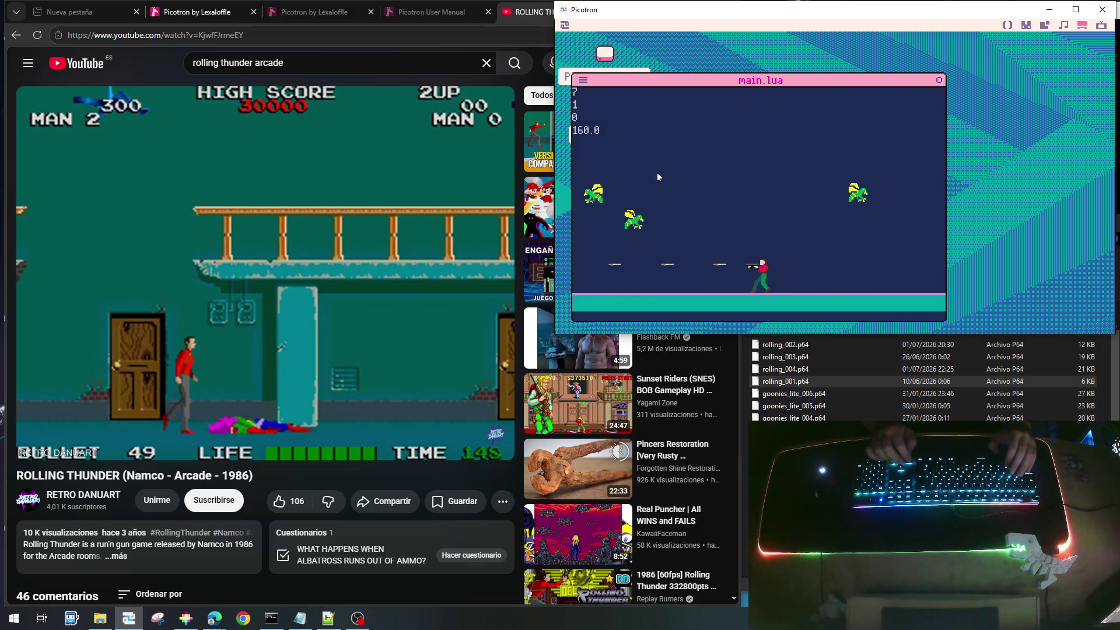
pyautogui.press('Down')
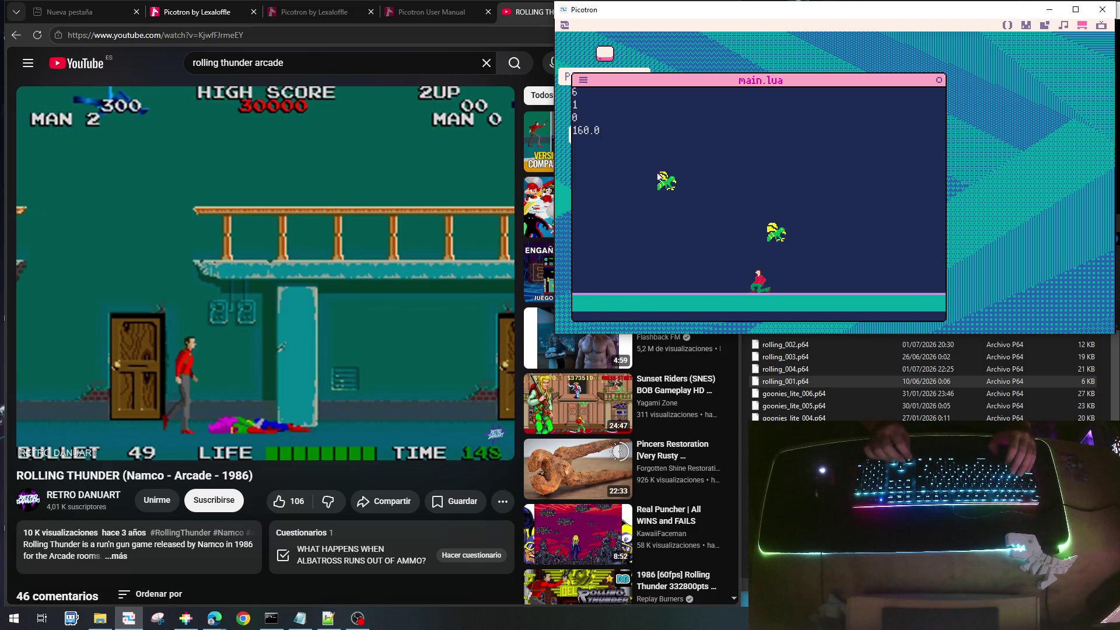
pyautogui.press('Escape')
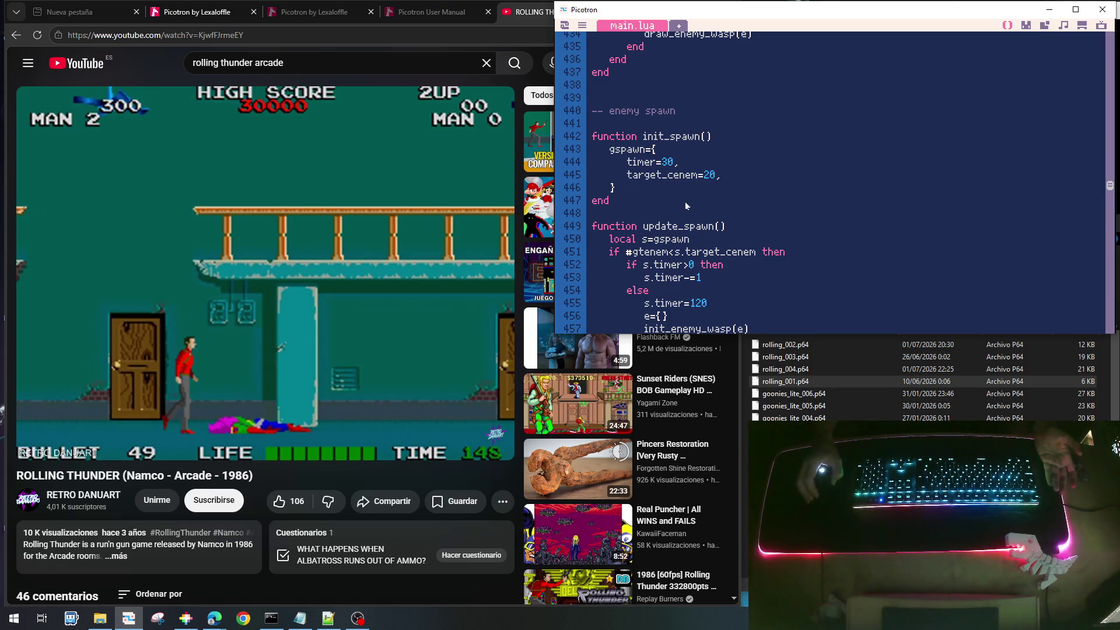
# Make line 382 in update_enemy_wasp add 1.1*e.dx to e.x, then save and run
pyautogui.scroll(3, 686, 204)
pyautogui.scroll(10, 695, 209)
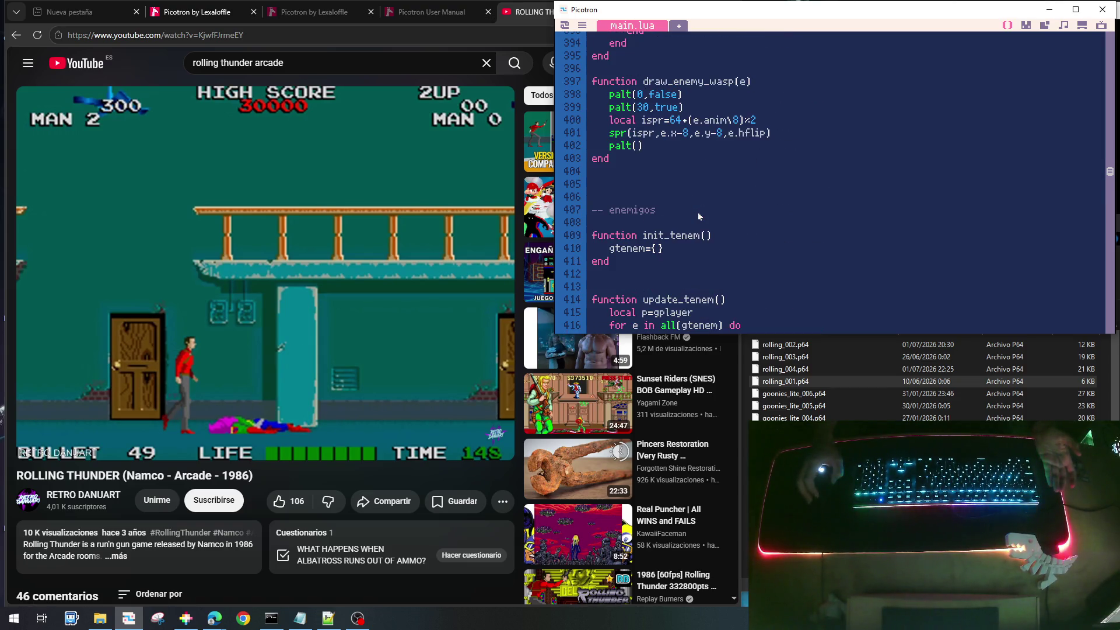
pyautogui.scroll(6, 699, 217)
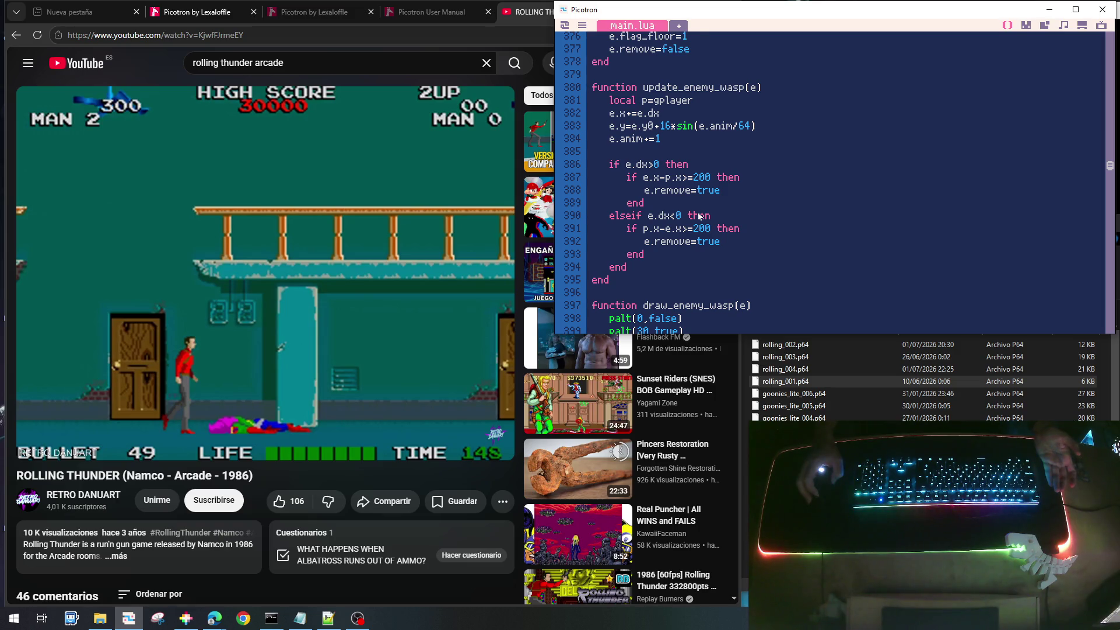
pyautogui.scroll(1, 697, 218)
pyautogui.scroll(-1, 693, 219)
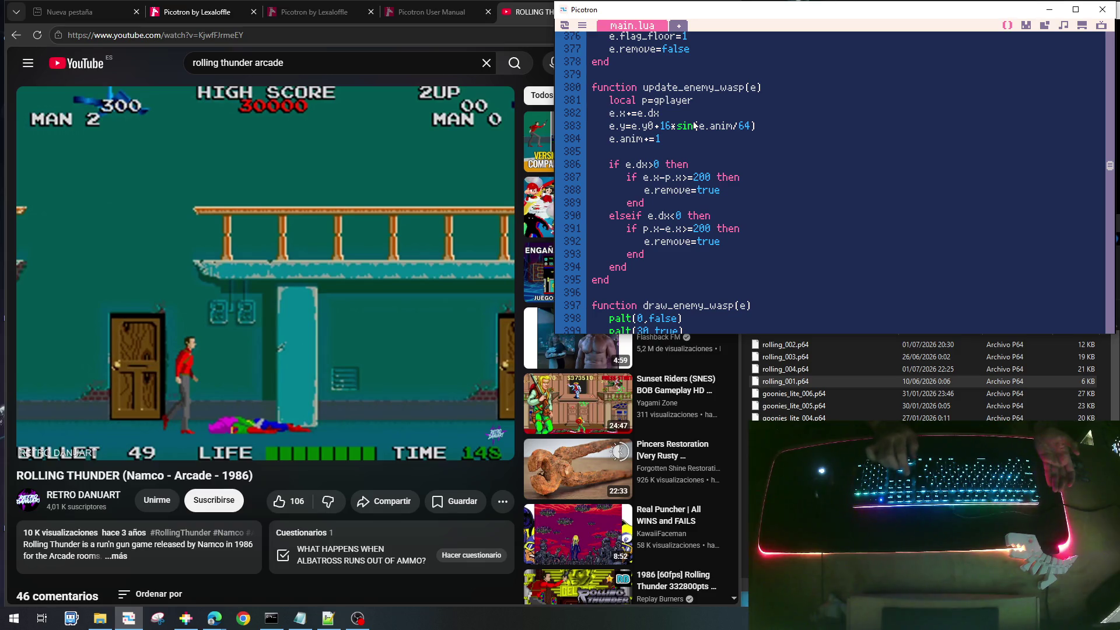
pyautogui.press('Return')
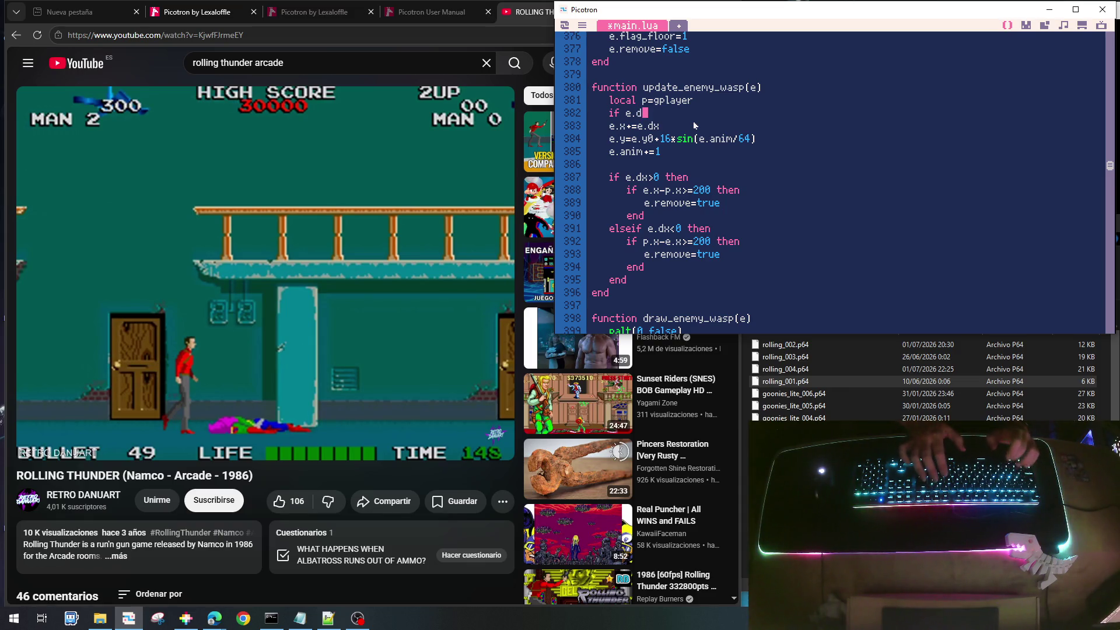
pyautogui.press('BackSpace')
pyautogui.write('1.1*')
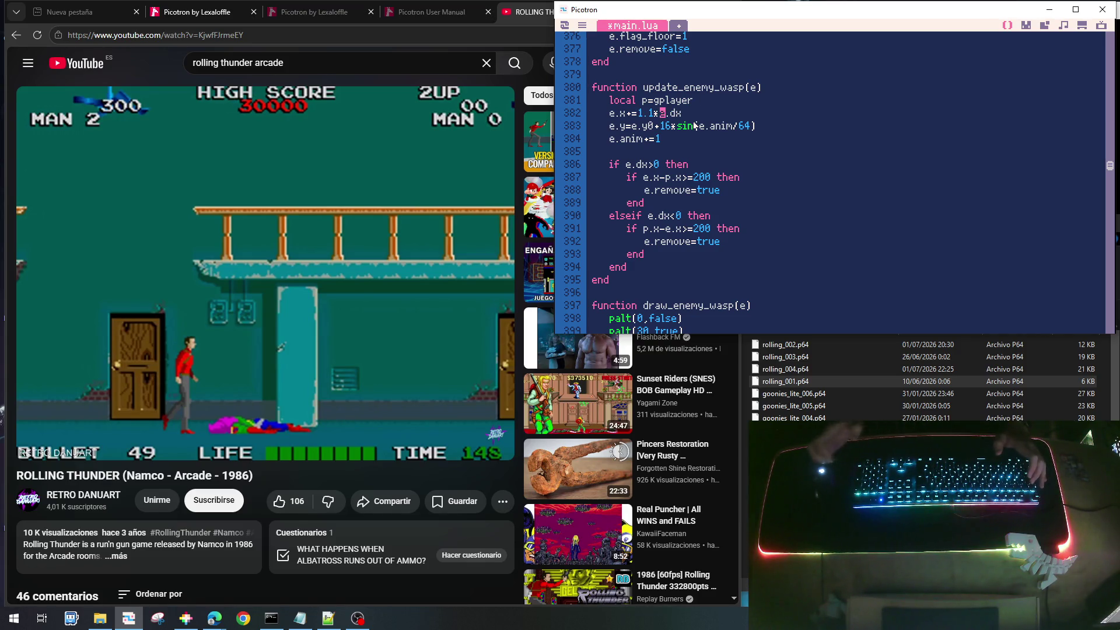
pyautogui.hotkey('ctrl', 's')
pyautogui.hotkey('ctrl', 'r')
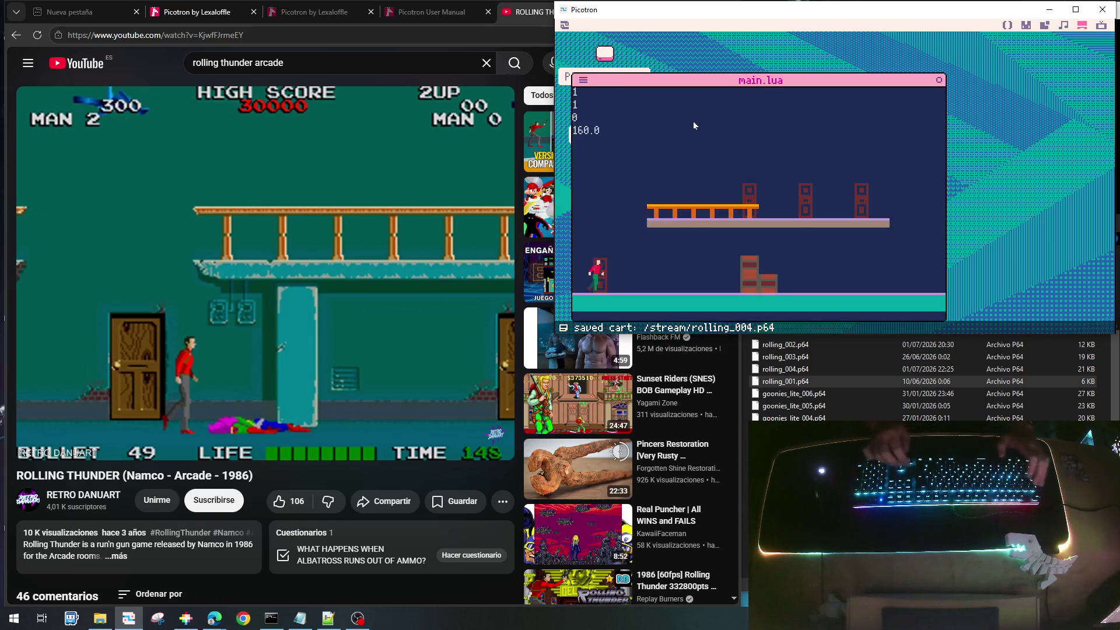
# Playtest the level, walking right across the upper platform, then stop the game
pyautogui.press('Right')
pyautogui.press('Up')
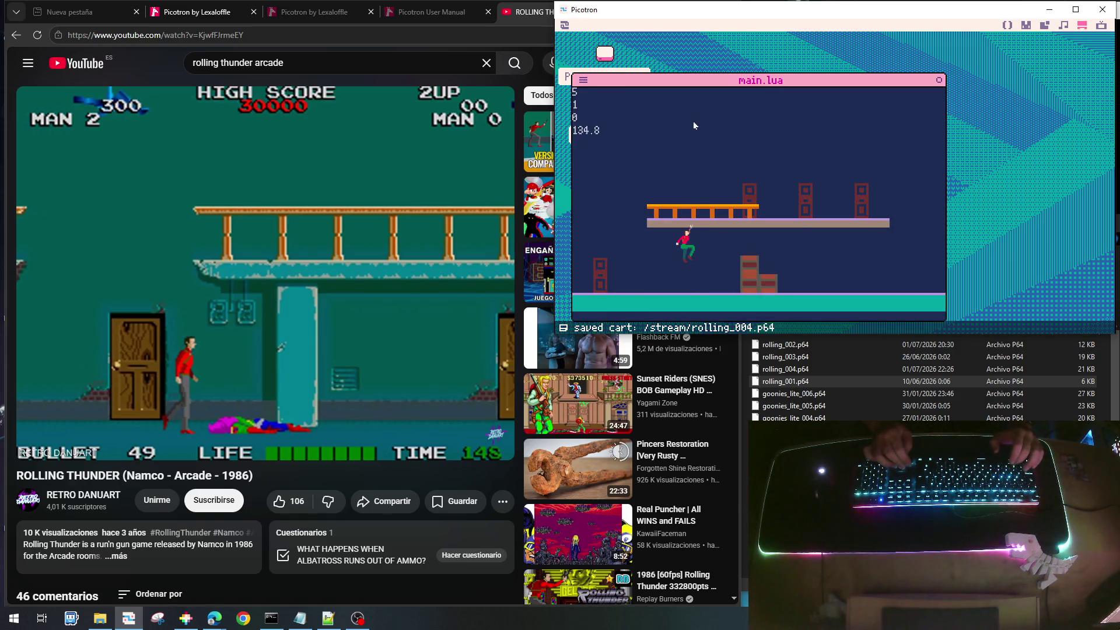
pyautogui.press('Right')
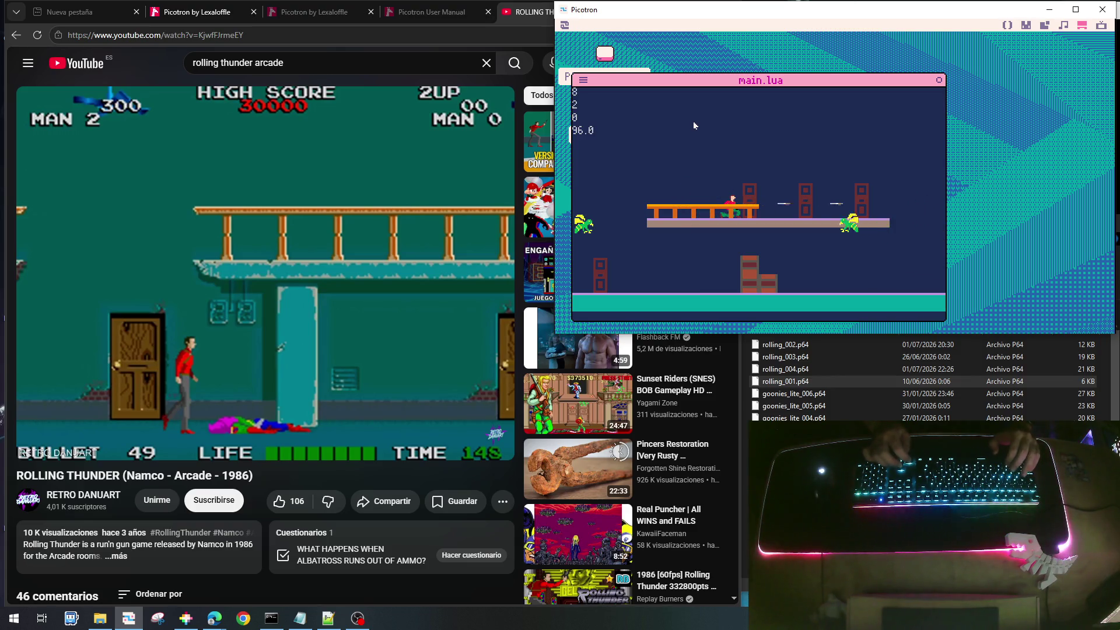
pyautogui.press('Right')
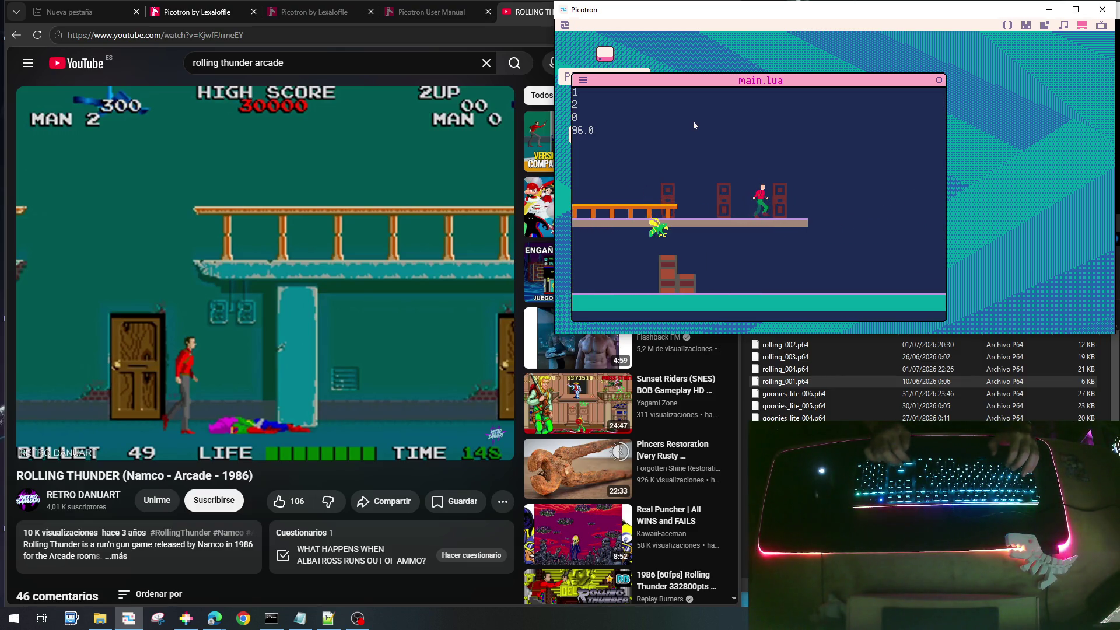
pyautogui.press('Right')
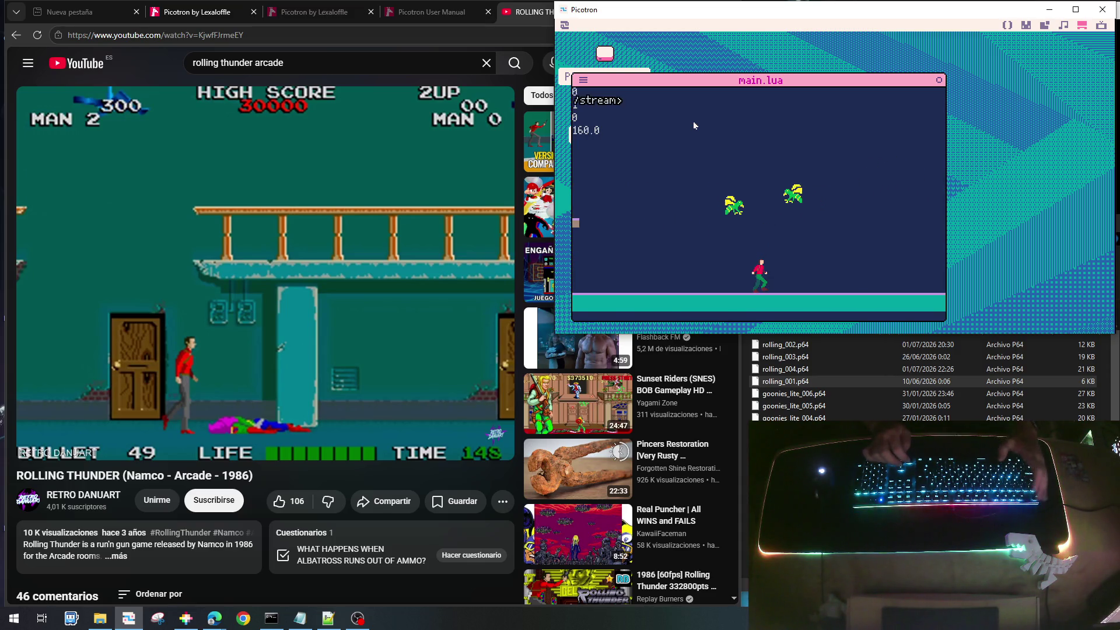
pyautogui.press('Escape')
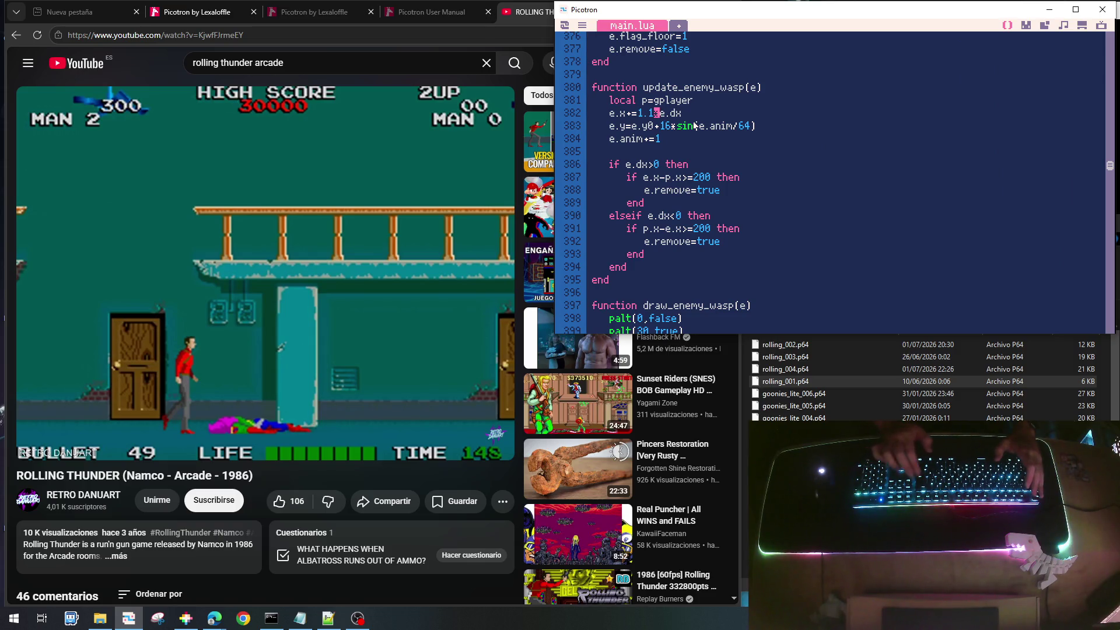
# Save and rerun the cart, jump onto the orange platform and fire at the wasps
pyautogui.hotkey('ctrl', 's')
pyautogui.hotkey('ctrl', 'r')
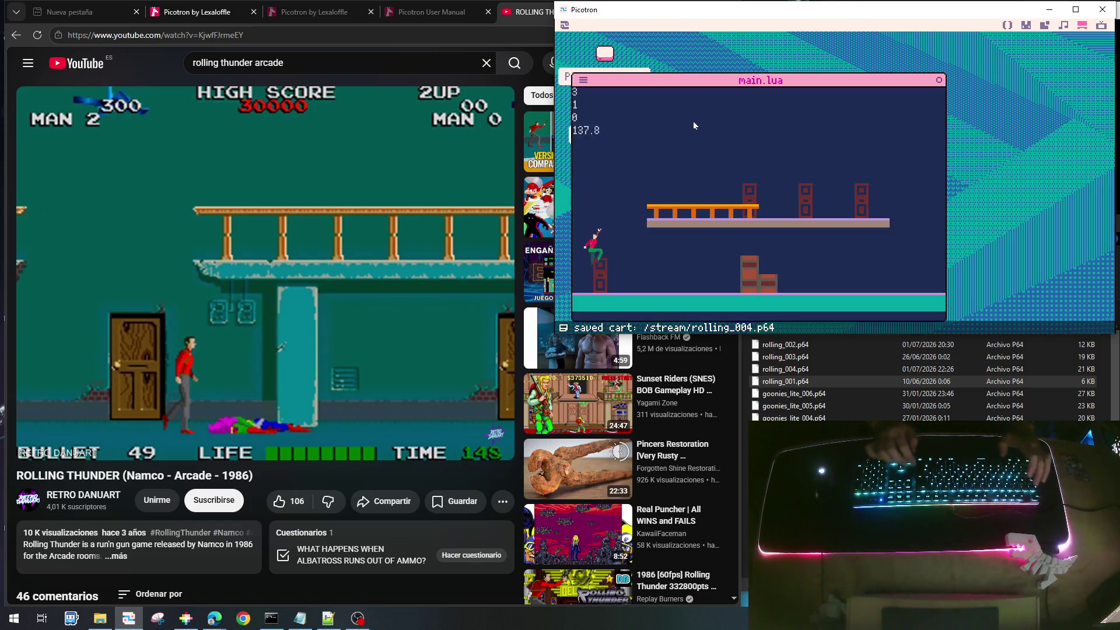
pyautogui.press('Right')
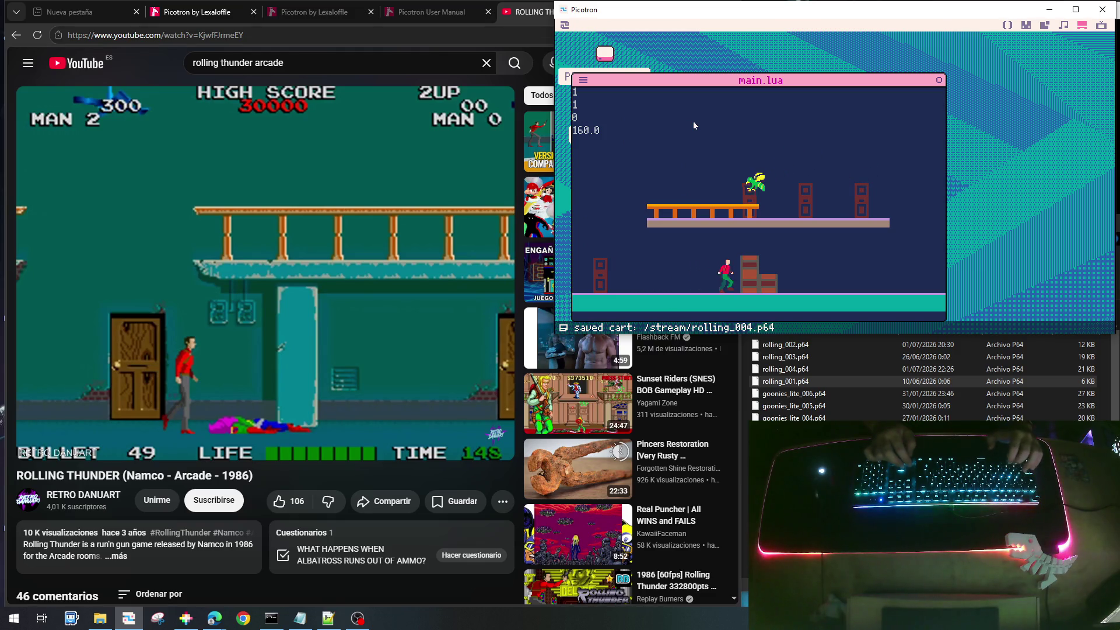
pyautogui.press('Up')
pyautogui.press('Right')
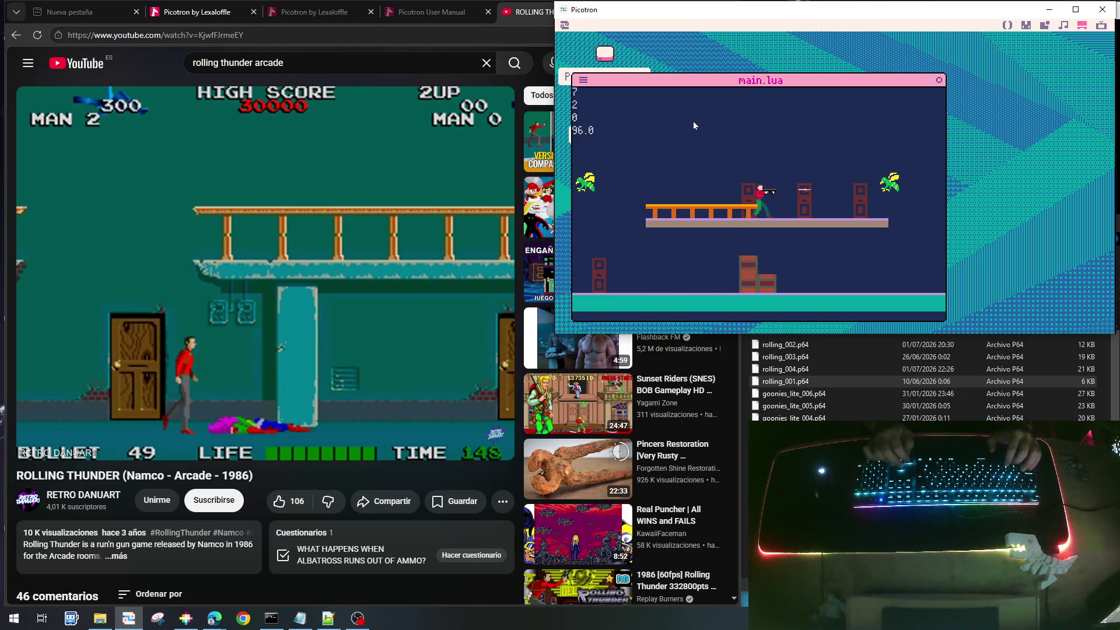
pyautogui.press('x')
# Walk right down to the ground, shoot the passing wasps, then return to the editor
pyautogui.press('Right')
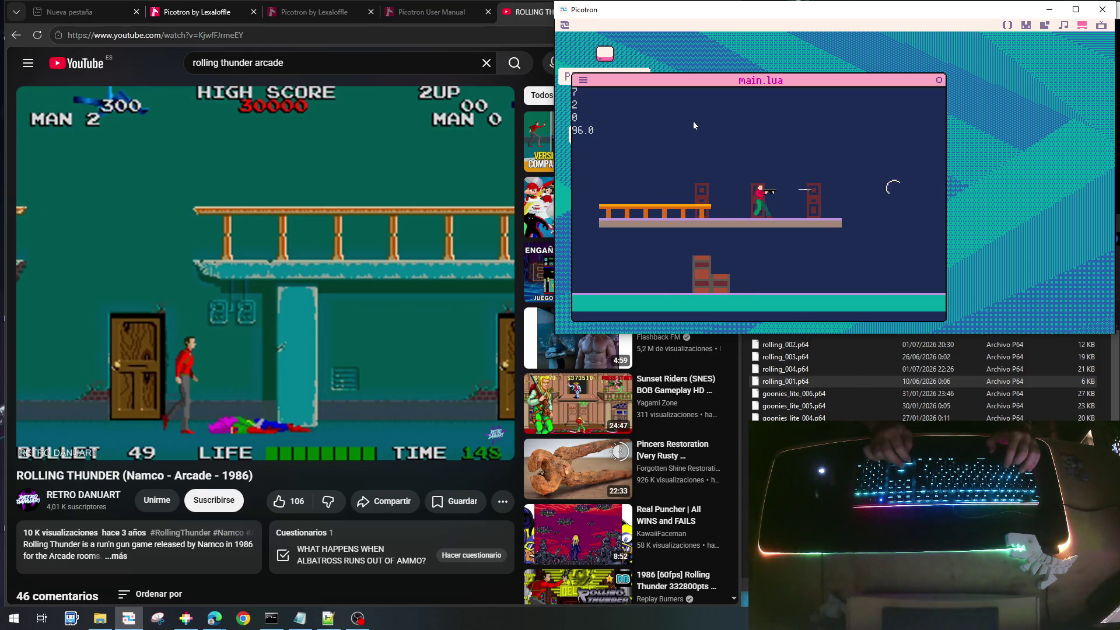
pyautogui.press('Right')
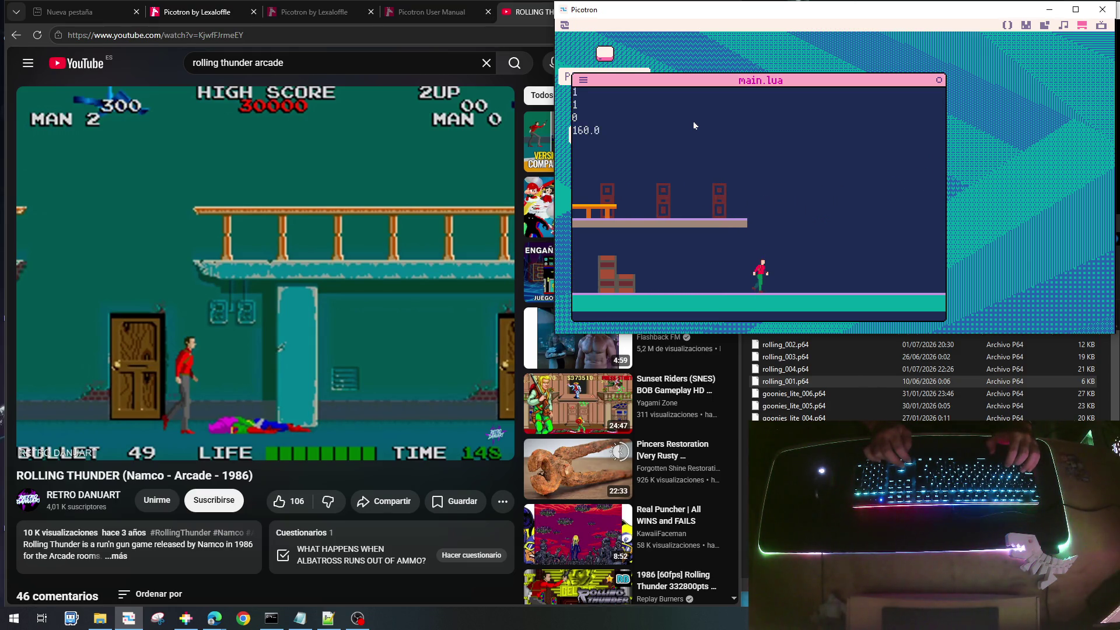
pyautogui.press('Right')
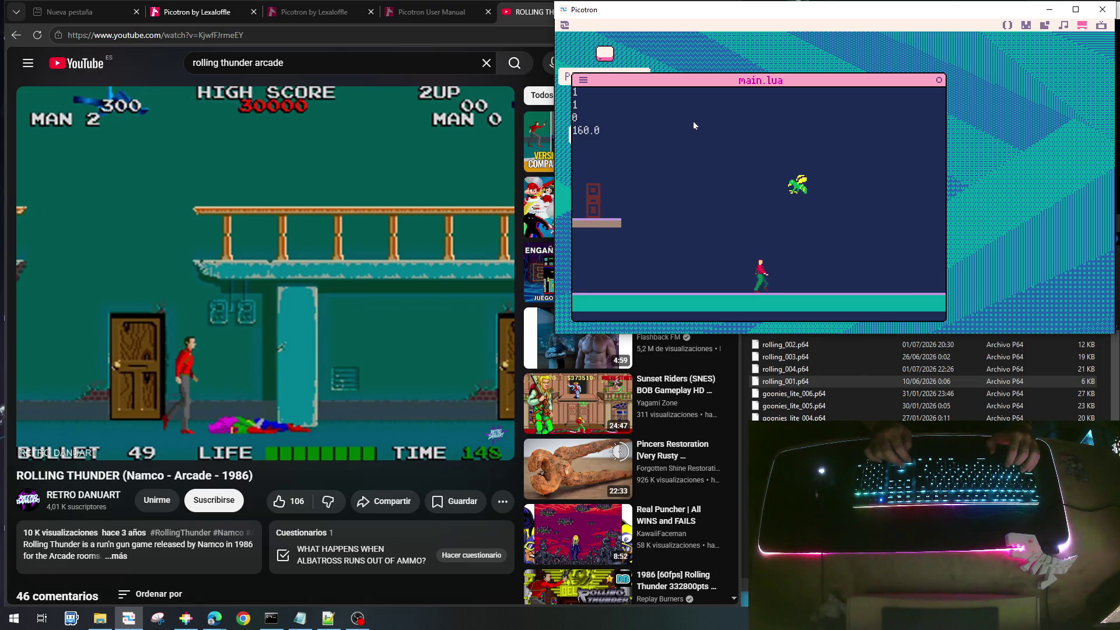
pyautogui.press('Right')
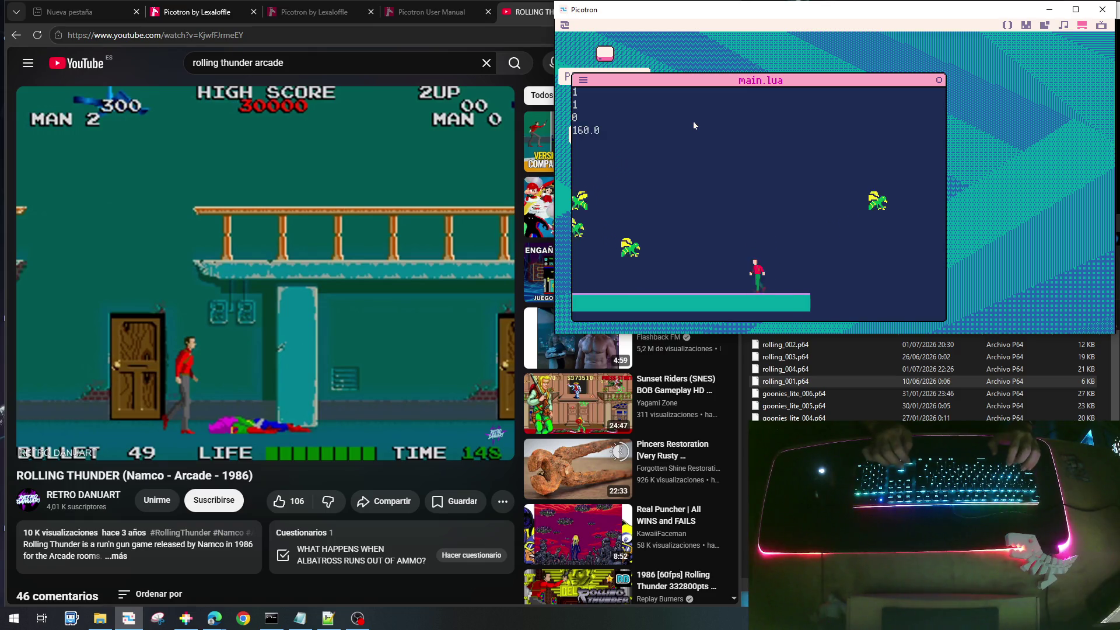
pyautogui.press('x')
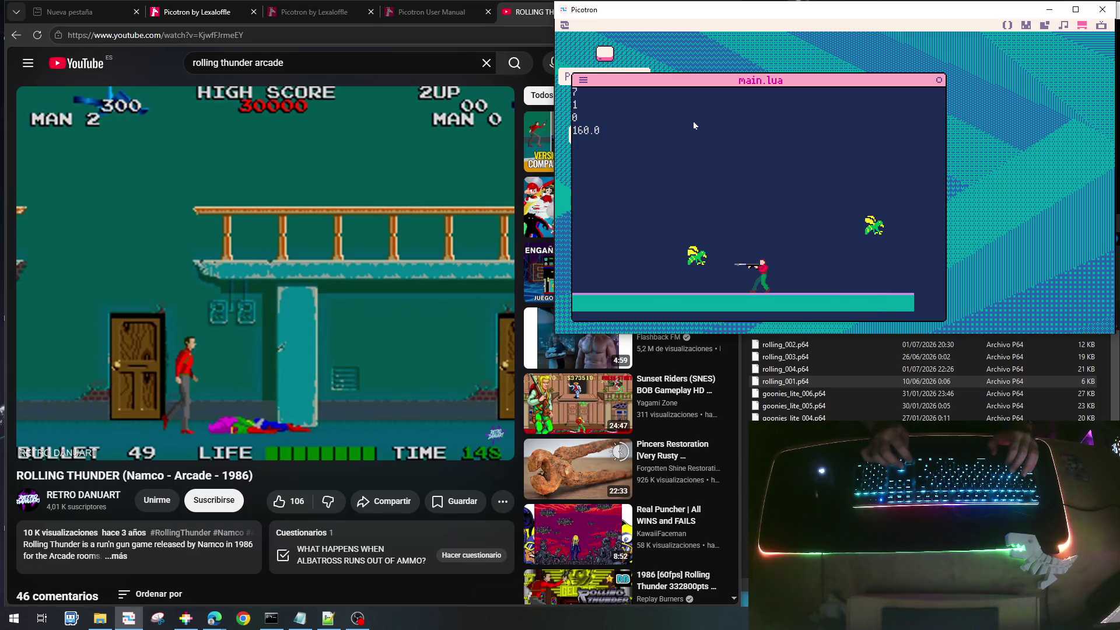
pyautogui.press('x')
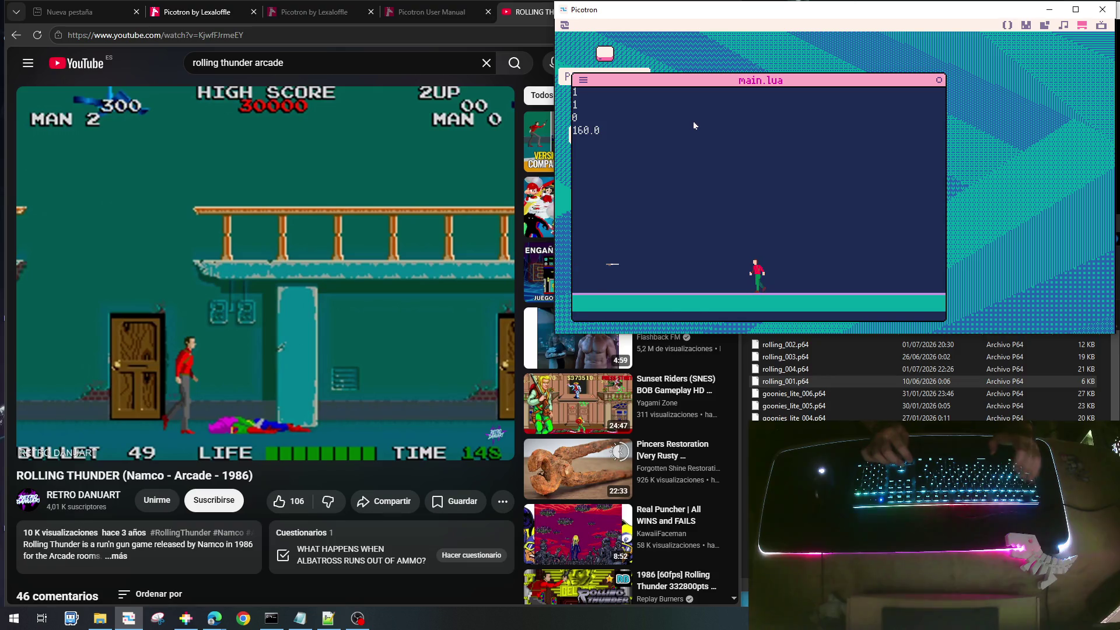
pyautogui.press('Escape')
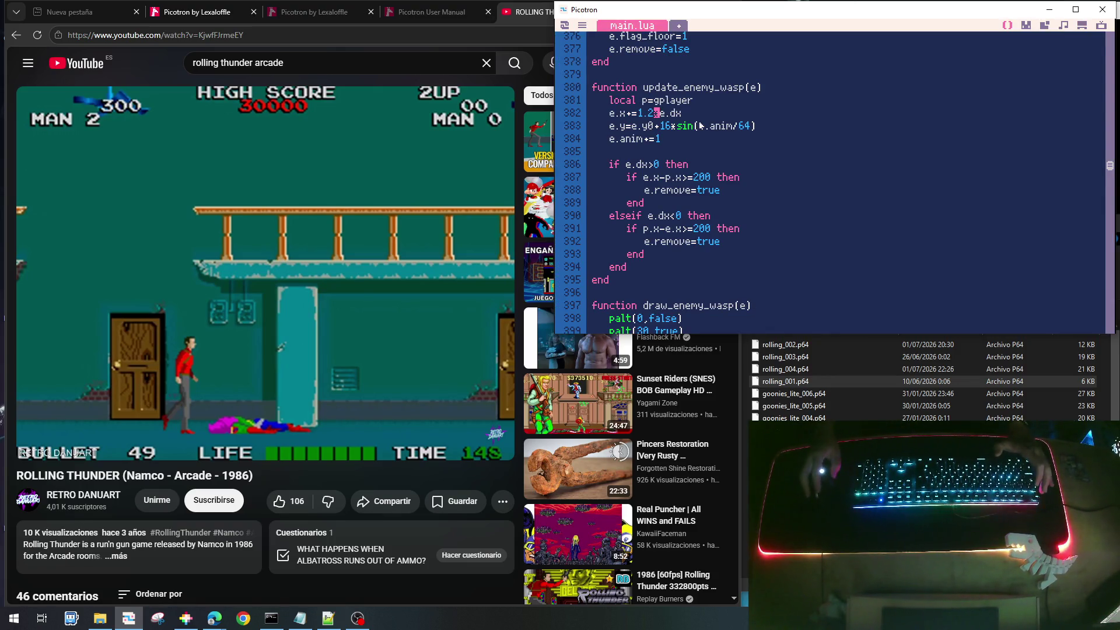
# Remove the 1.2* multiplier from the wasp step on line 382 and start a local vx line
pyautogui.press('BackSpace')
pyautogui.press('BackSpace')
pyautogui.press('BackSpace')
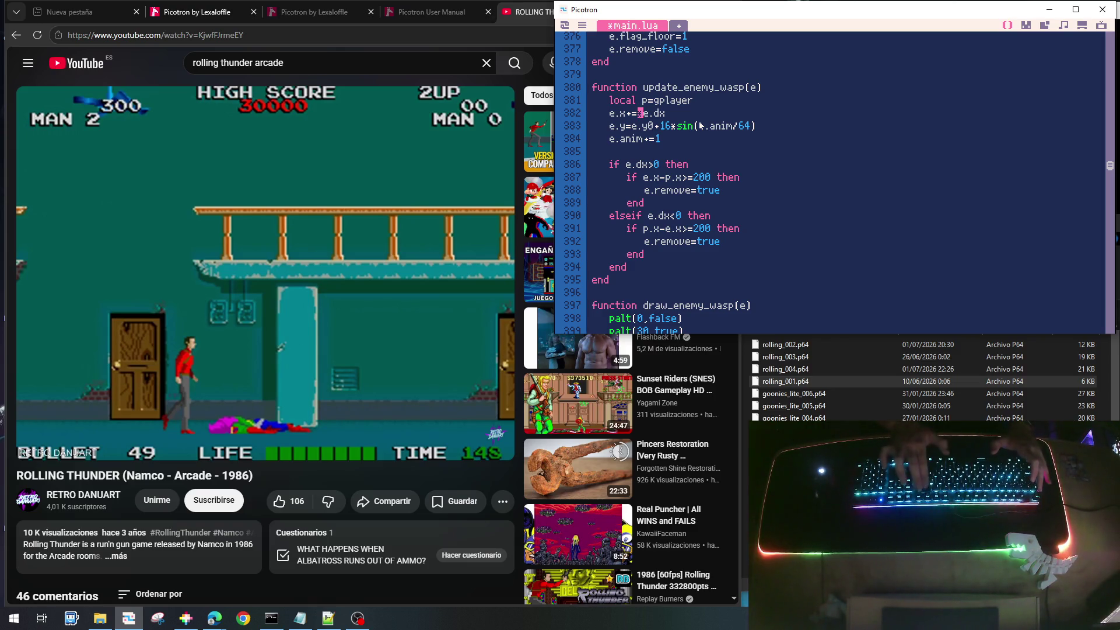
pyautogui.press('Delete')
pyautogui.press('Return')
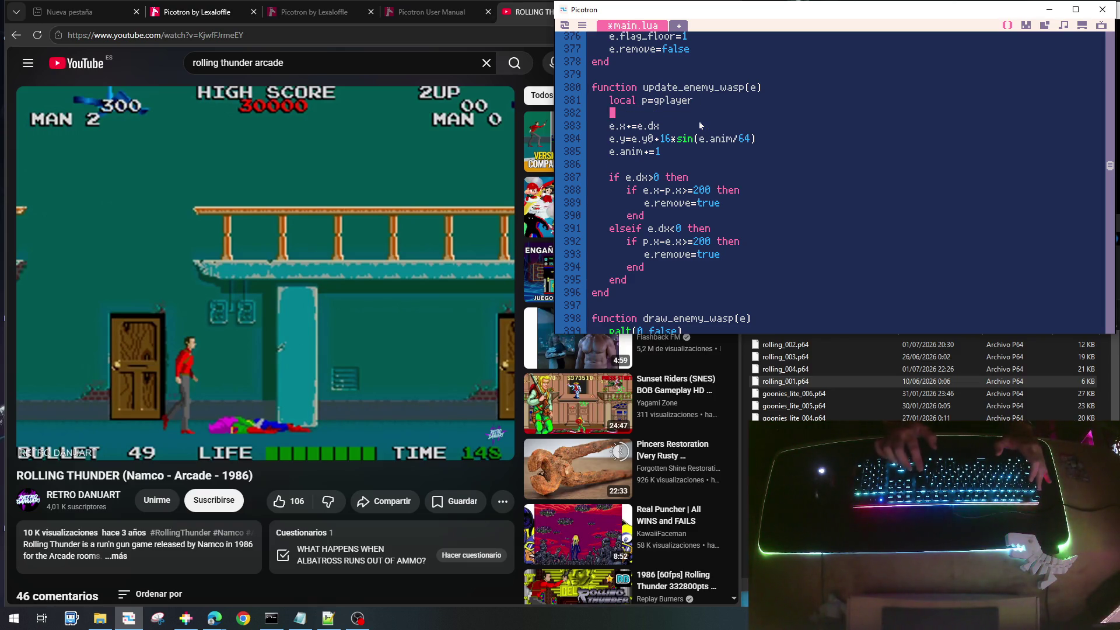
pyautogui.write('local vx=')
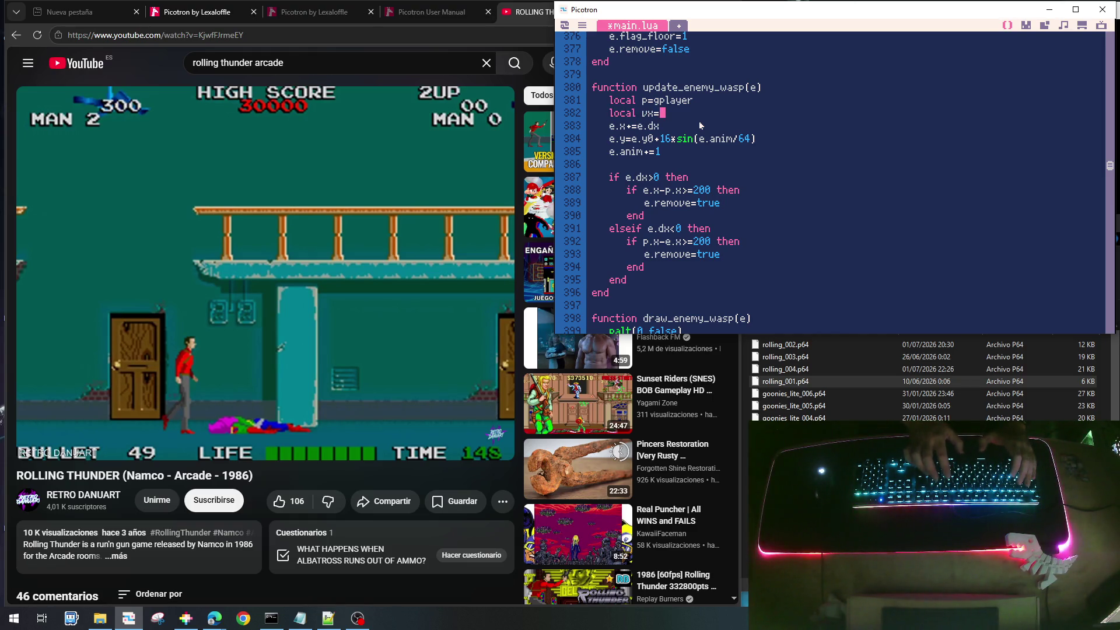
pyautogui.press('BackSpace')
pyautogui.press('BackSpace')
pyautogui.press('BackSpace')
pyautogui.press('BackSpace')
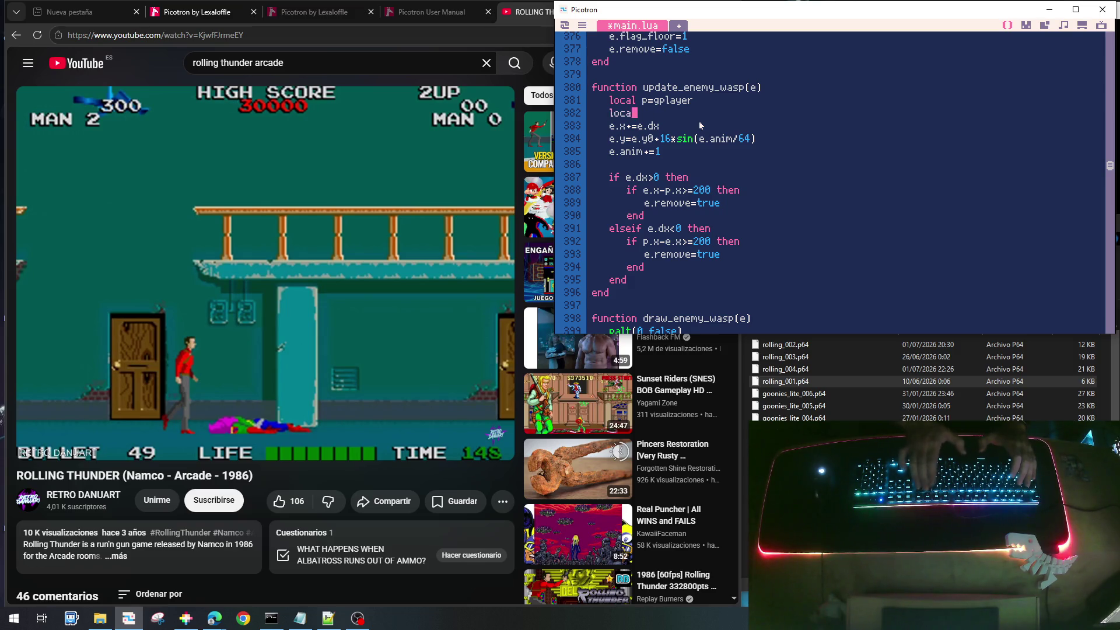
# In init_enemy_wasp, add e.ispeed=64+16 and e.acspeed=0 after e.remove=false
pyautogui.scroll(6, 702, 124)
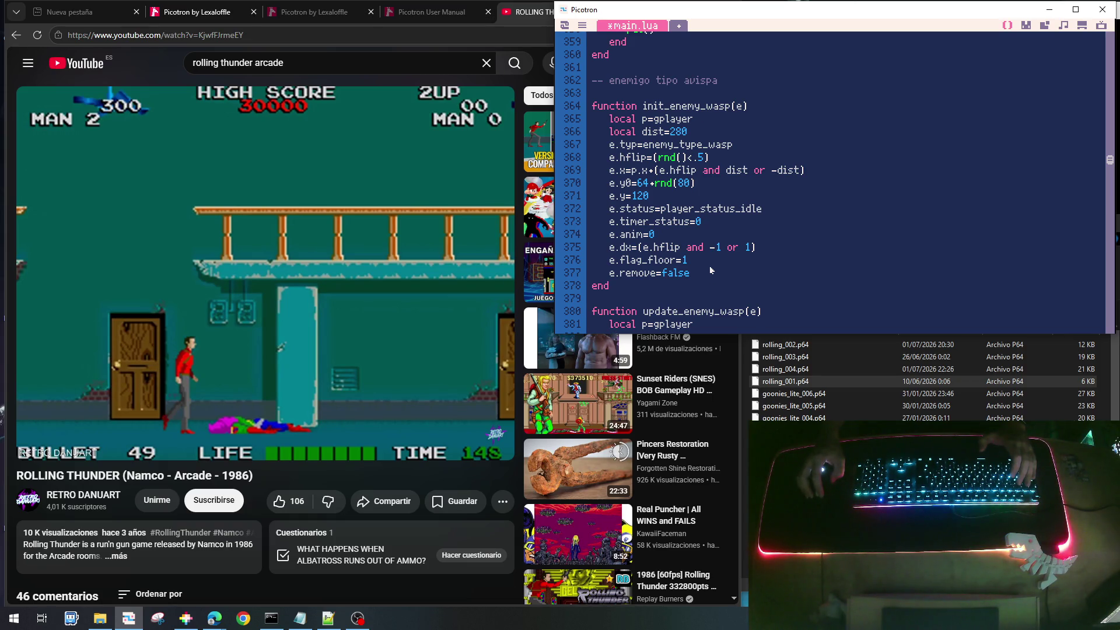
pyautogui.press('Return')
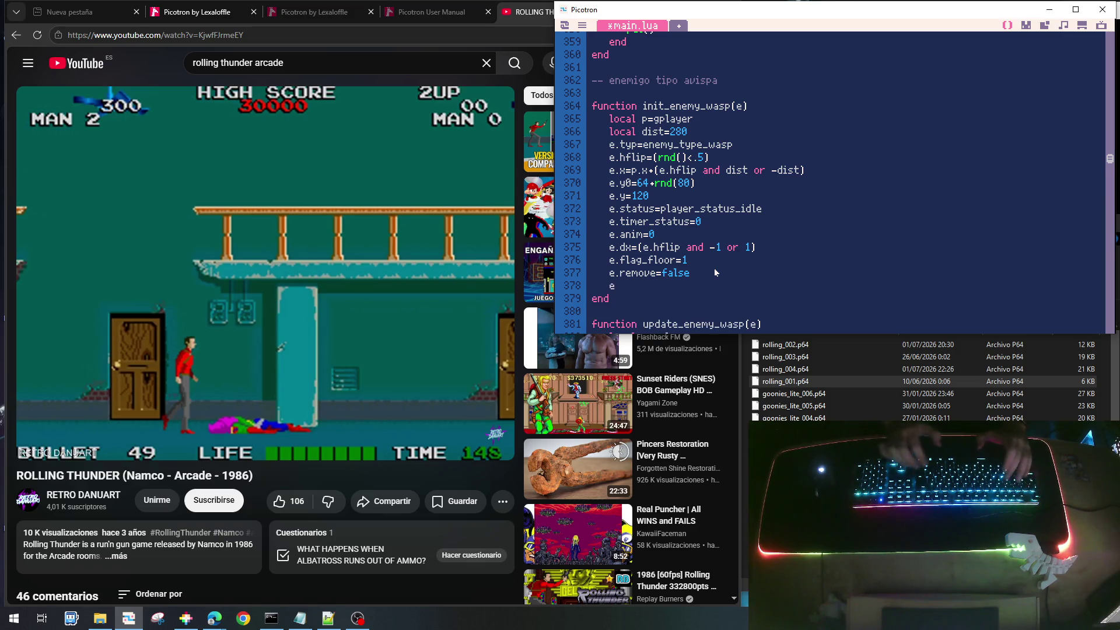
pyautogui.write('e.')
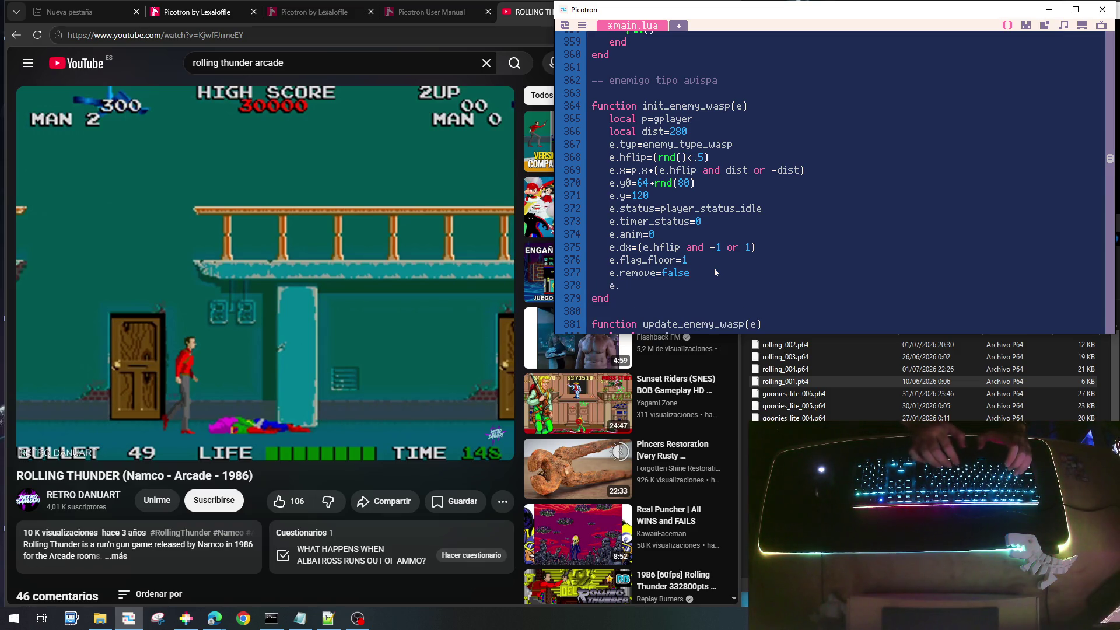
pyautogui.write('ips')
pyautogui.press('BackSpace')
pyautogui.press('BackSpace')
pyautogui.write('speed=')
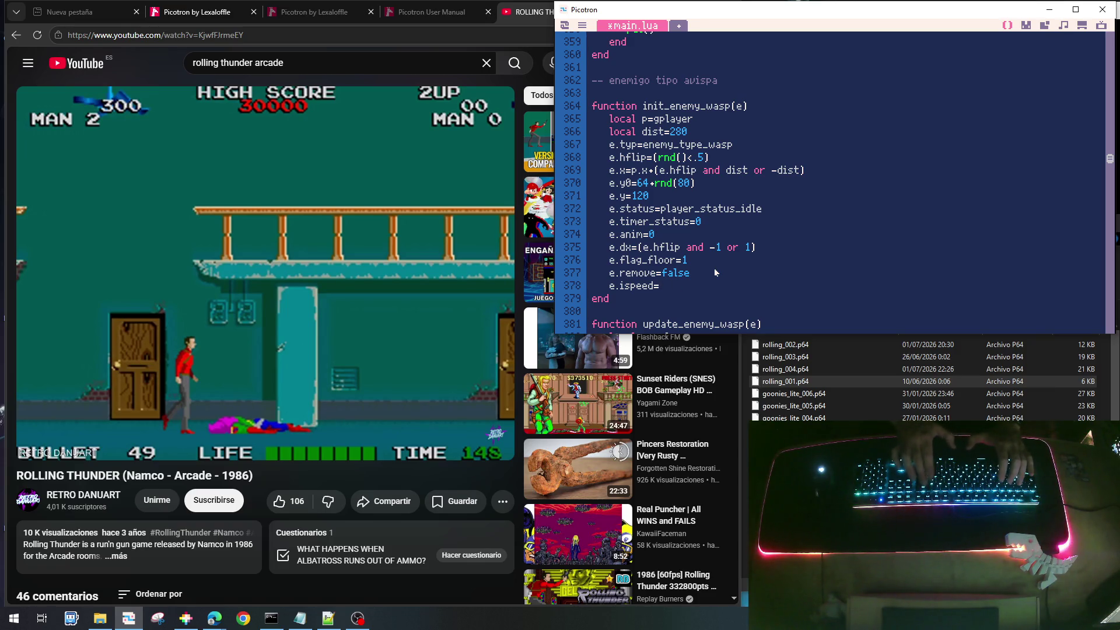
pyautogui.write('64+1')
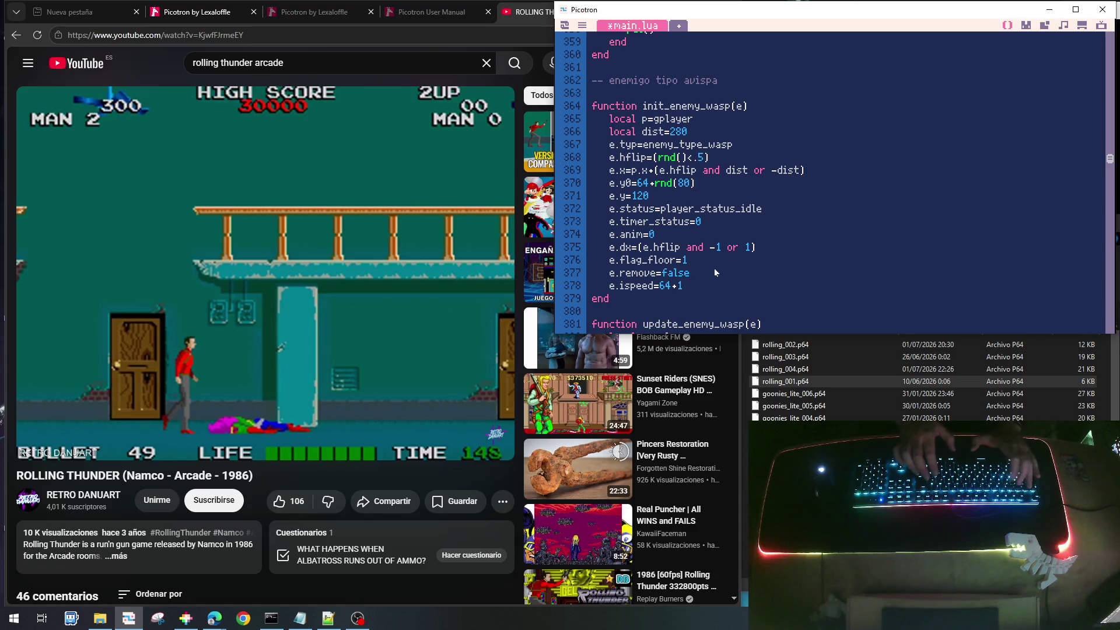
pyautogui.write('6')
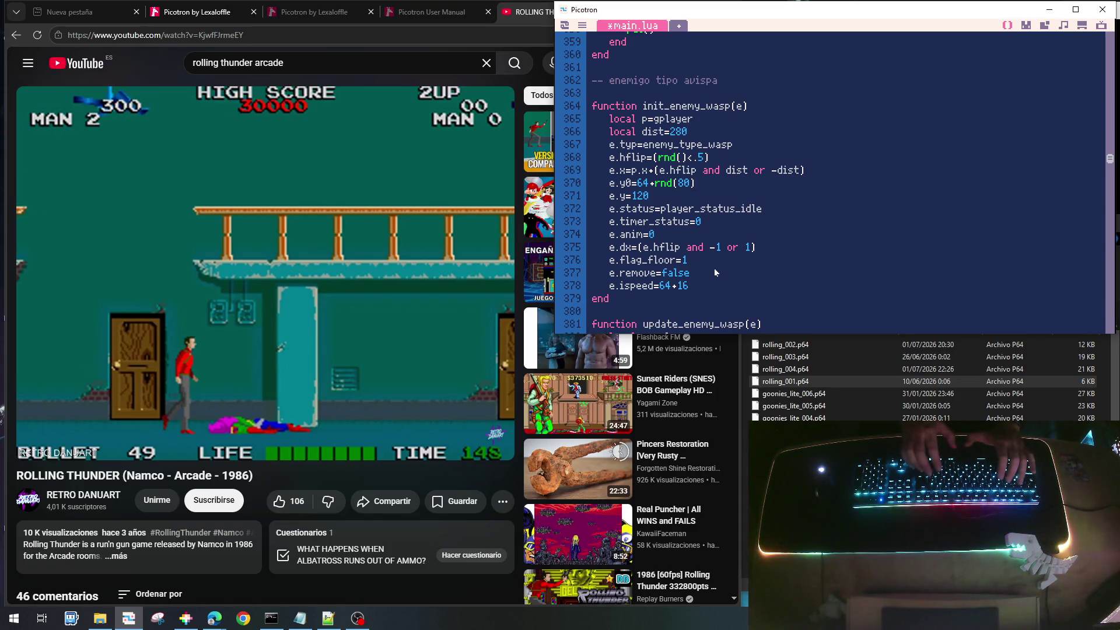
pyautogui.press('Return')
pyautogui.write('e.a')
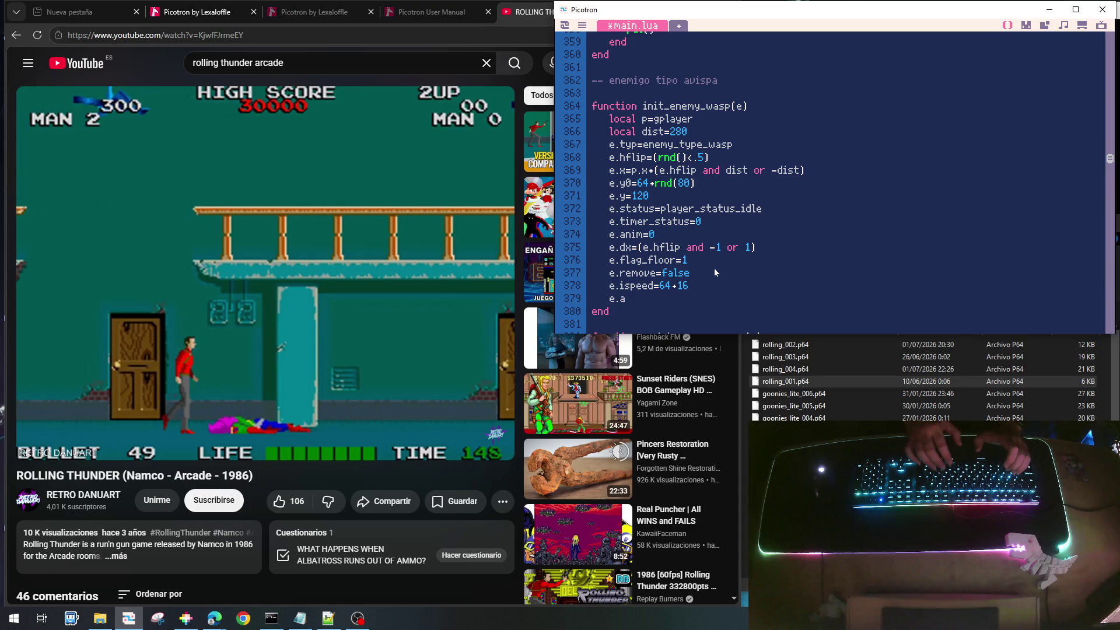
pyautogui.write('cspeed=0')
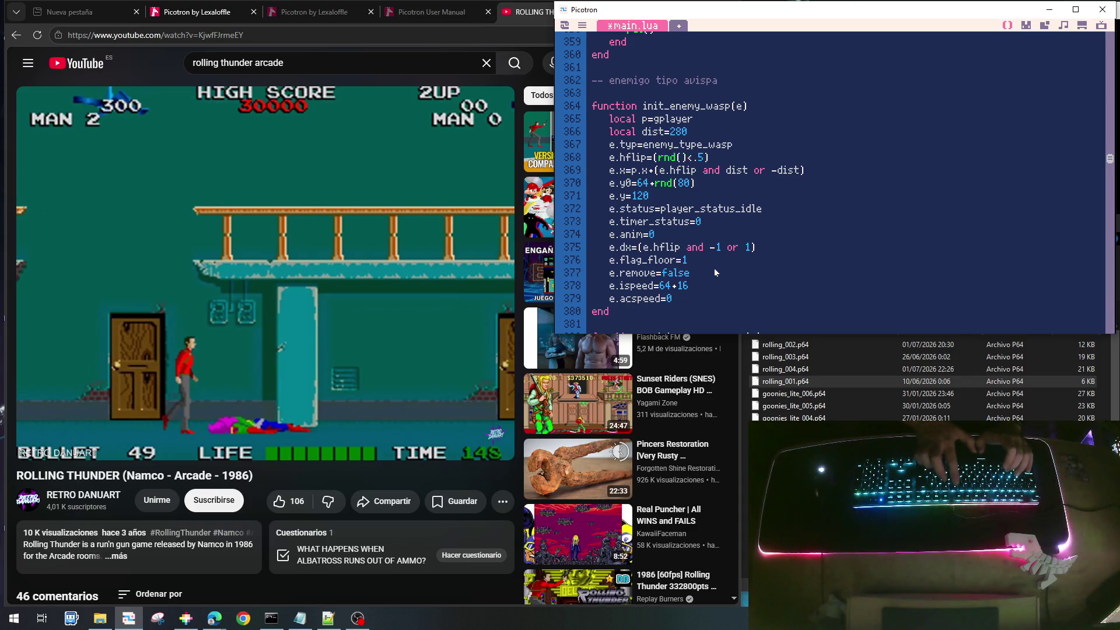
# Write e.acspeed+=e.ispeed on line 384 of update_enemy_wasp
pyautogui.scroll(-4, 703, 271)
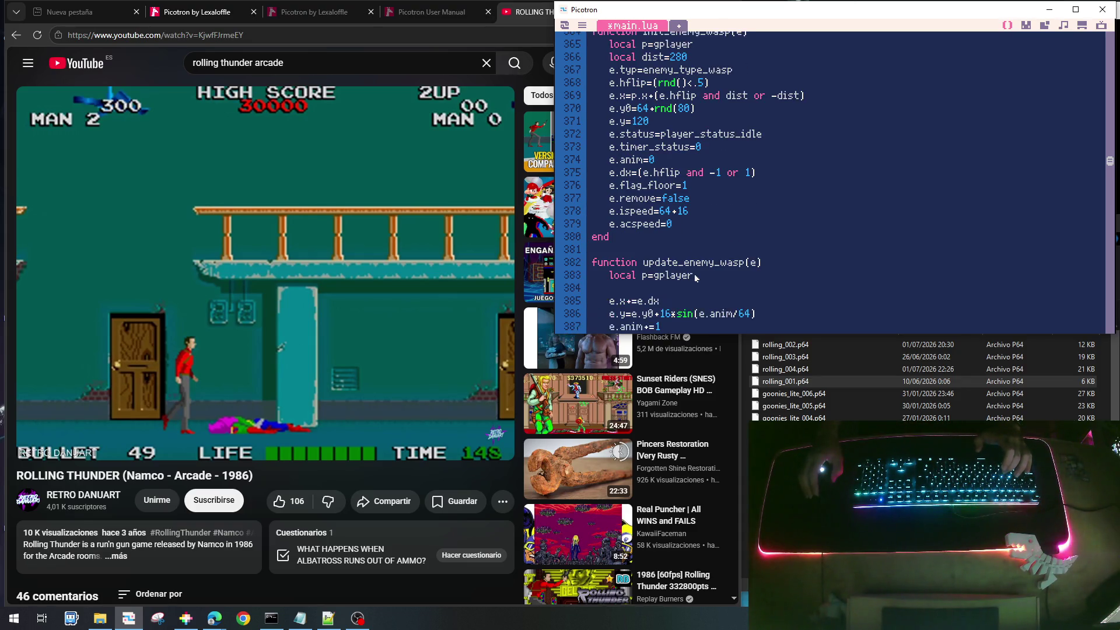
pyautogui.click(634, 215)
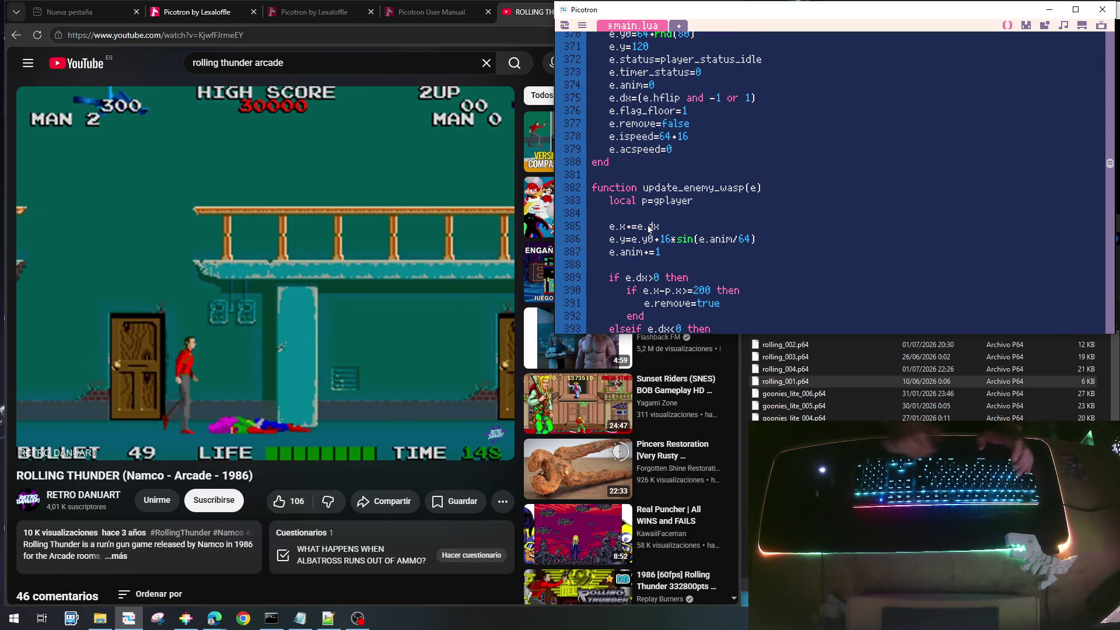
pyautogui.write('e.ispeed+')
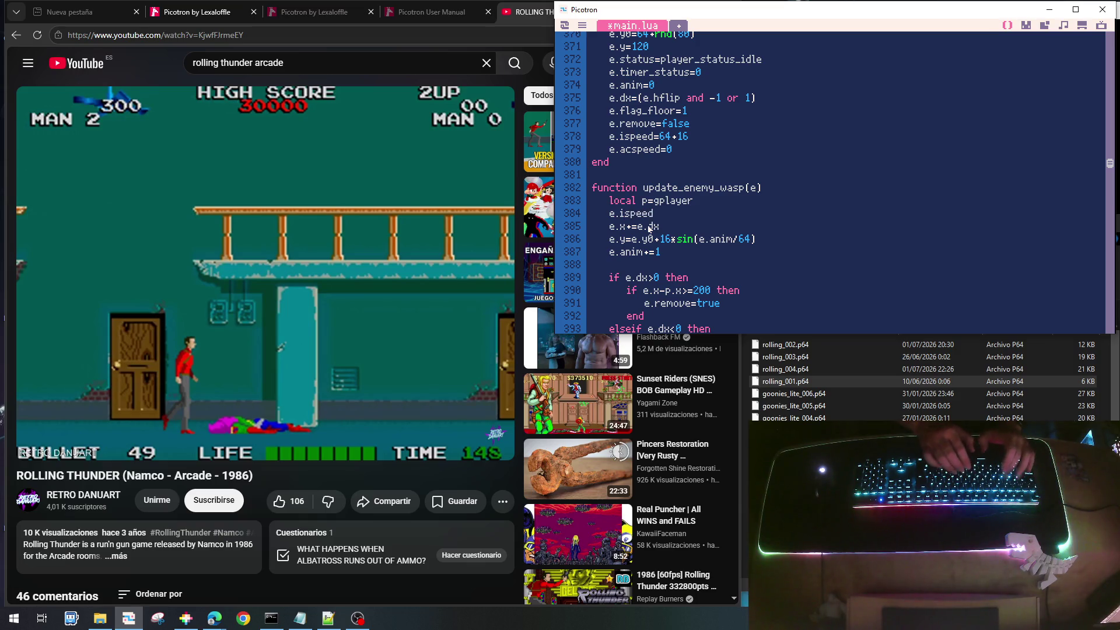
pyautogui.write('=e')
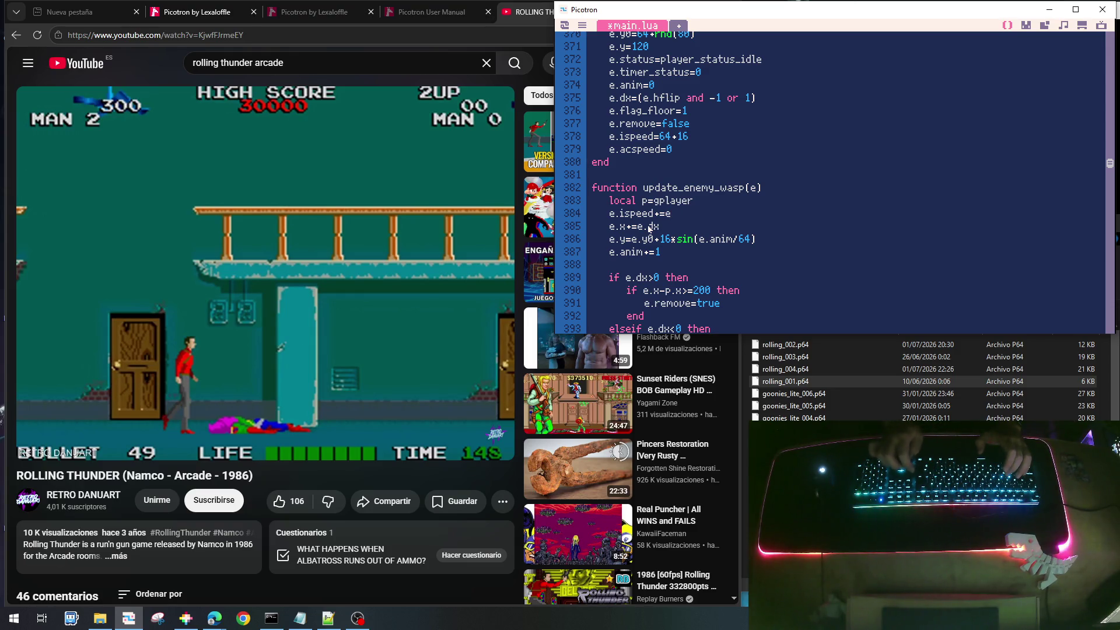
pyautogui.write('.ispeed')
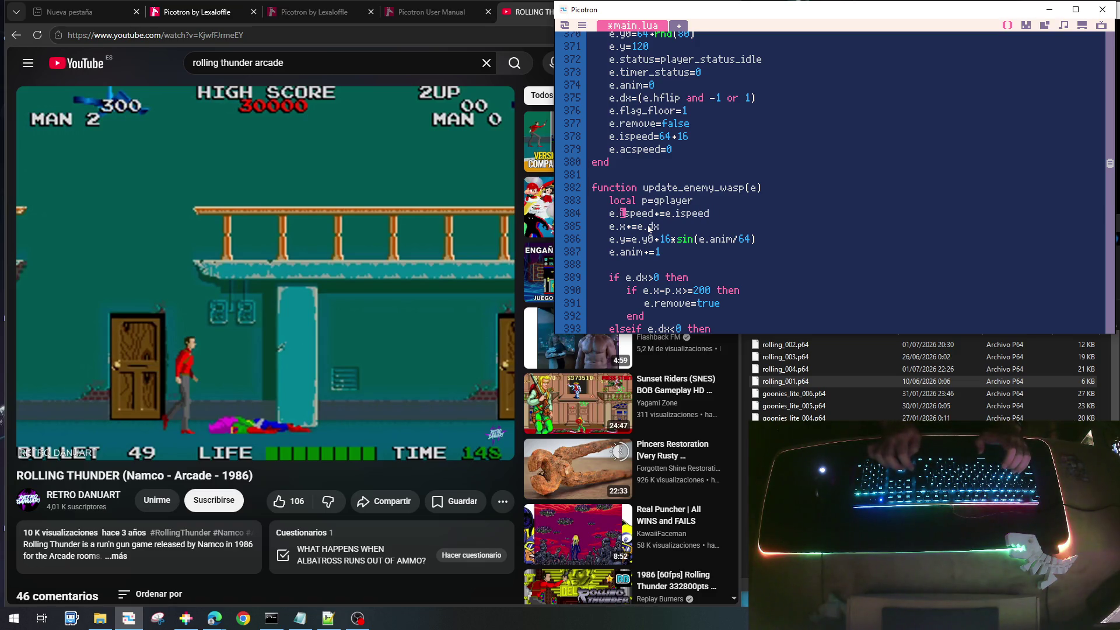
pyautogui.press('BackSpace')
pyautogui.write('ac')
pyautogui.press('End')
pyautogui.press('Return')
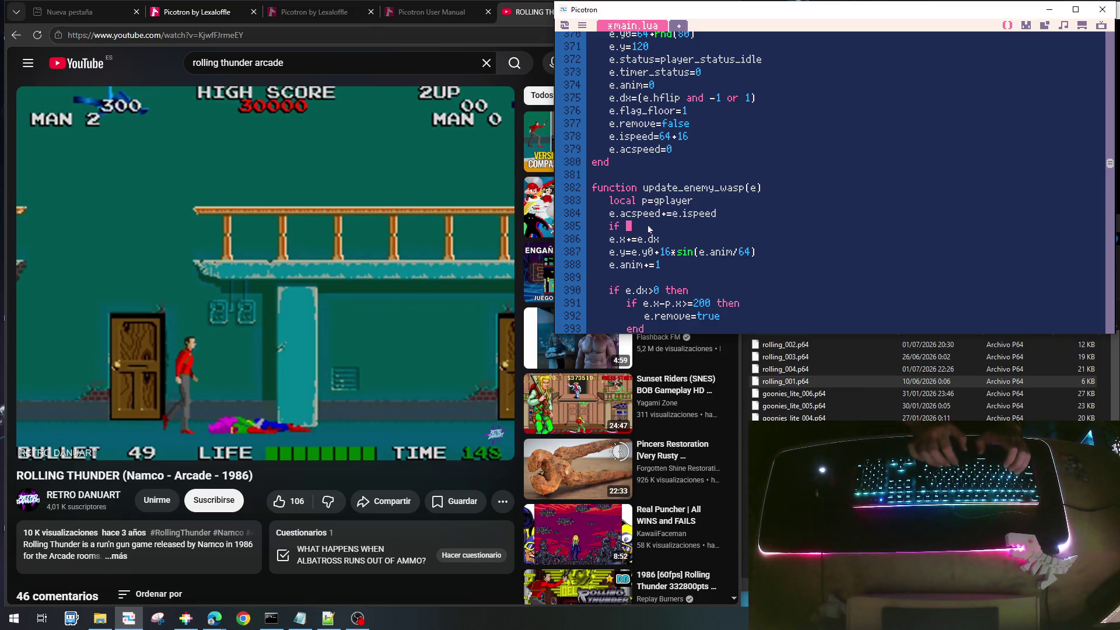
# Add a 'while e.acspeed>=64 do' header and indent the movement code beneath it
pyautogui.press('BackSpace')
pyautogui.press('BackSpace')
pyautogui.press('BackSpace')
pyautogui.write('wh')
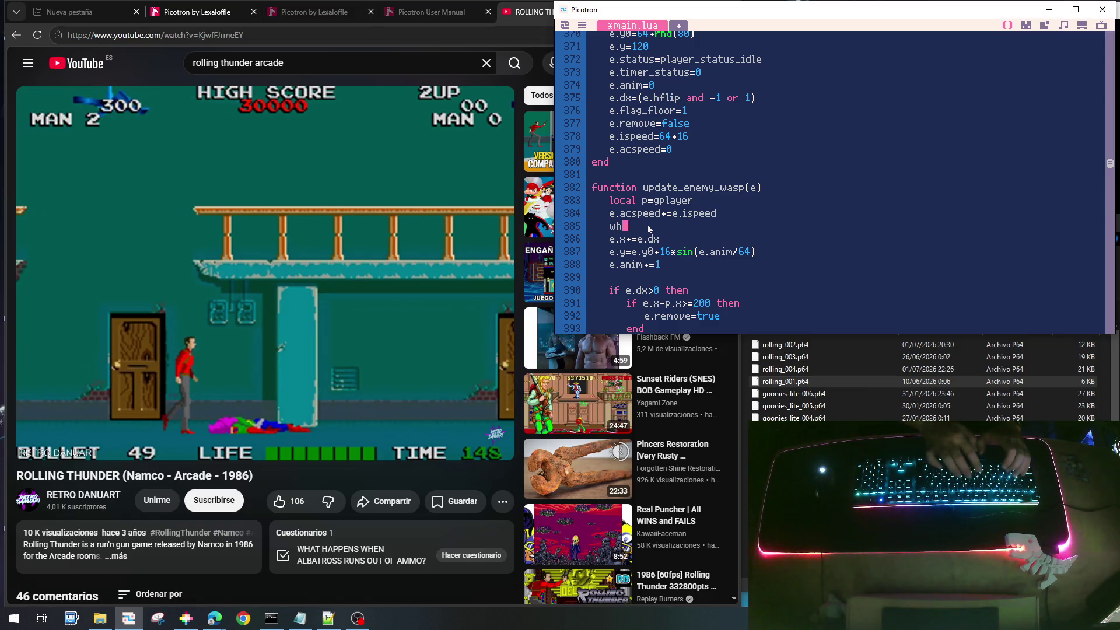
pyautogui.write('ile e.acspeed>=')
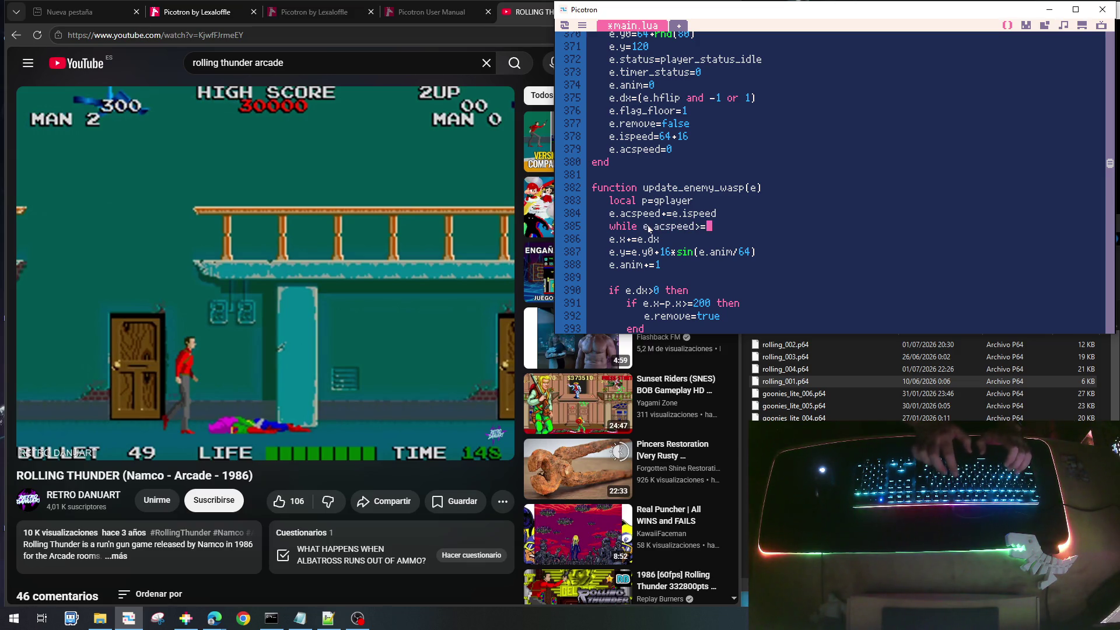
pyautogui.write('64 do')
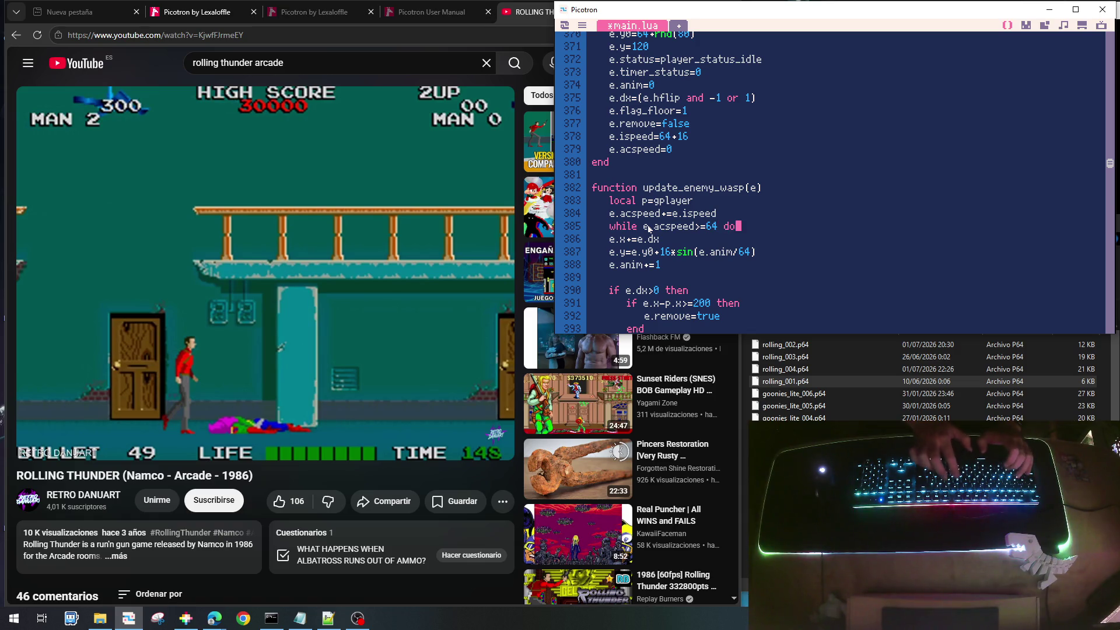
pyautogui.press('Down')
pyautogui.press('Home')
pyautogui.hotkey('shift', 'End')
pyautogui.hotkey('shift', 'Down')
pyautogui.hotkey('shift', 'Down')
pyautogui.hotkey('shift', 'Down')
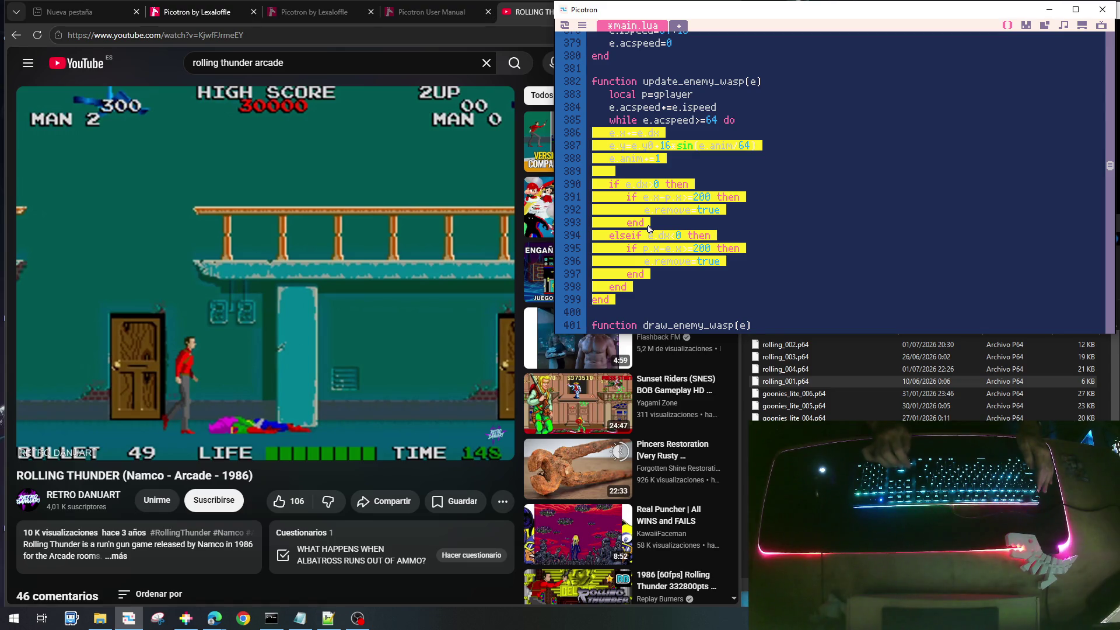
pyautogui.press('Tab')
pyautogui.press('Up')
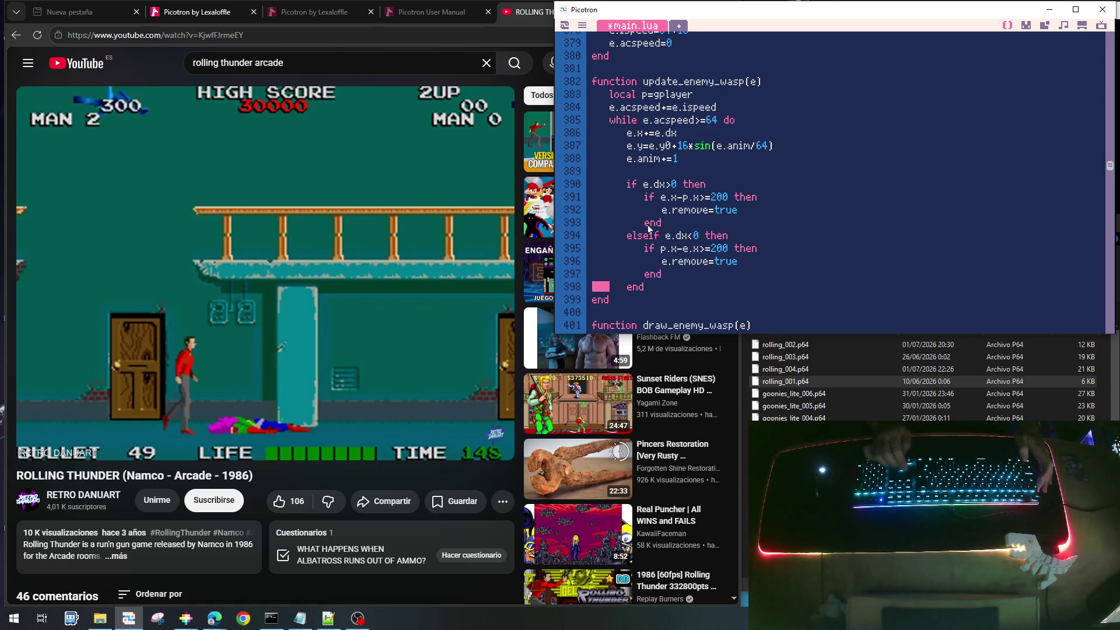
pyautogui.press('Return')
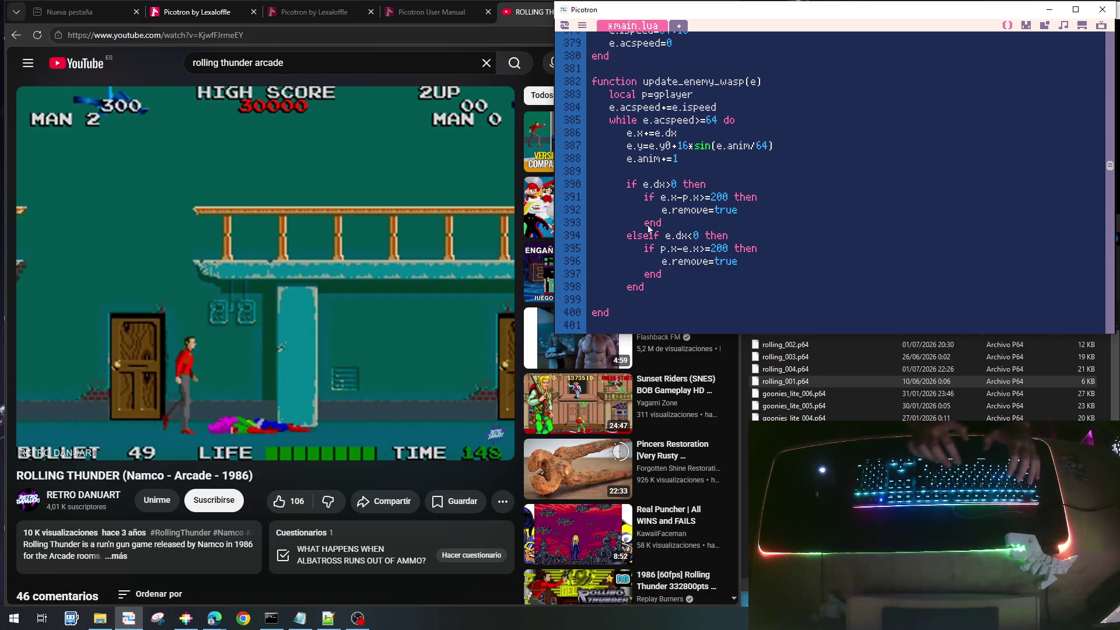
# Close the while loop with end and wrap the e.x update in 'if e.dx>0 then'
pyautogui.press('BackSpace')
pyautogui.write('end')
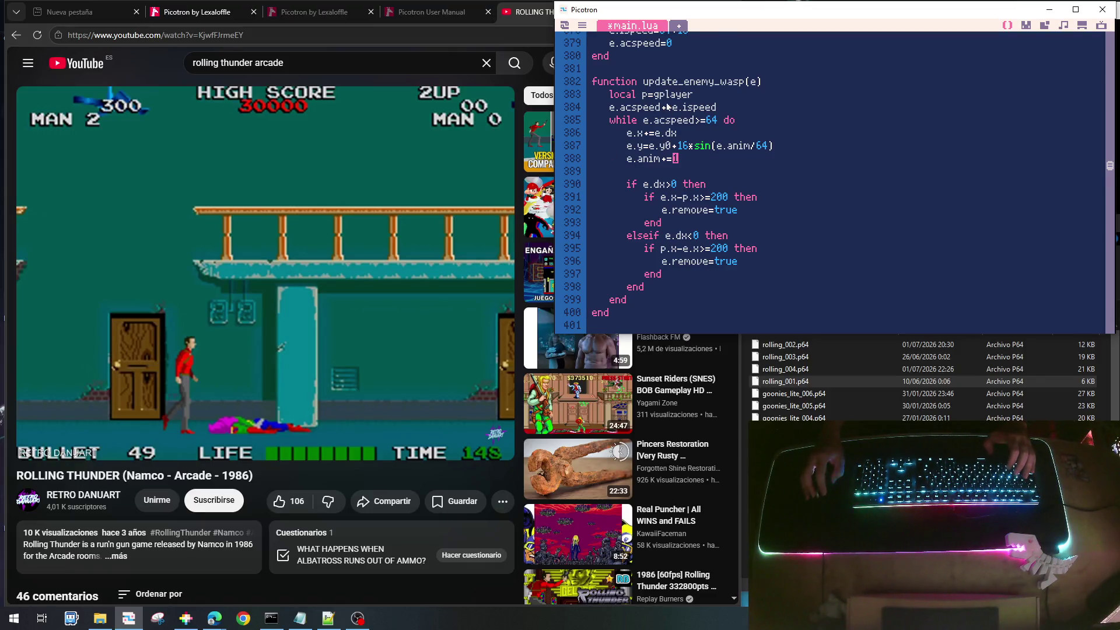
pyautogui.scroll(2, 666, 114)
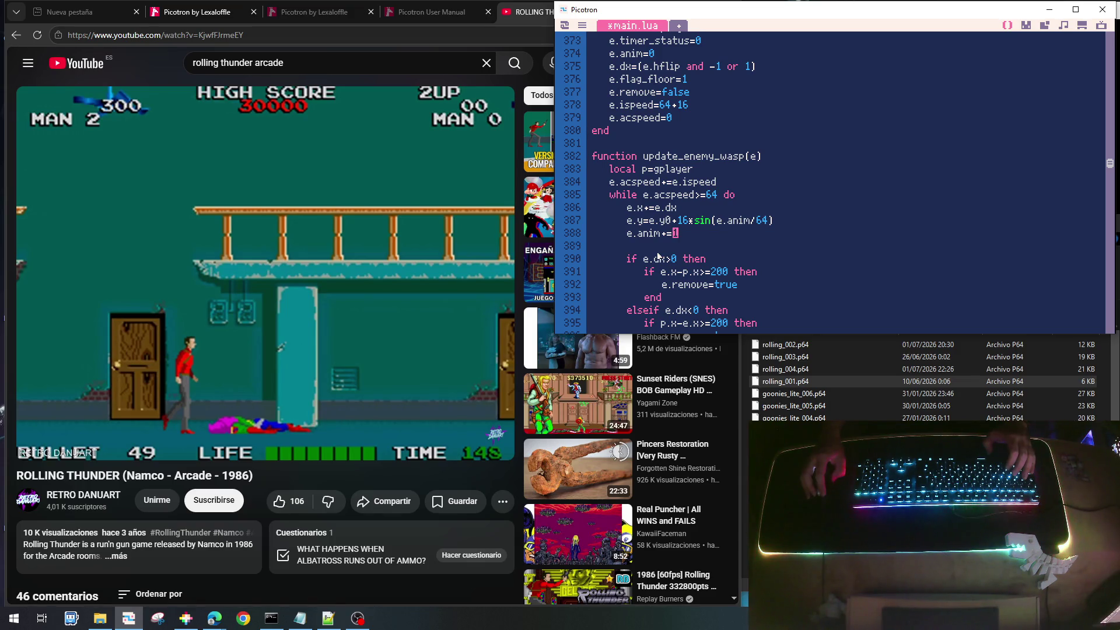
pyautogui.press('Up')
pyautogui.press('Up')
pyautogui.press('Home')
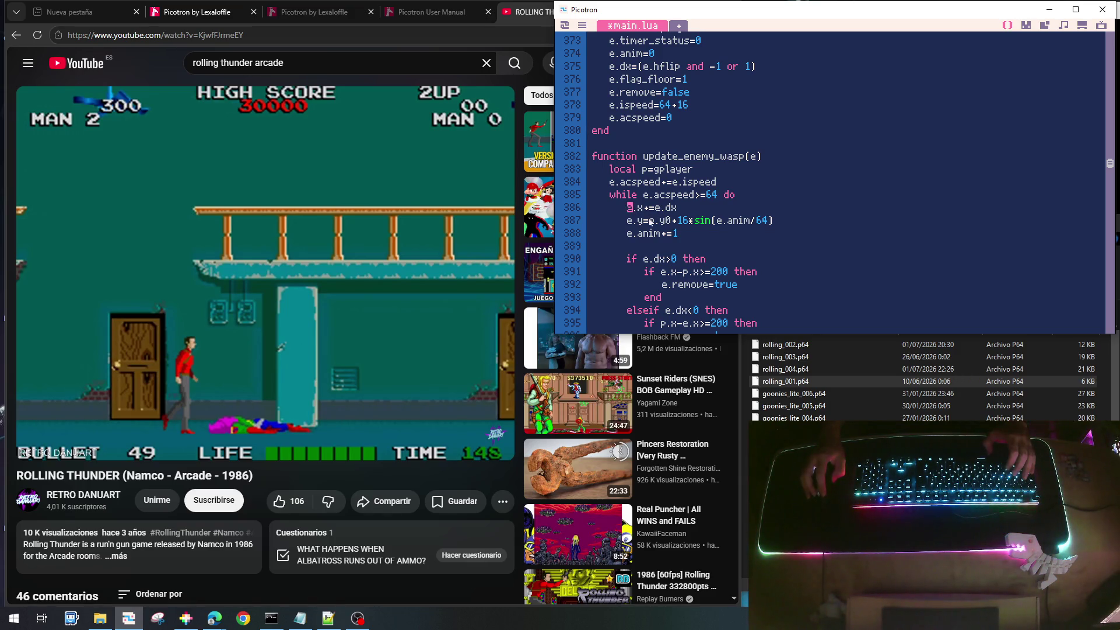
pyautogui.write('if e.dx')
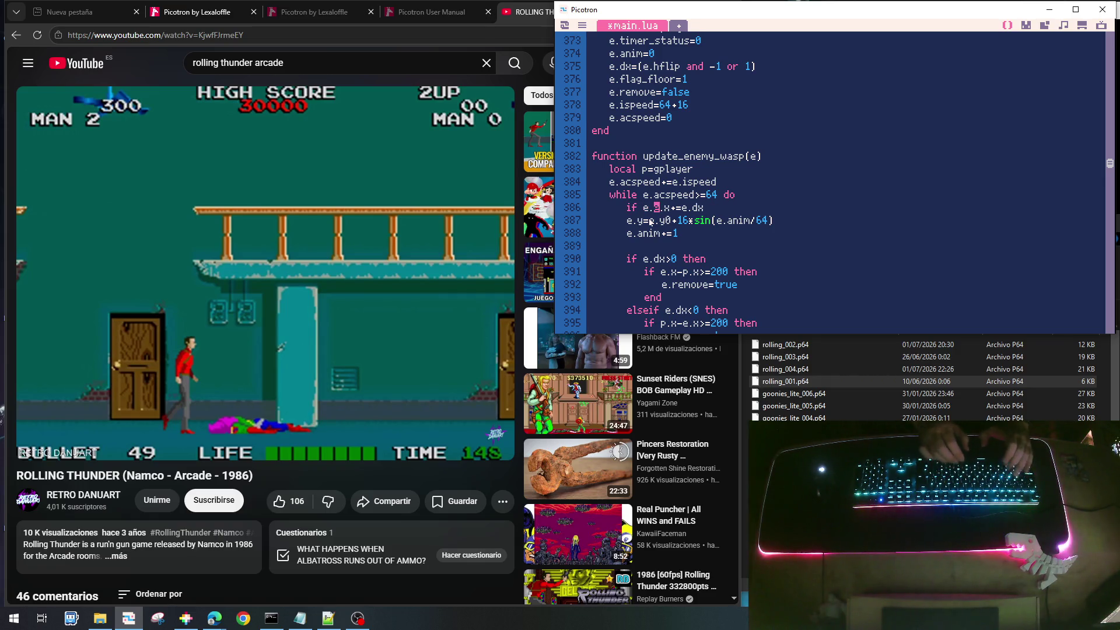
pyautogui.write('>0 rth')
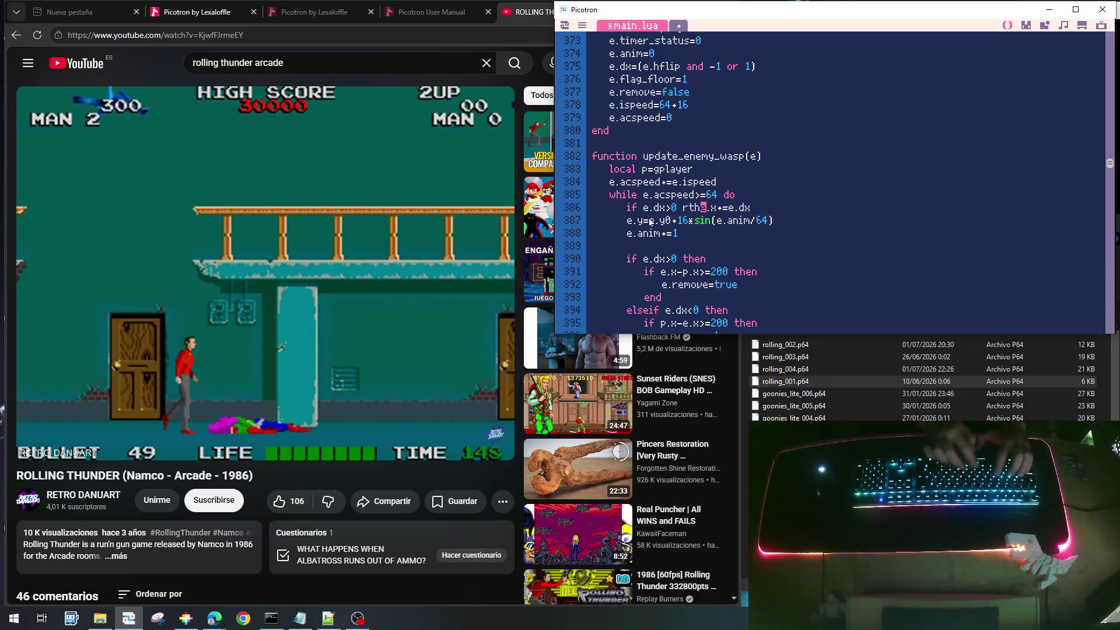
pyautogui.press('BackSpace')
pyautogui.press('BackSpace')
pyautogui.write('the')
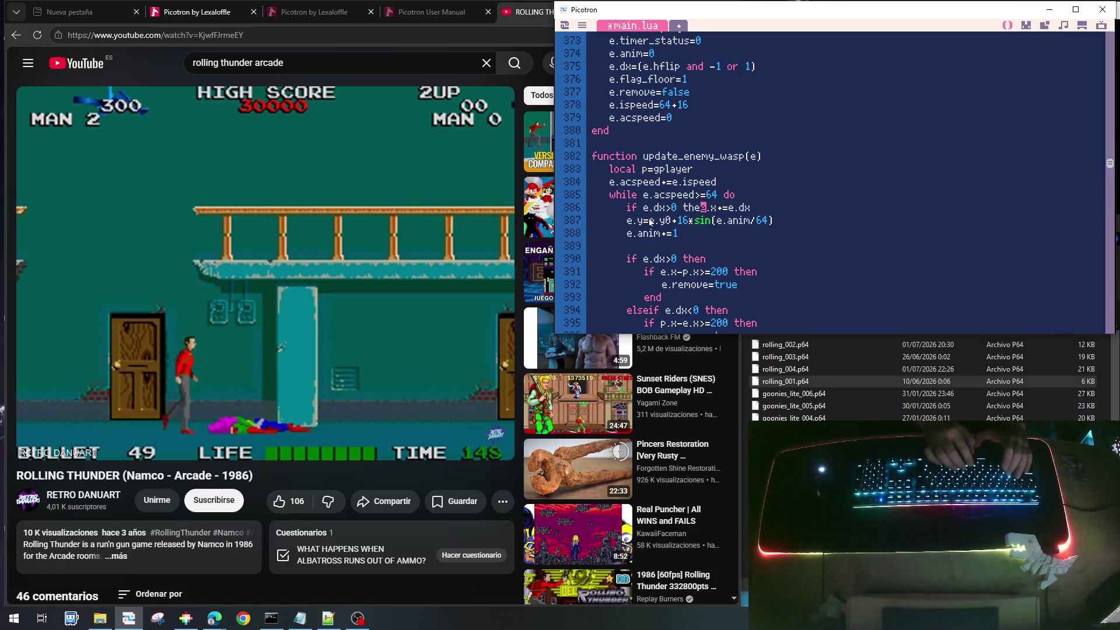
pyautogui.write('n')
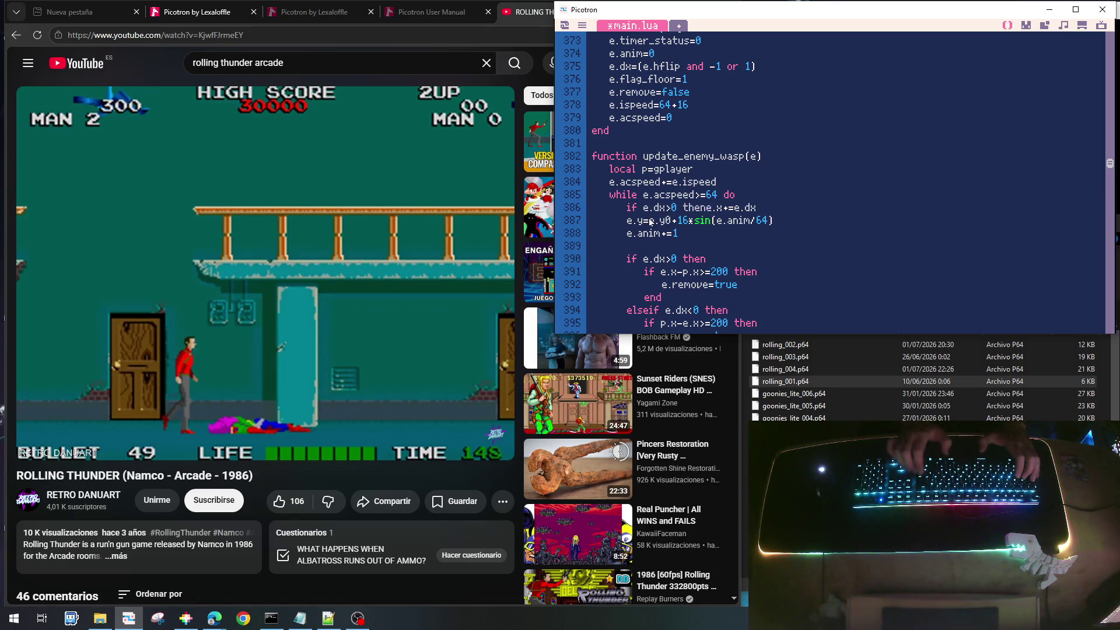
pyautogui.press('Return')
pyautogui.press('Tab')
# Make e.x step by +1, add an else branch with e.x-=1, and close it with end
pyautogui.press('BackSpace')
pyautogui.press('BackSpace')
pyautogui.press('BackSpace')
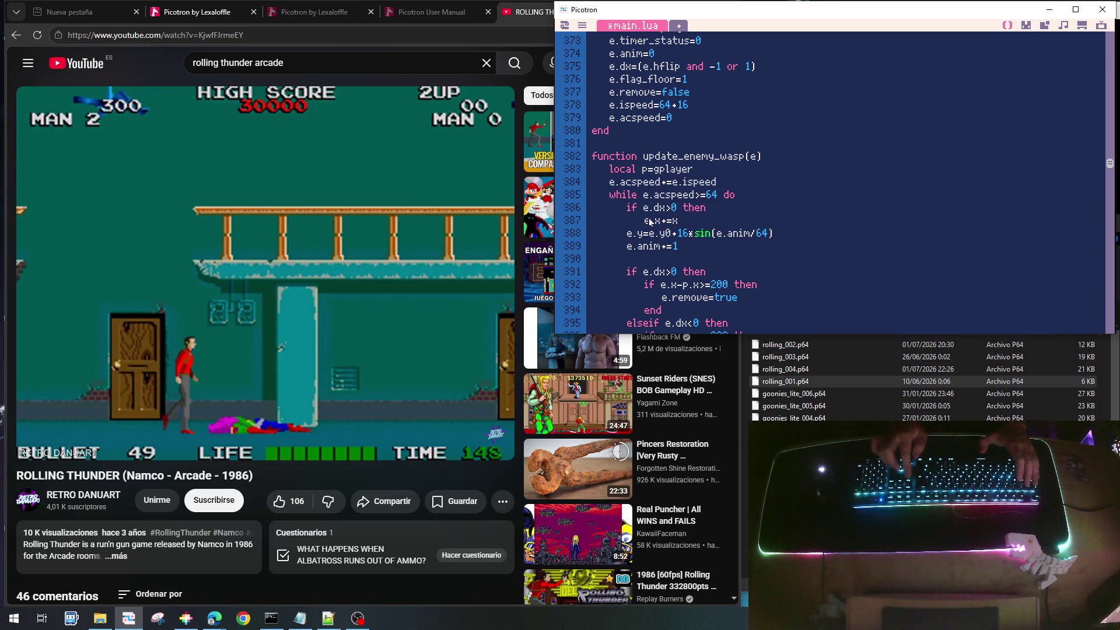
pyautogui.press('Return')
pyautogui.write('elseif')
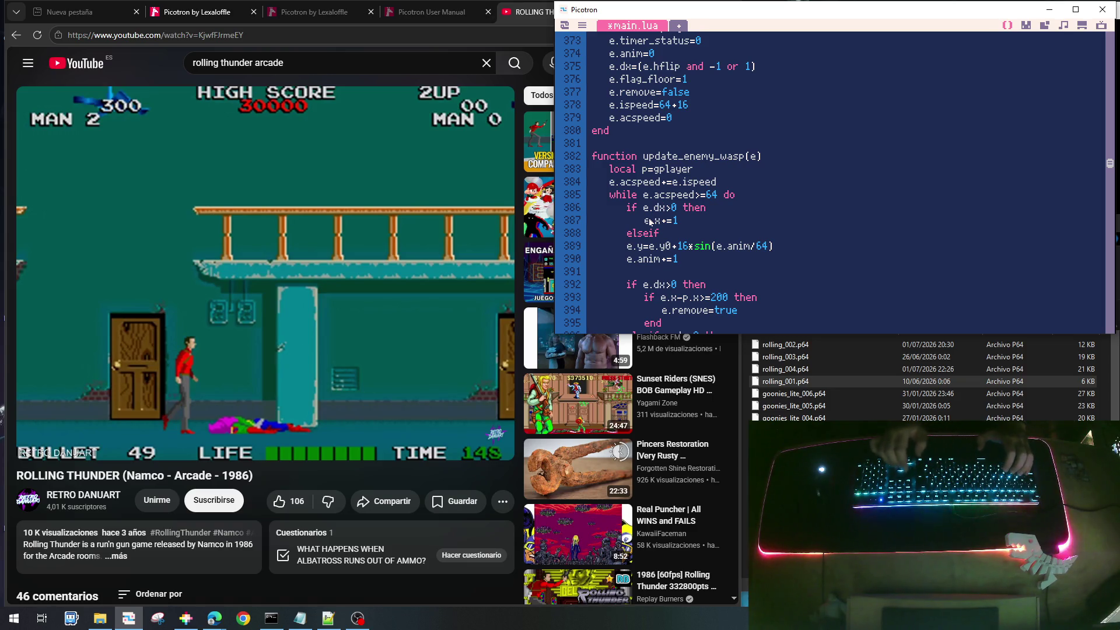
pyautogui.press('Up')
pyautogui.press('Up')
pyautogui.write('if e.dx')
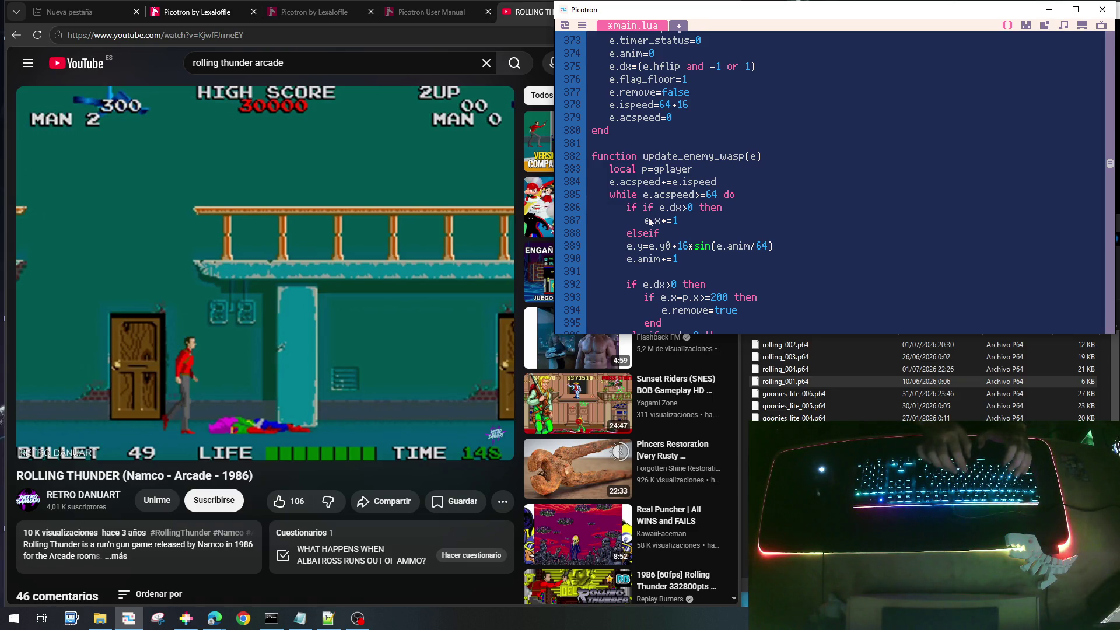
pyautogui.write('!=0')
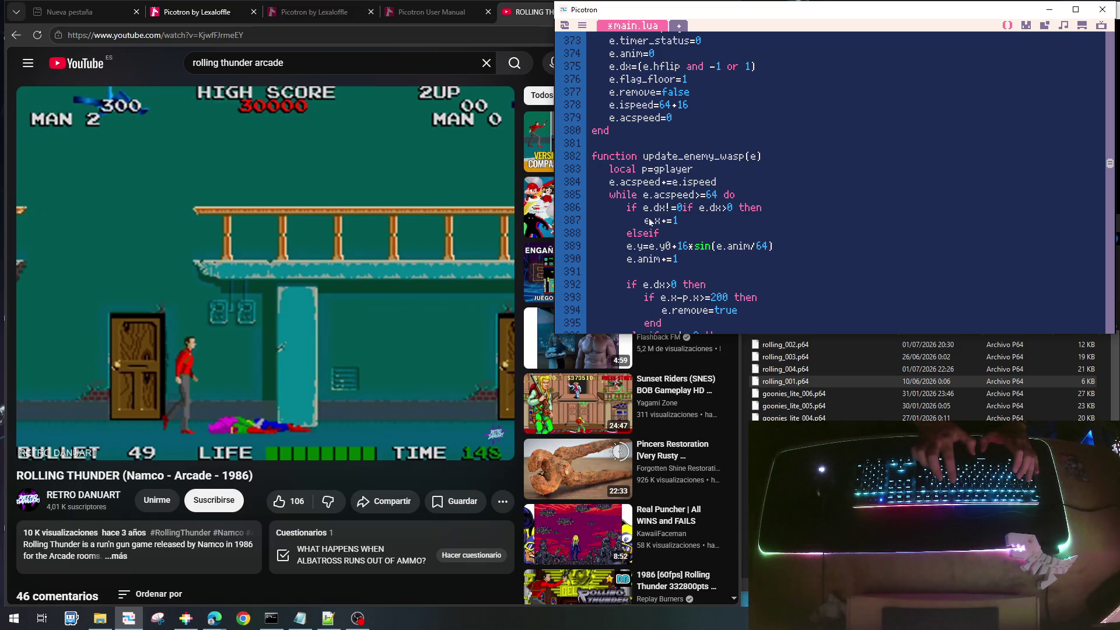
pyautogui.press('BackSpace')
pyautogui.press('BackSpace')
pyautogui.press('BackSpace')
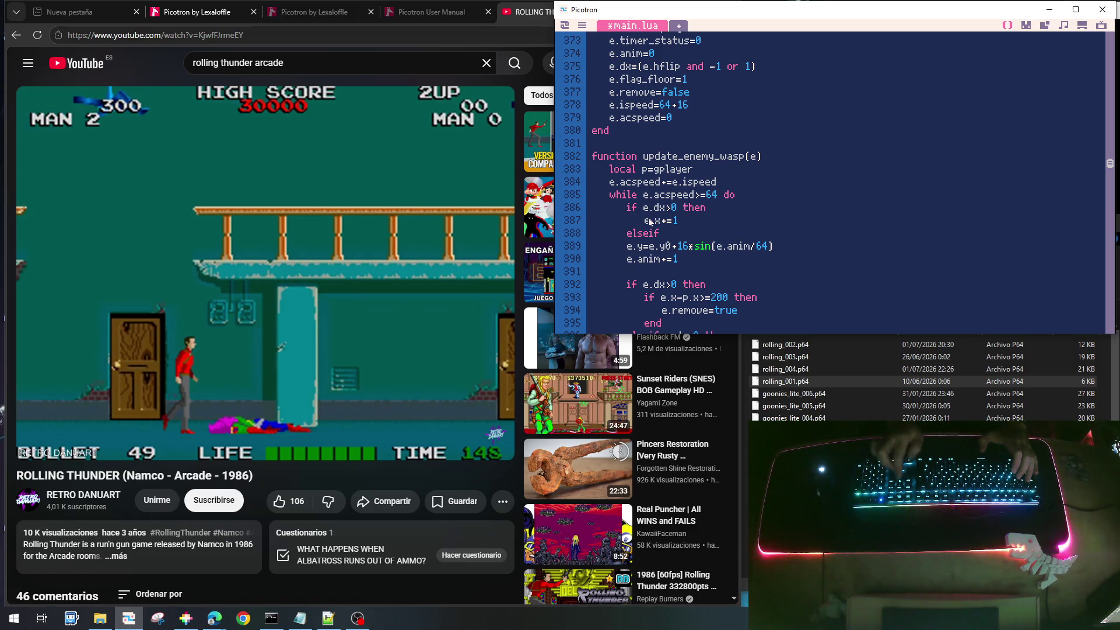
pyautogui.press('Return')
pyautogui.write('e.x-=1')
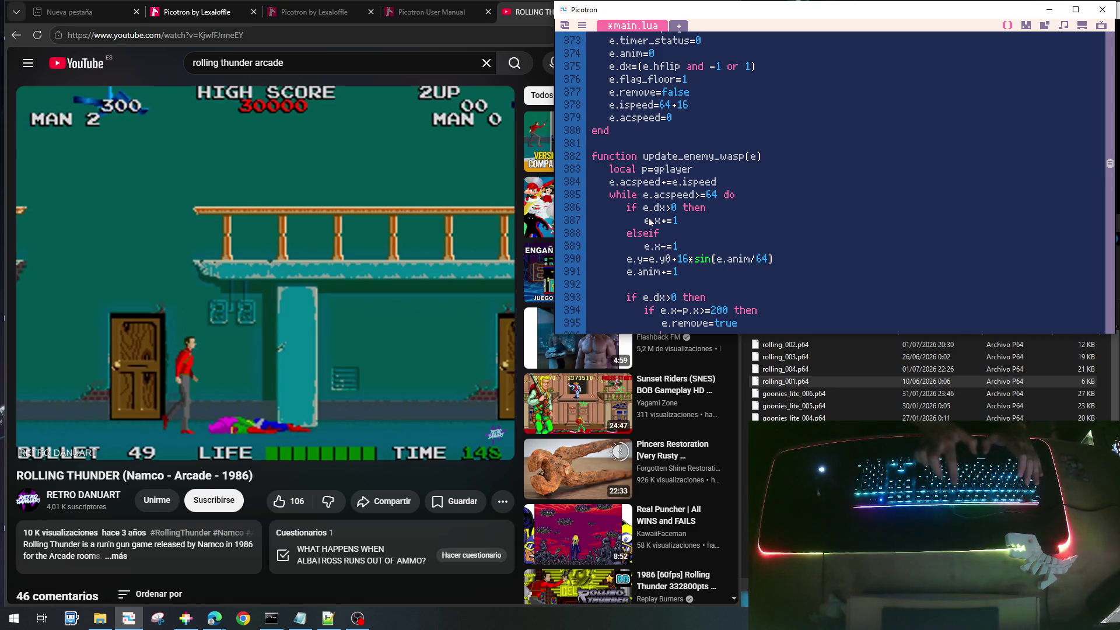
pyautogui.press('Return')
pyautogui.press('BackSpace')
pyautogui.write('end')
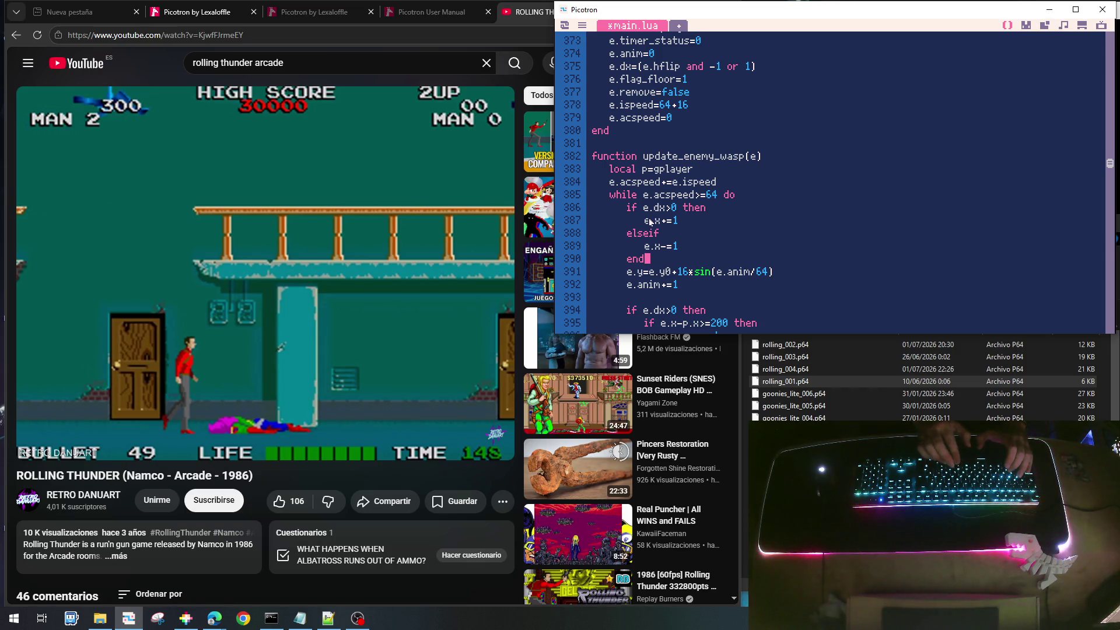
# Save and test-run the cart twice, deleting stray characters after else in between
pyautogui.hotkey('ctrl', 's')
pyautogui.hotkey('ctrl', 'r')
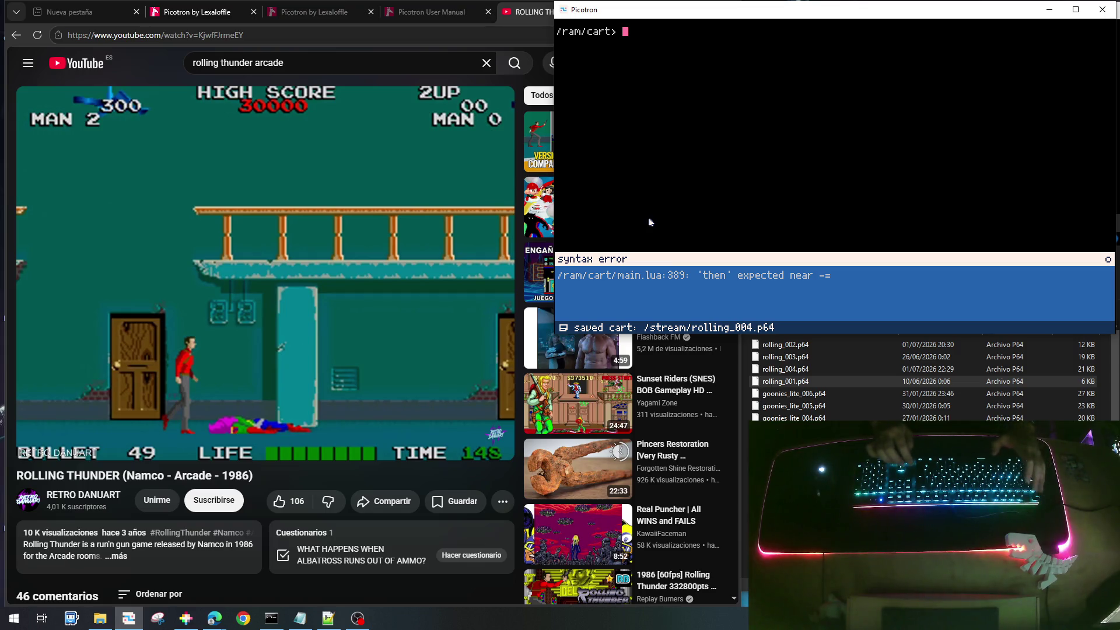
pyautogui.press('Escape')
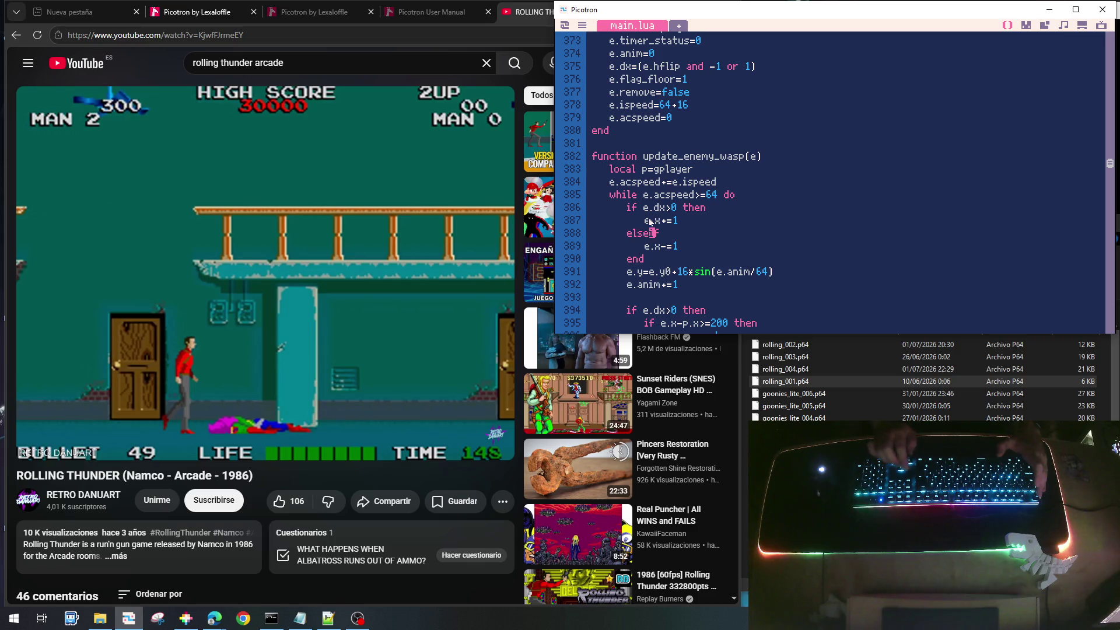
pyautogui.press('BackSpace')
pyautogui.press('BackSpace')
pyautogui.hotkey('ctrl', 's')
pyautogui.hotkey('ctrl', 'r')
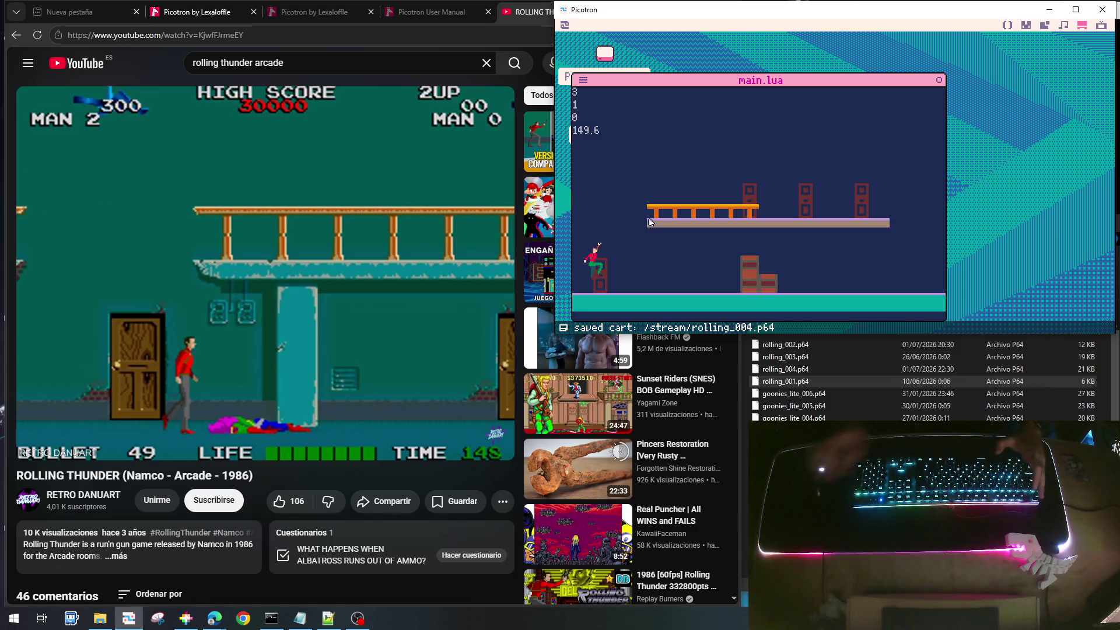
pyautogui.moveTo(713, 84); pyautogui.dragTo(733, 84)
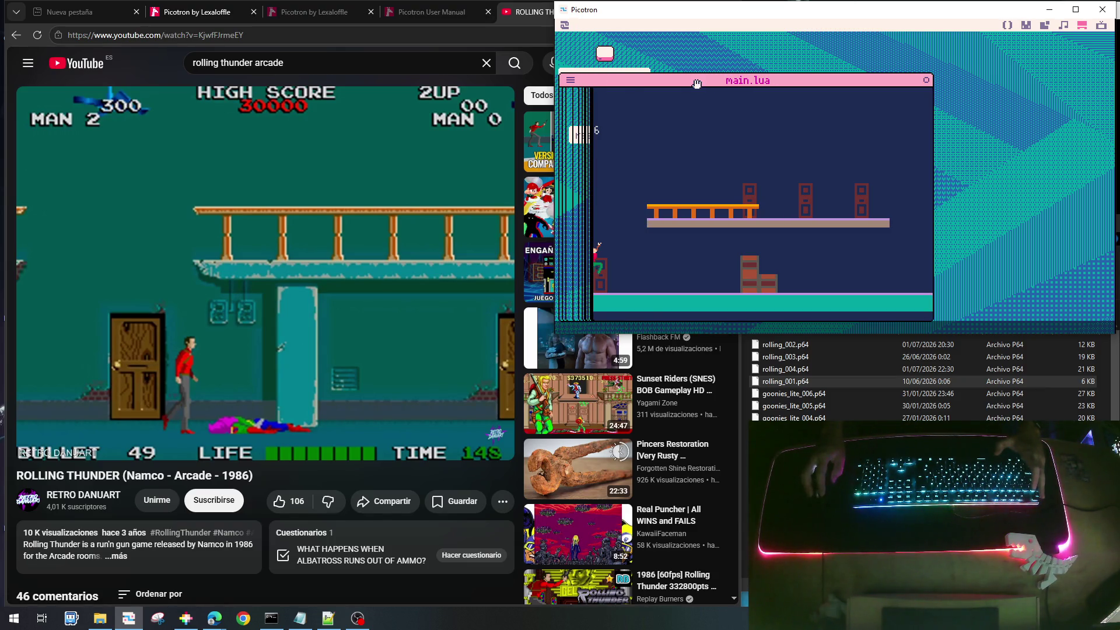
pyautogui.press('Escape')
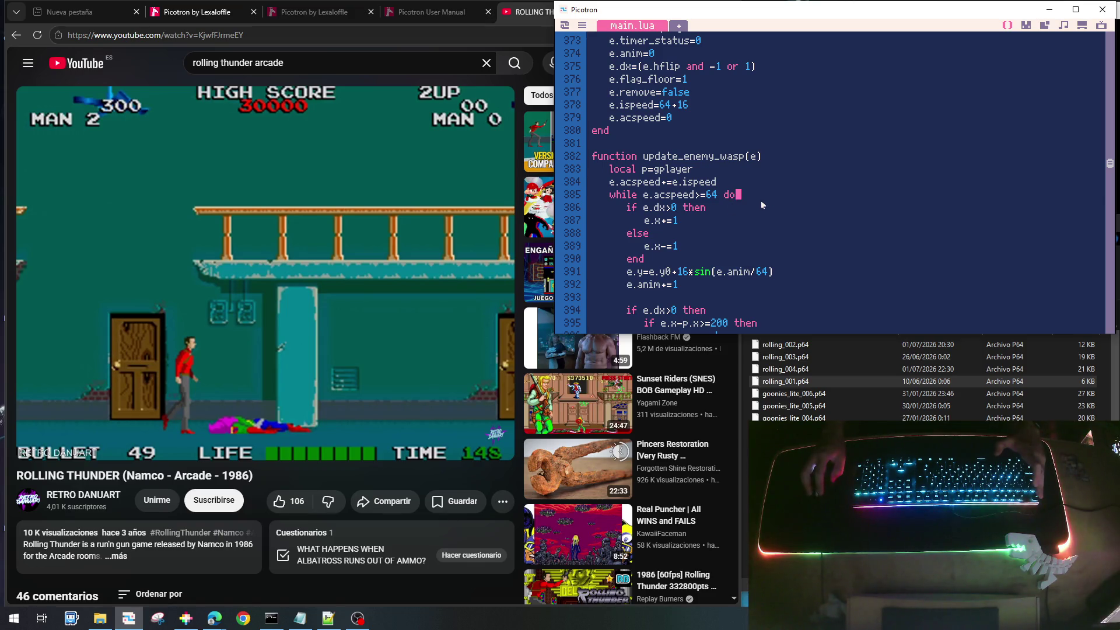
# Add e.acspeed-=64 as the wasp loop's first line, then save and run the cart
pyautogui.hotkey('ctrl', 'r')
pyautogui.press('Home')
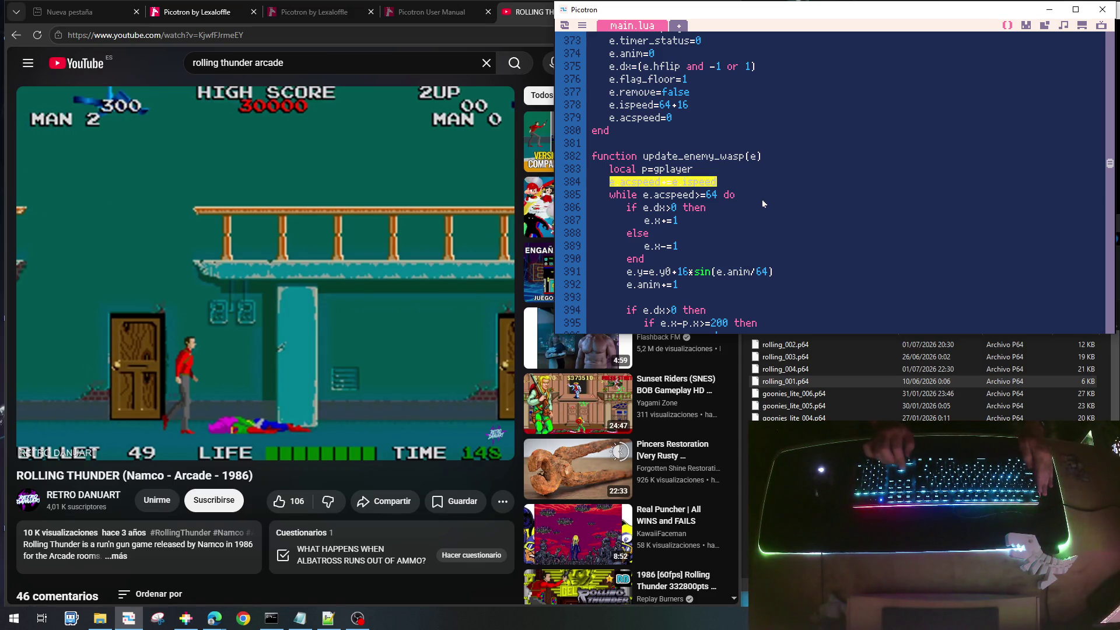
pyautogui.hotkey('shift', 'Right')
pyautogui.hotkey('shift', 'Right')
pyautogui.hotkey('shift', 'Right')
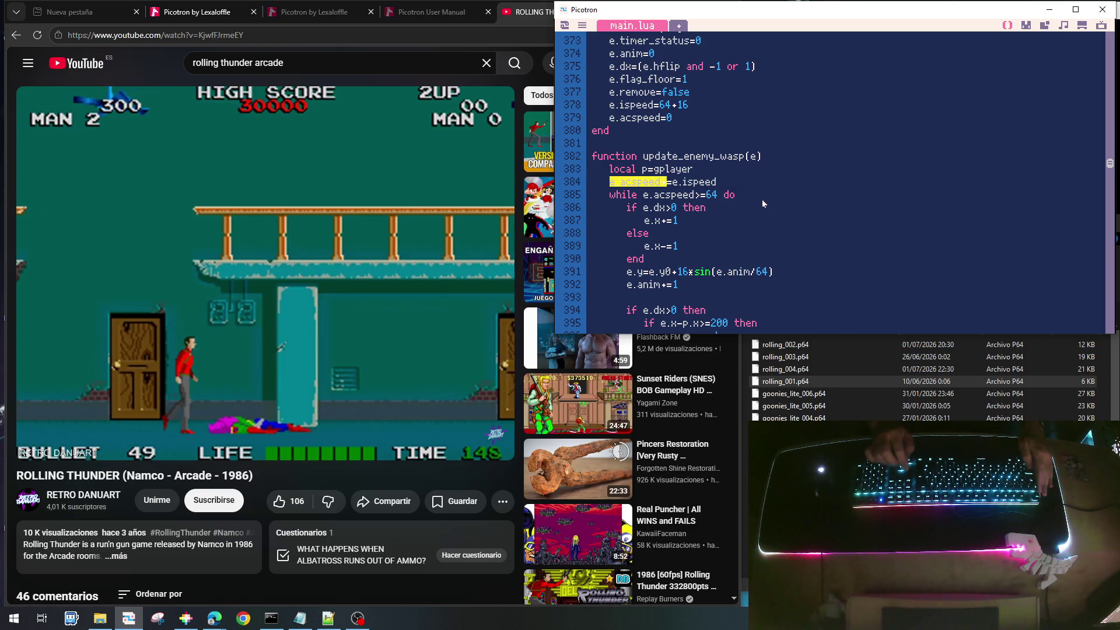
pyautogui.hotkey('shift', 'Left')
pyautogui.hotkey('ctrl', 'c')
pyautogui.press('Down')
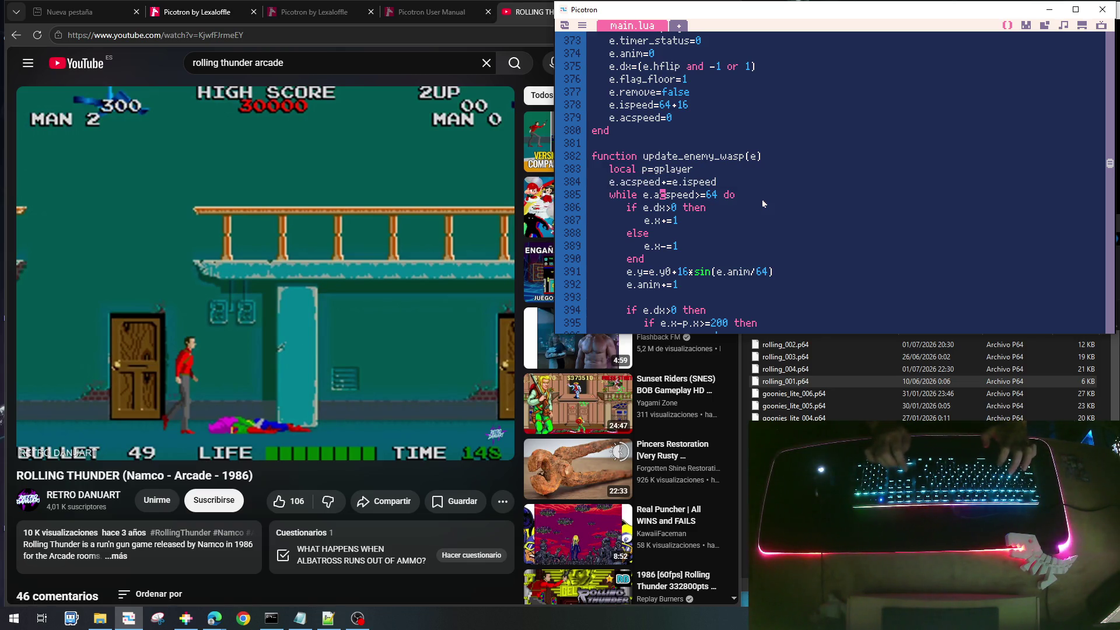
pyautogui.press('End')
pyautogui.press('Return')
pyautogui.hotkey('ctrl', 'v')
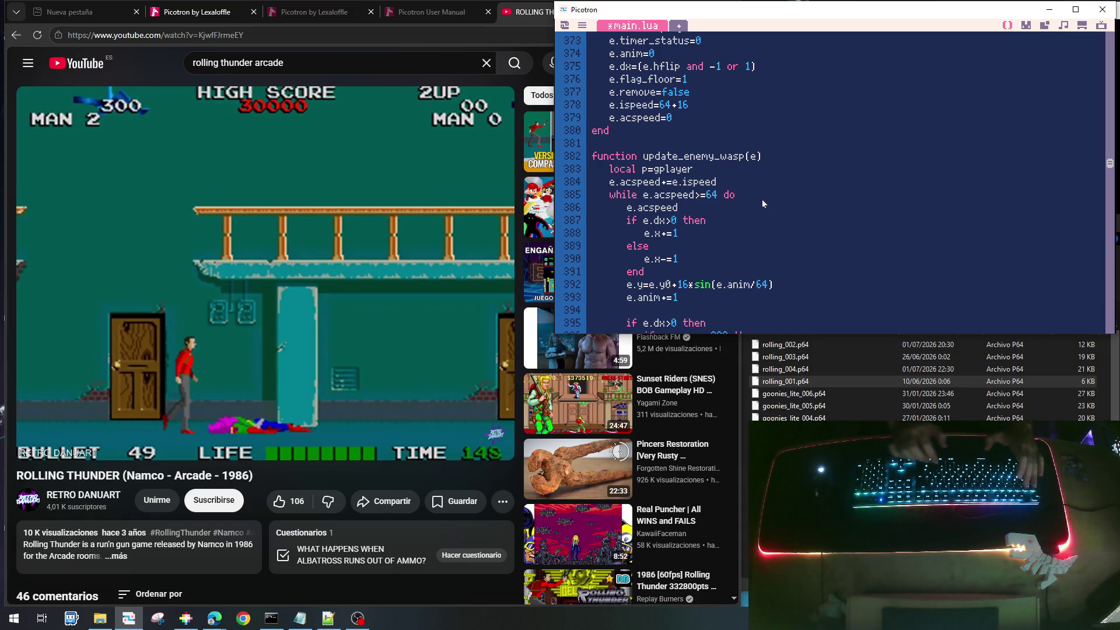
pyautogui.write('-=64')
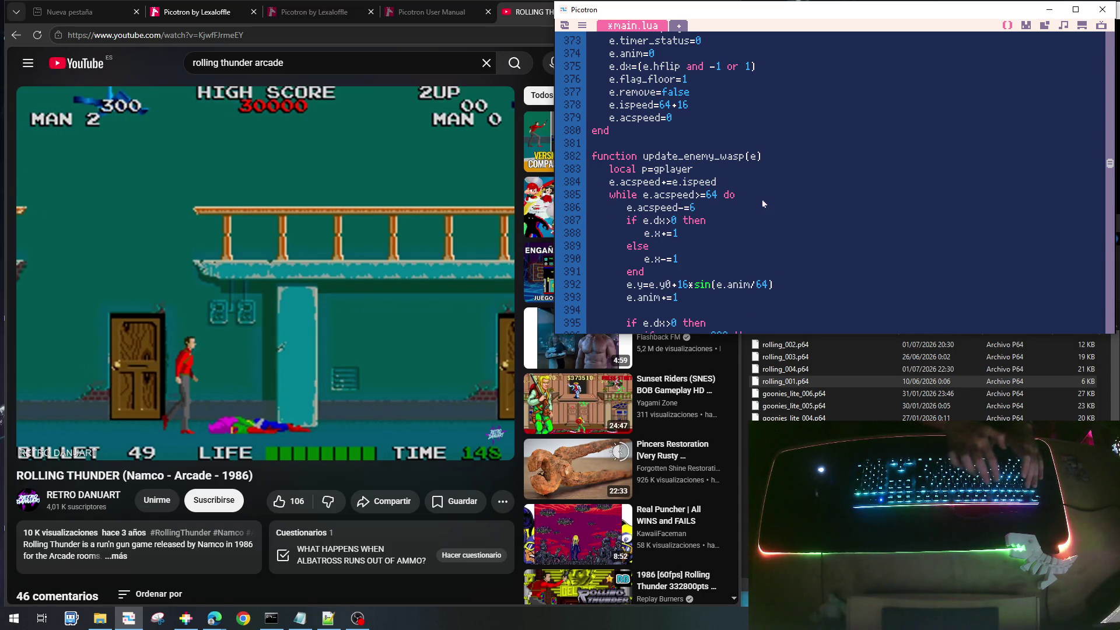
pyautogui.hotkey('ctrl', 's')
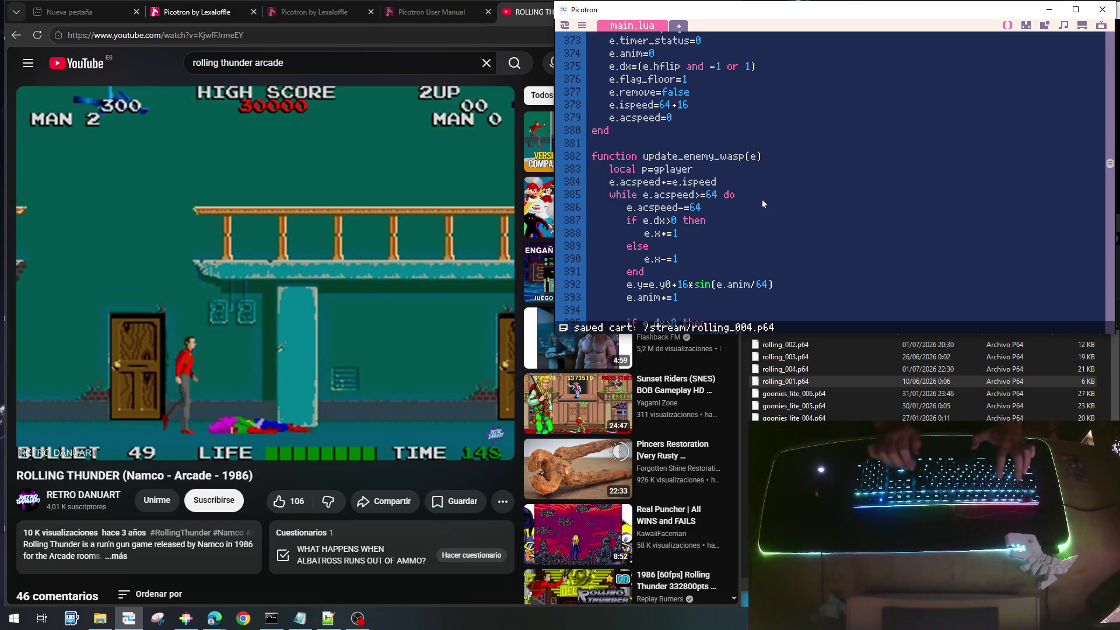
pyautogui.hotkey('ctrl', 'r')
# Play the level, jumping along the upper platform and firing at the wasps
pyautogui.press('Right')
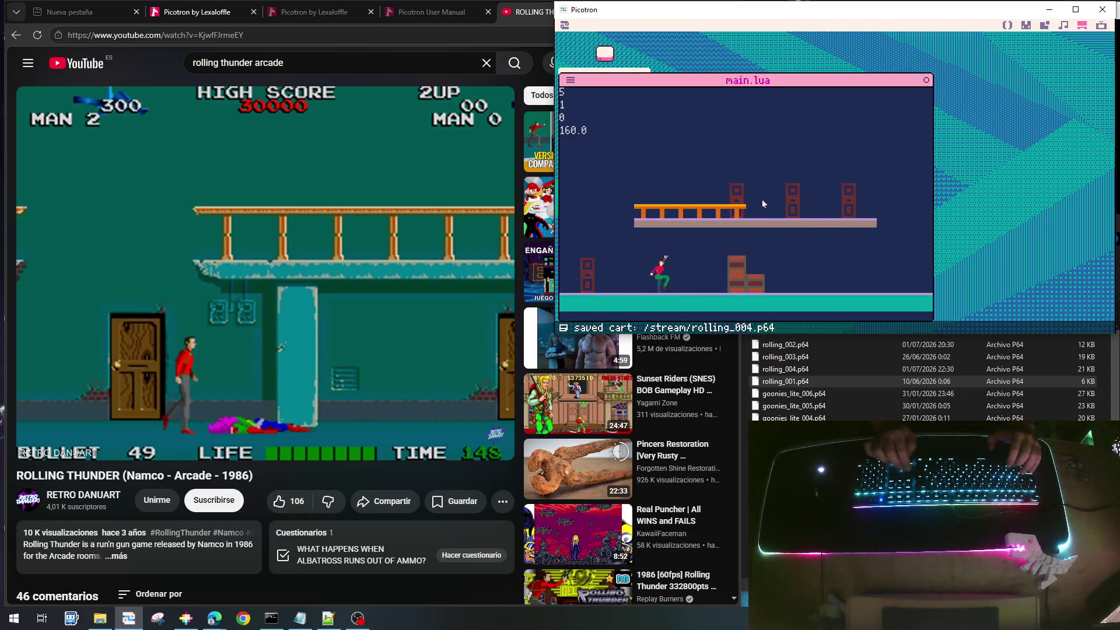
pyautogui.press('Up')
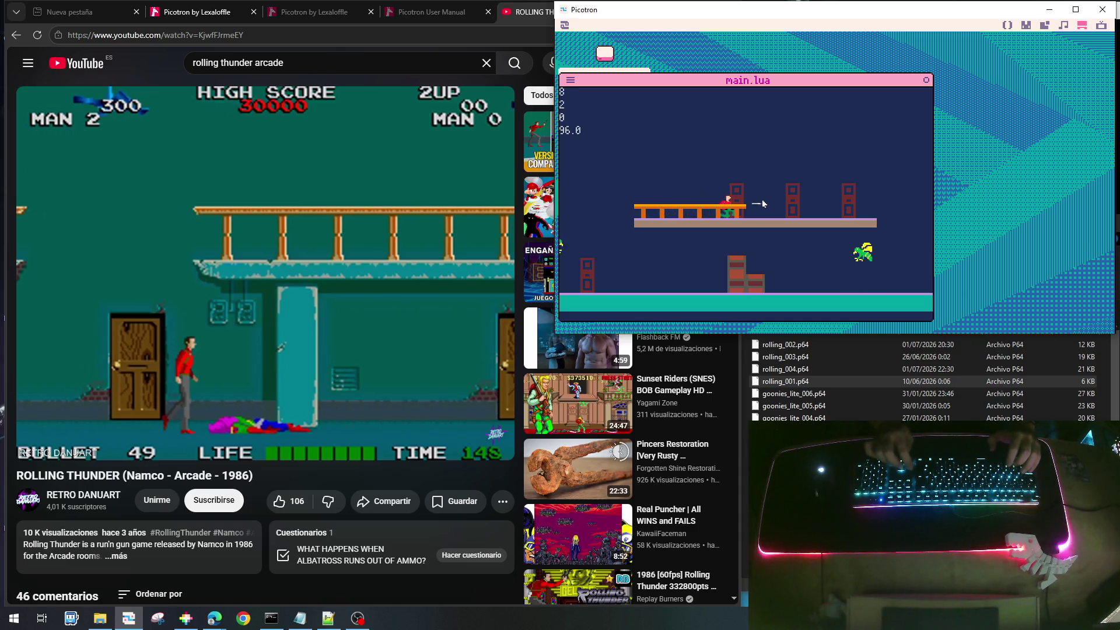
pyautogui.press('Up')
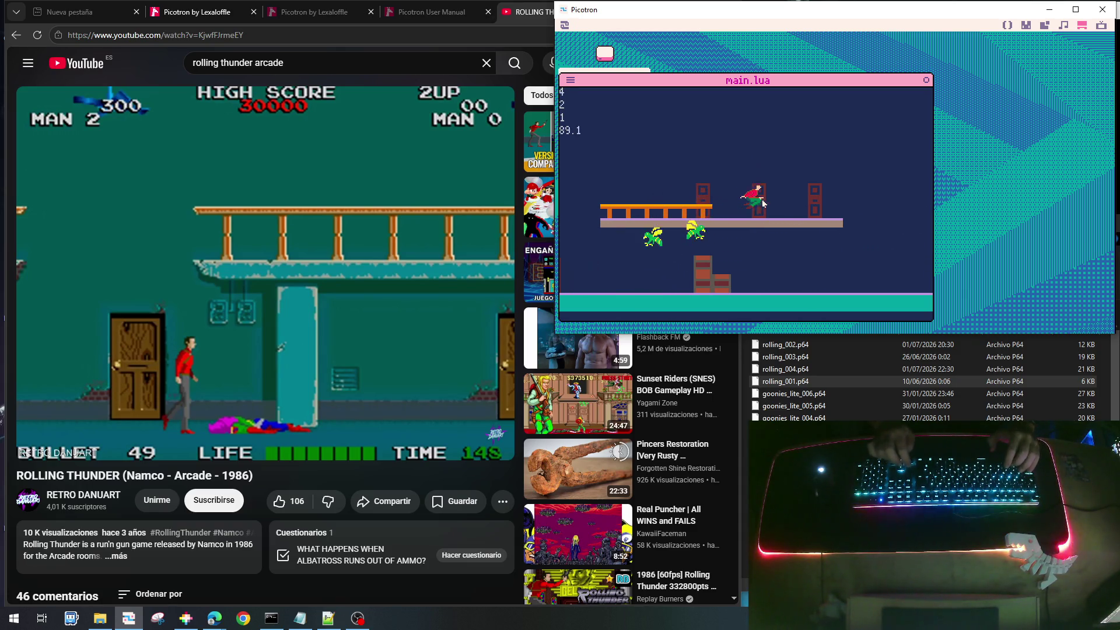
pyautogui.press('Up')
pyautogui.press('Left')
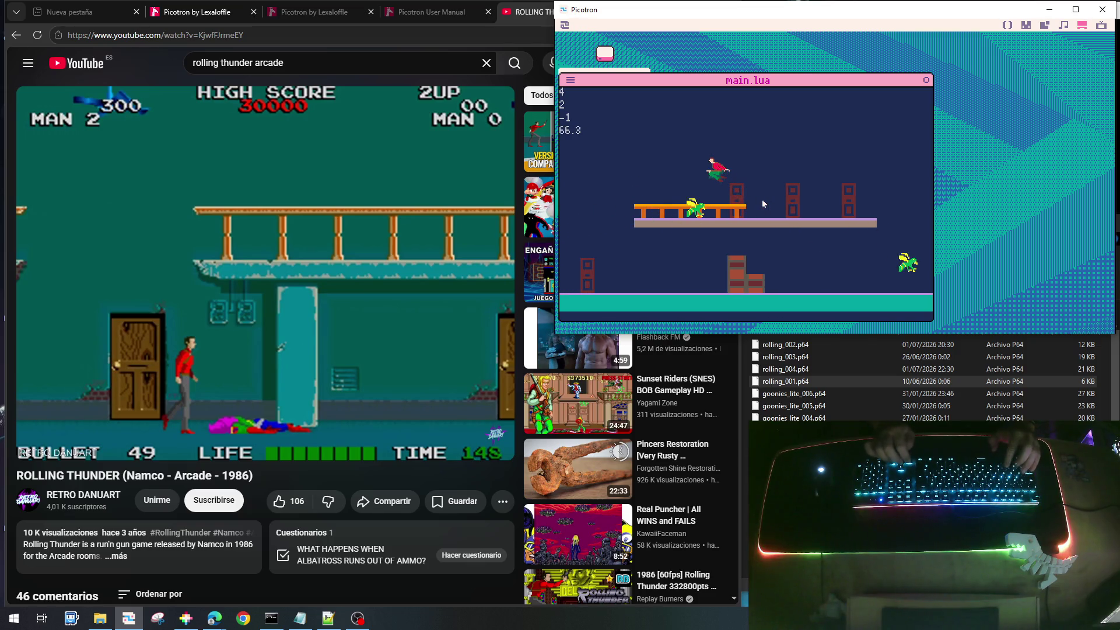
pyautogui.press('x')
pyautogui.press('x')
pyautogui.press('x')
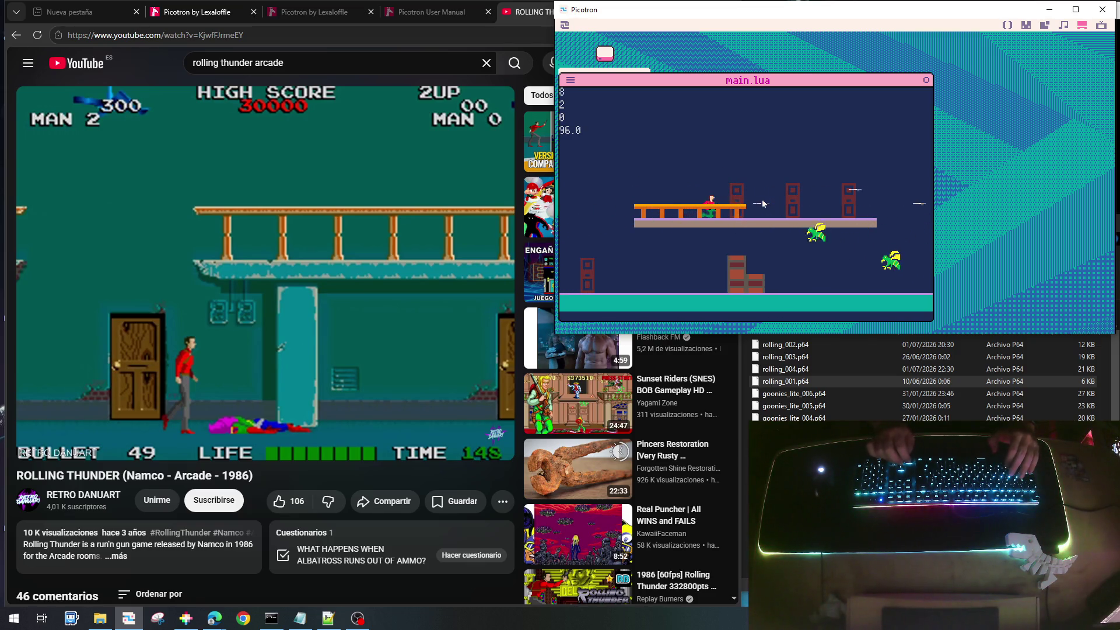
pyautogui.press('z')
pyautogui.press('Right')
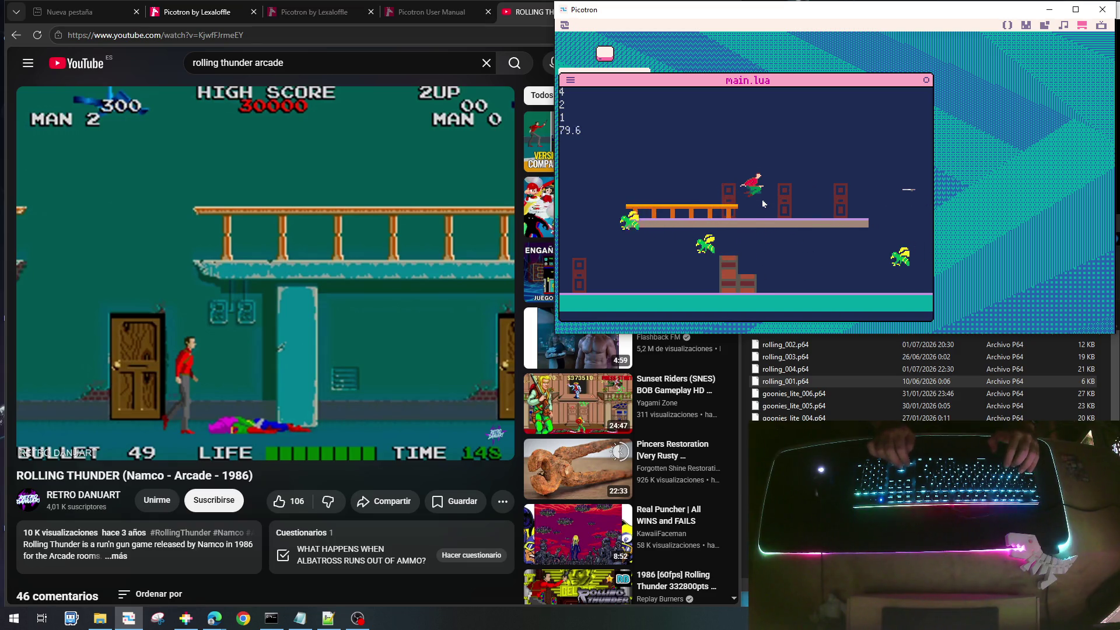
pyautogui.press('Right')
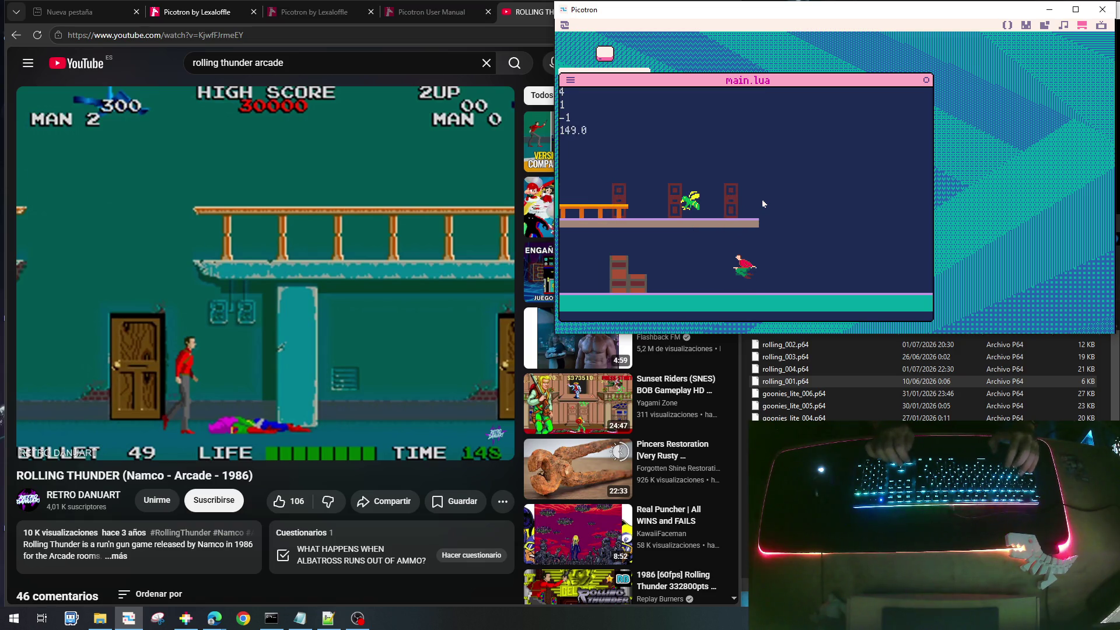
pyautogui.press('x')
pyautogui.press('x')
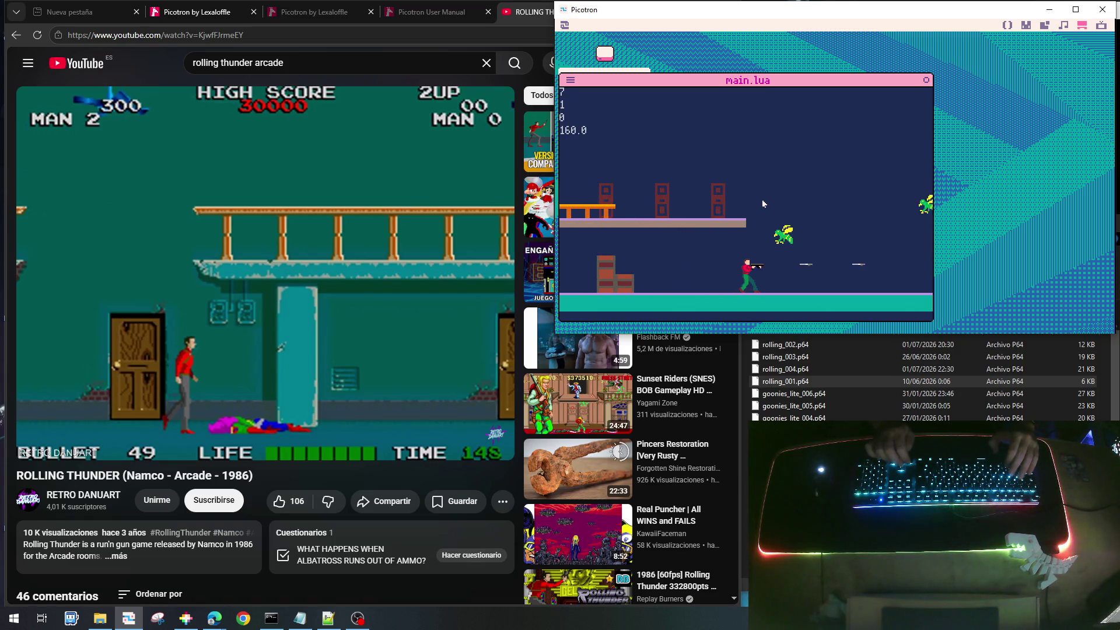
# Run right shooting wasps in both directions, then stop the game and return to the code
pyautogui.press('Right')
pyautogui.press('Right')
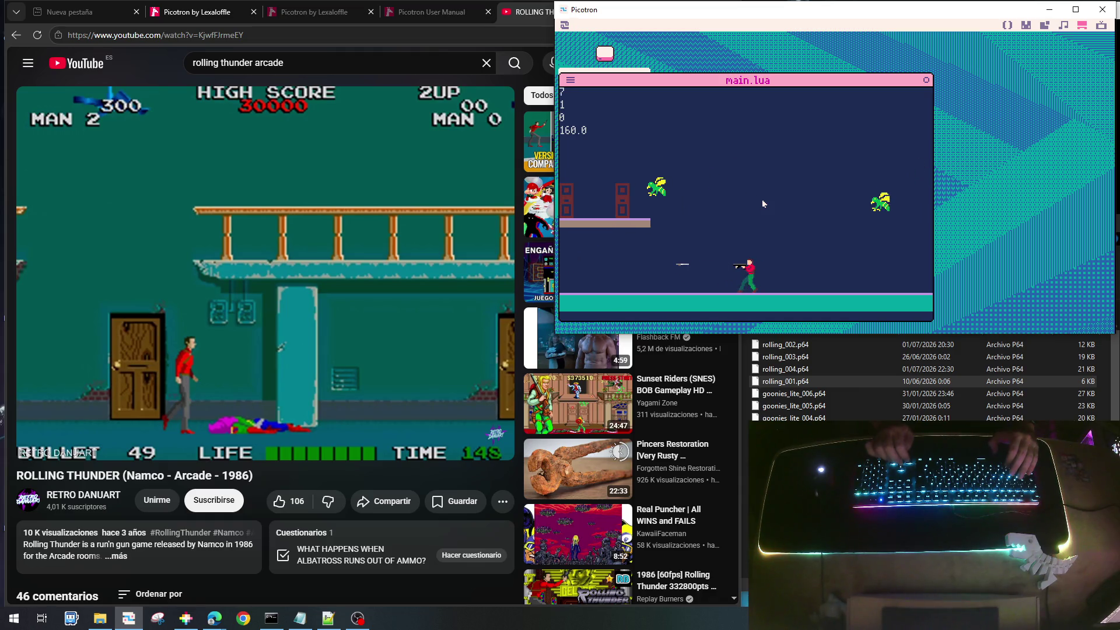
pyautogui.press('Right')
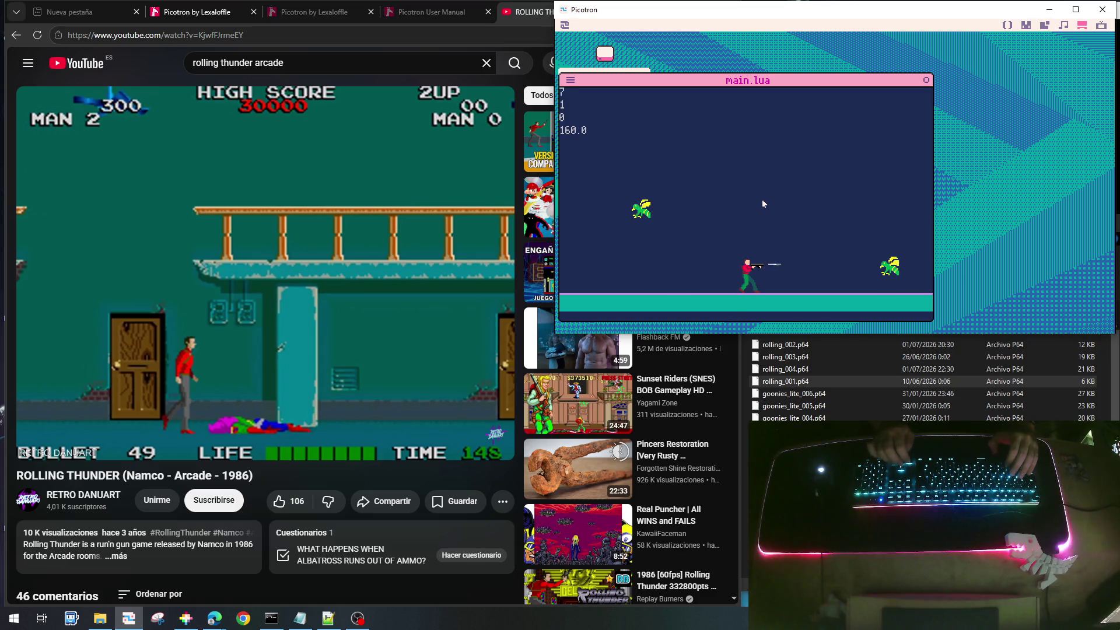
pyautogui.press('x')
pyautogui.press('Left')
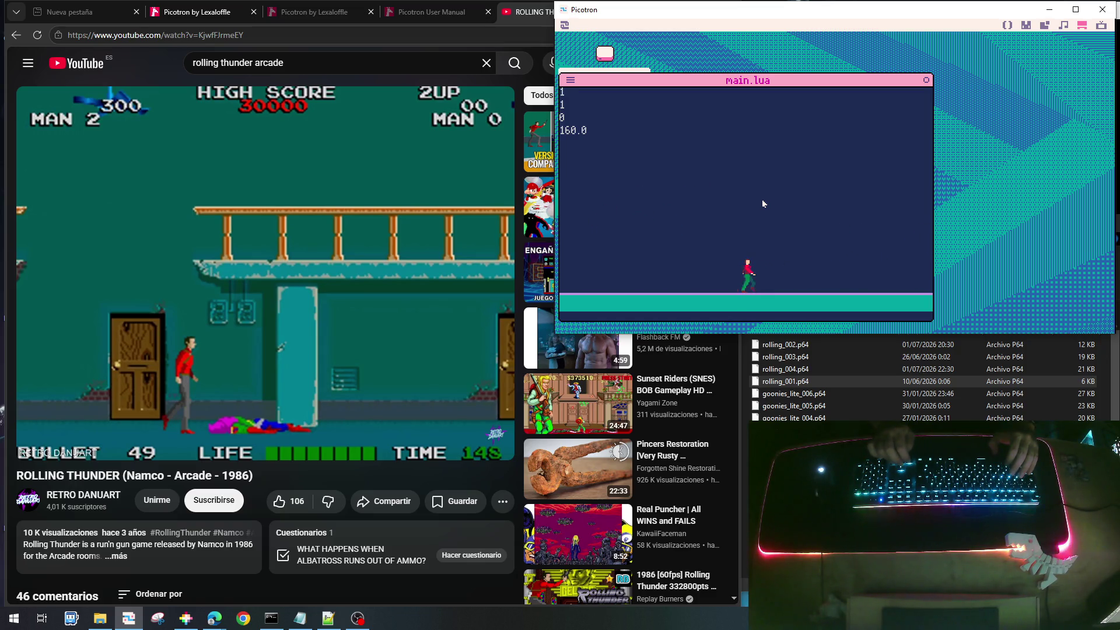
pyautogui.press('x')
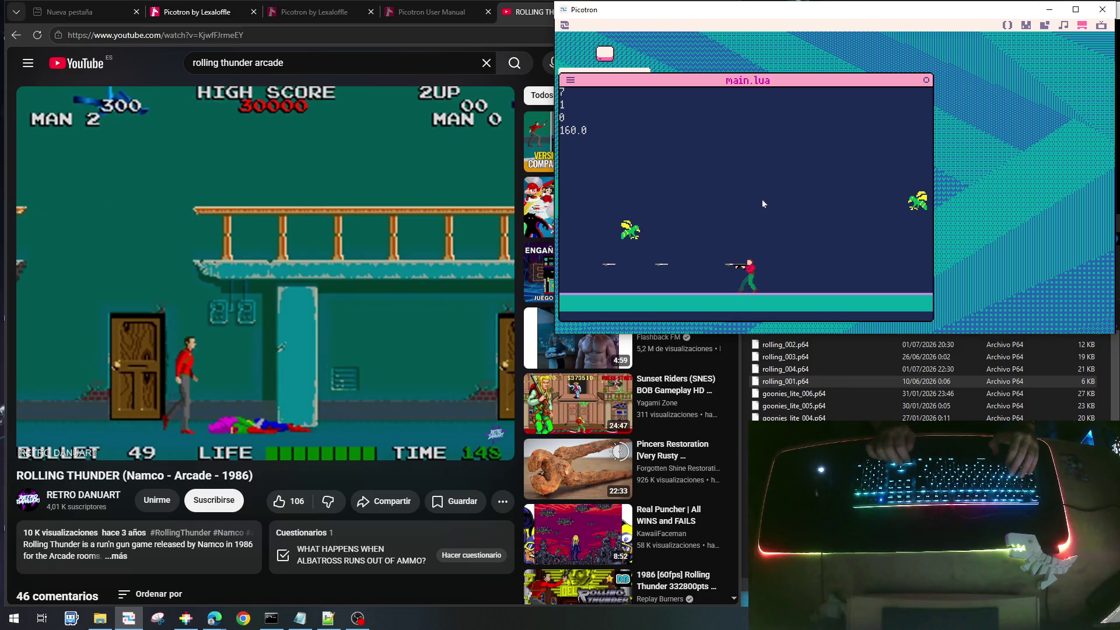
pyautogui.press('Down')
pyautogui.press('Right')
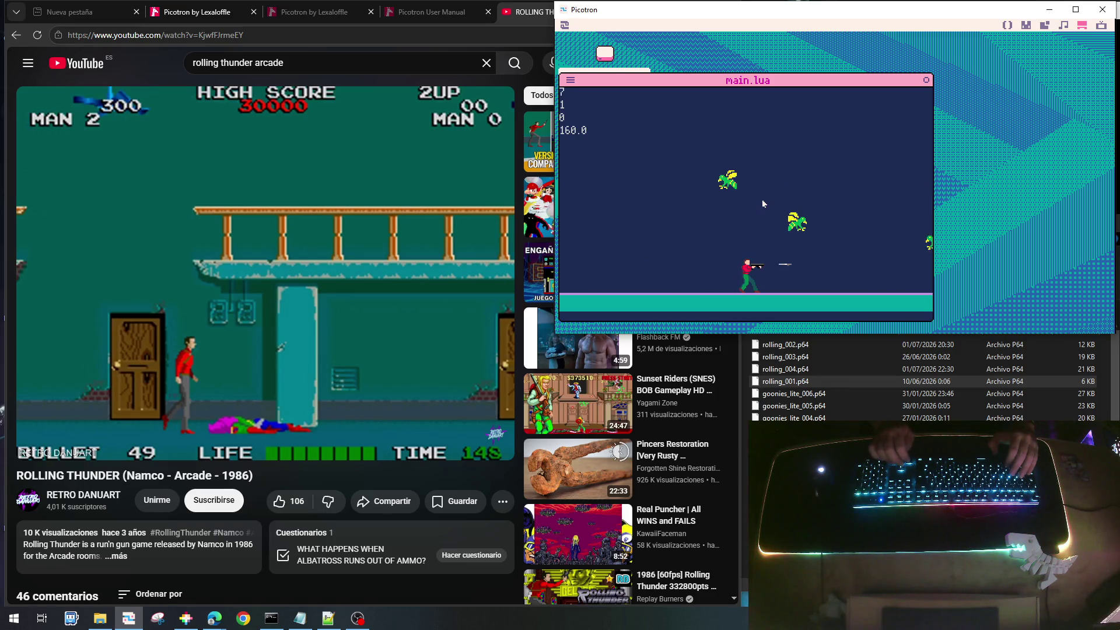
pyautogui.press('x')
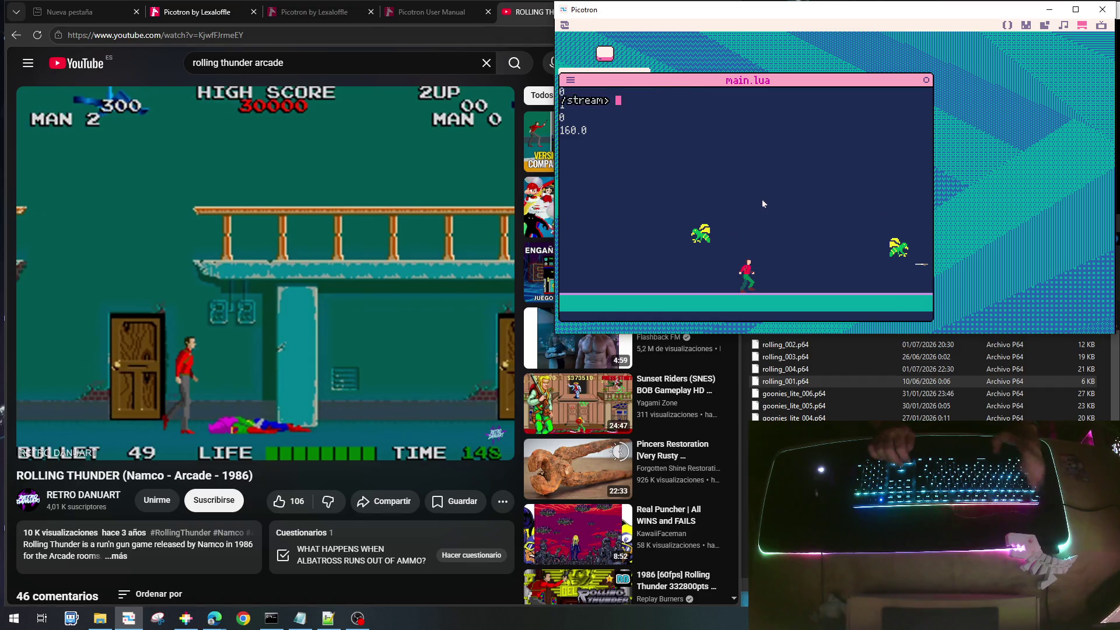
pyautogui.press('Escape')
pyautogui.press('Up')
pyautogui.press('Up')
pyautogui.press('Up')
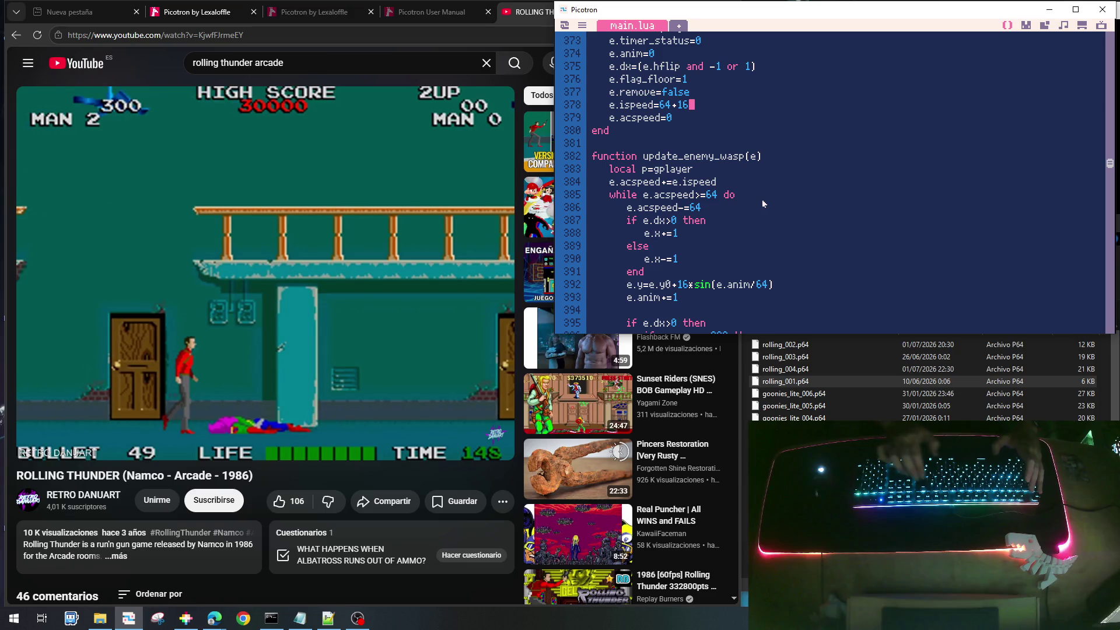
# Change the wasp speed on line 378 to 64+8, then save and run the cart
pyautogui.press('BackSpace')
pyautogui.press('BackSpace')
pyautogui.write('8')
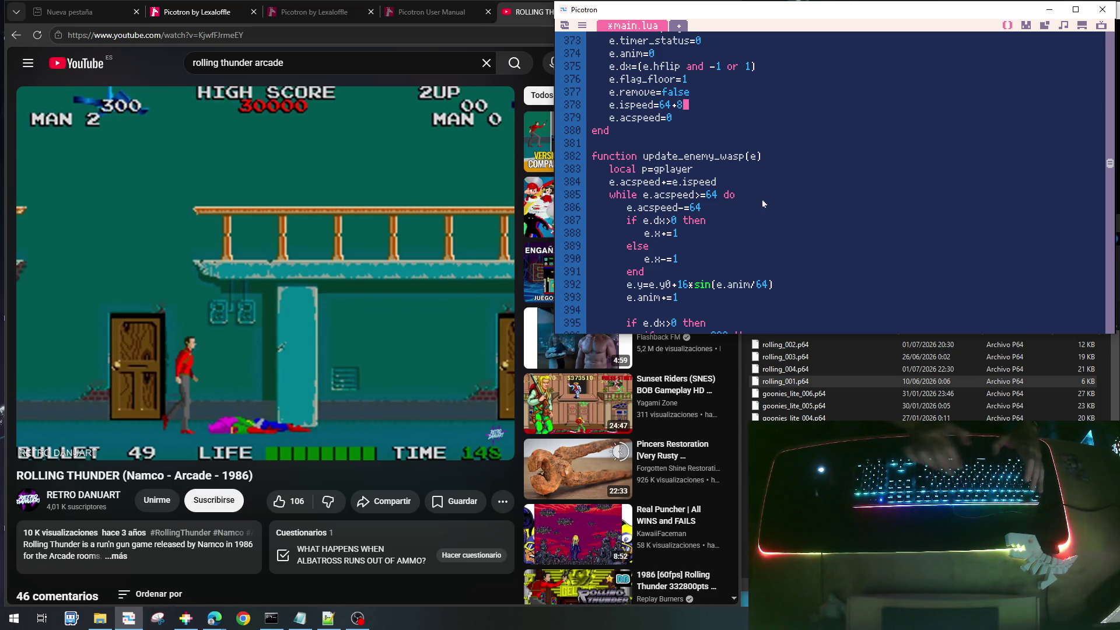
pyautogui.hotkey('ctrl', 's')
pyautogui.hotkey('ctrl', 'r')
# Walk right, jump to the upper balcony, drop to the lower floor and fire right
pyautogui.press('Right')
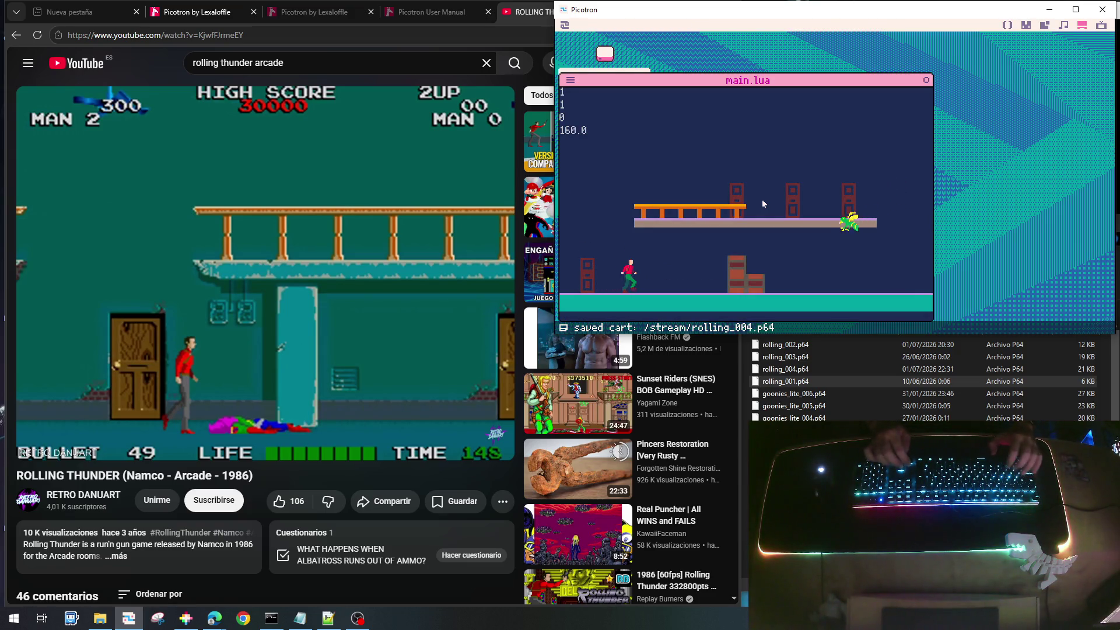
pyautogui.press('Up')
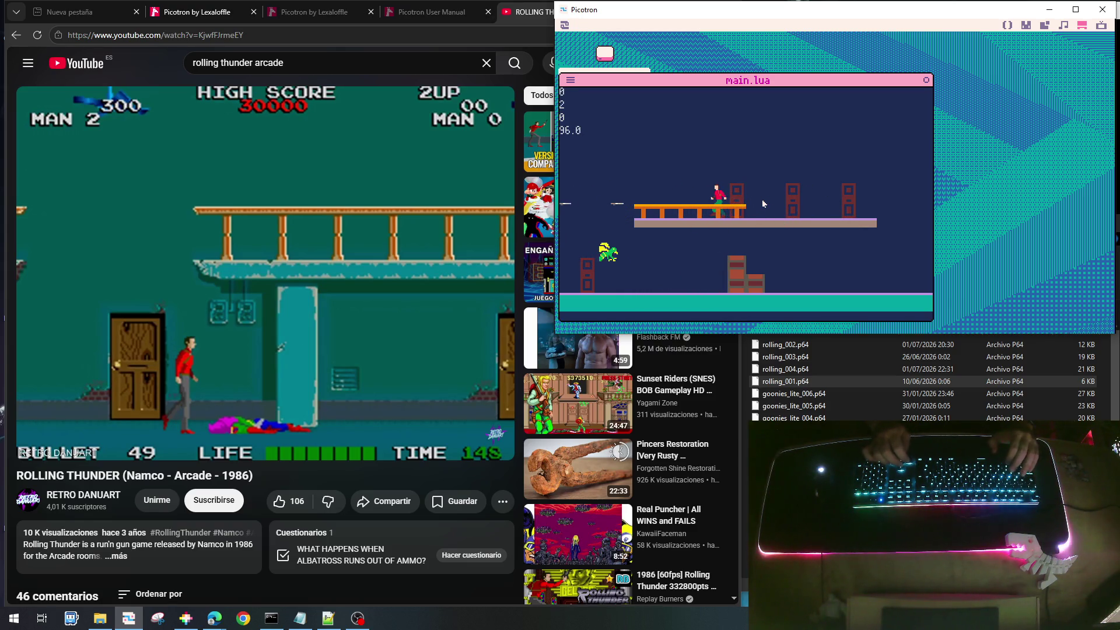
pyautogui.press('Right')
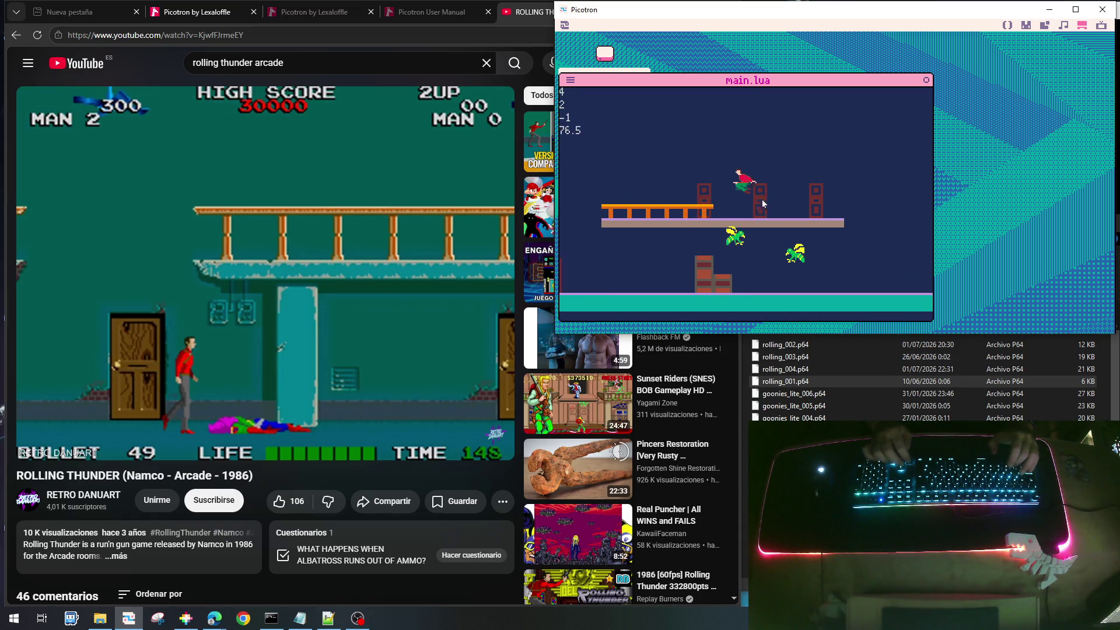
pyautogui.press('Down')
pyautogui.press('z')
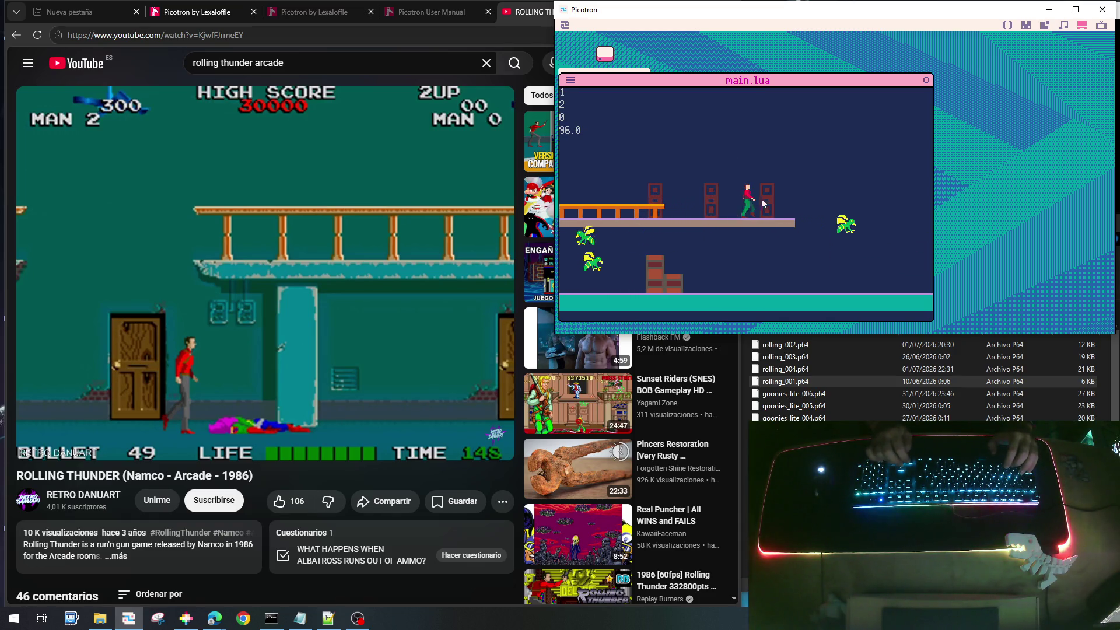
pyautogui.press('Right')
# Keep walking right past the wasps firing both ways, then halt the game at the prompt
pyautogui.press('Right')
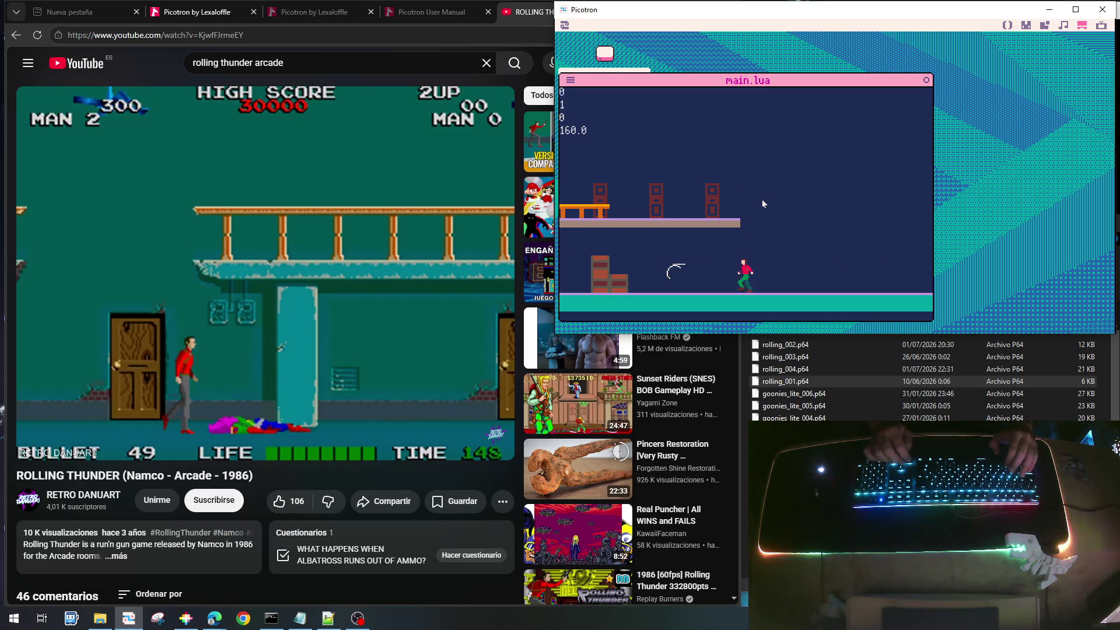
pyautogui.press('x')
pyautogui.press('Right')
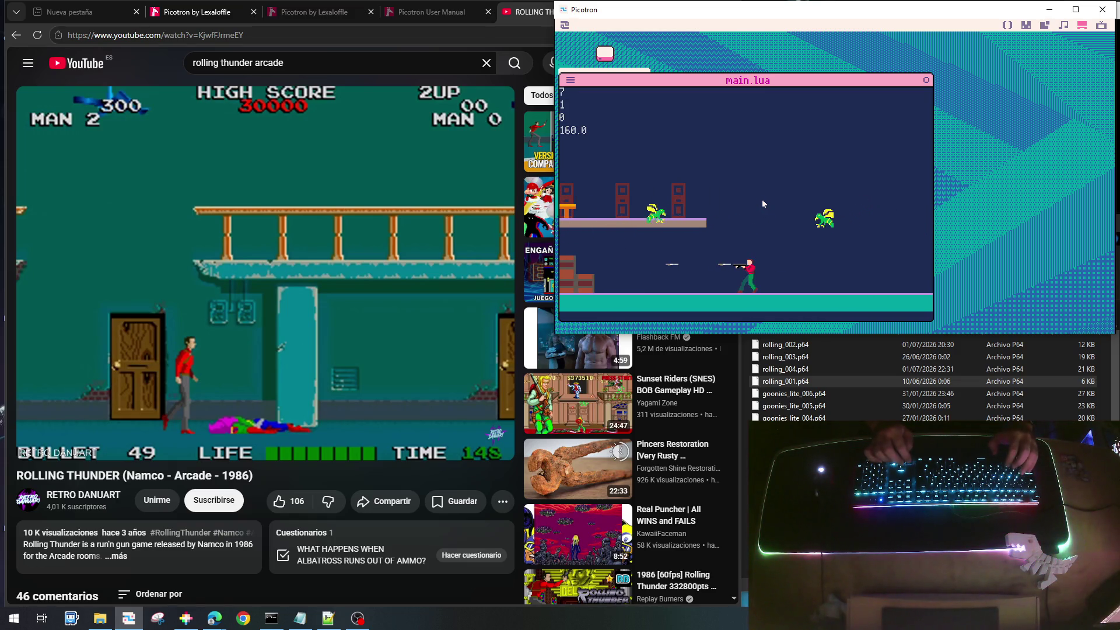
pyautogui.press('Right')
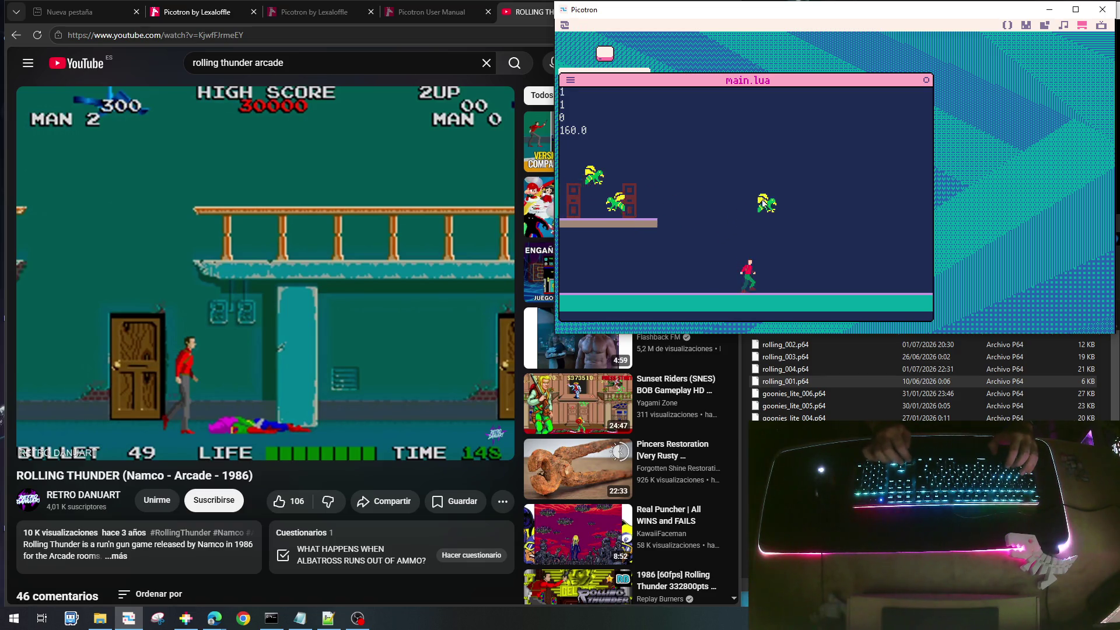
pyautogui.press('Right')
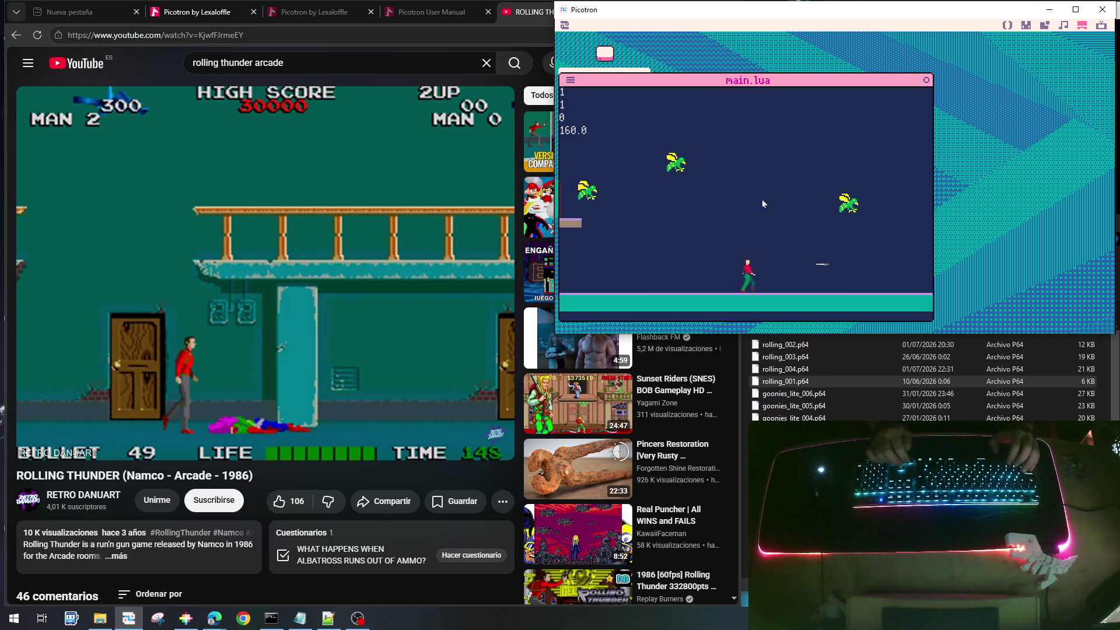
pyautogui.press('x')
pyautogui.press('x')
pyautogui.press('Right')
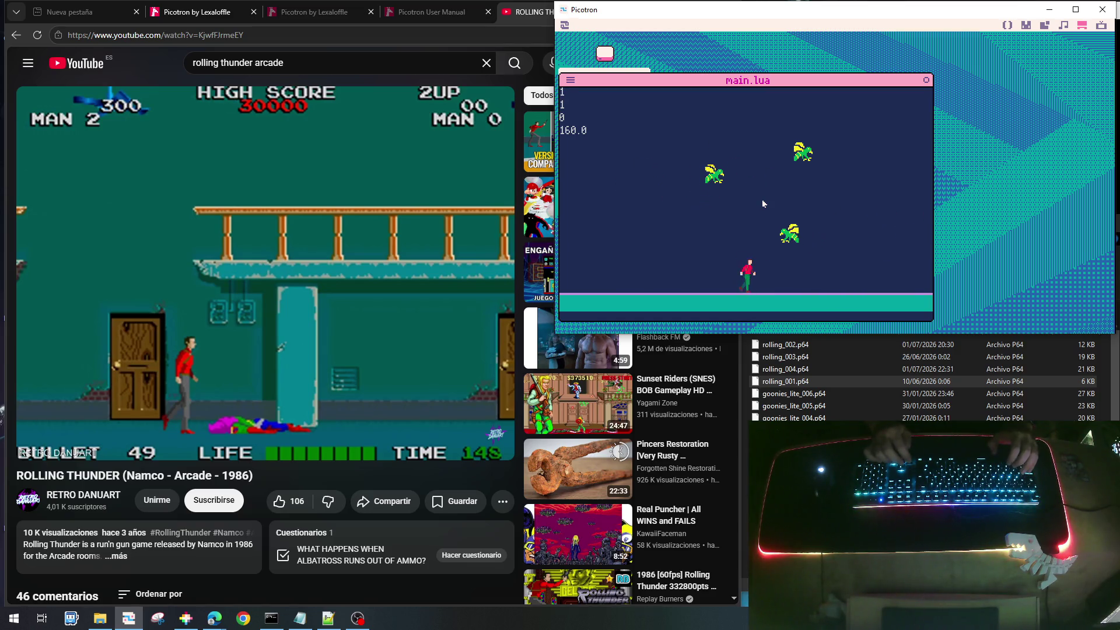
pyautogui.press('Right')
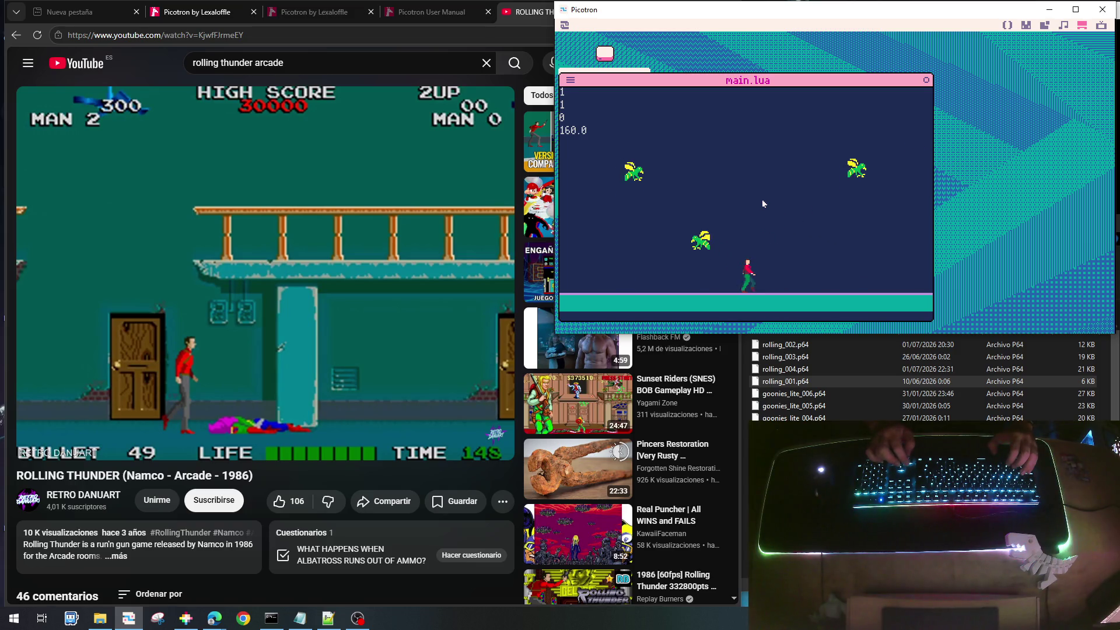
pyautogui.press('Left')
pyautogui.press('x')
pyautogui.press('x')
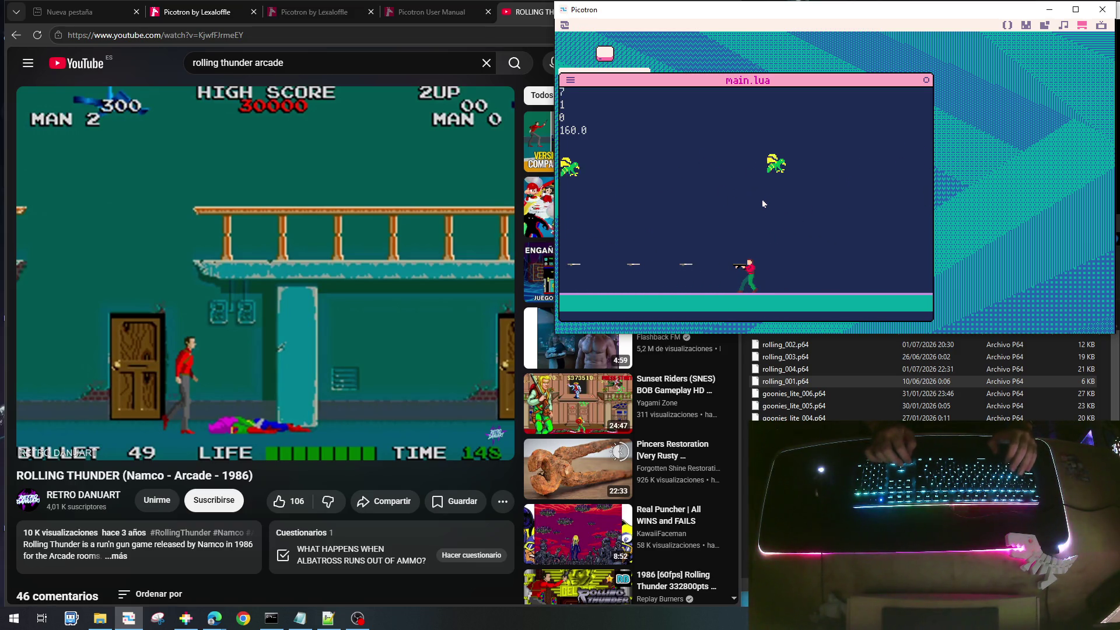
pyautogui.press('Escape')
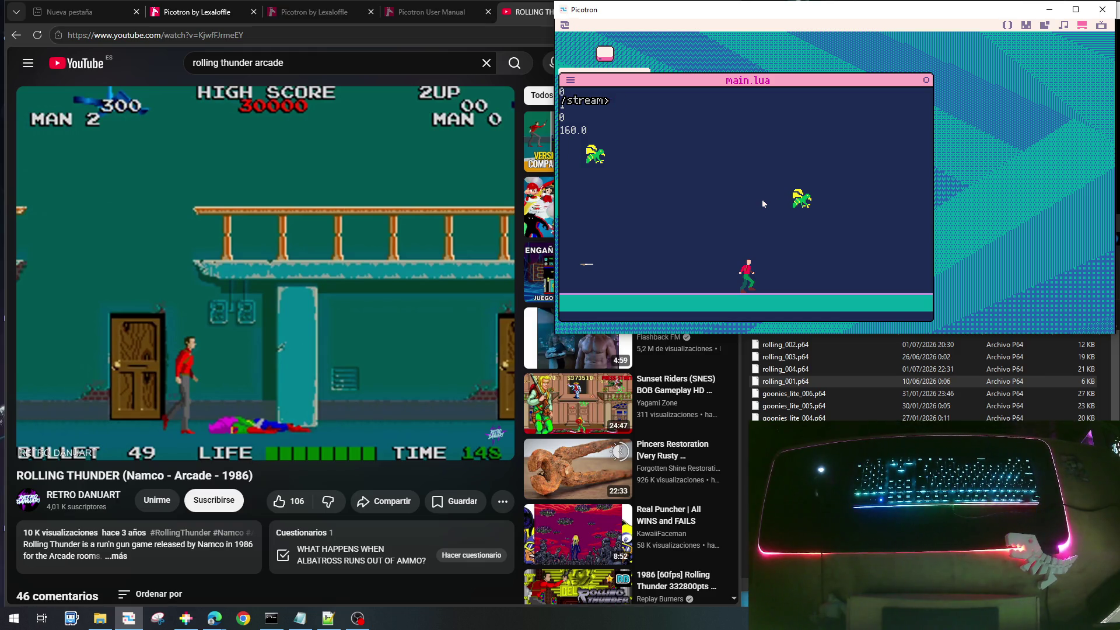
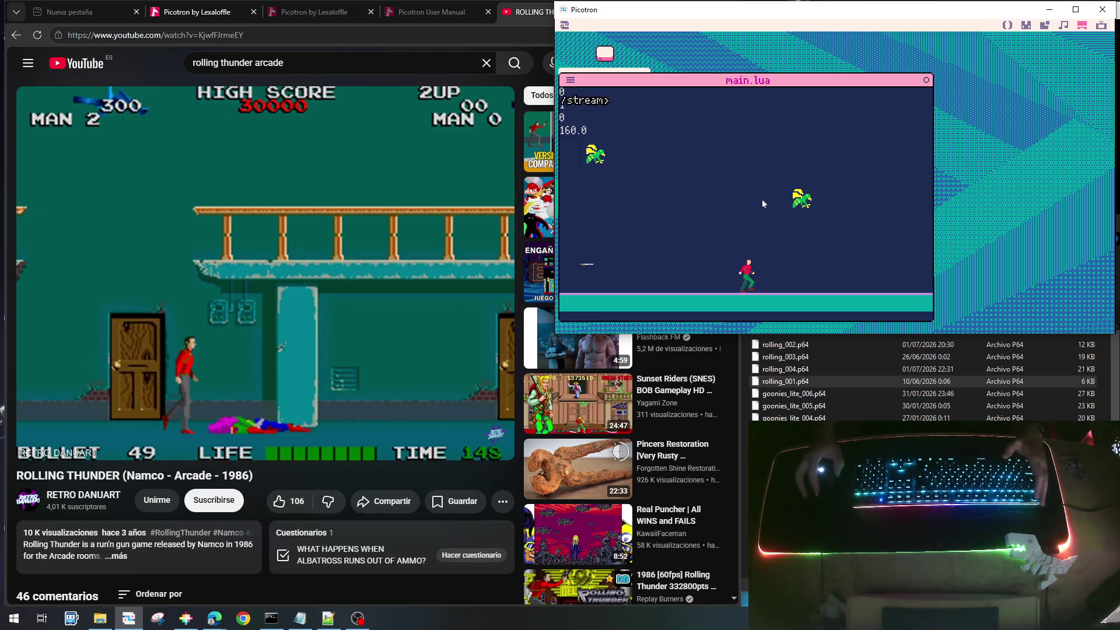
# Stop the running game test and open the 0.gfx sprite sheet in the graphics editor
pyautogui.press('Escape')
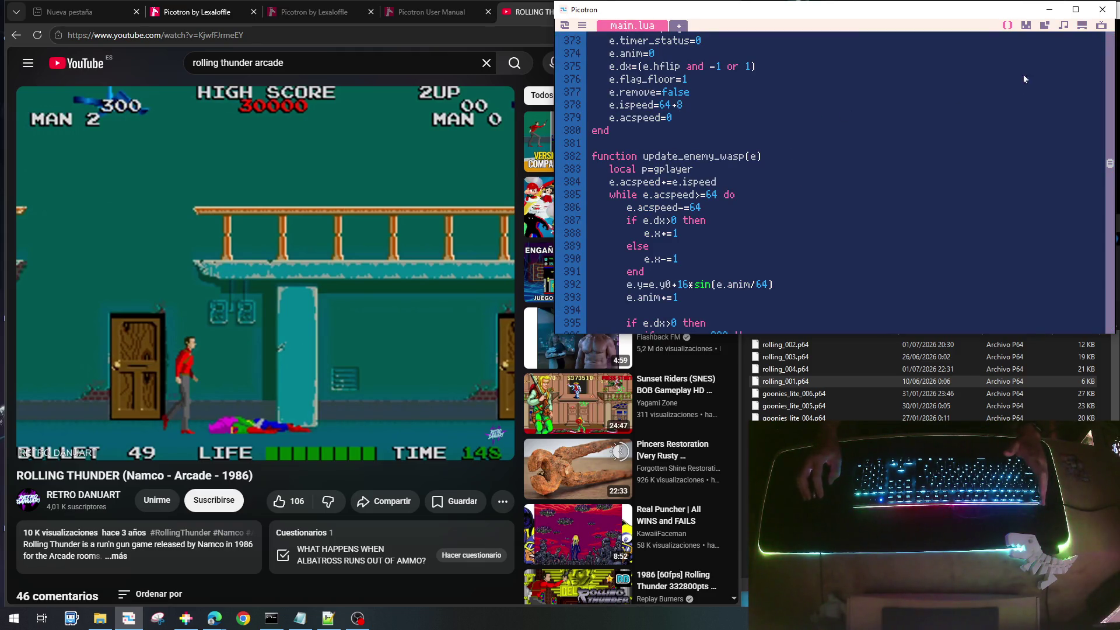
pyautogui.click(1025, 26)
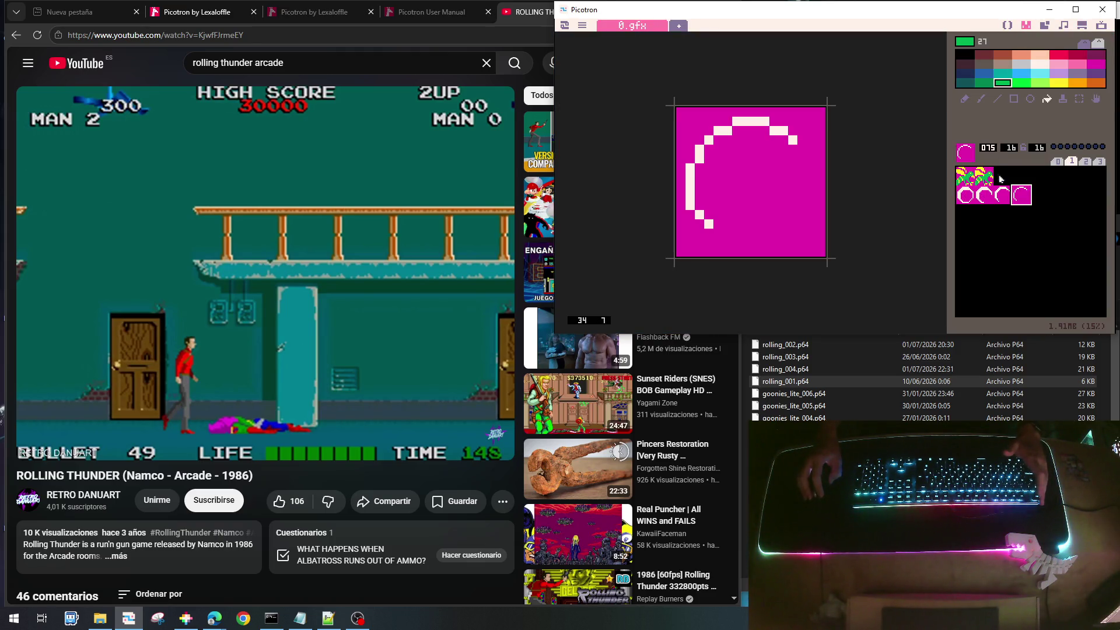
# Flood-fill empty sprite slots 66 and 67 with solid magenta
pyautogui.click(1002, 176)
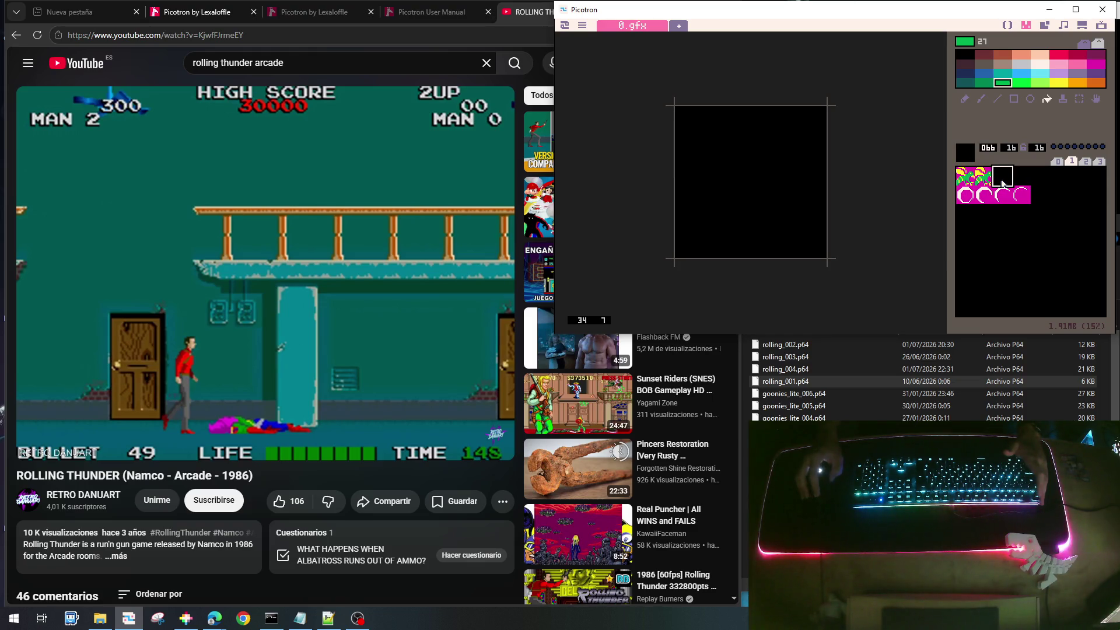
pyautogui.click(1097, 74)
pyautogui.click(1097, 64)
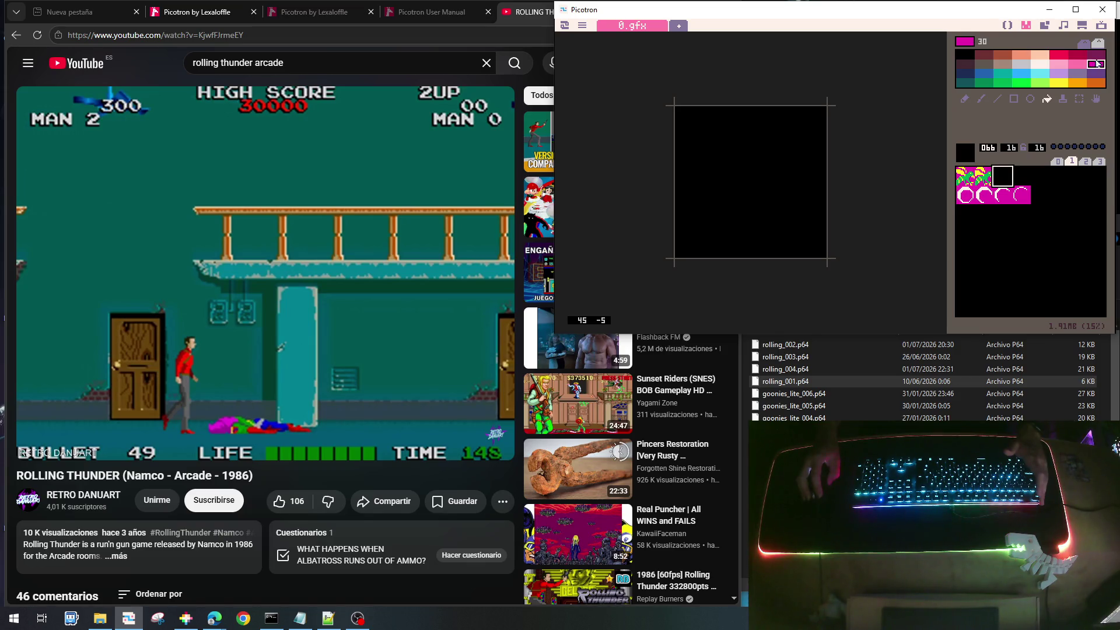
pyautogui.click(795, 135)
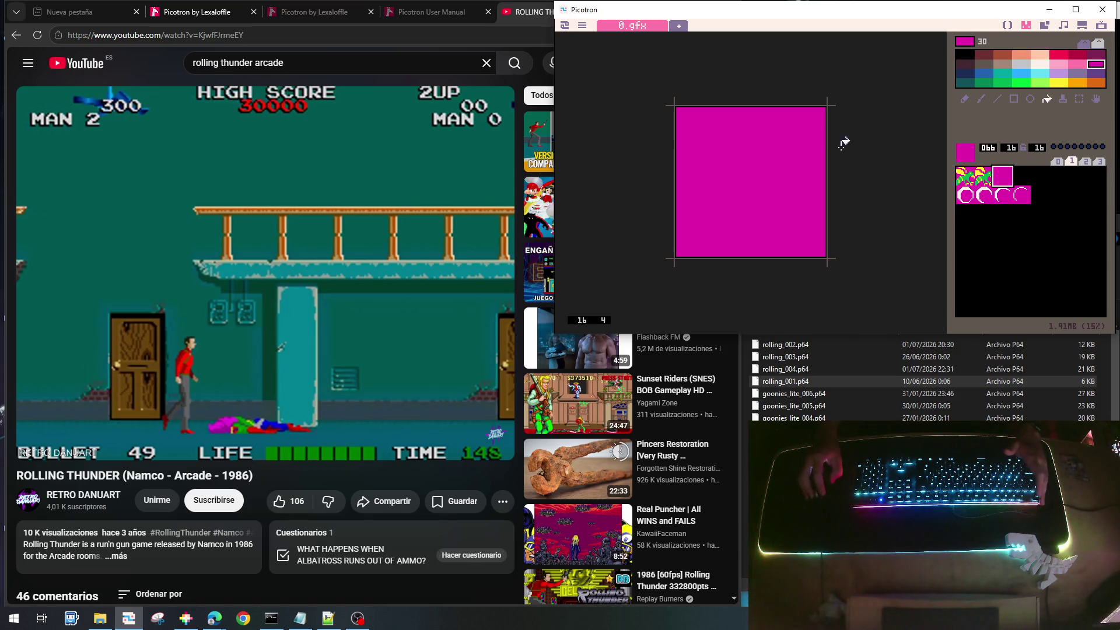
pyautogui.click(1022, 175)
pyautogui.click(740, 150)
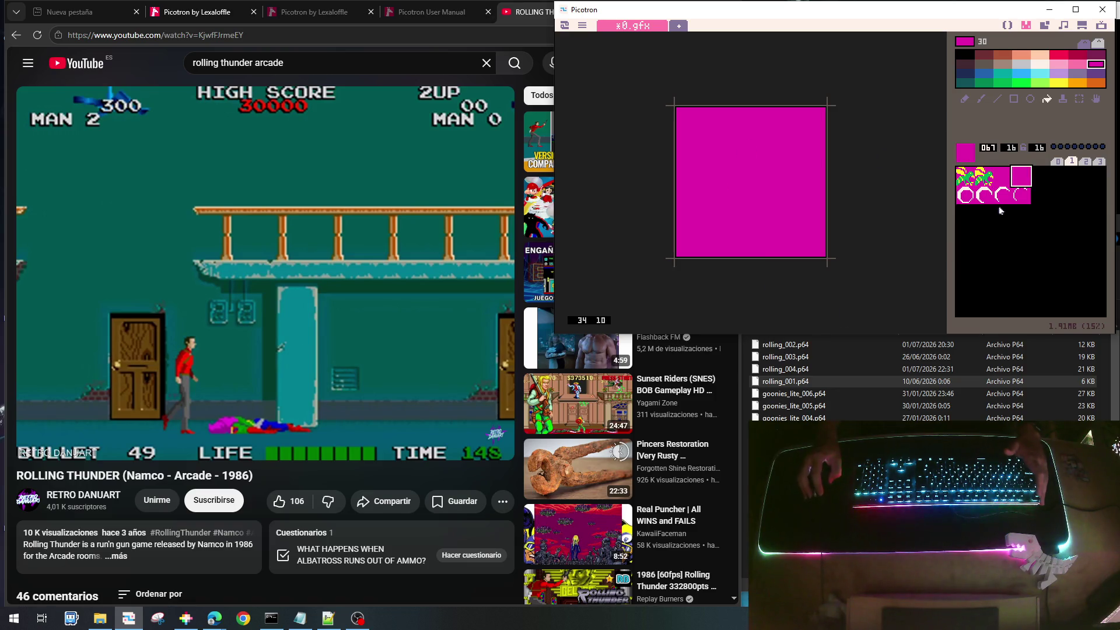
# Reselect sprite 66 and set up the pencil with white
pyautogui.click(1001, 174)
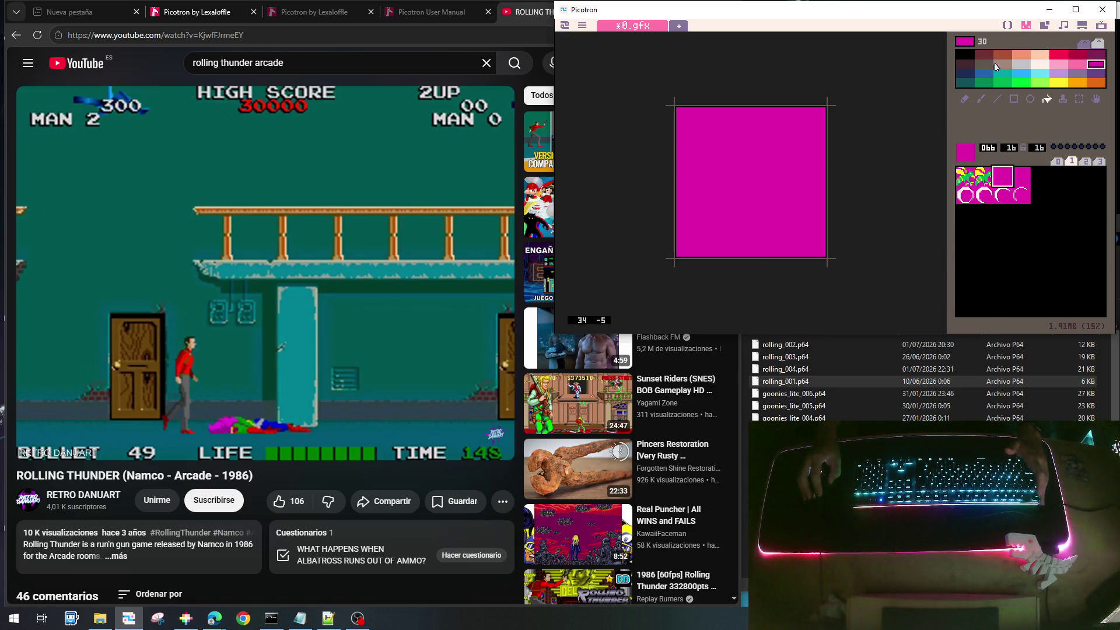
pyautogui.click(983, 57)
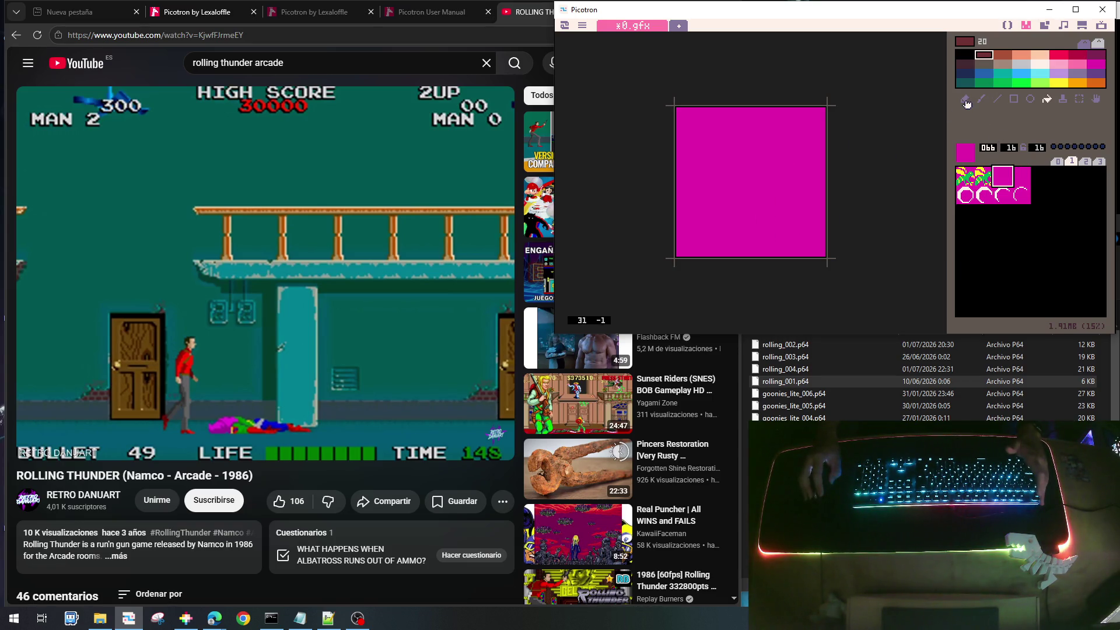
pyautogui.click(965, 100)
pyautogui.click(1040, 64)
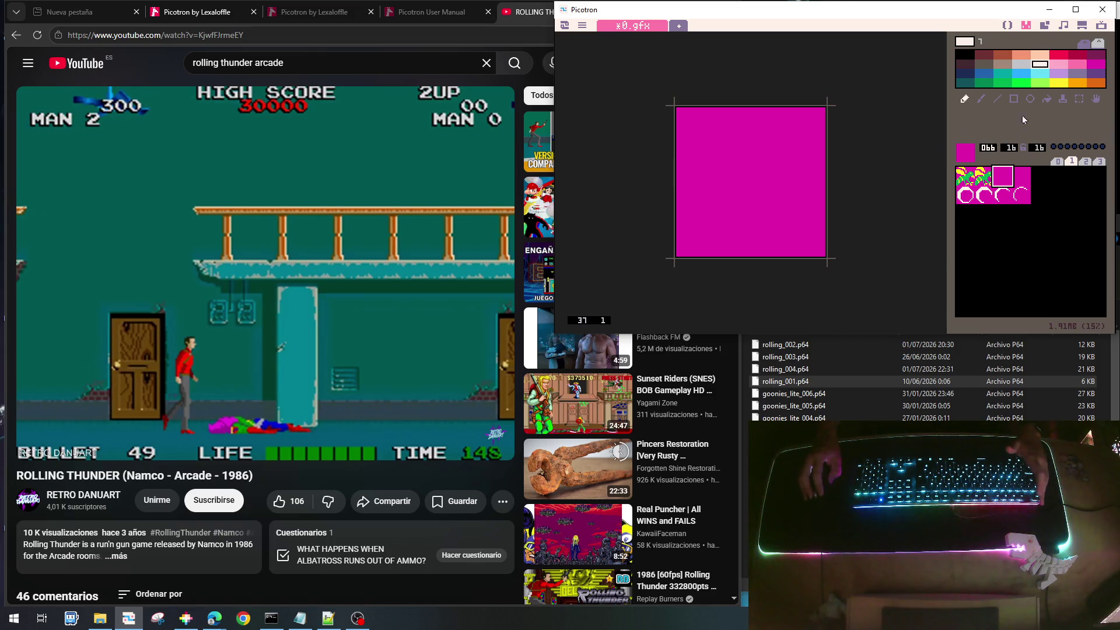
# Draw two white eye rings with the circle tool and dark red ear tufts along the top
pyautogui.click(1030, 99)
pyautogui.moveTo(713, 136)
pyautogui.mouseDown()
pyautogui.moveTo(755, 174)
pyautogui.moveTo(747, 179)
pyautogui.mouseUp()
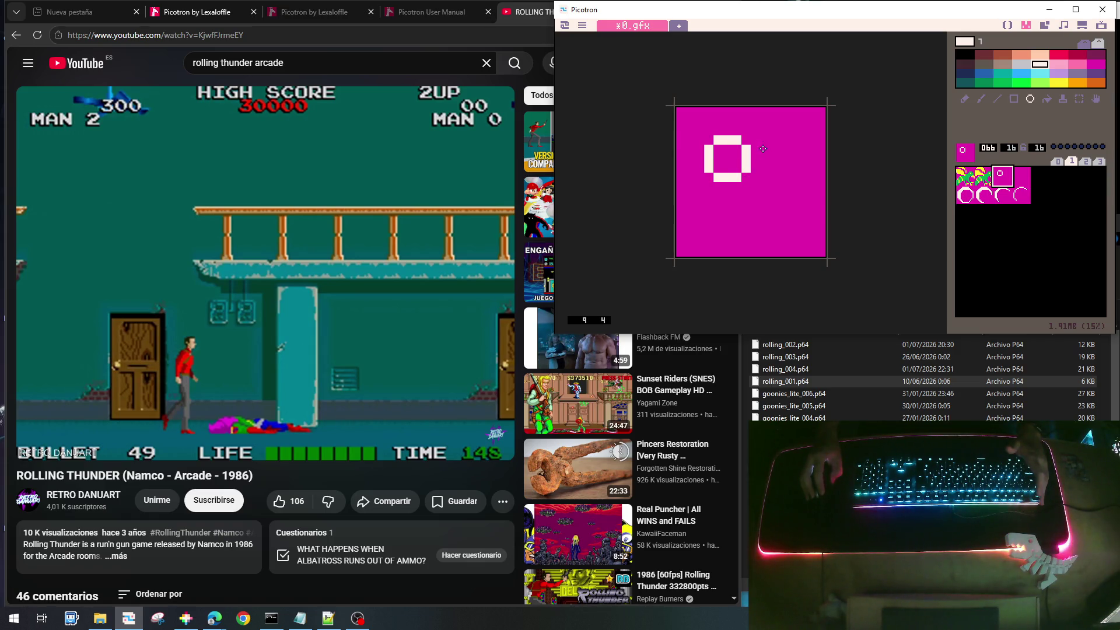
pyautogui.moveTo(755, 139)
pyautogui.mouseDown()
pyautogui.moveTo(800, 183)
pyautogui.moveTo(789, 177)
pyautogui.mouseUp()
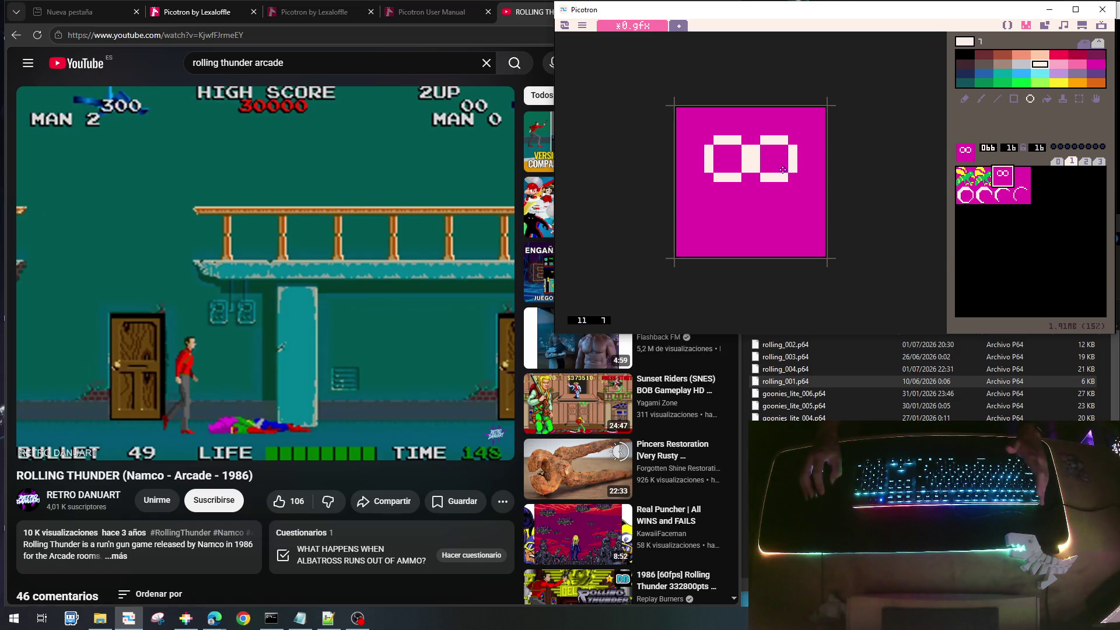
pyautogui.click(984, 55)
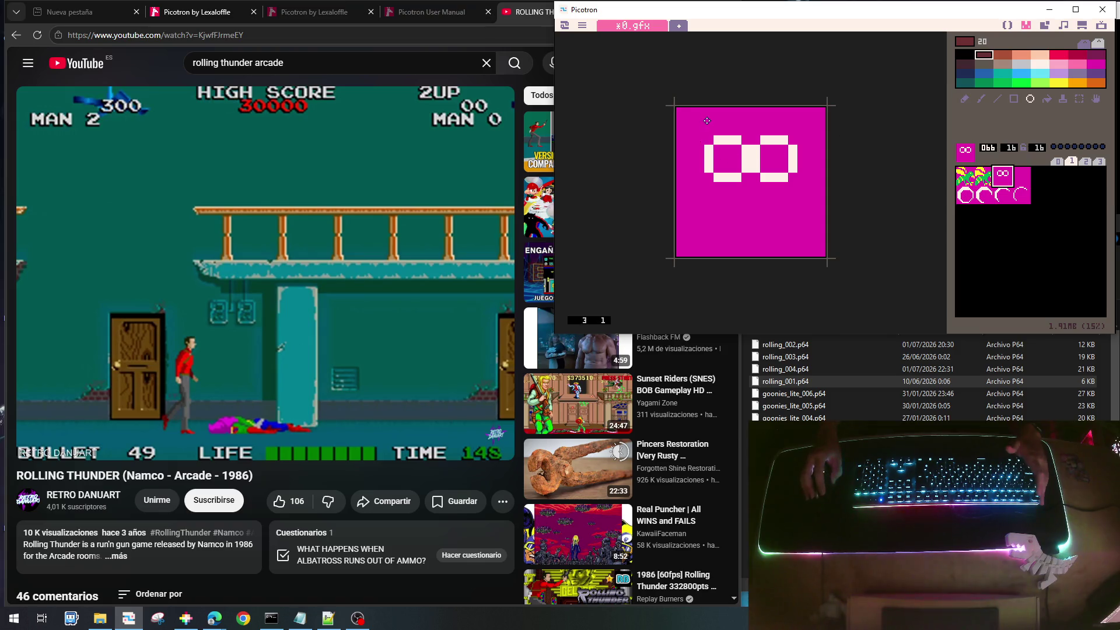
pyautogui.moveTo(716, 111)
pyautogui.mouseDown()
pyautogui.moveTo(717, 129)
pyautogui.moveTo(777, 130)
pyautogui.moveTo(781, 111)
pyautogui.mouseUp()
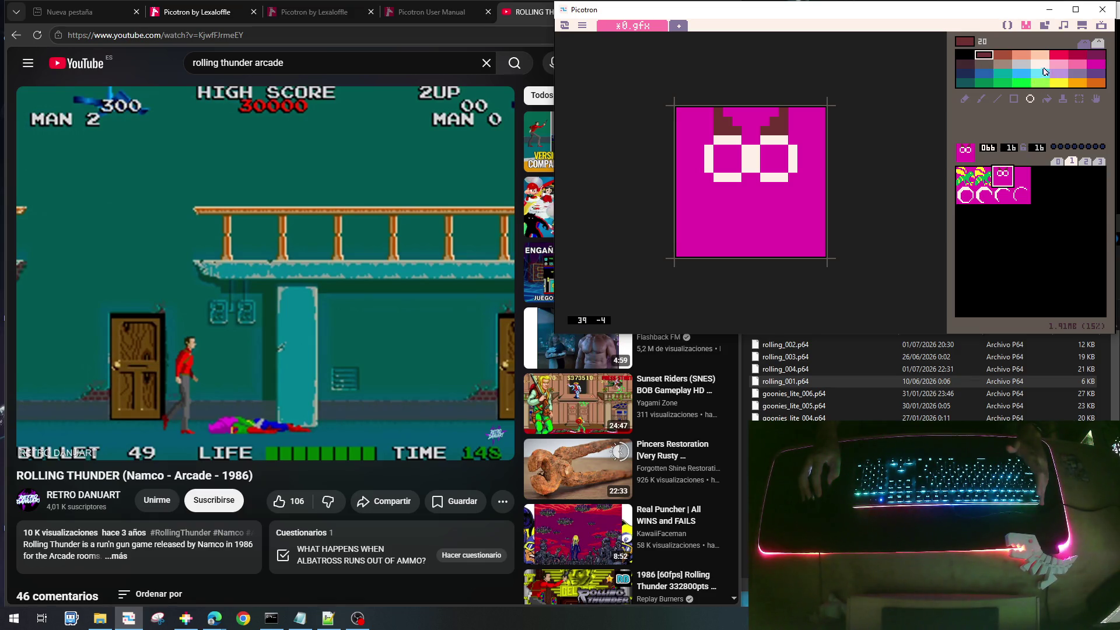
# Fill both eye interiors greyish brown and dot a black pupil in the left eye
pyautogui.click(1019, 66)
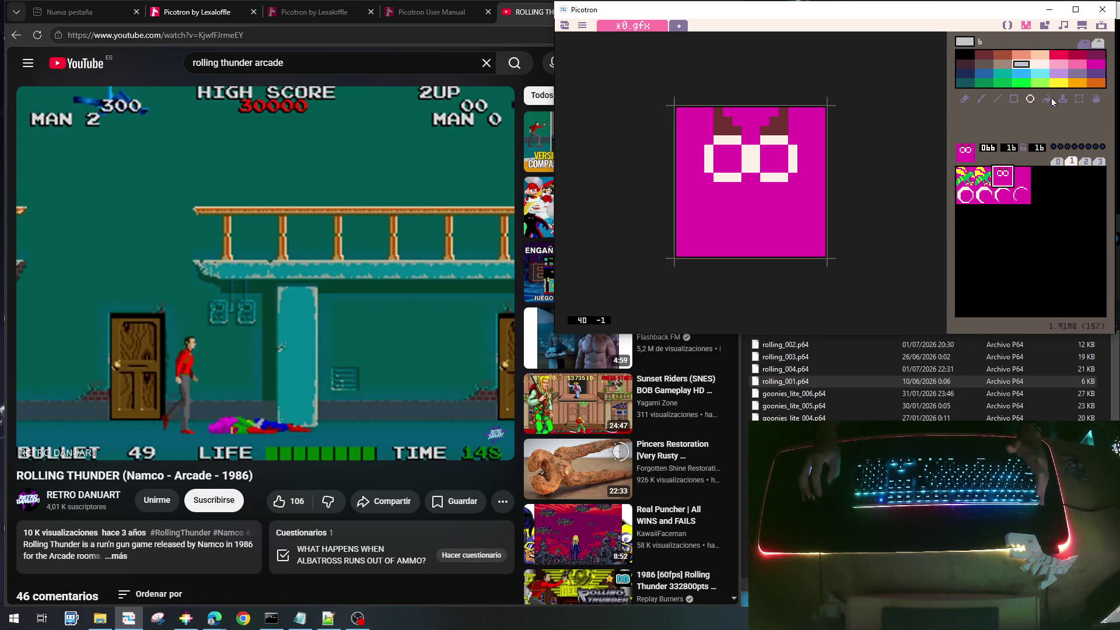
pyautogui.click(1047, 99)
pyautogui.click(735, 155)
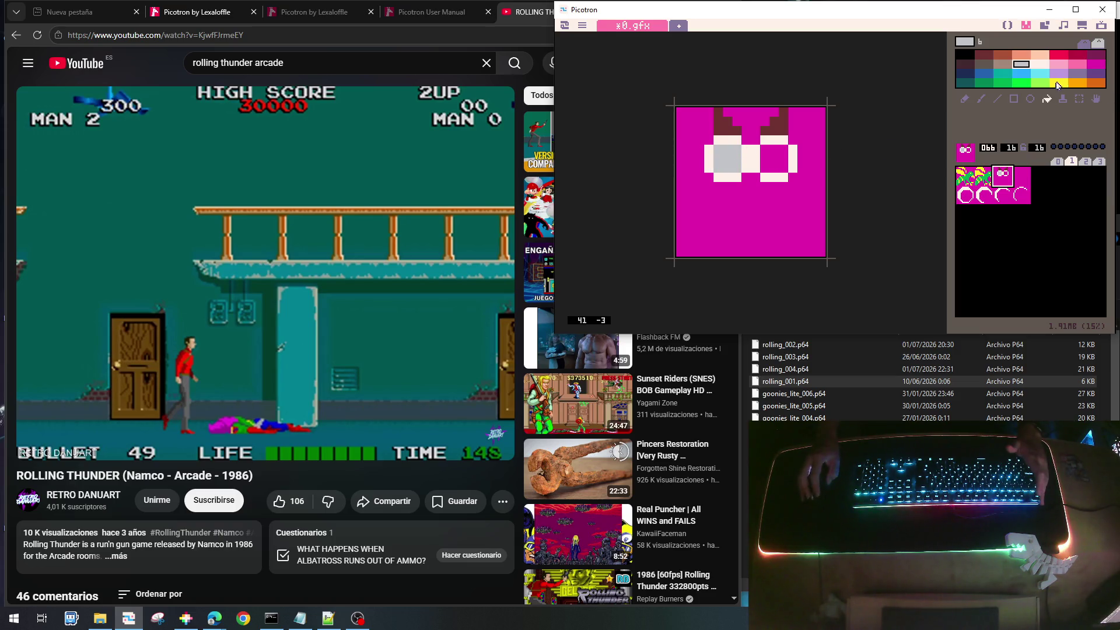
pyautogui.click(1001, 64)
pyautogui.click(736, 158)
pyautogui.click(779, 155)
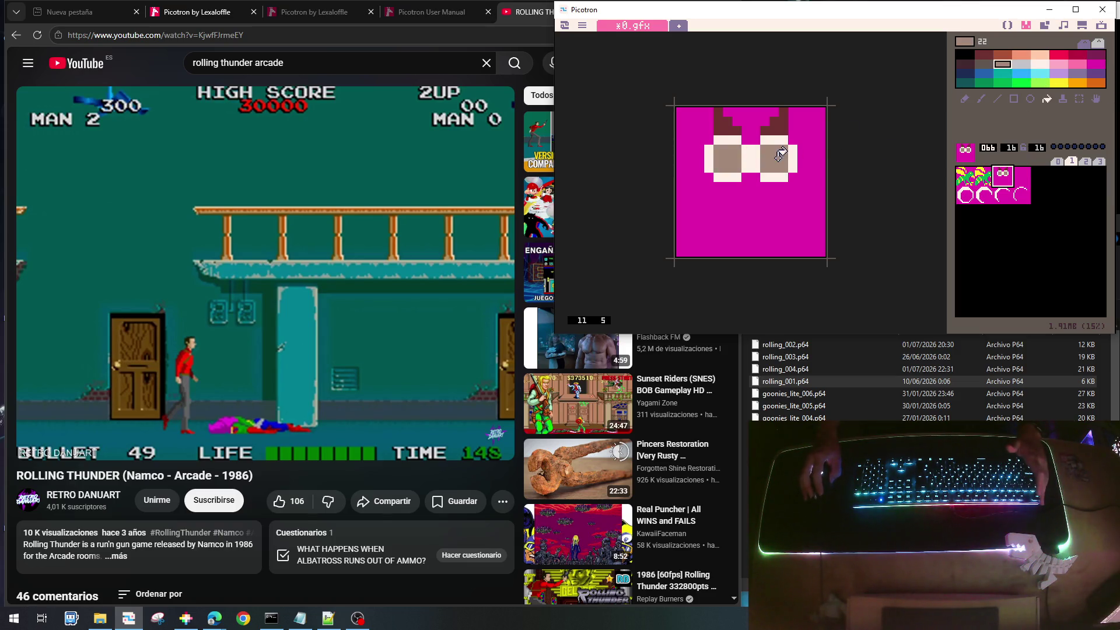
pyautogui.click(964, 54)
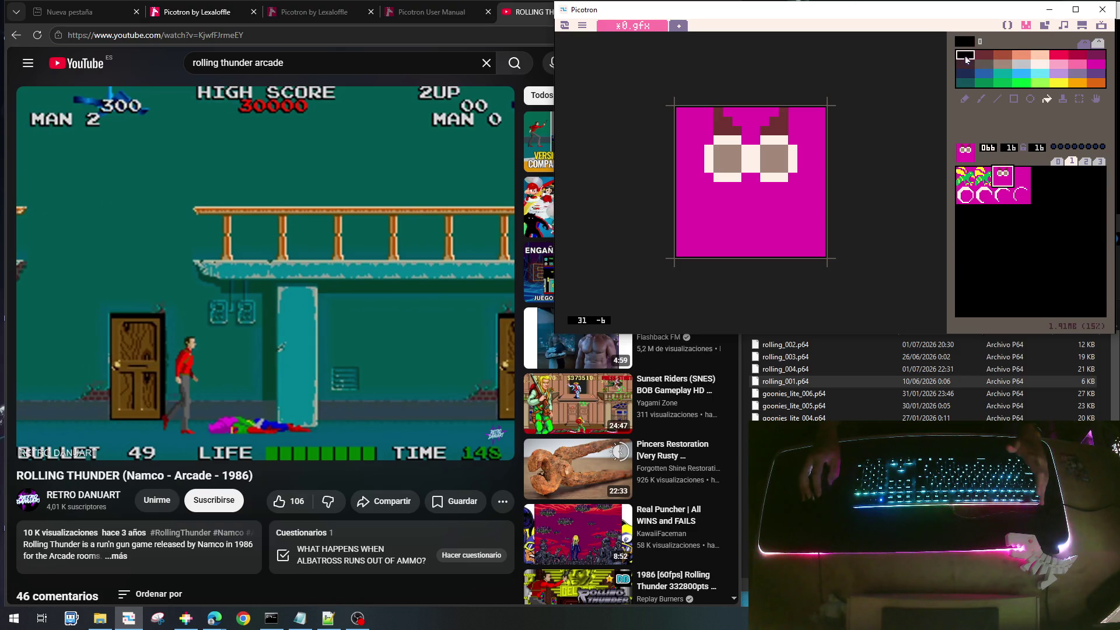
pyautogui.click(965, 99)
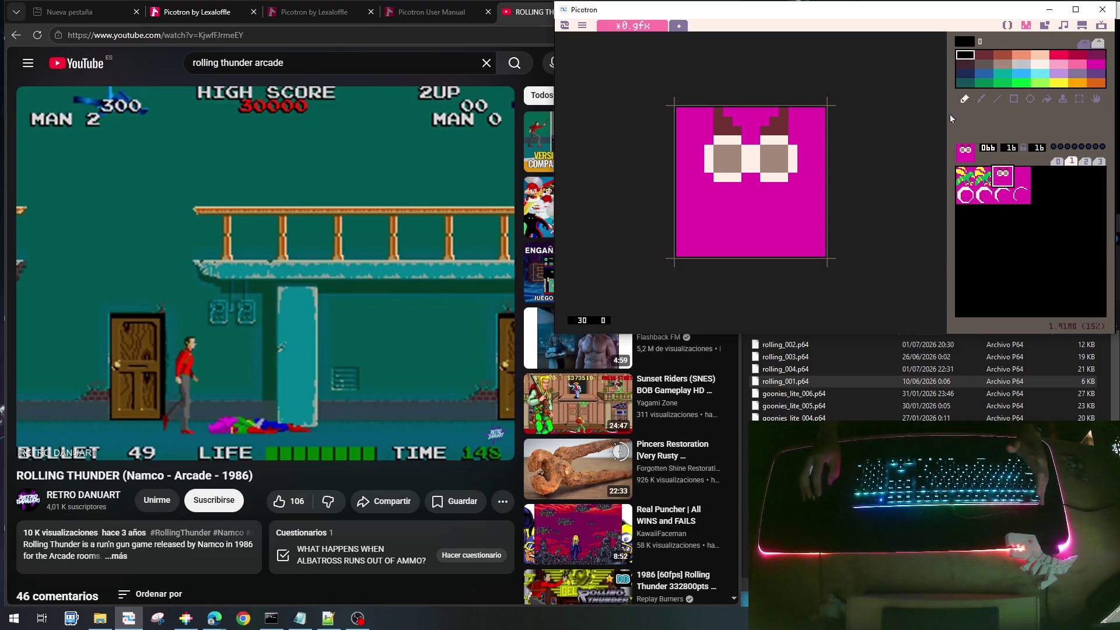
pyautogui.click(729, 158)
# Add the right black pupil, a maroon line under the eyes and an orange beak
pyautogui.click(774, 159)
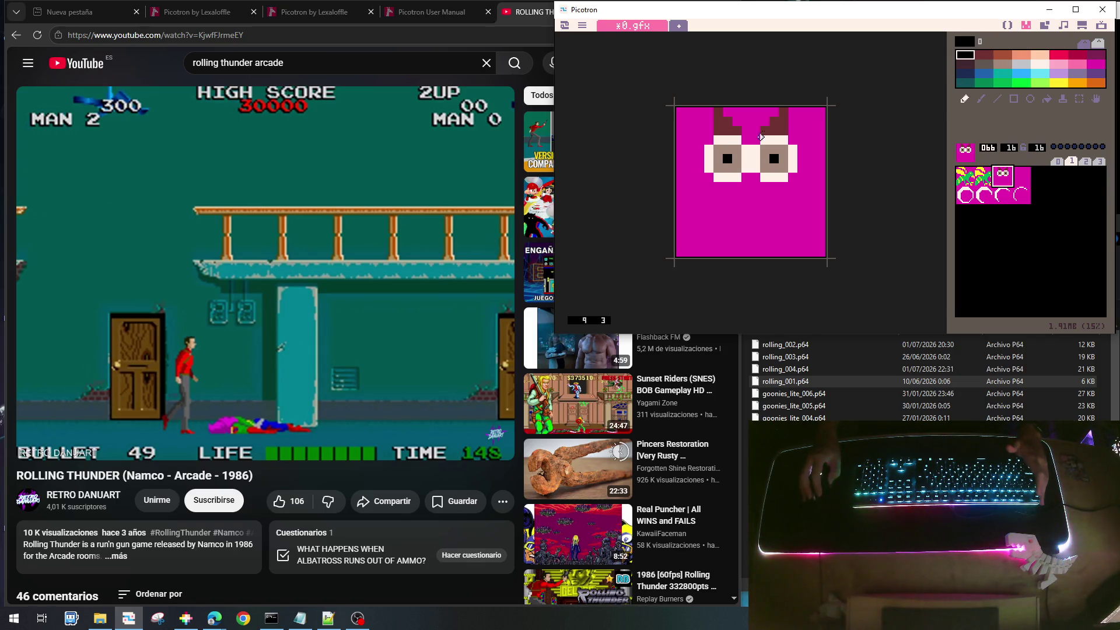
pyautogui.rightClick(774, 125)
pyautogui.moveTo(727, 190); pyautogui.dragTo(775, 186)
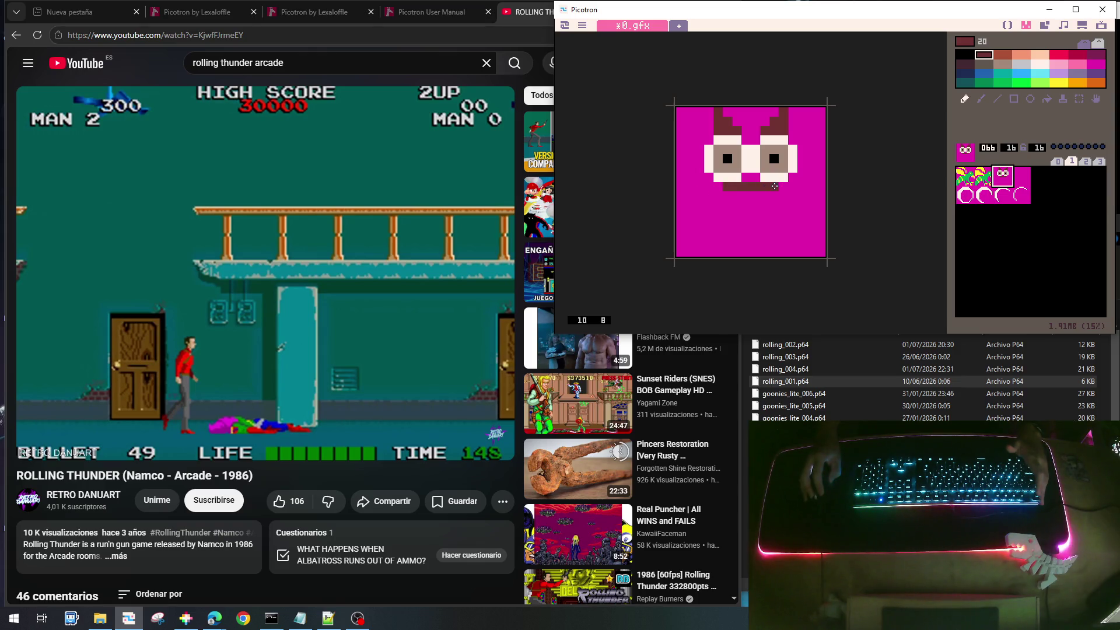
pyautogui.click(1079, 83)
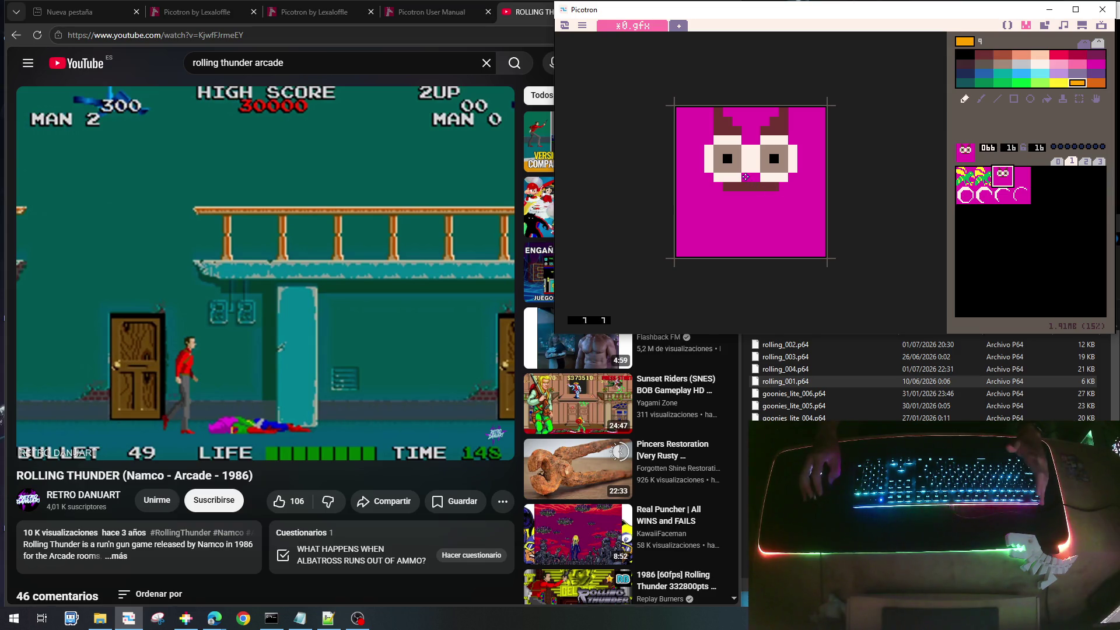
pyautogui.moveTo(745, 176); pyautogui.dragTo(752, 191)
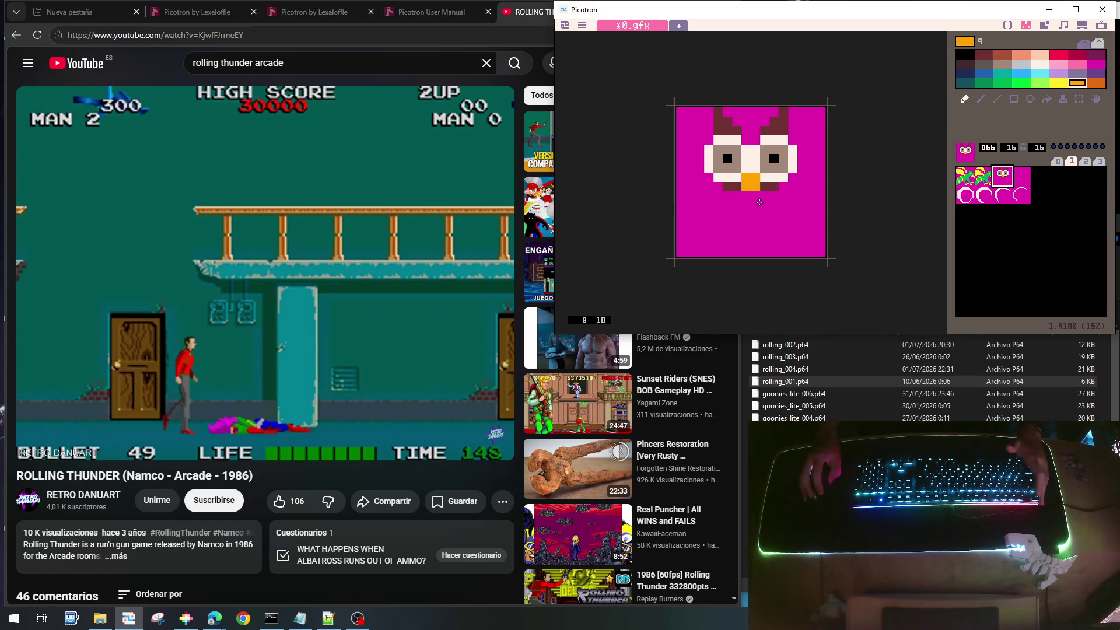
pyautogui.rightClick(770, 186)
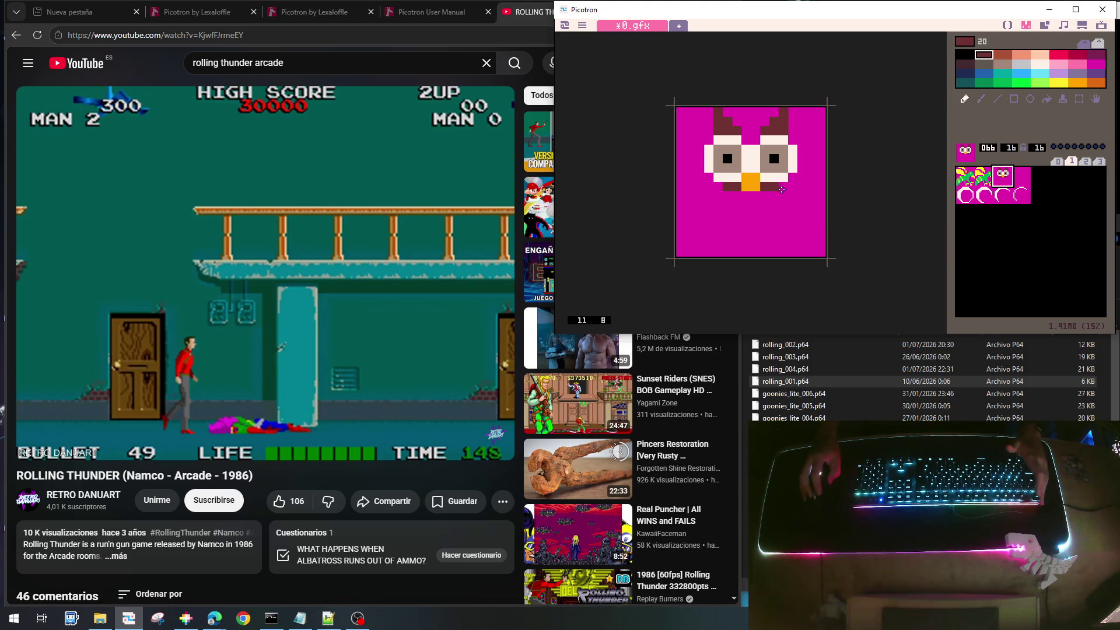
# Paint maroon down the owl's sides and a lower band joining the wings
pyautogui.moveTo(782, 190)
pyautogui.mouseDown()
pyautogui.moveTo(800, 203)
pyautogui.moveTo(815, 186)
pyautogui.moveTo(812, 206)
pyautogui.mouseUp()
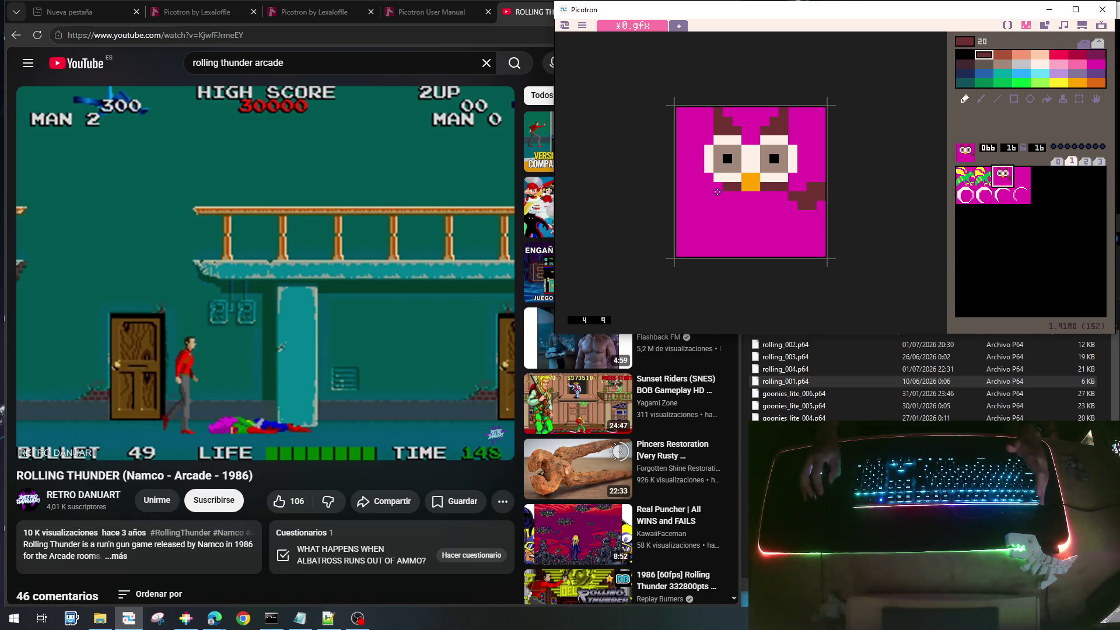
pyautogui.moveTo(717, 191)
pyautogui.mouseDown()
pyautogui.moveTo(679, 187)
pyautogui.moveTo(685, 195)
pyautogui.mouseUp()
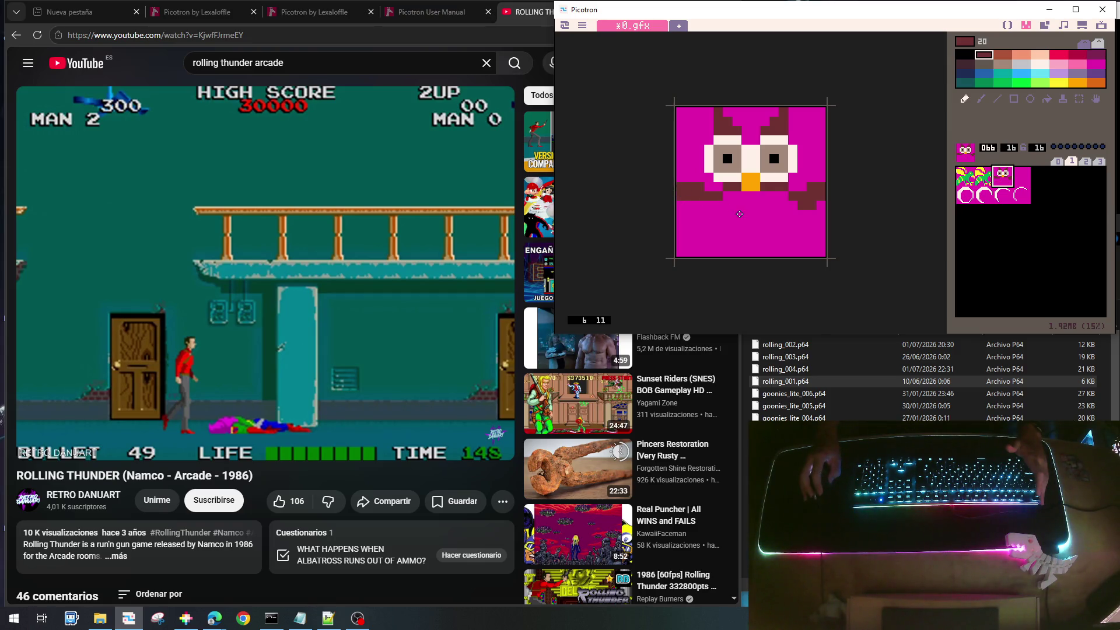
pyautogui.rightClick(740, 214)
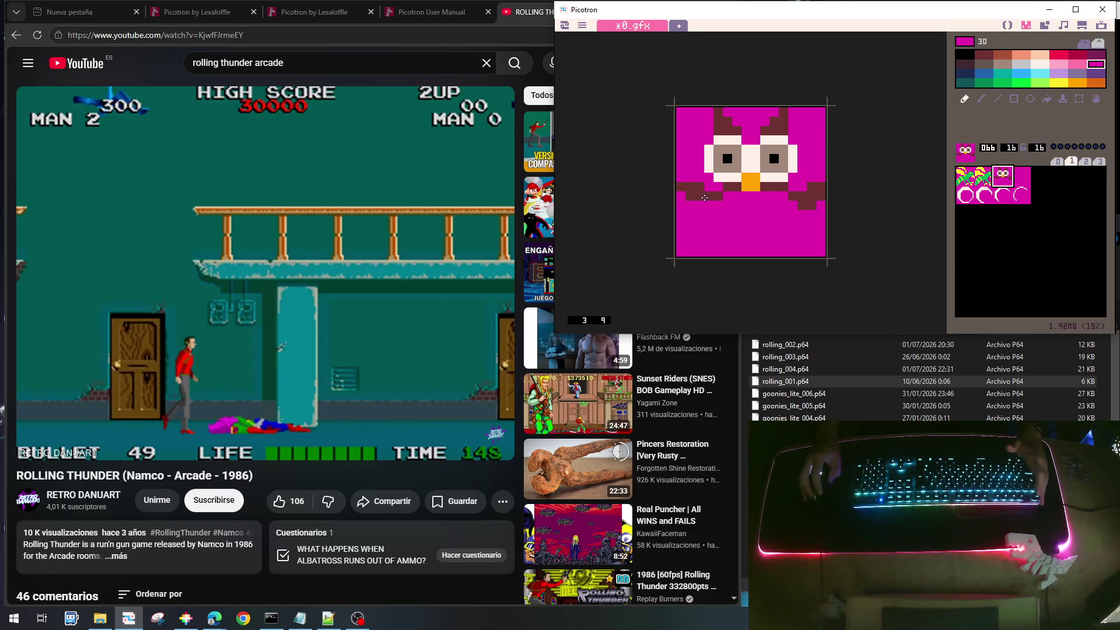
pyautogui.rightClick(678, 195)
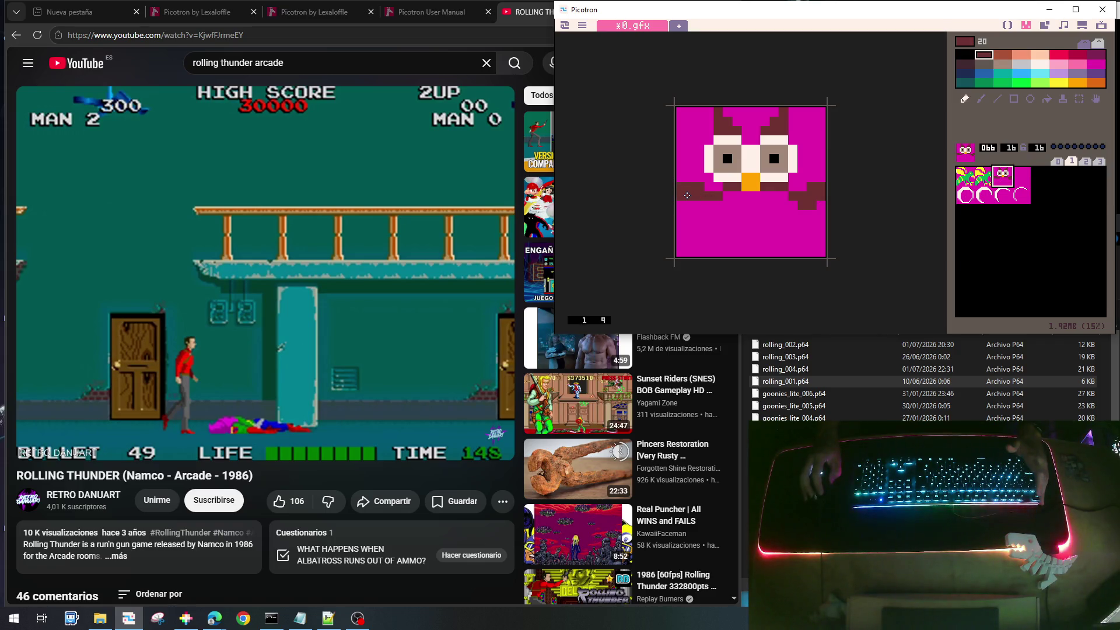
pyautogui.rightClick(682, 172)
pyautogui.moveTo(680, 186); pyautogui.dragTo(680, 197)
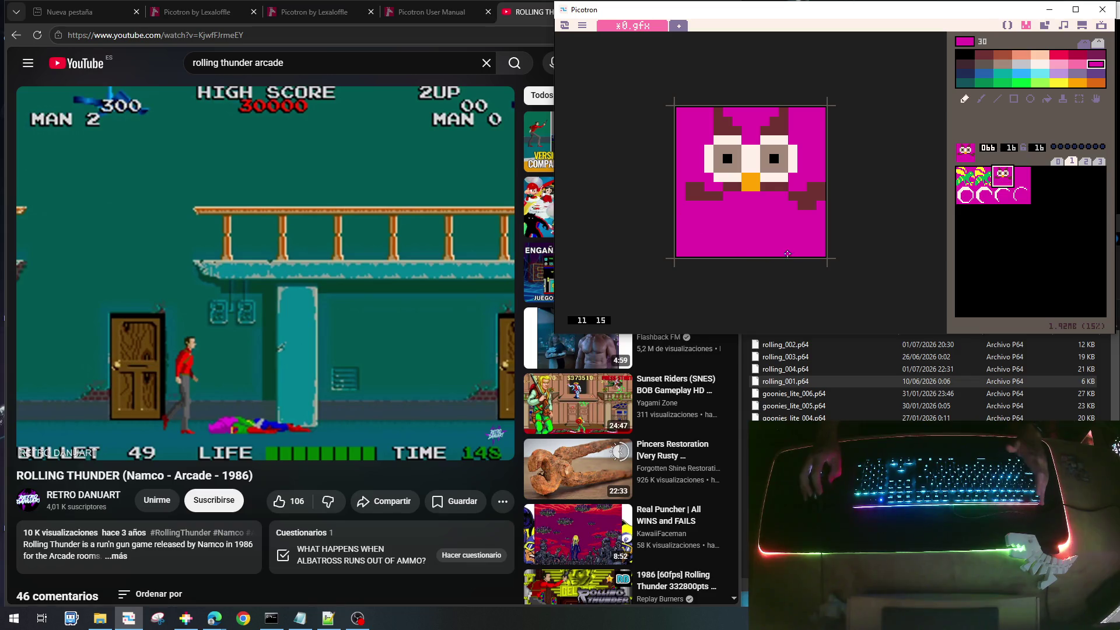
pyautogui.rightClick(799, 204)
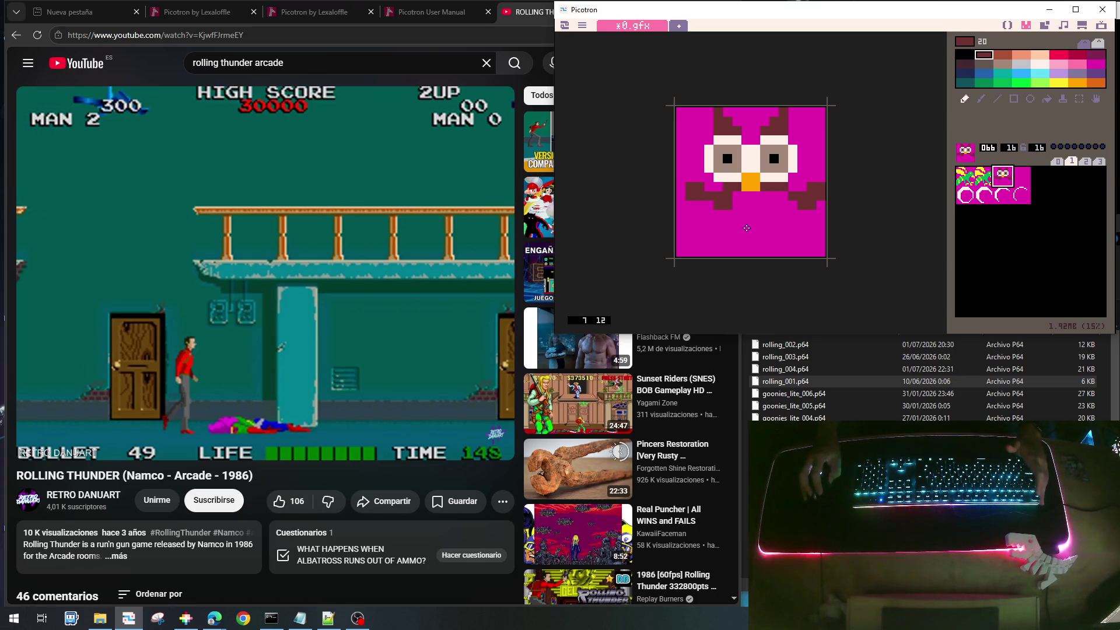
pyautogui.moveTo(767, 202)
pyautogui.mouseDown()
pyautogui.moveTo(733, 198)
pyautogui.moveTo(781, 198)
pyautogui.moveTo(726, 215)
pyautogui.moveTo(796, 224)
pyautogui.moveTo(745, 237)
pyautogui.moveTo(785, 232)
pyautogui.mouseUp()
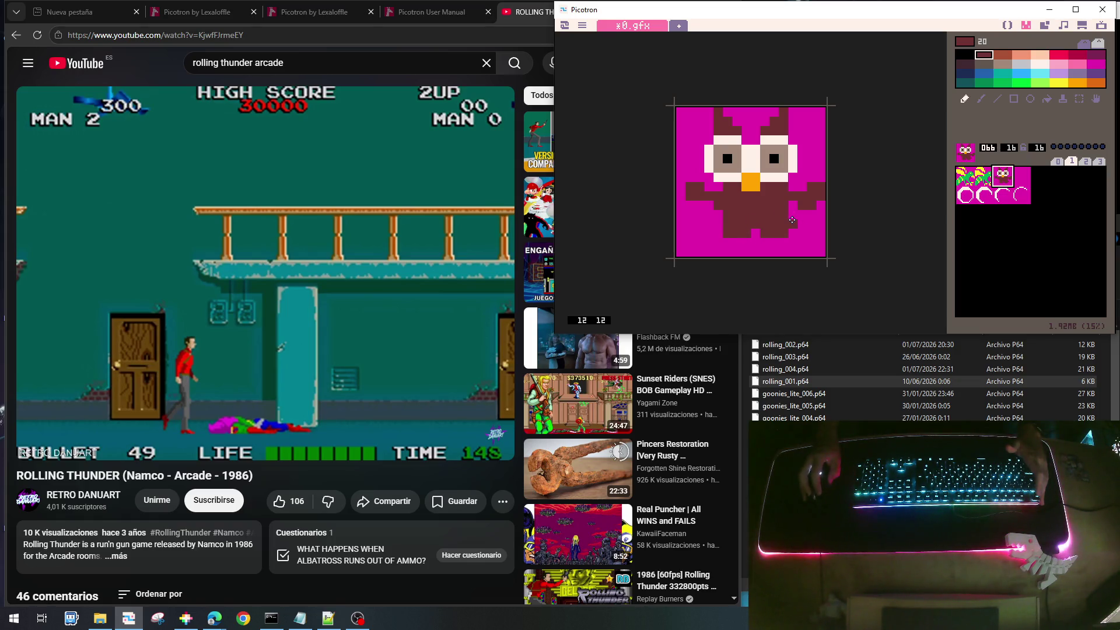
# Trim the owl's lower-right and left-column maroon pixels back to magenta
pyautogui.rightClick(811, 227)
pyautogui.moveTo(800, 214); pyautogui.dragTo(793, 234)
pyautogui.click(756, 233)
pyautogui.rightClick(733, 216)
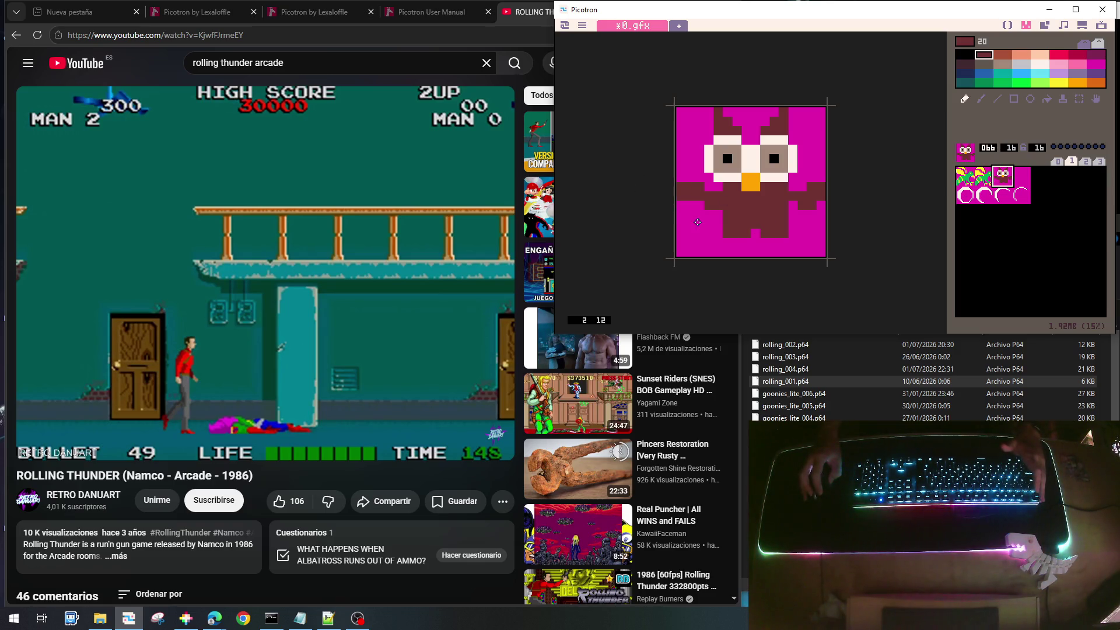
pyautogui.rightClick(686, 177)
pyautogui.moveTo(686, 176); pyautogui.dragTo(684, 208)
pyautogui.rightClick(711, 206)
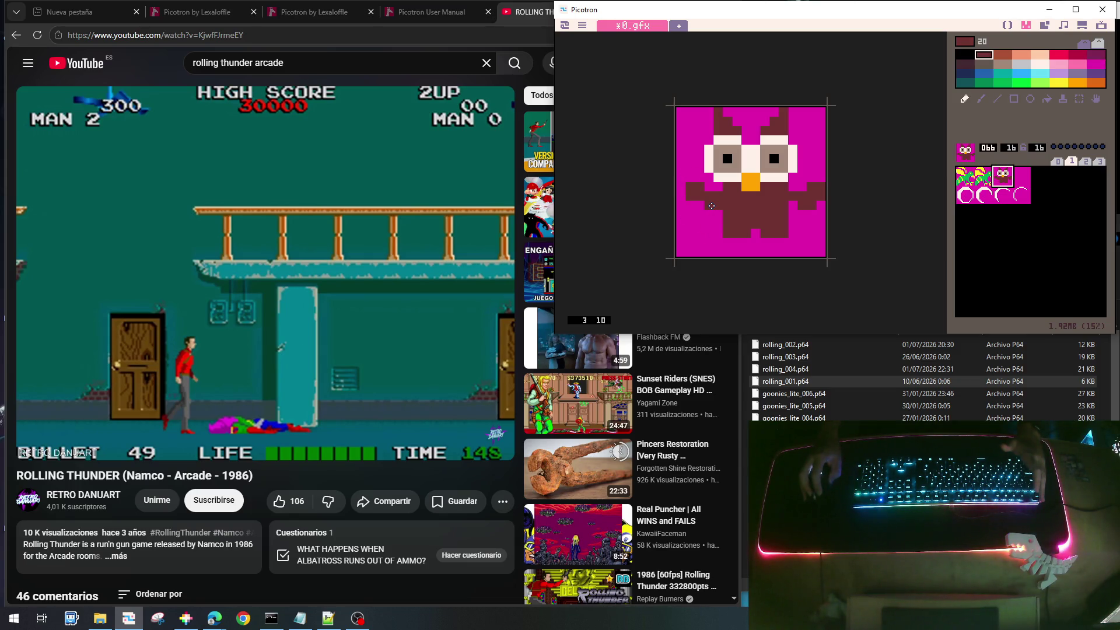
pyautogui.click(699, 205)
pyautogui.rightClick(707, 215)
pyautogui.click(716, 205)
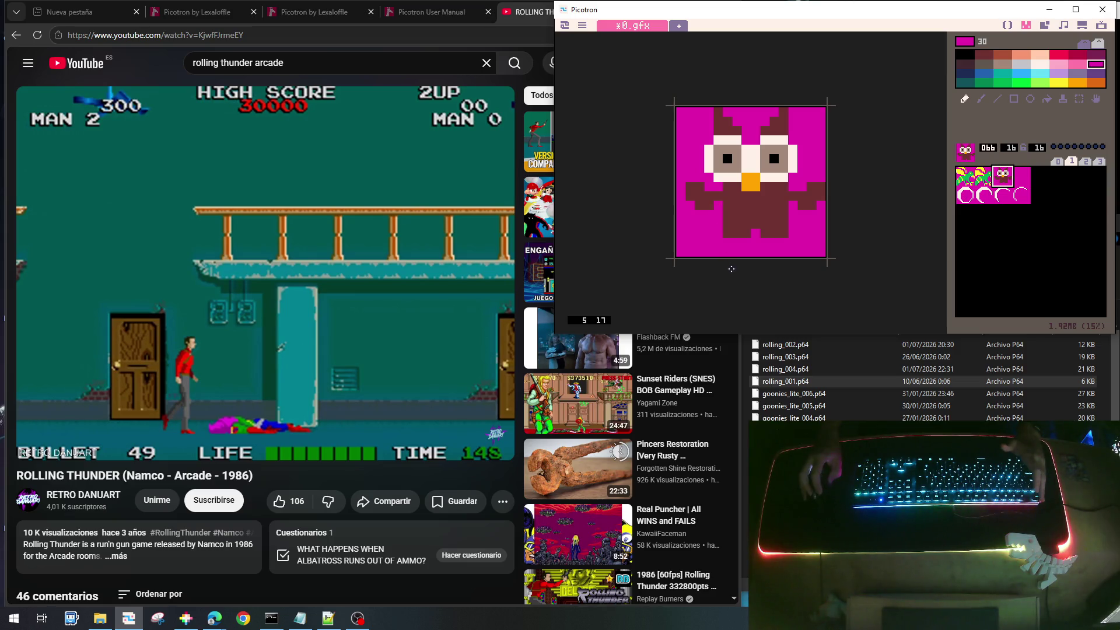
# Extend the arm tops in brown and repaint the owl's left edge and body stroke
pyautogui.rightClick(804, 198)
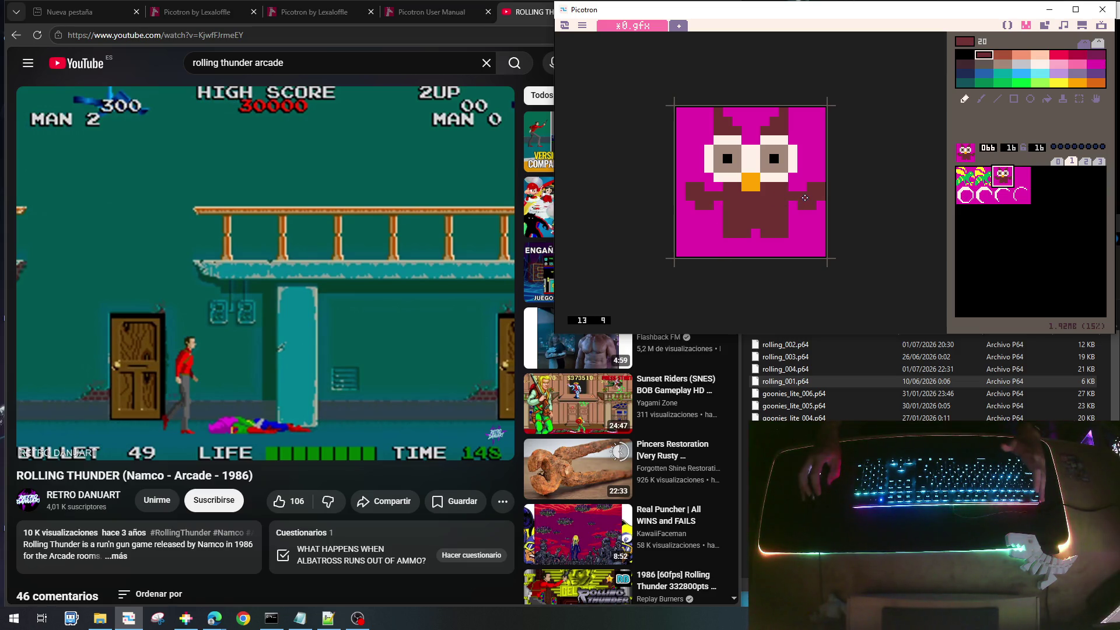
pyautogui.moveTo(811, 178); pyautogui.dragTo(821, 177)
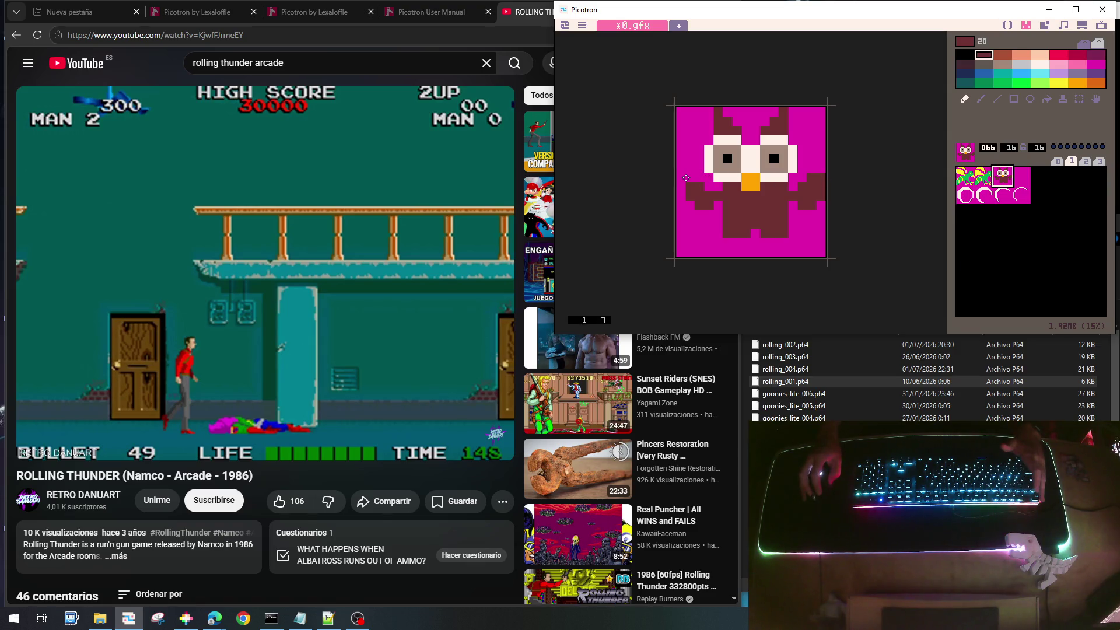
pyautogui.moveTo(690, 178); pyautogui.dragTo(677, 178)
pyautogui.rightClick(681, 204)
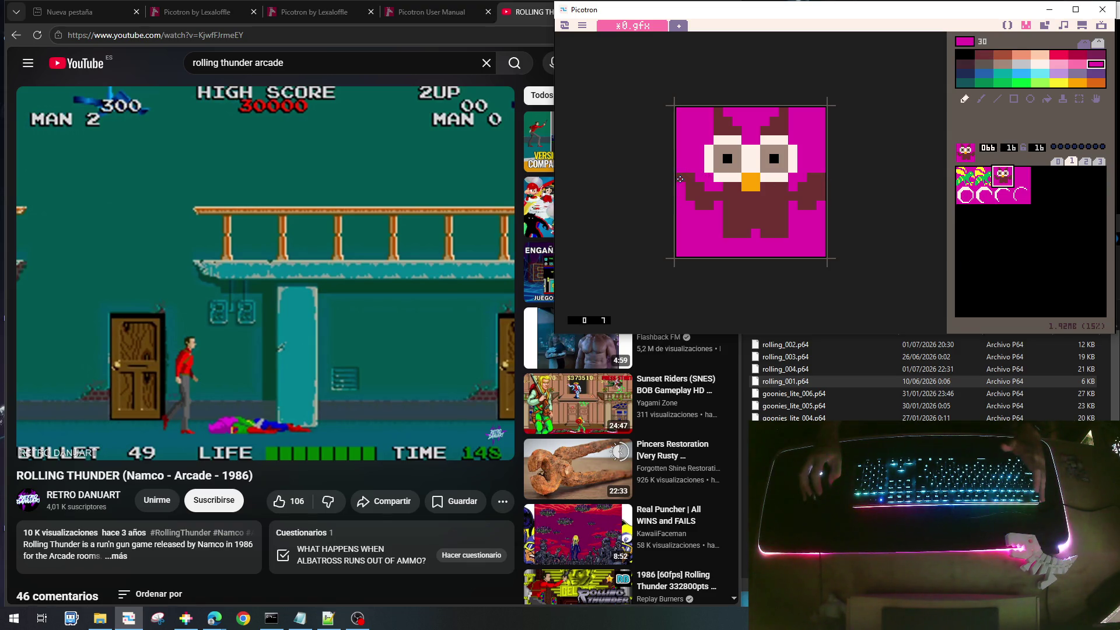
pyautogui.click(679, 178)
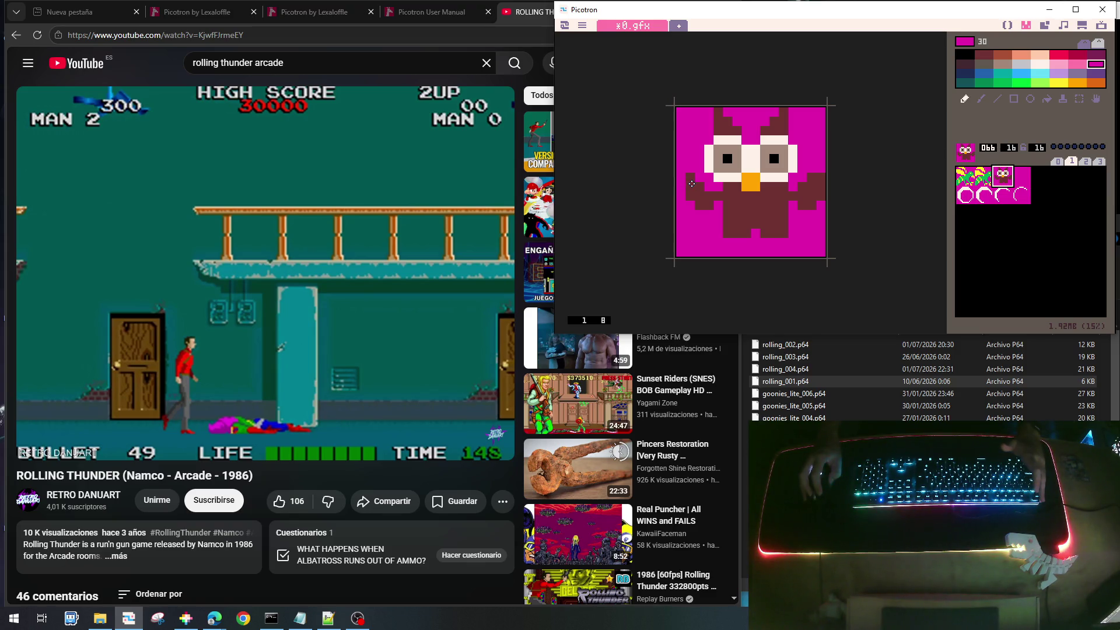
pyautogui.rightClick(691, 183)
pyautogui.moveTo(682, 178); pyautogui.dragTo(683, 197)
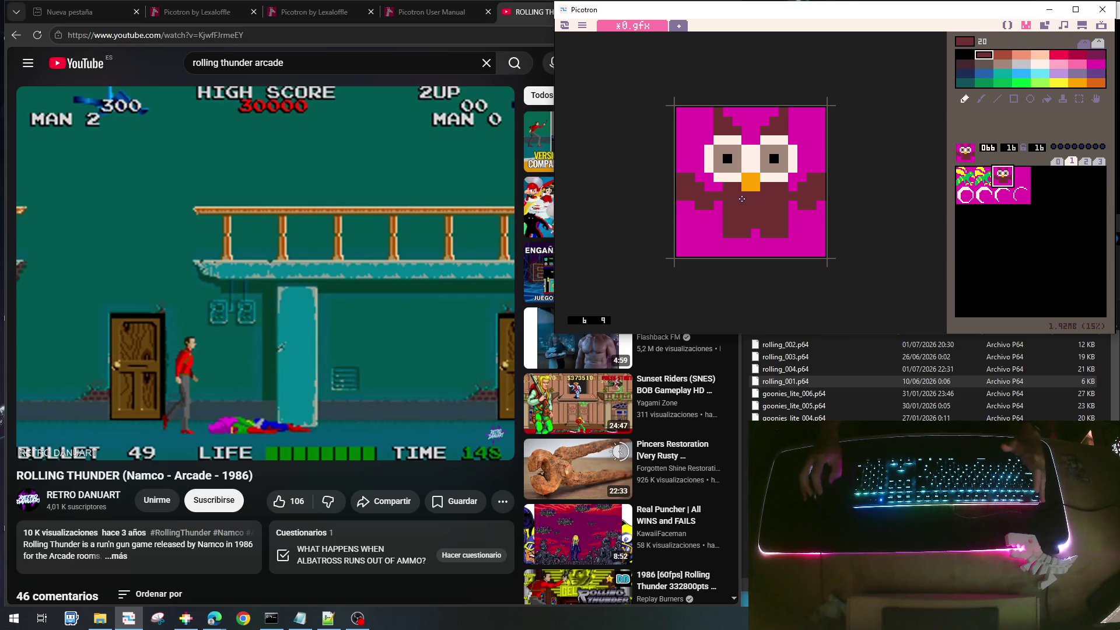
pyautogui.moveTo(719, 186); pyautogui.dragTo(714, 231)
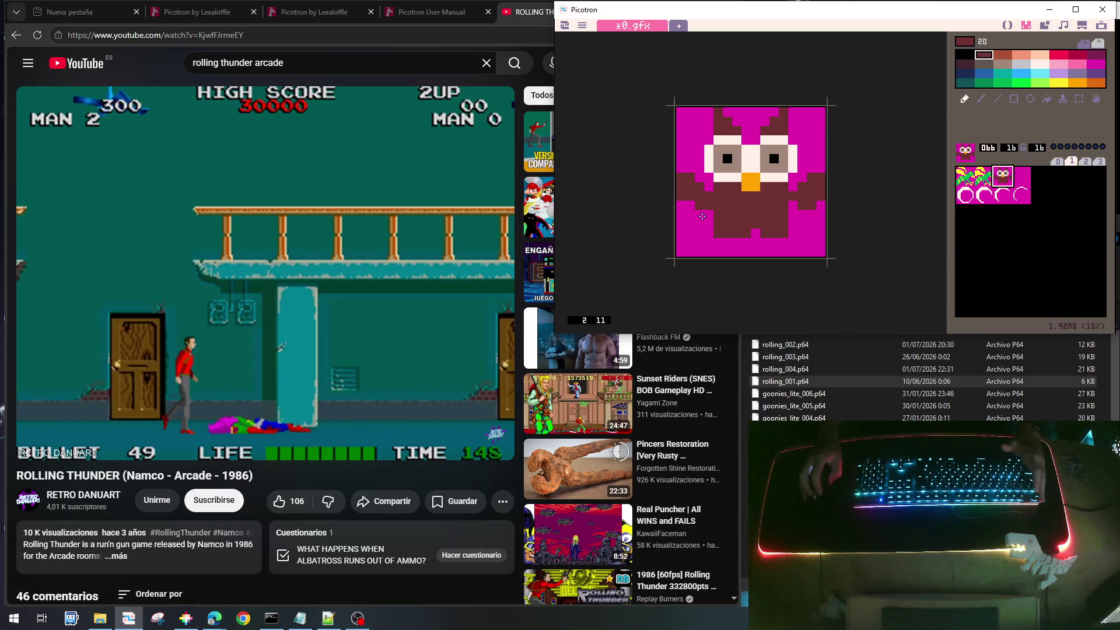
pyautogui.rightClick(703, 217)
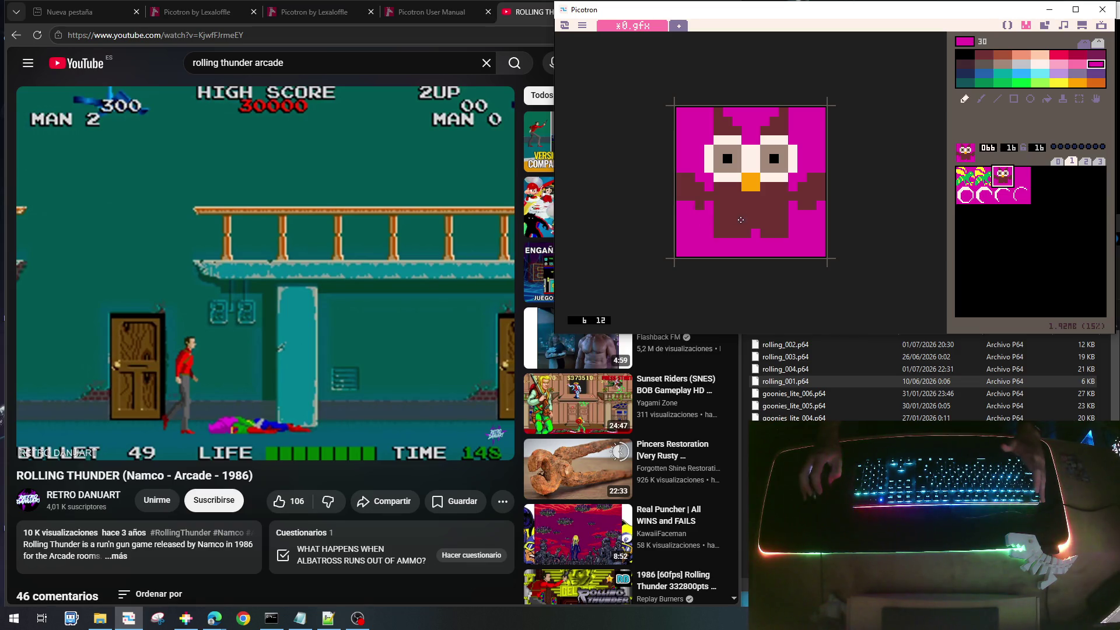
pyautogui.rightClick(702, 202)
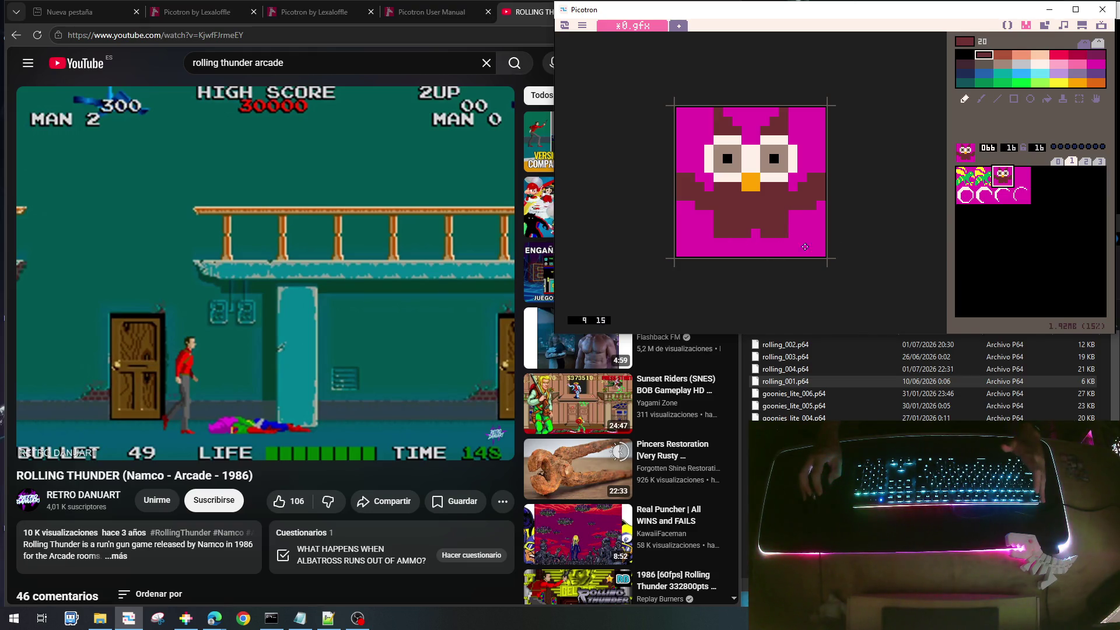
# Paint orange along the owl's bottom rows and clear the middle between the feet
pyautogui.click(1077, 83)
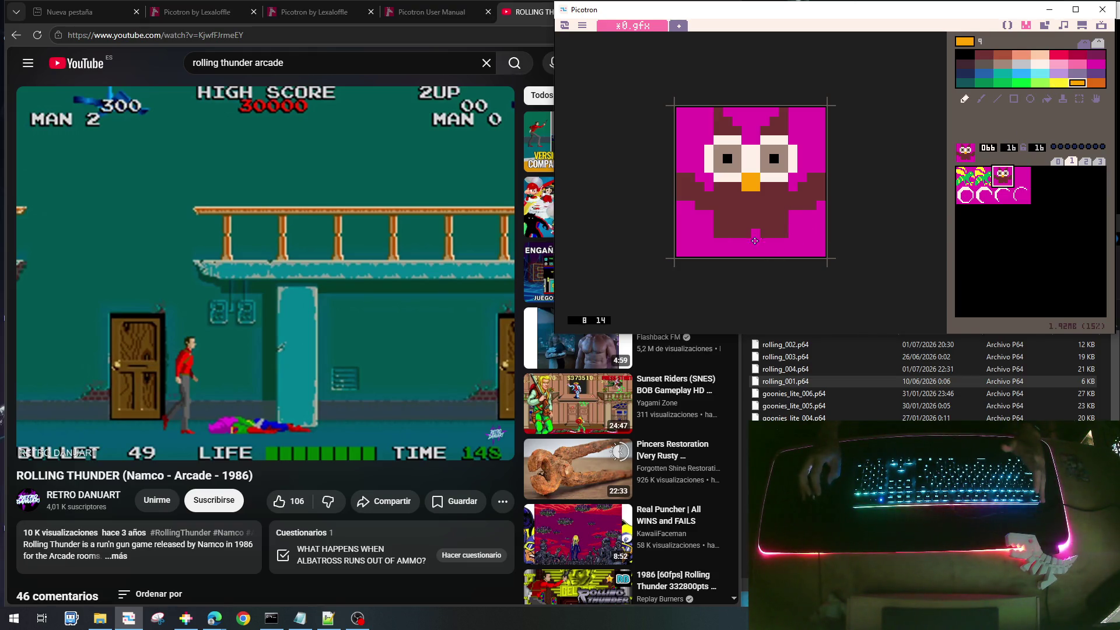
pyautogui.moveTo(716, 242)
pyautogui.mouseDown()
pyautogui.moveTo(746, 242)
pyautogui.moveTo(739, 254)
pyautogui.moveTo(785, 246)
pyautogui.mouseUp()
pyautogui.click(718, 252)
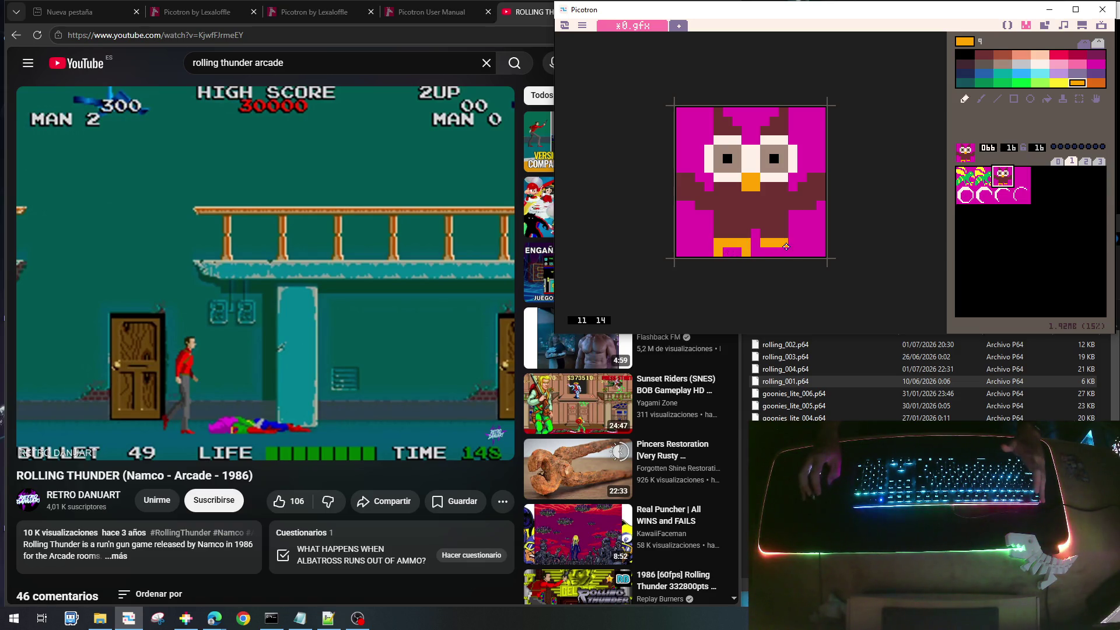
pyautogui.click(792, 252)
pyautogui.click(763, 251)
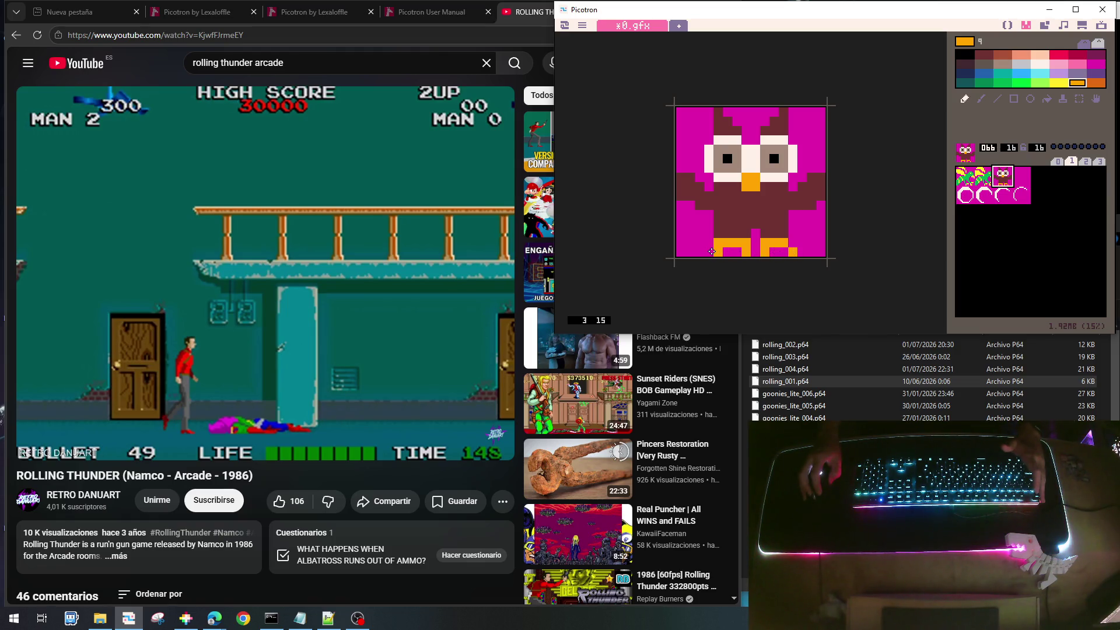
pyautogui.rightClick(754, 231)
pyautogui.moveTo(748, 241); pyautogui.dragTo(738, 244)
# Add orange toes at the lower left and right, clearing one pixel between the right toes
pyautogui.rightClick(737, 236)
pyautogui.rightClick(736, 251)
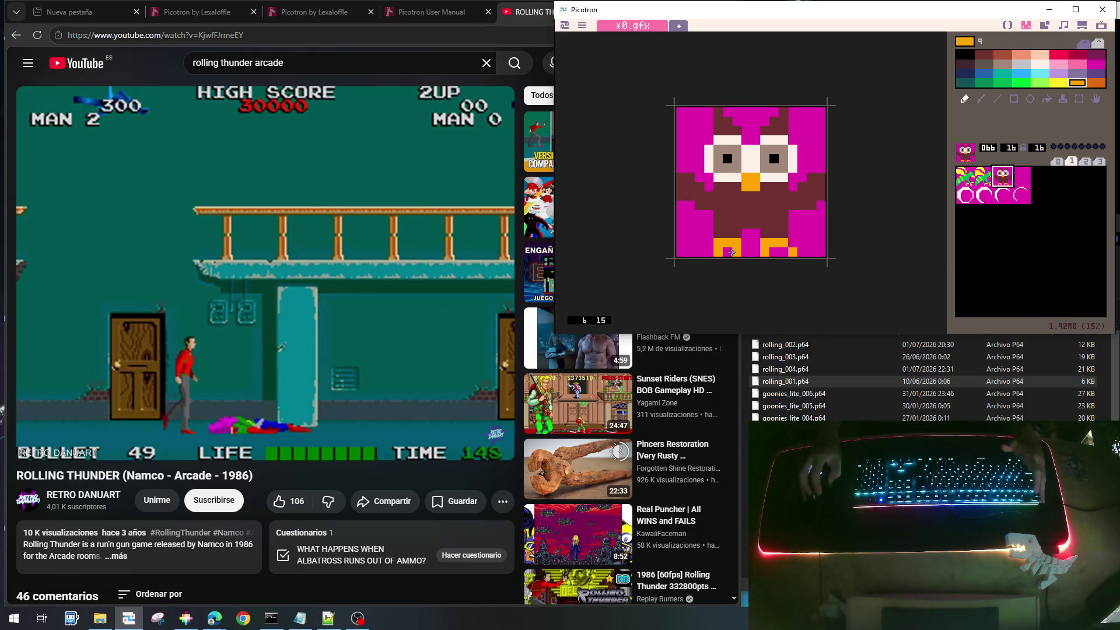
pyautogui.click(709, 242)
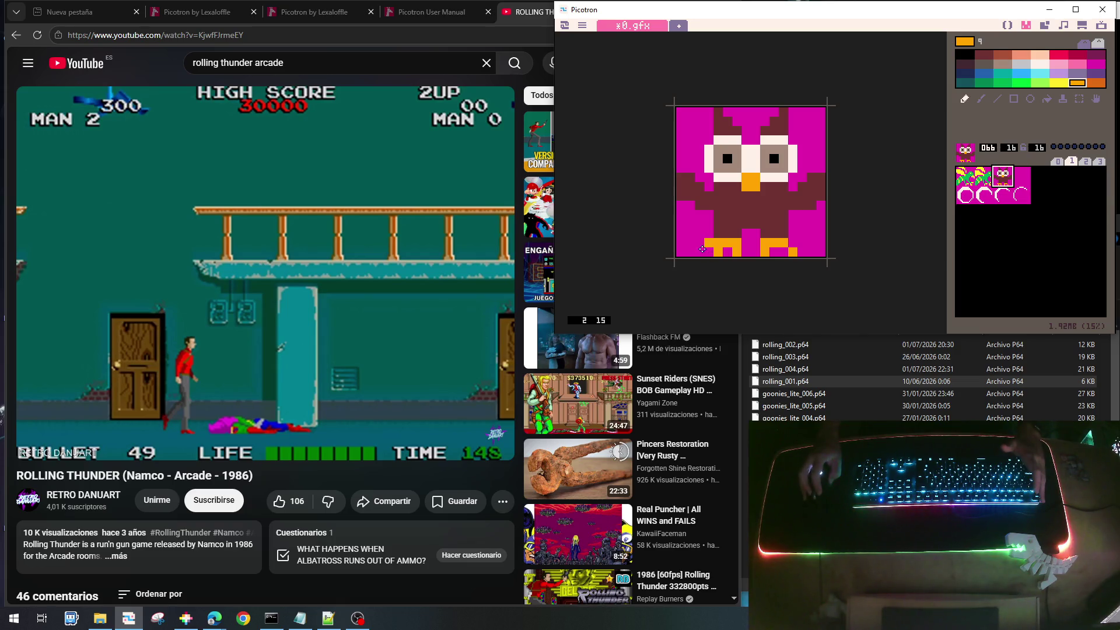
pyautogui.click(699, 252)
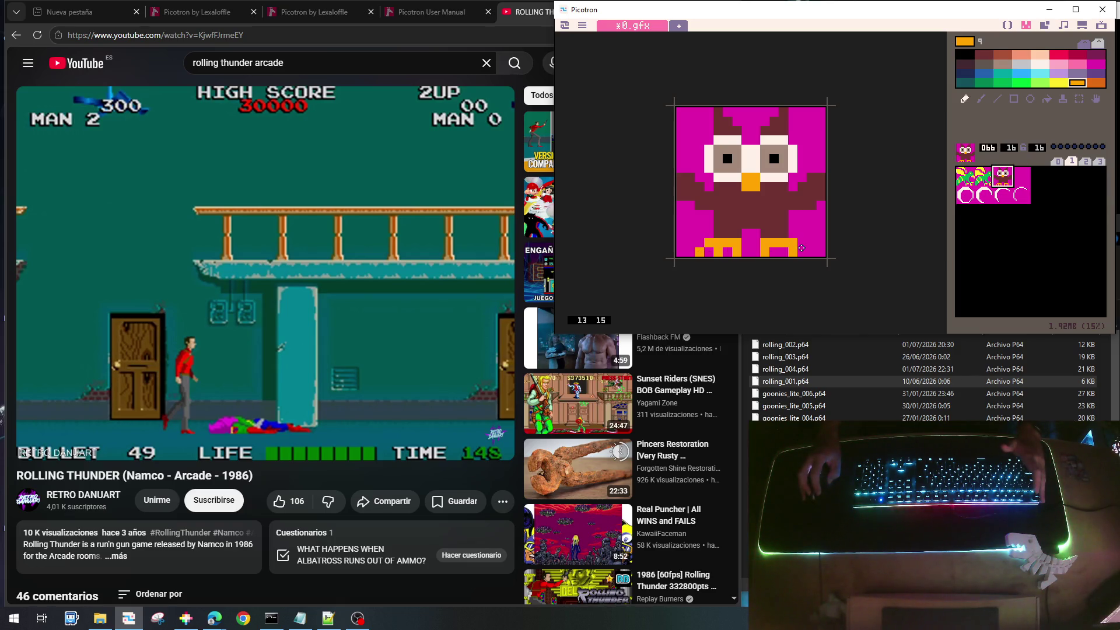
pyautogui.click(802, 252)
pyautogui.click(784, 252)
pyautogui.rightClick(787, 251)
pyautogui.click(792, 252)
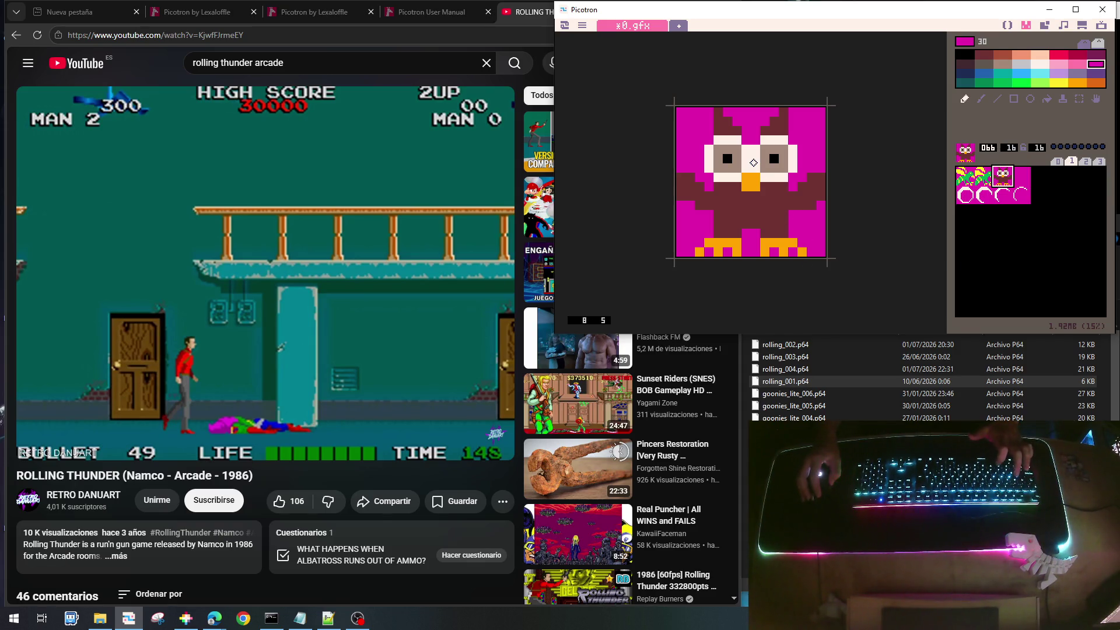
# Copy the finished owl sprite into the next slot, 67
pyautogui.hotkey('ctrl', 'c')
pyautogui.click(1021, 175)
pyautogui.hotkey('ctrl', 'v')
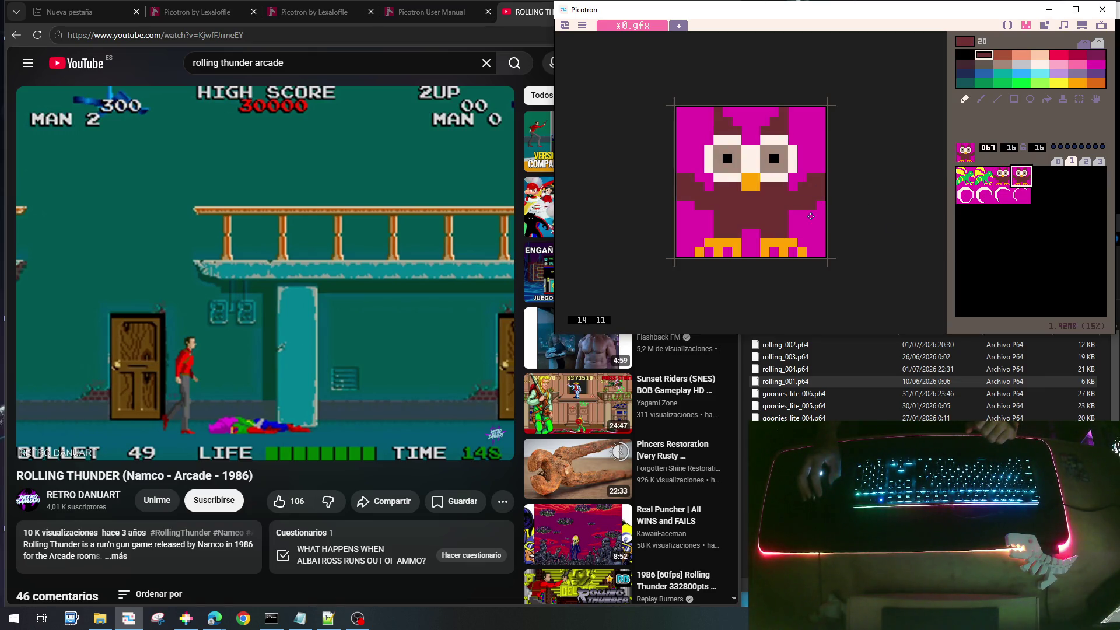
# Widen the copied owl's right wing in brown and trim its upper-right edge
pyautogui.moveTo(794, 215)
pyautogui.mouseDown()
pyautogui.moveTo(817, 216)
pyautogui.moveTo(826, 230)
pyautogui.mouseUp()
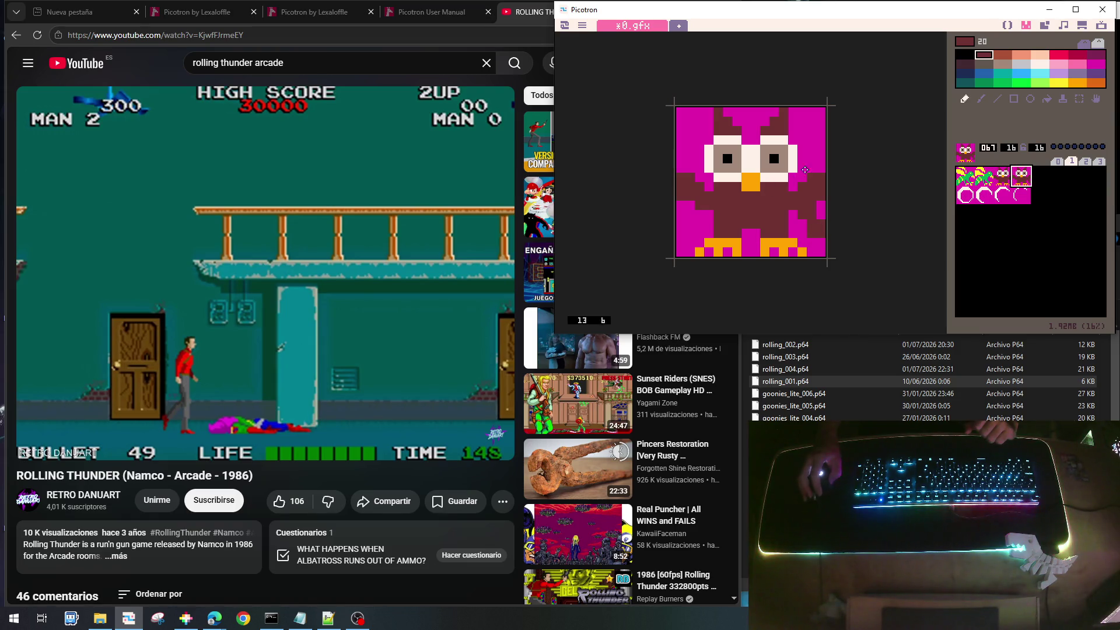
pyautogui.rightClick(690, 206)
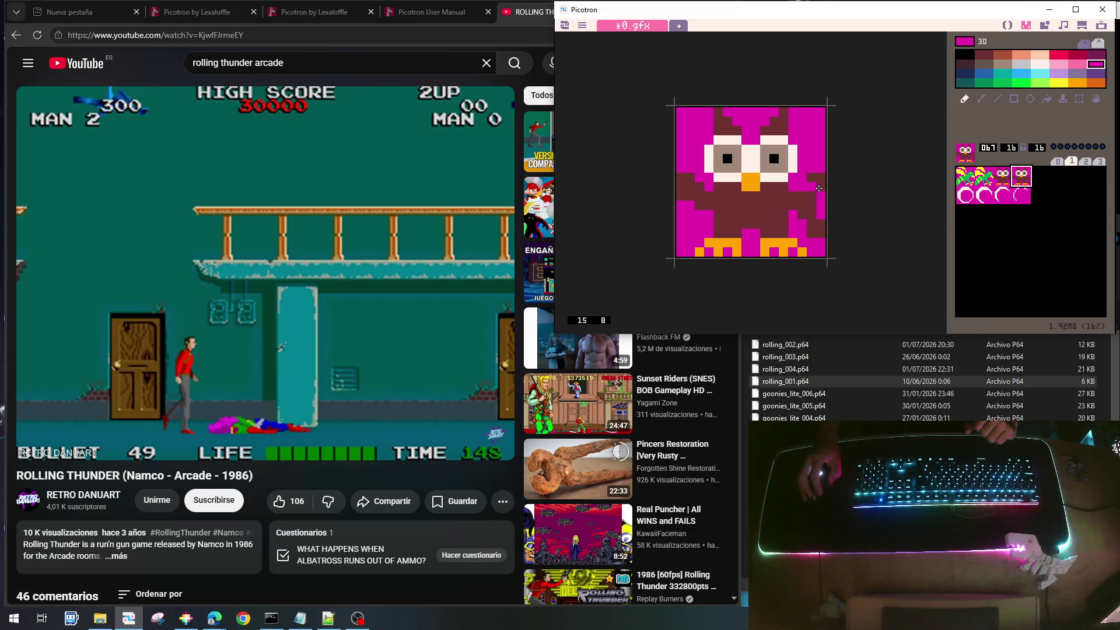
pyautogui.moveTo(809, 178); pyautogui.dragTo(822, 175)
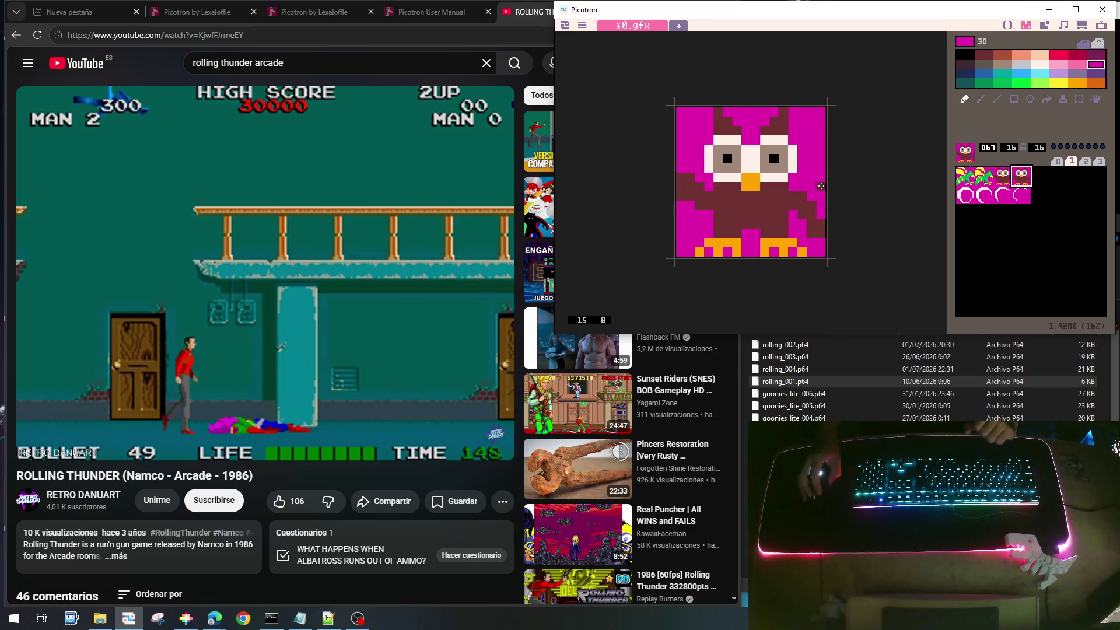
pyautogui.click(819, 194)
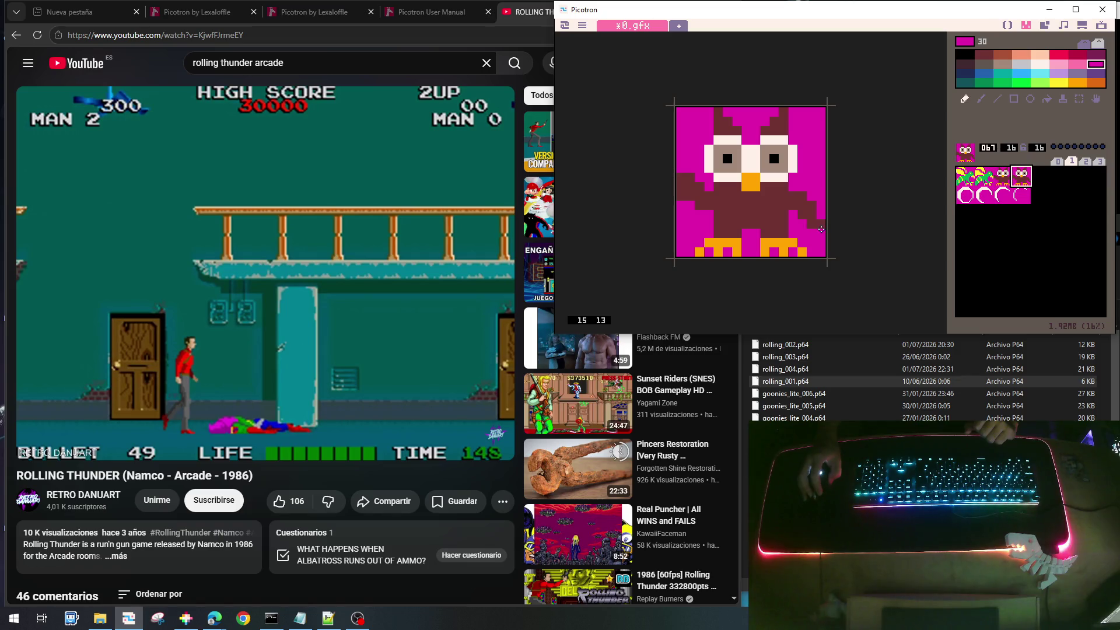
pyautogui.rightClick(819, 227)
pyautogui.rightClick(823, 195)
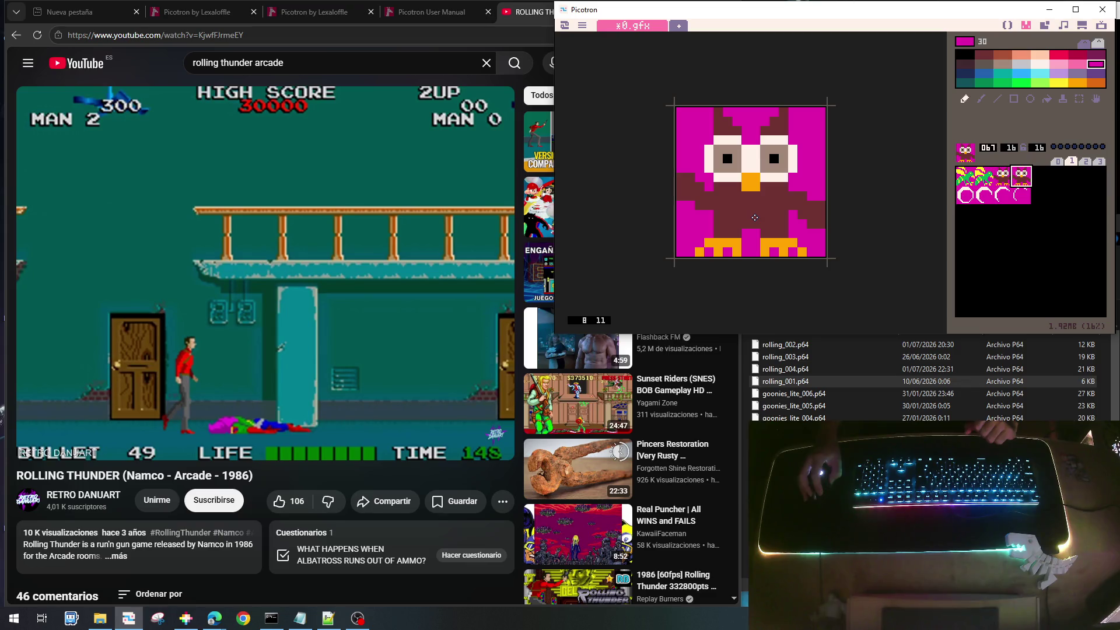
# Clear the owl's upper-left brown pixels and repaint its lower-left magenta pixels brown
pyautogui.rightClick(701, 203)
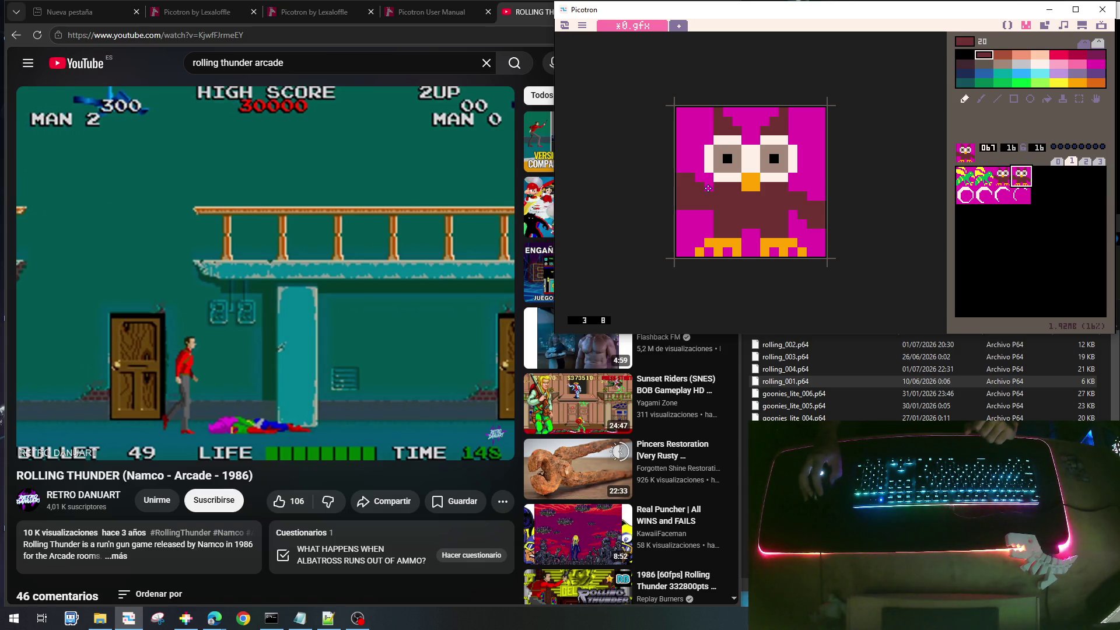
pyautogui.rightClick(708, 188)
pyautogui.moveTo(703, 187)
pyautogui.mouseDown()
pyautogui.moveTo(682, 187)
pyautogui.moveTo(692, 178)
pyautogui.mouseUp()
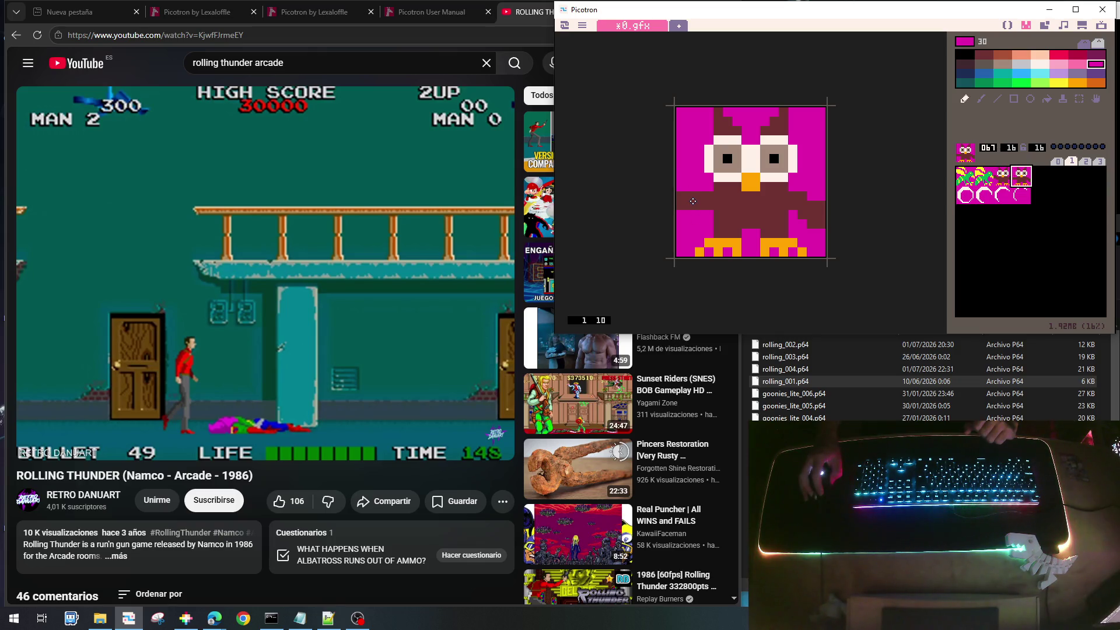
pyautogui.rightClick(692, 201)
pyautogui.moveTo(695, 215); pyautogui.dragTo(681, 214)
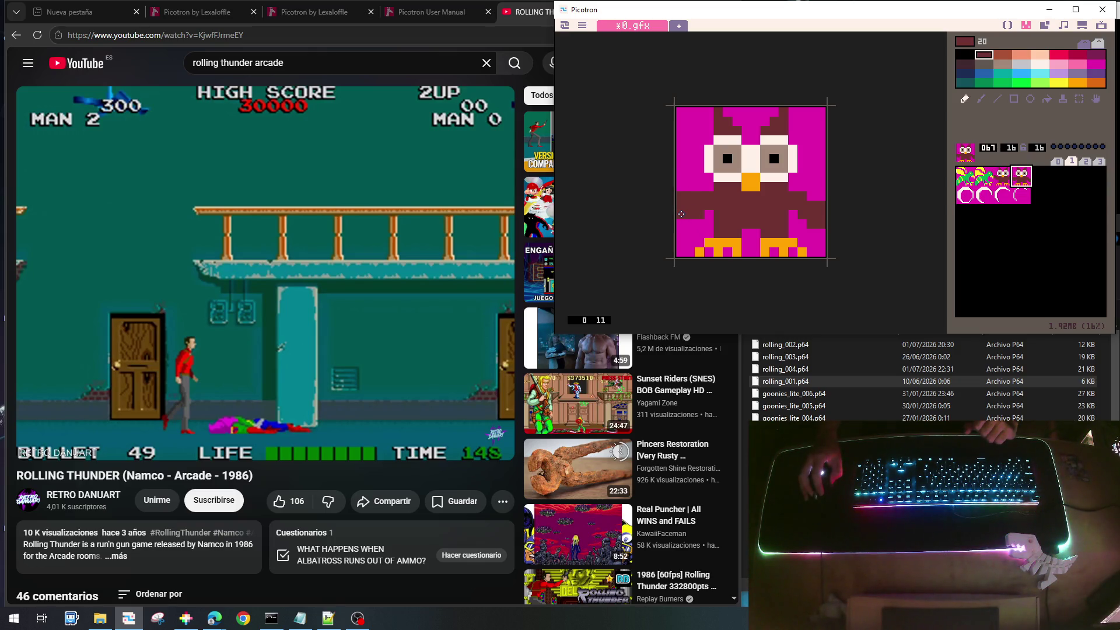
pyautogui.click(688, 227)
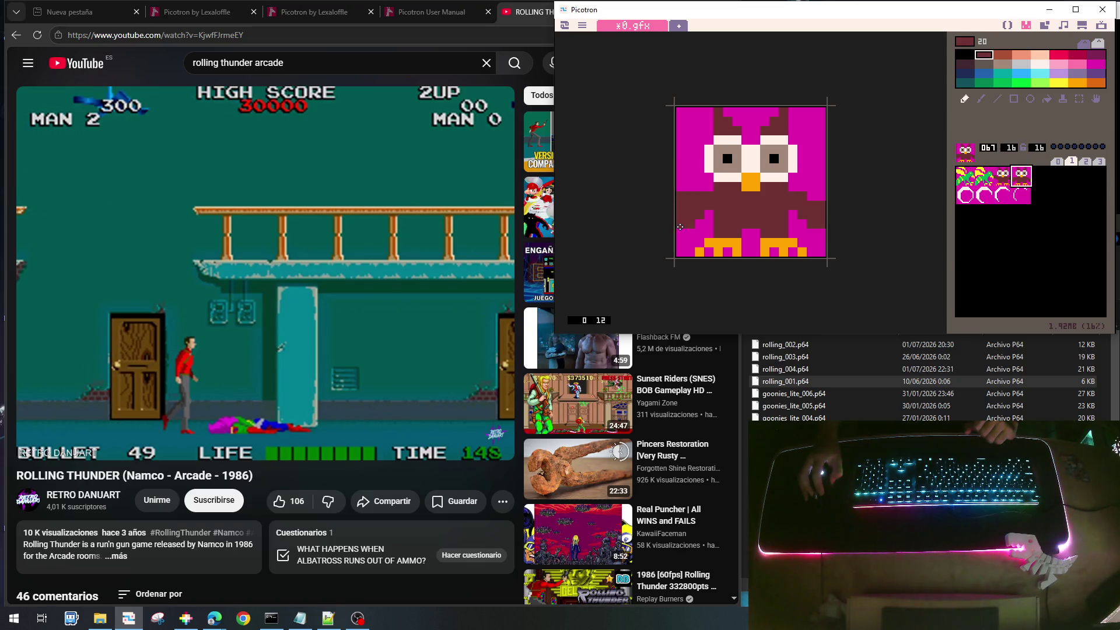
pyautogui.rightClick(689, 191)
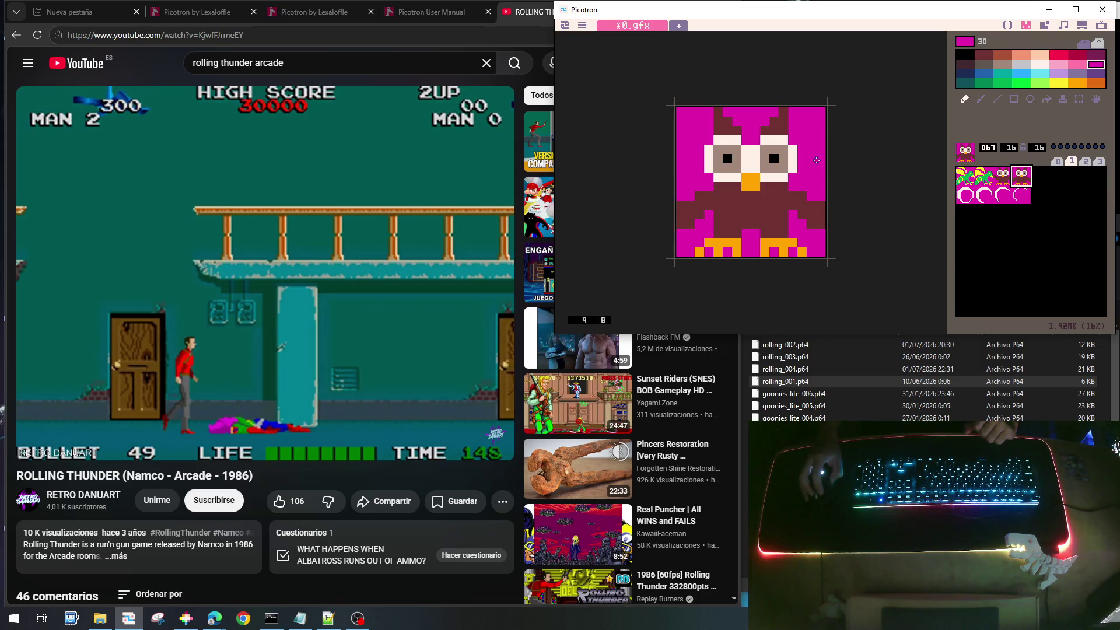
# Compare owl sprites 066 and 067, then select empty sprite 068
pyautogui.click(1004, 178)
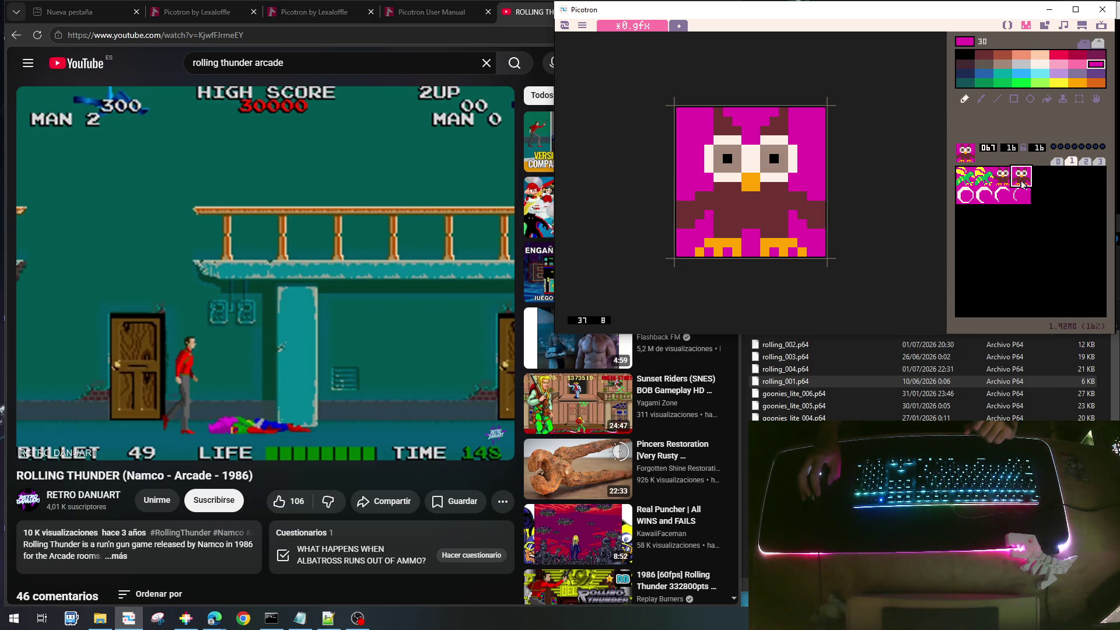
pyautogui.click(1020, 183)
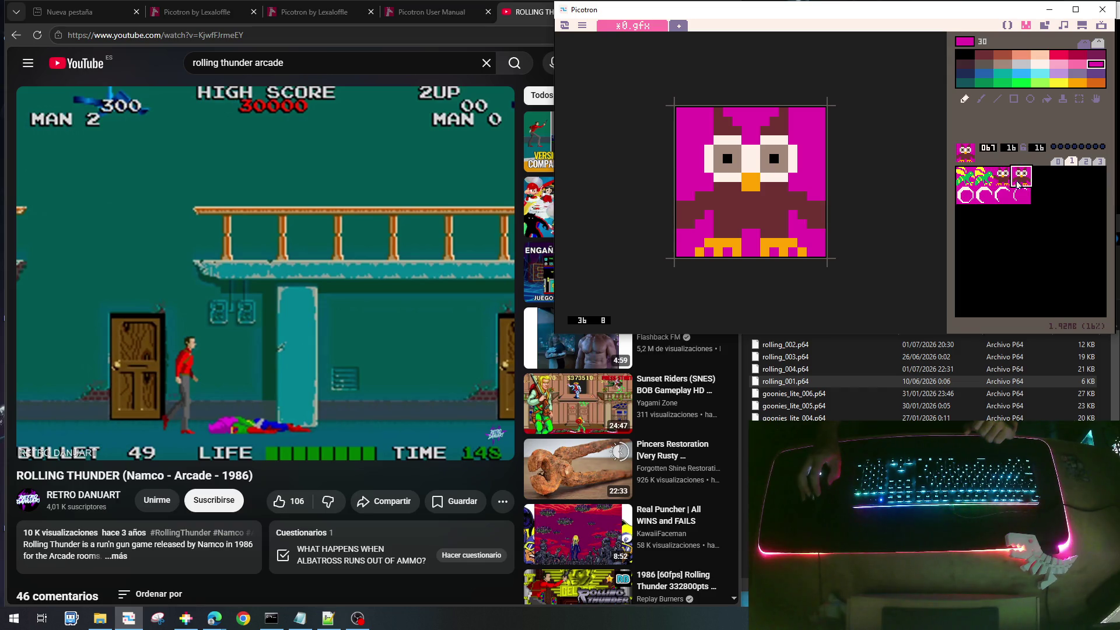
pyautogui.click(1003, 182)
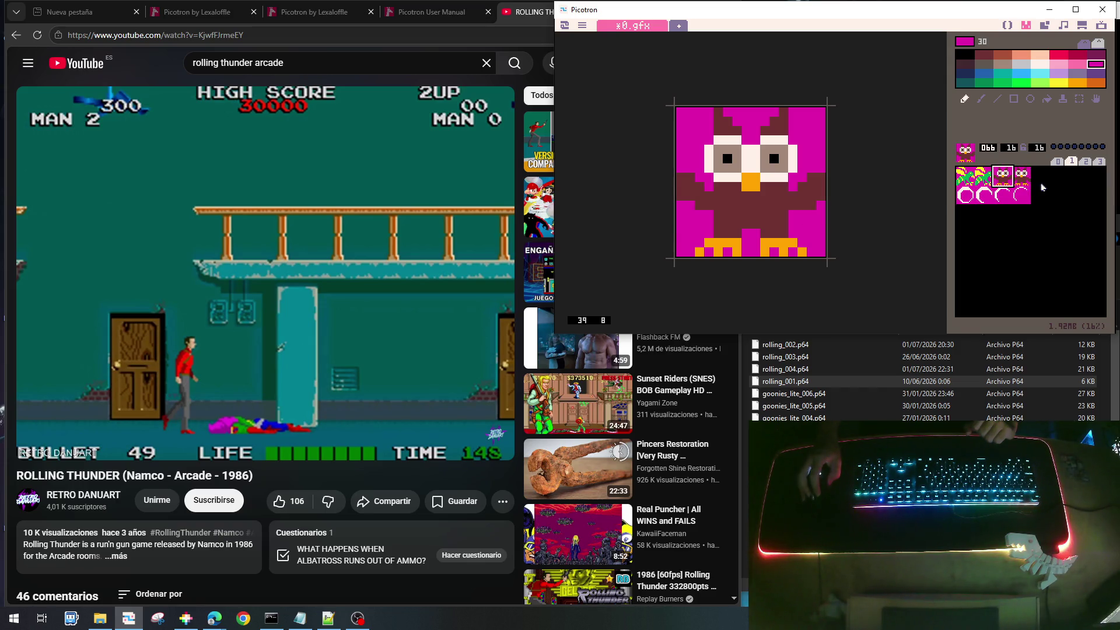
pyautogui.click(1037, 176)
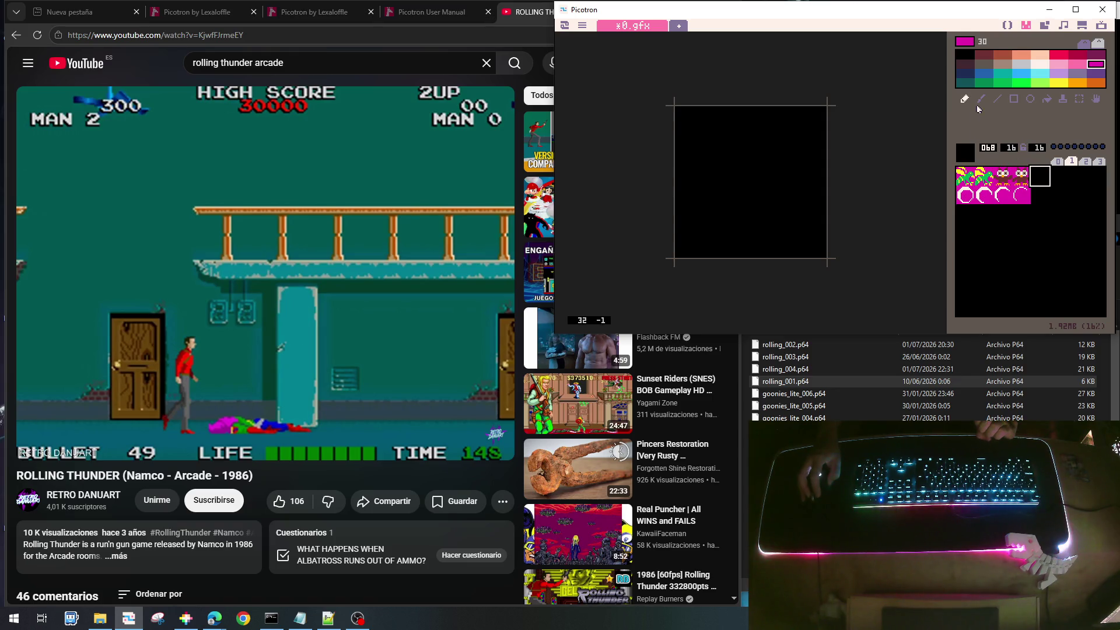
# Fill sprite 068 magenta, draw a full-size grey-brown circle outline and fill it maroon
pyautogui.click(1047, 99)
pyautogui.click(778, 157)
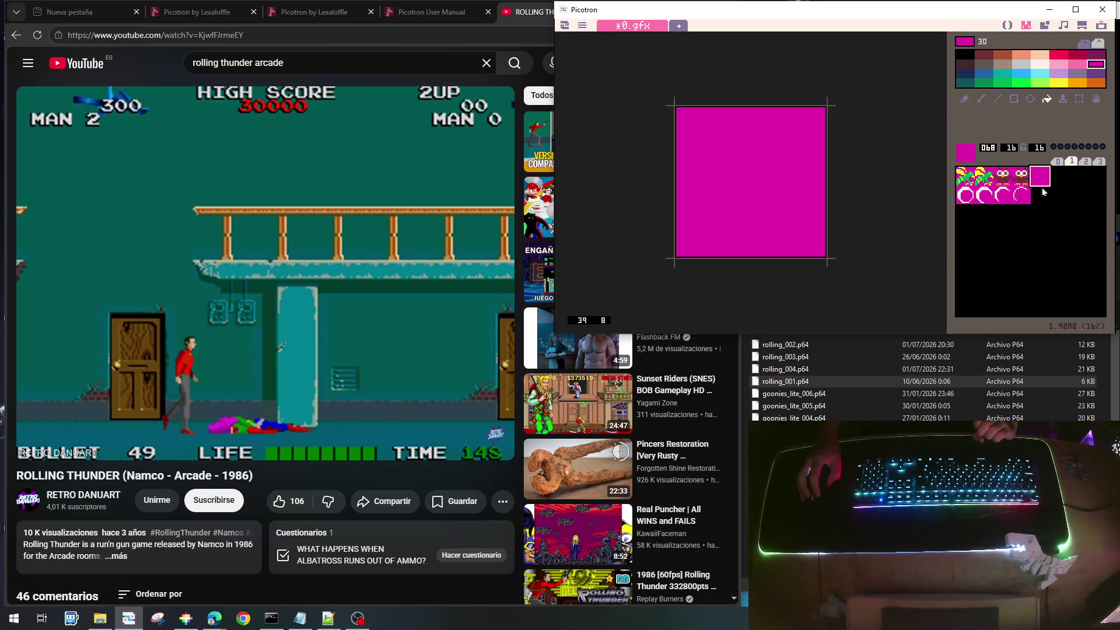
pyautogui.click(1002, 64)
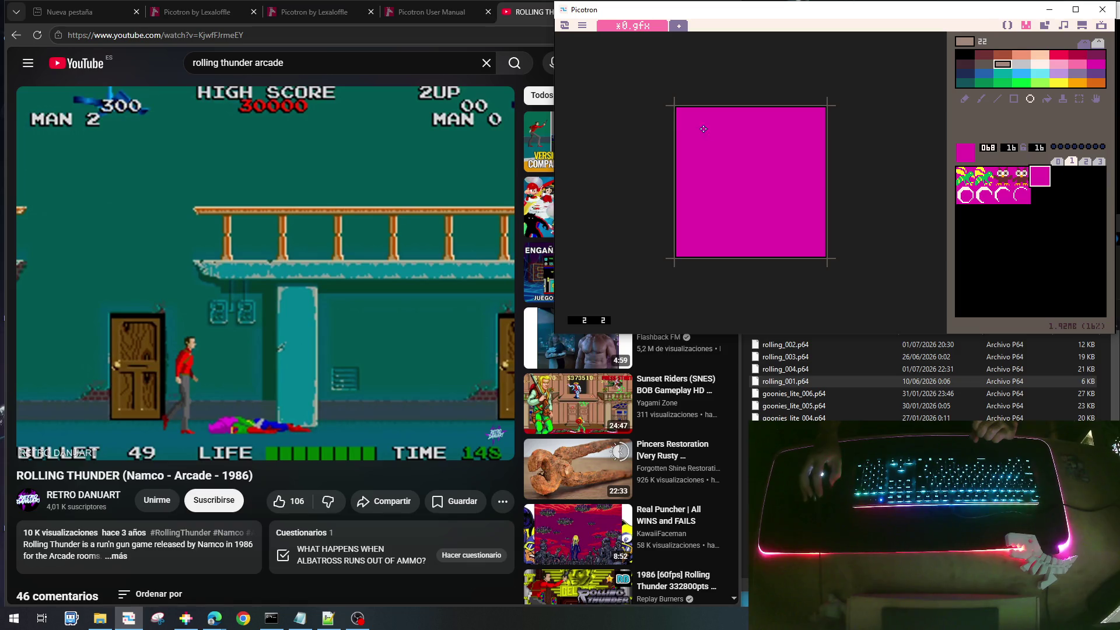
pyautogui.moveTo(680, 111); pyautogui.dragTo(820, 251)
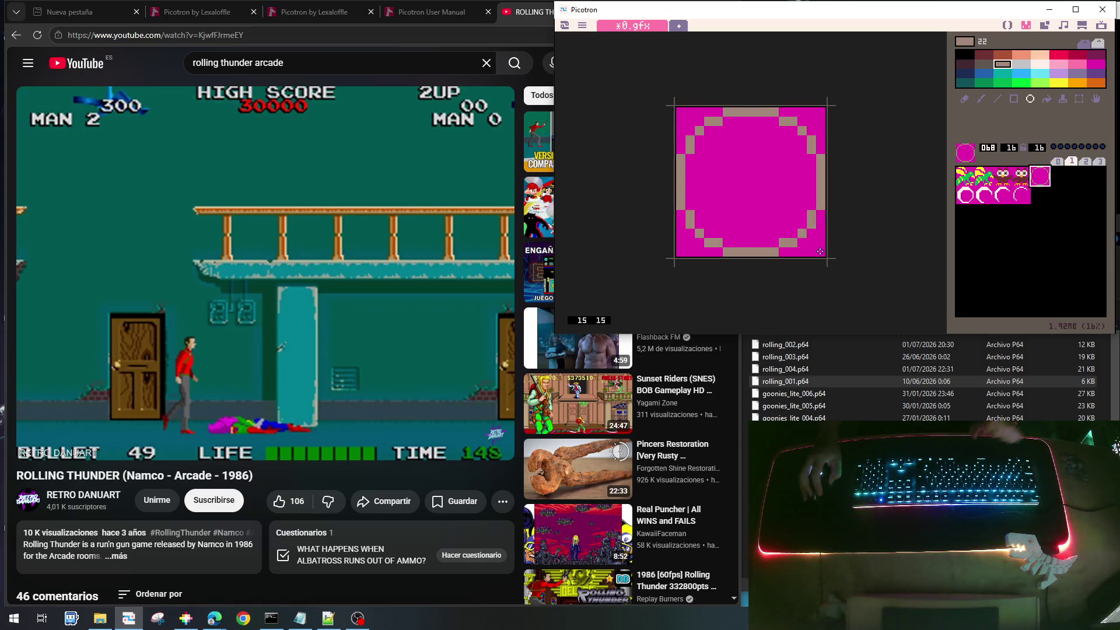
pyautogui.press('ctrl')
pyautogui.press('ctrl')
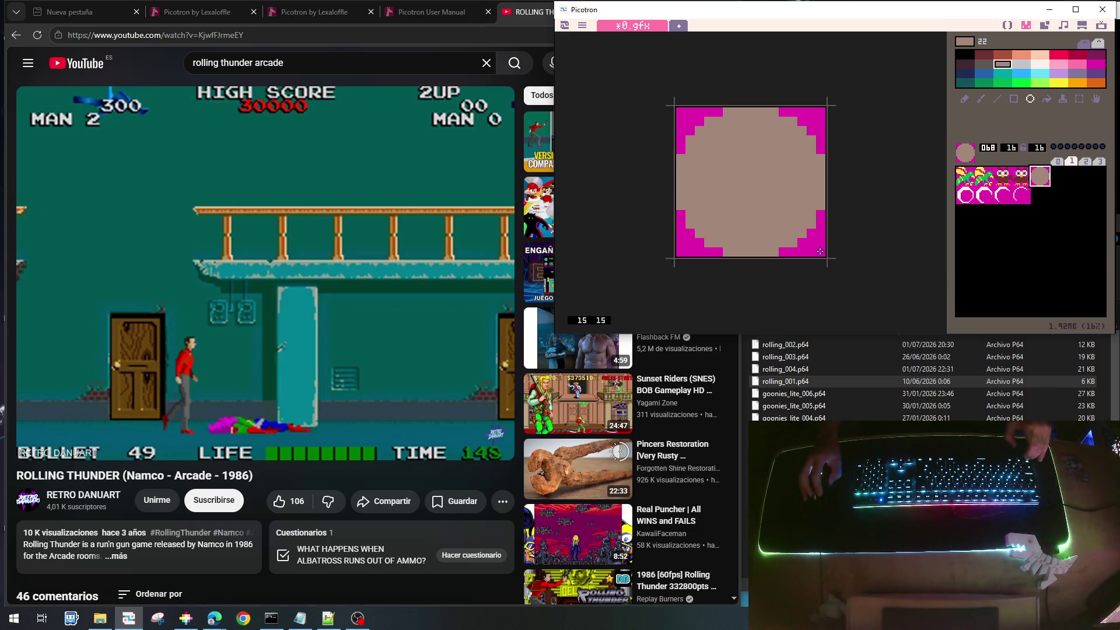
pyautogui.press('ctrl')
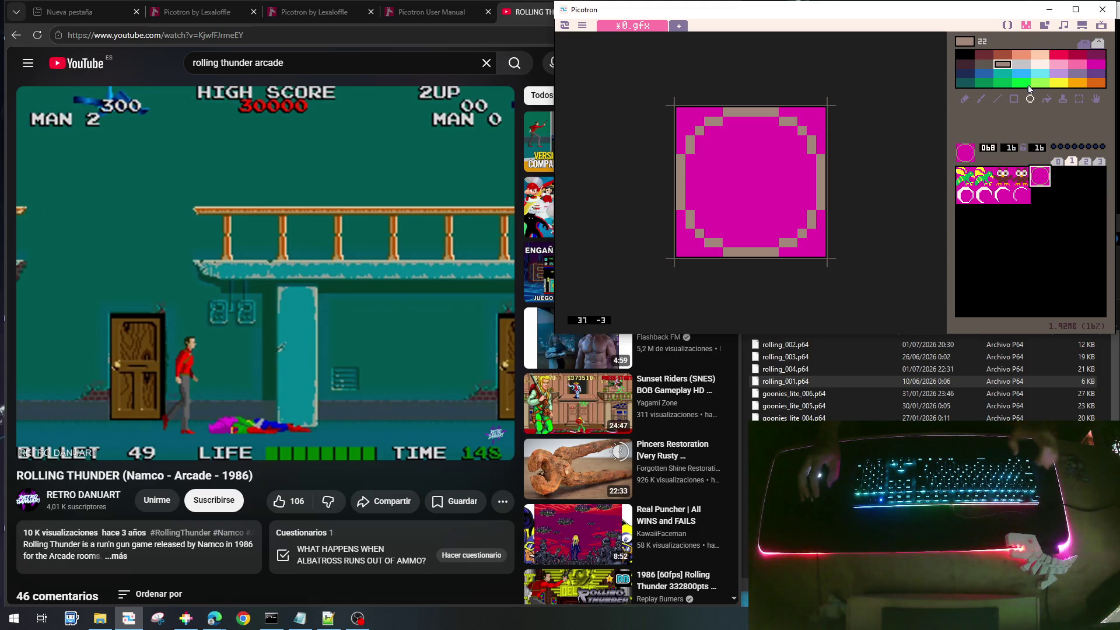
pyautogui.click(1047, 100)
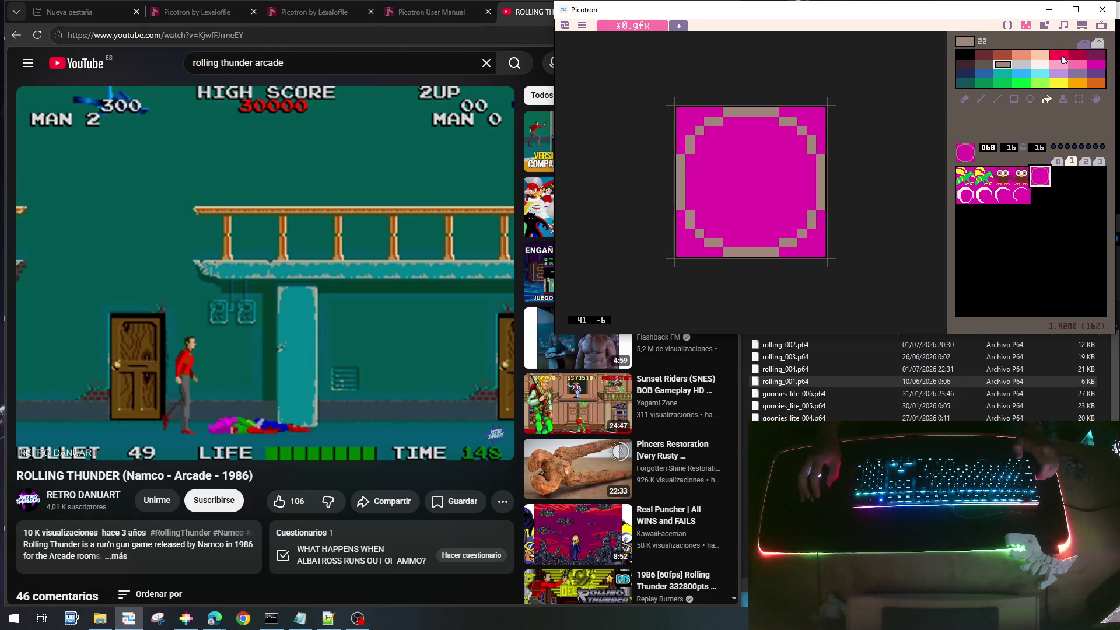
pyautogui.click(983, 58)
pyautogui.click(793, 185)
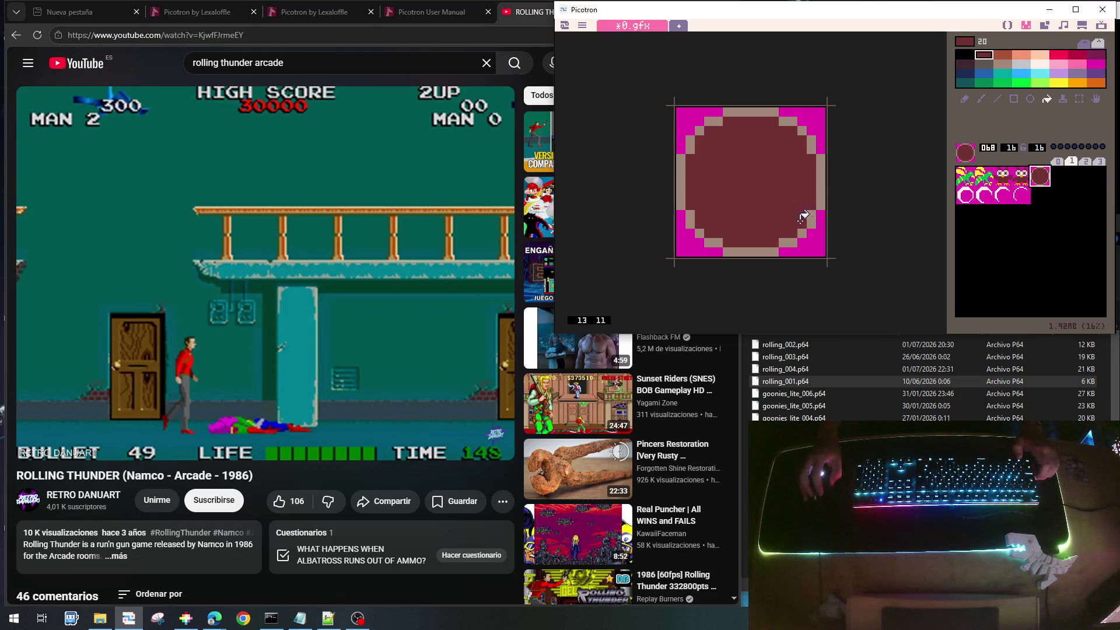
# Pencil two diagonal light-grey eyes and a horizontal light-grey mouth on the disc
pyautogui.click(966, 100)
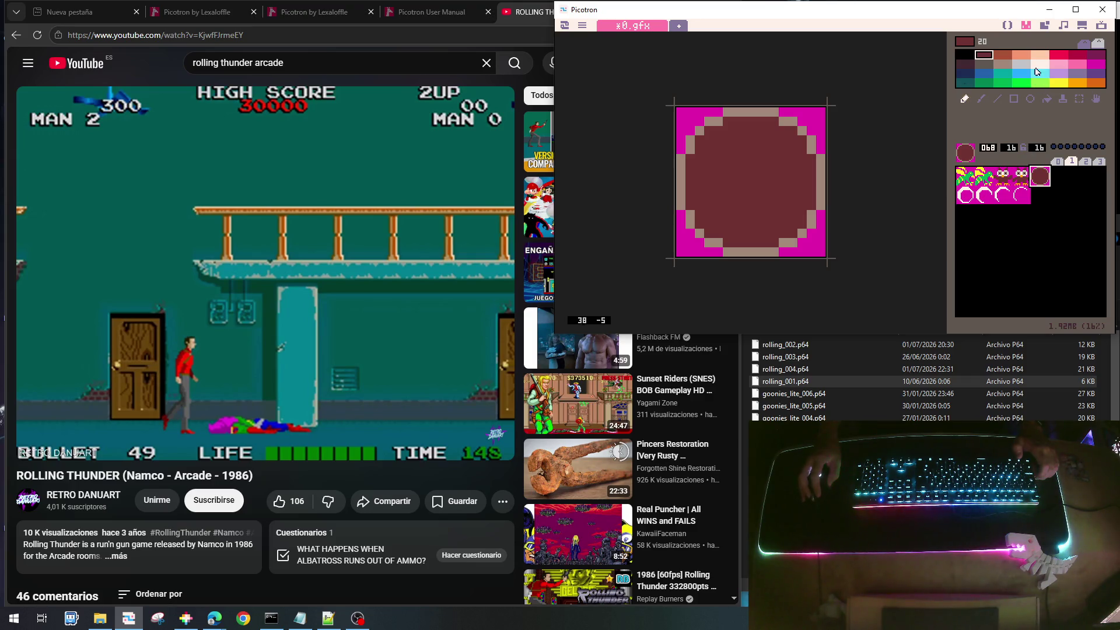
pyautogui.click(1021, 64)
pyautogui.moveTo(740, 150); pyautogui.dragTo(718, 178)
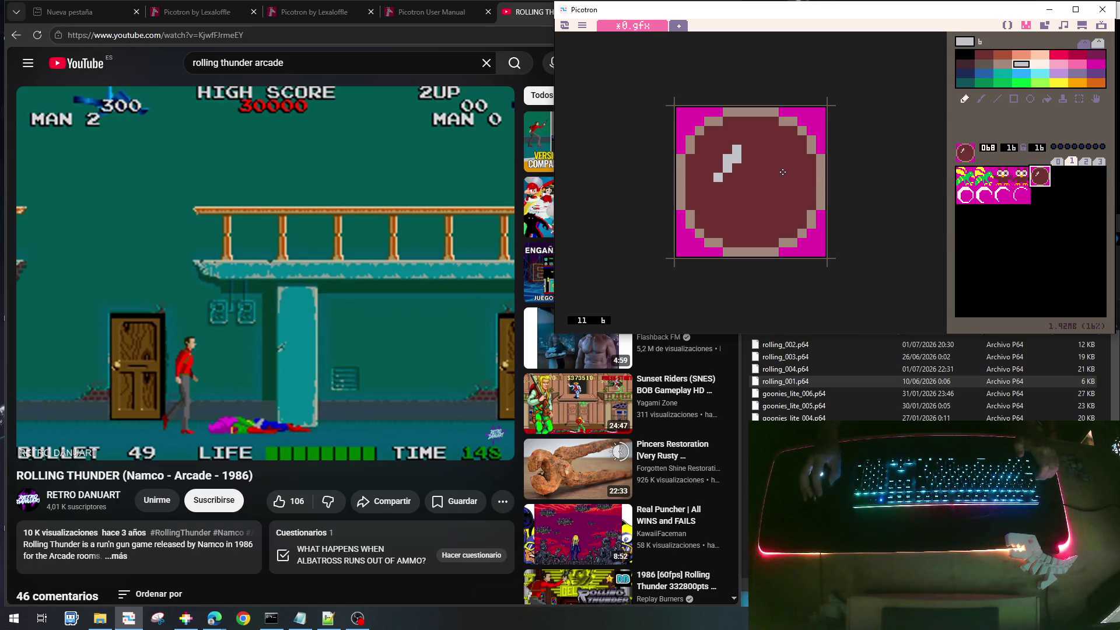
pyautogui.moveTo(783, 167); pyautogui.dragTo(793, 177)
pyautogui.moveTo(734, 224)
pyautogui.mouseDown()
pyautogui.moveTo(769, 223)
pyautogui.moveTo(752, 225)
pyautogui.mouseUp()
pyautogui.rightClick(768, 218)
pyautogui.rightClick(734, 222)
pyautogui.click(727, 214)
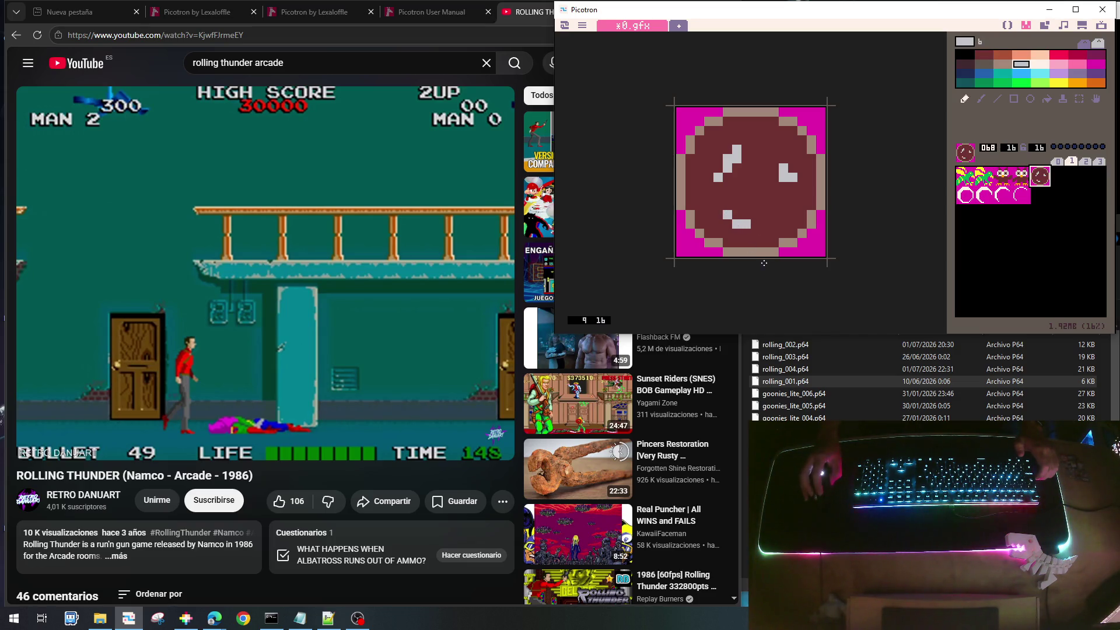
# Add one light-grey pixel just below the circle sprite's right eye stroke
pyautogui.click(792, 185)
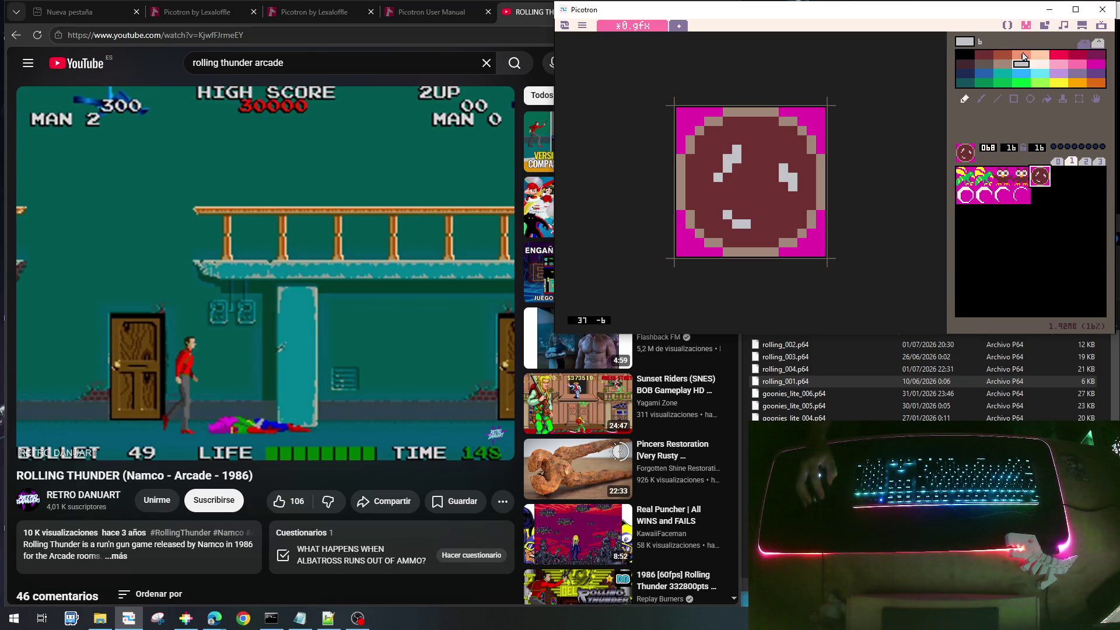
# Start a 'local enemy_type_' line below enemy_type_wasp in main.lua, then open a new browser tab
pyautogui.click(1006, 26)
pyautogui.scroll(6, 912, 125)
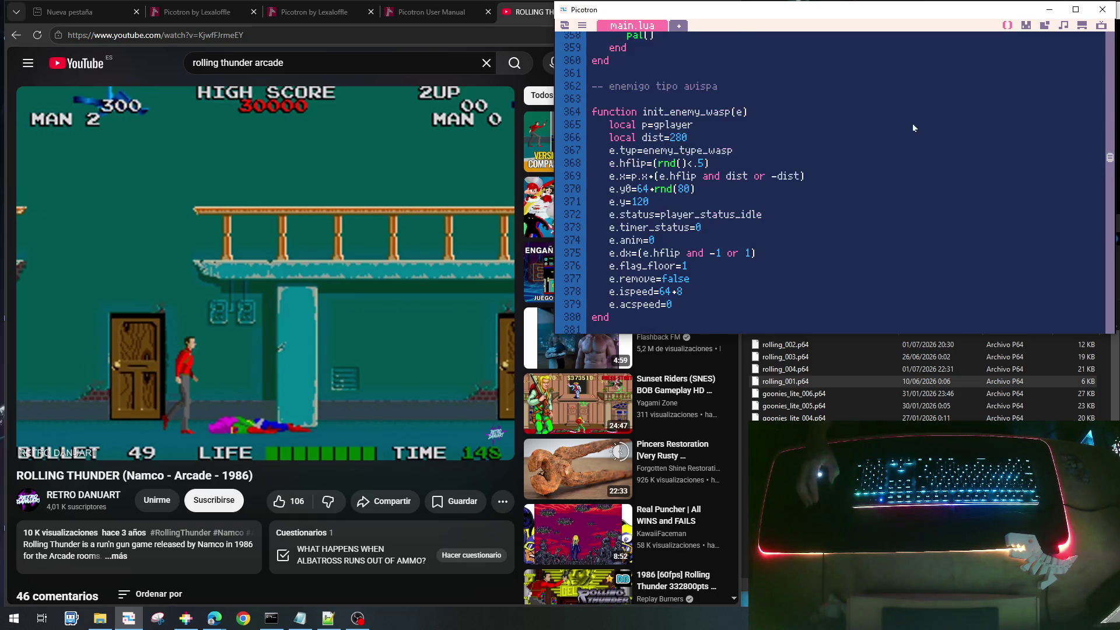
pyautogui.scroll(10, 912, 128)
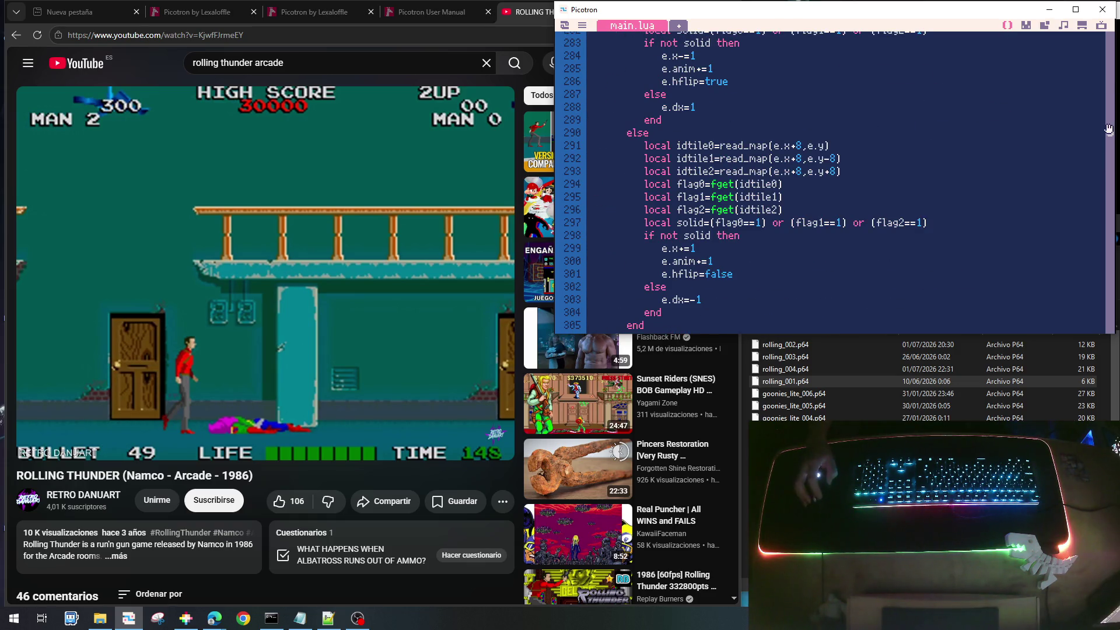
pyautogui.moveTo(1110, 133); pyautogui.dragTo(1110, 41)
pyautogui.scroll(-10, 759, 172)
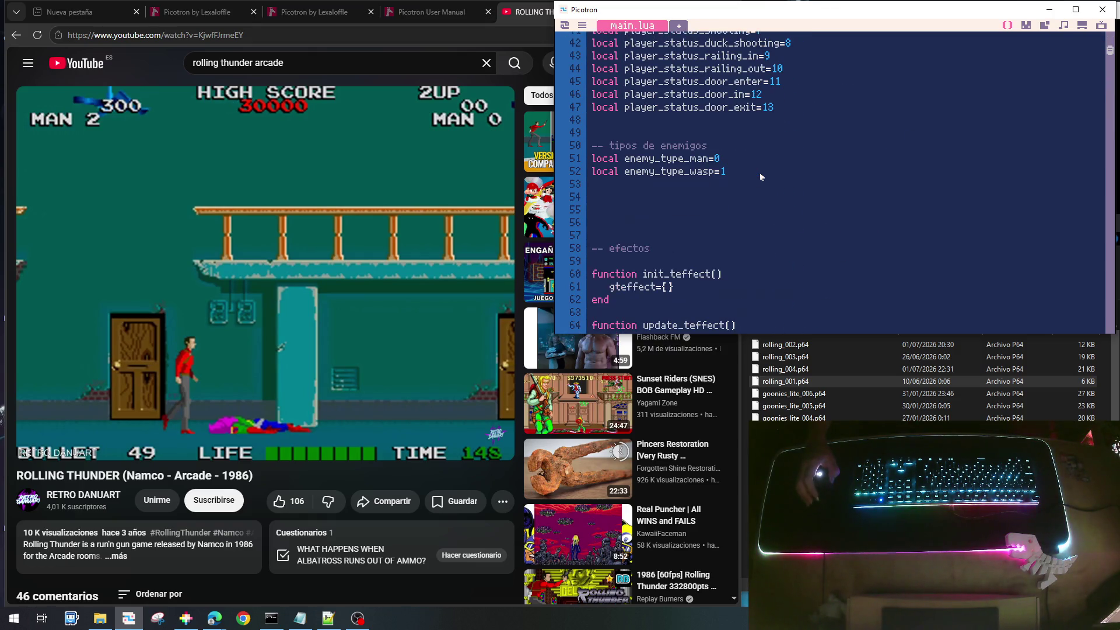
pyautogui.click(700, 186)
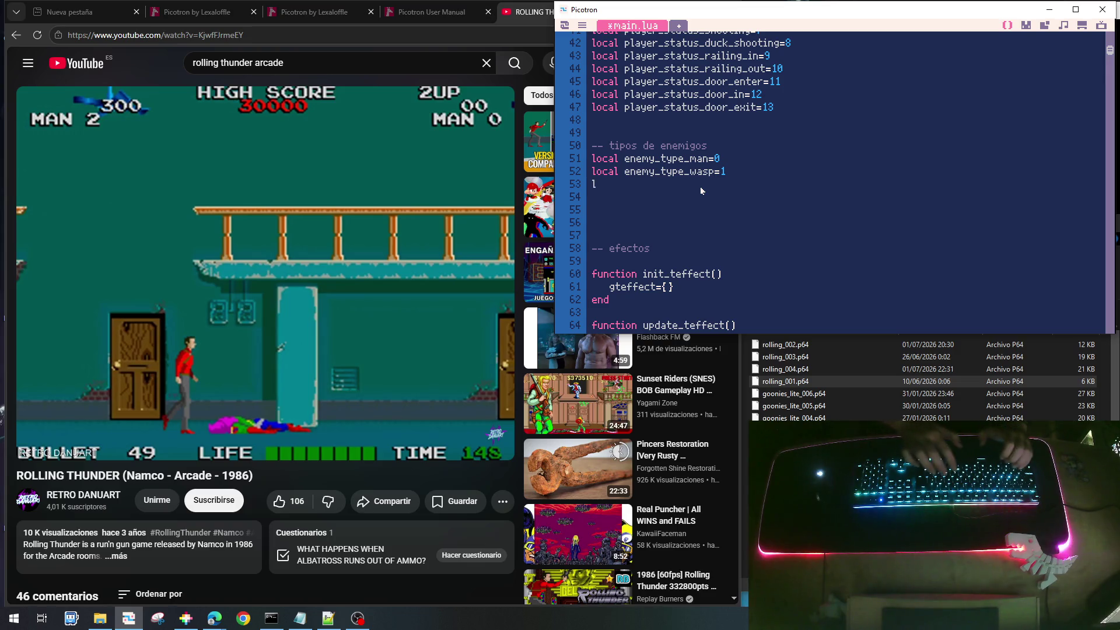
pyautogui.write('local enem')
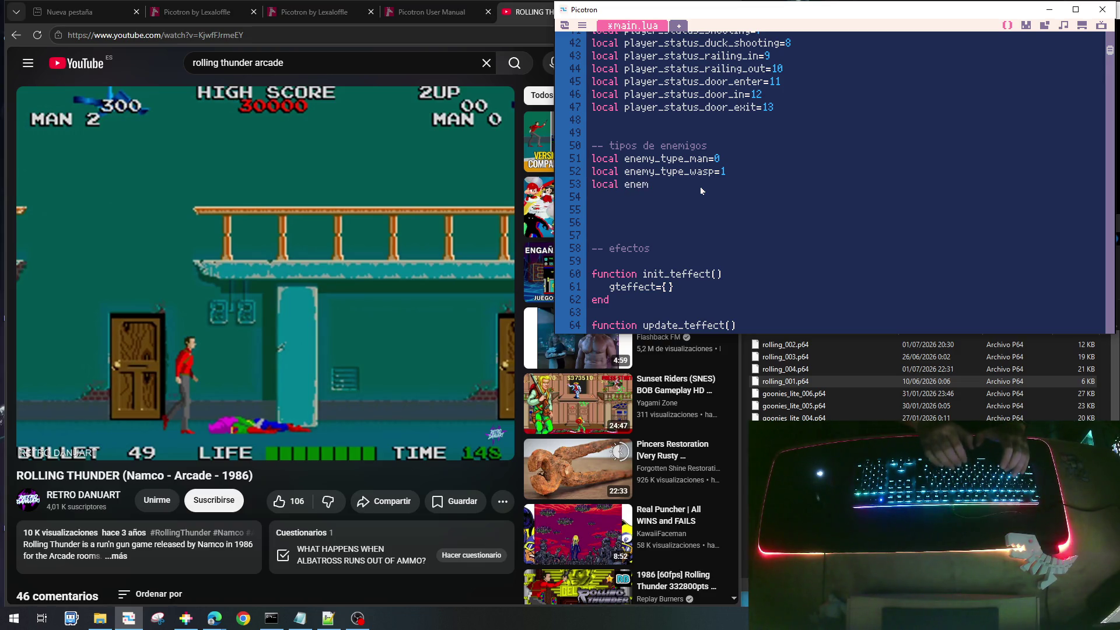
pyautogui.write('y_type_')
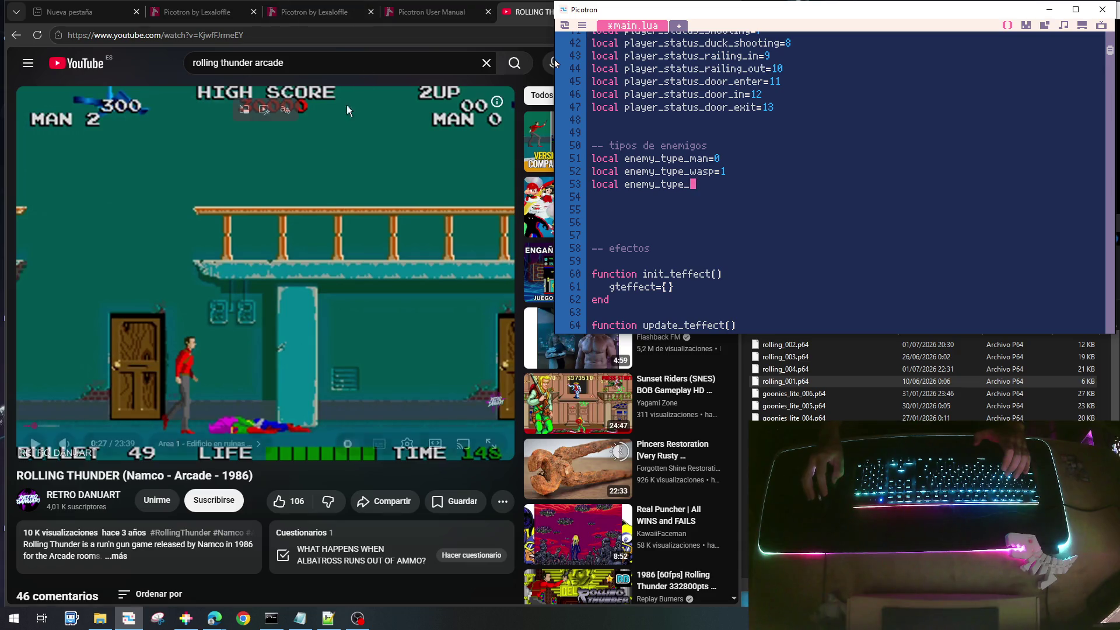
pyautogui.click(475, 50)
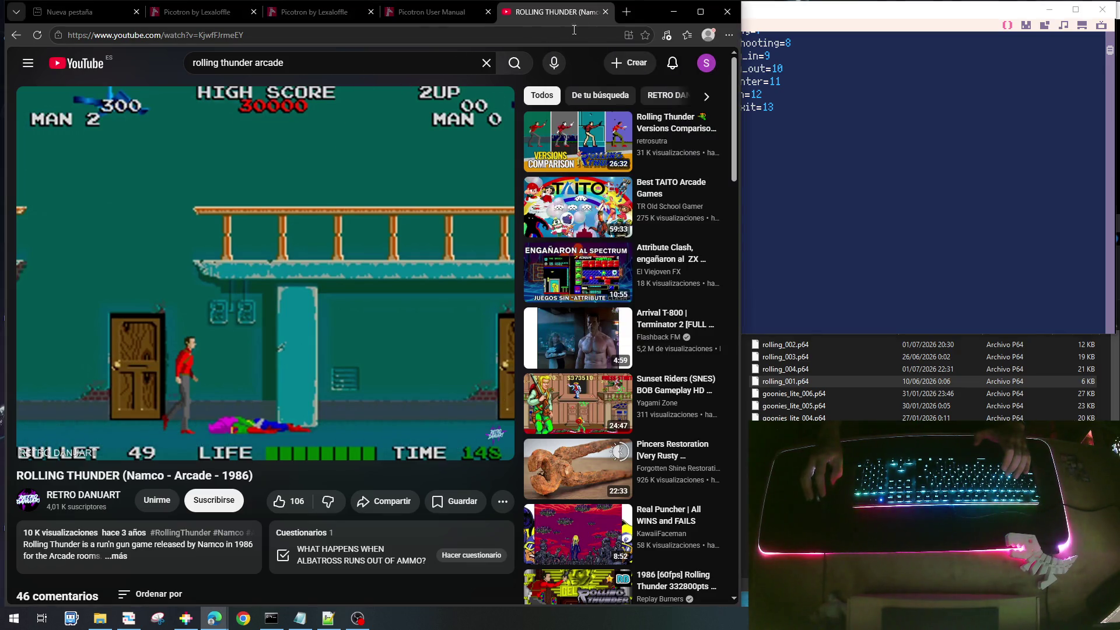
pyautogui.click(627, 12)
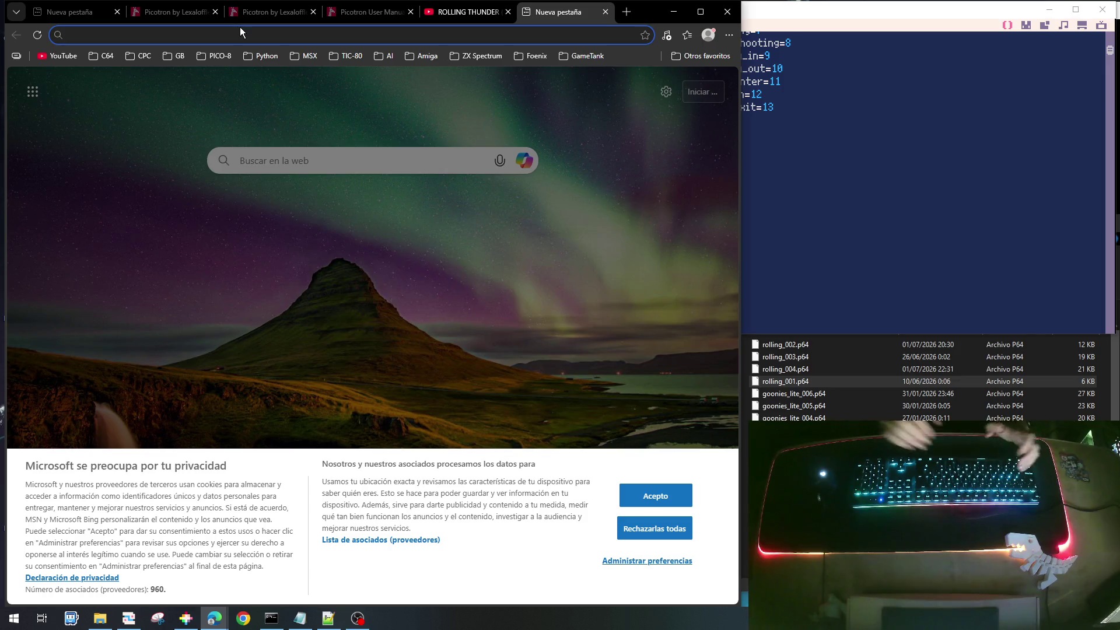
# Translate the Spanish word 'buho' into English ('Owl') with Google Translator, then return to Picotron
pyautogui.write('traduc')
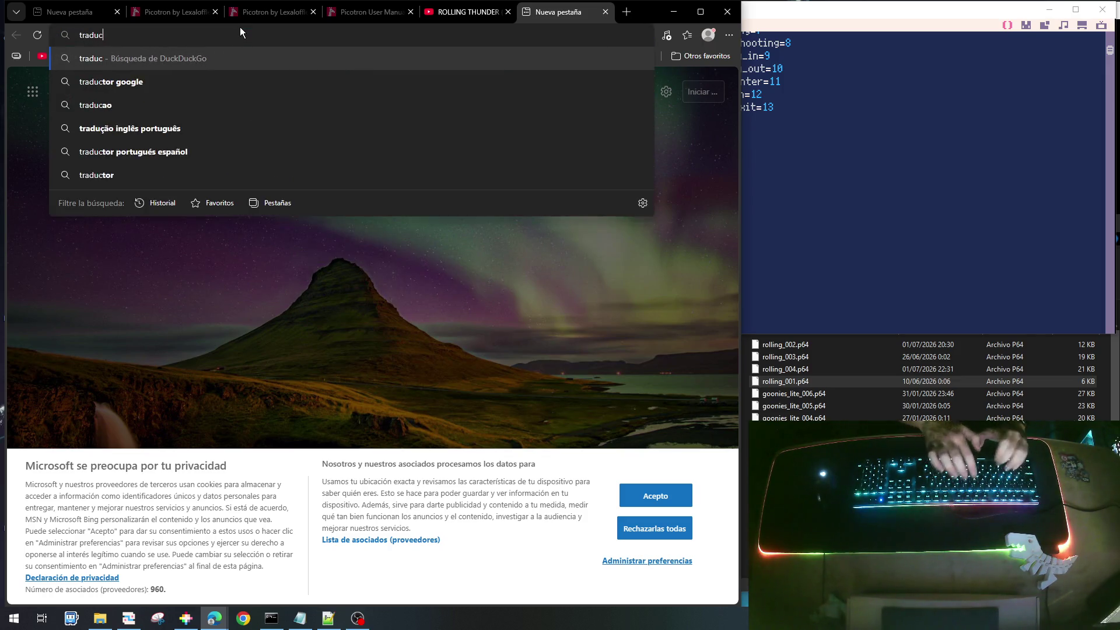
pyautogui.write('tor google')
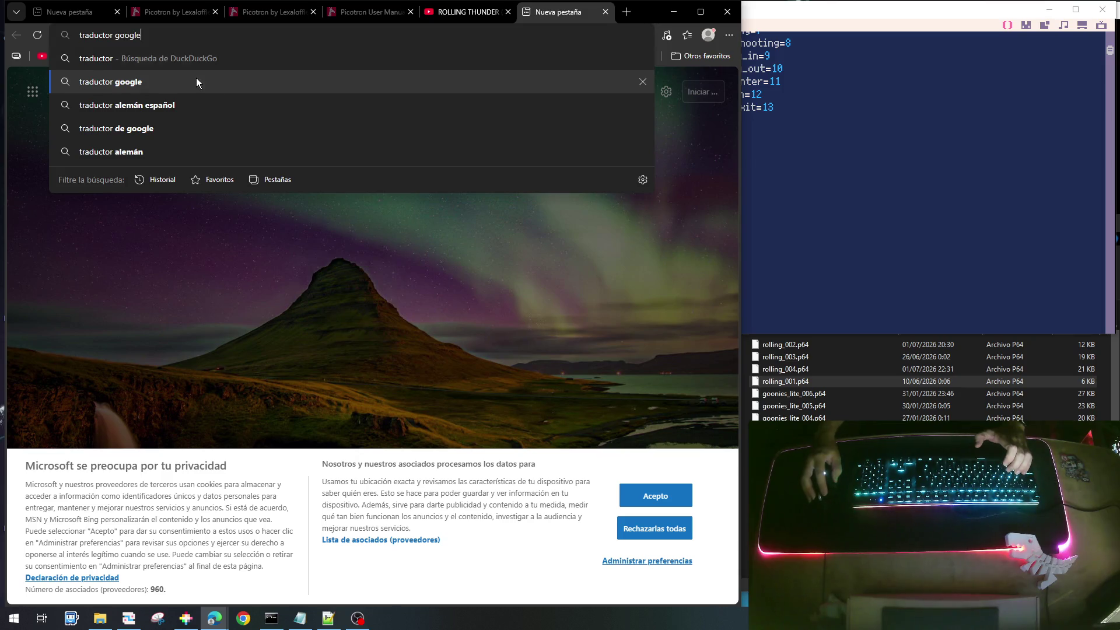
pyautogui.click(196, 80)
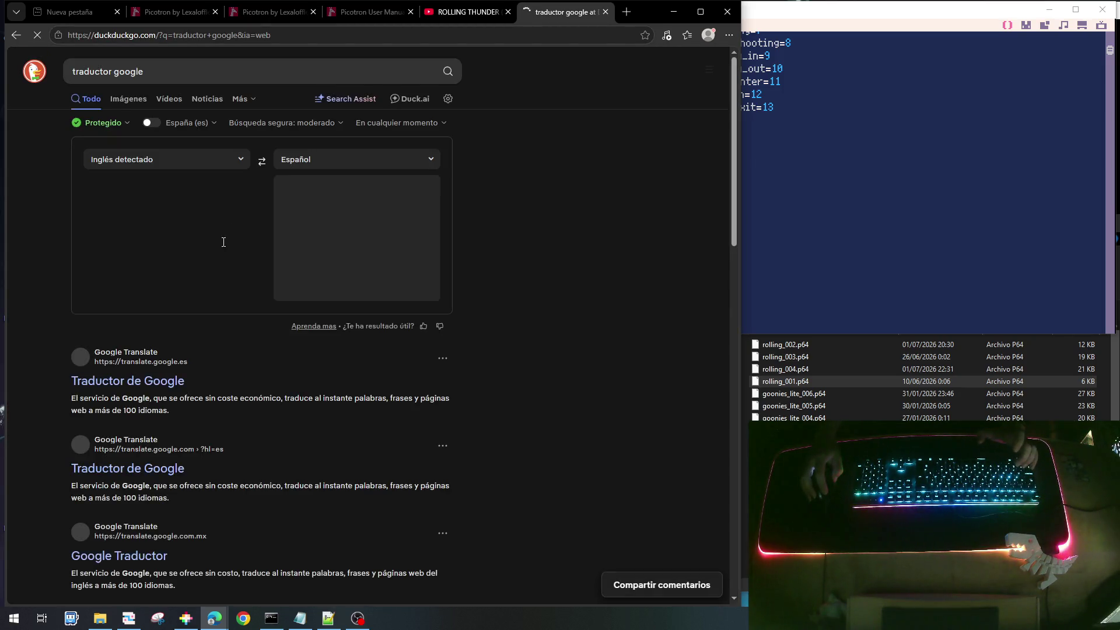
pyautogui.click(158, 196)
pyautogui.click(261, 163)
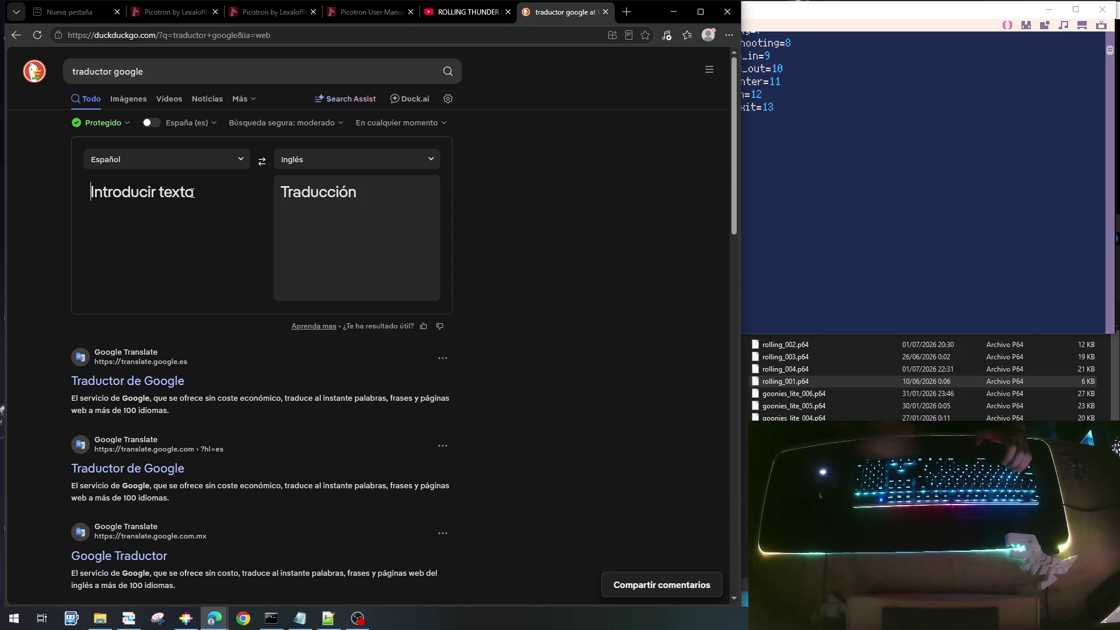
pyautogui.write('buho')
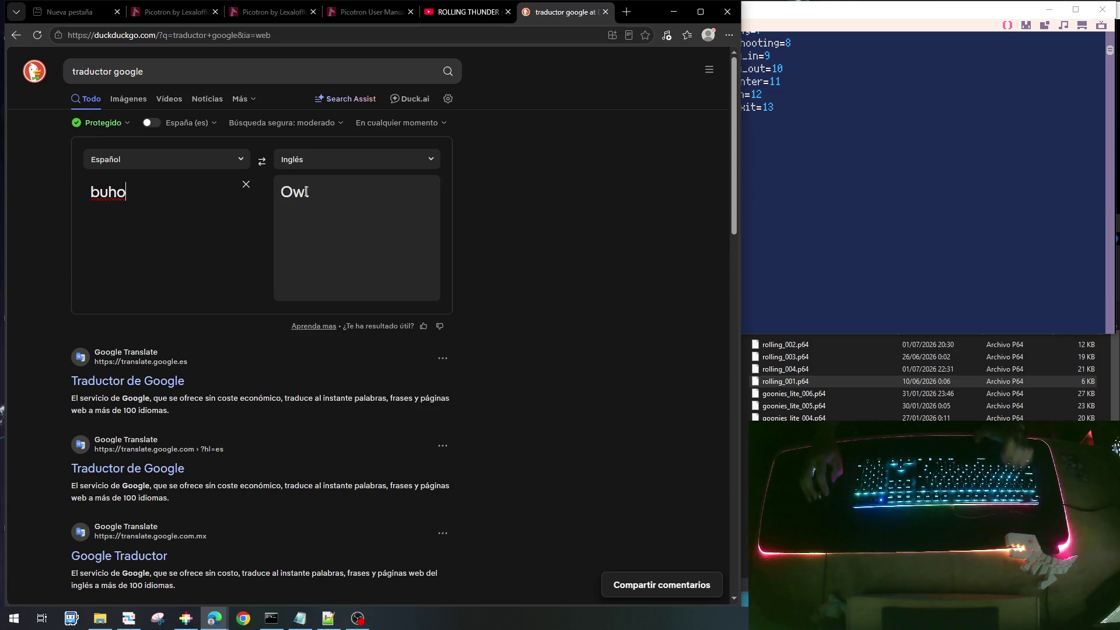
pyautogui.click(773, 180)
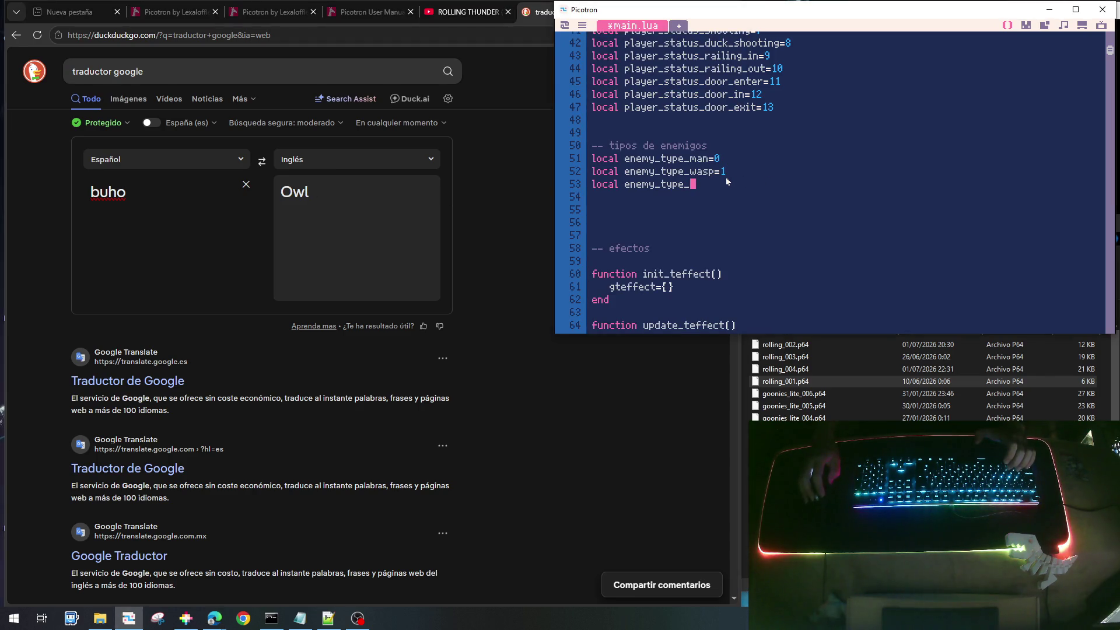
# Complete 'local enemy_type_owl=2' and begin 'local enemy_type_boulder=' on the next line
pyautogui.write('ow')
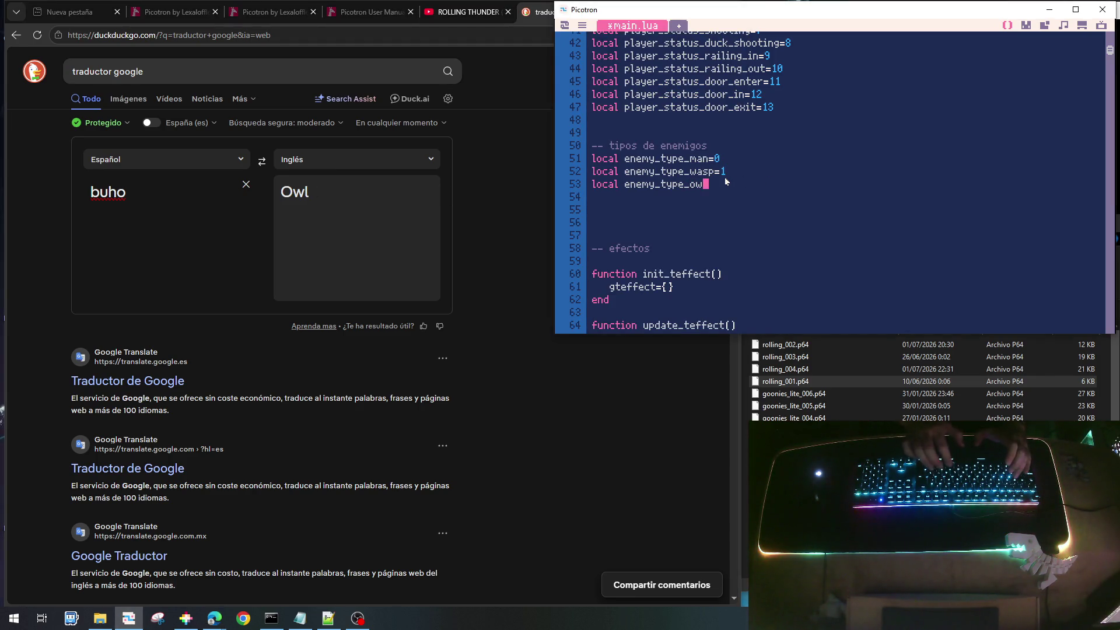
pyautogui.write('l=2')
pyautogui.press('Return')
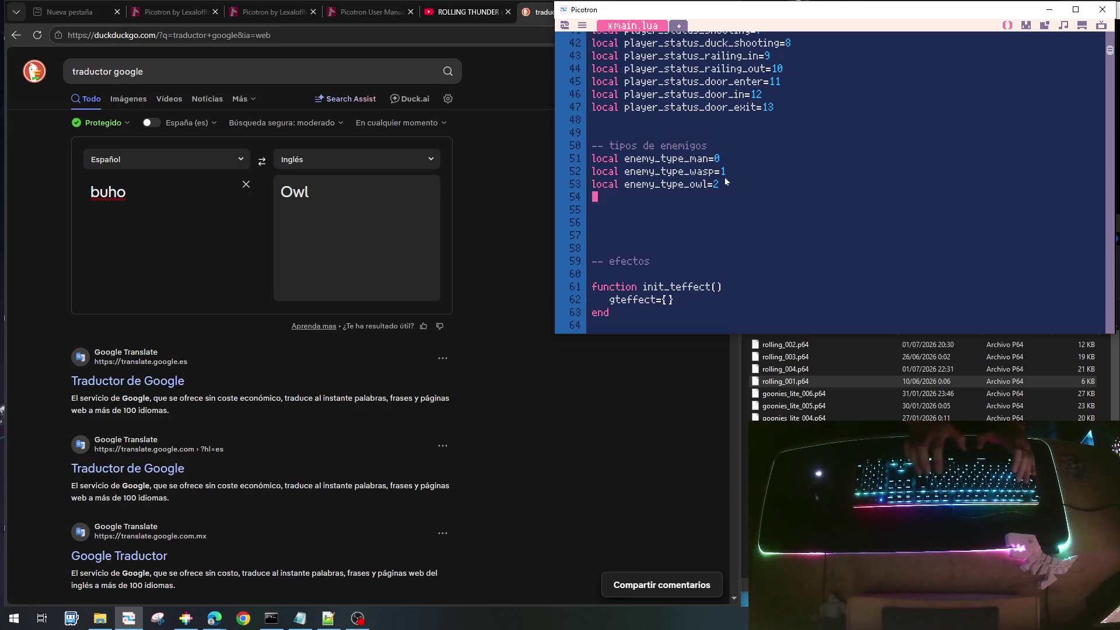
pyautogui.write('local enemy')
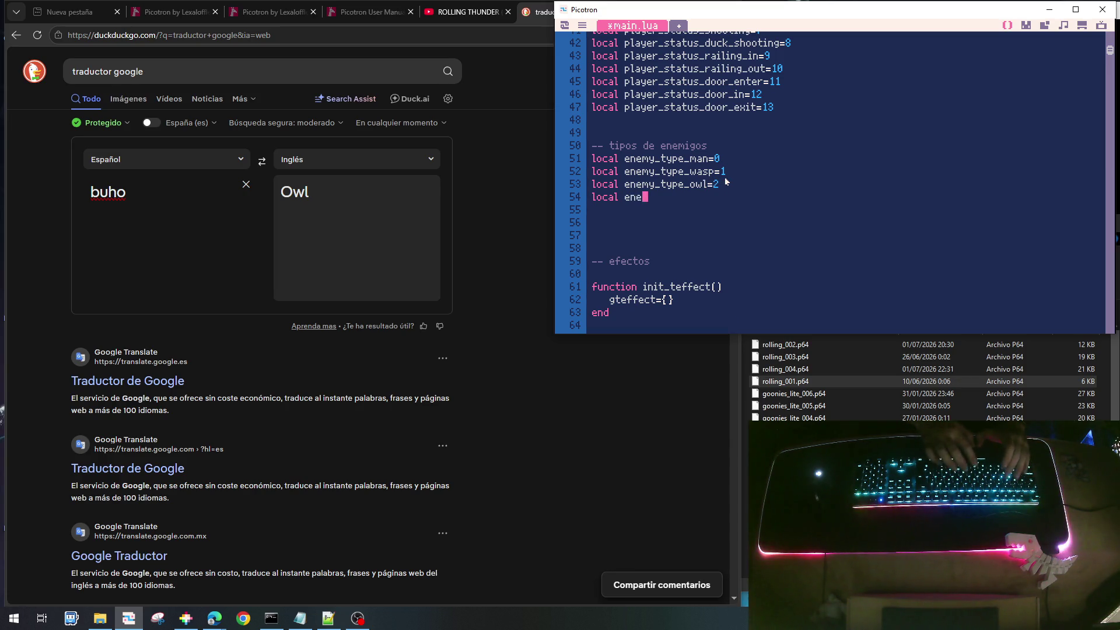
pyautogui.write('_')
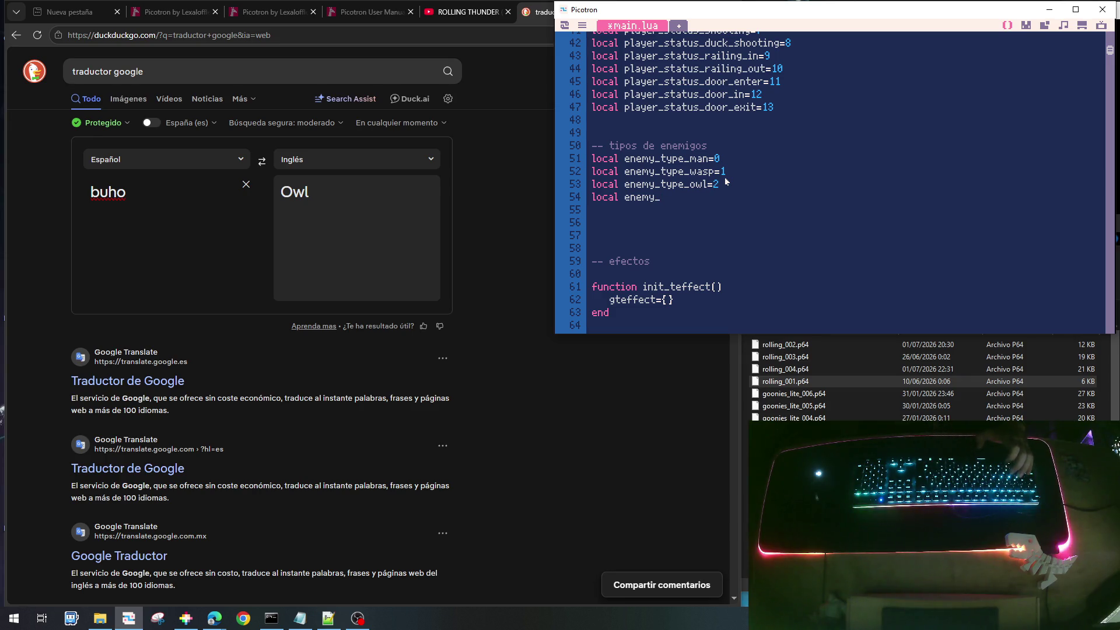
pyautogui.write('type_')
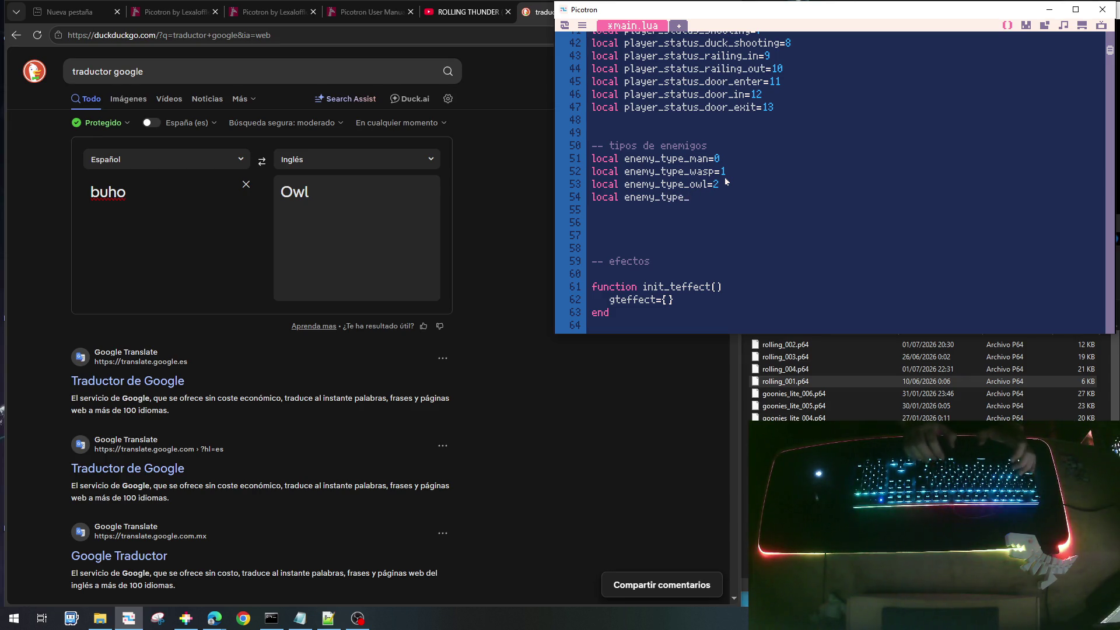
pyautogui.write('boulder')
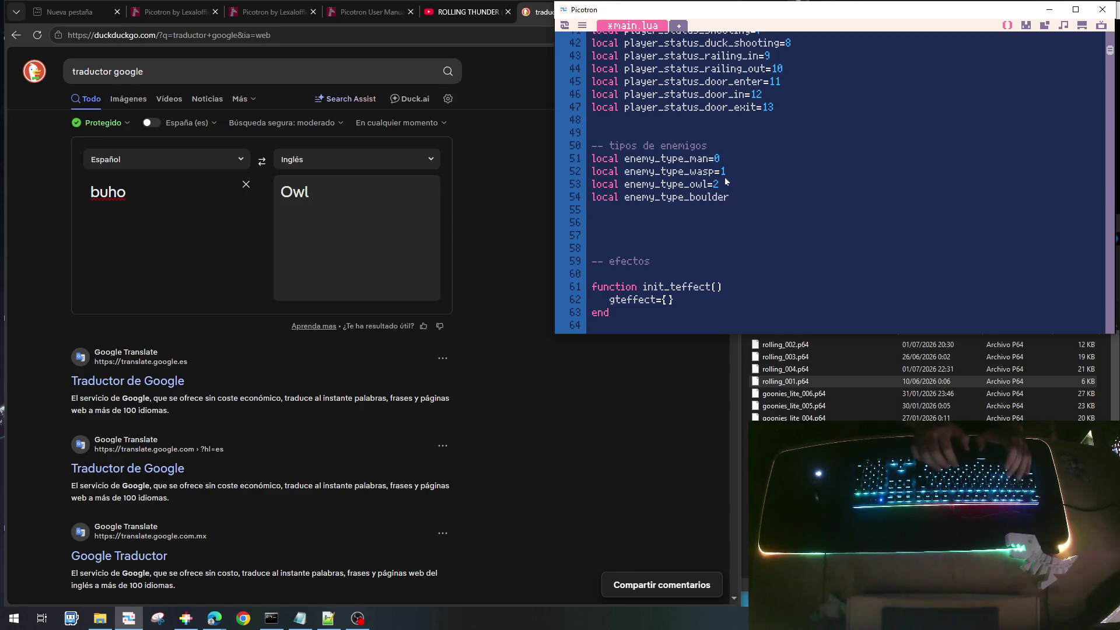
pyautogui.write('=3')
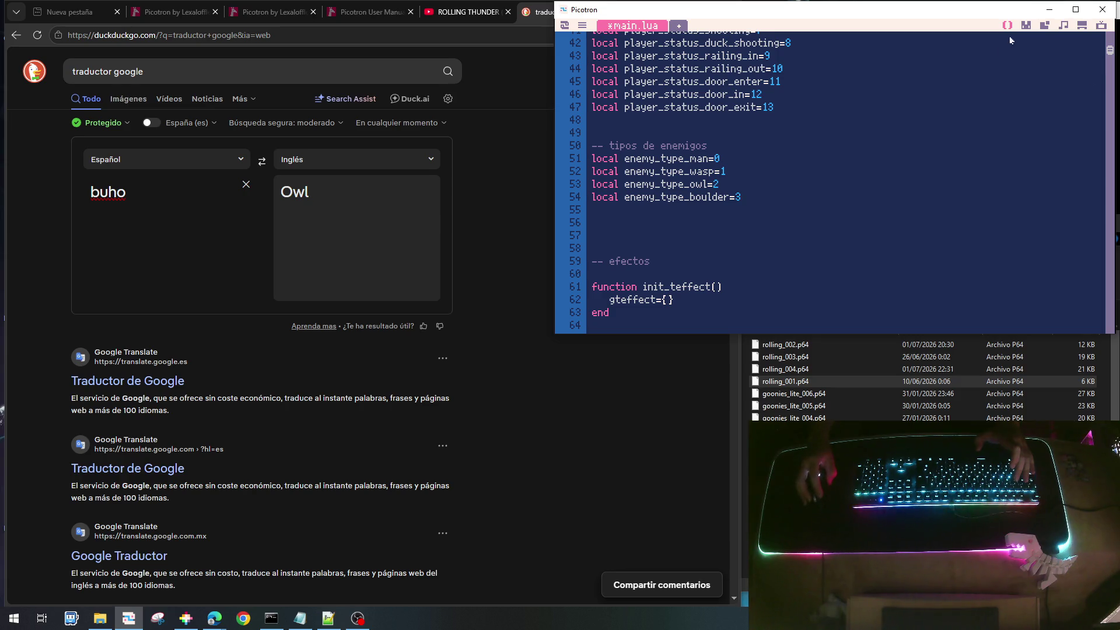
# Copy the round boulder sprite into empty sprite slot 069
pyautogui.click(1026, 26)
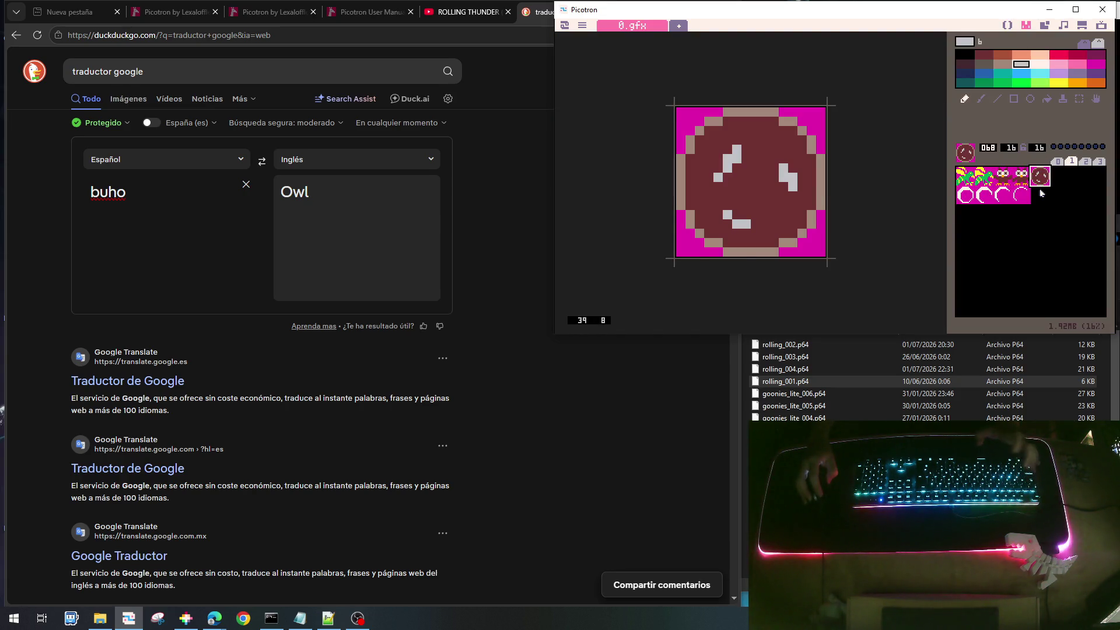
pyautogui.hotkey('ctrl', 'c')
pyautogui.click(1059, 176)
pyautogui.hotkey('ctrl', 'v')
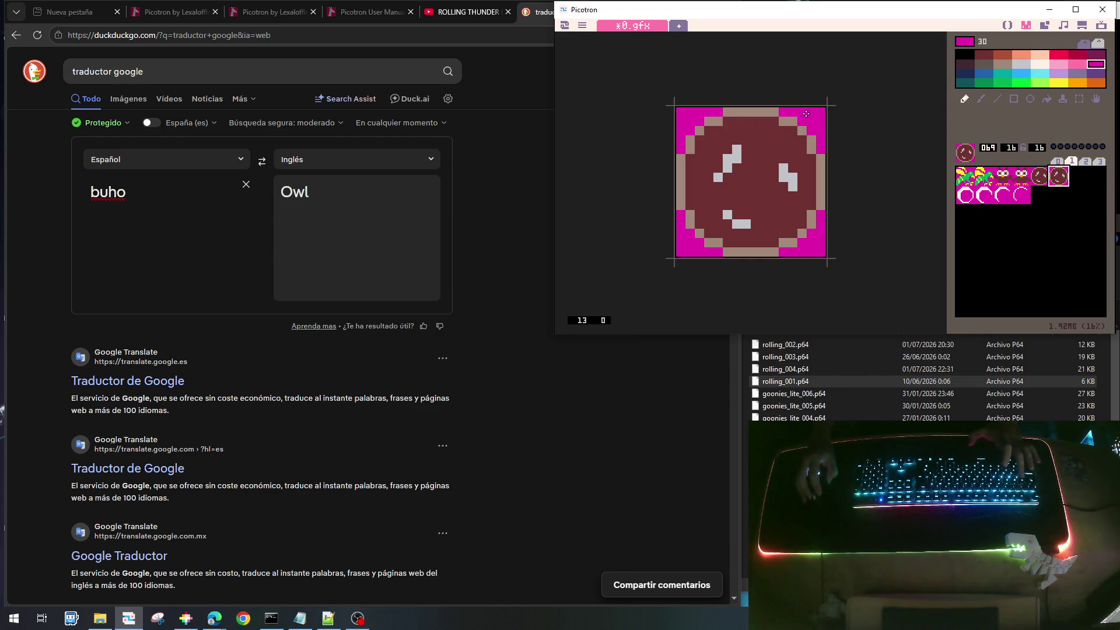
# Paint magenta cracks into the copied boulder from the top-left, upper right, lower right and left edge
pyautogui.rightClick(805, 114)
pyautogui.click(708, 122)
pyautogui.moveTo(708, 127); pyautogui.dragTo(738, 159)
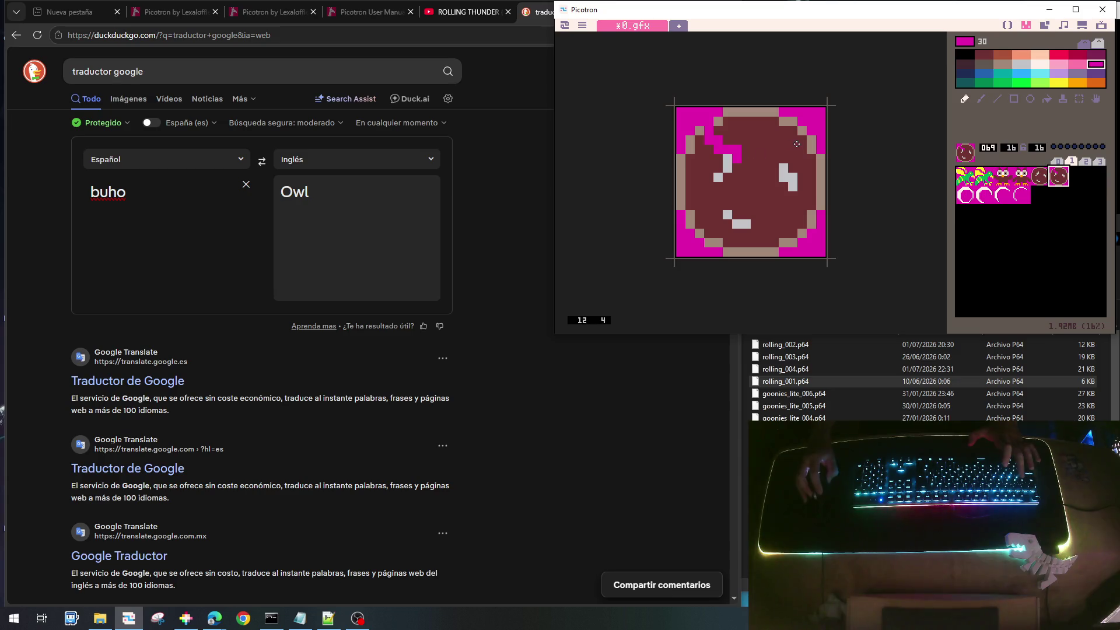
pyautogui.moveTo(810, 146); pyautogui.dragTo(774, 185)
pyautogui.moveTo(786, 243); pyautogui.dragTo(756, 222)
pyautogui.moveTo(686, 208); pyautogui.dragTo(747, 191)
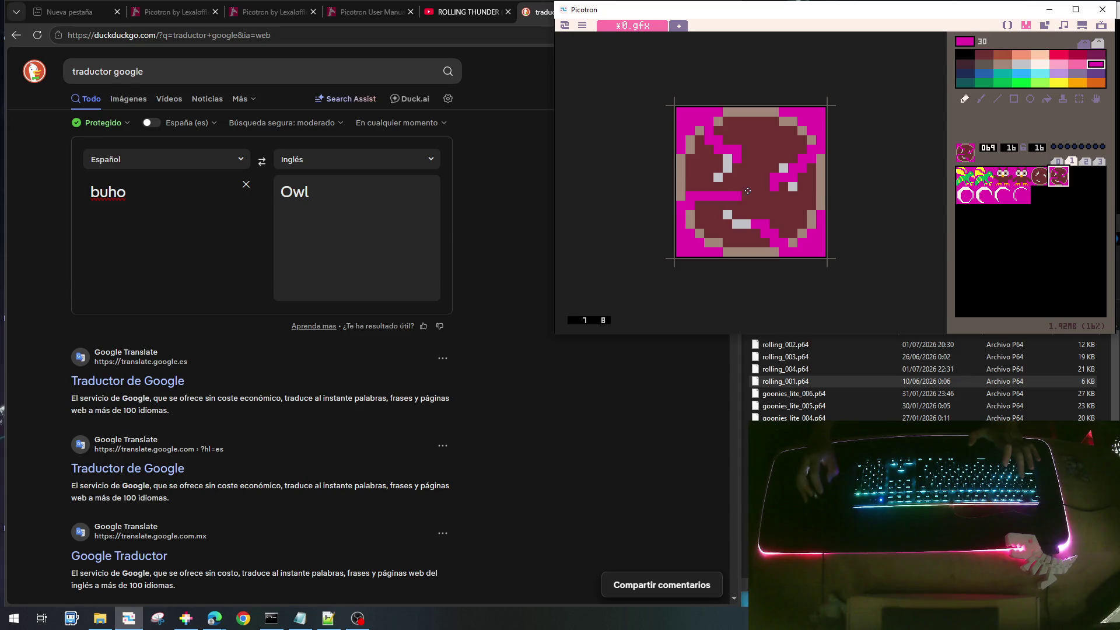
pyautogui.click(683, 197)
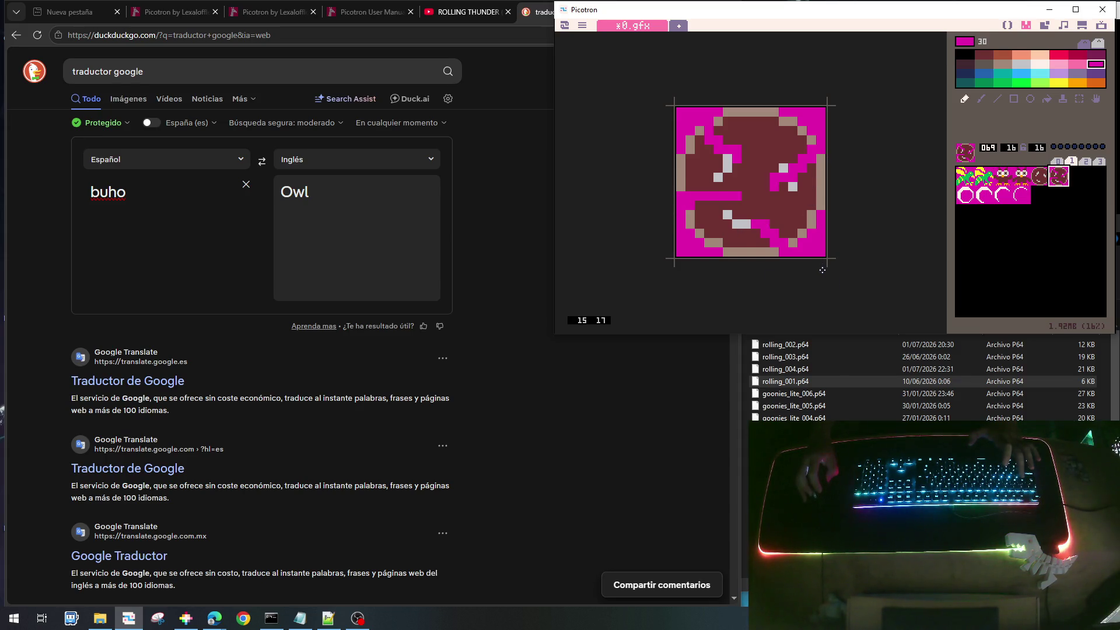
# Touch up the cracks with brown and magenta pixels, widening the lower crack, and return to main.lua
pyautogui.rightClick(749, 197)
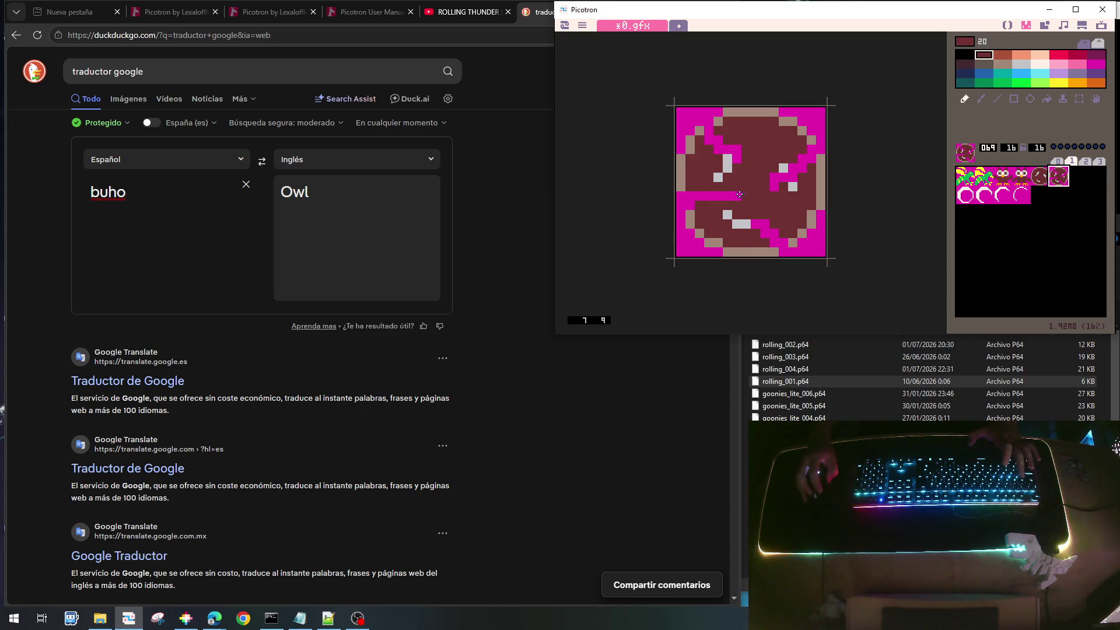
pyautogui.moveTo(745, 194)
pyautogui.mouseDown()
pyautogui.moveTo(710, 196)
pyautogui.moveTo(735, 207)
pyautogui.moveTo(723, 214)
pyautogui.mouseUp()
pyautogui.rightClick(708, 196)
pyautogui.click(736, 214)
pyautogui.rightClick(759, 208)
pyautogui.click(736, 228)
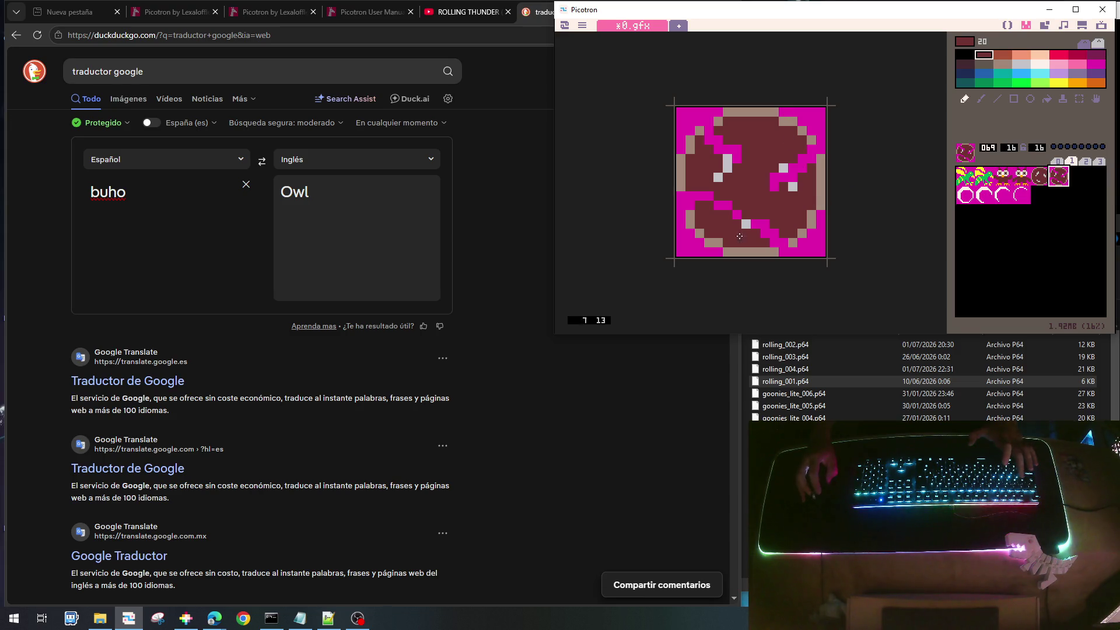
pyautogui.rightClick(765, 229)
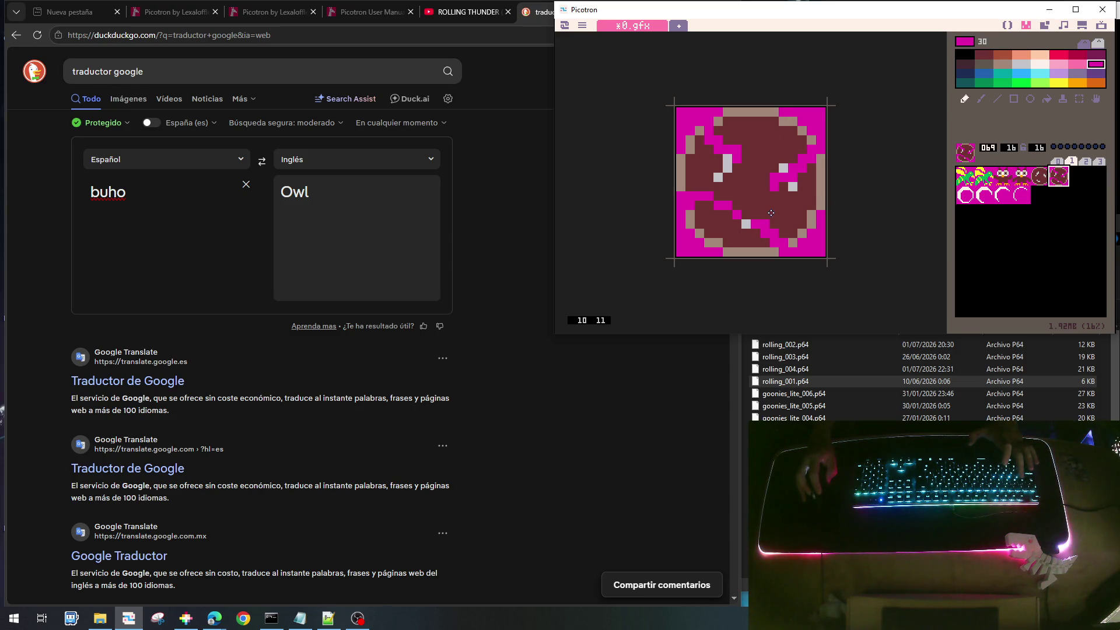
pyautogui.rightClick(755, 237)
pyautogui.click(755, 226)
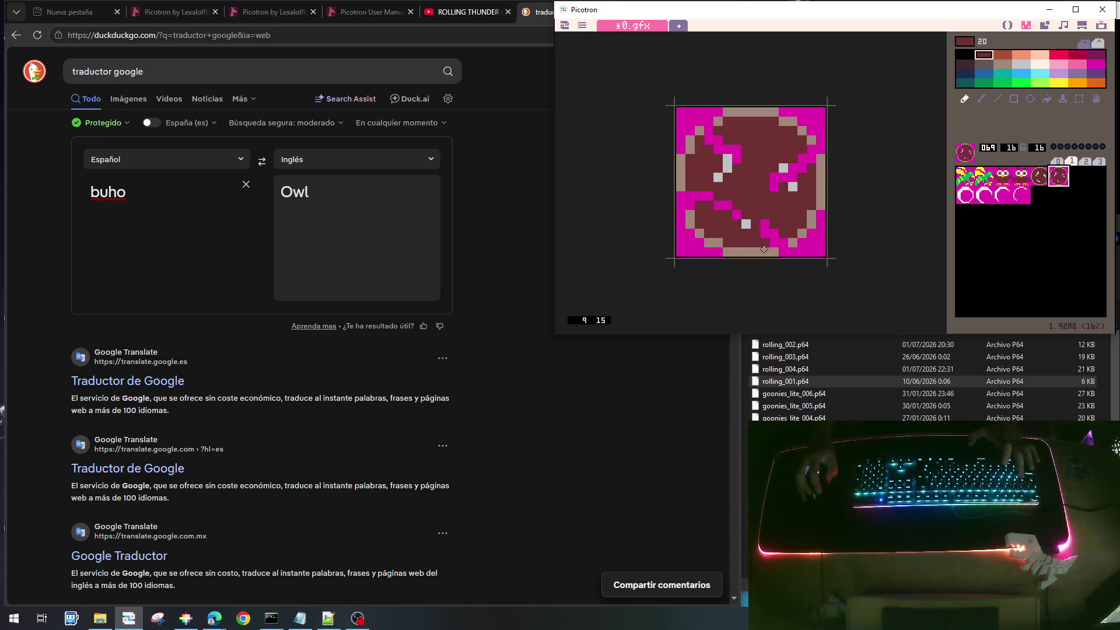
pyautogui.rightClick(764, 225)
pyautogui.click(763, 215)
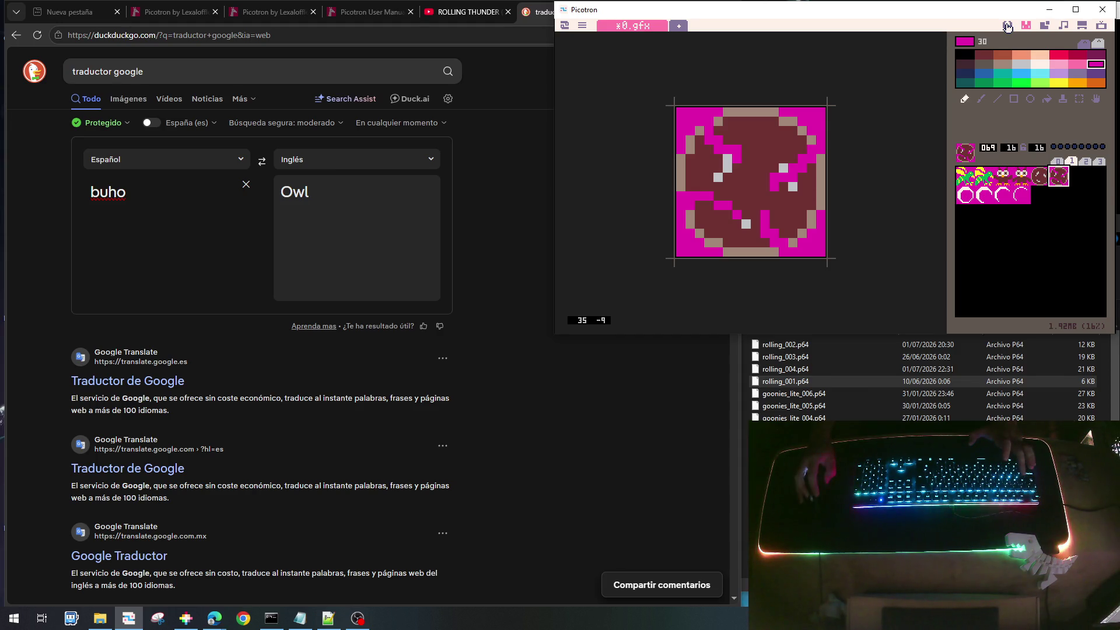
pyautogui.click(1007, 25)
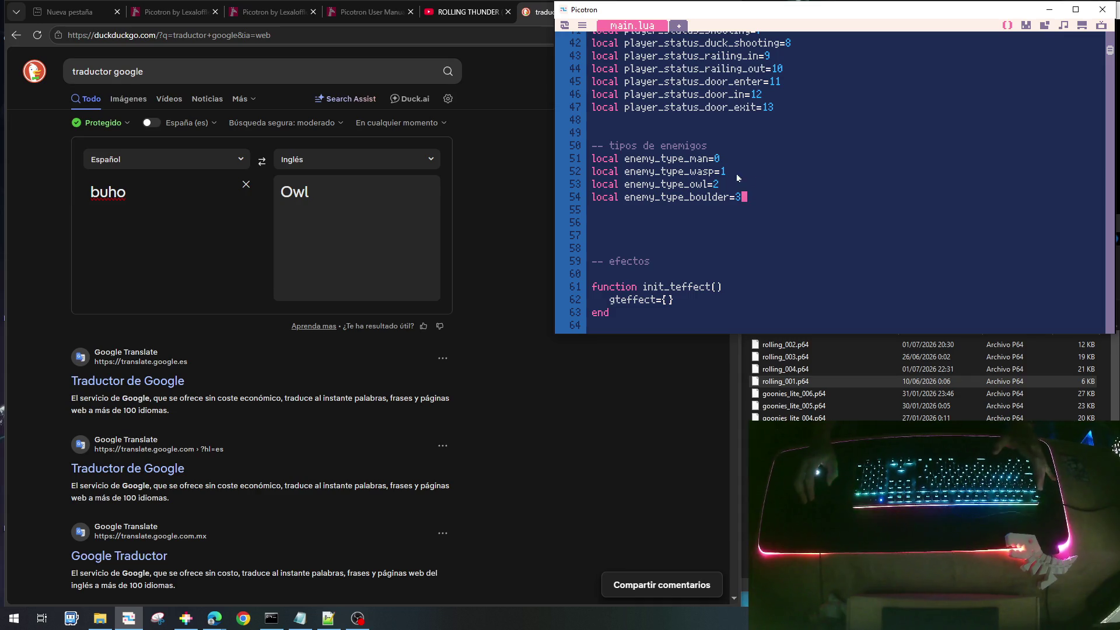
# Duplicate the whole wasp enemy code block and paste it after draw_enemy_wasp
pyautogui.scroll(-20, 757, 189)
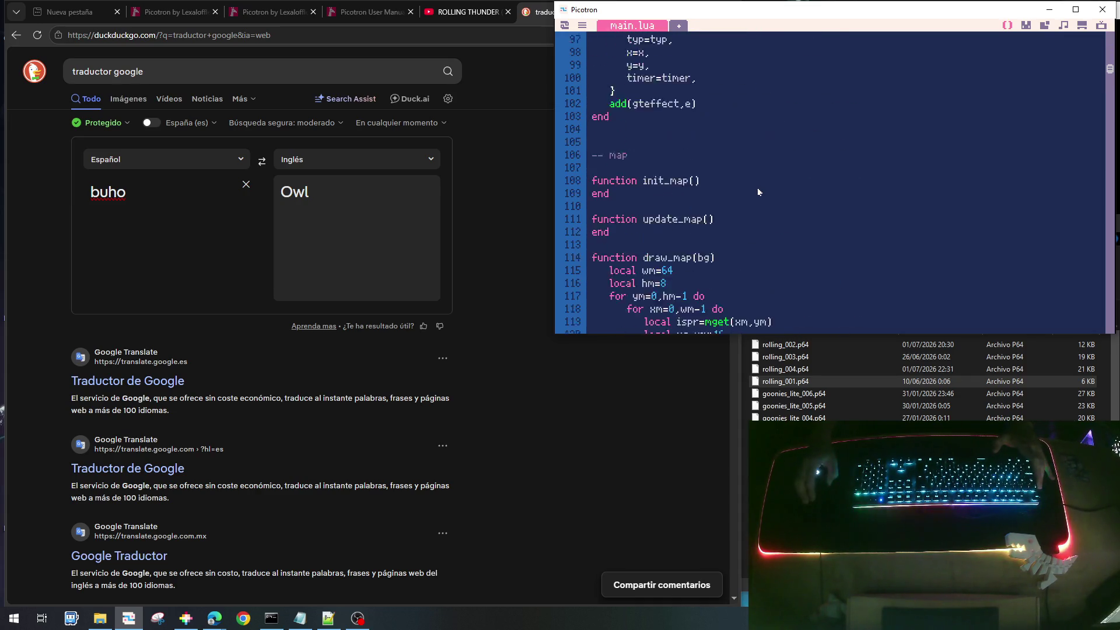
pyautogui.scroll(-20, 757, 197)
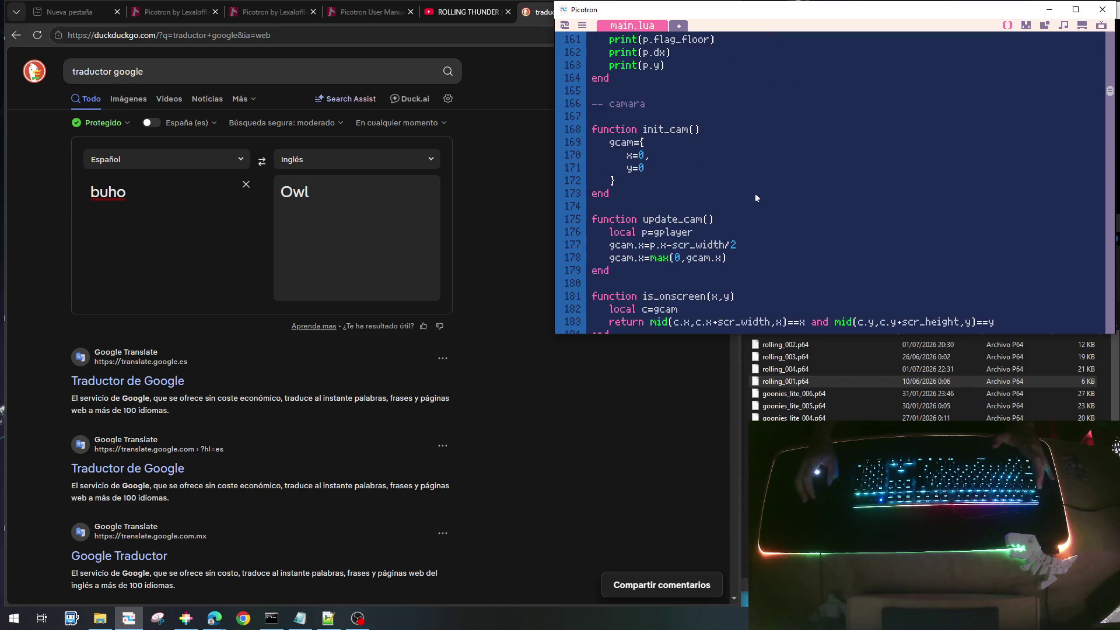
pyautogui.scroll(-4, 756, 197)
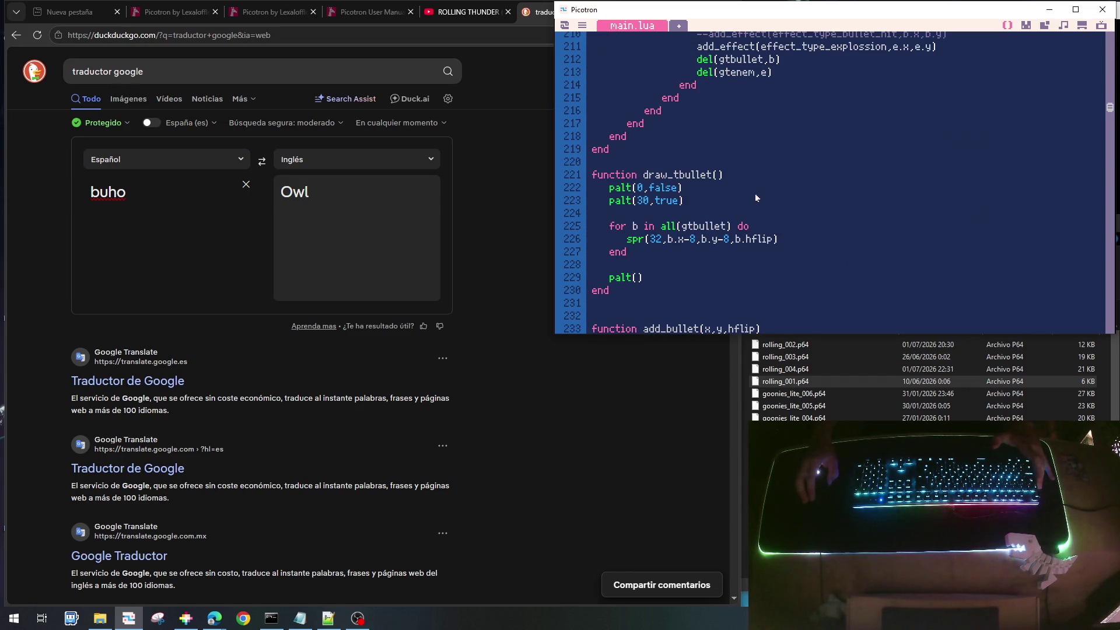
pyautogui.scroll(-3, 755, 197)
pyautogui.scroll(-6, 756, 198)
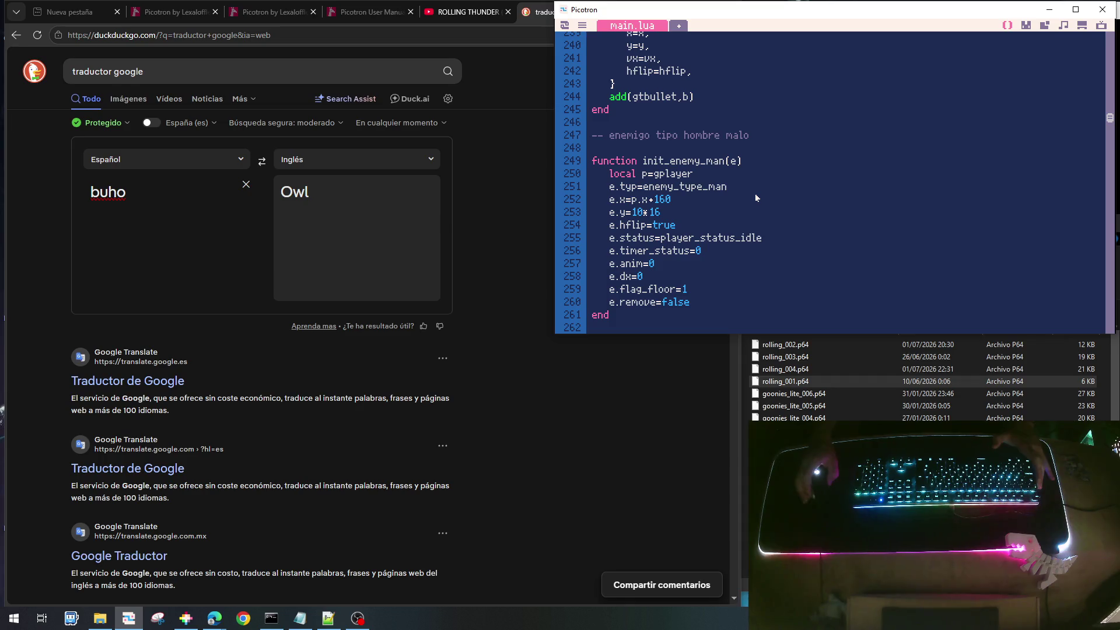
pyautogui.scroll(-12, 723, 188)
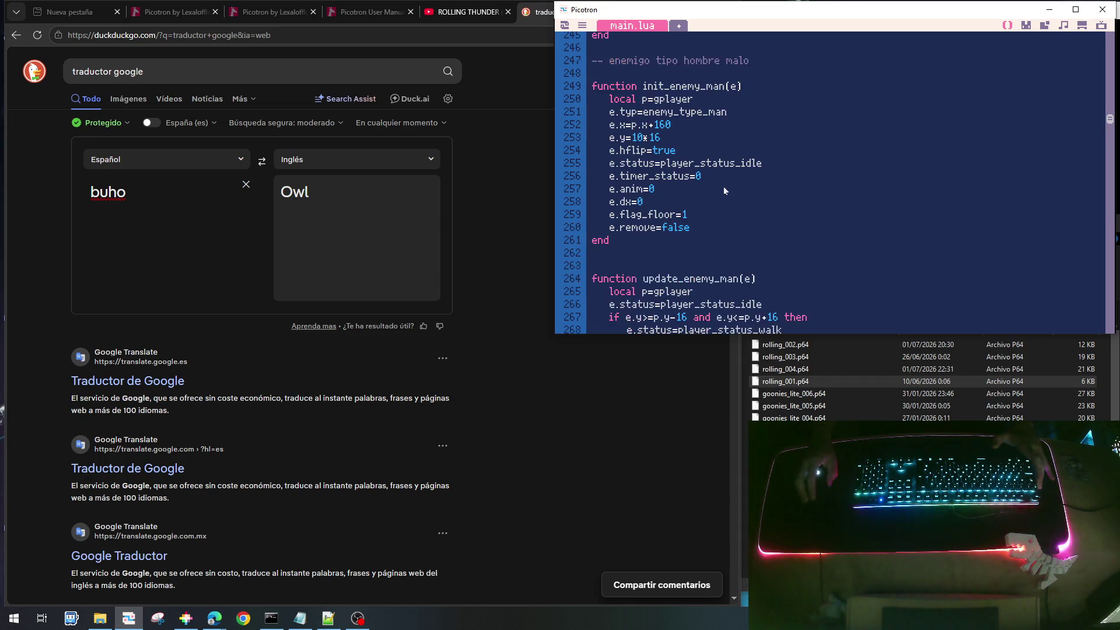
pyautogui.scroll(-5, 725, 191)
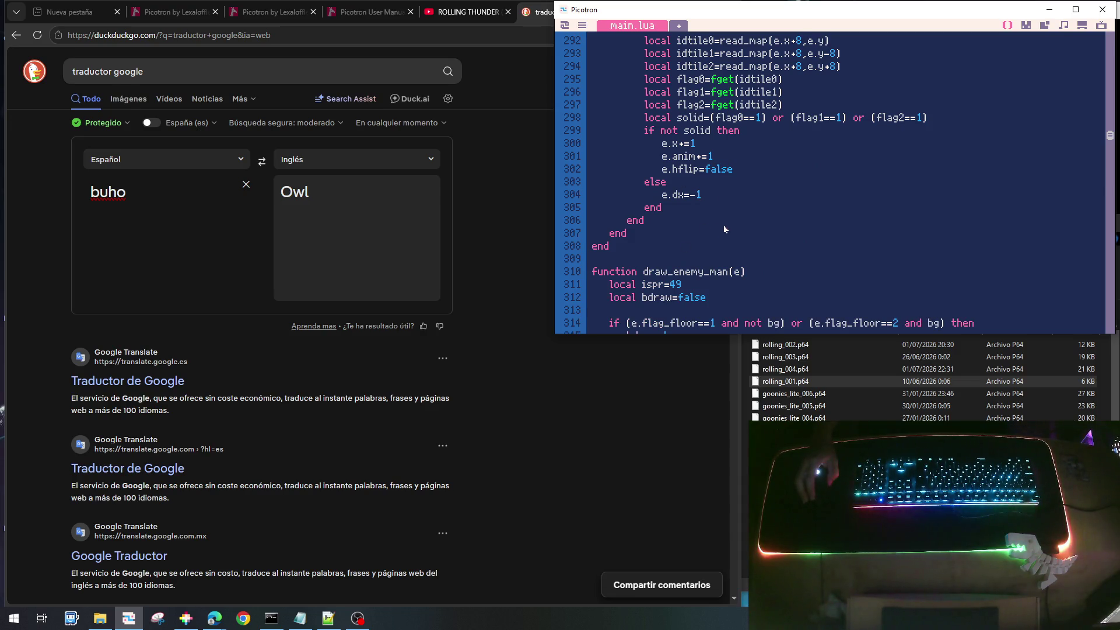
pyautogui.scroll(-13, 723, 227)
pyautogui.scroll(-8, 724, 228)
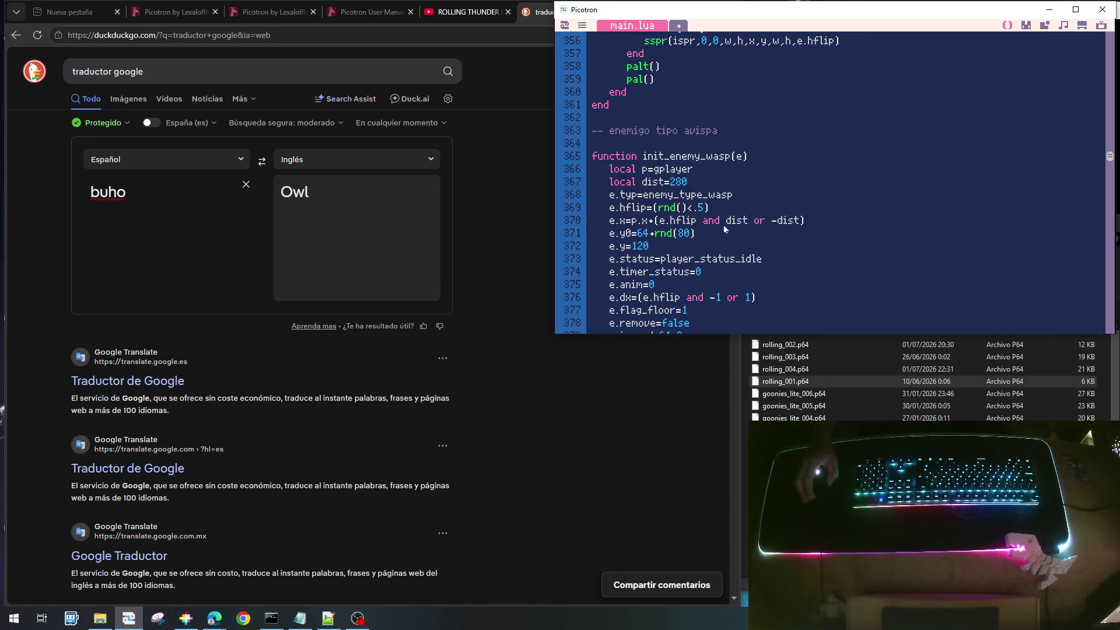
pyautogui.scroll(-13, 723, 225)
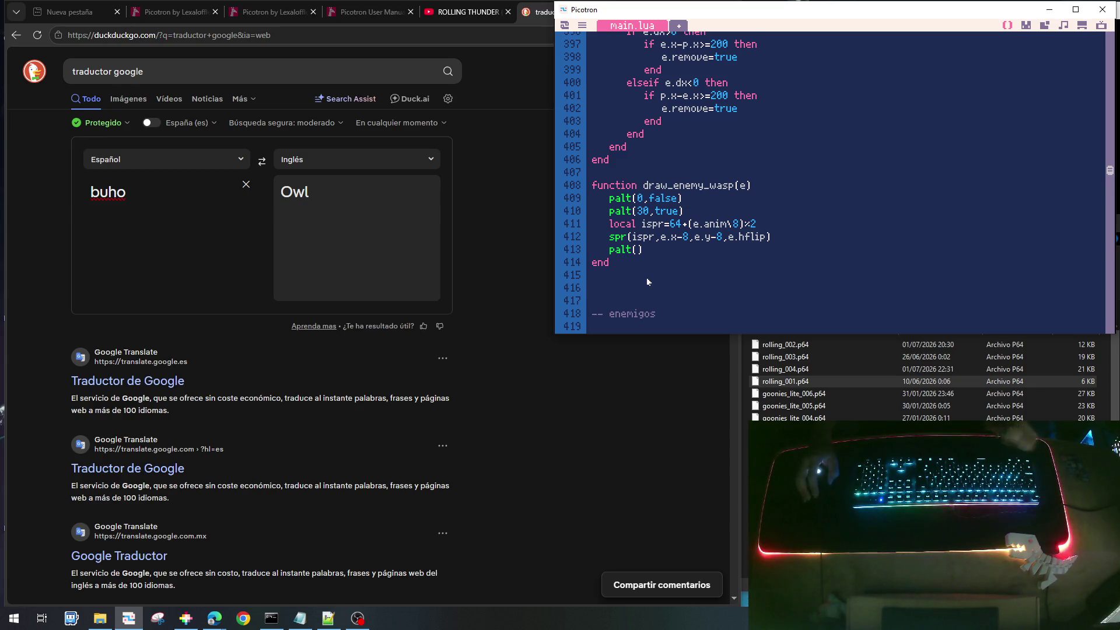
pyautogui.scroll(14, 647, 277)
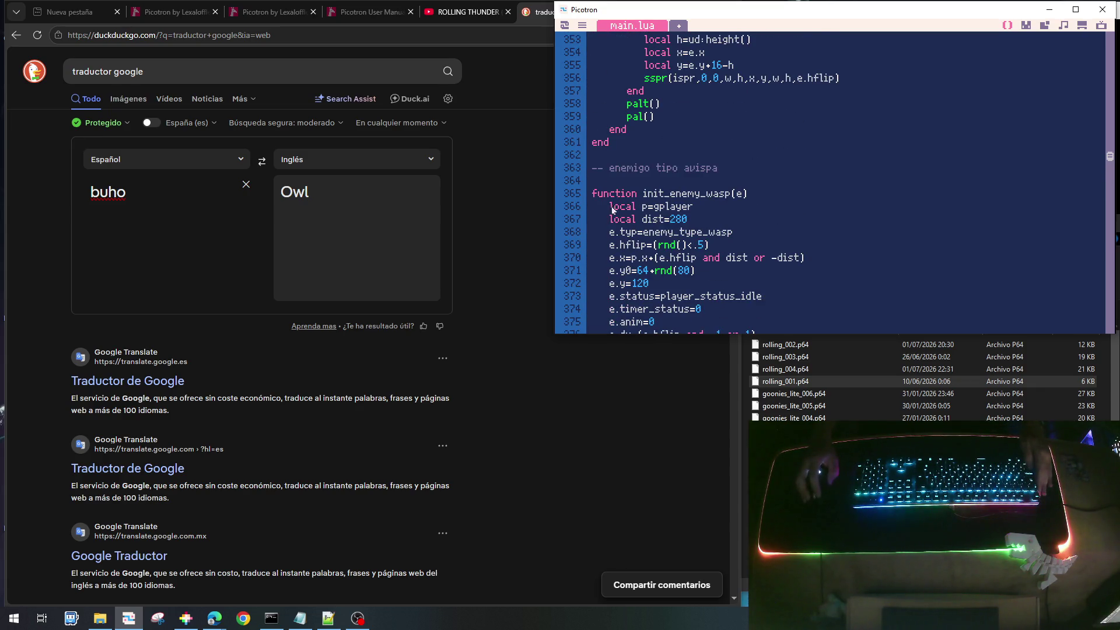
pyautogui.moveTo(593, 169); pyautogui.dragTo(642, 336)
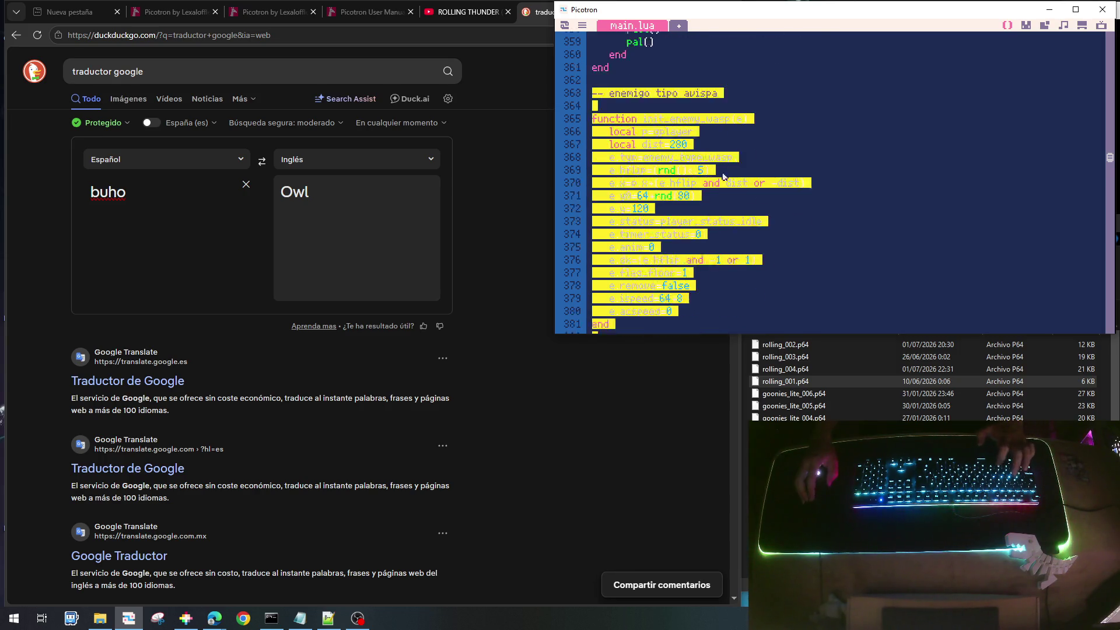
pyautogui.hotkey('shift', 'Down')
pyautogui.hotkey('shift', 'Down')
pyautogui.hotkey('shift', 'Down')
pyautogui.hotkey('ctrl', 'c')
pyautogui.click(642, 284)
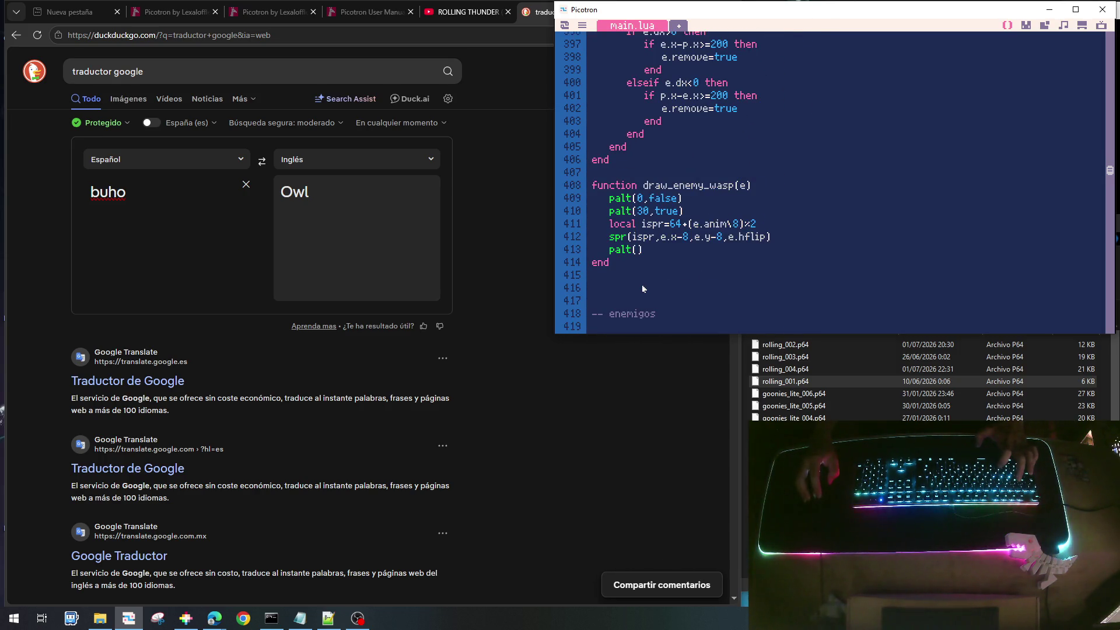
pyautogui.hotkey('ctrl', 'v')
# Change the copied block's comment to 'enemigo tipo buho con piedra'
pyautogui.scroll(5, 688, 248)
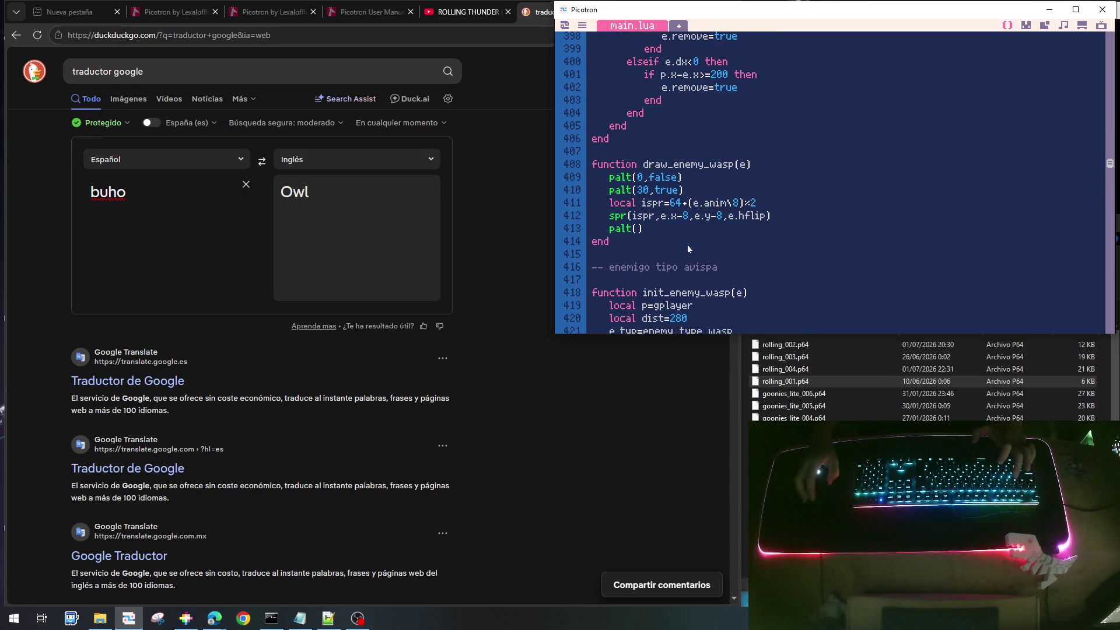
pyautogui.moveTo(684, 266); pyautogui.dragTo(725, 267)
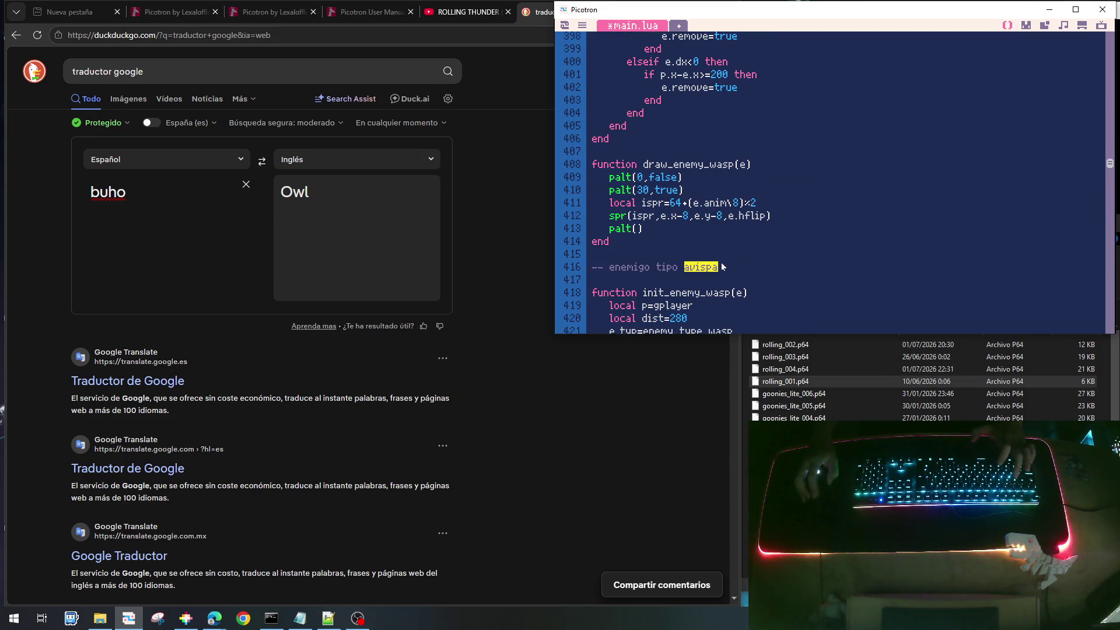
pyautogui.write('buho c')
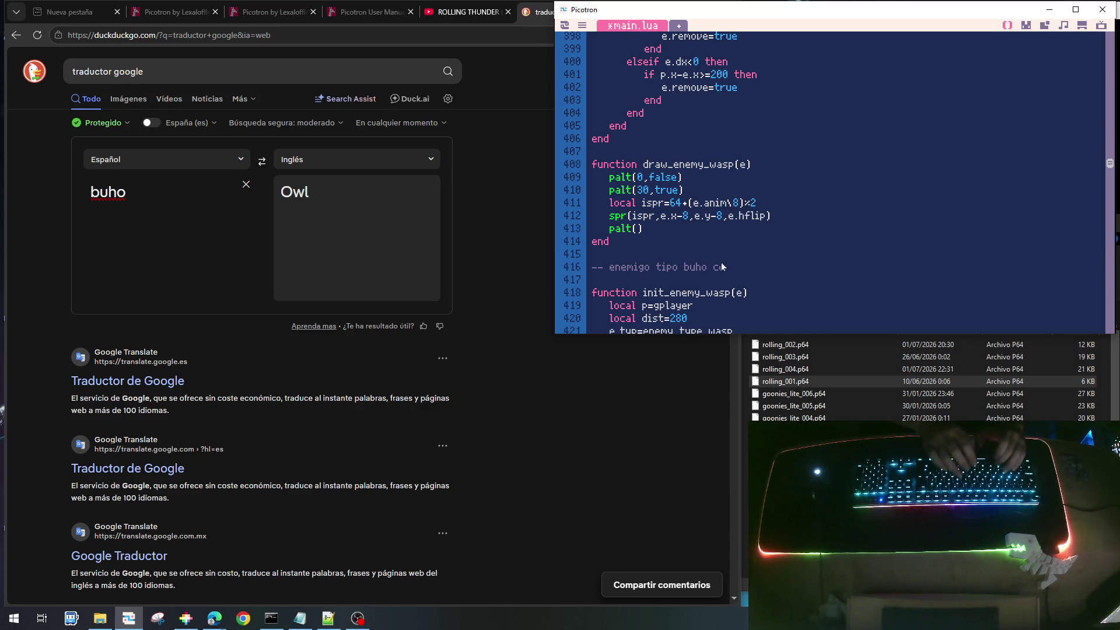
pyautogui.write('on pieda')
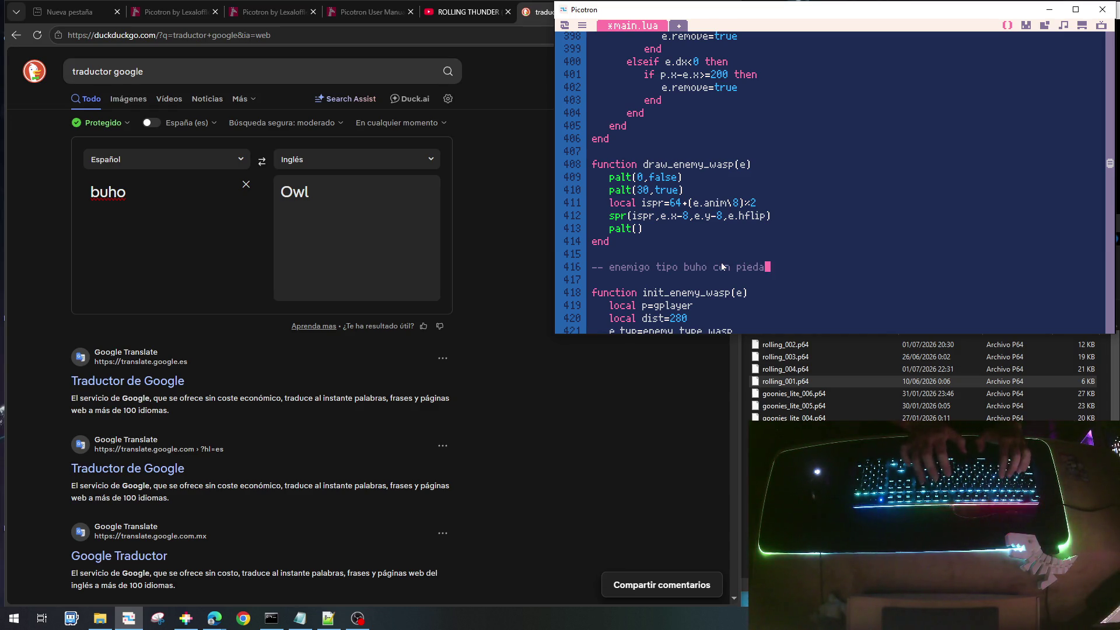
pyautogui.press('BackSpace')
pyautogui.write('ra')
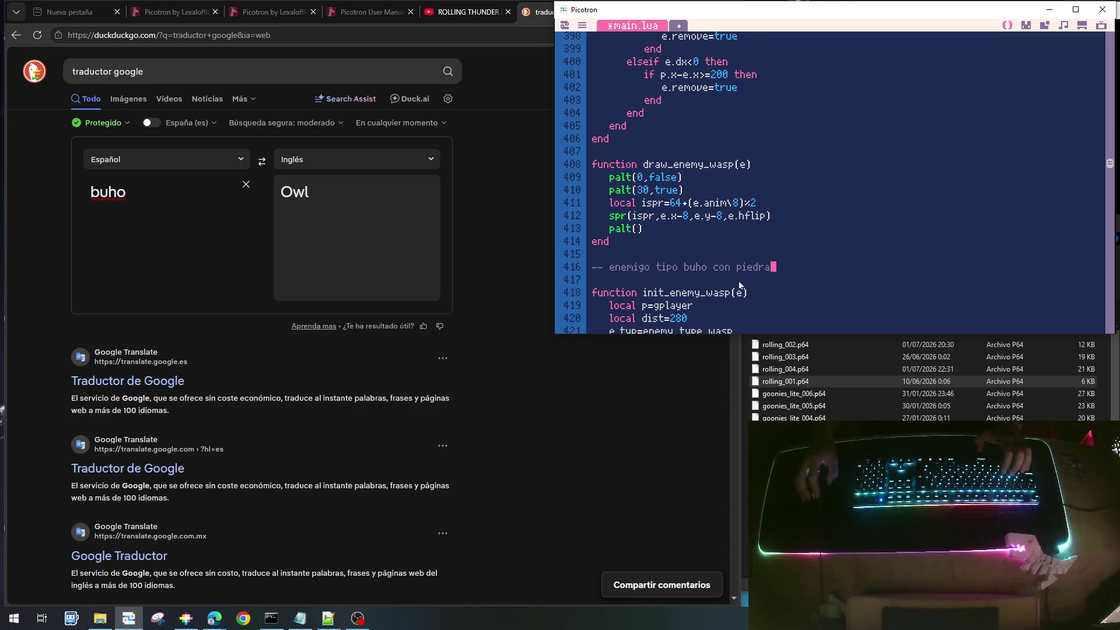
# Rename the copied init and update functions from wasp to owl
pyautogui.scroll(-1, 718, 280)
pyautogui.moveTo(706, 255); pyautogui.dragTo(727, 260)
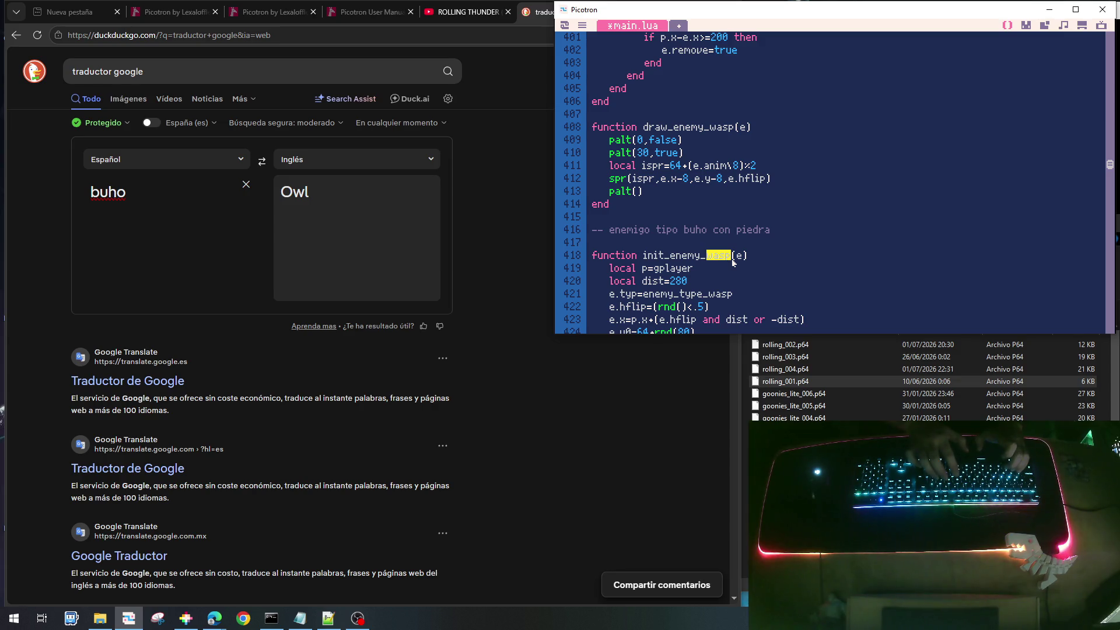
pyautogui.write('owl')
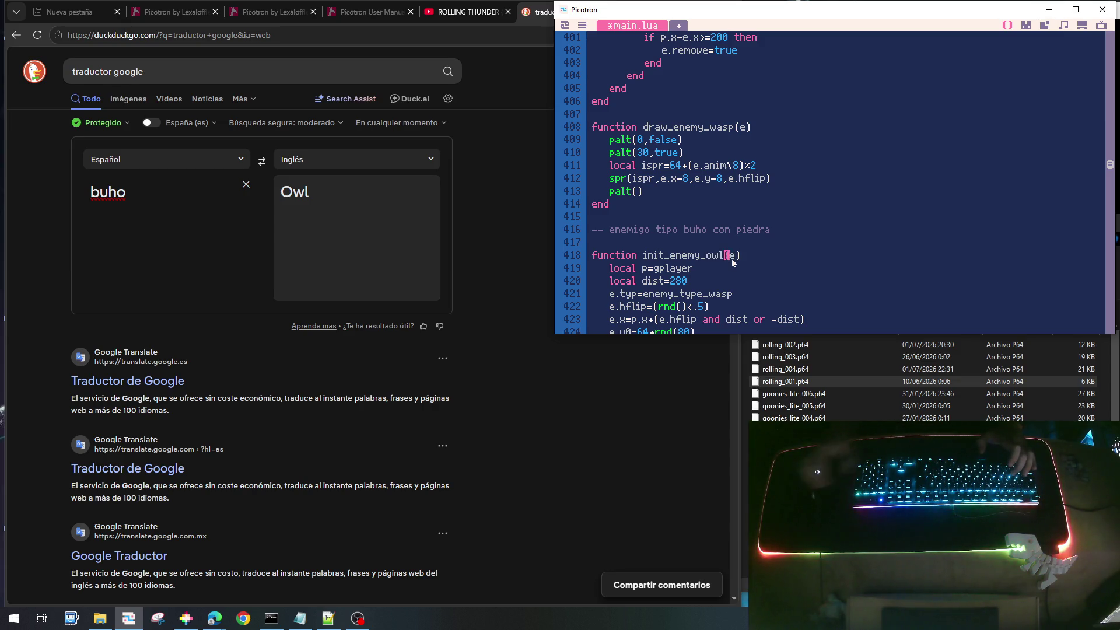
pyautogui.scroll(-5, 732, 258)
pyautogui.scroll(-1, 717, 281)
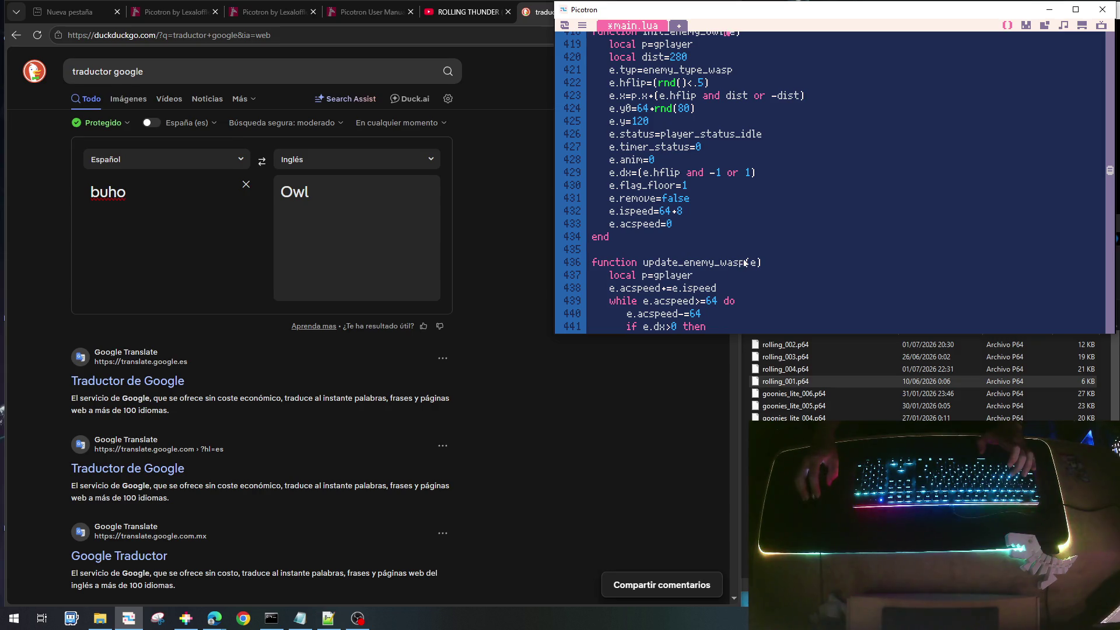
pyautogui.moveTo(746, 262); pyautogui.dragTo(722, 262)
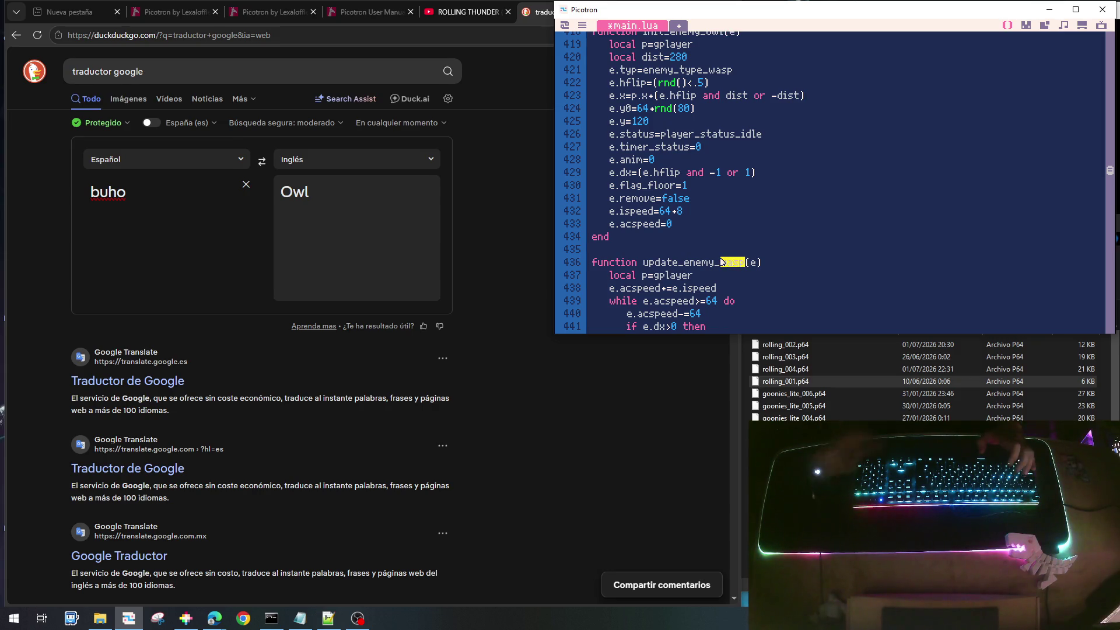
pyautogui.write('owl')
# Reduce the owl's sine bobbing amplitude from 16 to 8
pyautogui.scroll(-8, 722, 262)
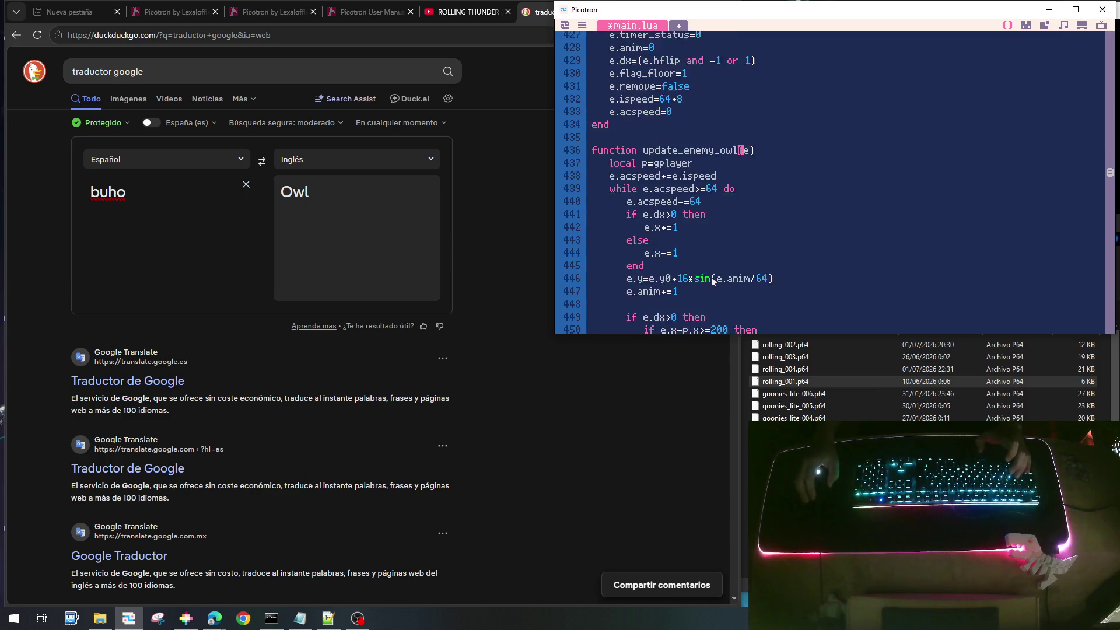
pyautogui.scroll(2, 712, 285)
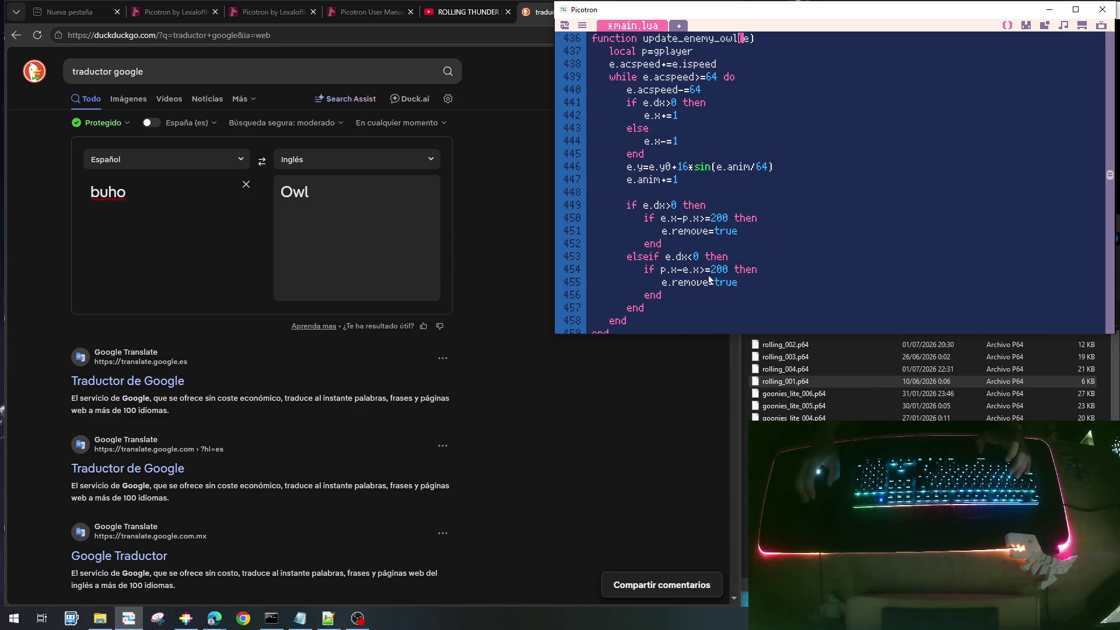
pyautogui.click(680, 167)
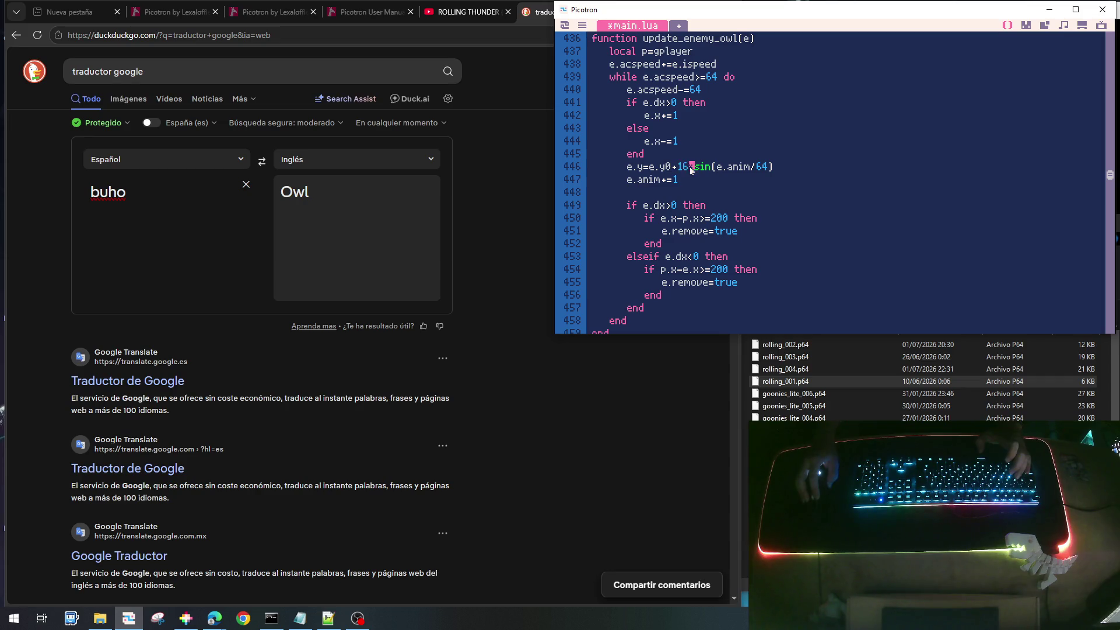
pyautogui.doubleClick(683, 168)
pyautogui.write('8')
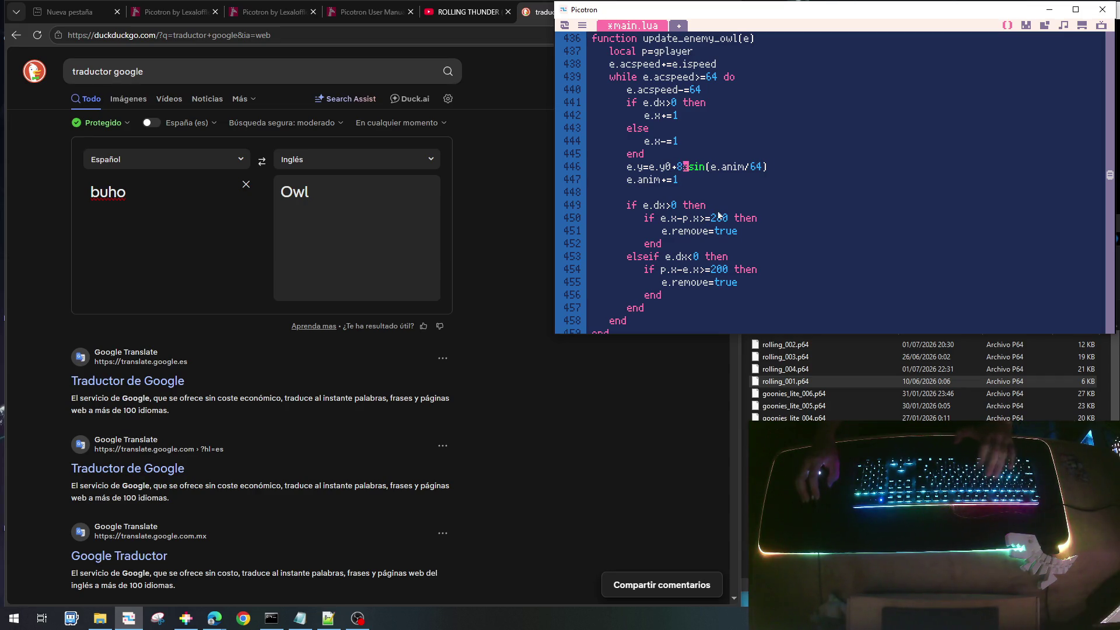
# Rename the copied draw function to draw_enemy_owl
pyautogui.scroll(1, 702, 199)
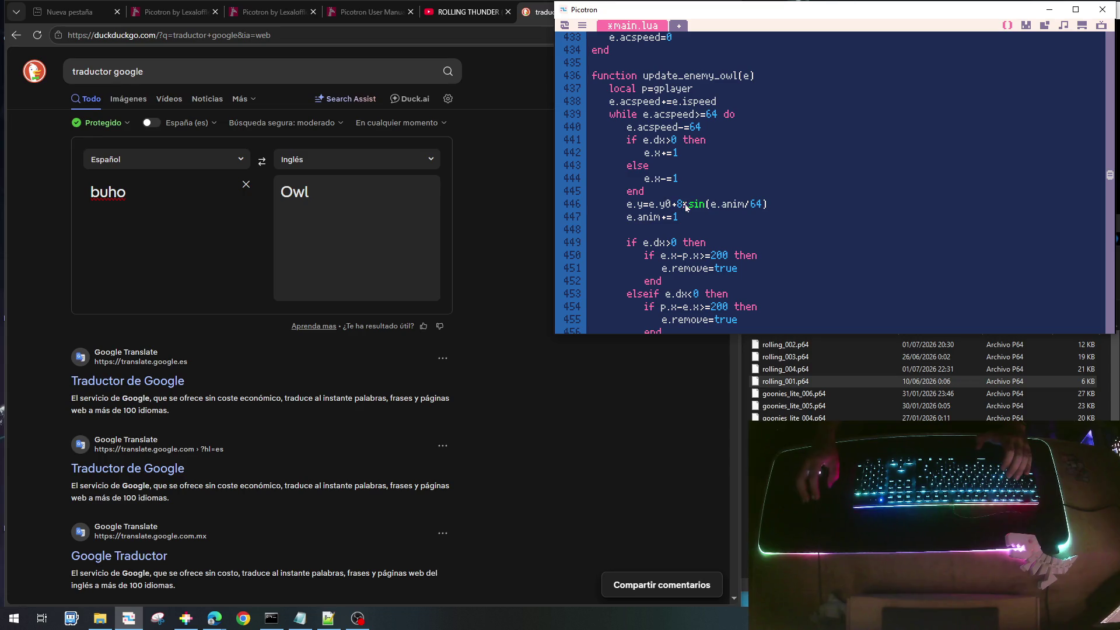
pyautogui.scroll(-4, 717, 263)
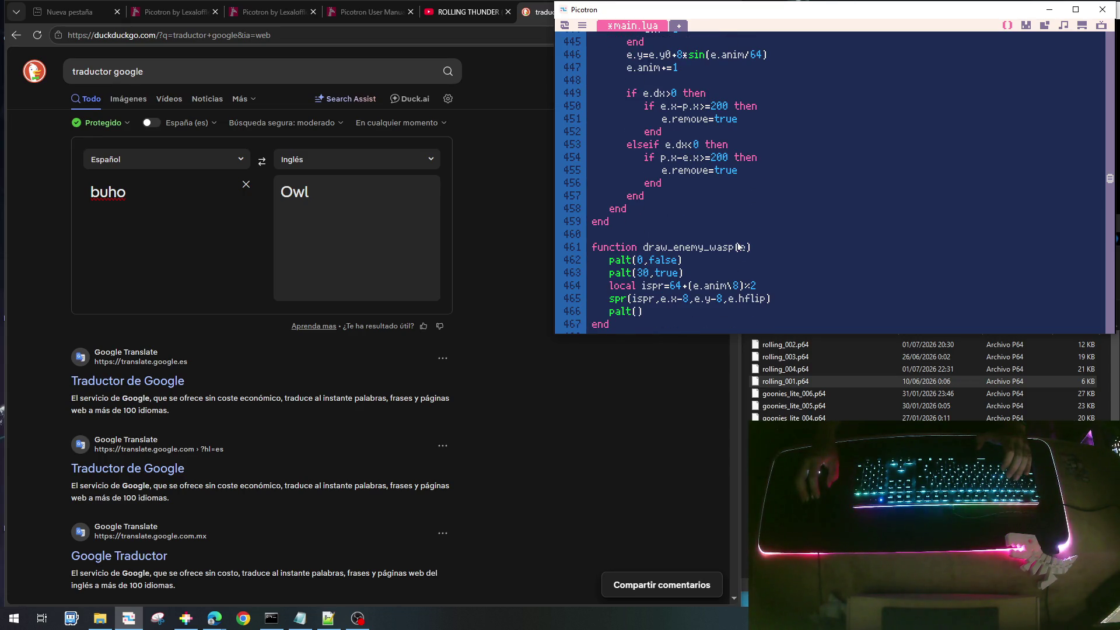
pyautogui.doubleClick(718, 248)
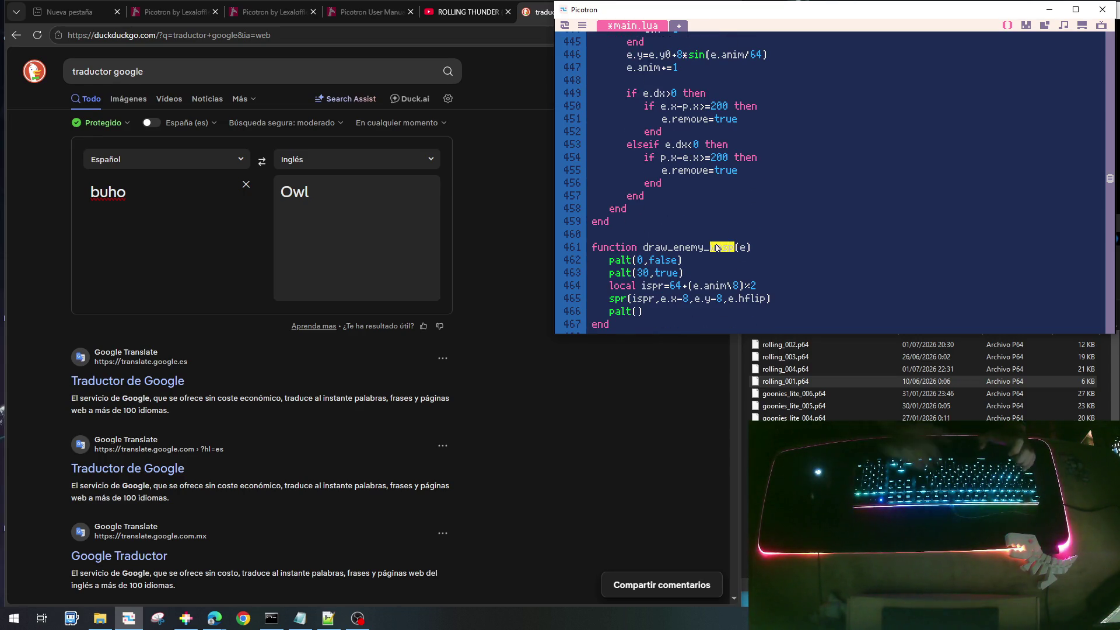
pyautogui.write('owel')
pyautogui.press('Left')
pyautogui.press('BackSpace')
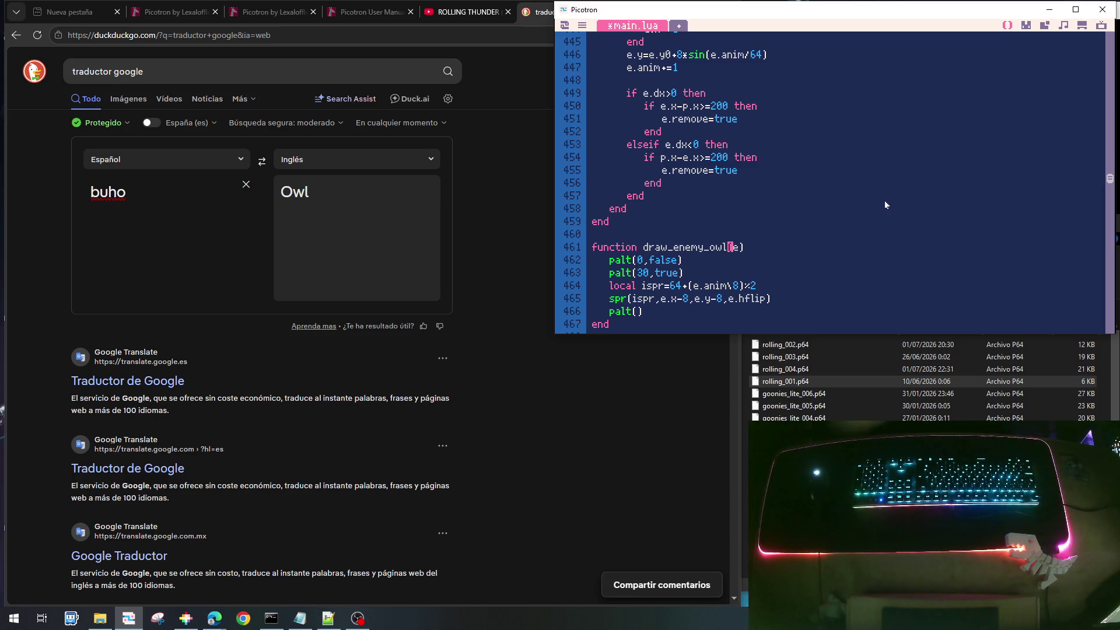
# Review init_enemy_owl, briefly selecting its player_status_idle reference
pyautogui.scroll(2, 899, 225)
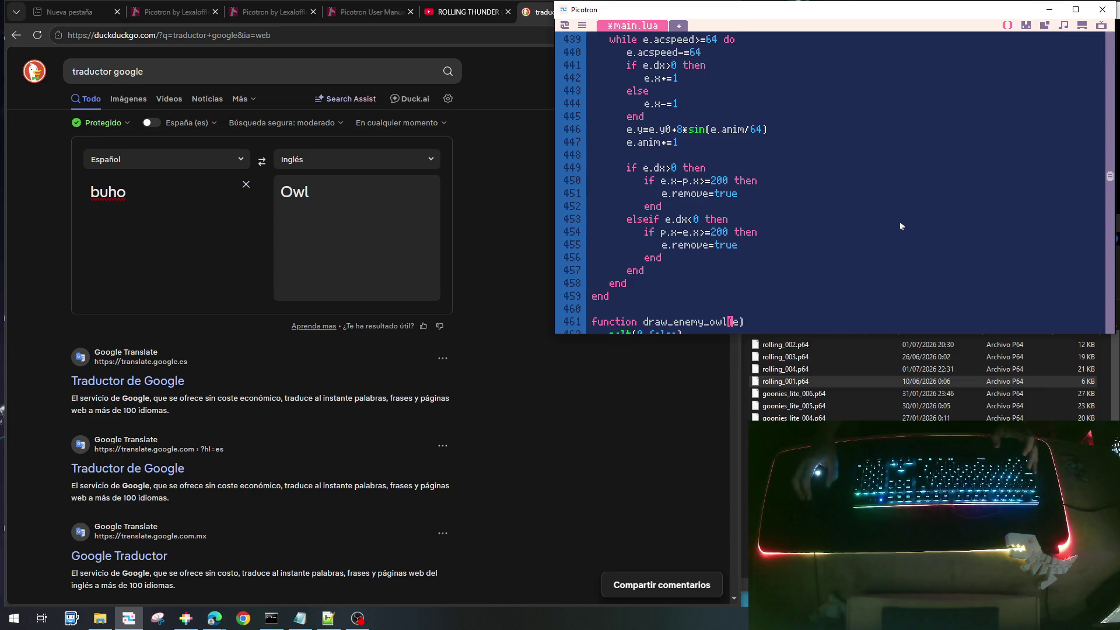
pyautogui.scroll(1, 835, 229)
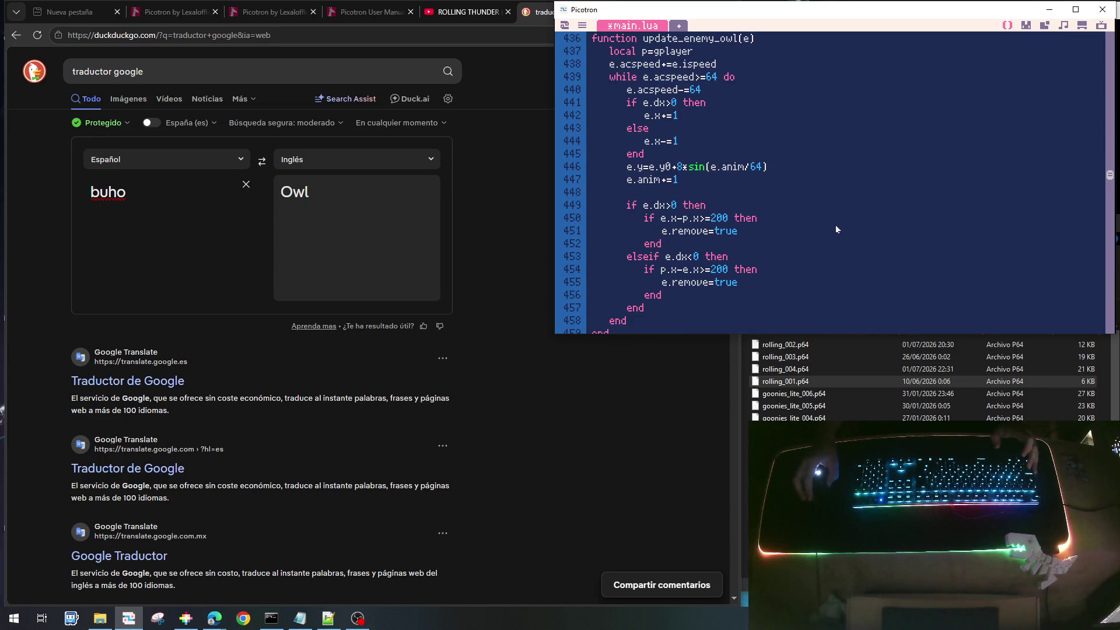
pyautogui.scroll(4, 835, 225)
pyautogui.scroll(-1, 771, 170)
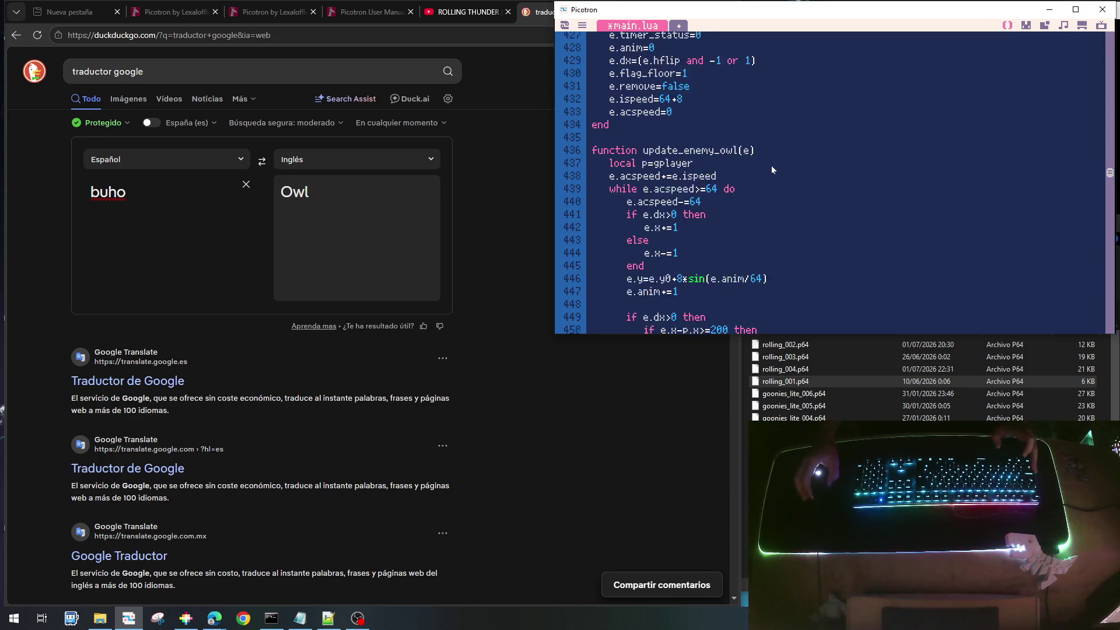
pyautogui.scroll(4, 772, 170)
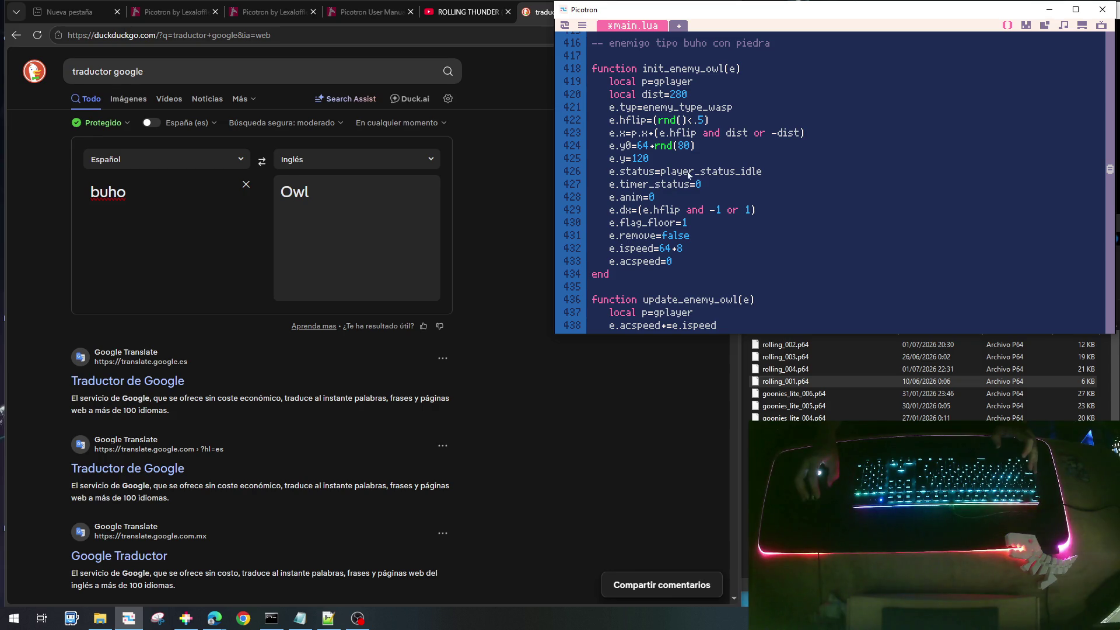
pyautogui.moveTo(665, 171); pyautogui.dragTo(768, 175)
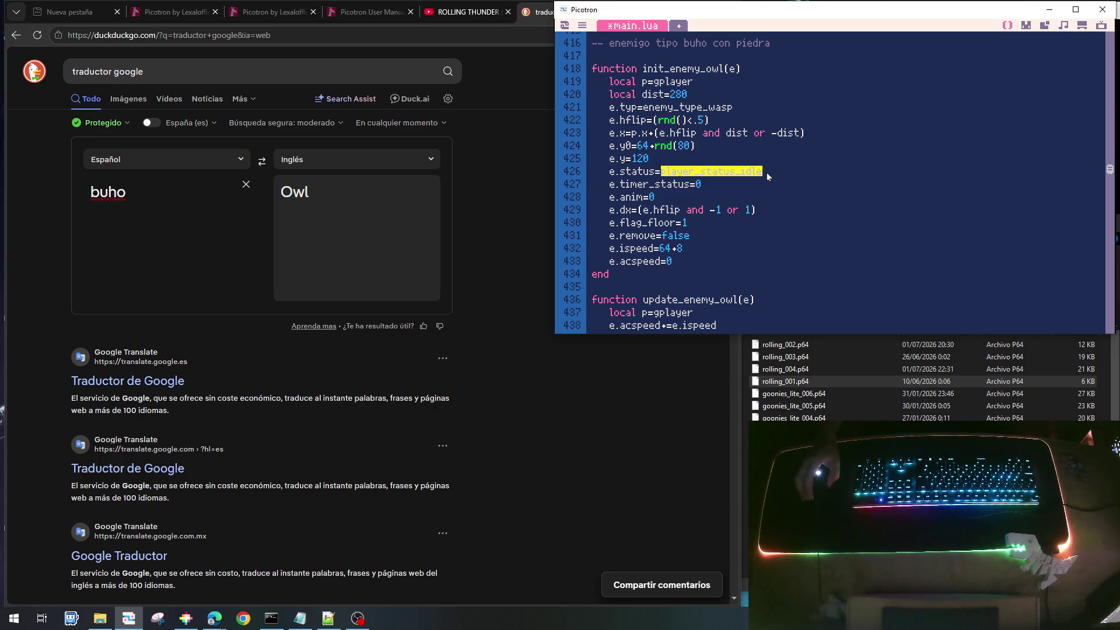
pyautogui.click(691, 171)
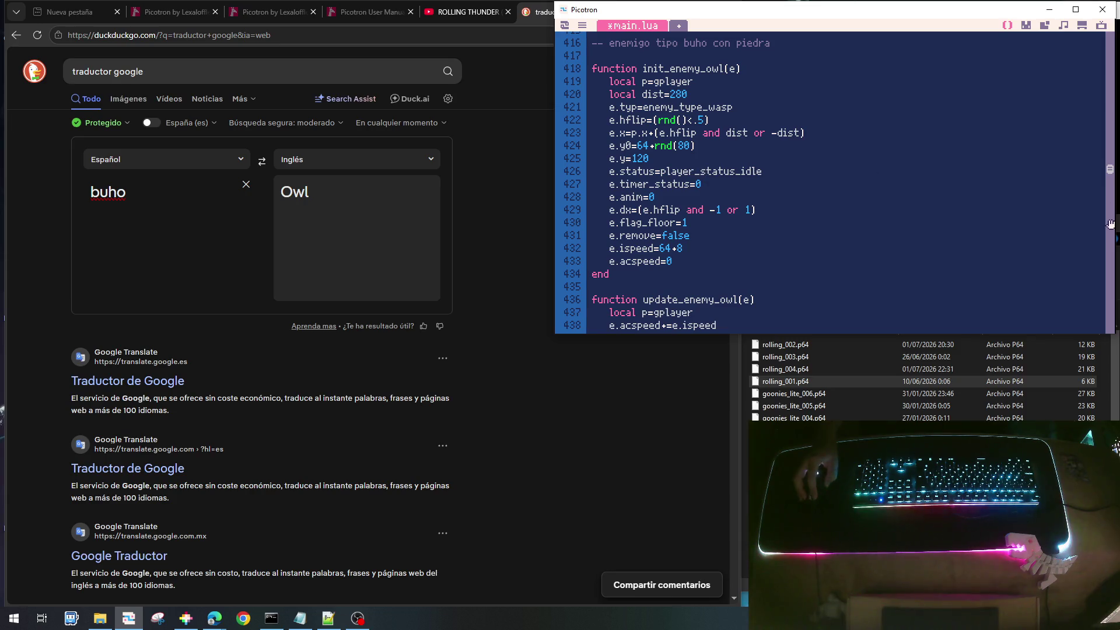
# Add the '-- estados de enemigos' comment followed by a local enemy_status_carry_boulder constant
pyautogui.moveTo(1110, 224); pyautogui.dragTo(1110, 49)
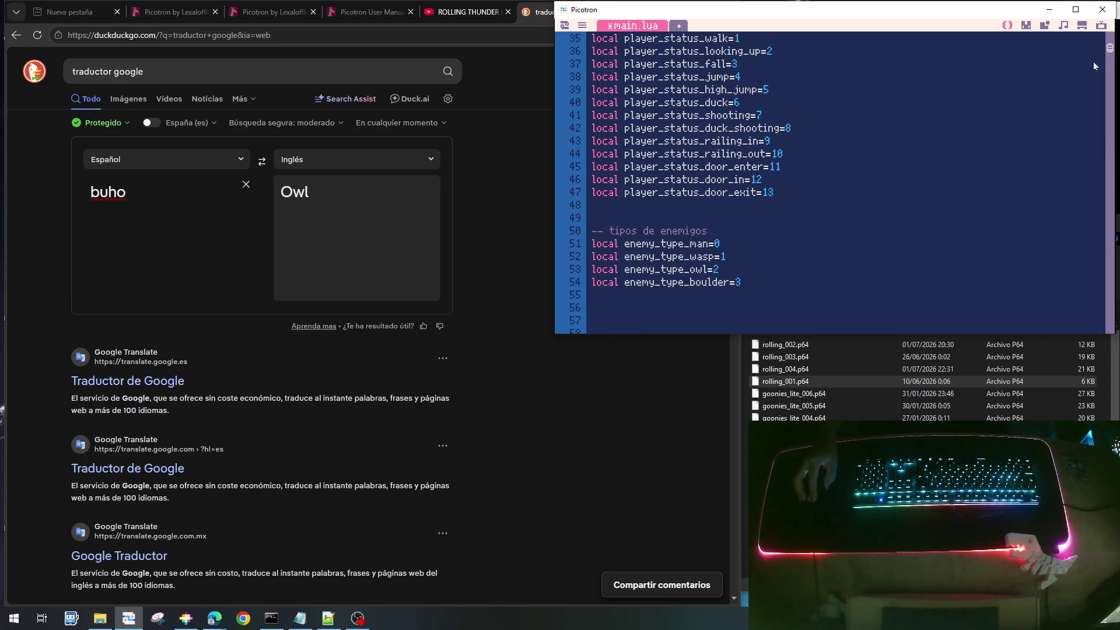
pyautogui.scroll(4, 626, 271)
pyautogui.scroll(-5, 625, 271)
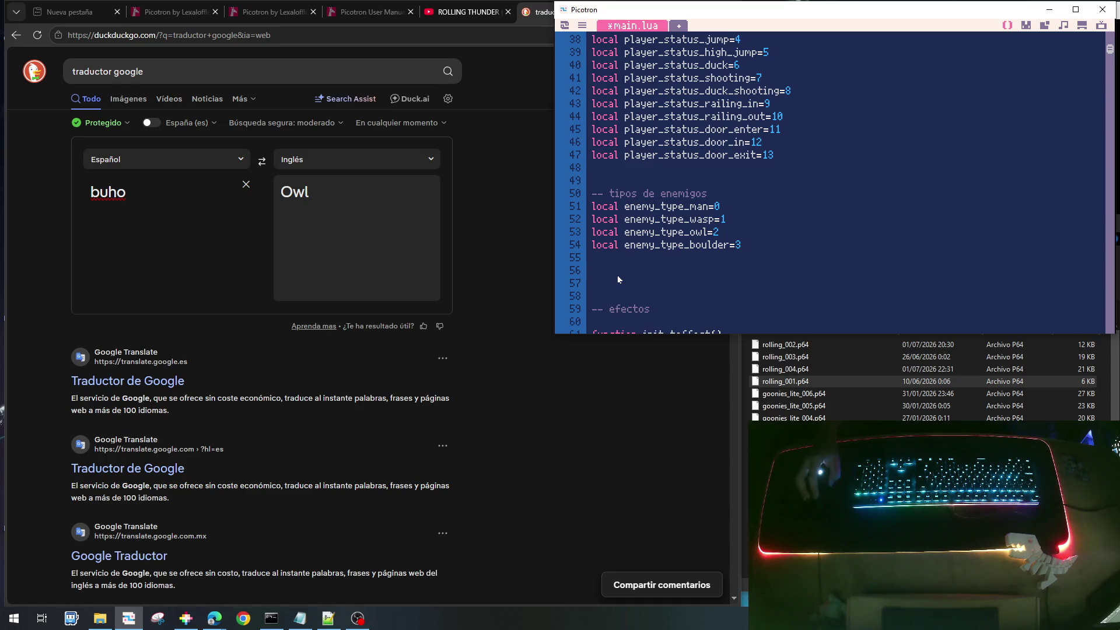
pyautogui.write('-- es')
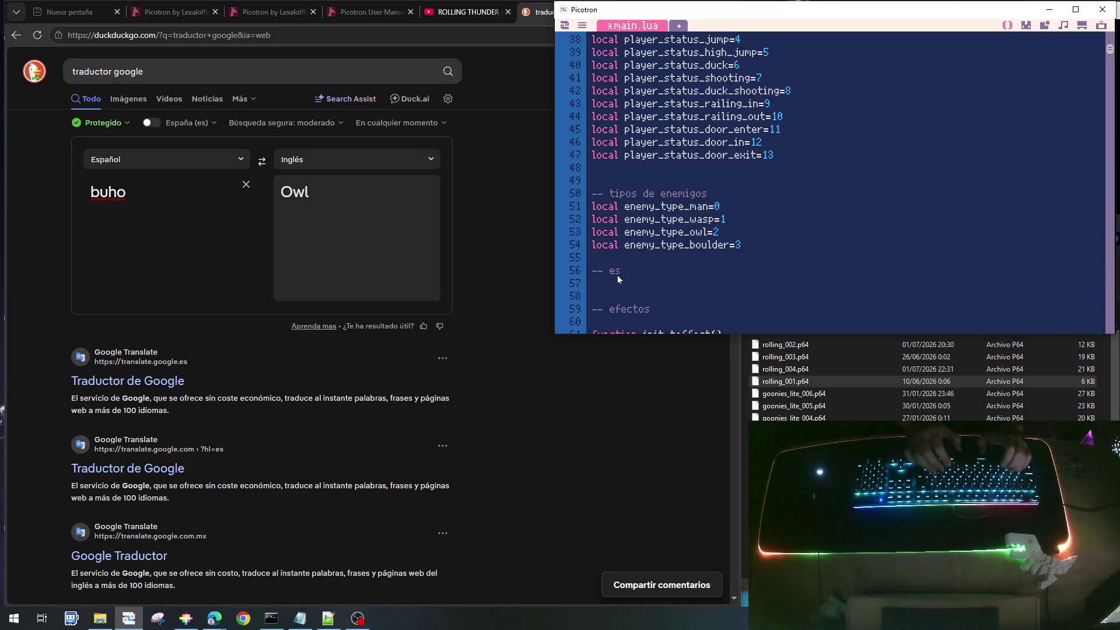
pyautogui.write('tads')
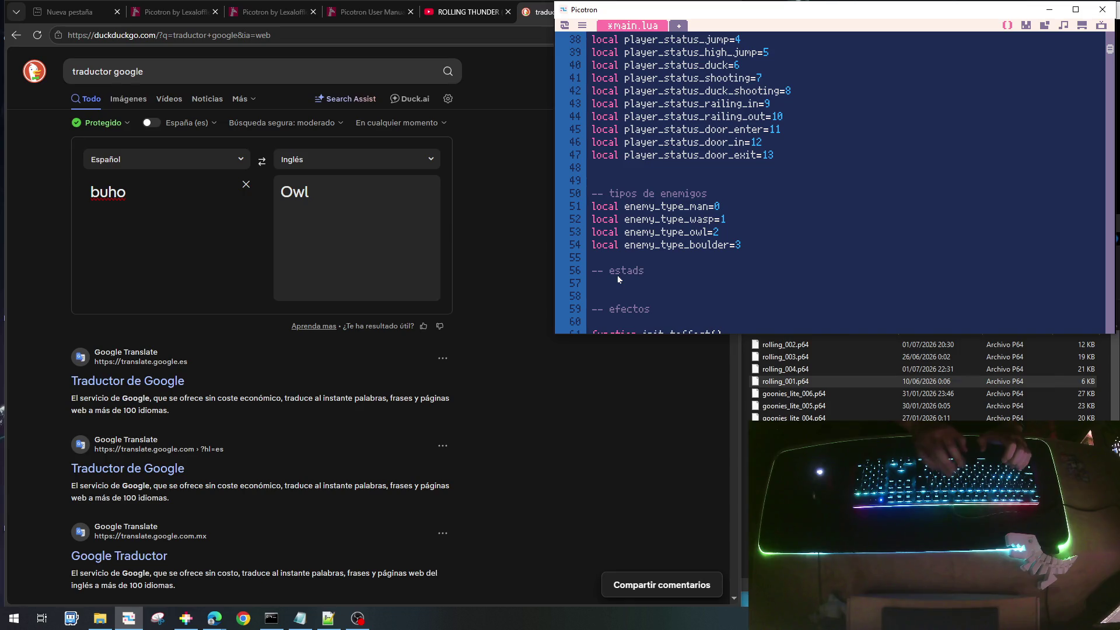
pyautogui.press('BackSpace')
pyautogui.write('os de')
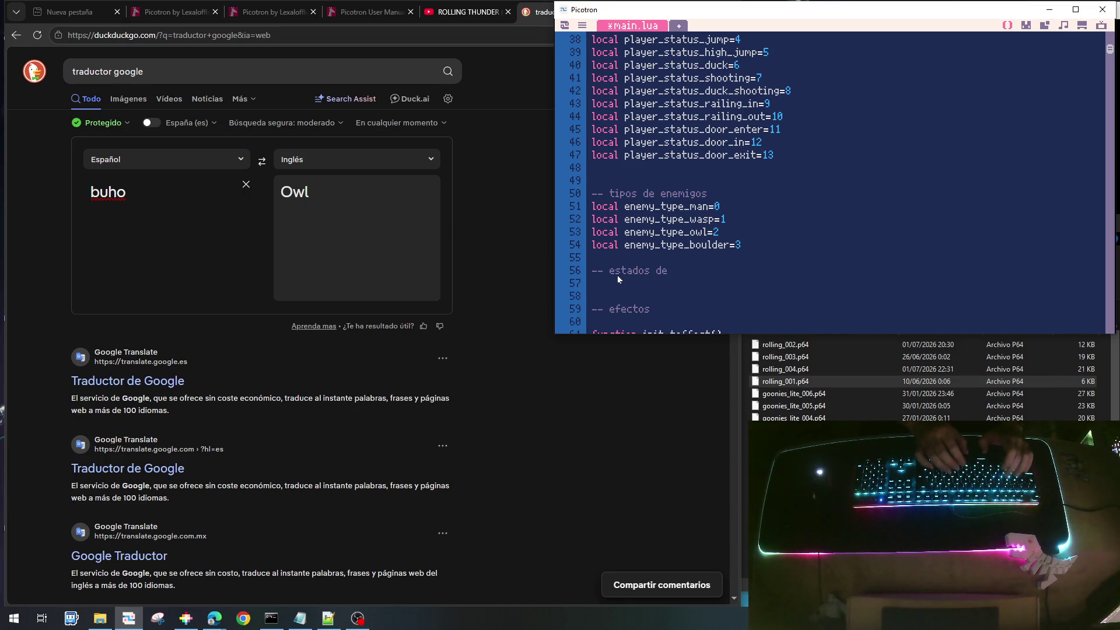
pyautogui.write(' enemigos')
pyautogui.press('Return')
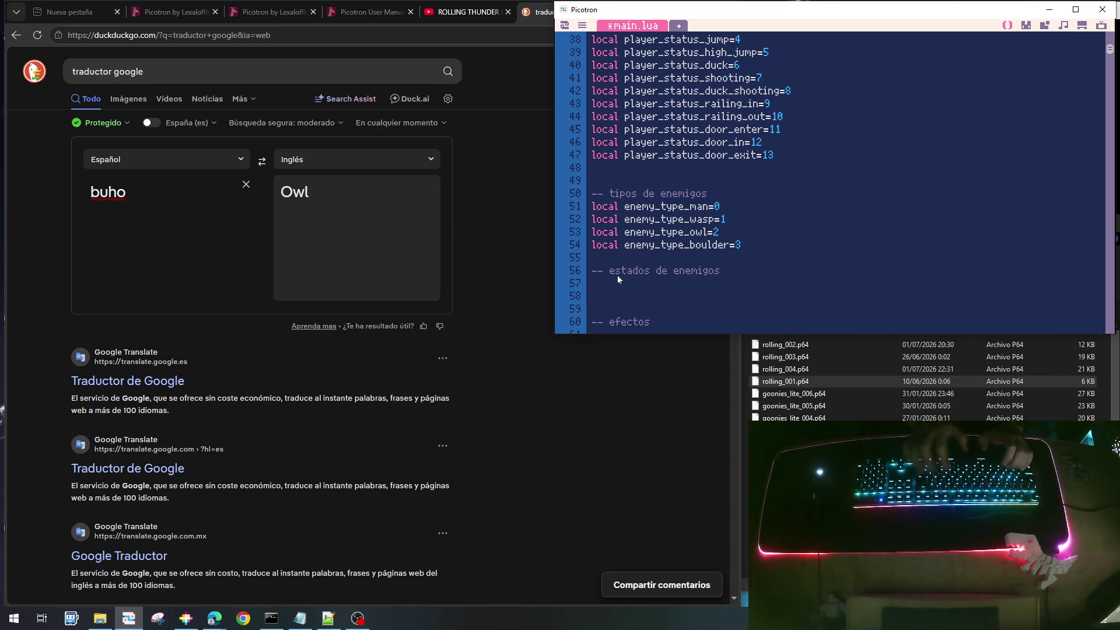
pyautogui.write('local')
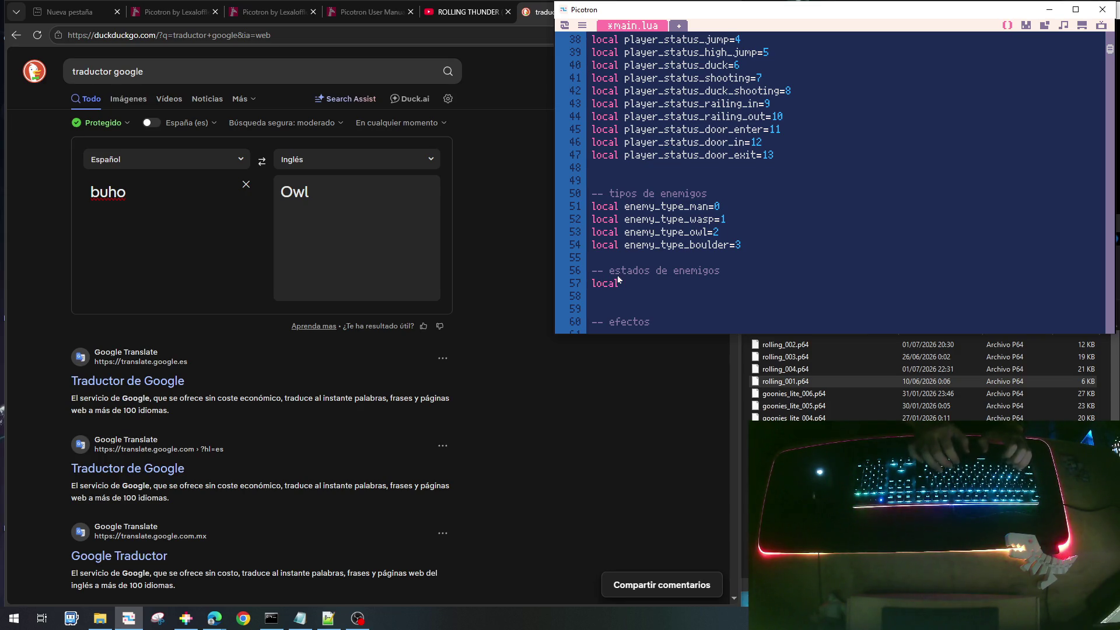
pyautogui.write(' enemy_sta')
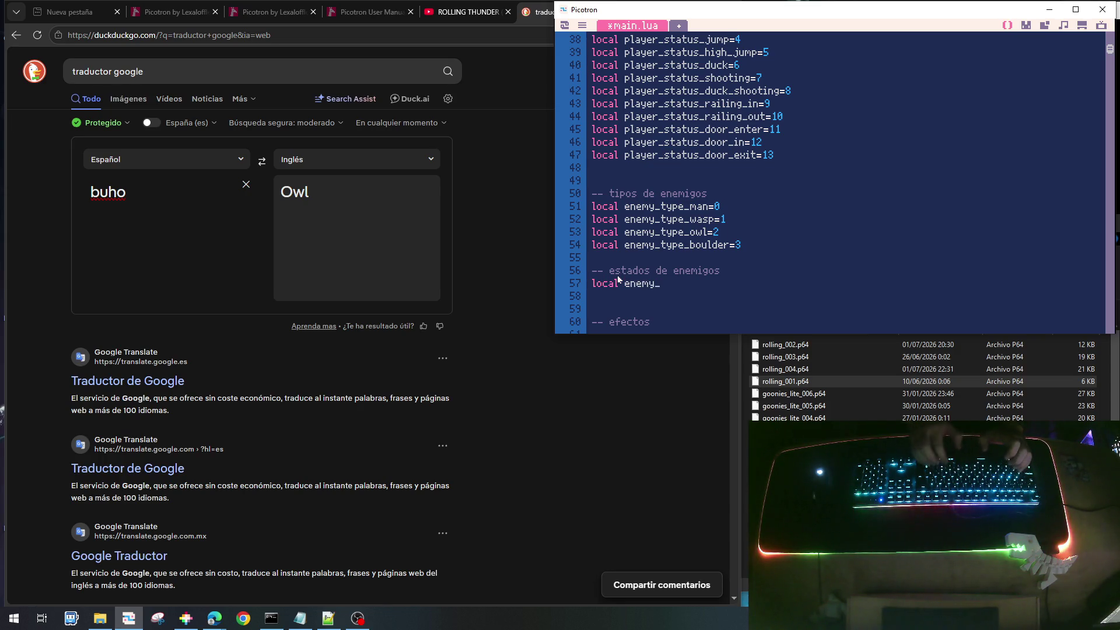
pyautogui.write('tus_')
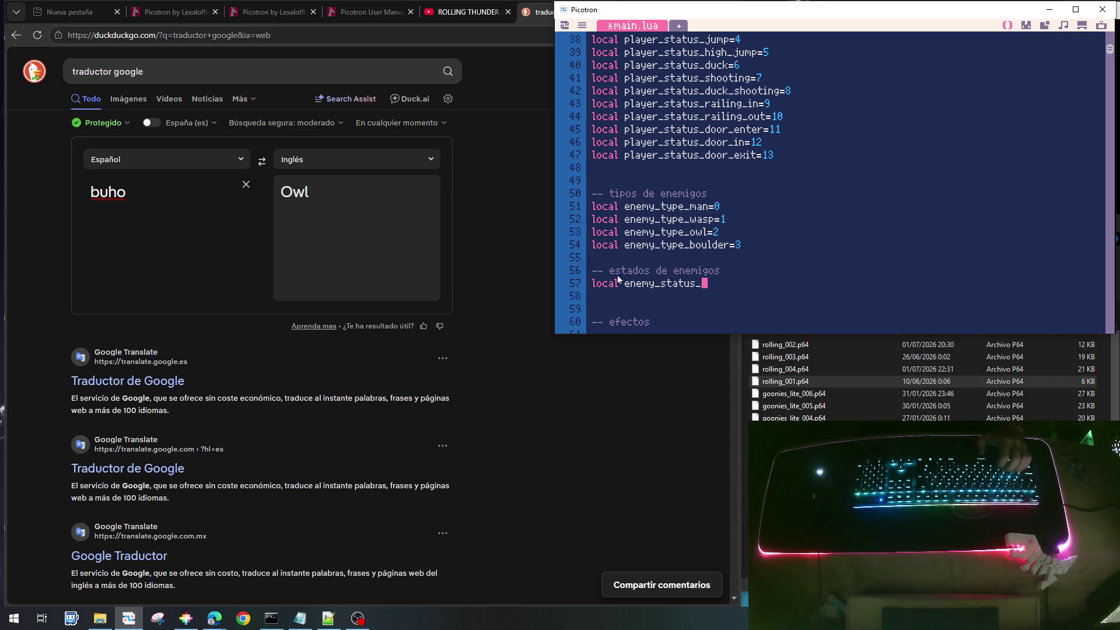
pyautogui.write('carry_')
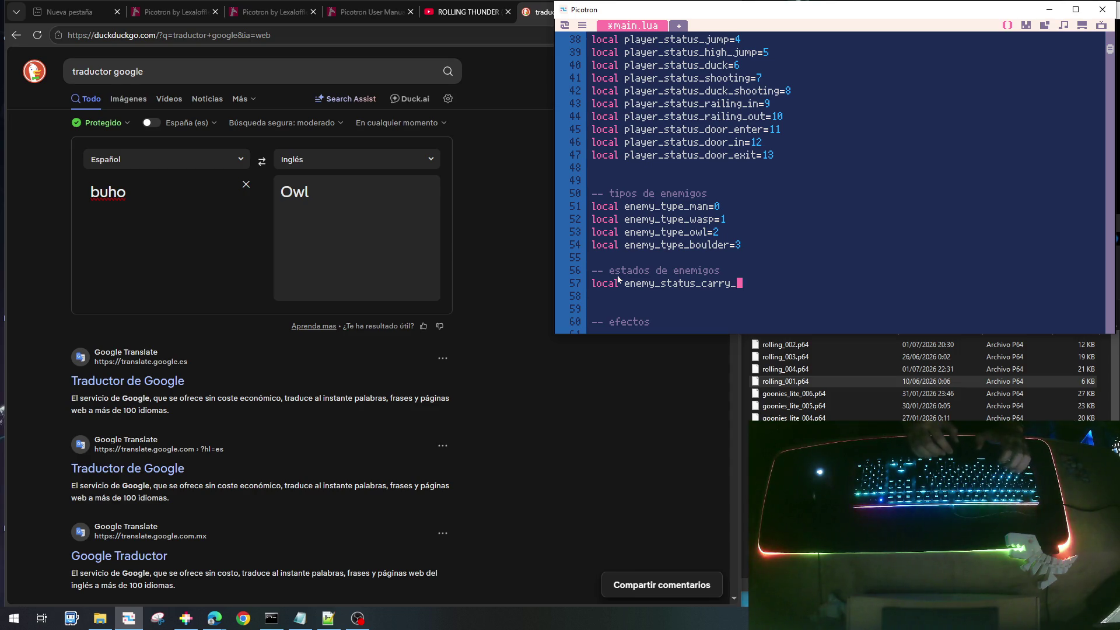
pyautogui.write('boulder')
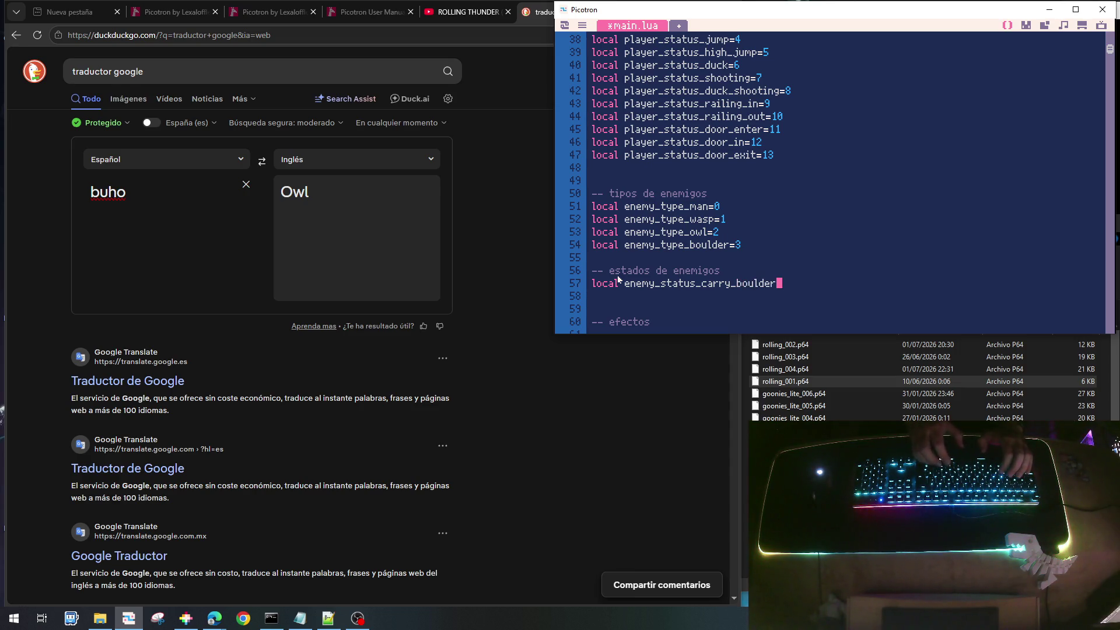
pyautogui.write('=0')
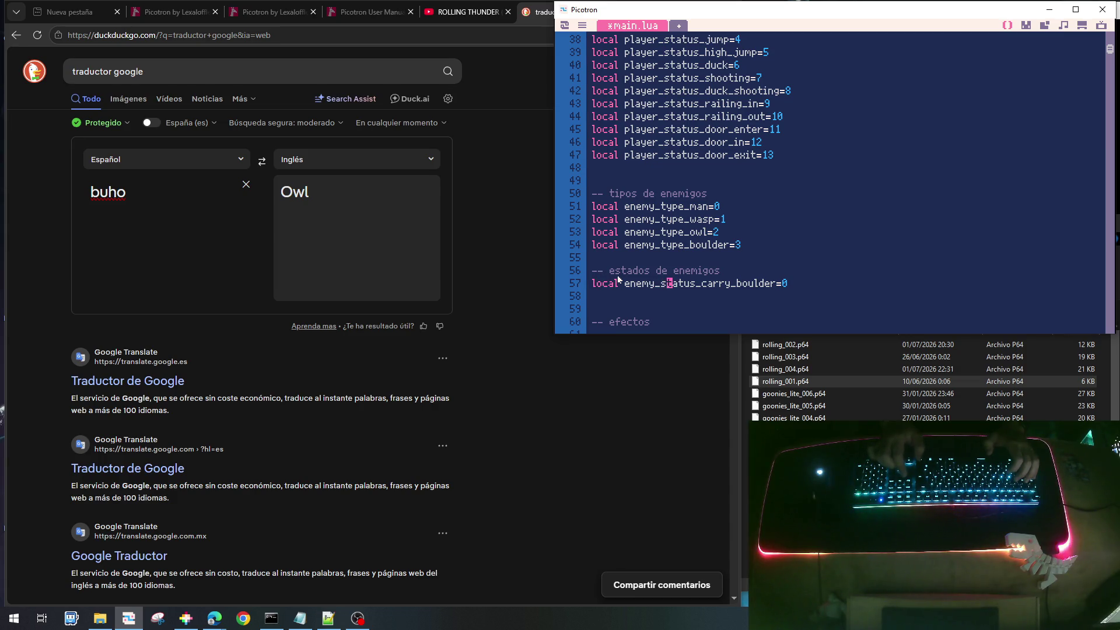
pyautogui.press('Left')
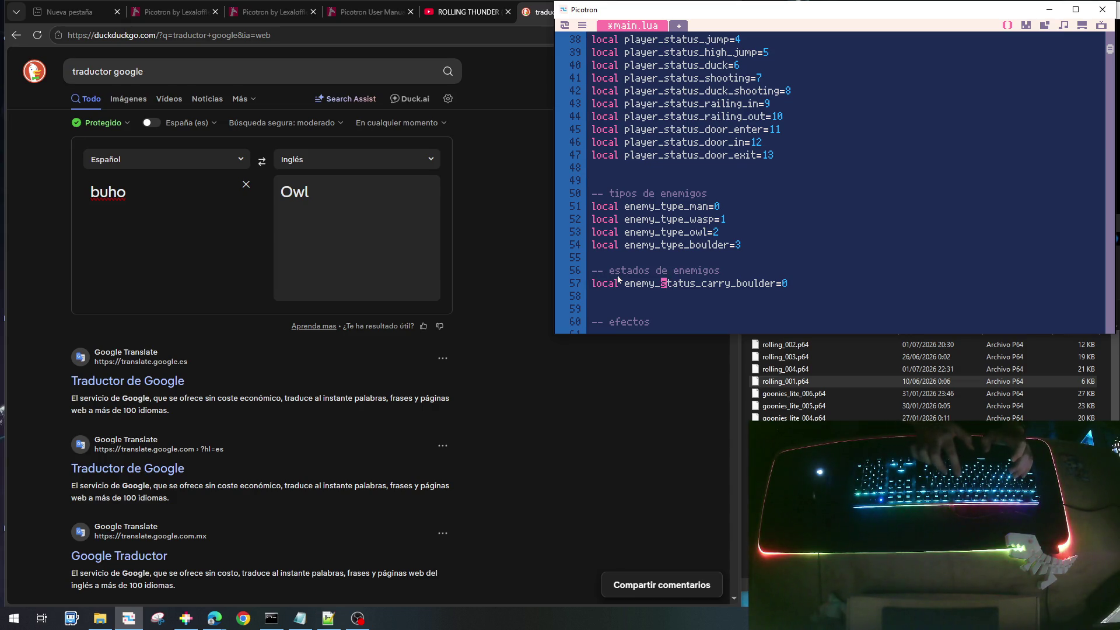
pyautogui.write('owl_')
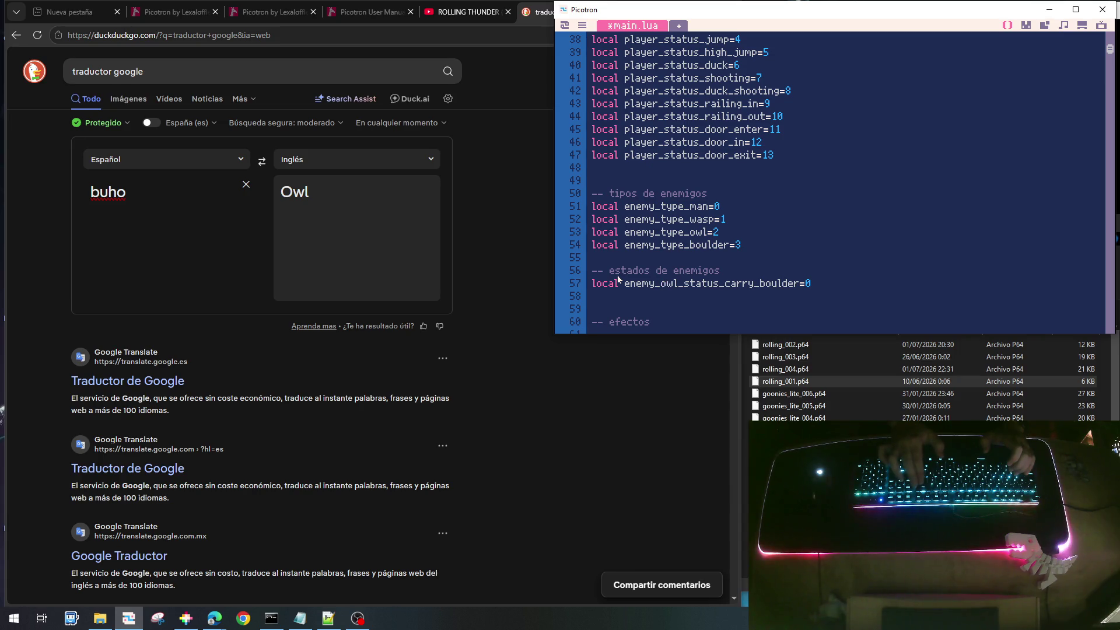
pyautogui.press('Delete')
pyautogui.press('Delete')
pyautogui.press('Delete')
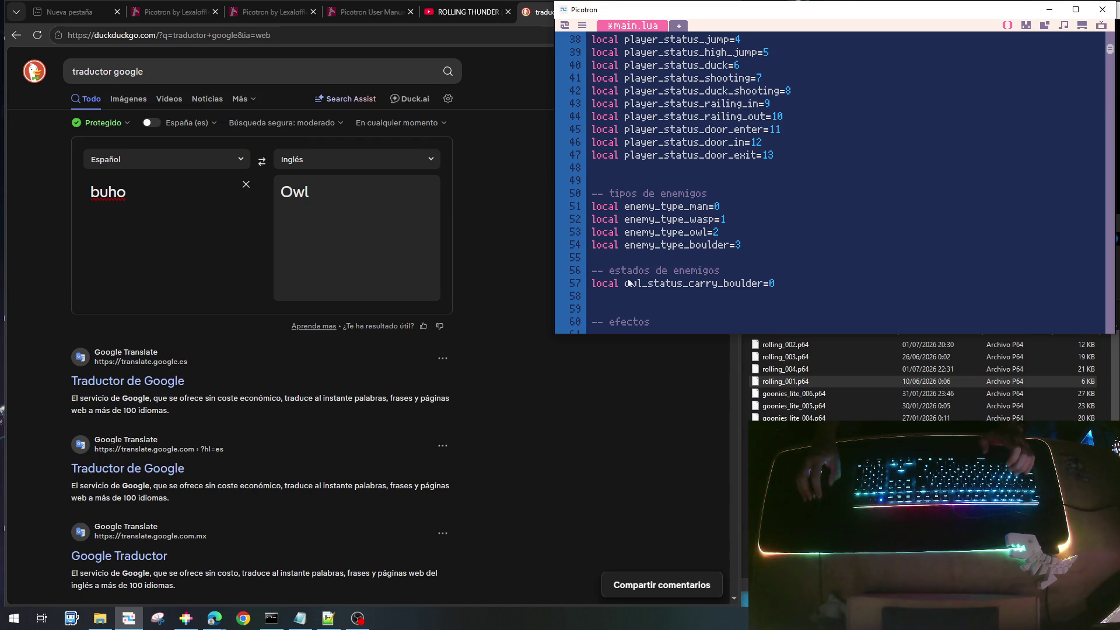
pyautogui.moveTo(643, 283); pyautogui.dragTo(630, 284)
pyautogui.write('enemy')
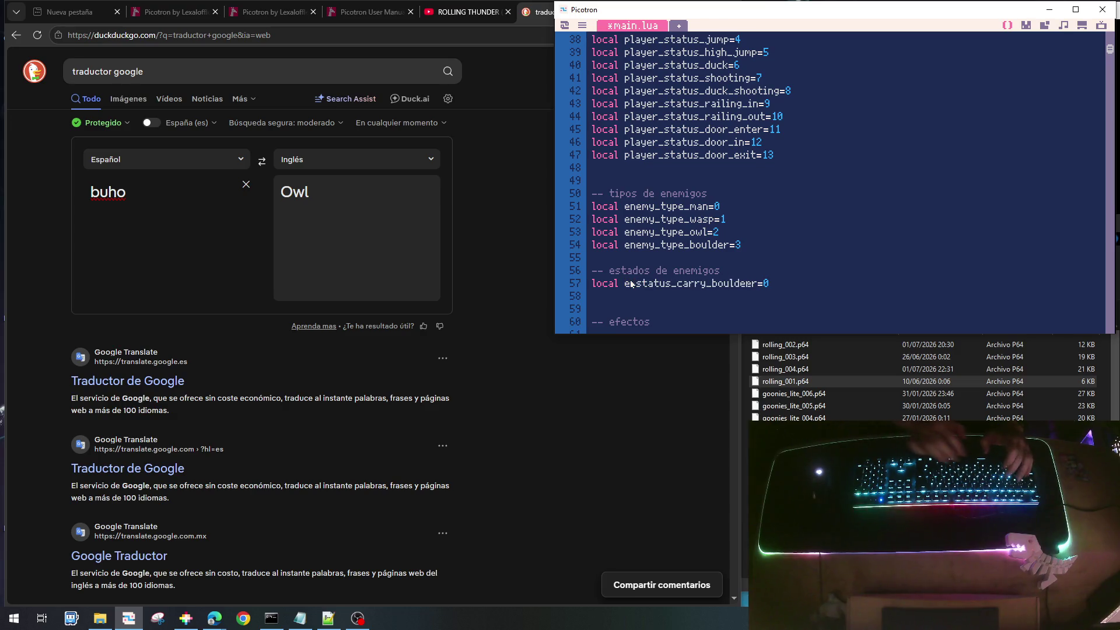
# Duplicate the constant line and rename the first copy to enemy_status_flying
pyautogui.press('Home')
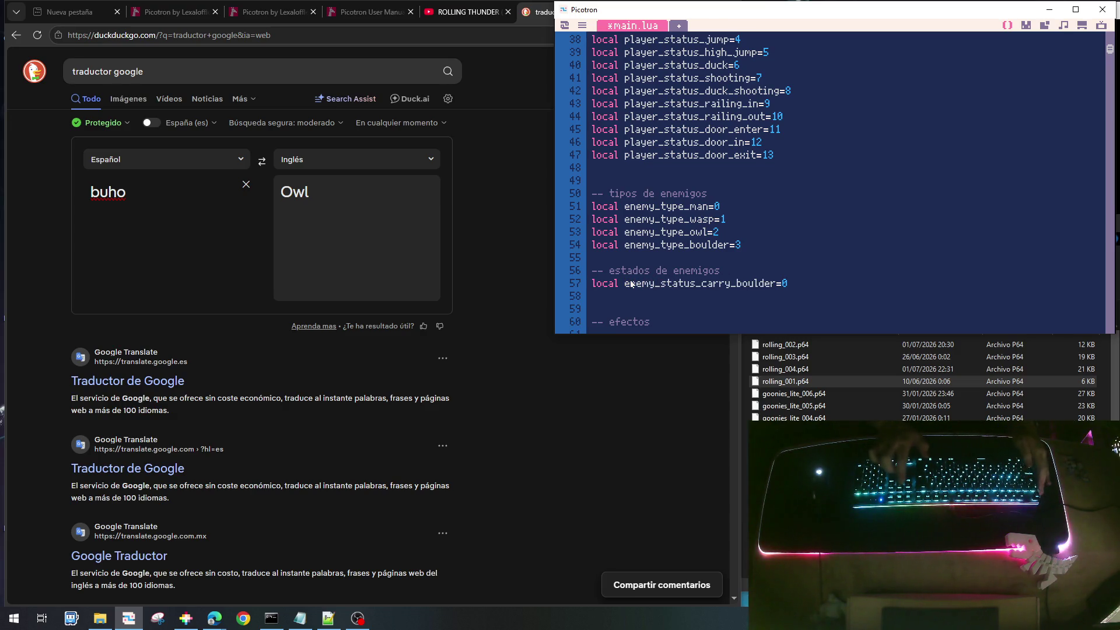
pyautogui.hotkey('shift', 'End')
pyautogui.hotkey('ctrl', 'c')
pyautogui.click(646, 292)
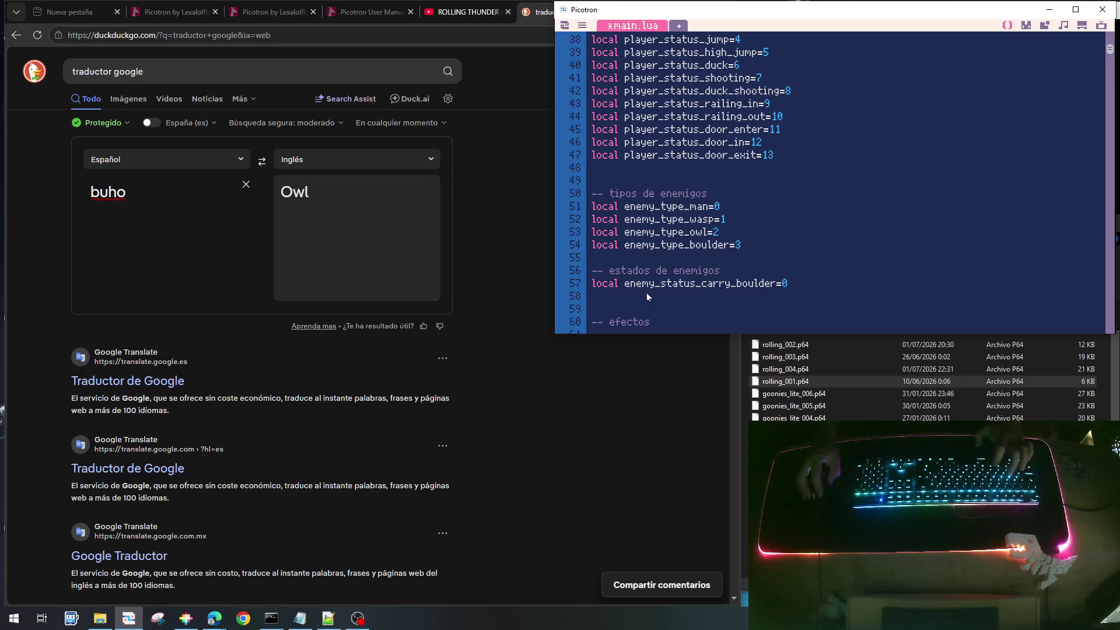
pyautogui.hotkey('ctrl', 'v')
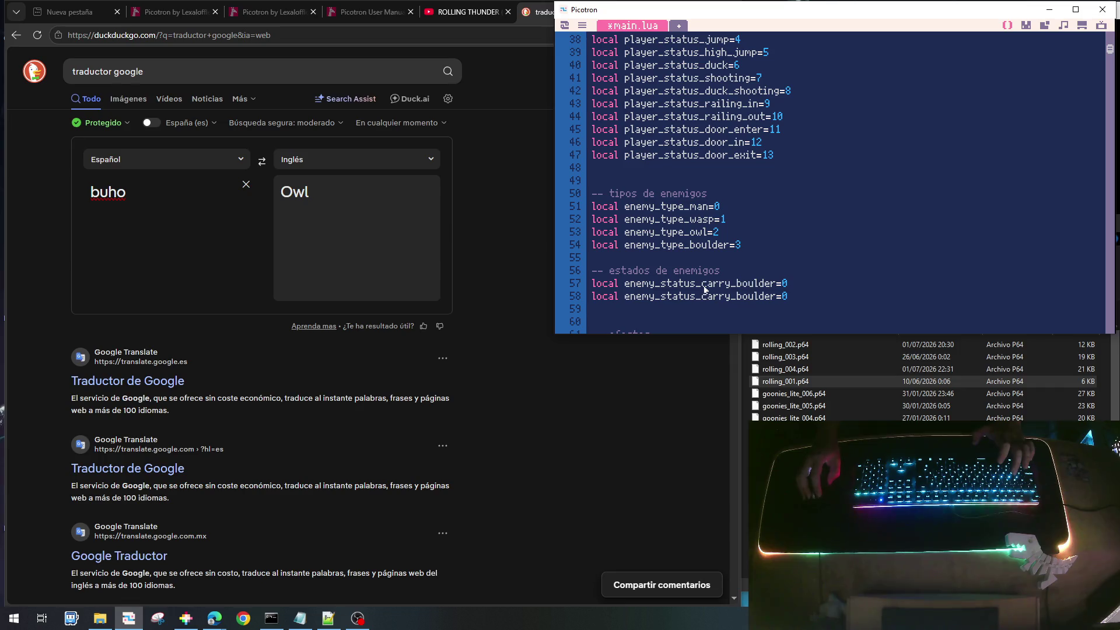
pyautogui.moveTo(702, 284); pyautogui.dragTo(780, 286)
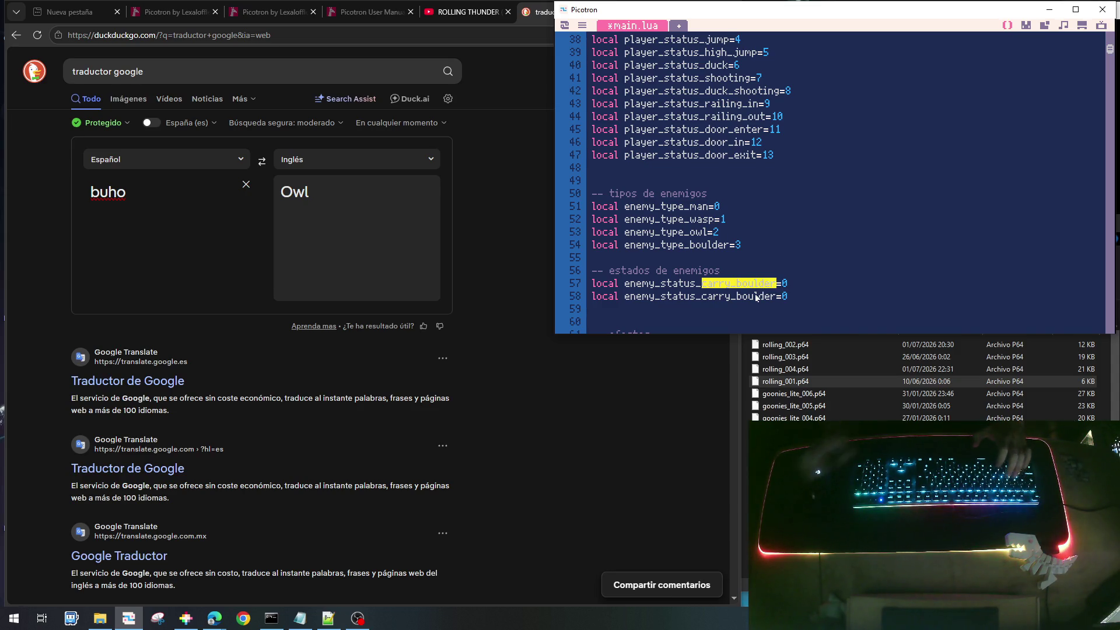
pyautogui.write('flying')
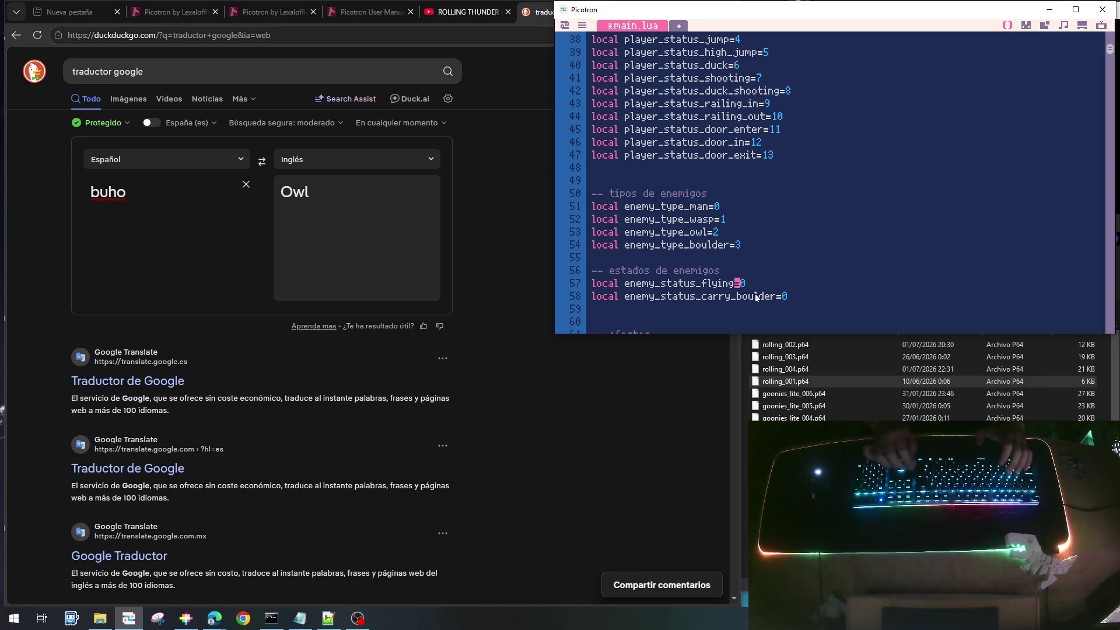
# Set enemy_status_carry_boulder's value to 1 on line 58
pyautogui.click(754, 296)
pyautogui.press('End')
pyautogui.press('BackSpace')
pyautogui.write('1')
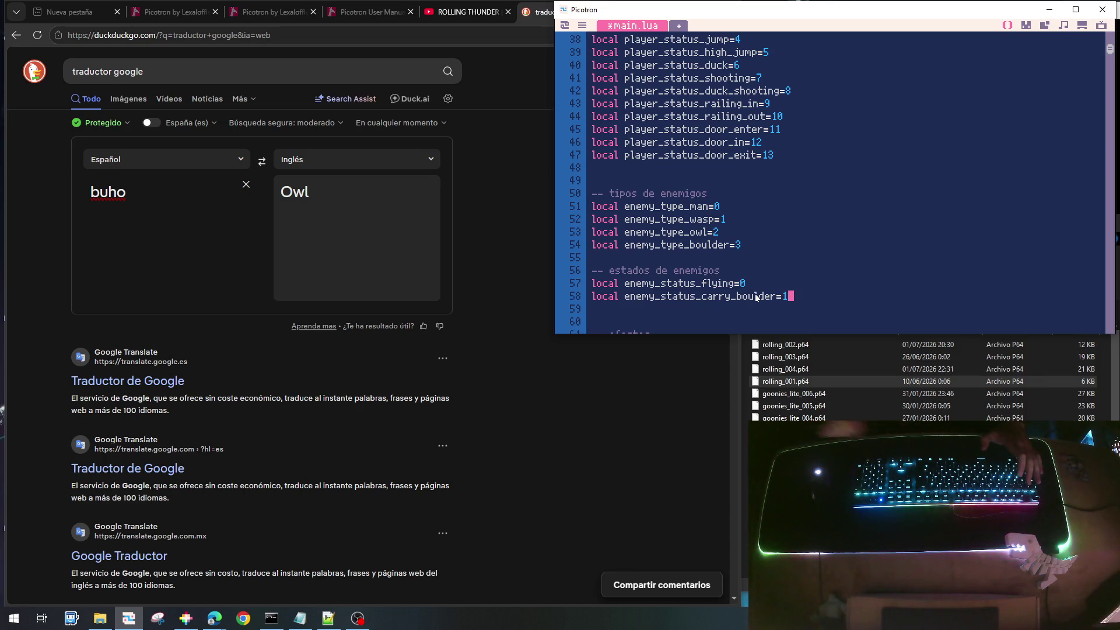